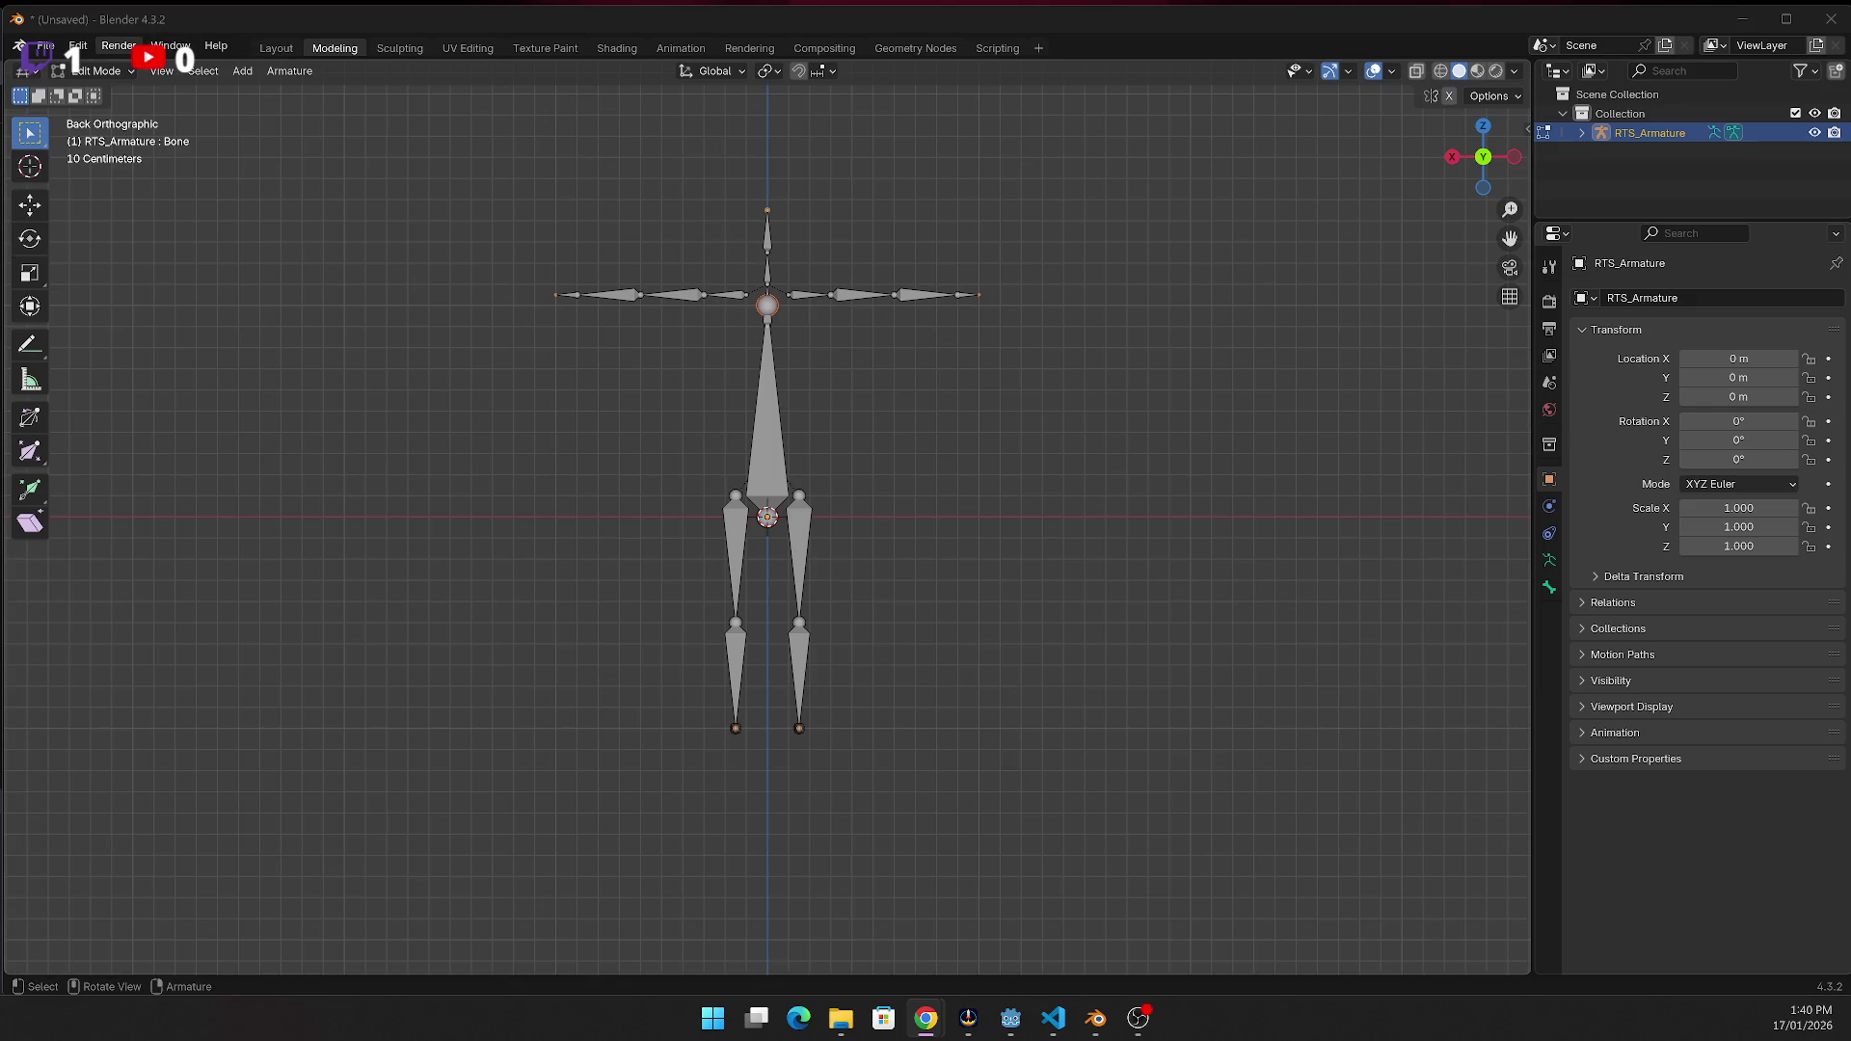
Switch RTS_Armature from Edit Mode back to Object Mode
left_click(96, 70)
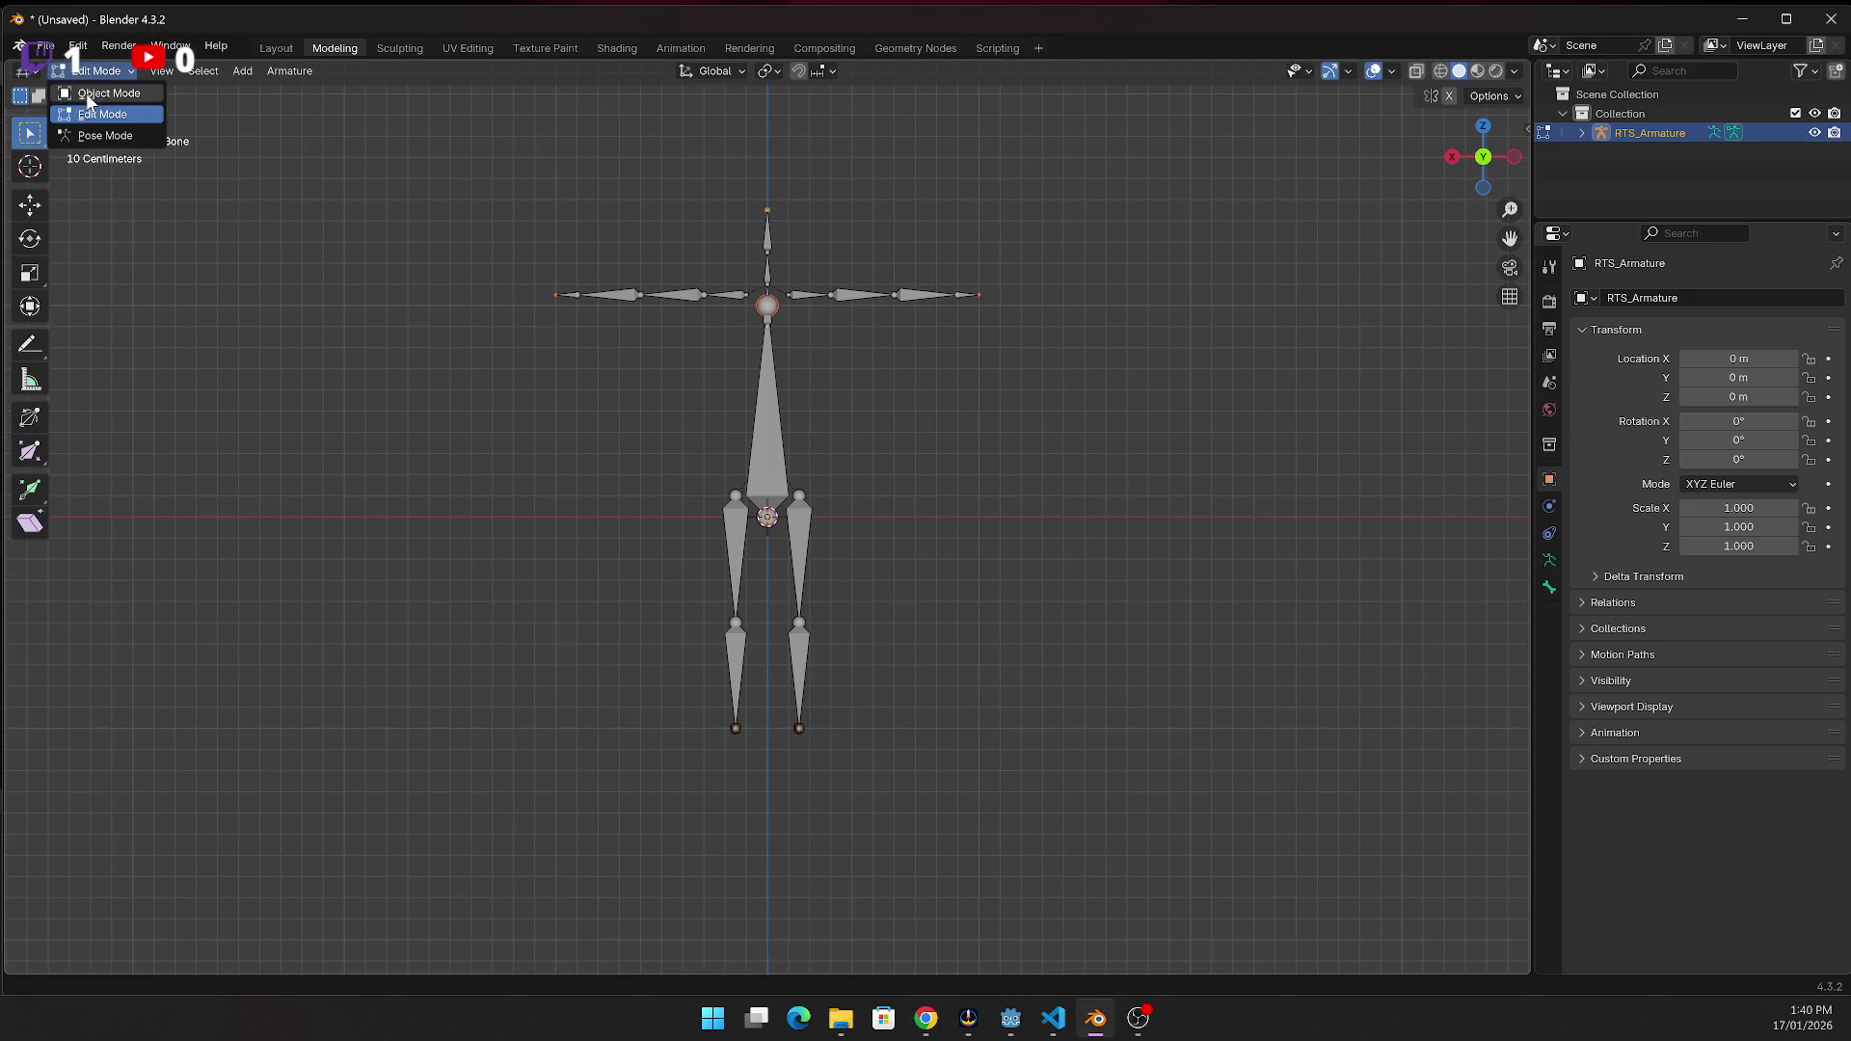
left_click(94, 100)
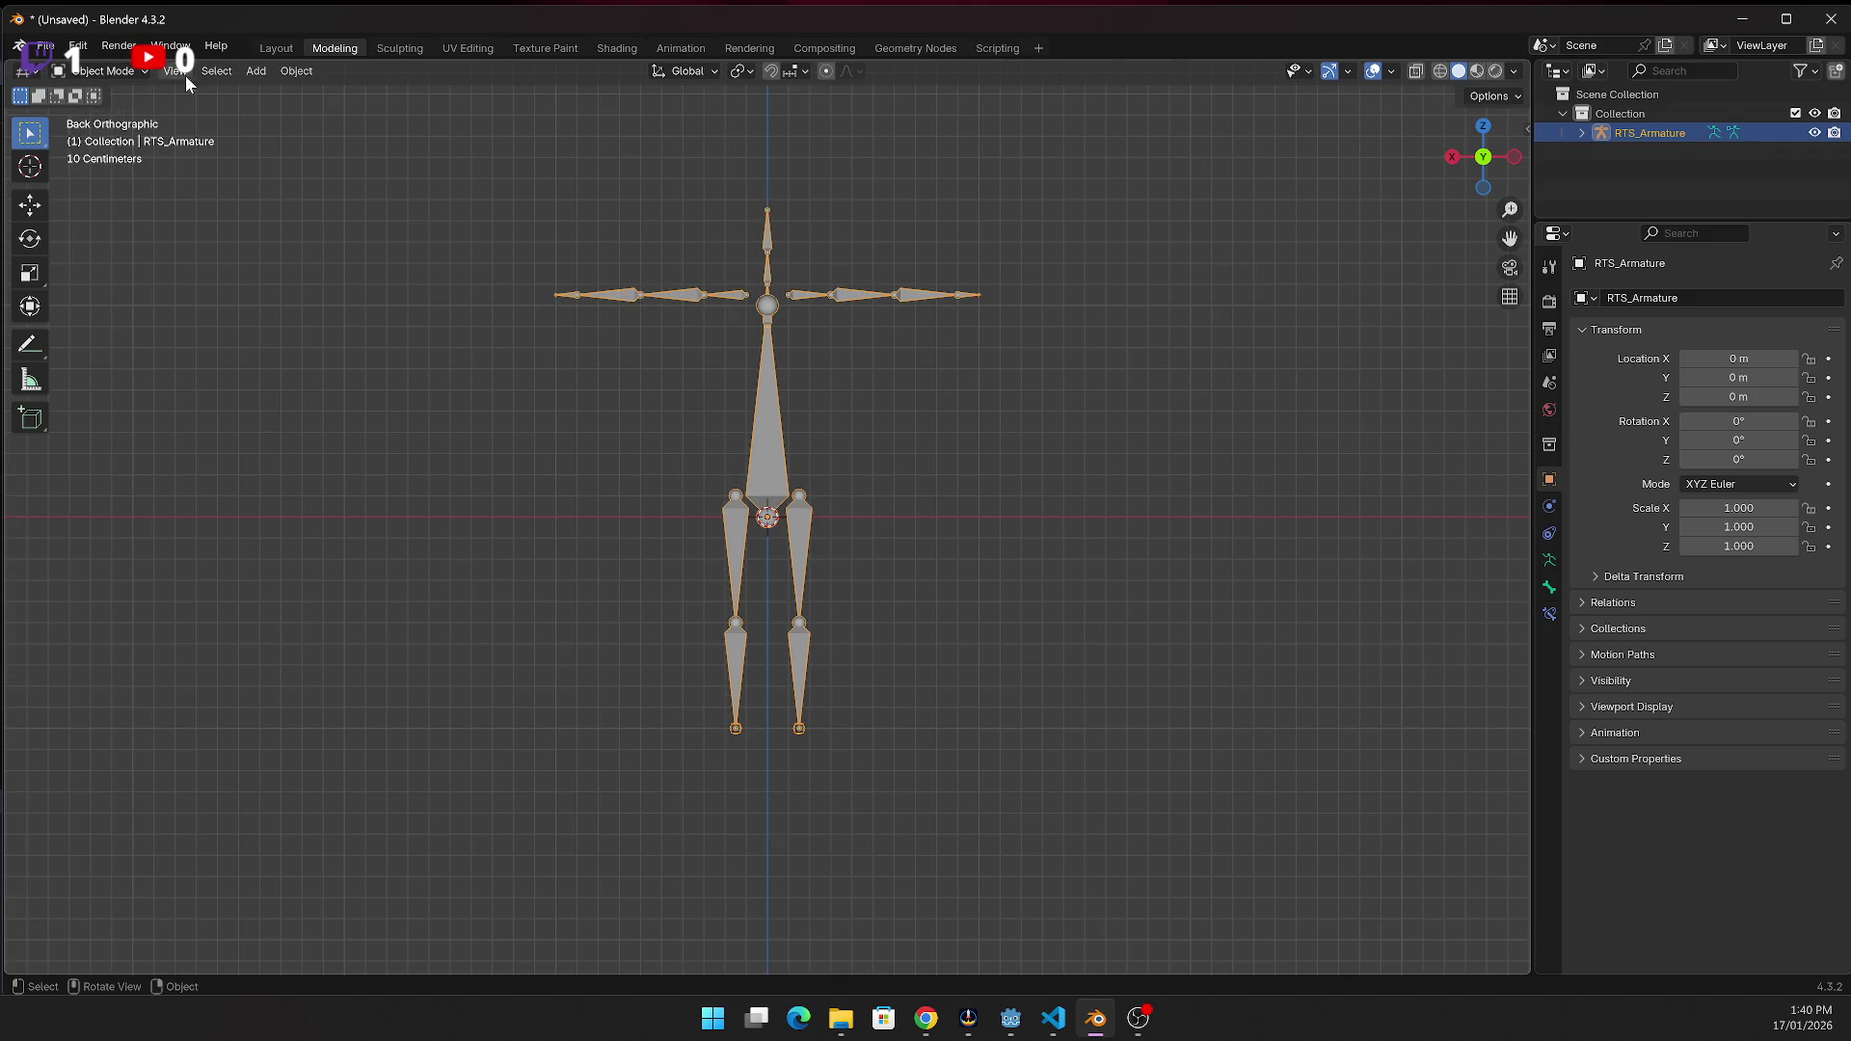
left_click(261, 71)
mouse_move(339, 217)
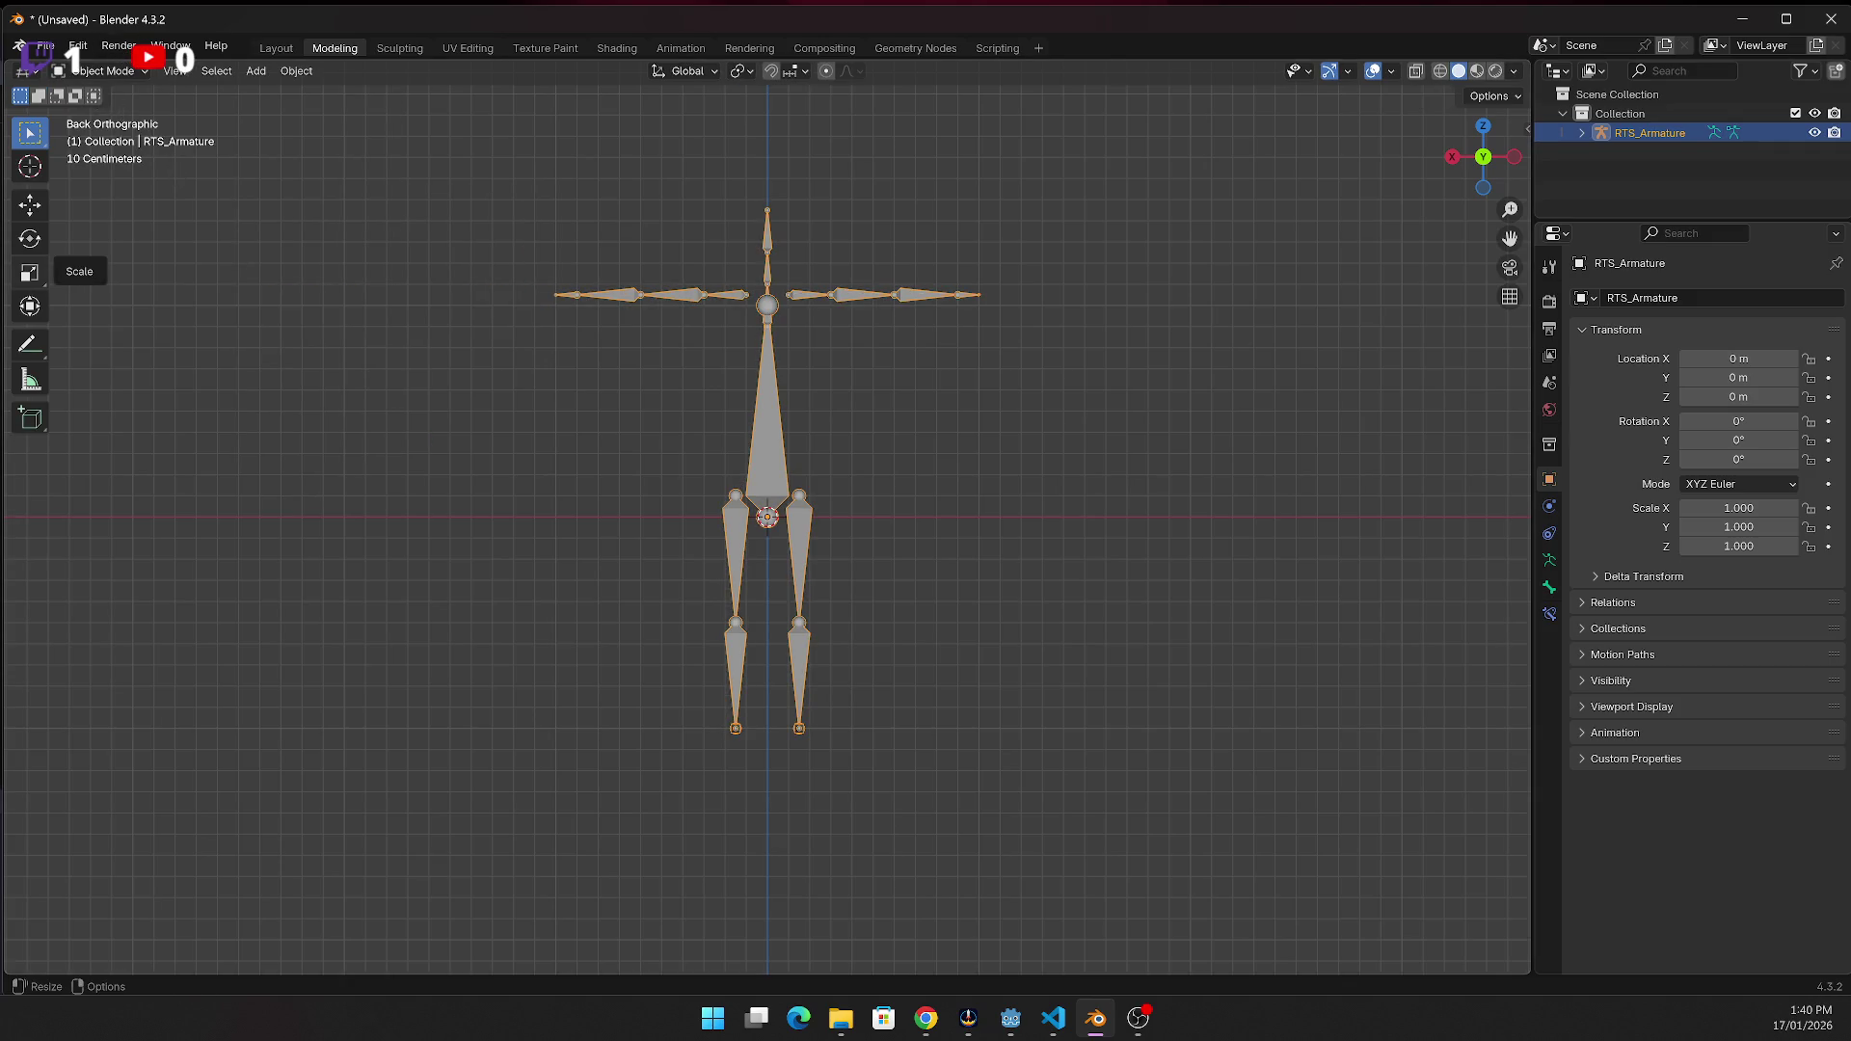
key("alt+Tab")
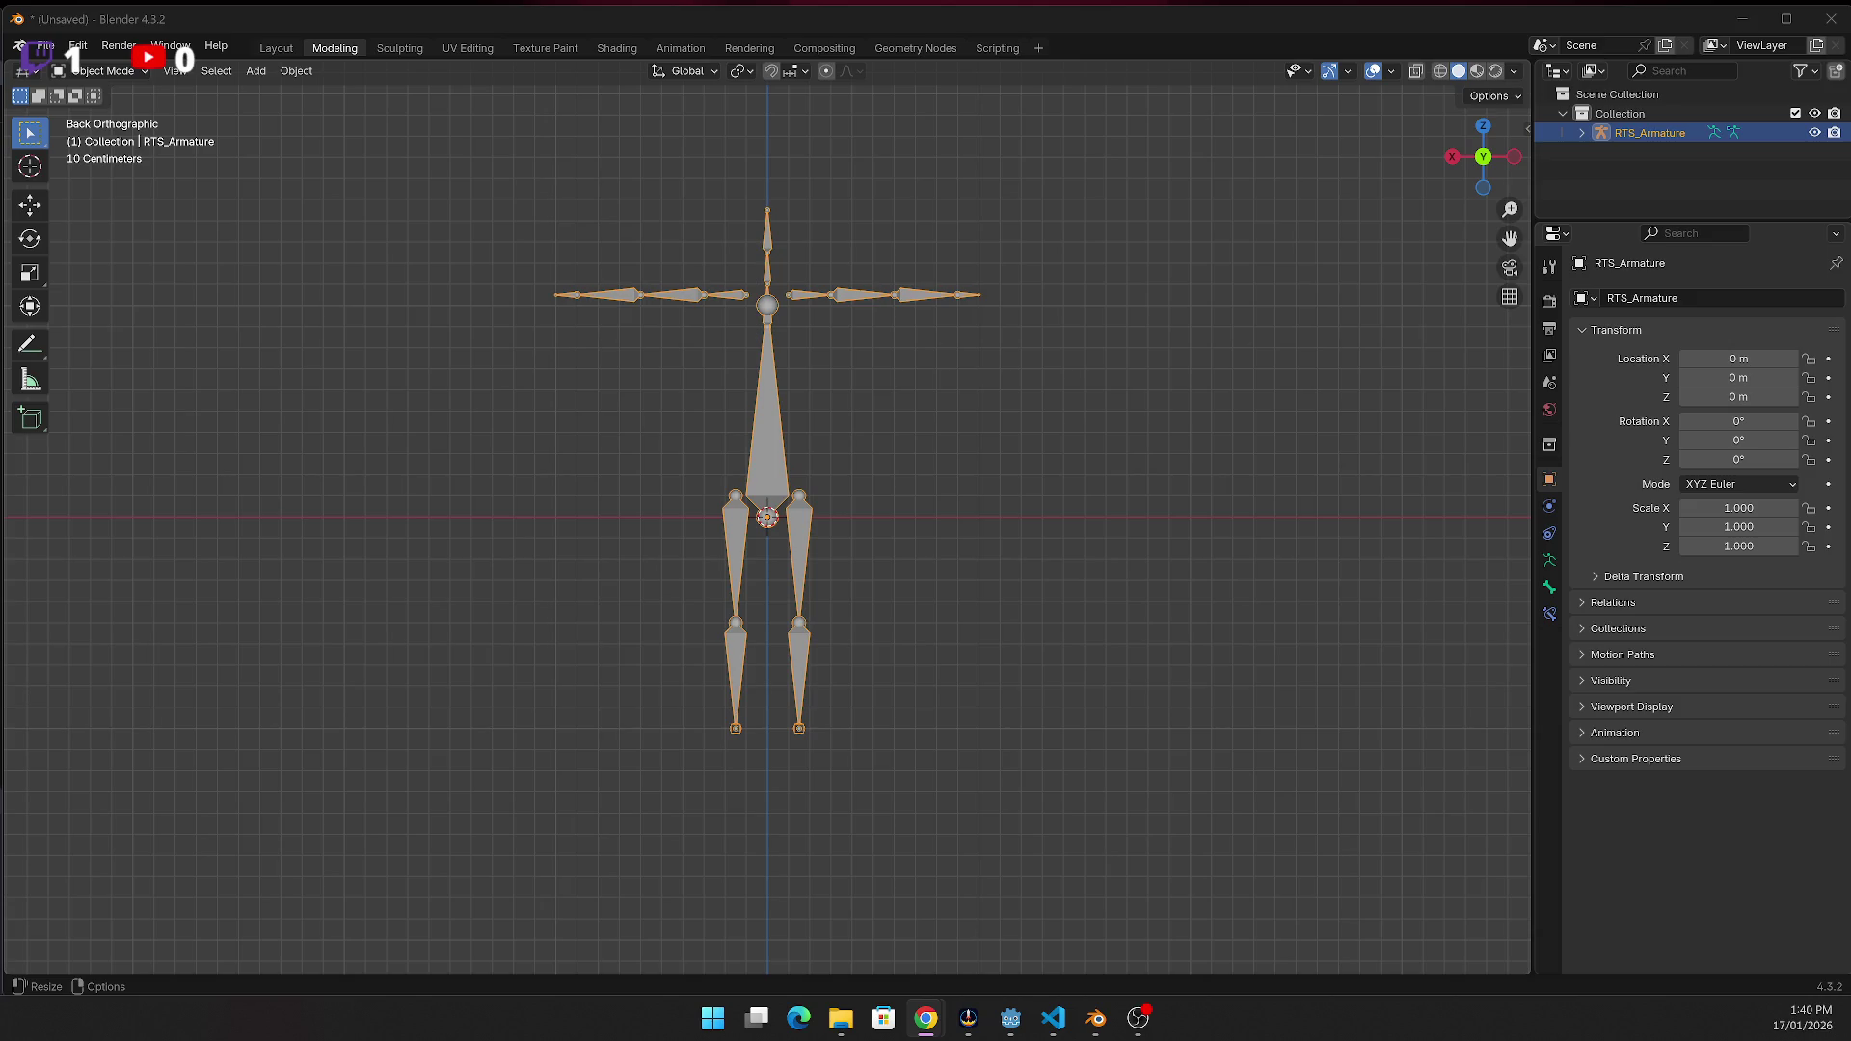
left_click(255, 71)
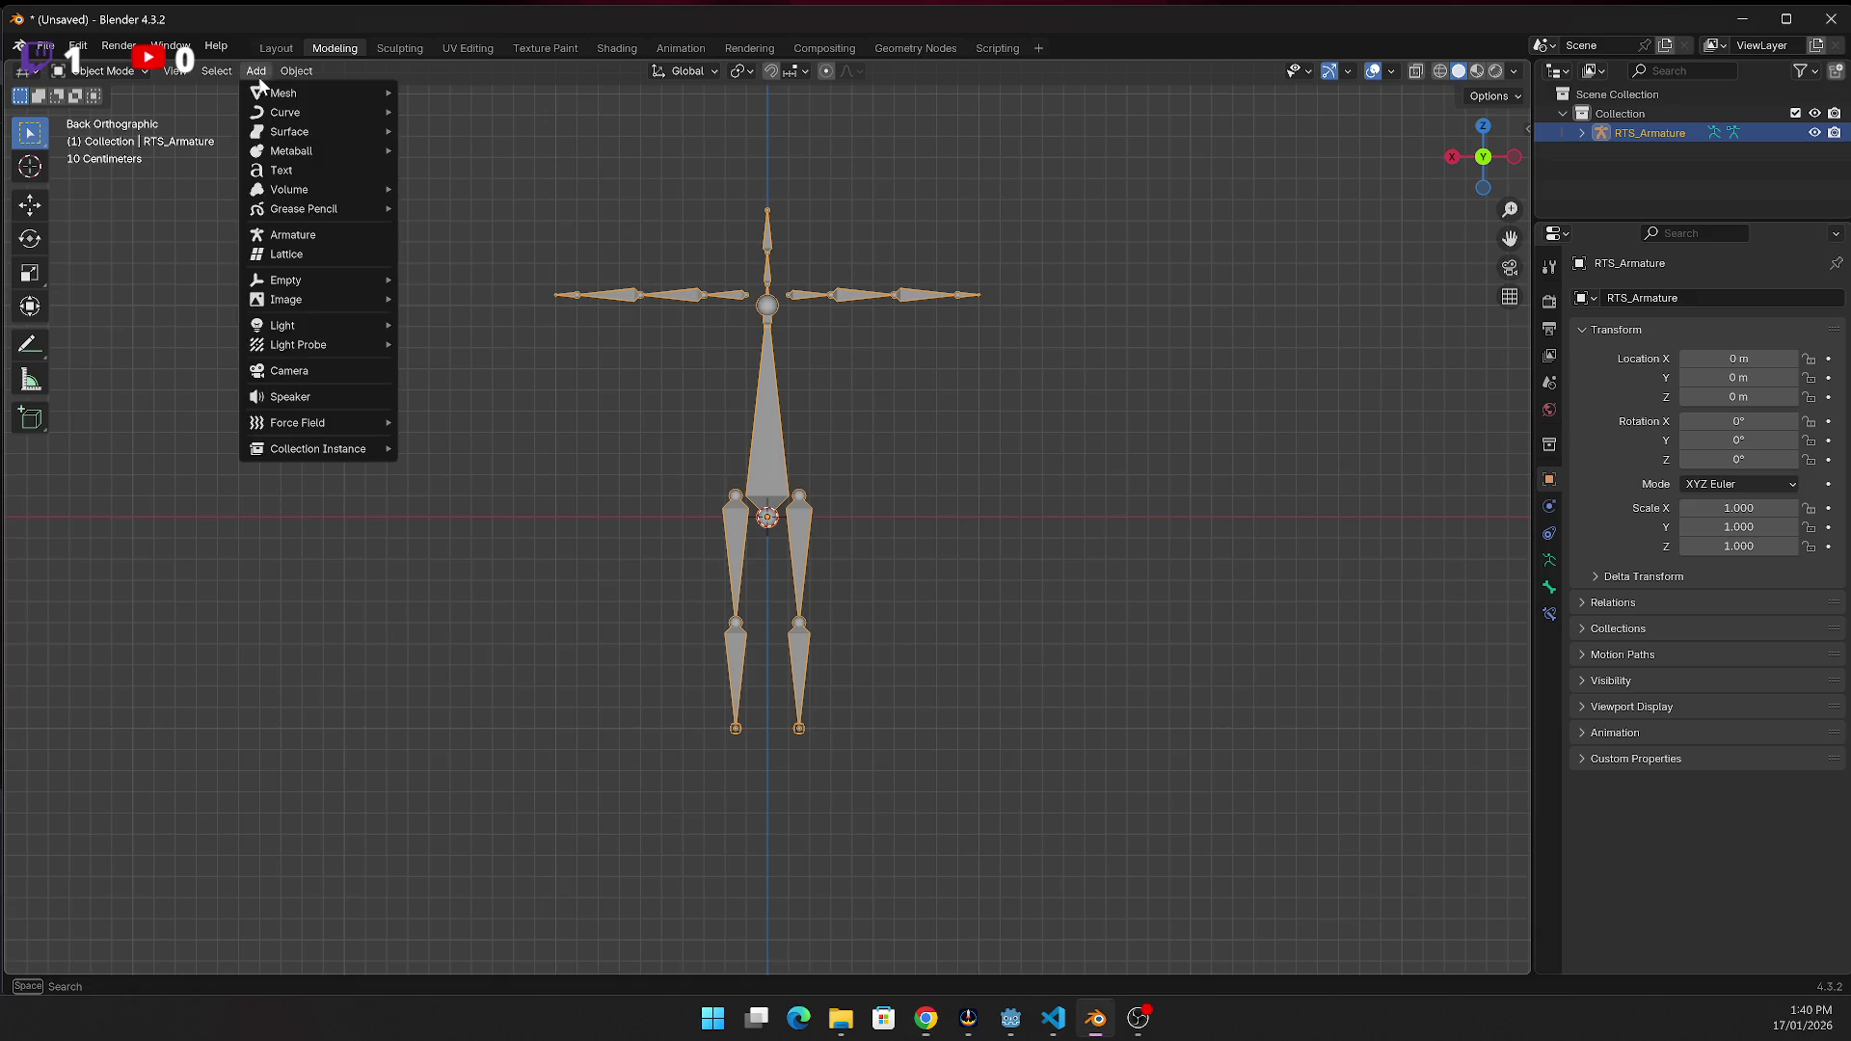
key("Escape")
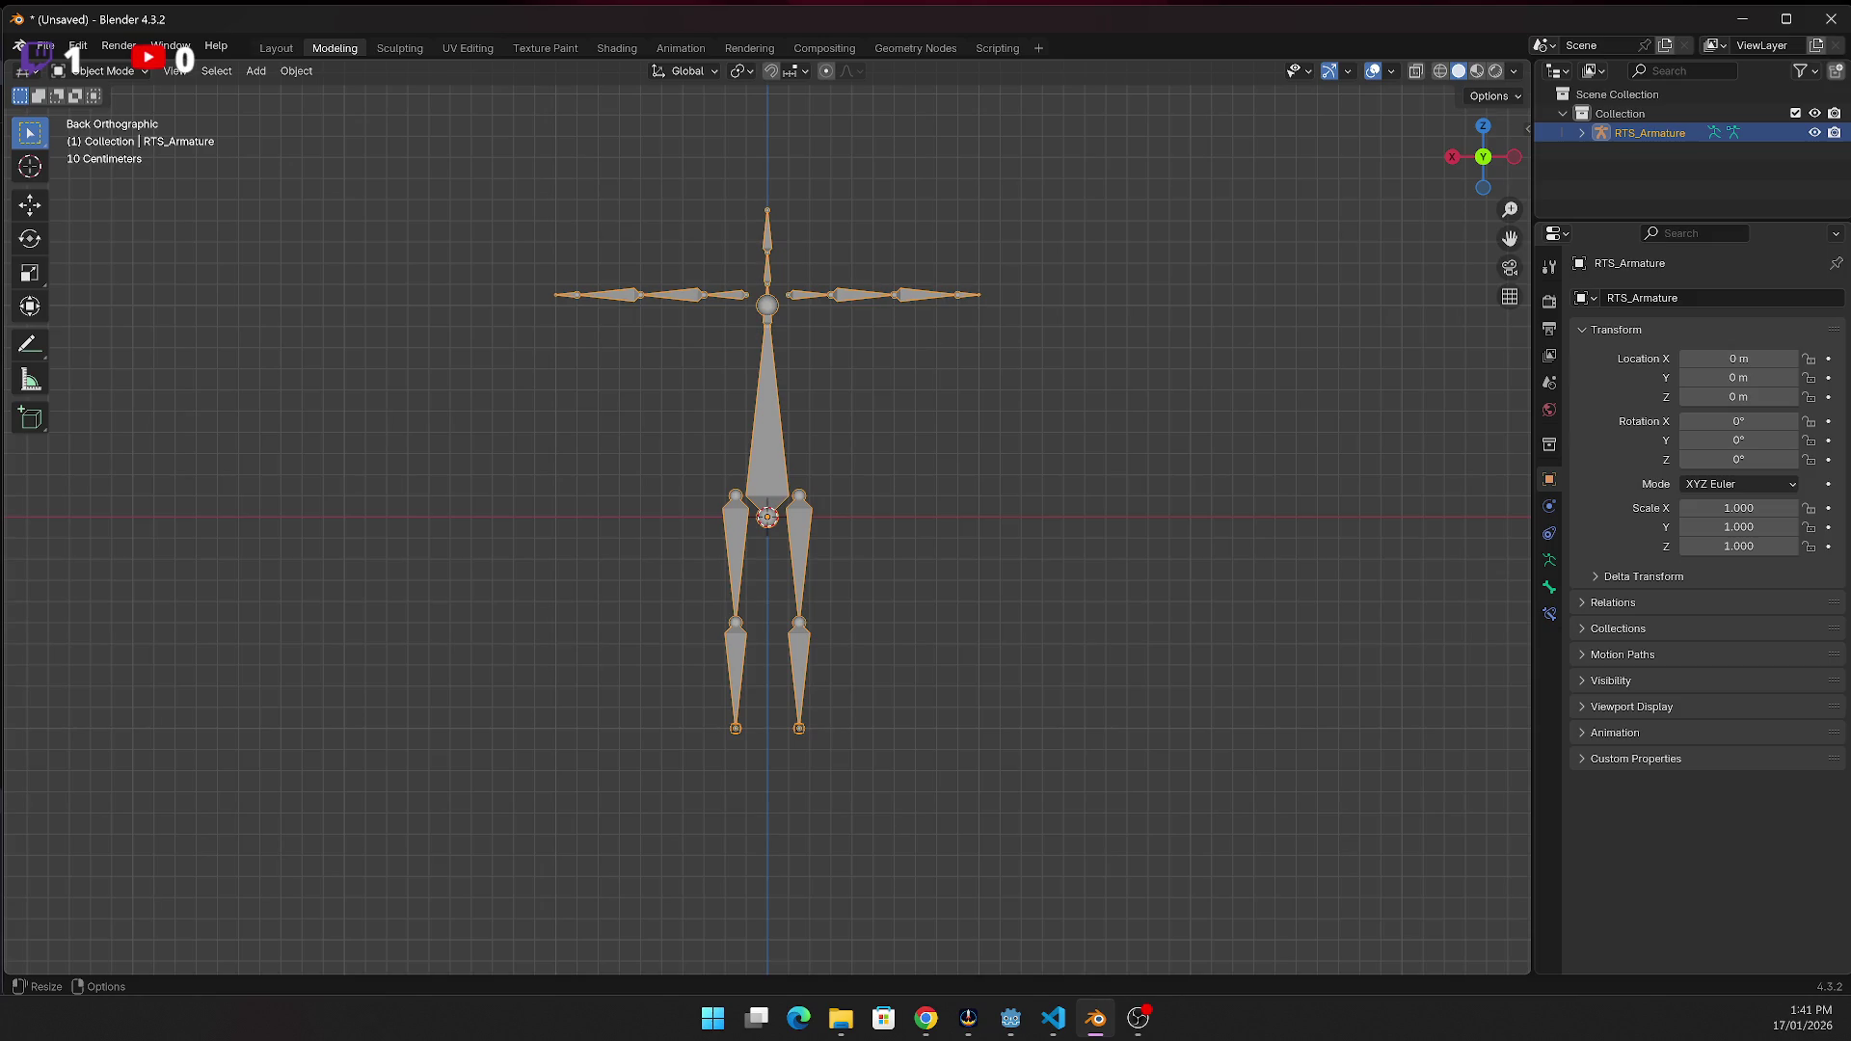
Send RTS_Armature to a newly created collection named ARM
key("m")
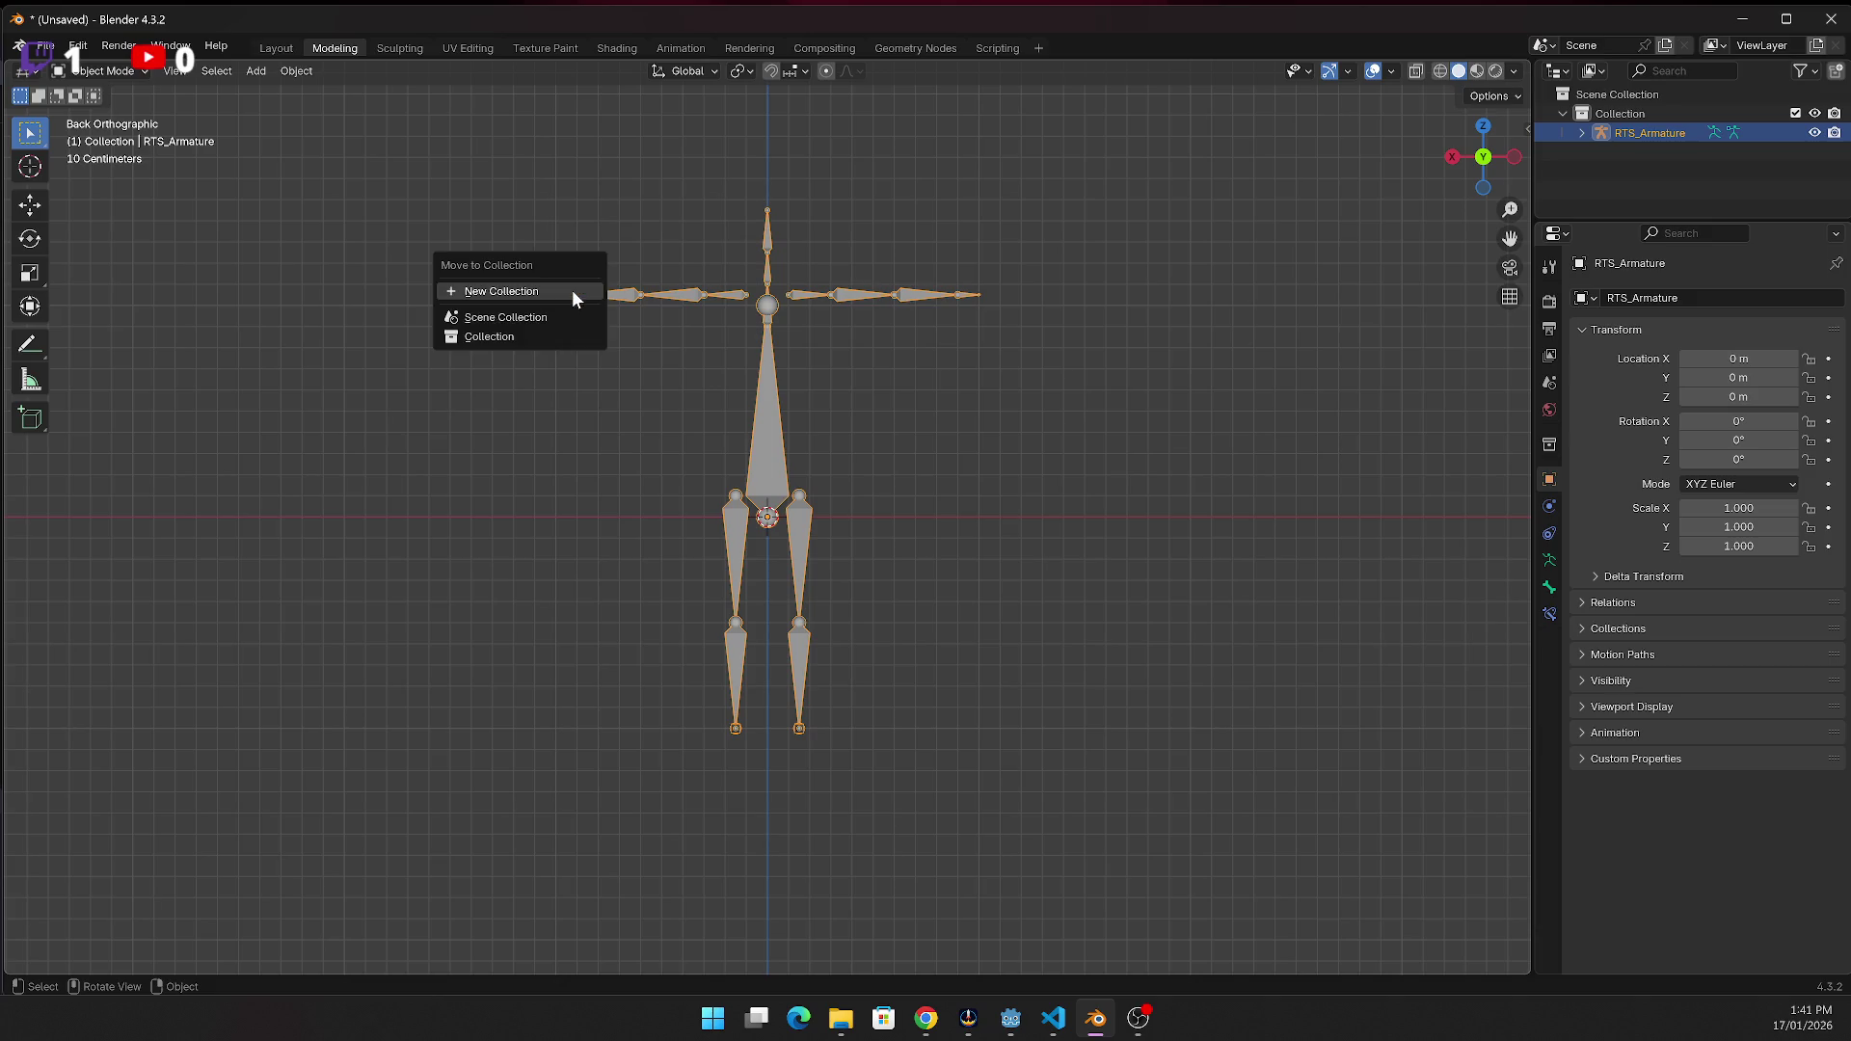
left_click(559, 295)
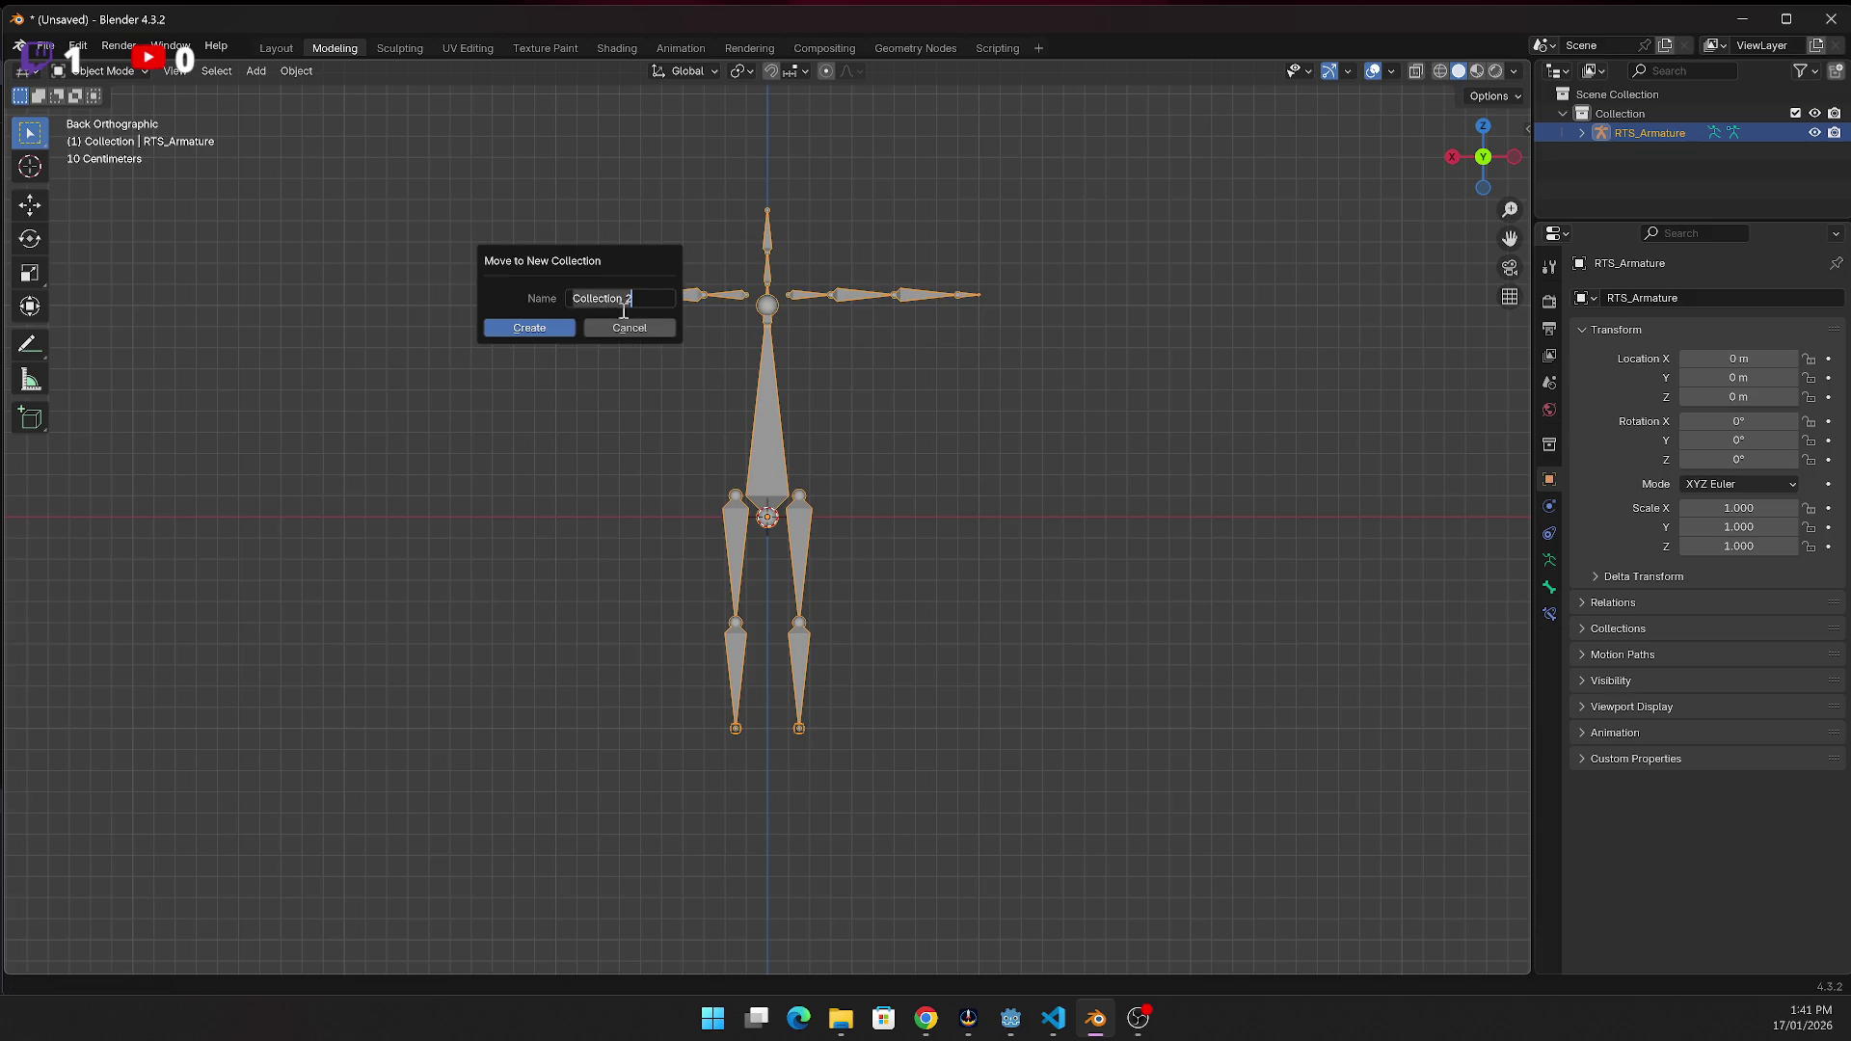
key("BackSpace")
type("ARM")
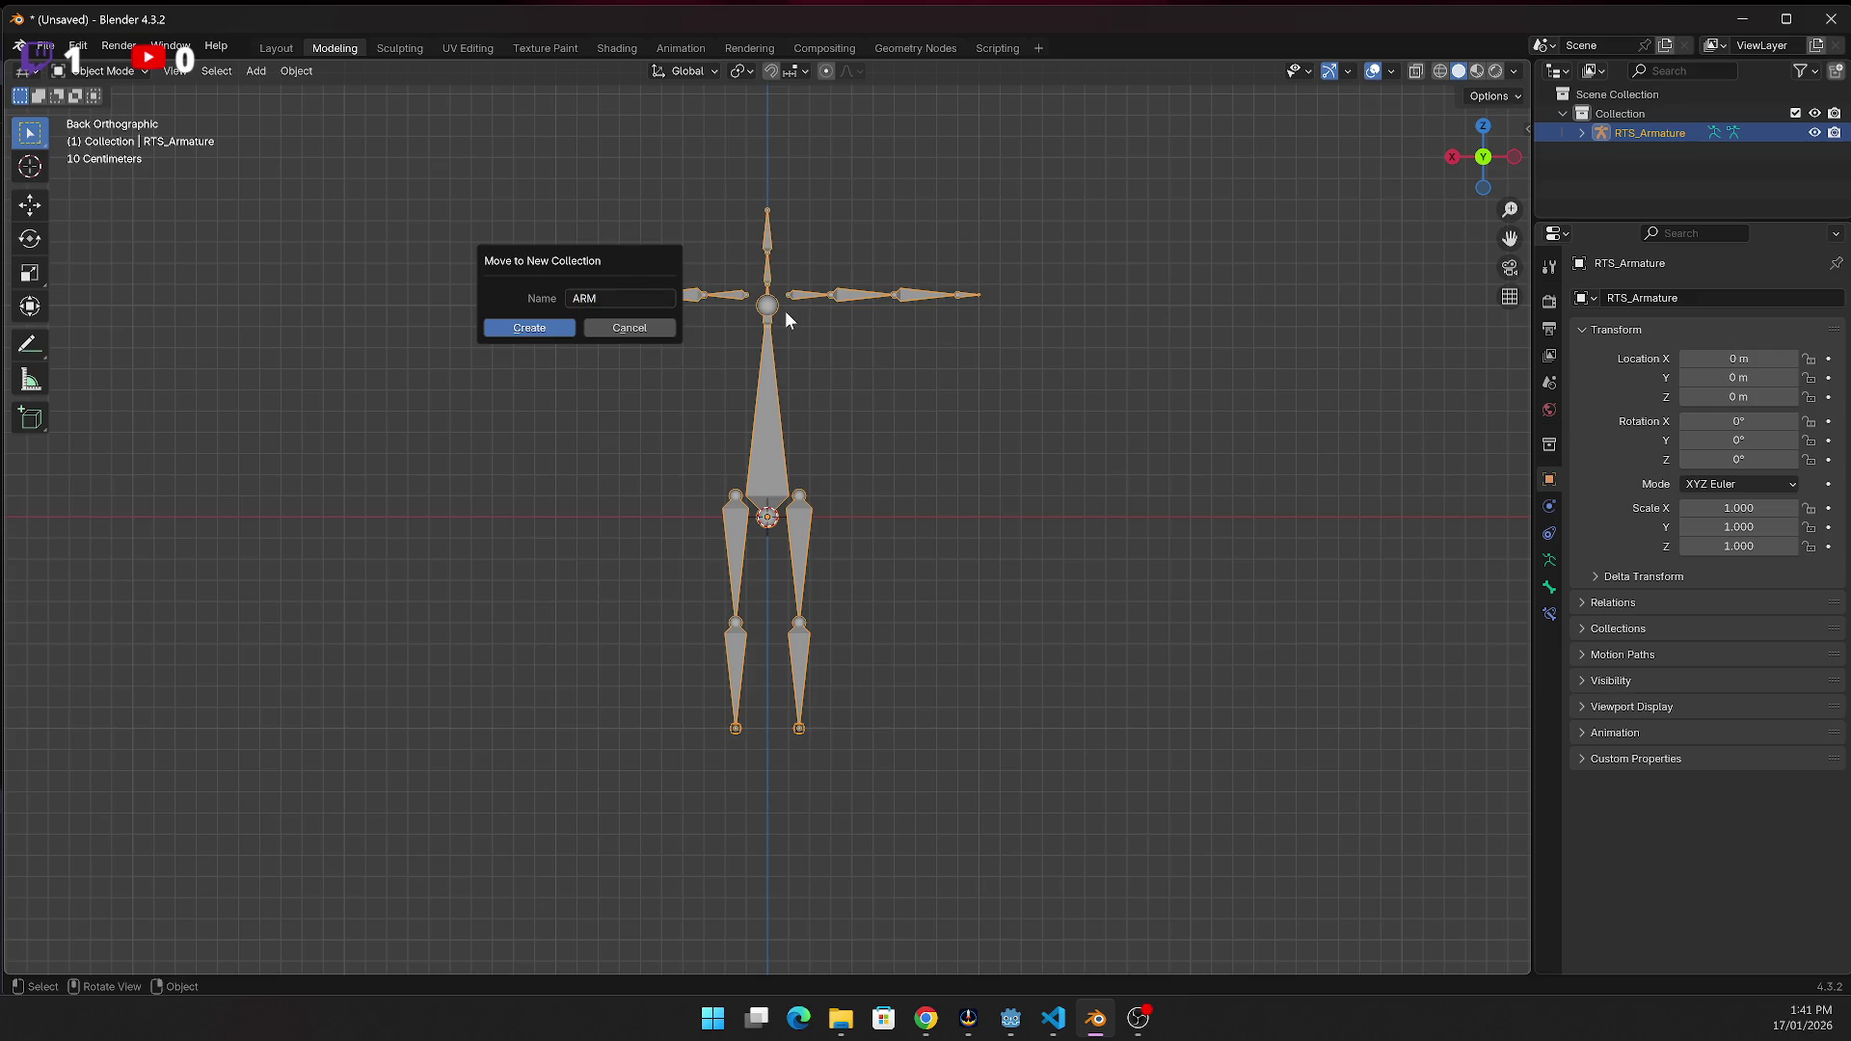
left_click(530, 328)
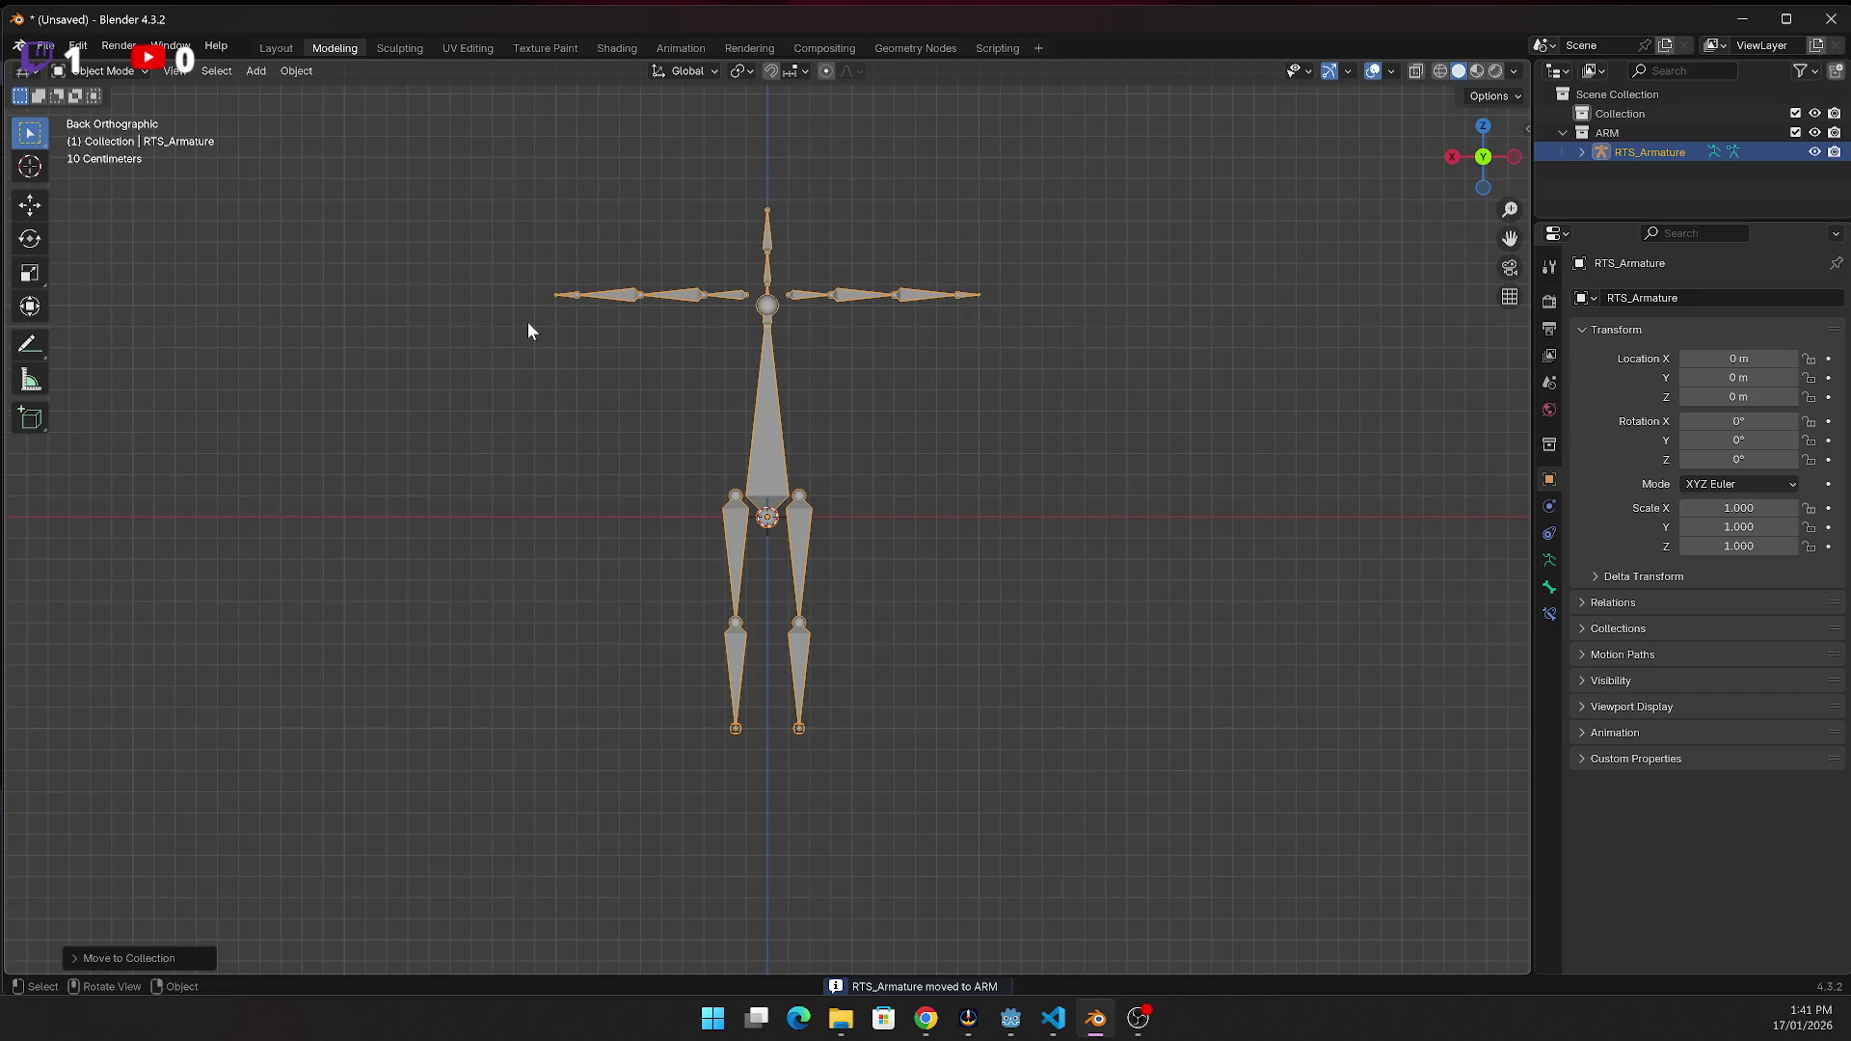
Deselect the armature and view the rig from the front in perspective
left_click(1133, 372)
key("KP_1")
key("KP_5")
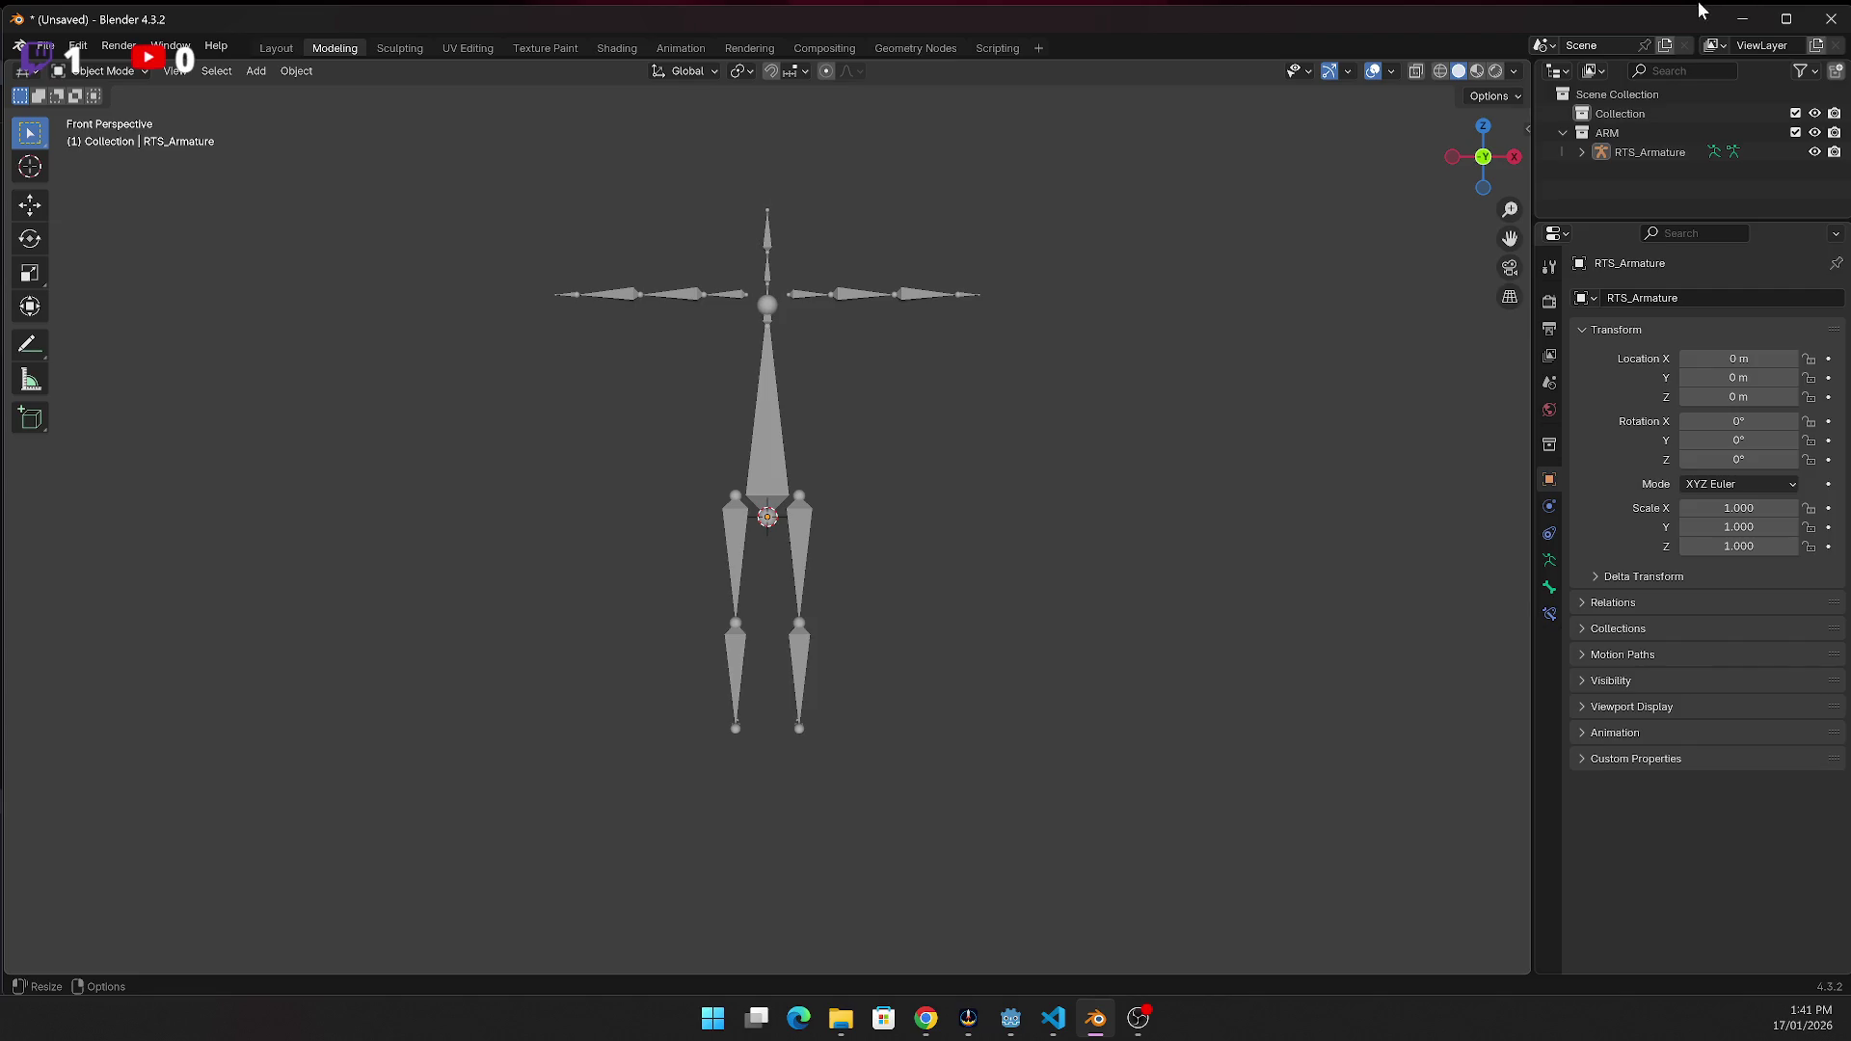
Settle on Back Orthographic via the gizmo axes and collapse the armature's Transform panel
left_click(1518, 158)
left_click(1518, 158)
left_click(1518, 158)
left_click(1517, 157)
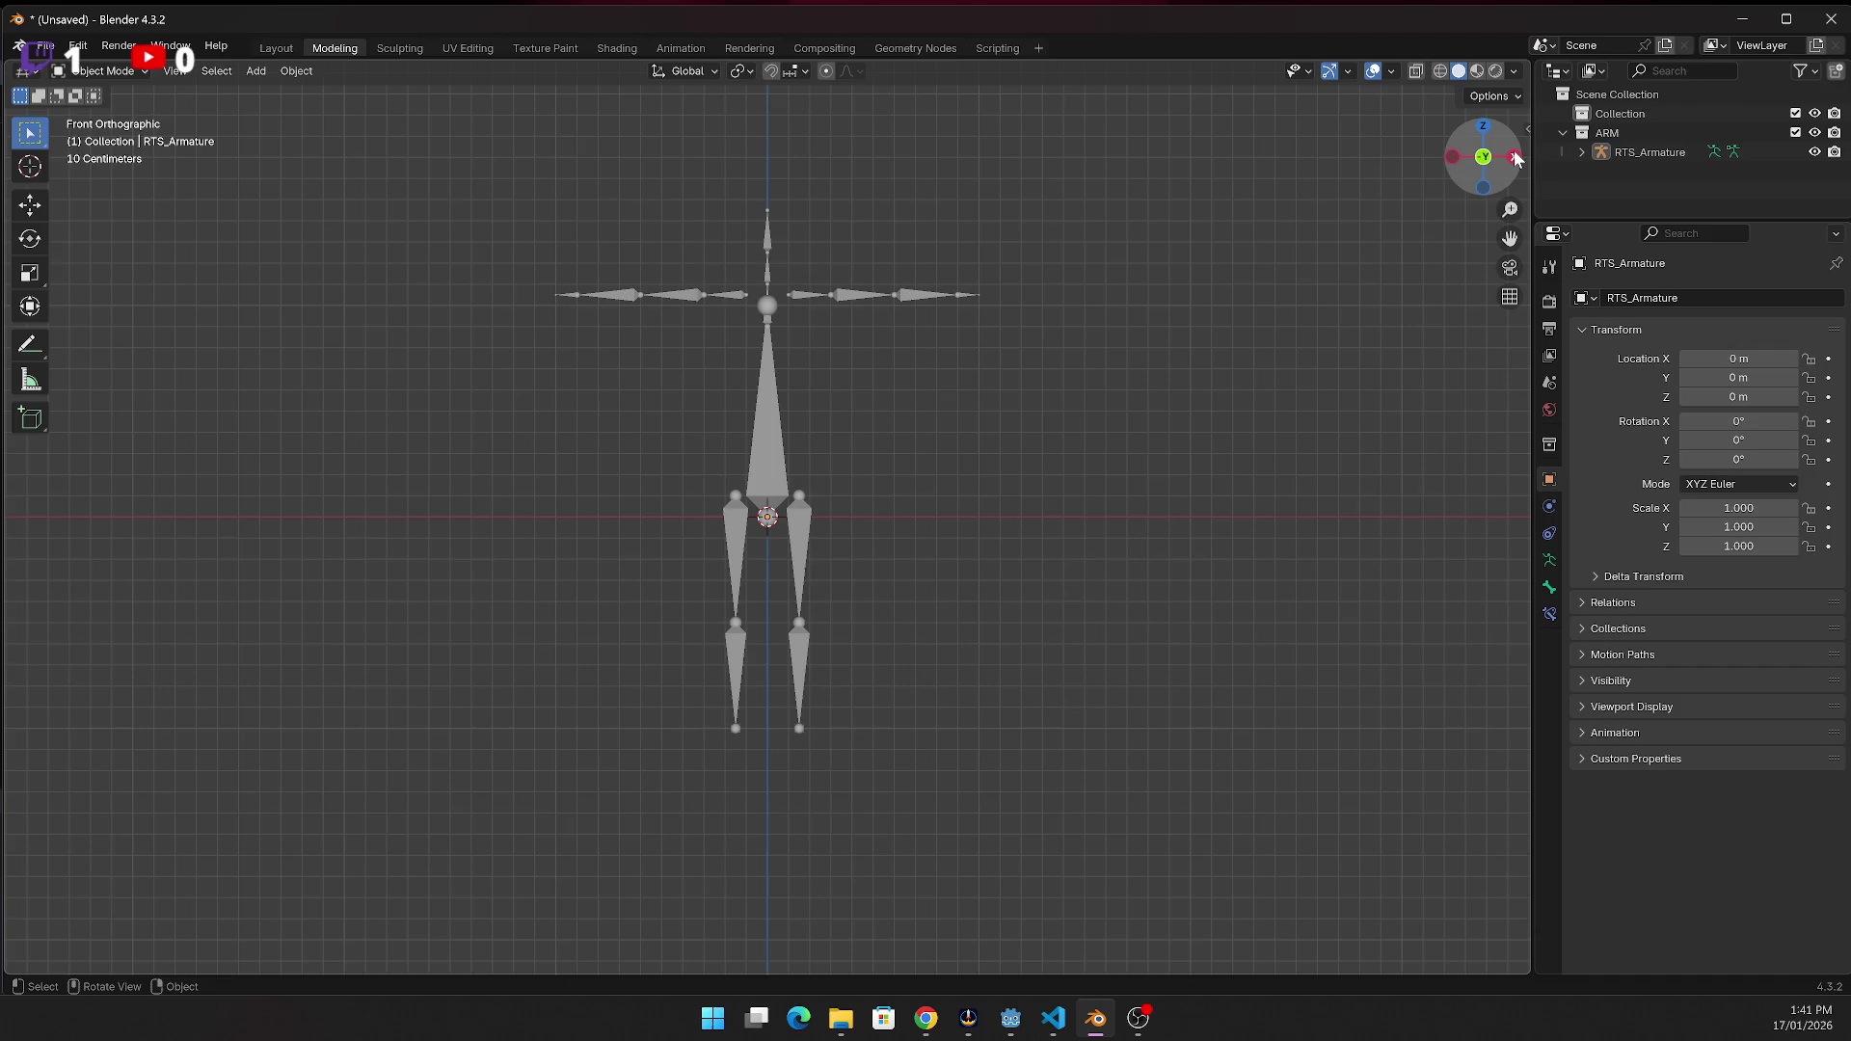
left_click(1516, 156)
left_click(1515, 157)
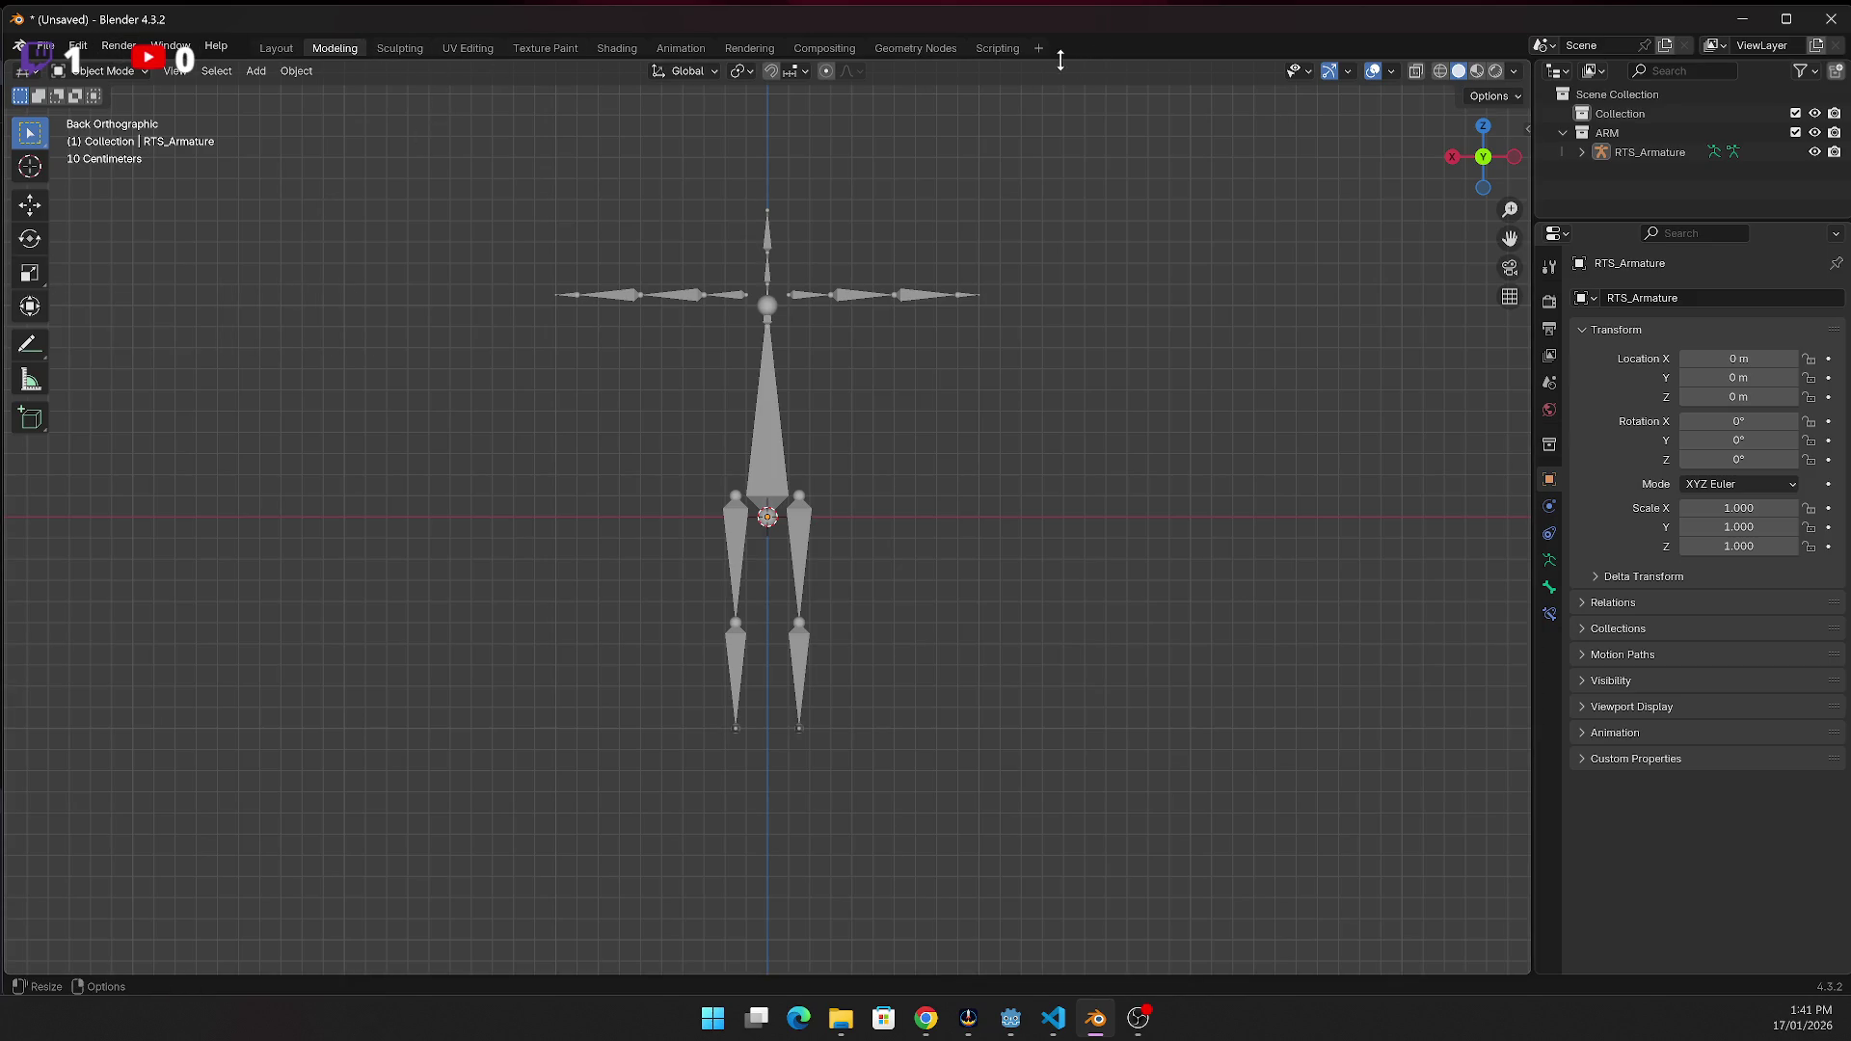
left_click(1583, 331)
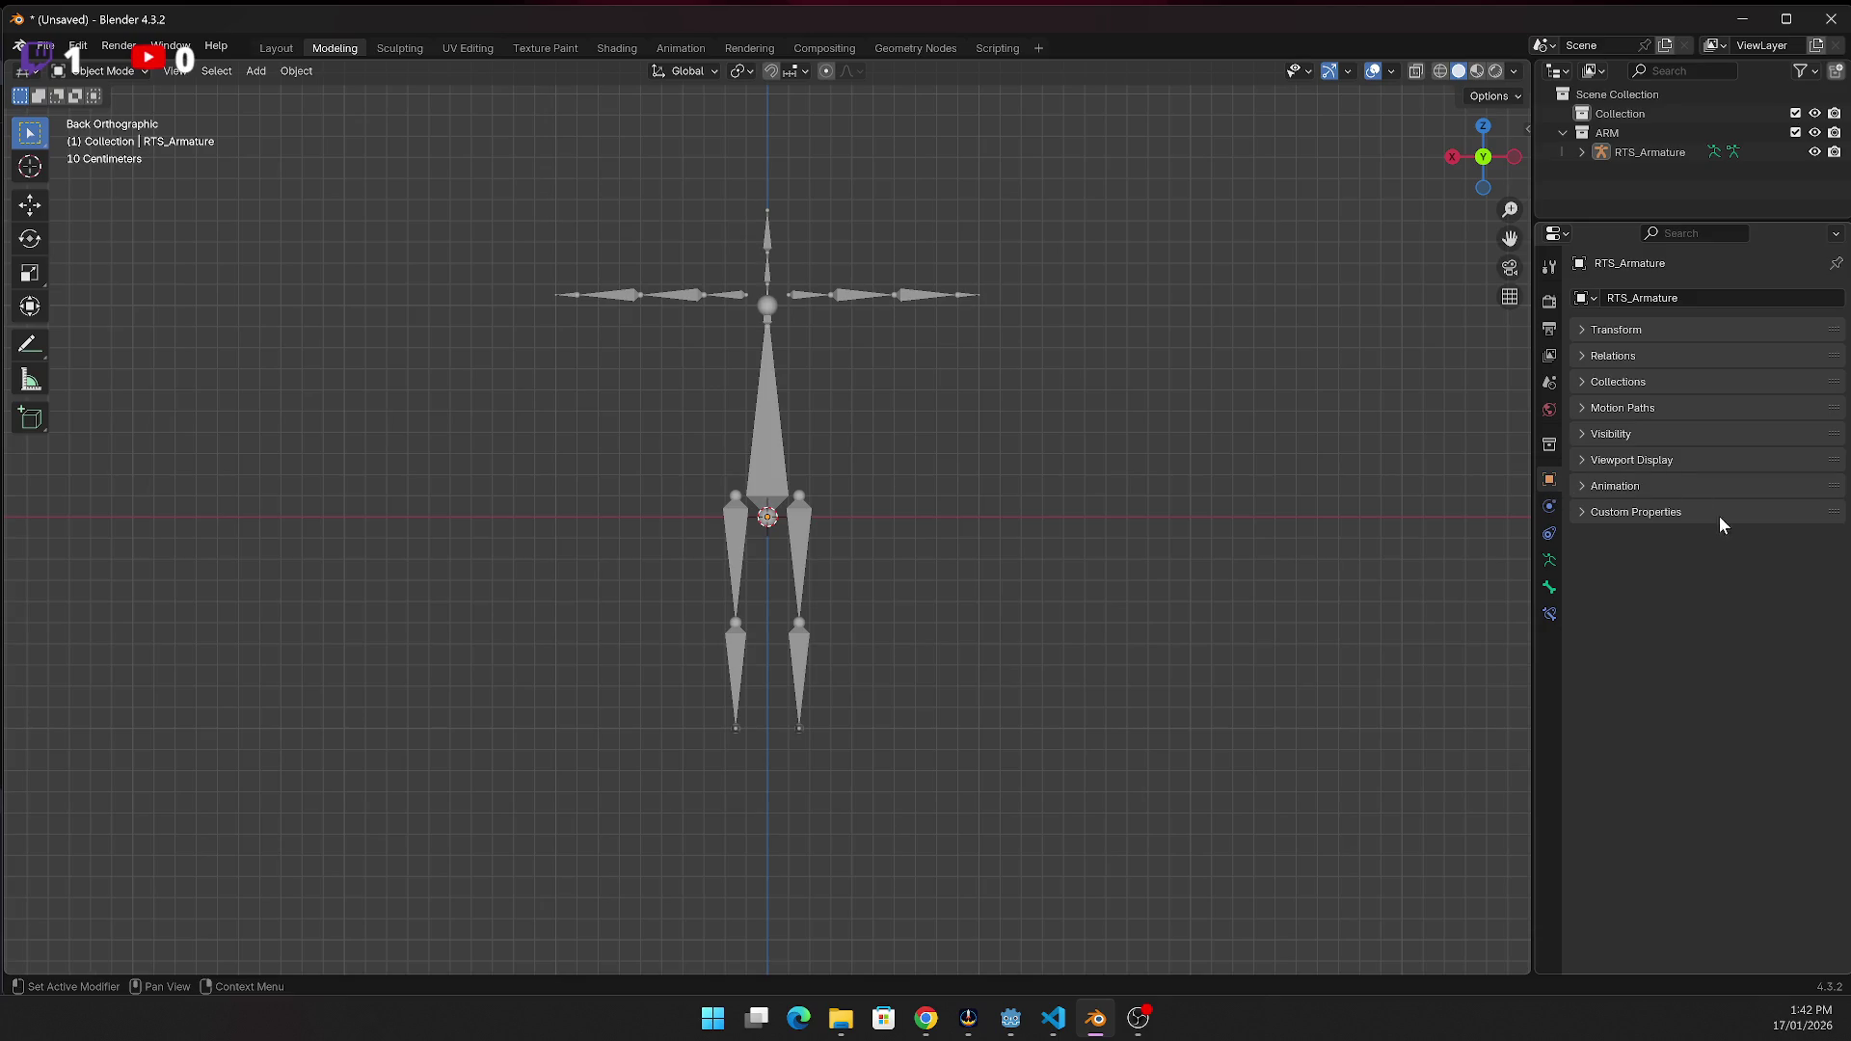
Enable In Front for RTS_Armature, trying Wire, Bounds and Solid before returning to Textured
left_click(1582, 463)
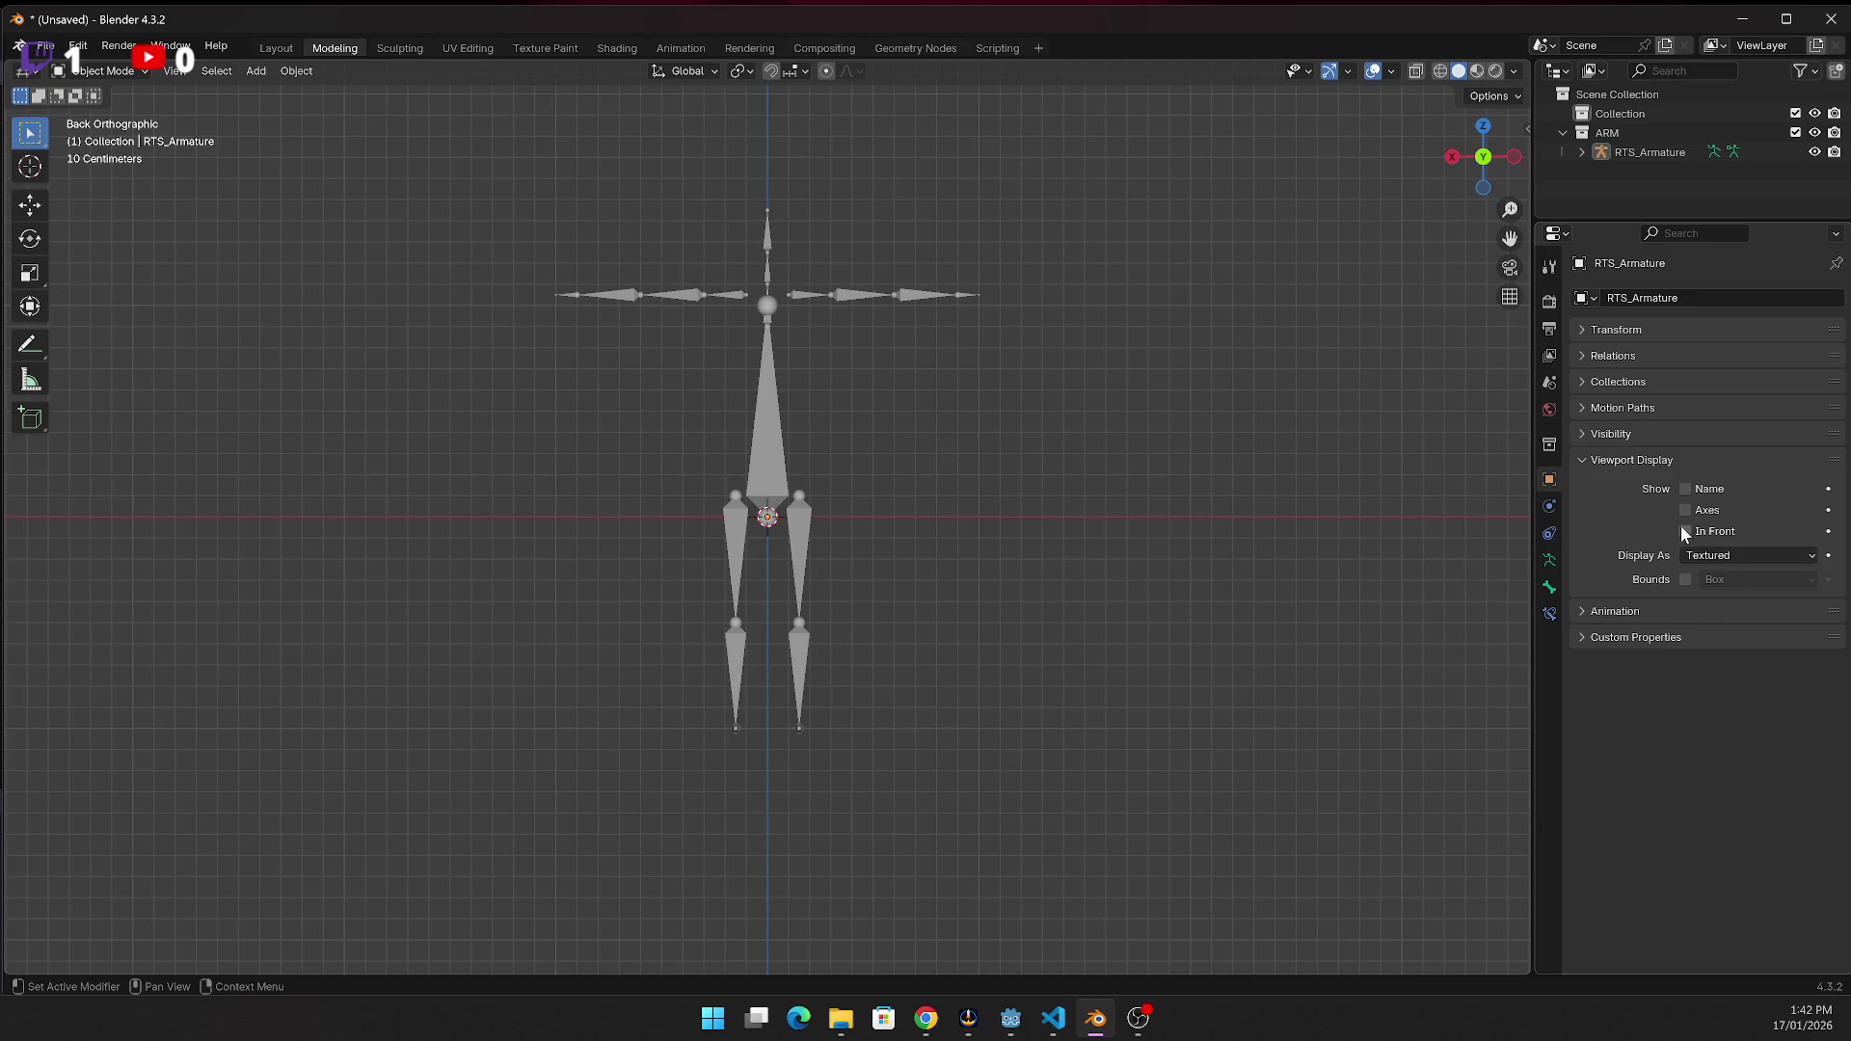
left_click(1732, 555)
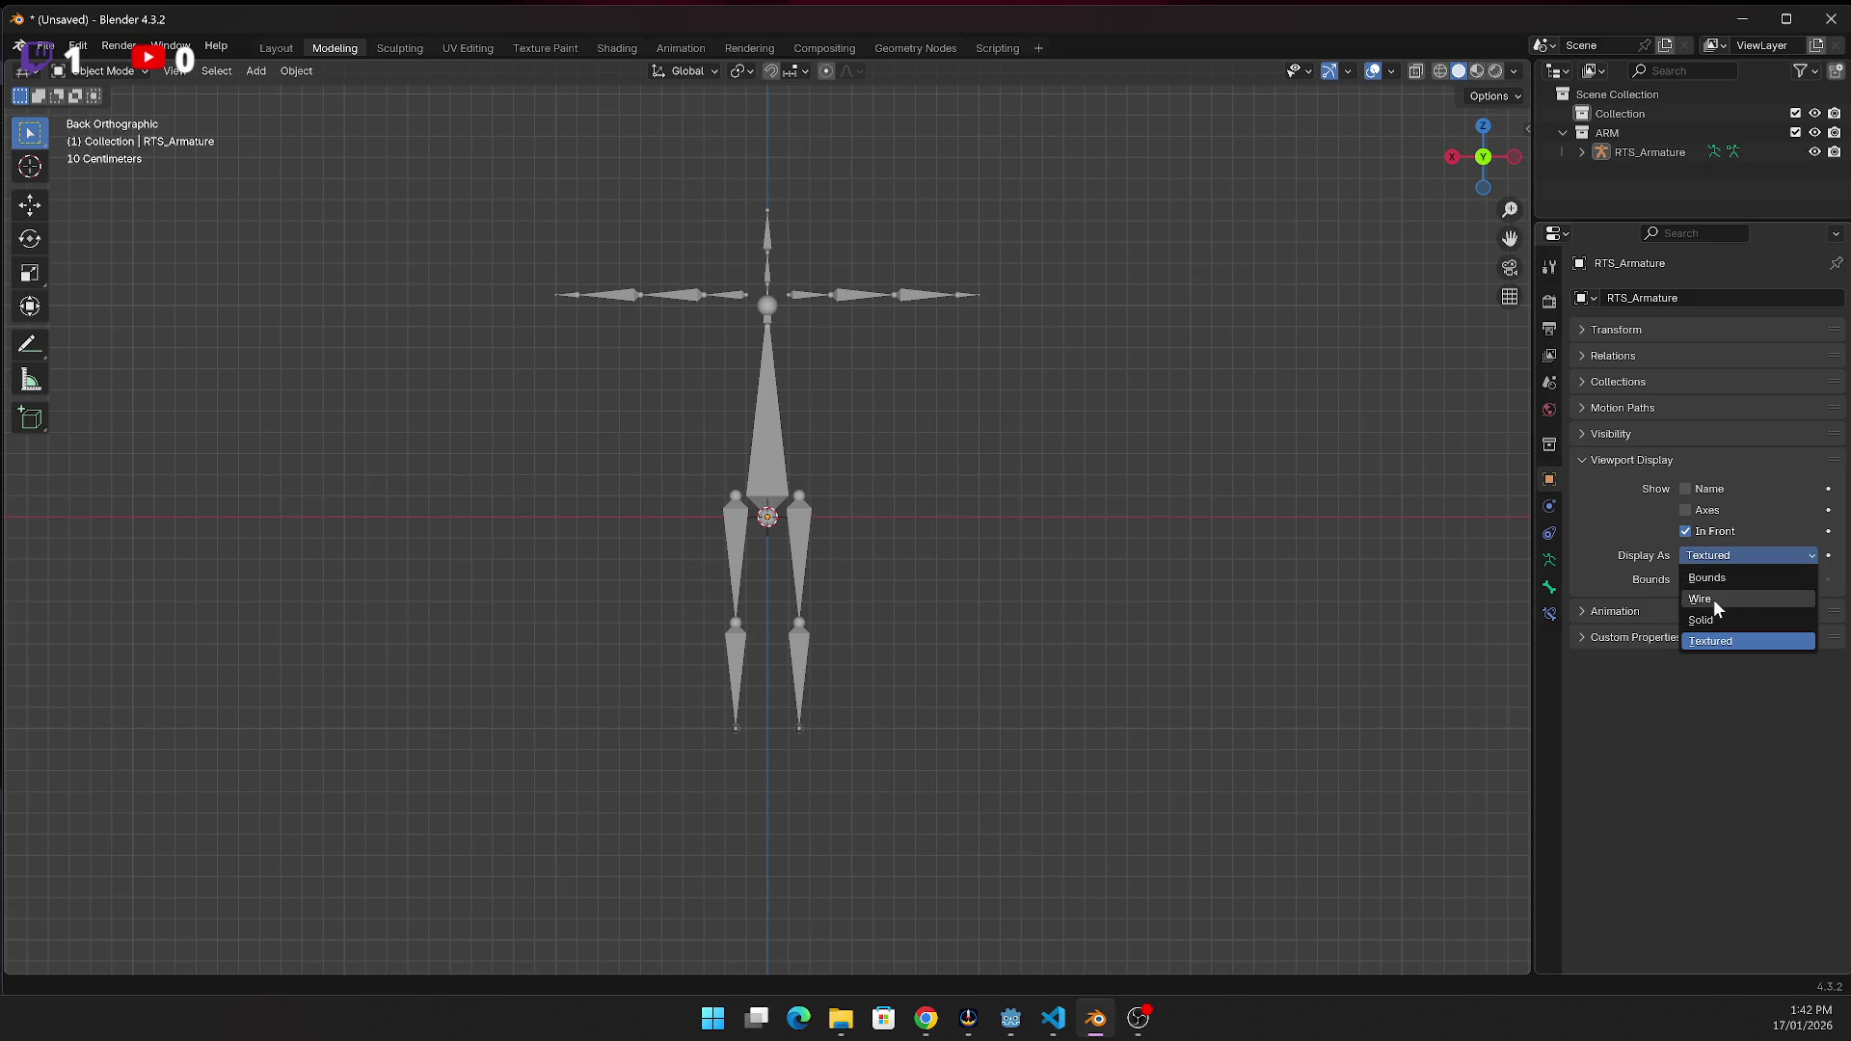
left_click(1715, 597)
left_click(1727, 558)
left_click(1722, 575)
left_click(1719, 549)
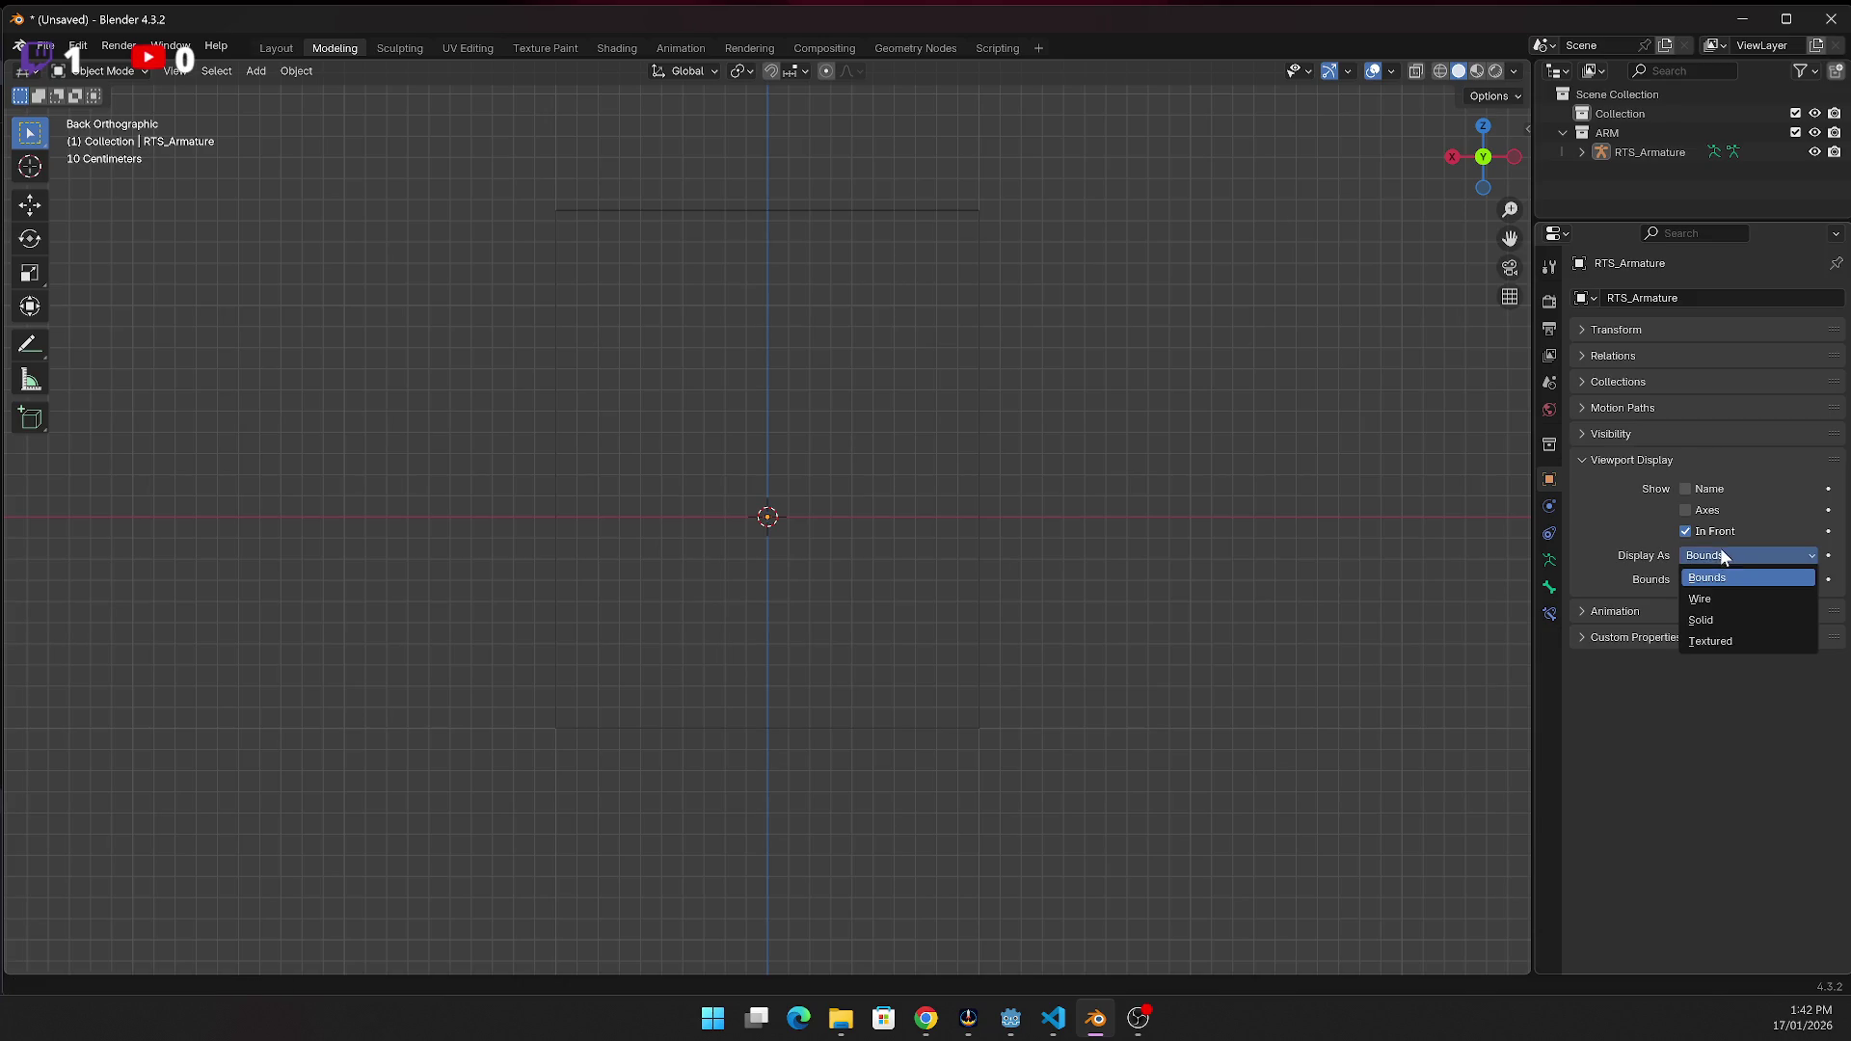
left_click(1713, 617)
left_click(1718, 559)
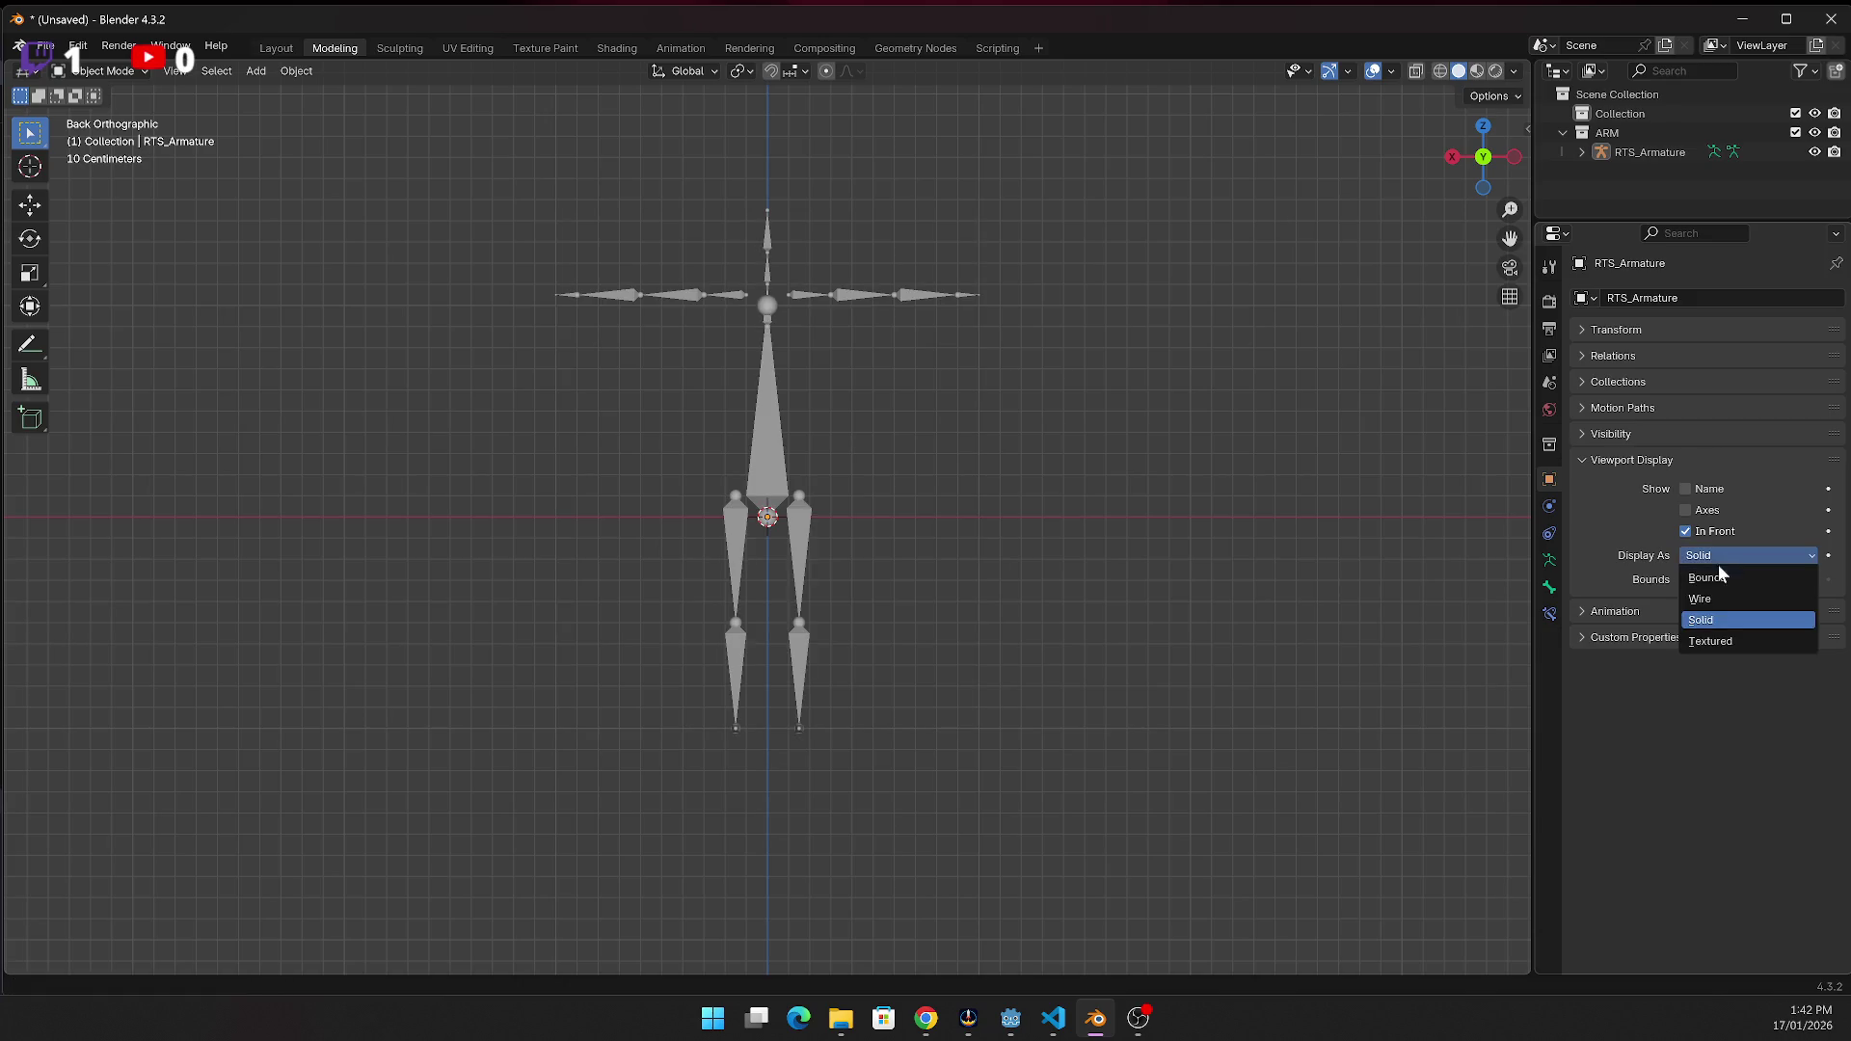
left_click(1722, 640)
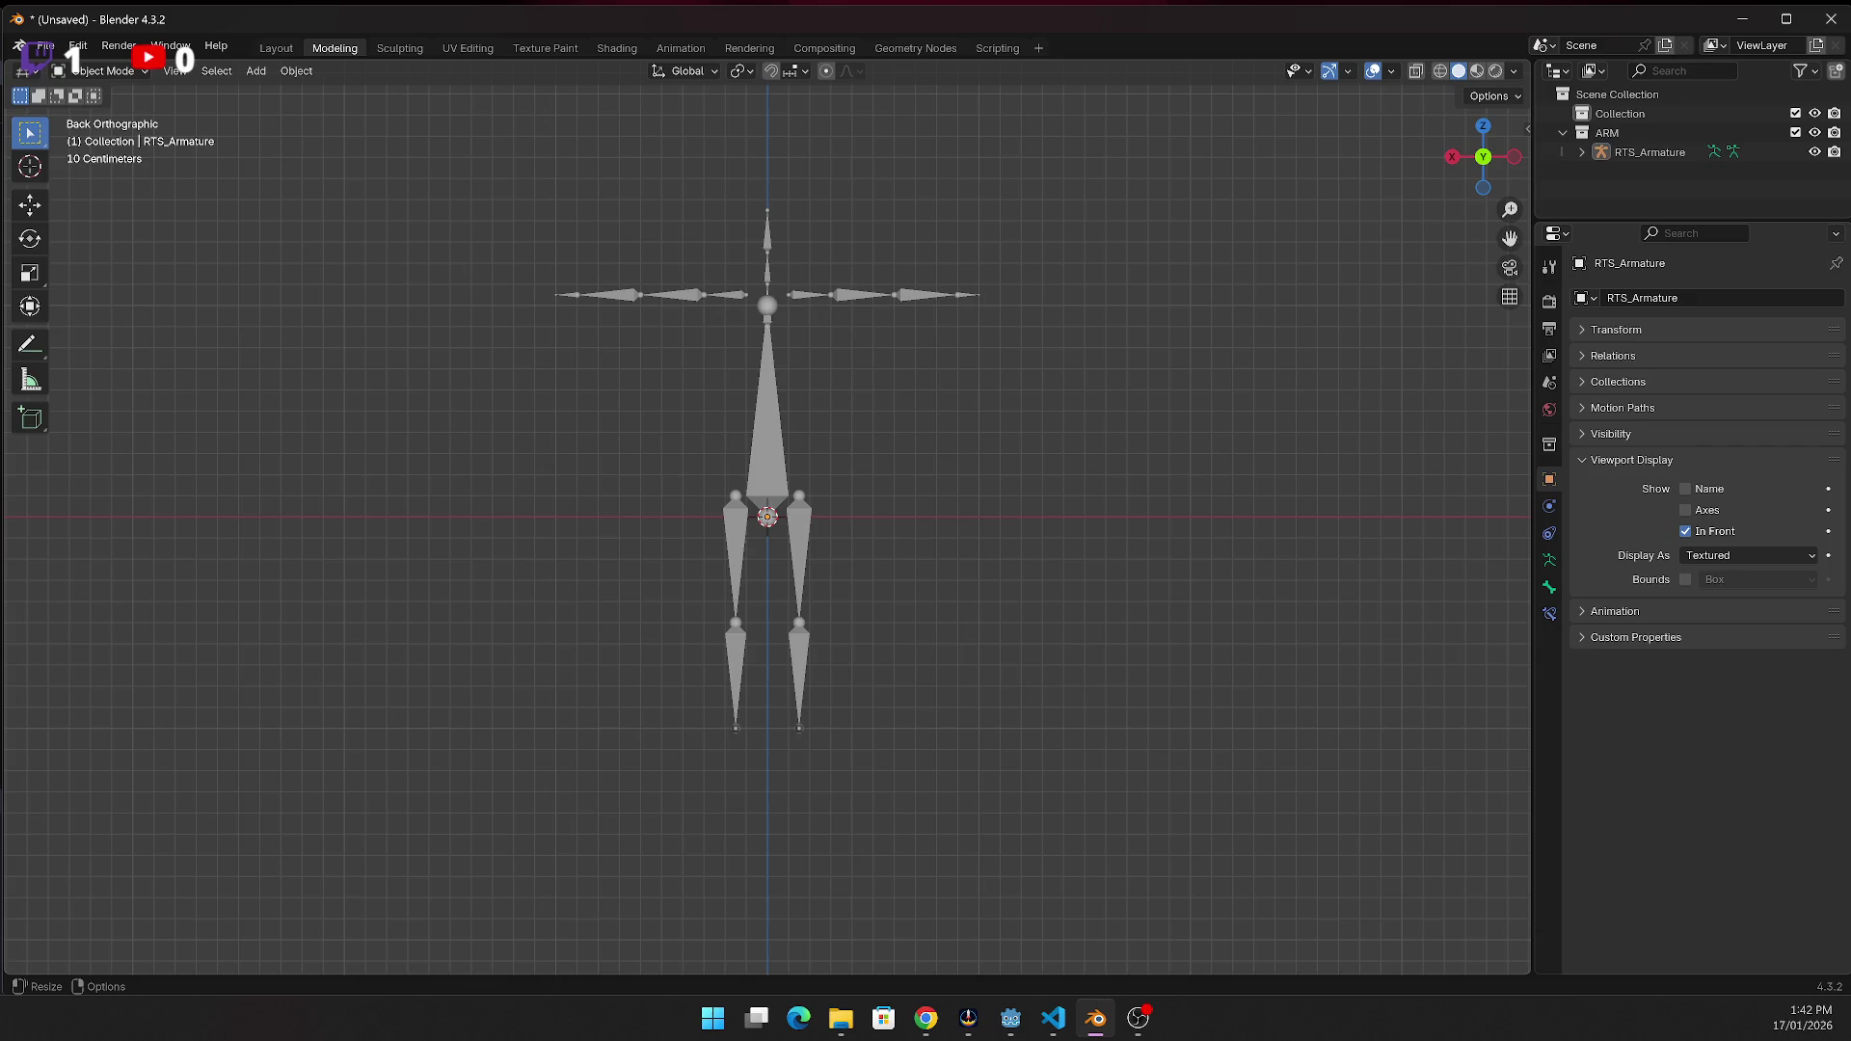
key("alt+Tab")
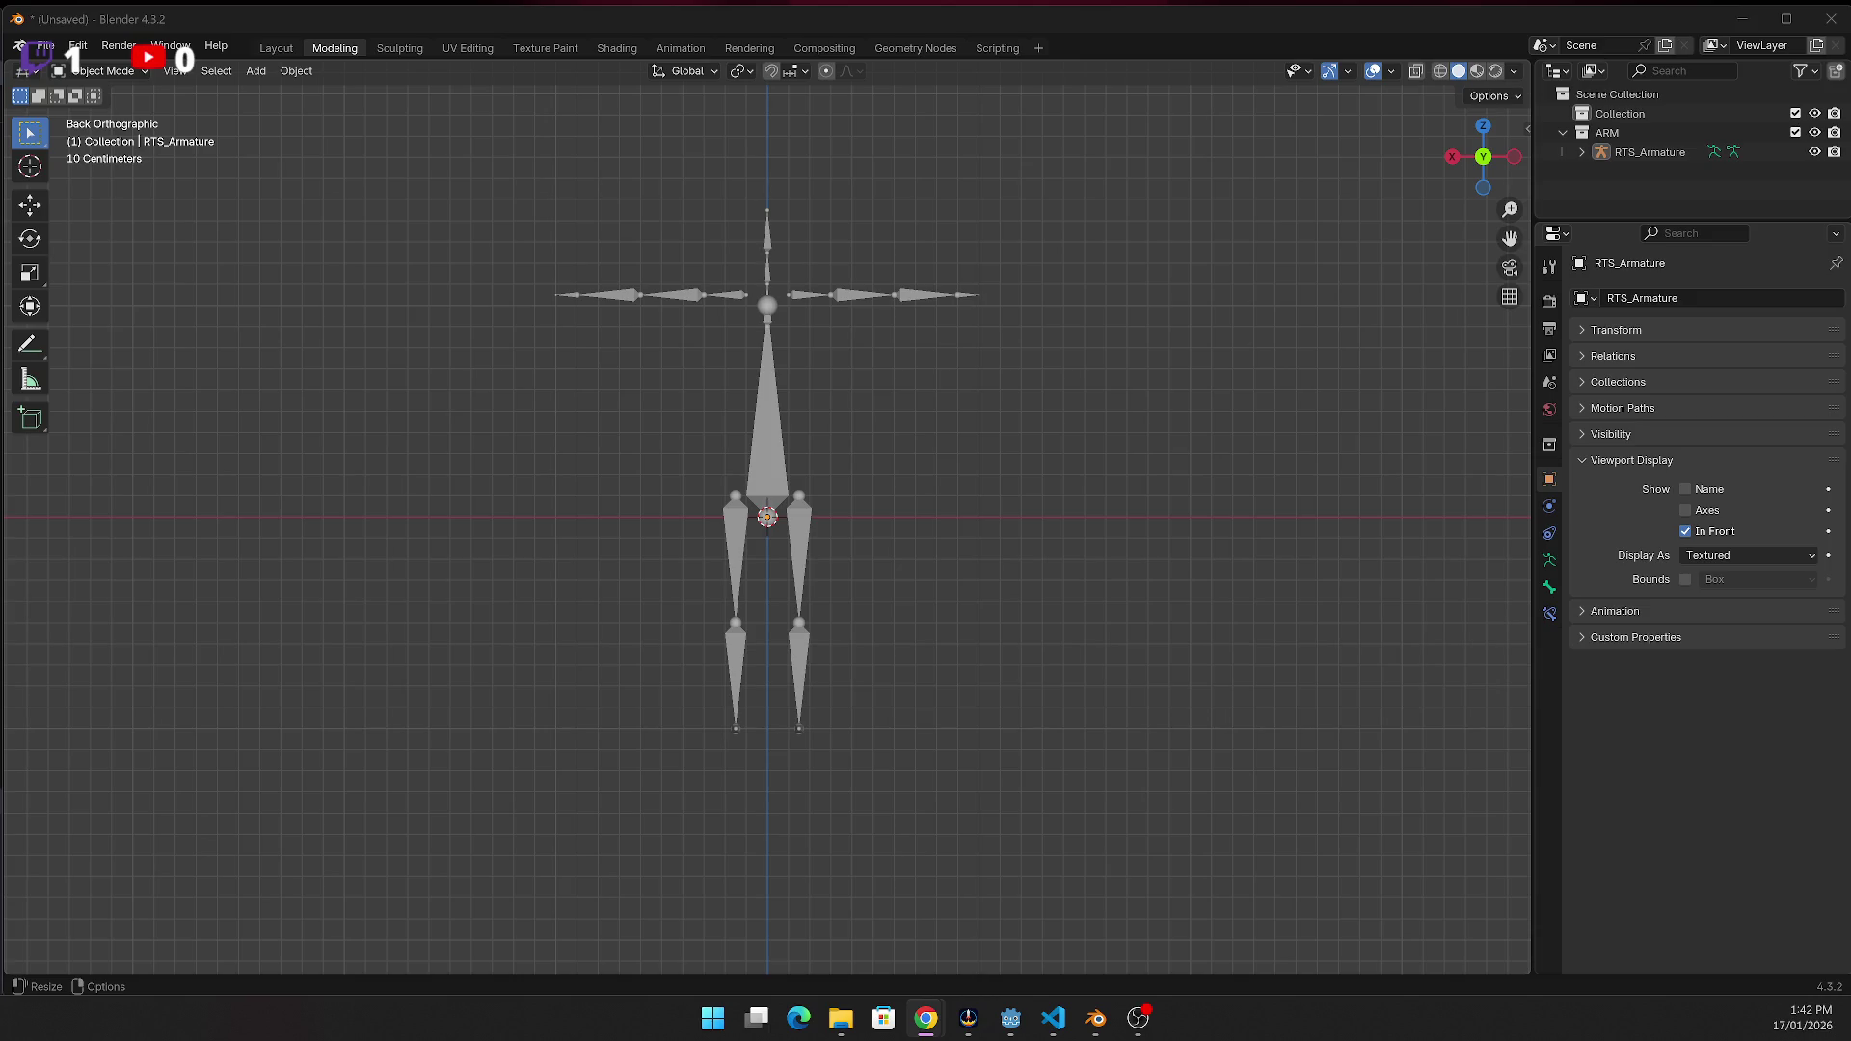
Add an empty Grease Pencil object, GPencil, at the origin with Shift+A
left_click(539, 510)
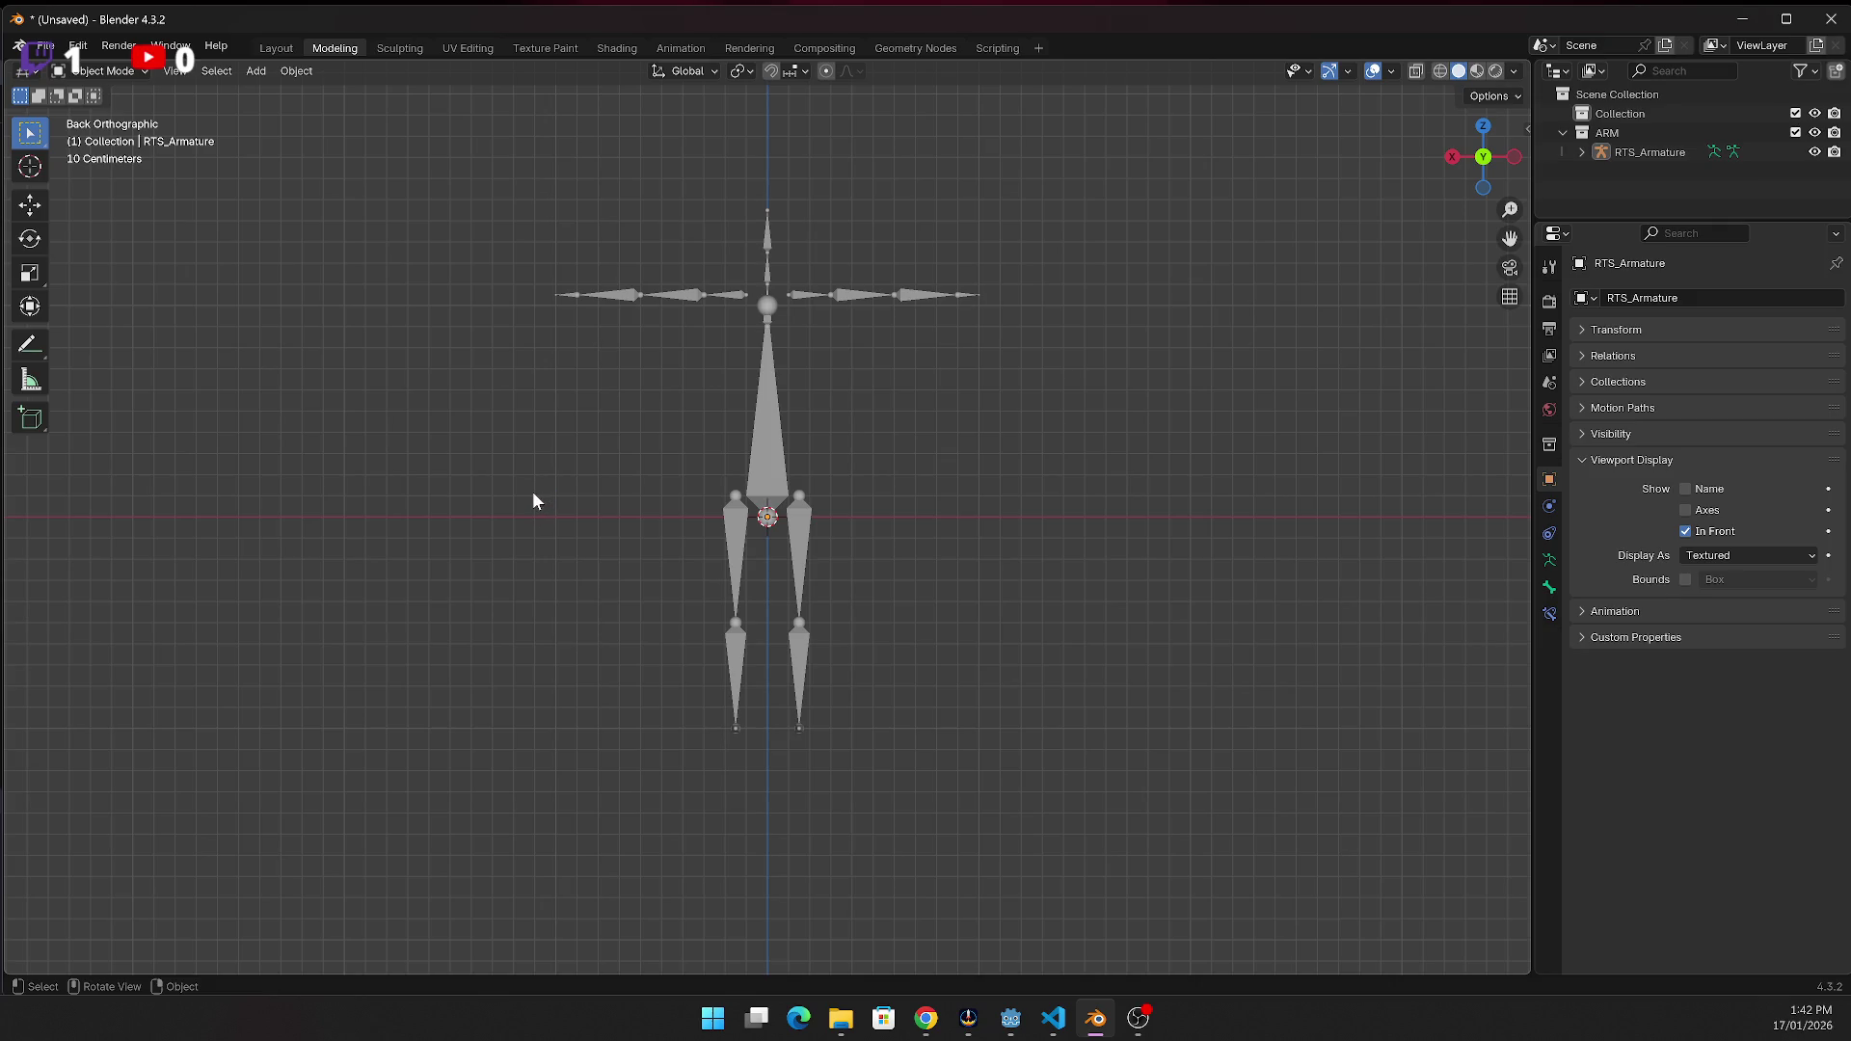
key("shift+a")
mouse_move(487, 468)
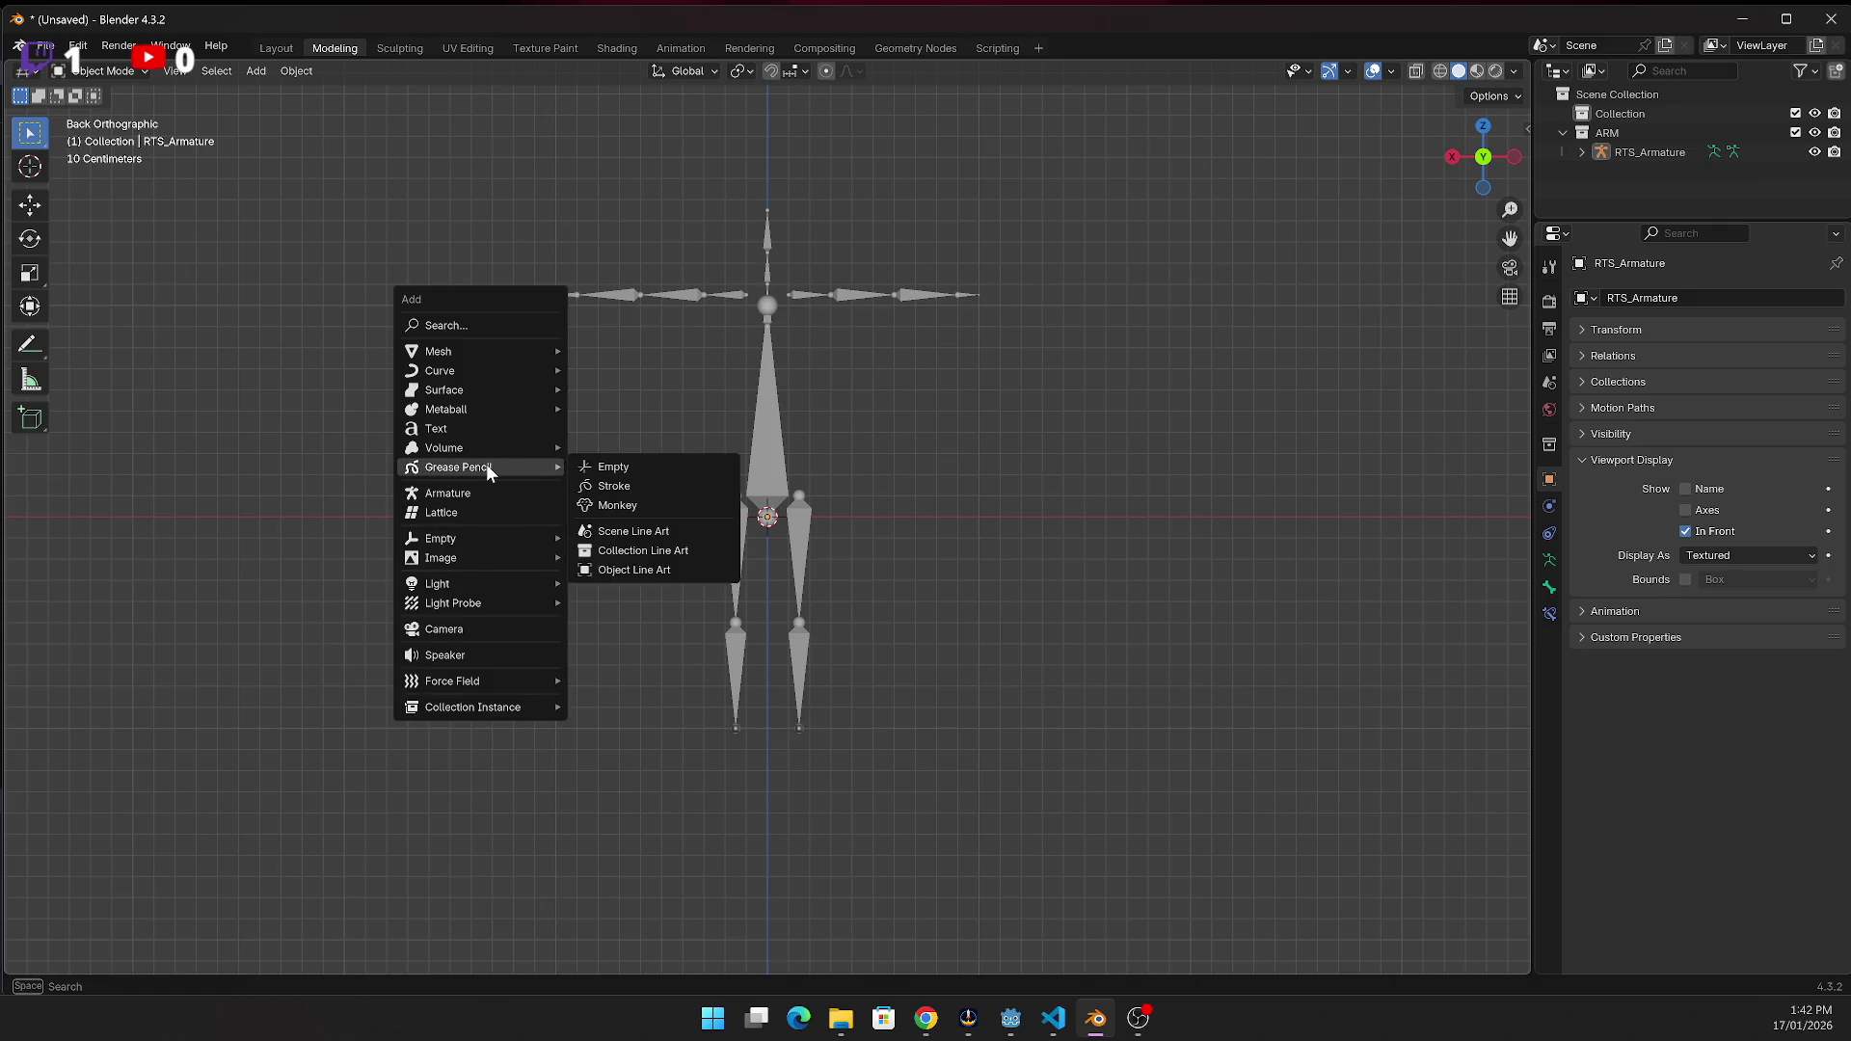
left_click(678, 469)
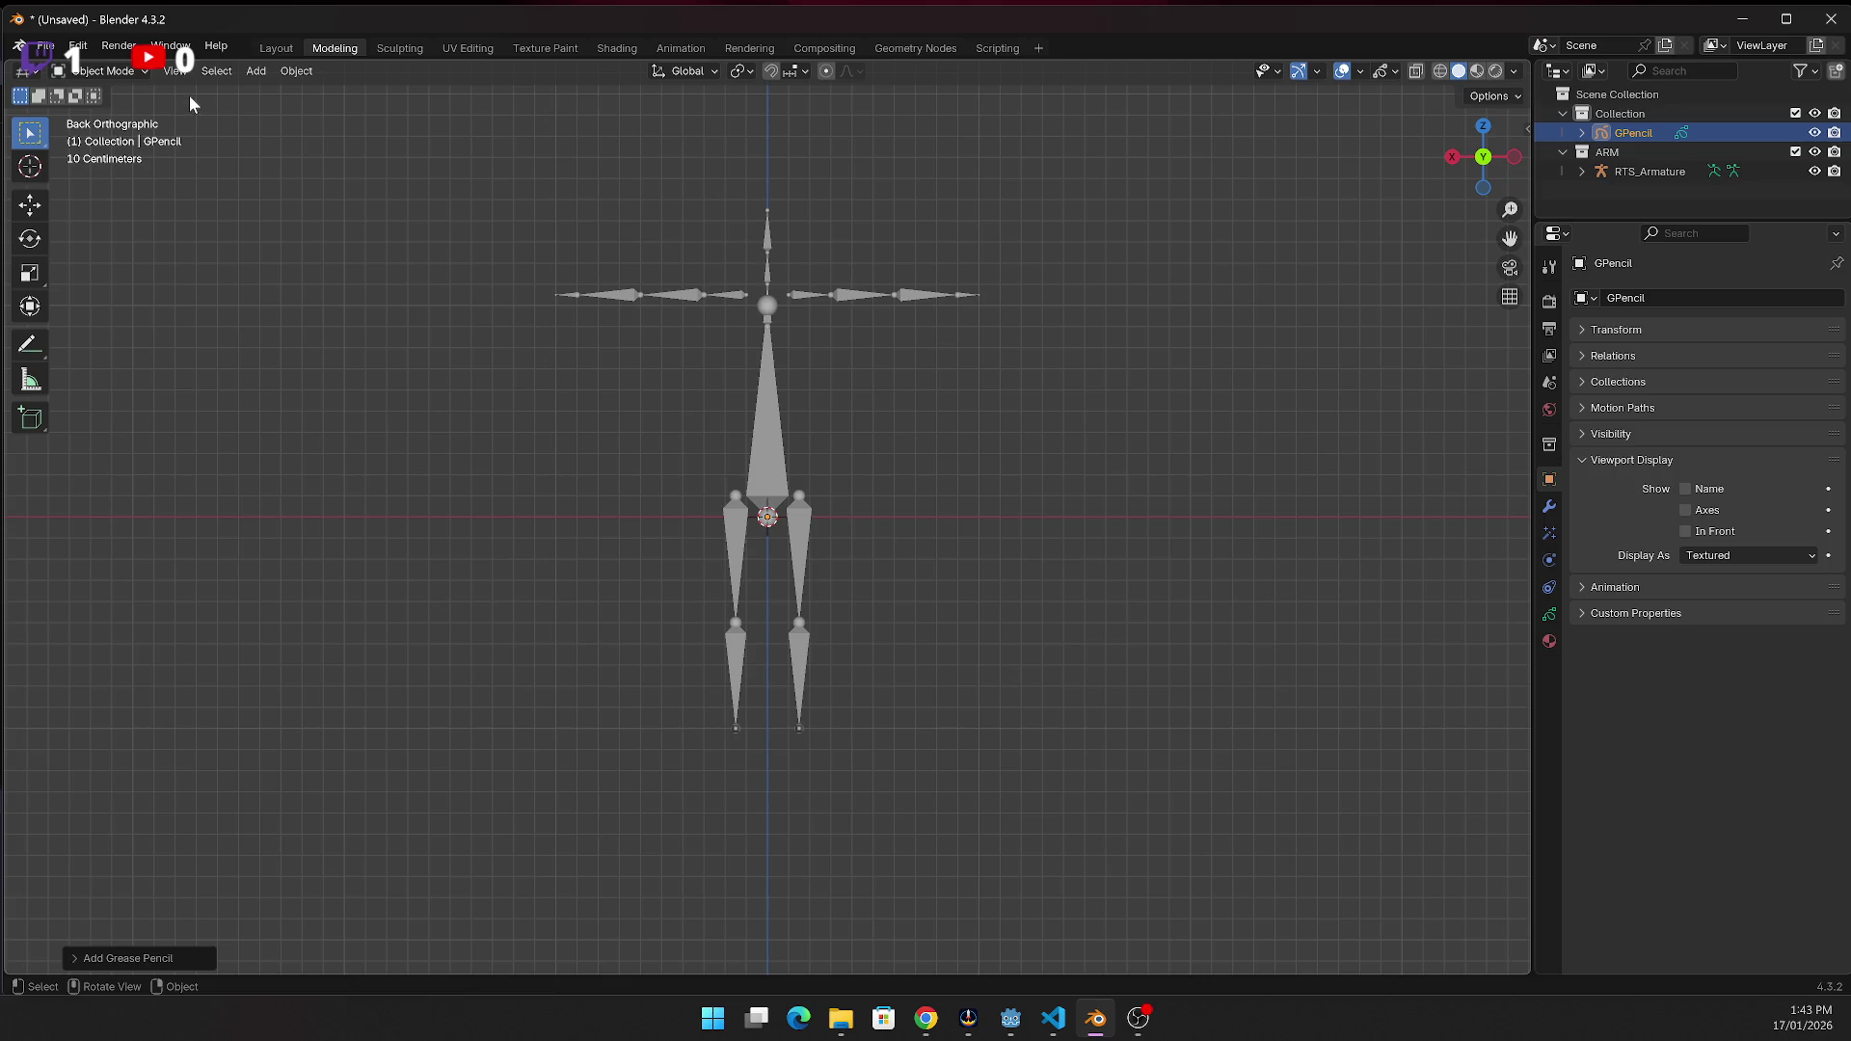
Move the GPencil object into a new collection named draw
key("m")
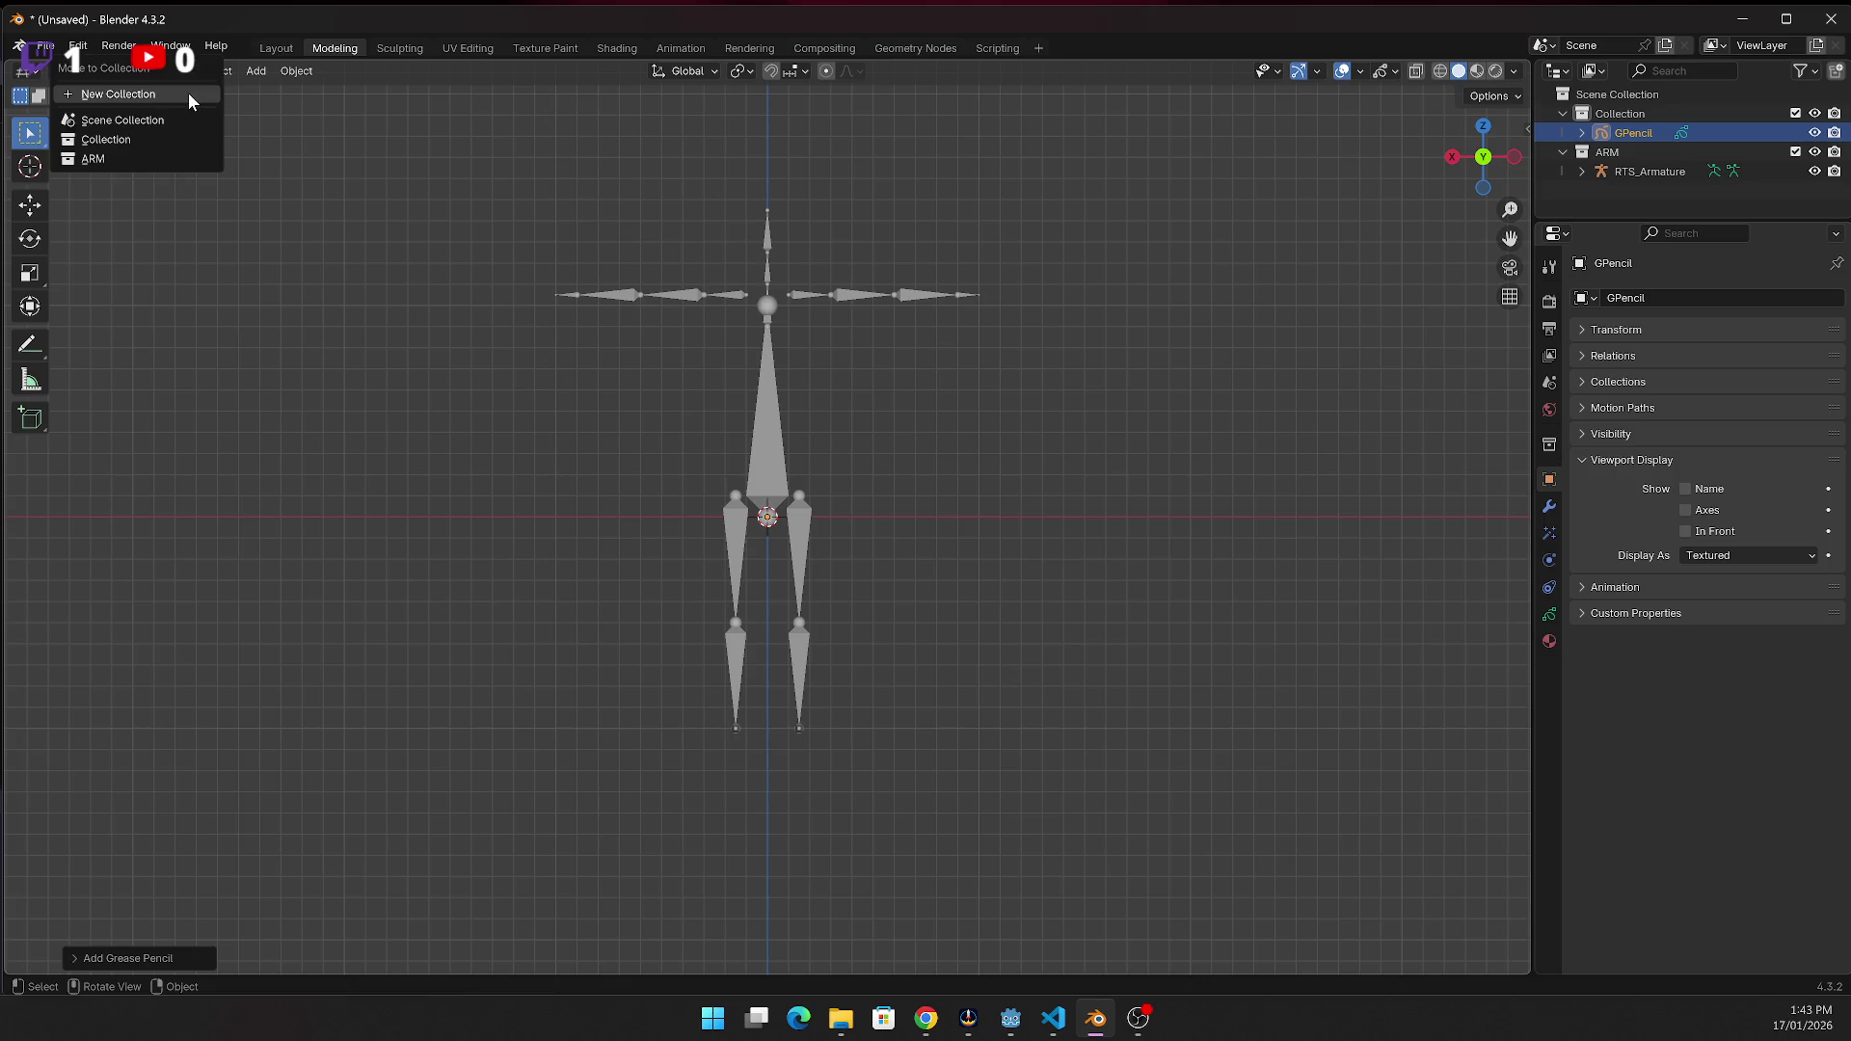
left_click(190, 95)
type("drawe")
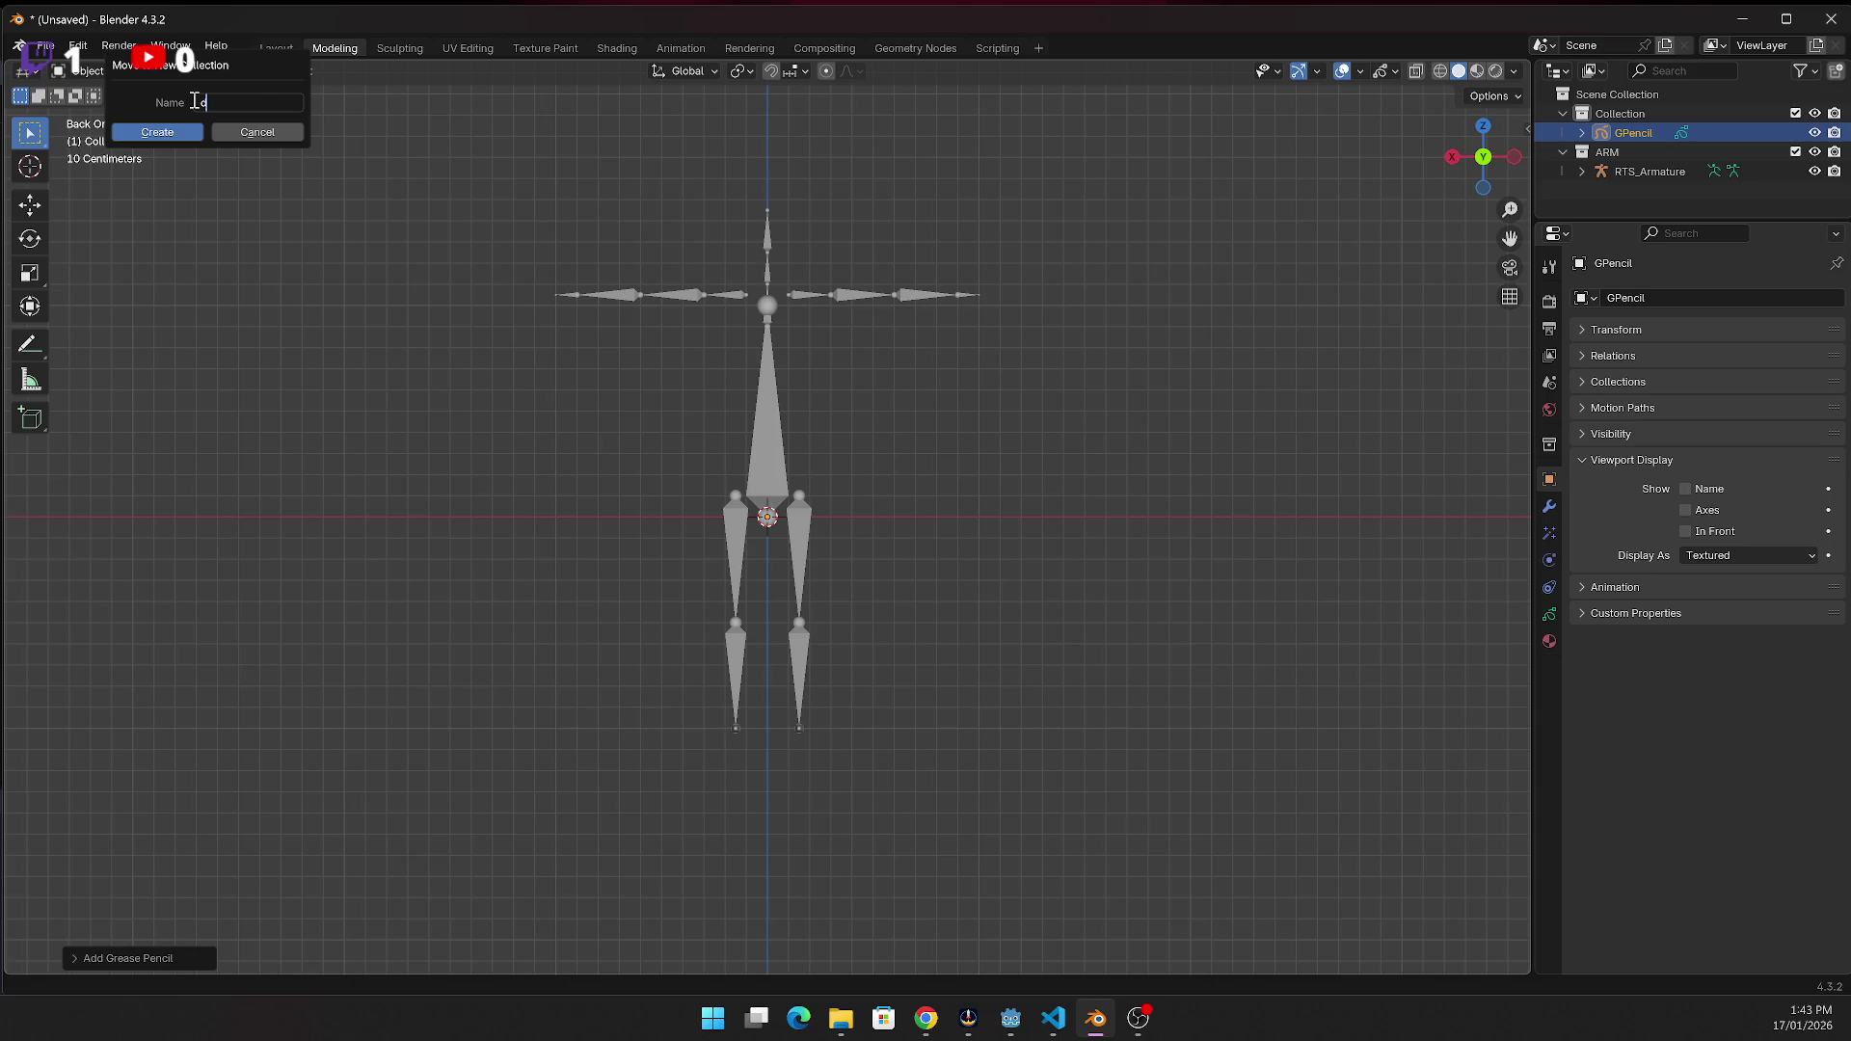
key("BackSpace")
left_click(172, 130)
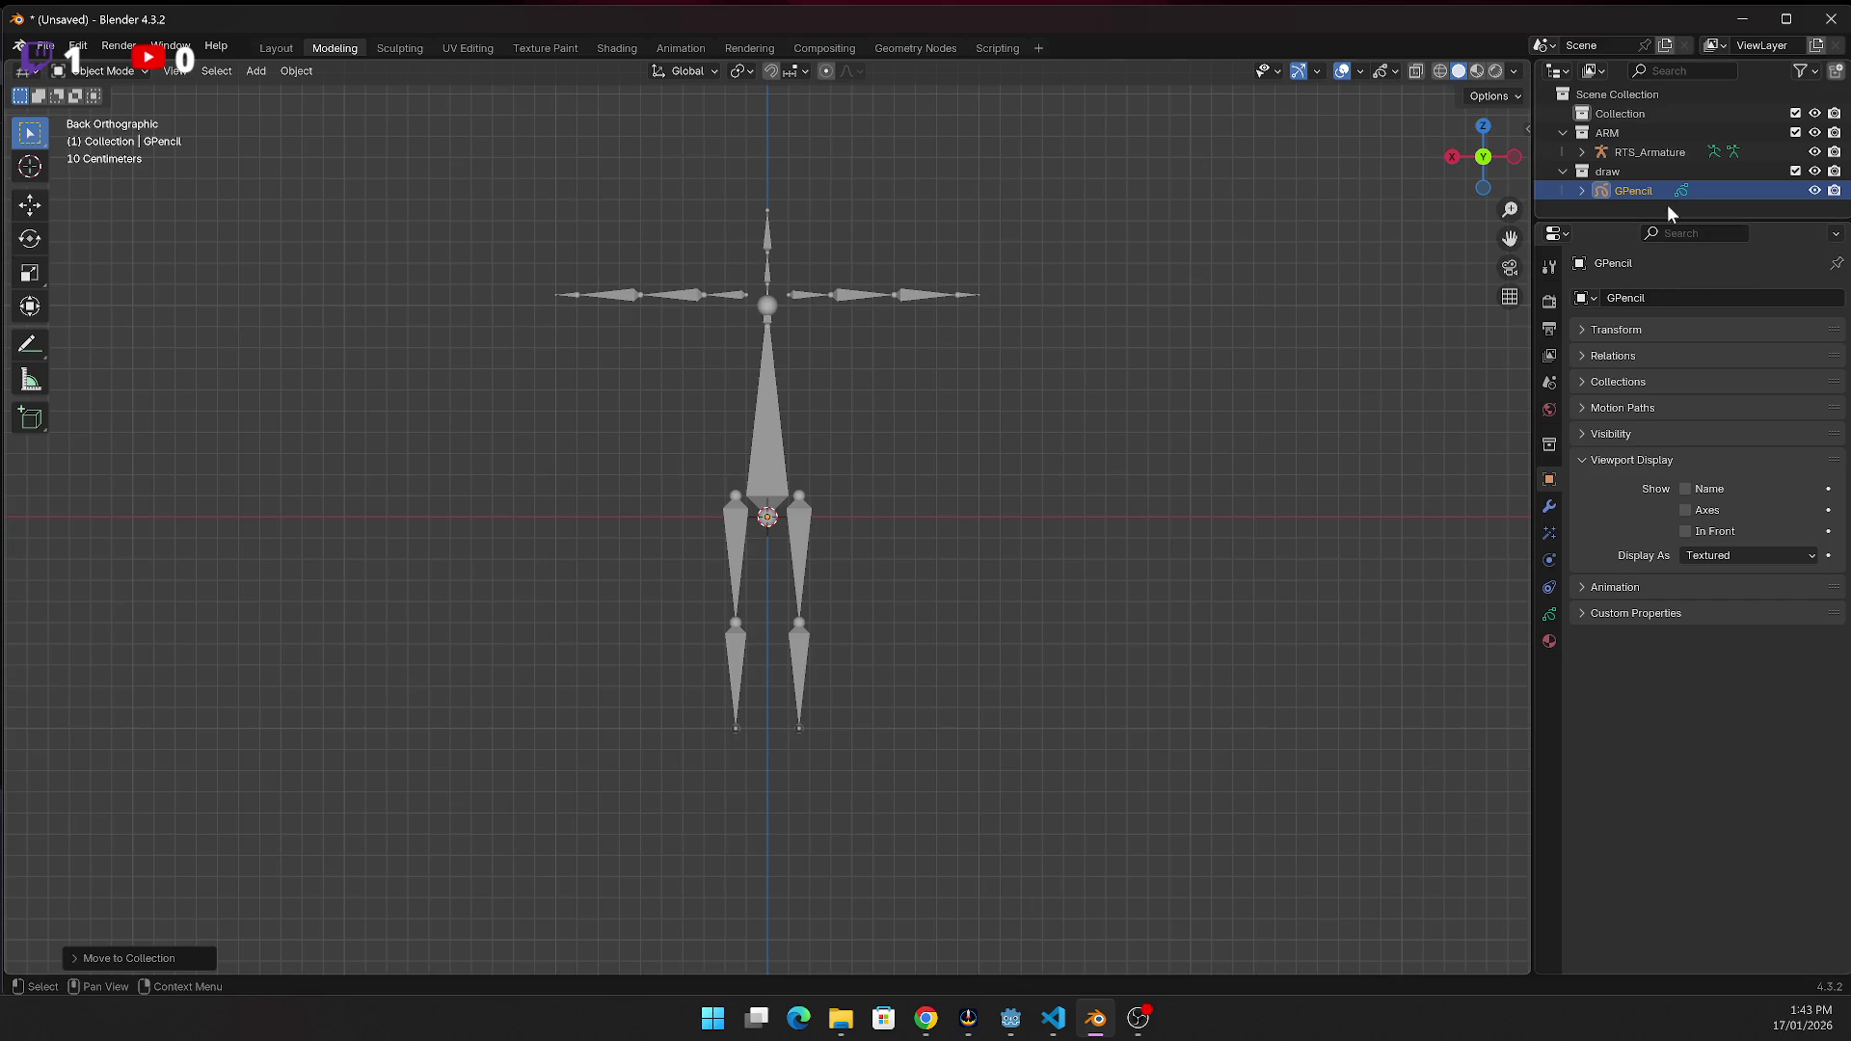
Rename the GPencil object to BODY_draw
key("F2")
type("body")
key("BackSpace")
key("BackSpace")
key("BackSpace")
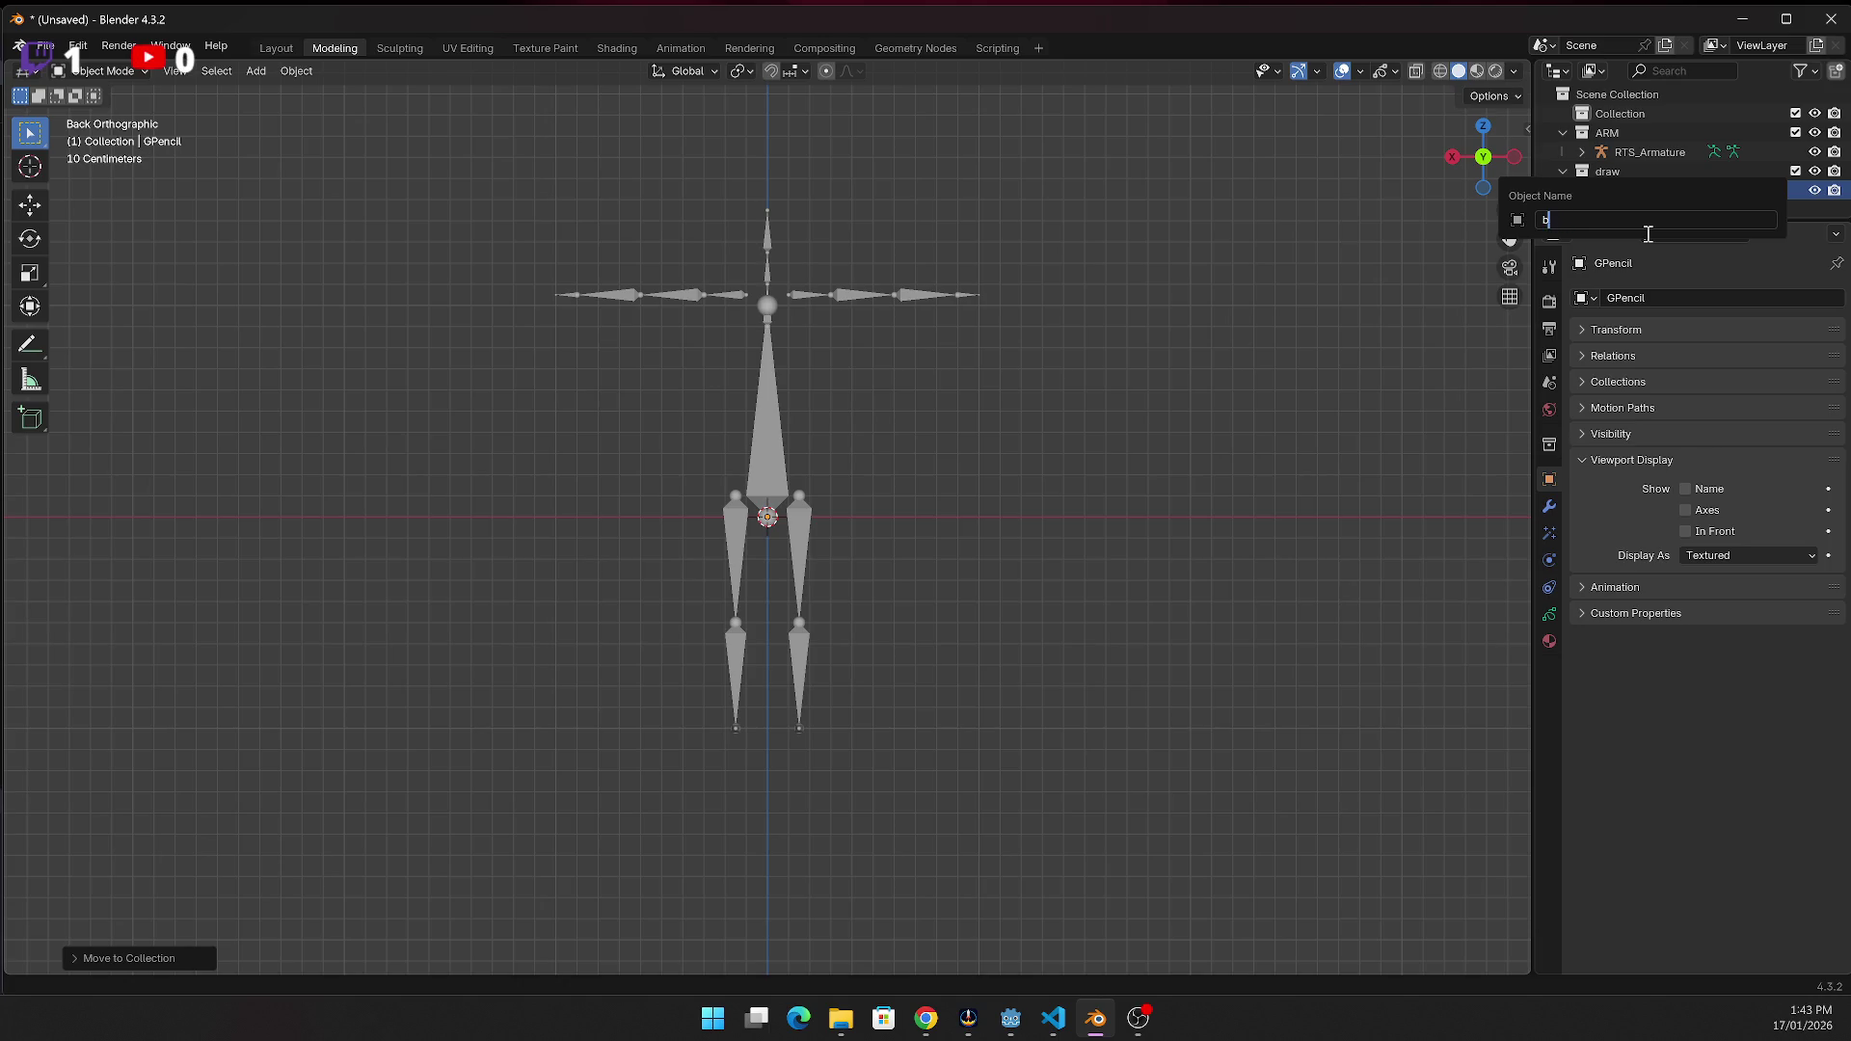
type("BODY_draw")
key("Return")
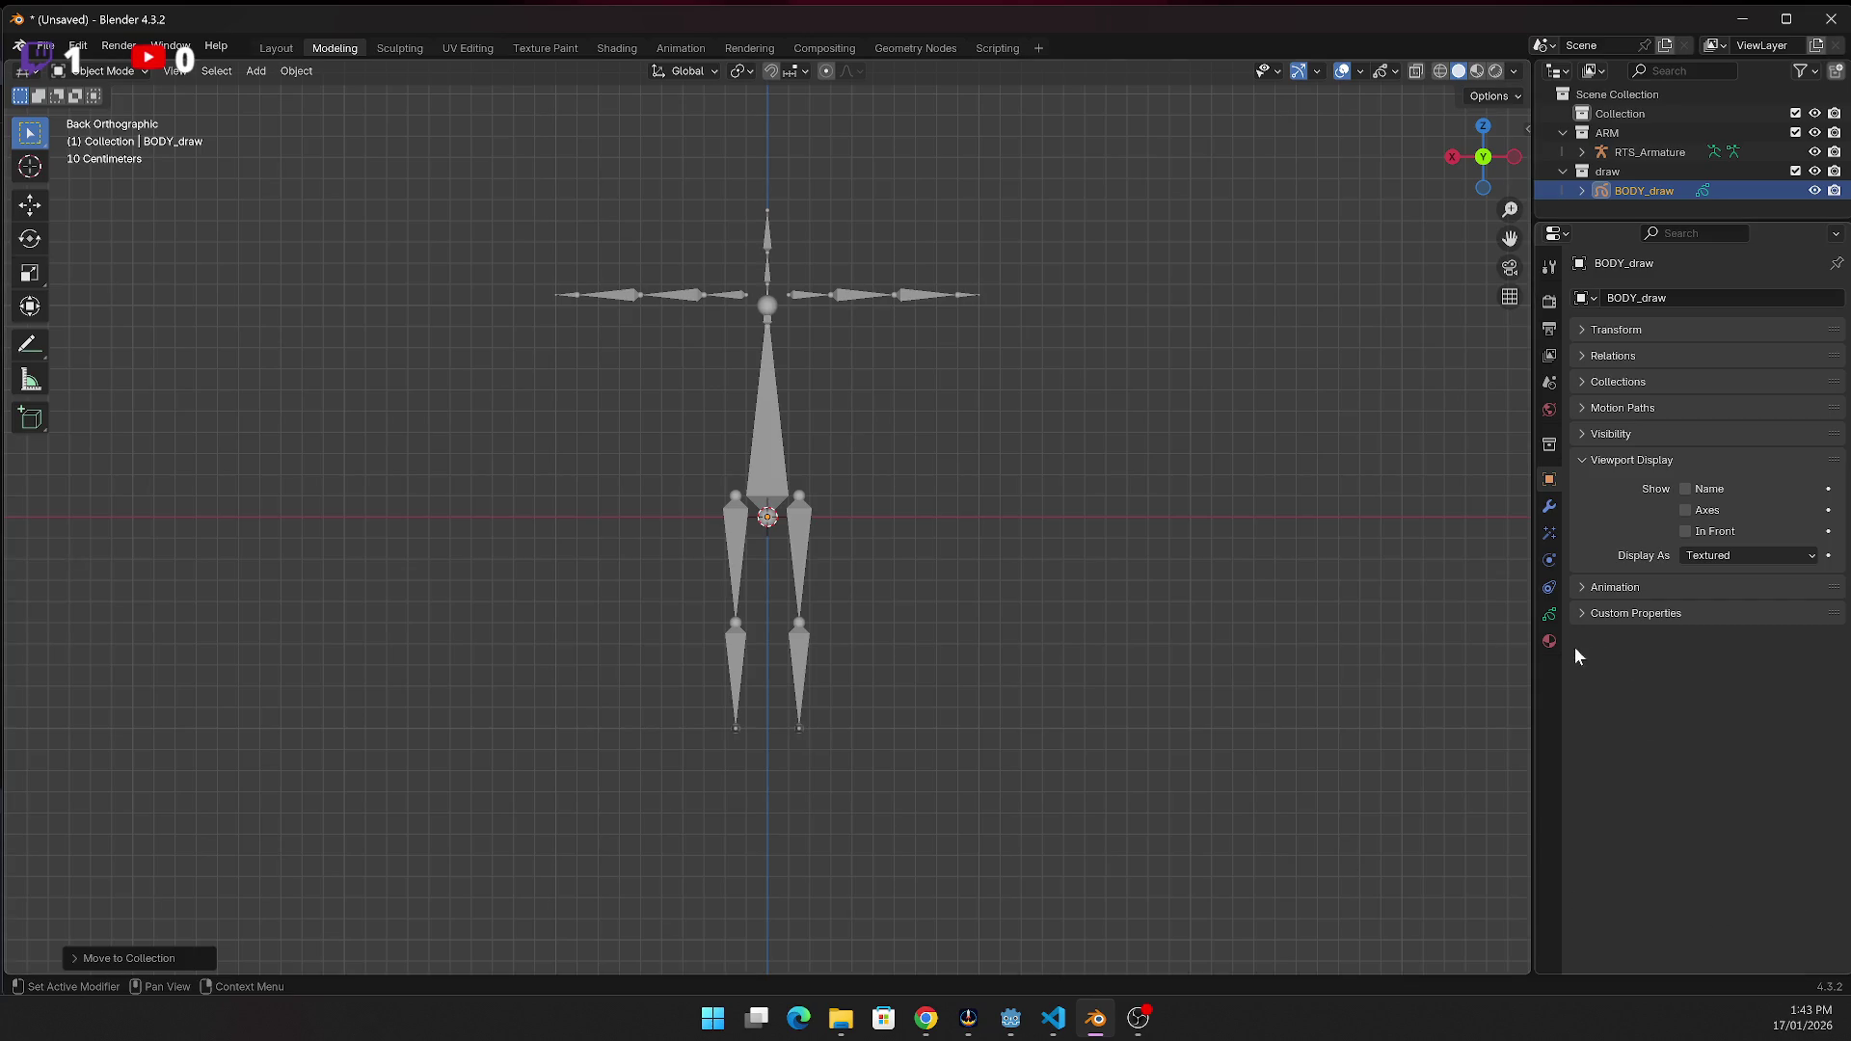
In Material properties, raise the stroke Value to 1 and set hex 4C88FF
left_click(1549, 639)
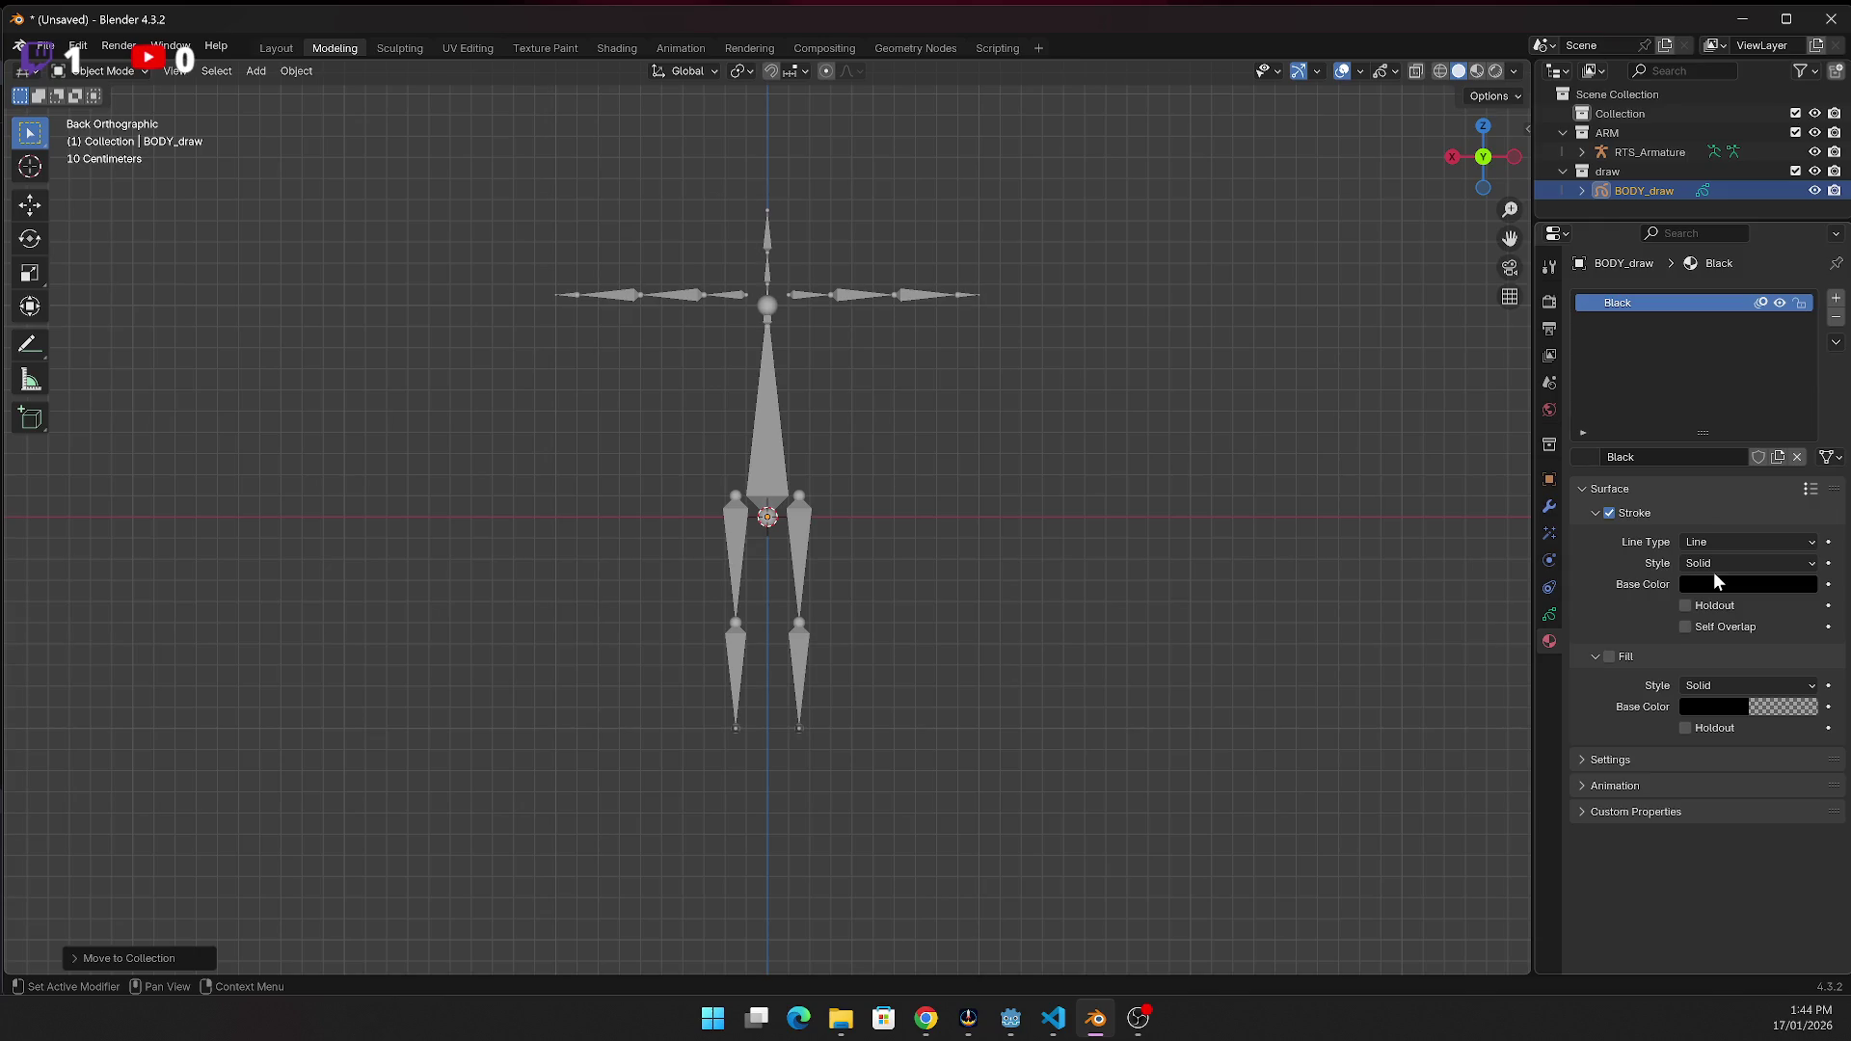
mouse_move(1702, 584)
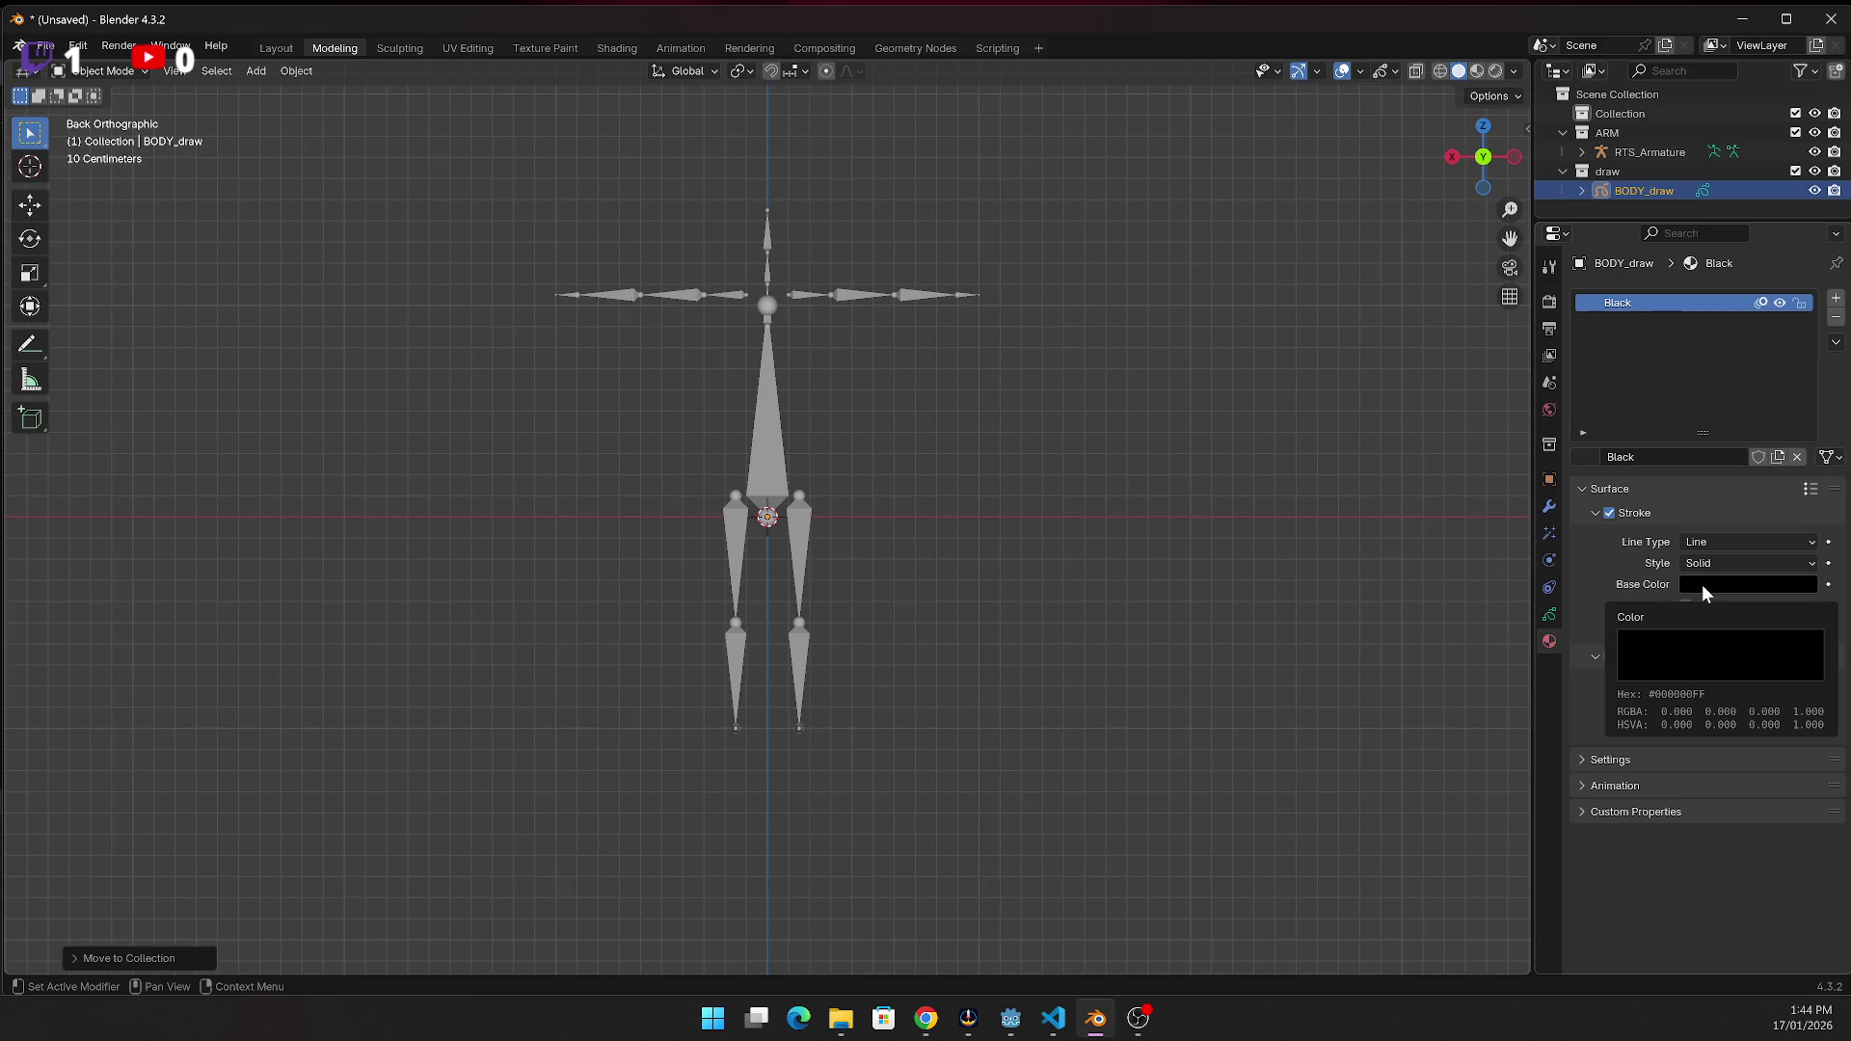
left_click(1703, 584)
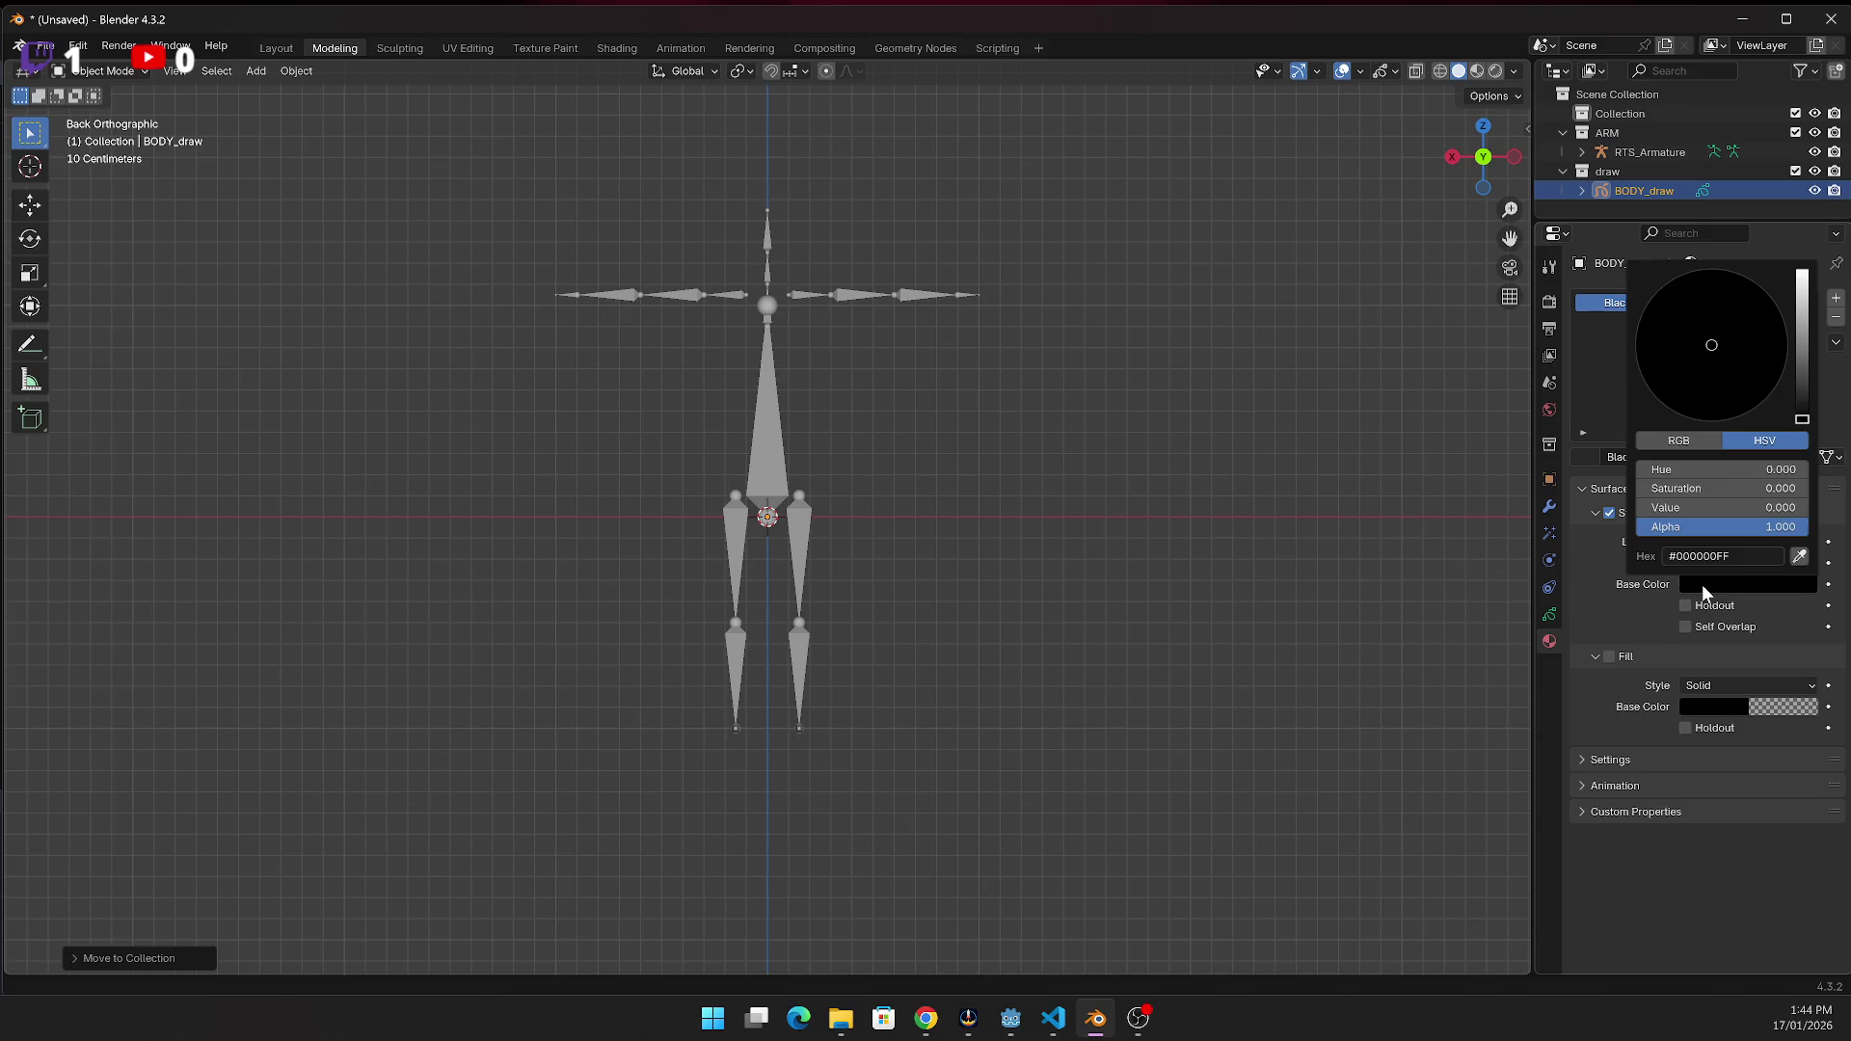
left_click(1803, 419)
mouse_move(1802, 420)
left_mouse_down()
mouse_move(1799, 299)
mouse_move(1714, 276)
mouse_move(1707, 351)
mouse_move(1768, 309)
left_mouse_up()
type("4C88FF")
key("Return")
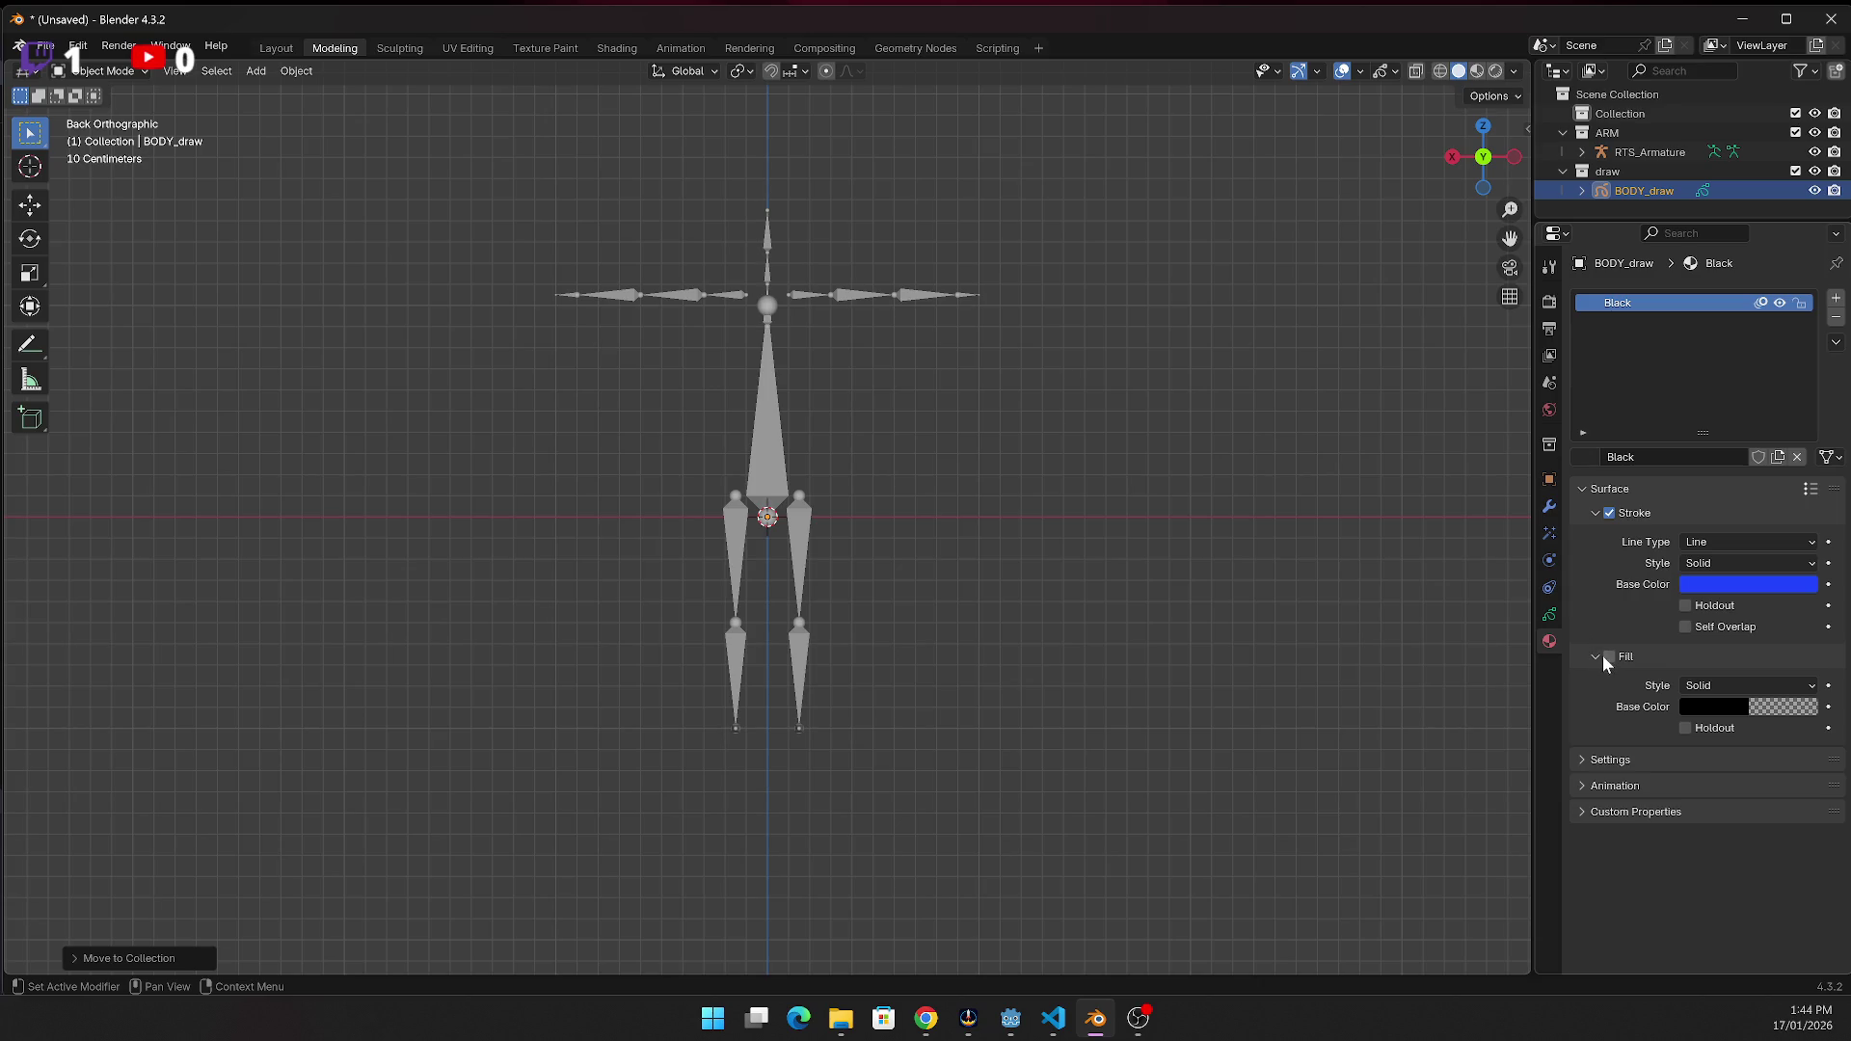
Keep the stroke style as Solid and look at the fill style options
left_click(1717, 561)
left_click(1715, 560)
left_click(1699, 685)
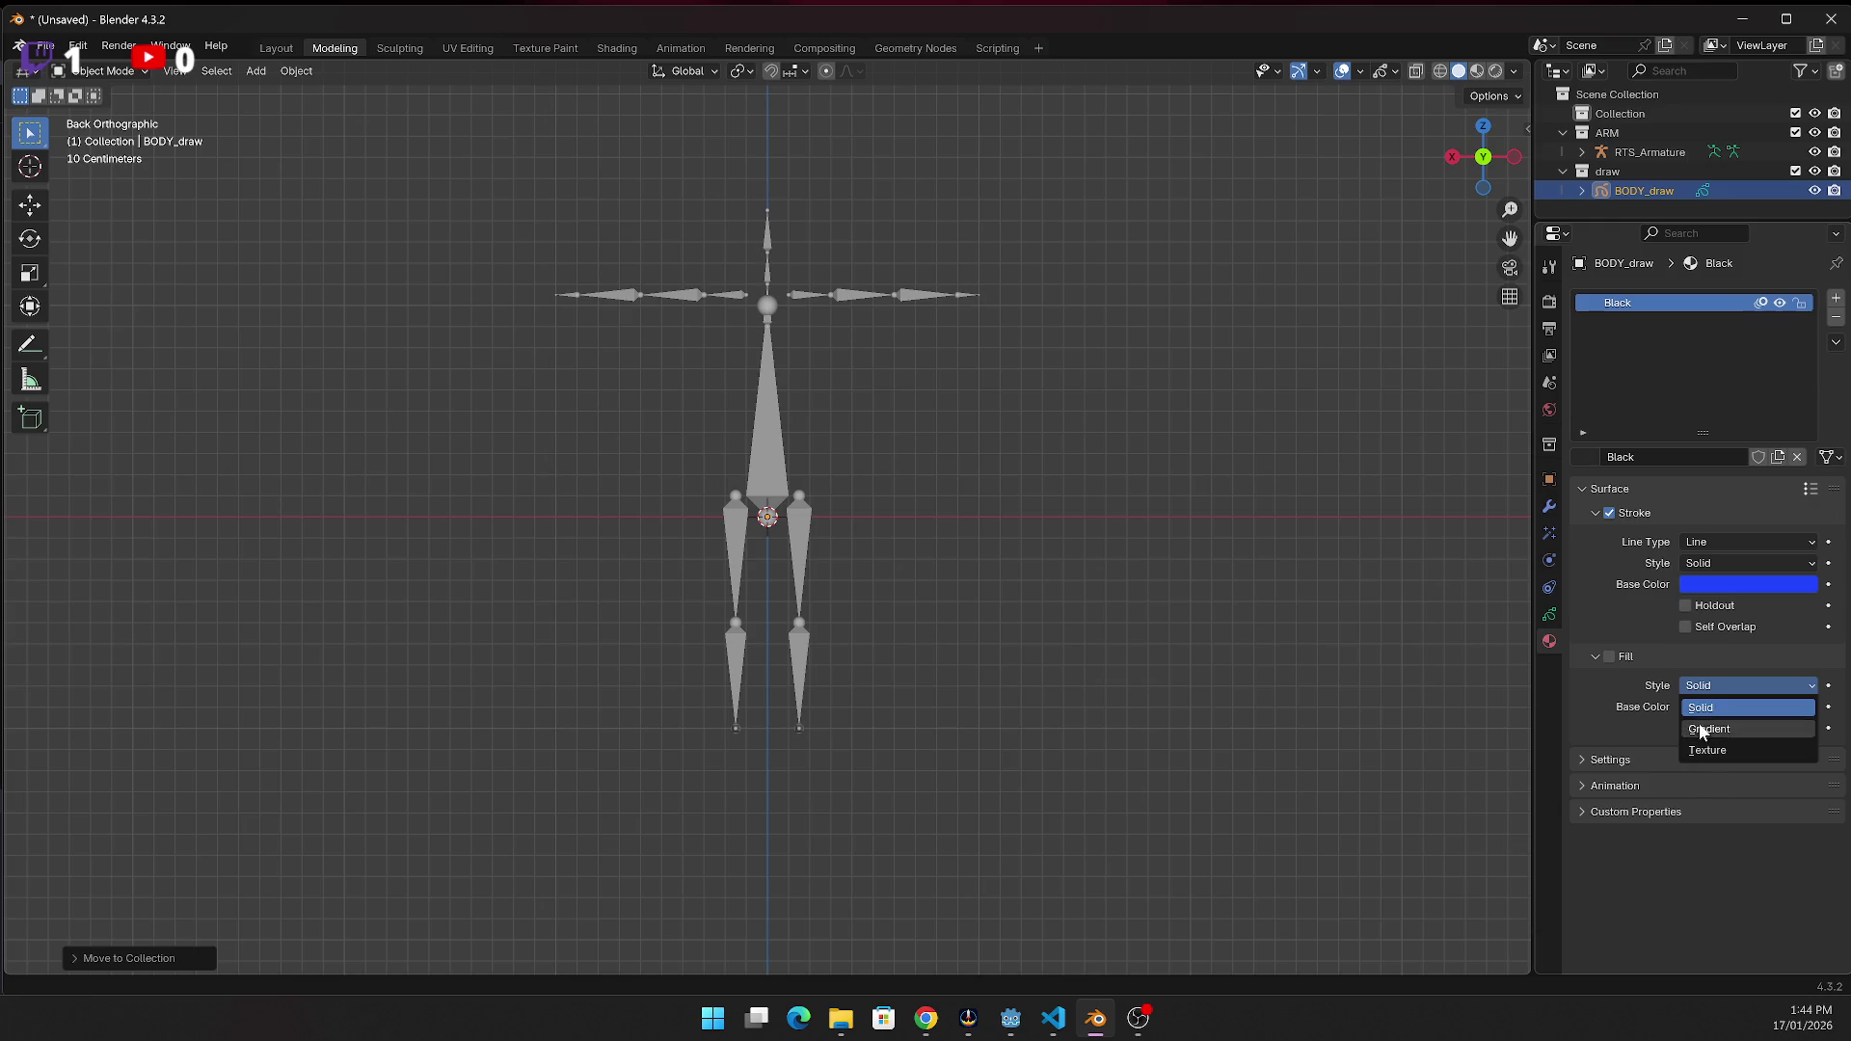
Keep the fill style Solid and set the fill colour's hex code to F4CDB8
left_click(1700, 704)
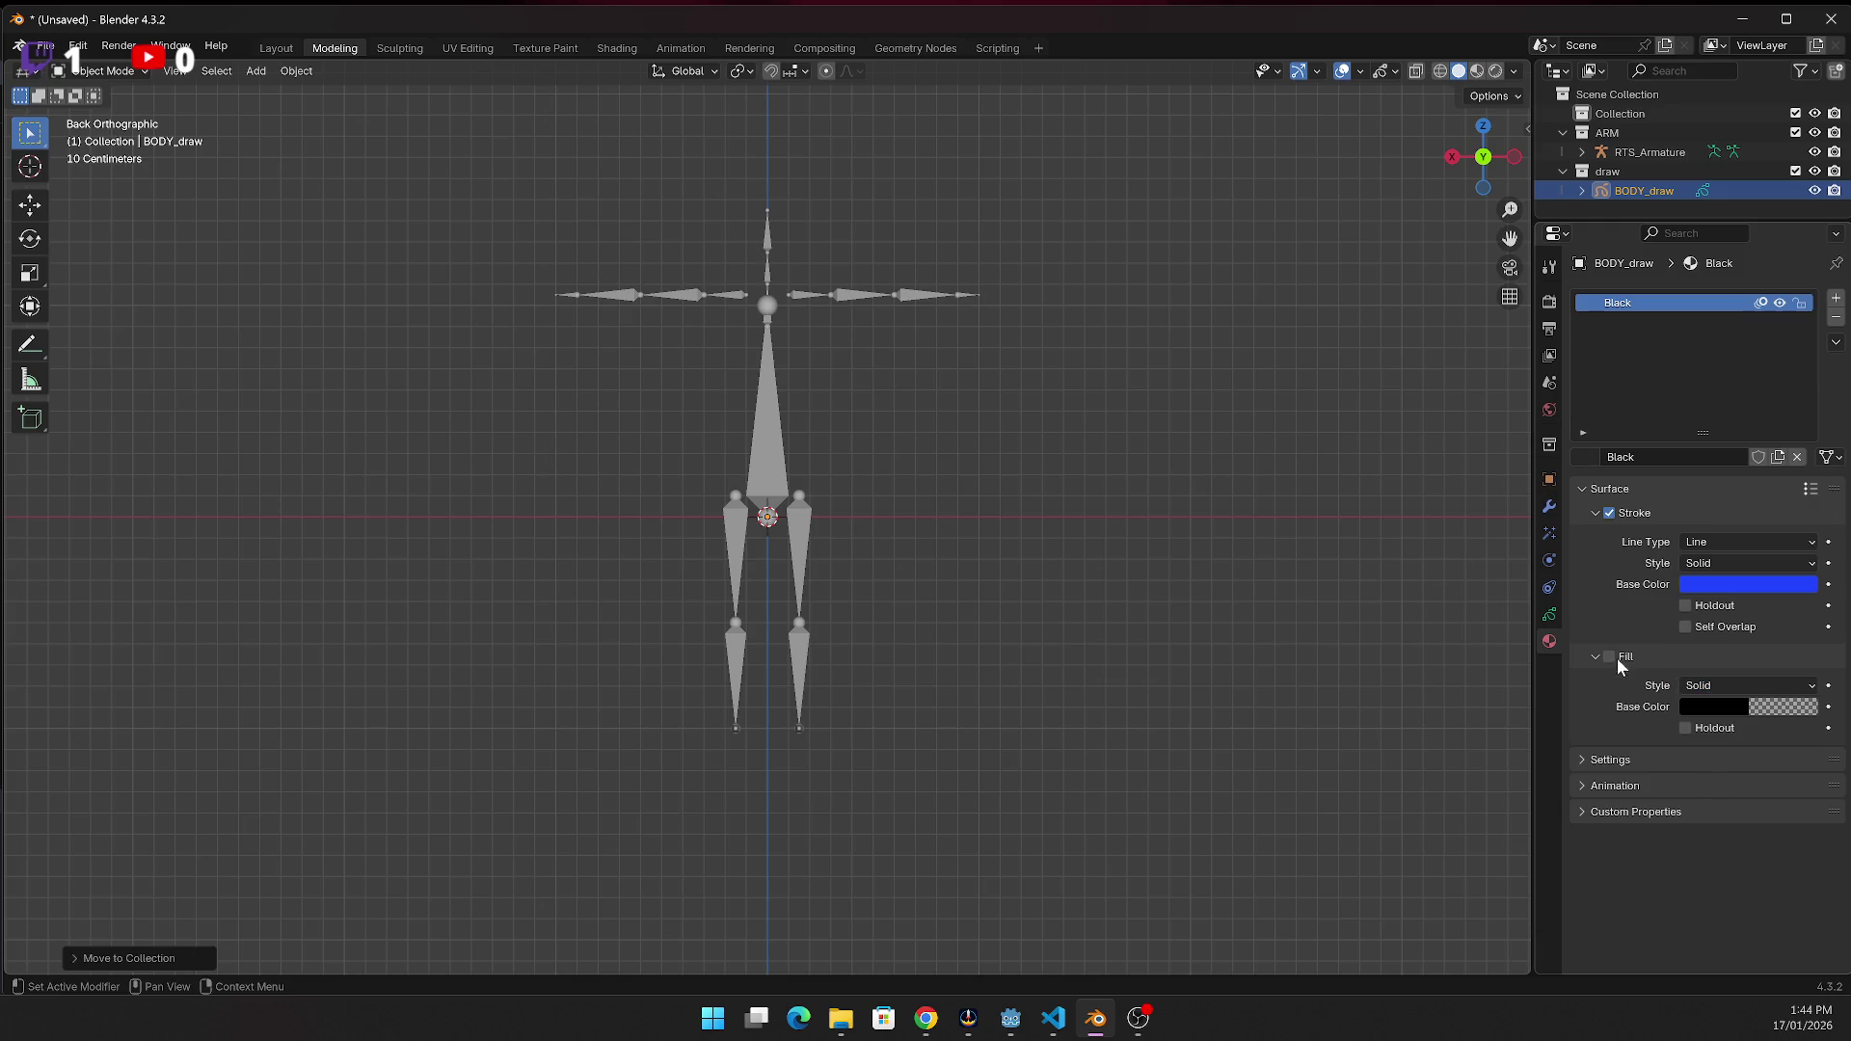
left_click(1691, 704)
left_click(1725, 704)
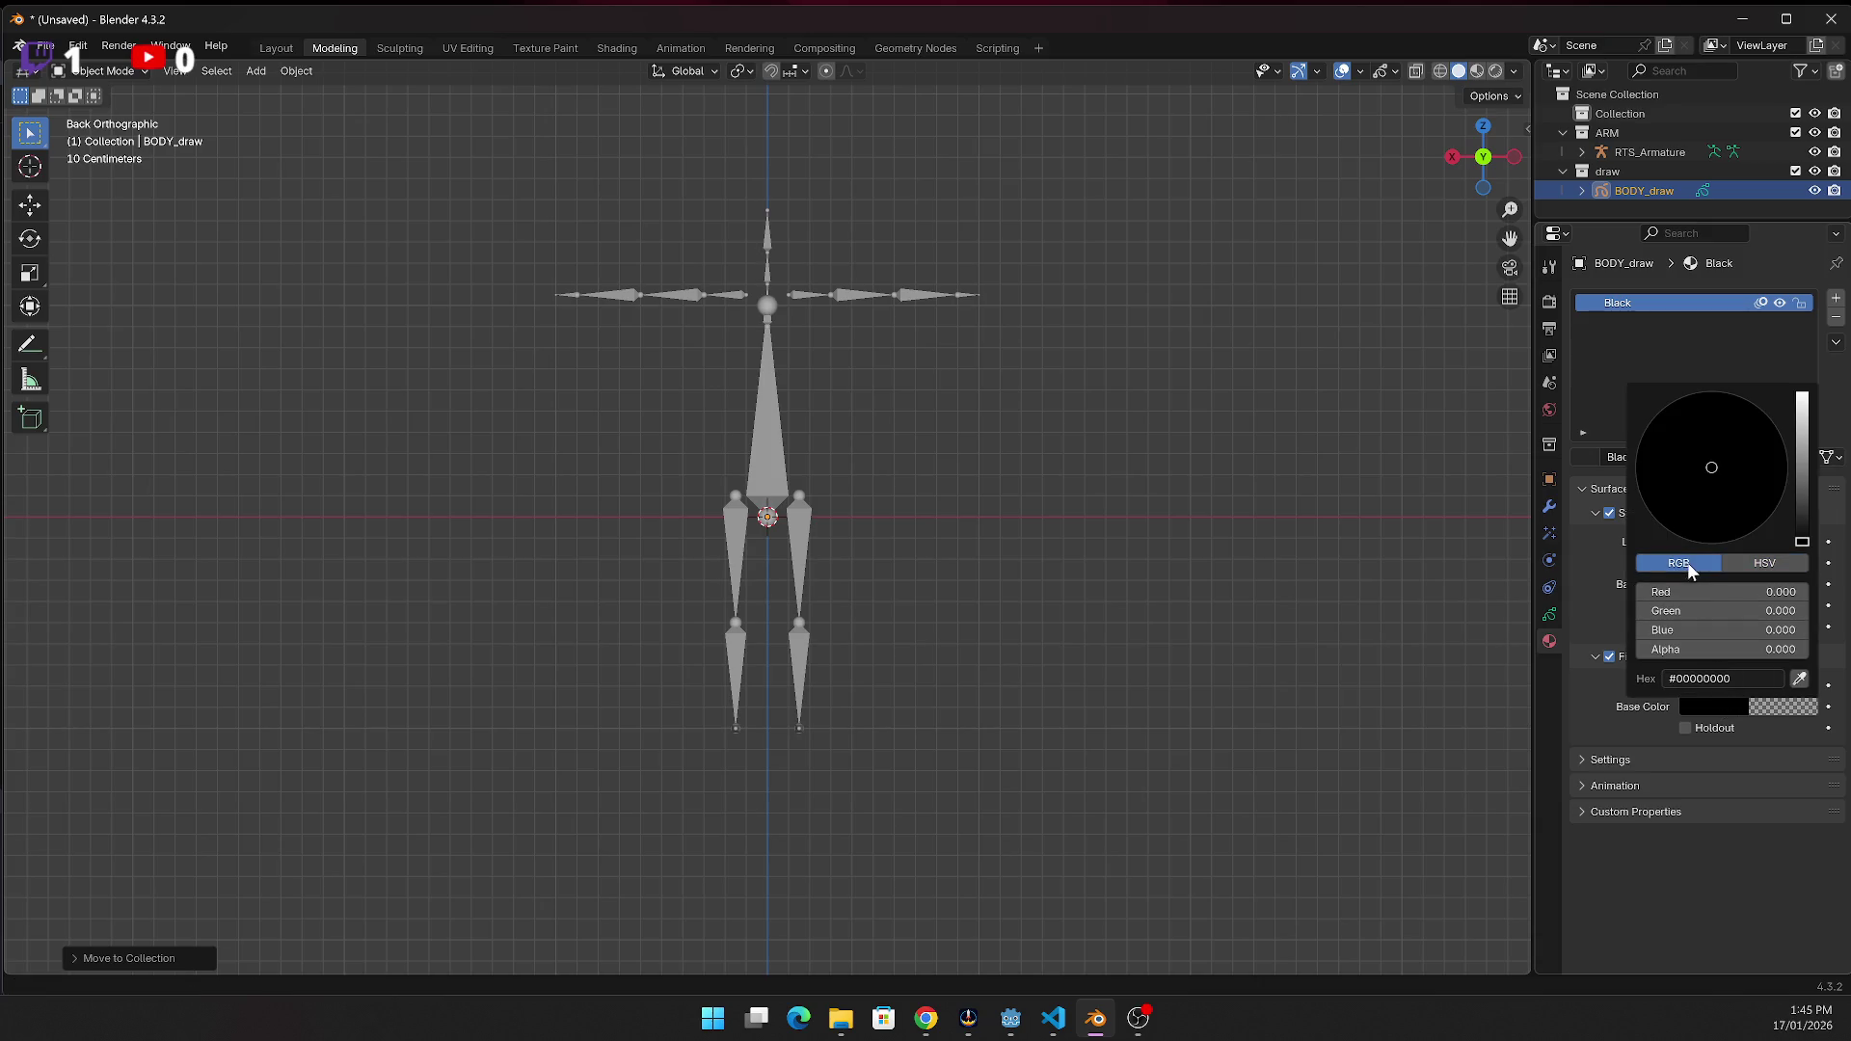
left_click(1791, 591)
left_click(1764, 681)
left_click(1762, 675)
key("BackSpace")
key("BackSpace")
key("BackSpace")
type("Fs")
type("cDB8")
key("Left")
key("Left")
key("Left")
key("BackSpace")
type("4")
key("Return")
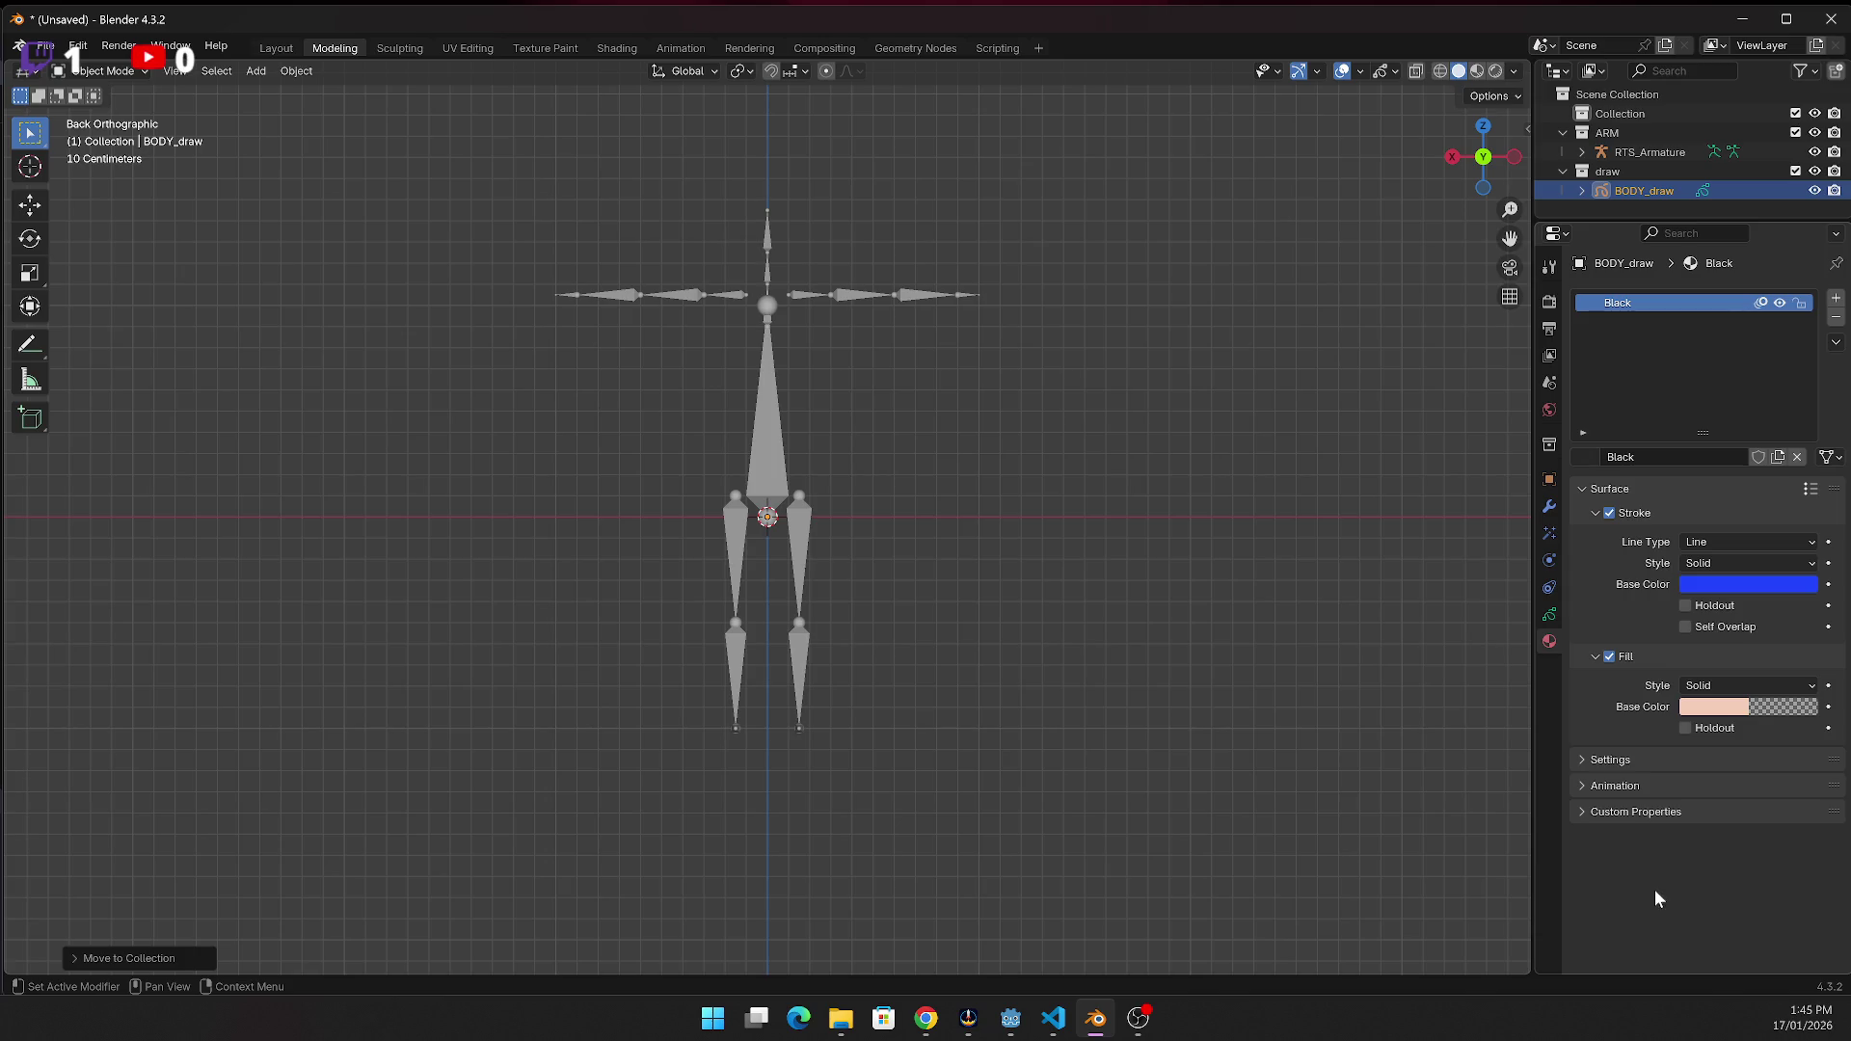
Expand the material's Settings and briefly open then close its Animation section
left_click(1595, 760)
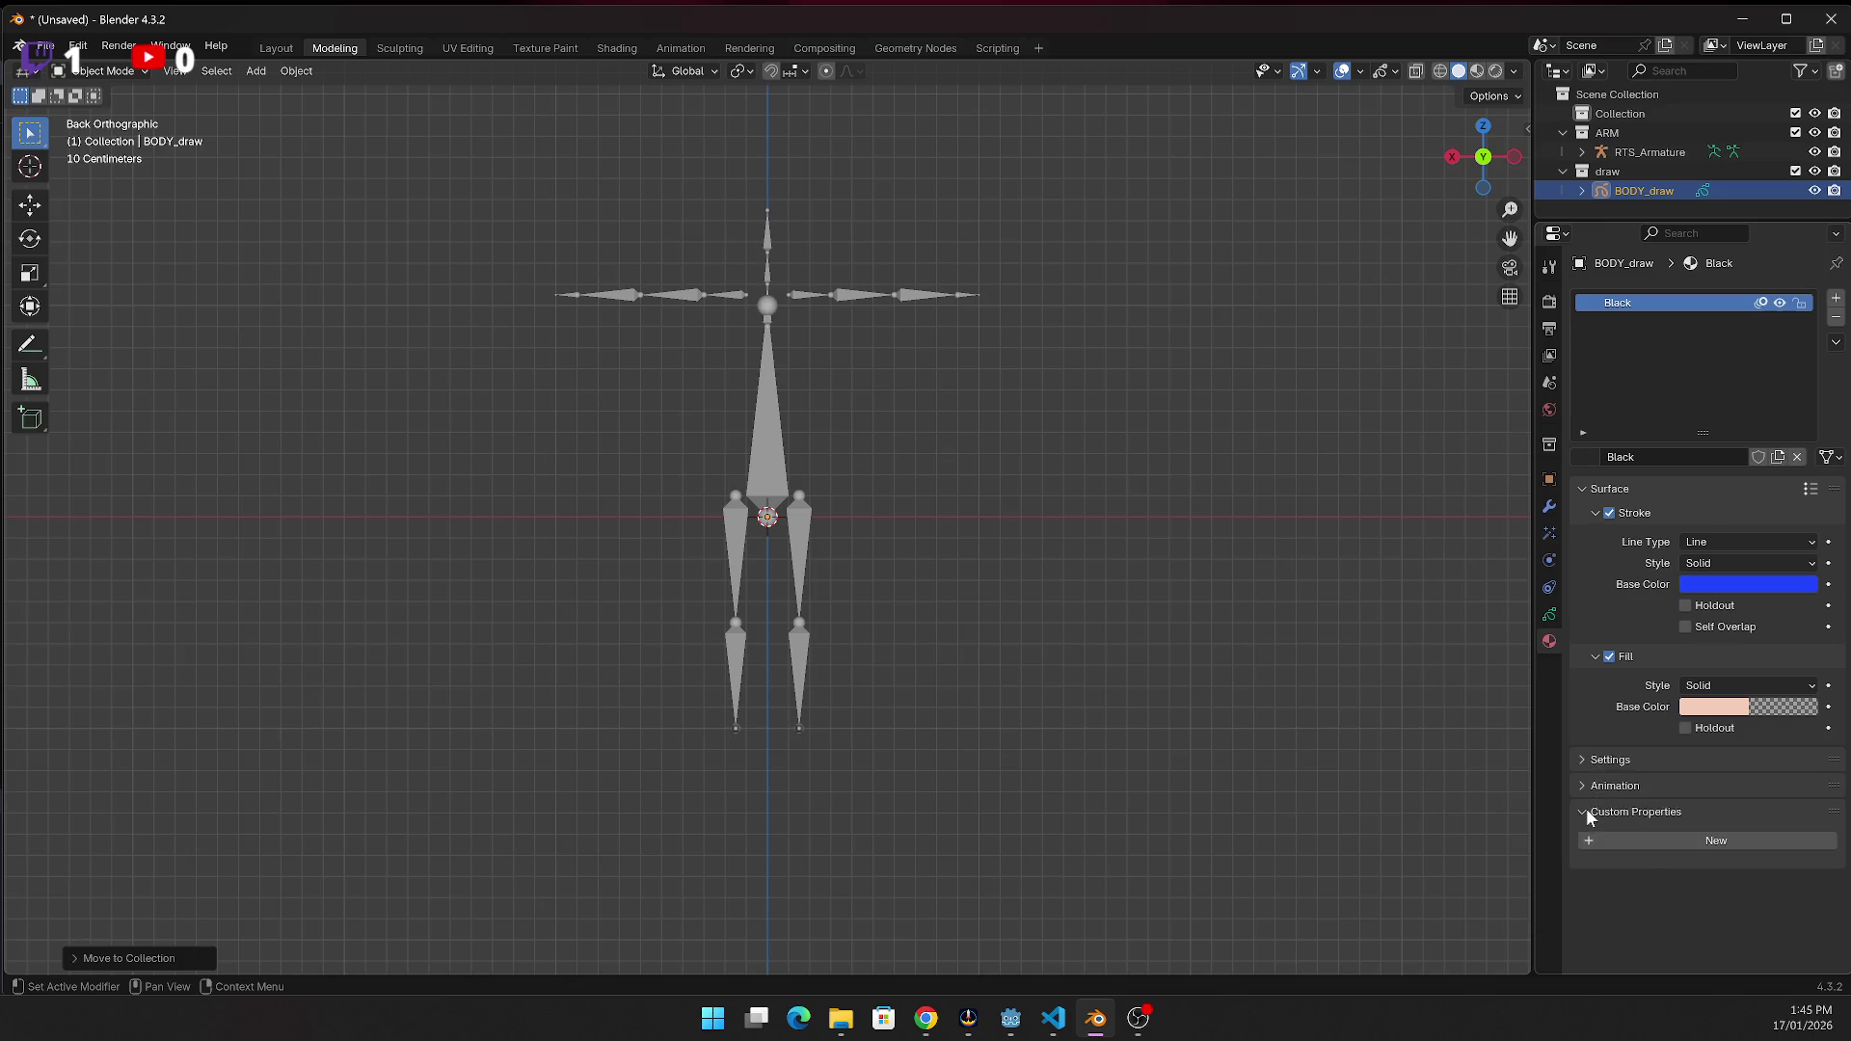
left_click(1587, 793)
left_click(1582, 785)
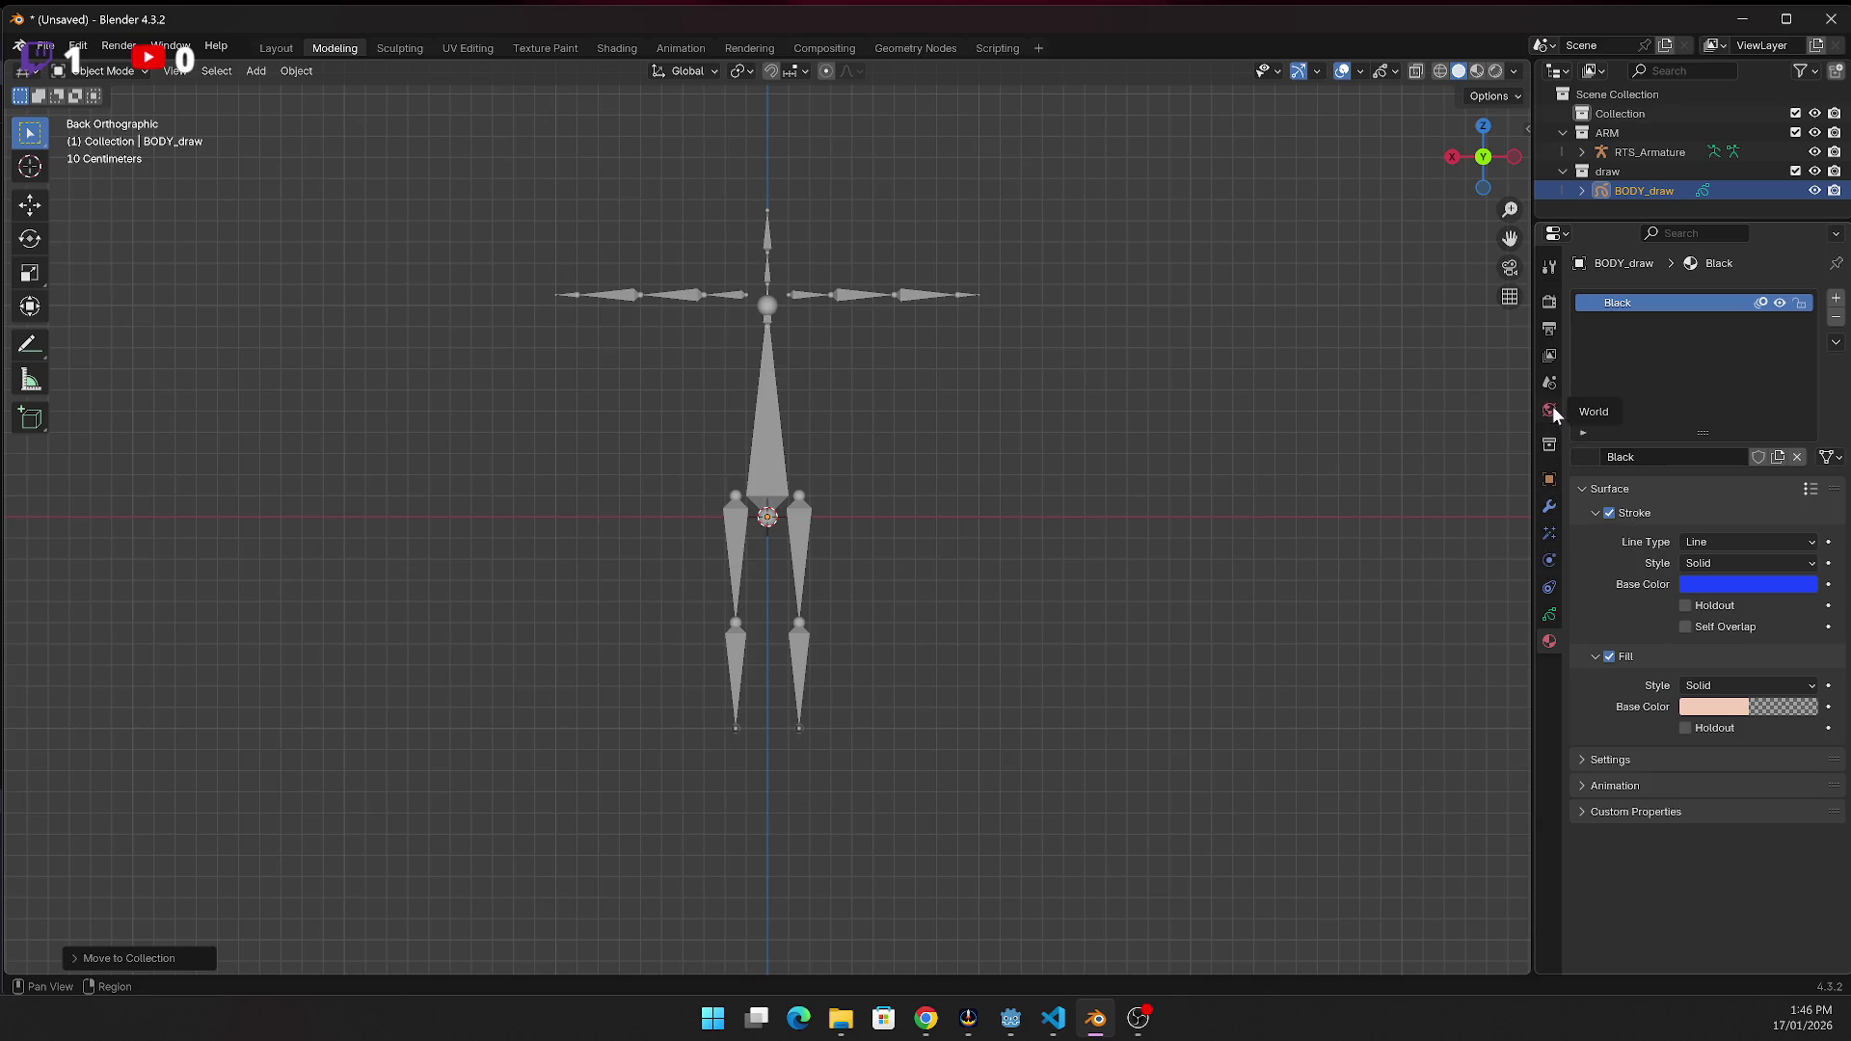
Switch Properties to the View Layer tab and expand BODY_draw in the Outliner
left_click(1549, 356)
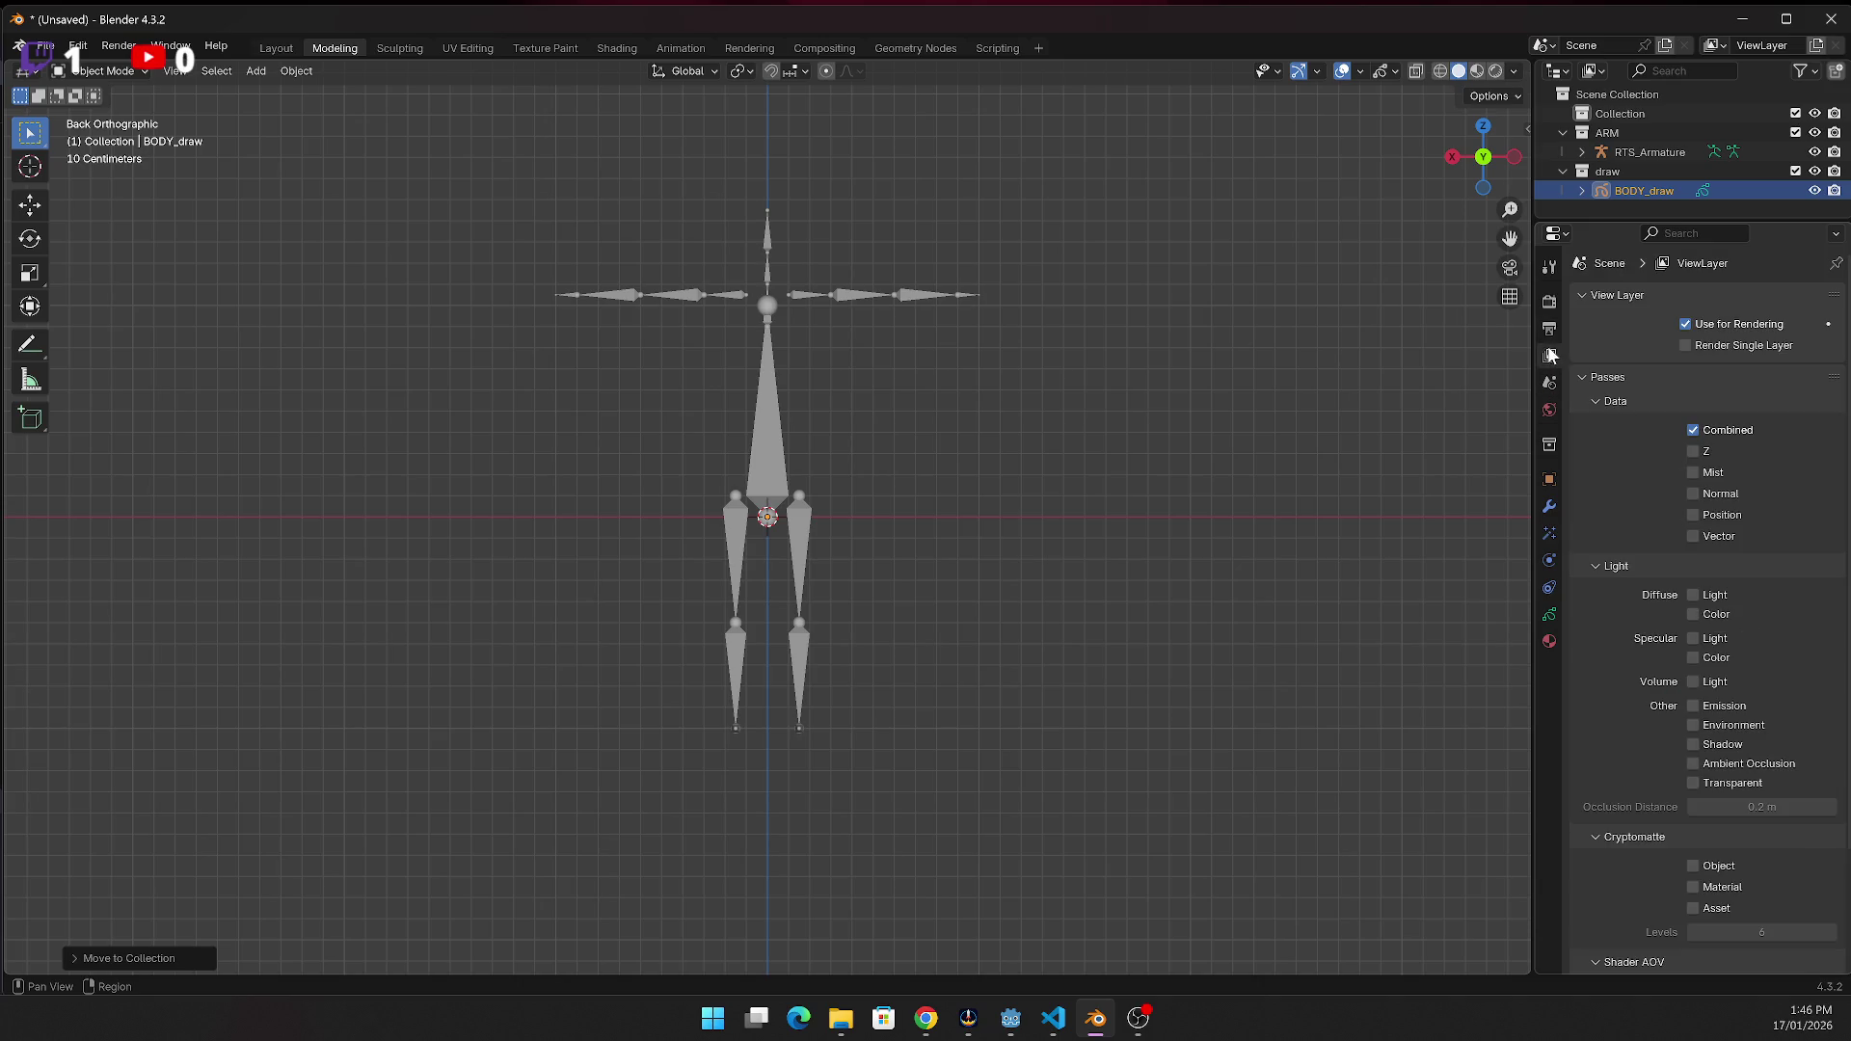
left_click(1550, 331)
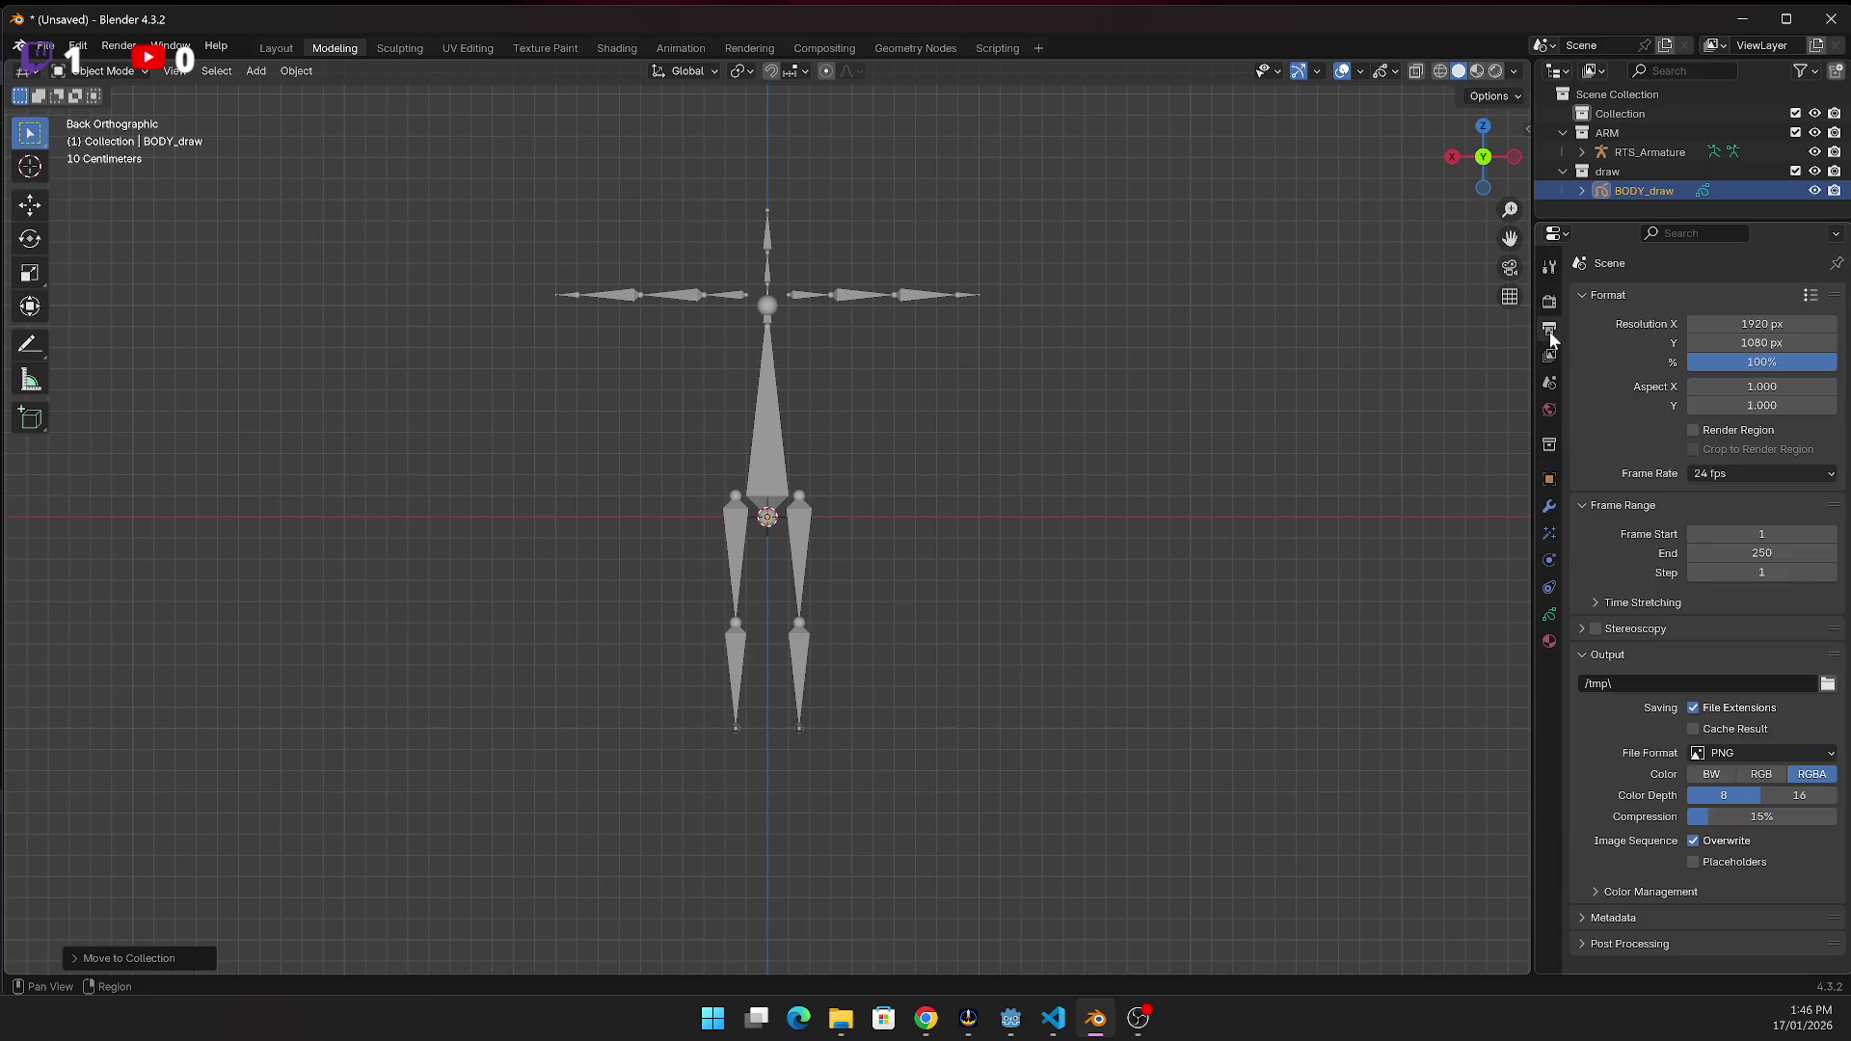
left_click(1549, 302)
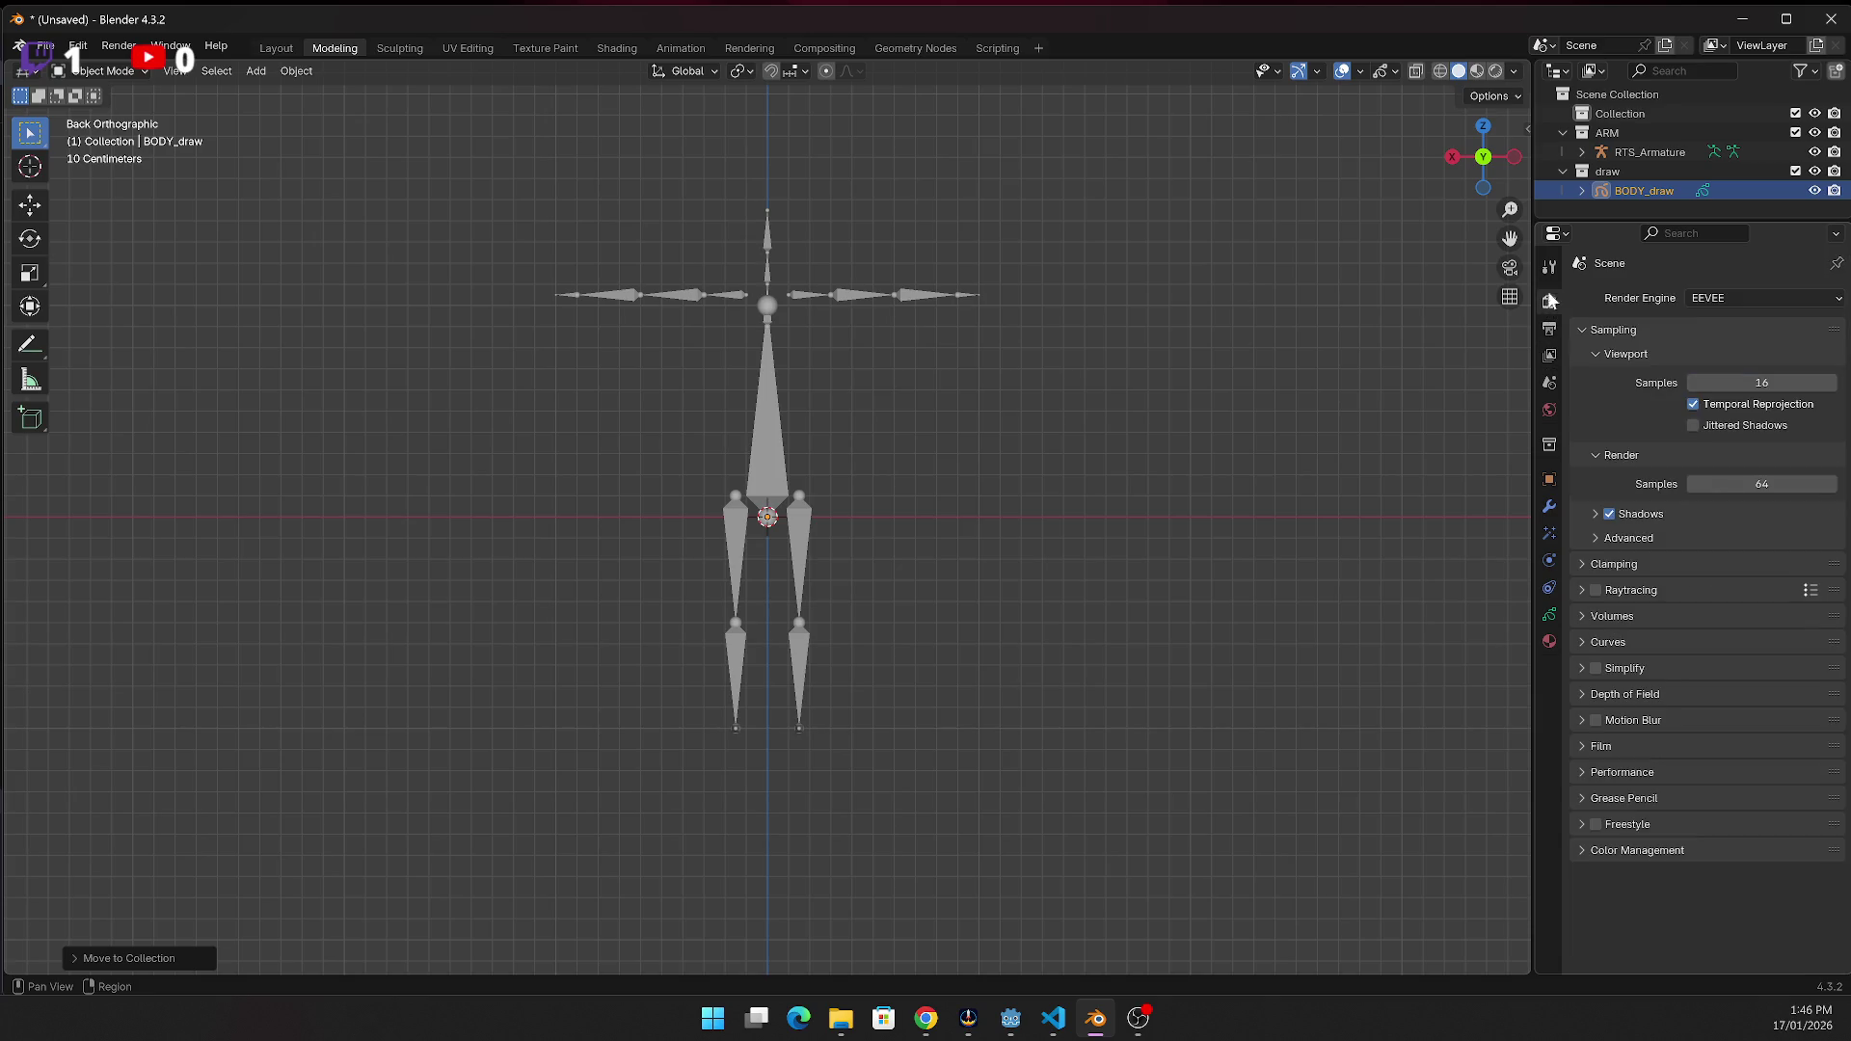
left_click(1549, 268)
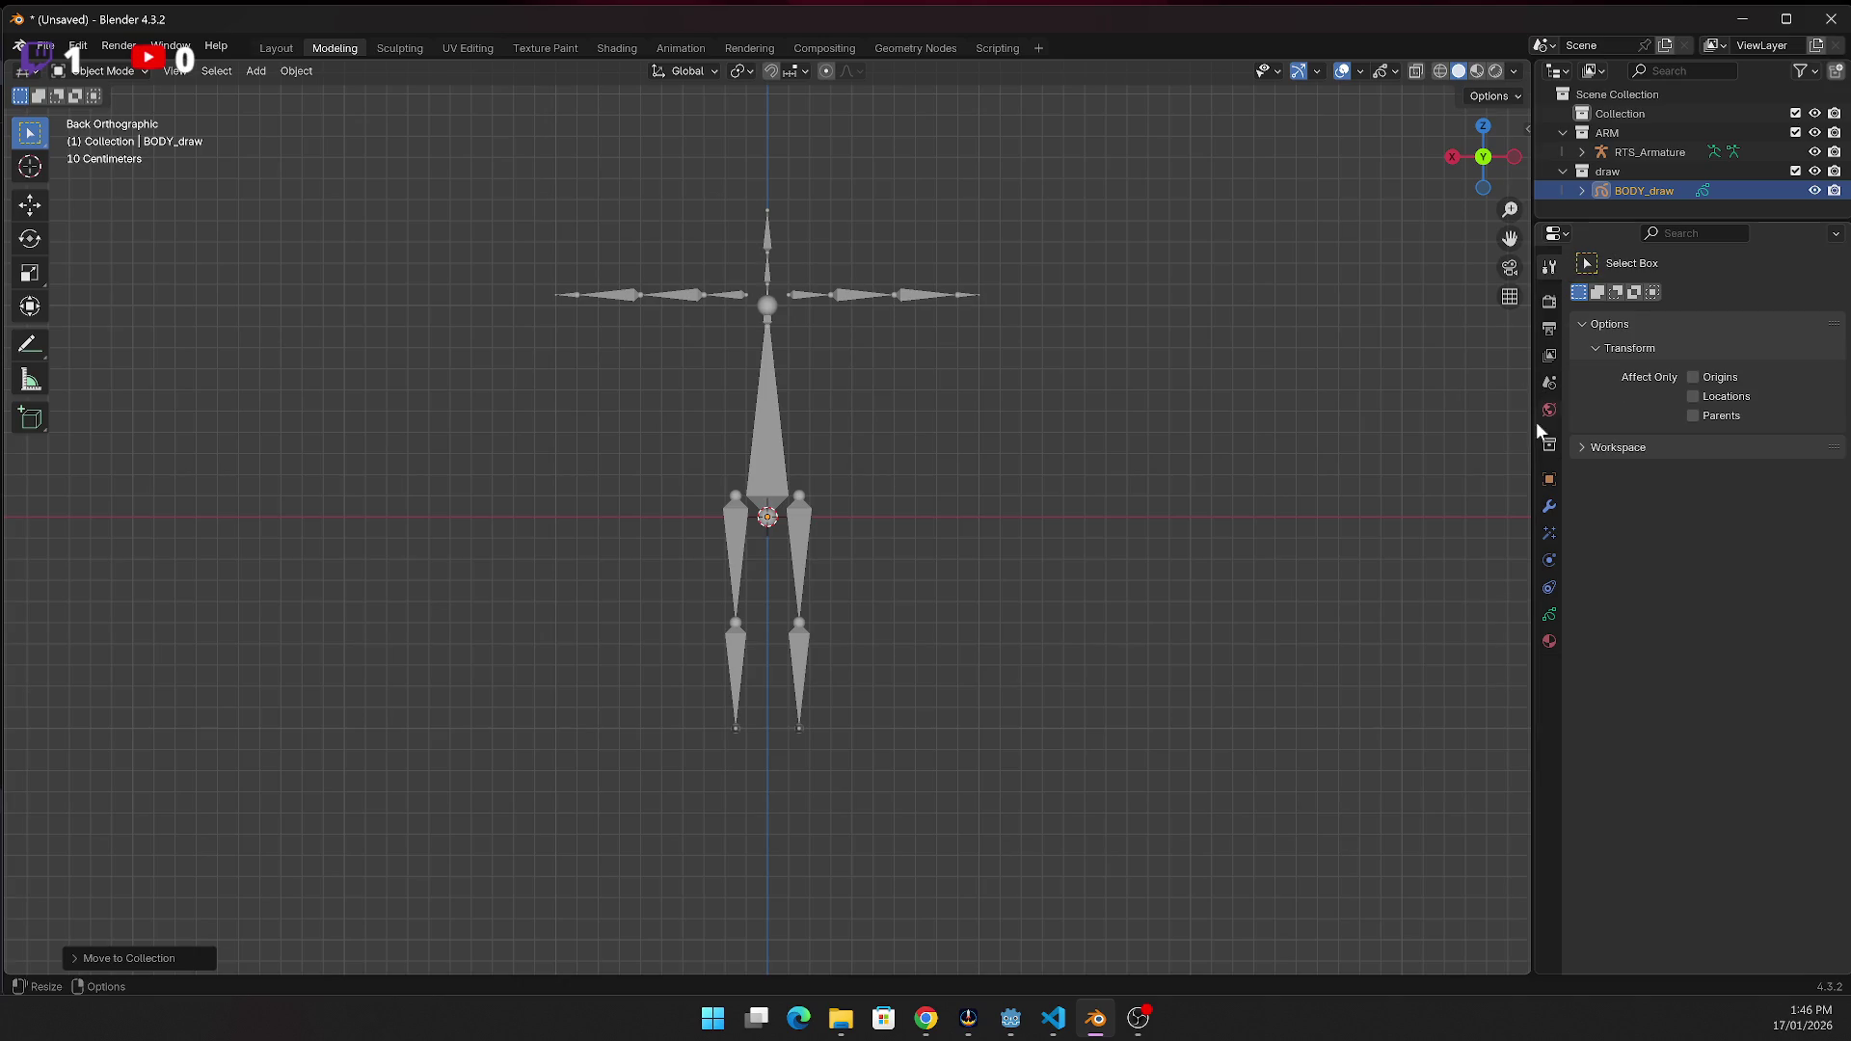
left_click(1552, 360)
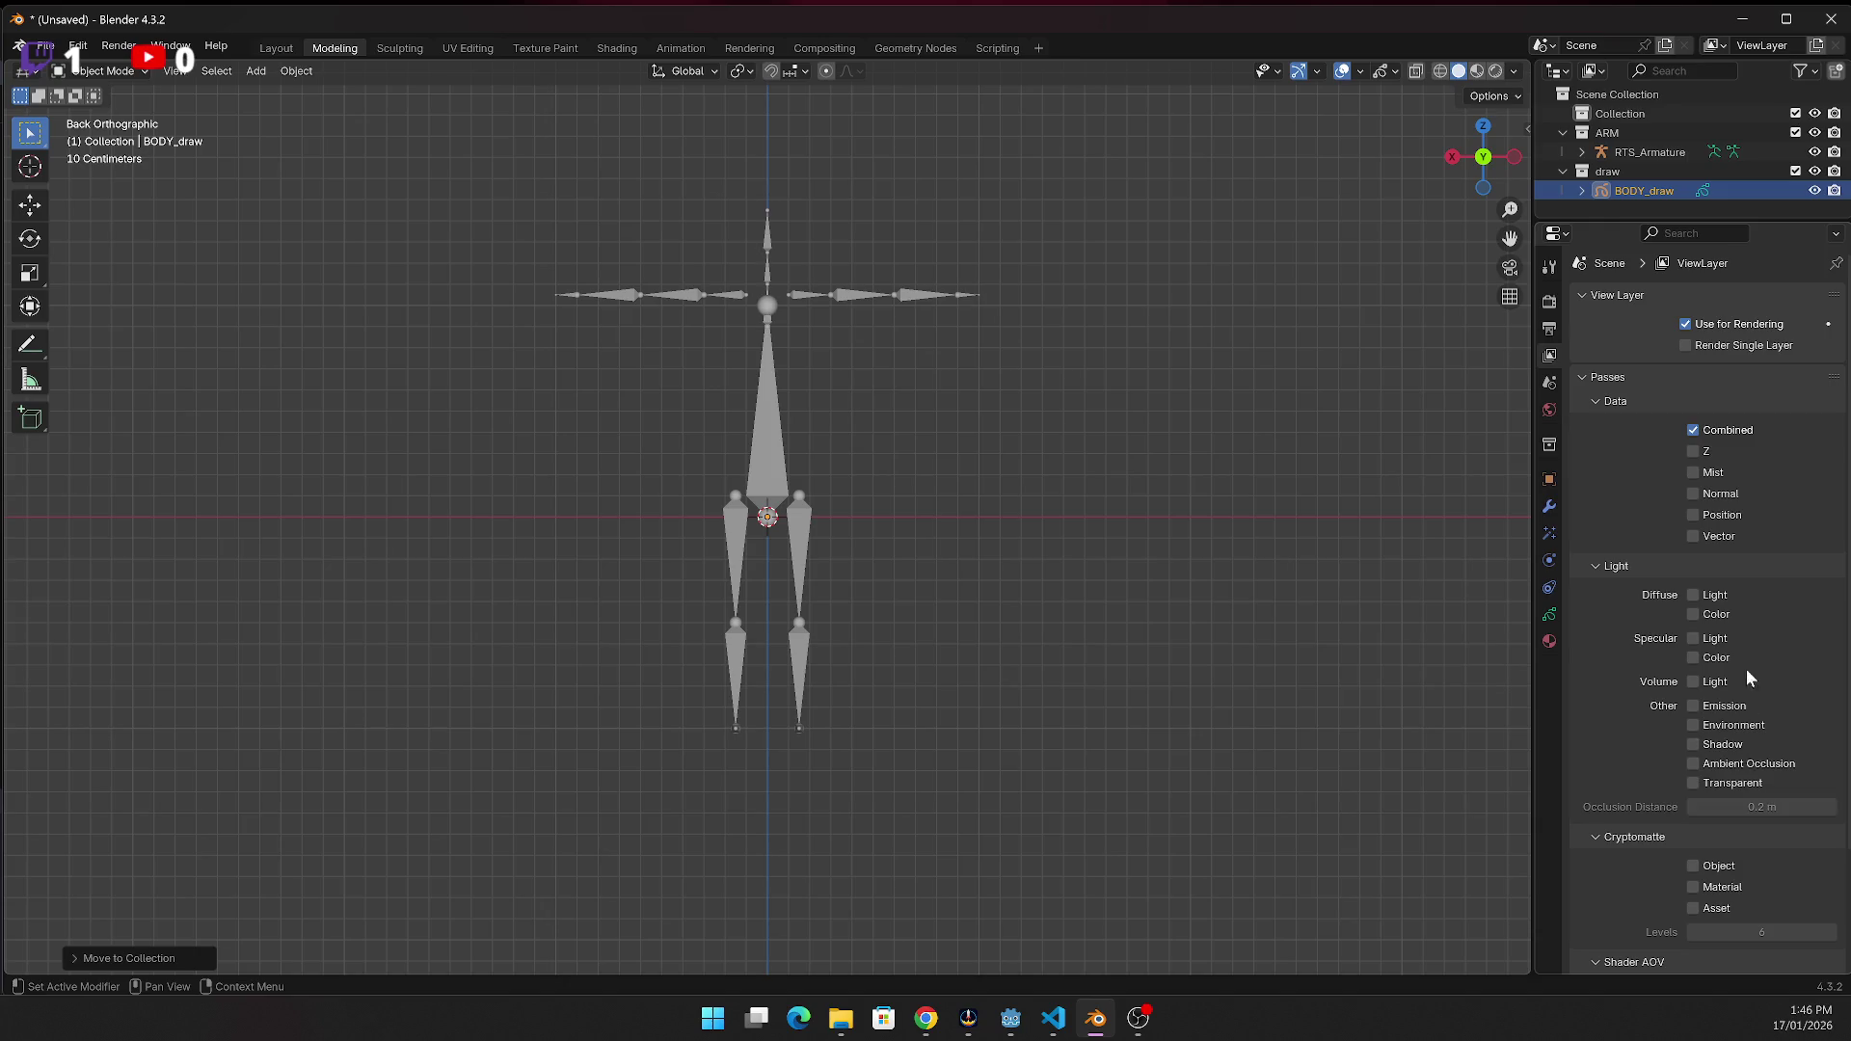
scroll(1752, 581, "down", 2)
scroll(1743, 588, "down", 2)
scroll(1738, 588, "up", 4)
left_click(1581, 191)
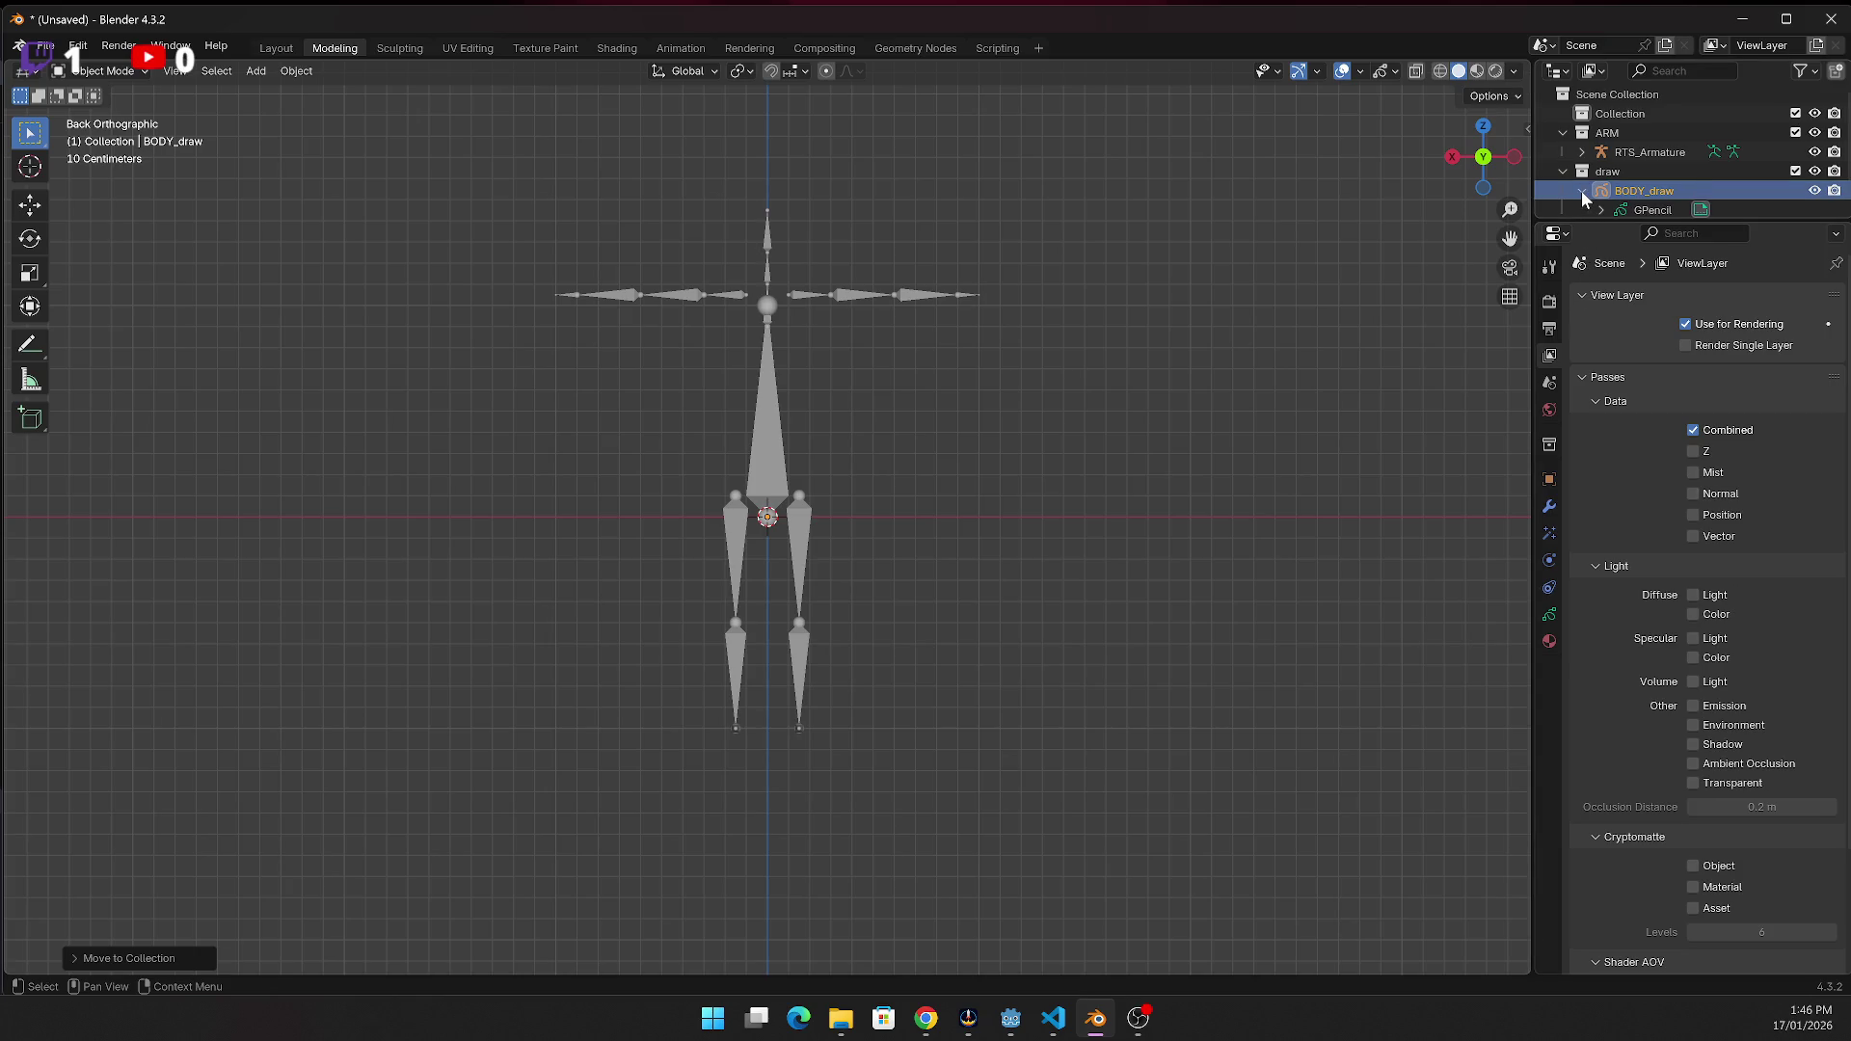
Put BODY_draw in Draw Mode with the Curve tool, set to 62 subdivisions
scroll(1628, 189, "down", 1)
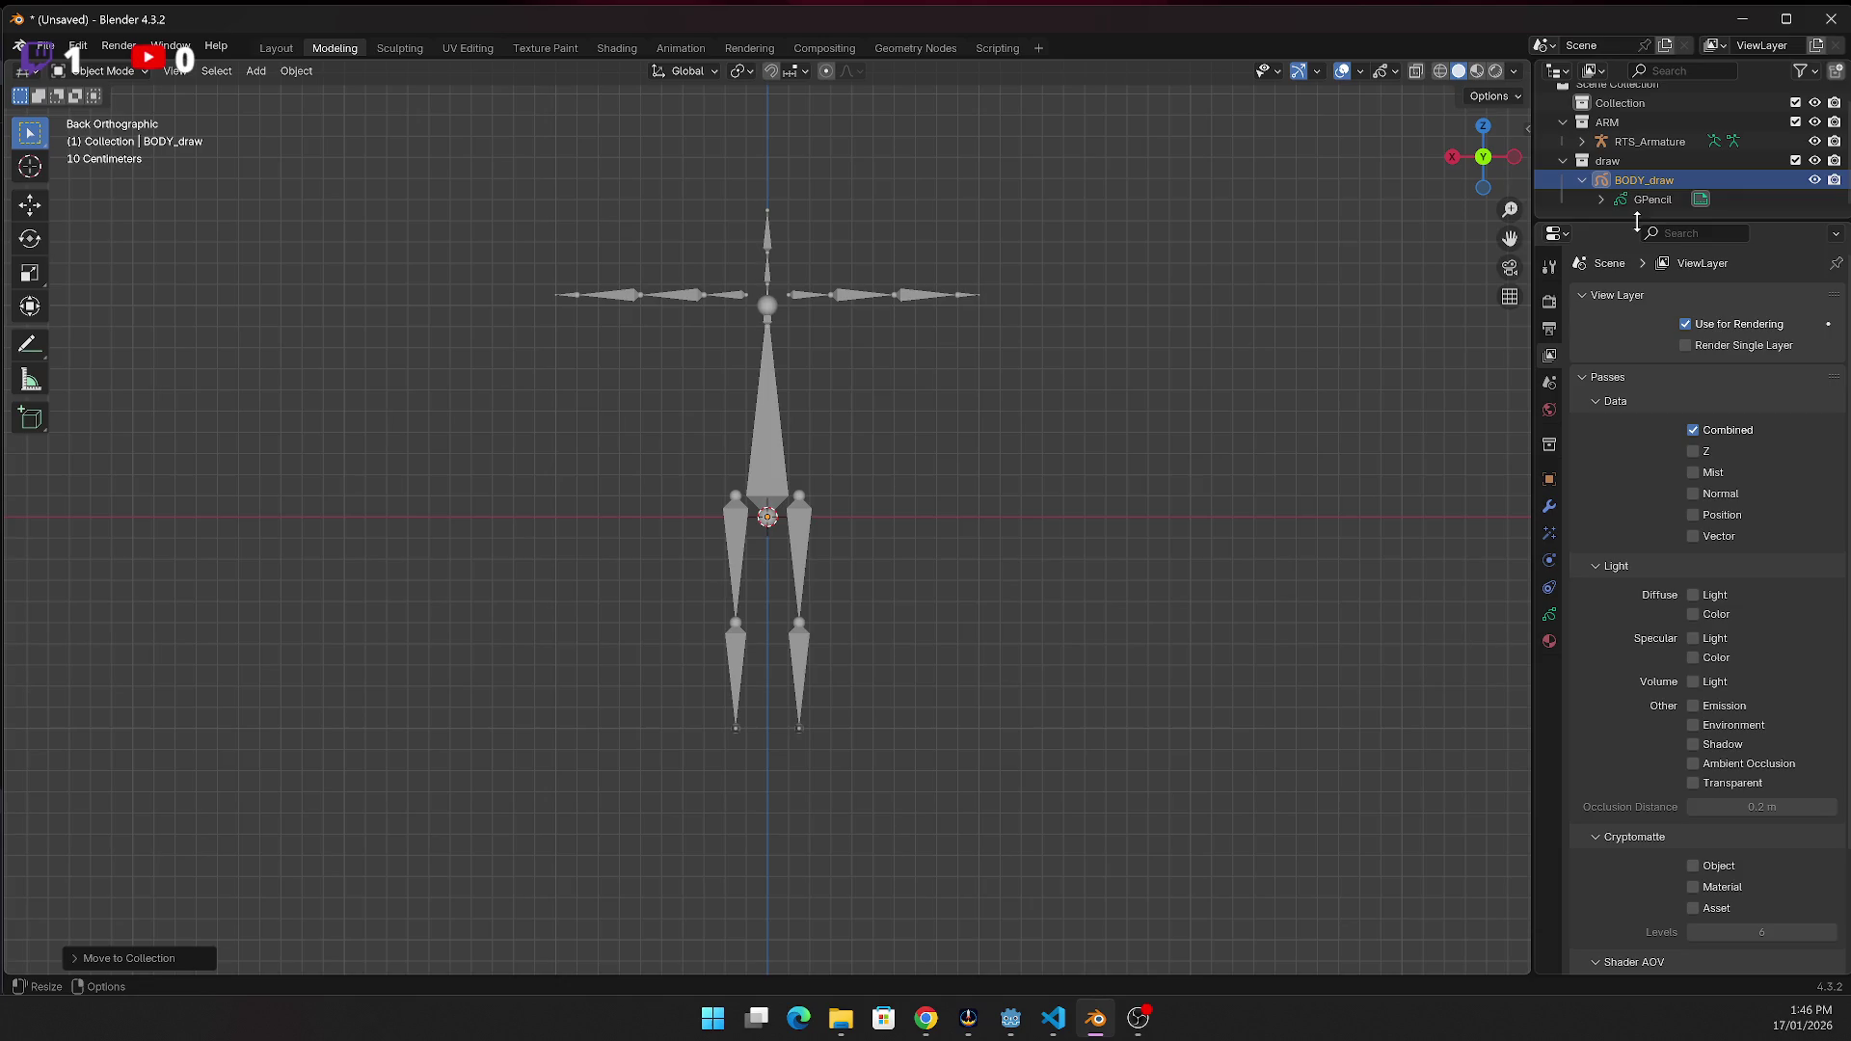
left_click(1644, 201)
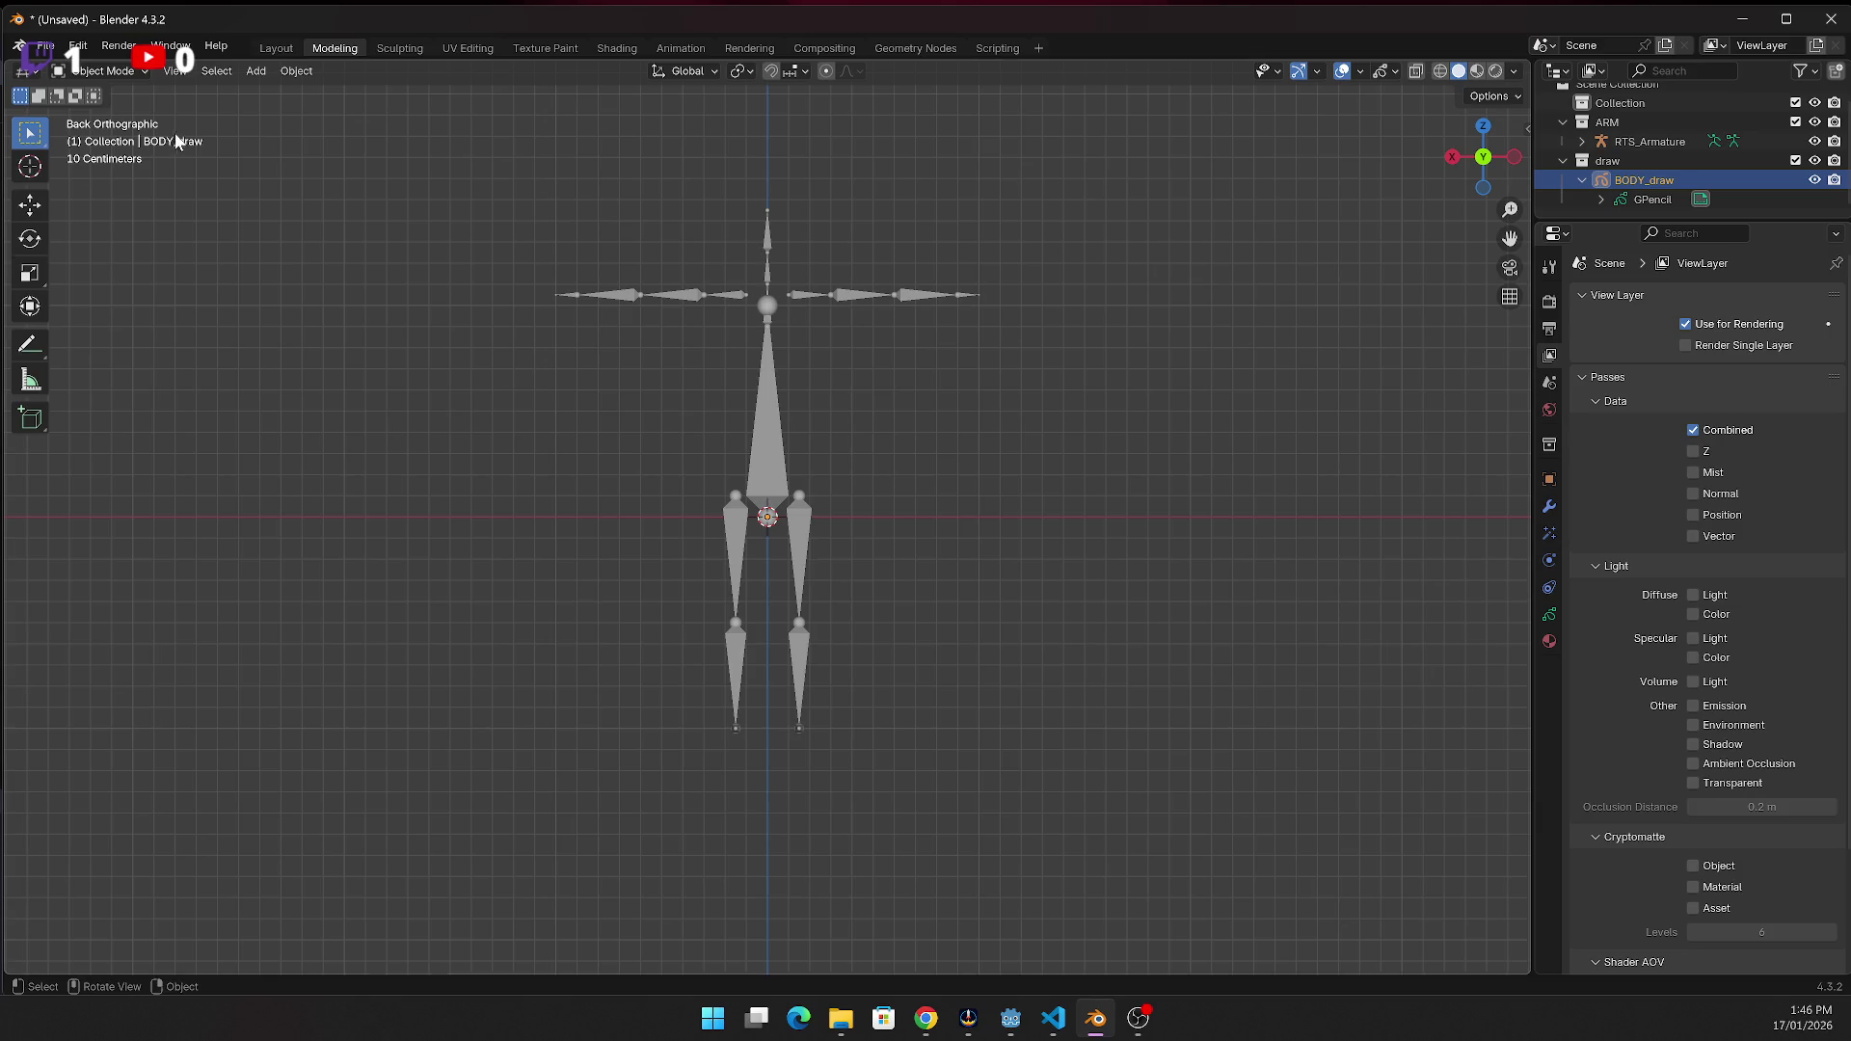
left_click(128, 76)
left_click(106, 157)
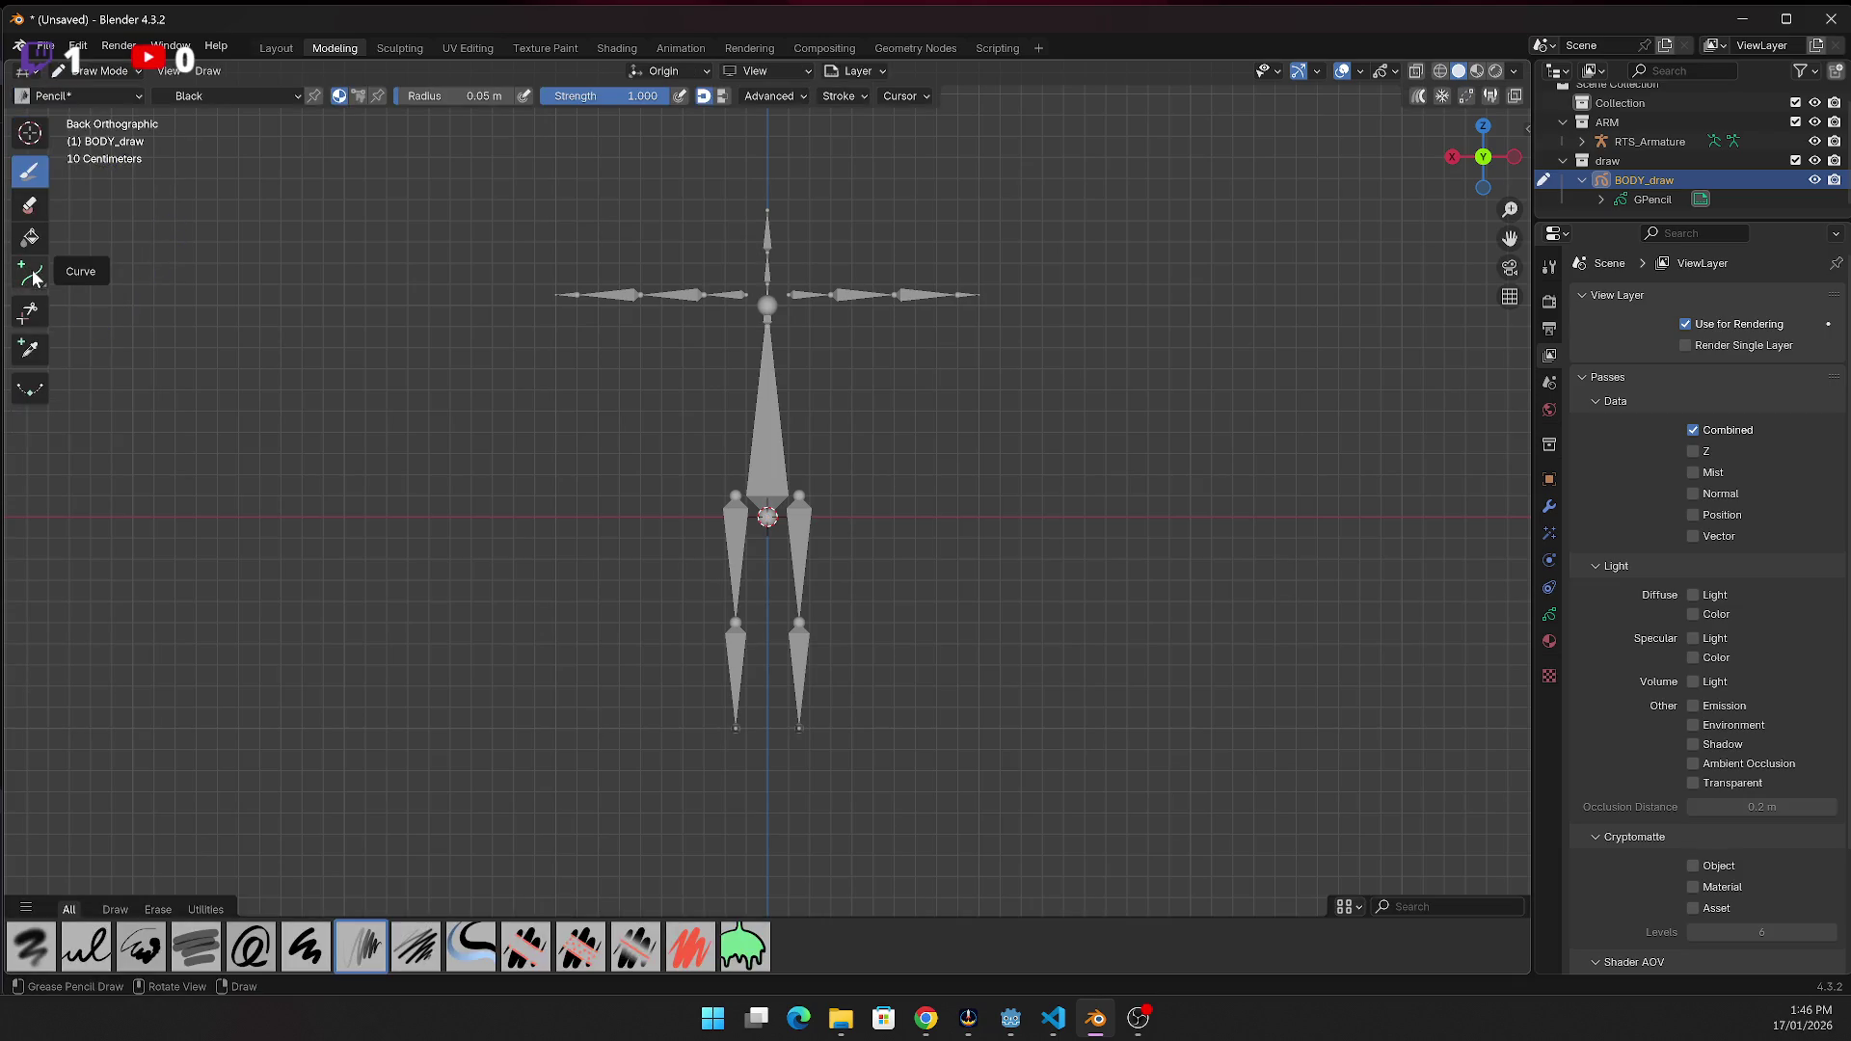
left_click(34, 279)
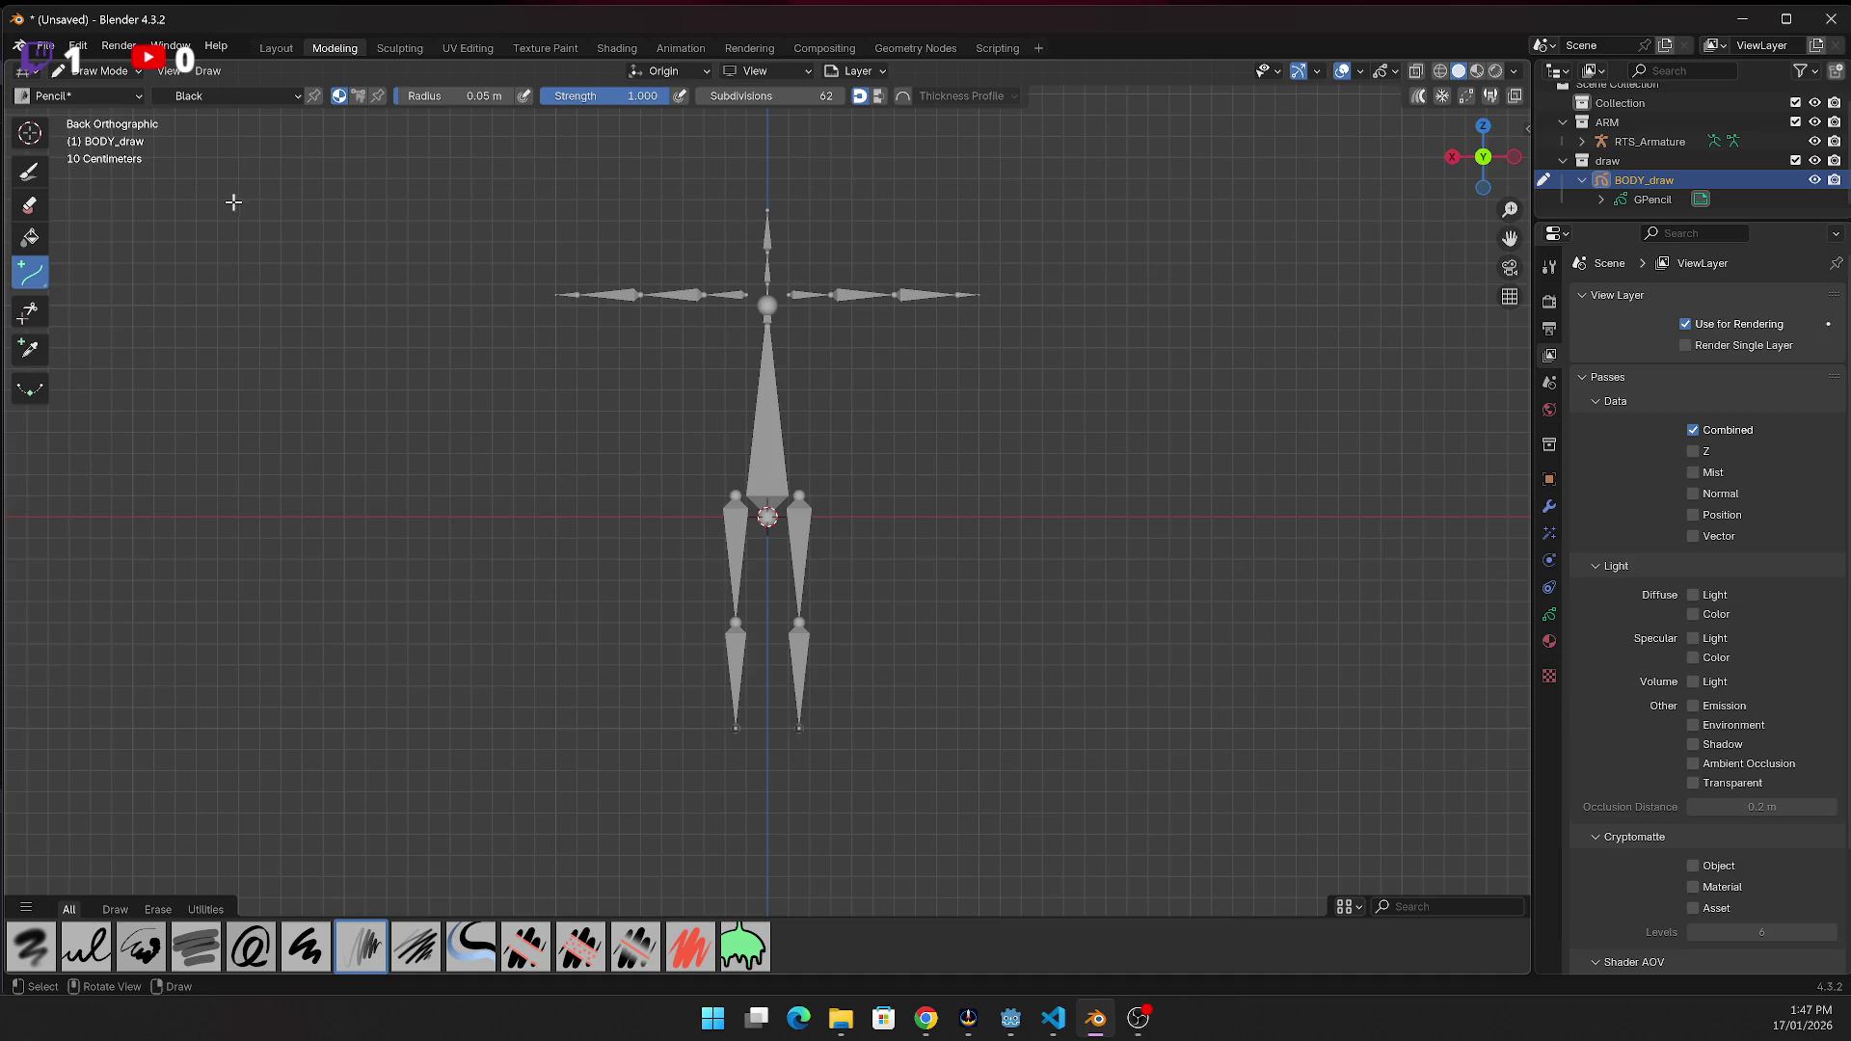
left_click(797, 97)
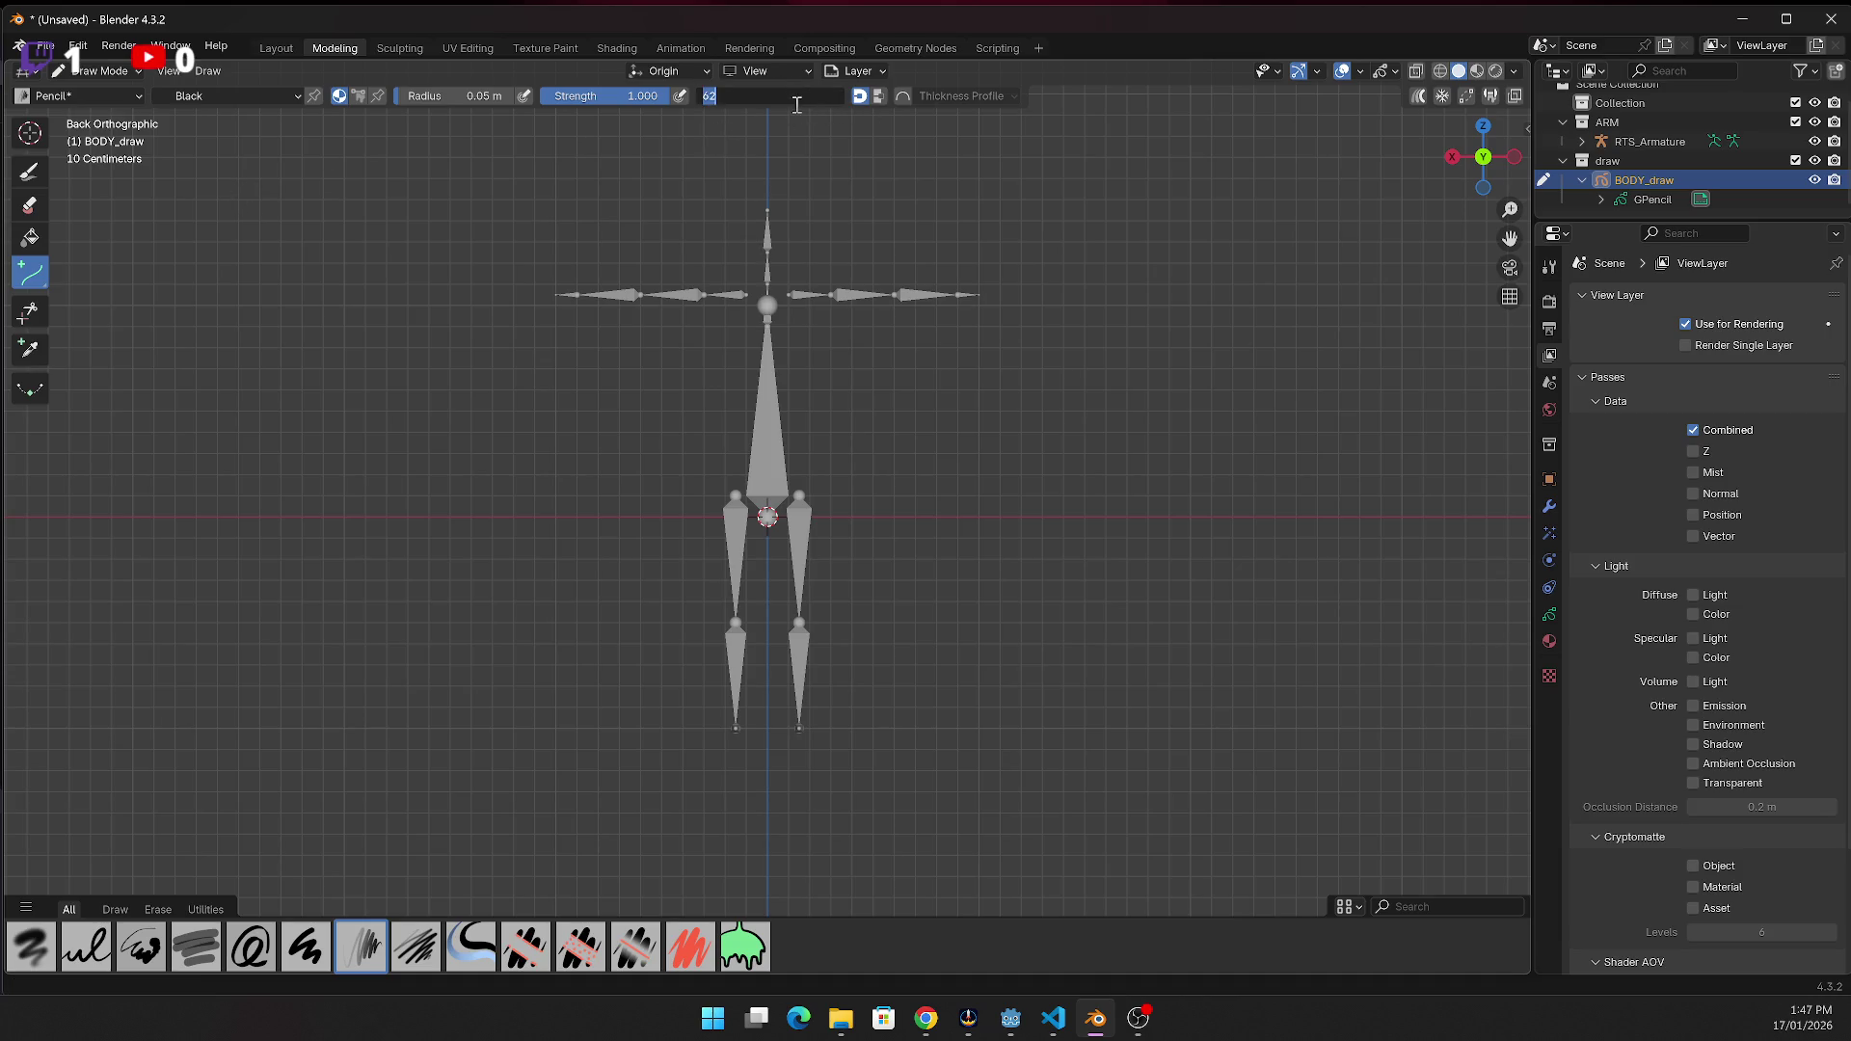
Set the Curve tool's subdivisions to 0, leaving the radius at 0.05 m
type("0")
key("Return")
left_click(498, 97)
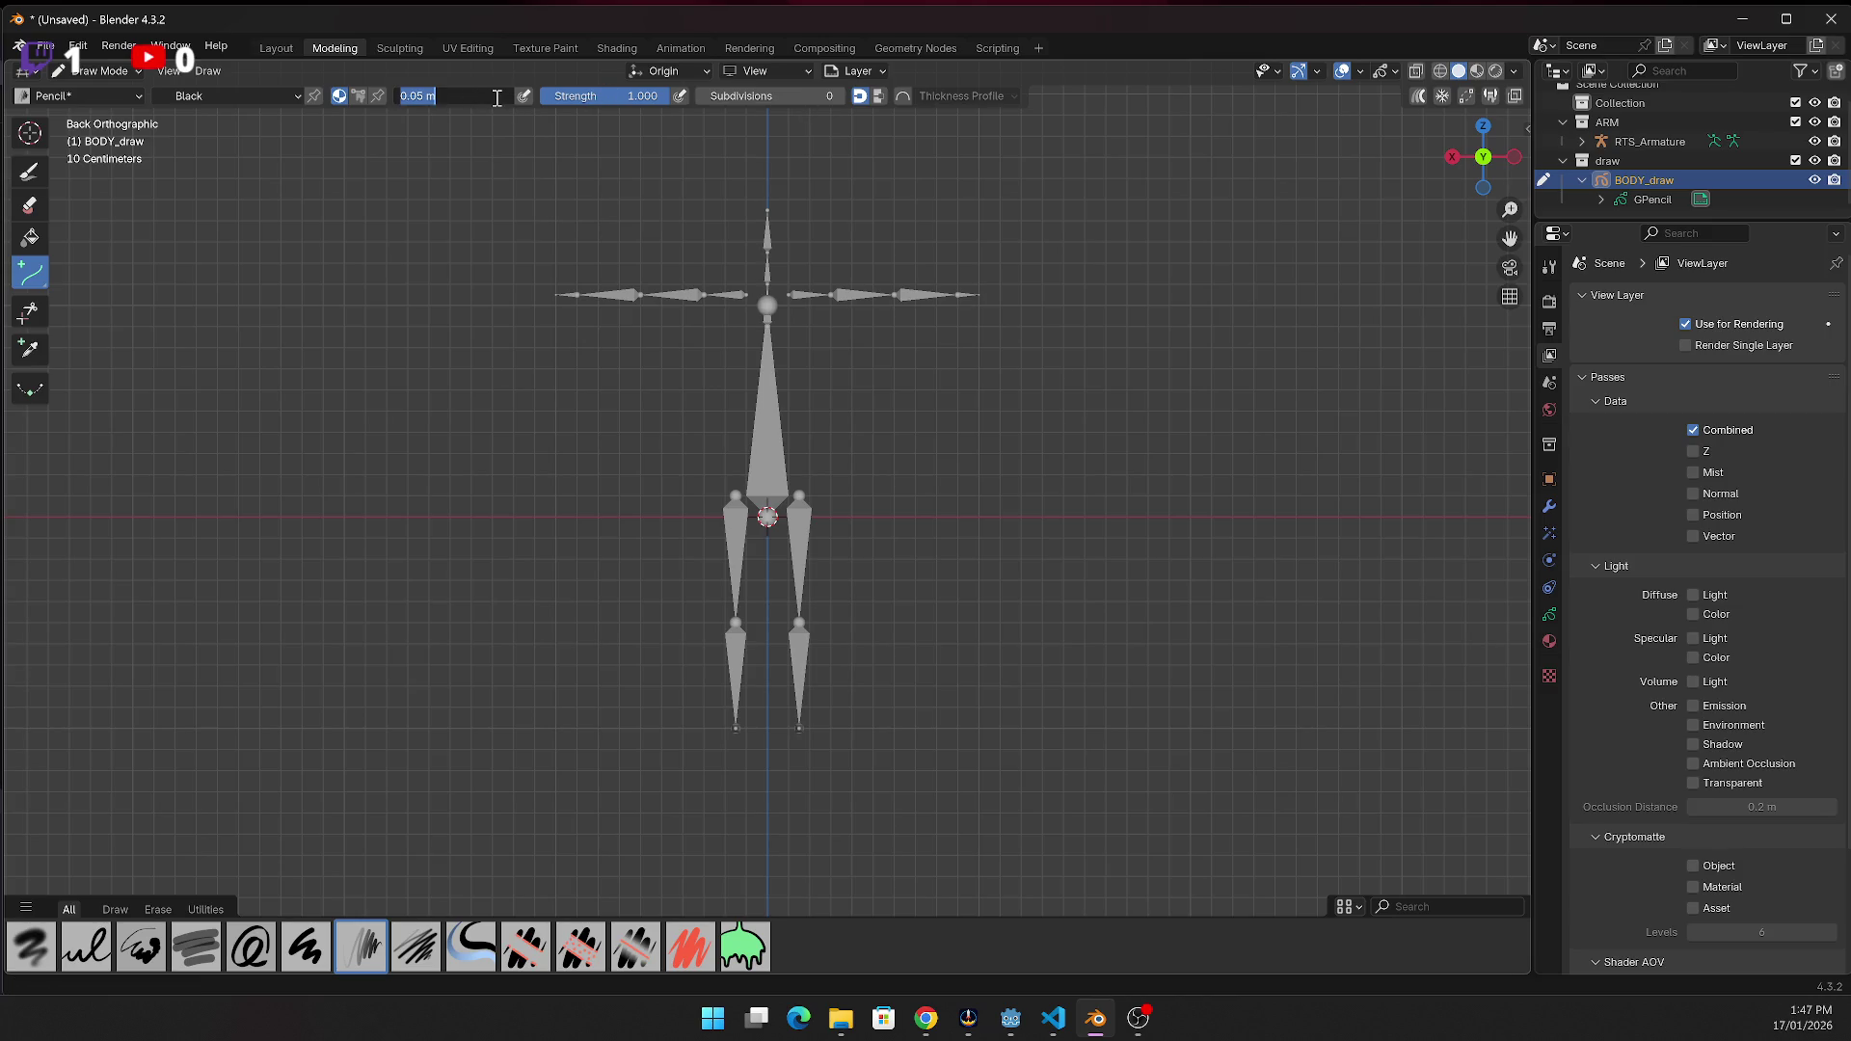
Open the viewport display options in the View menu
key("alt+Tab")
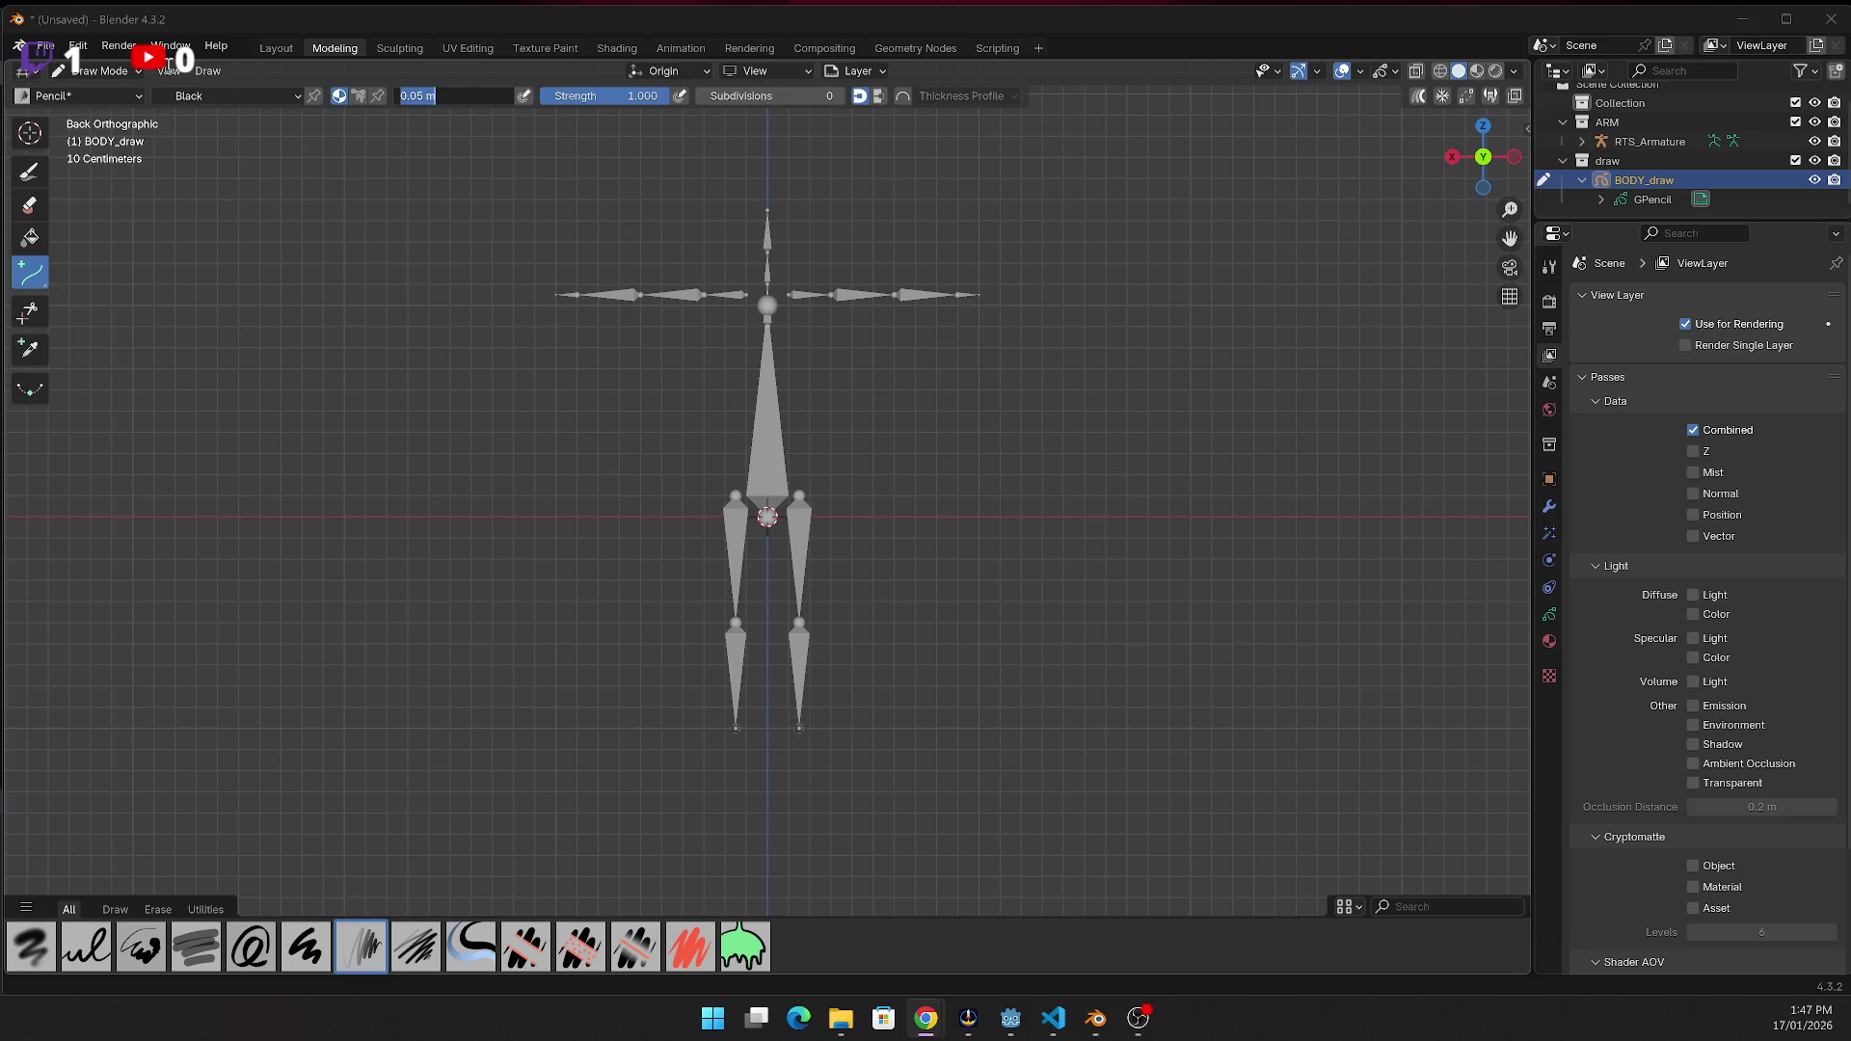
left_click(190, 73)
left_click(186, 77)
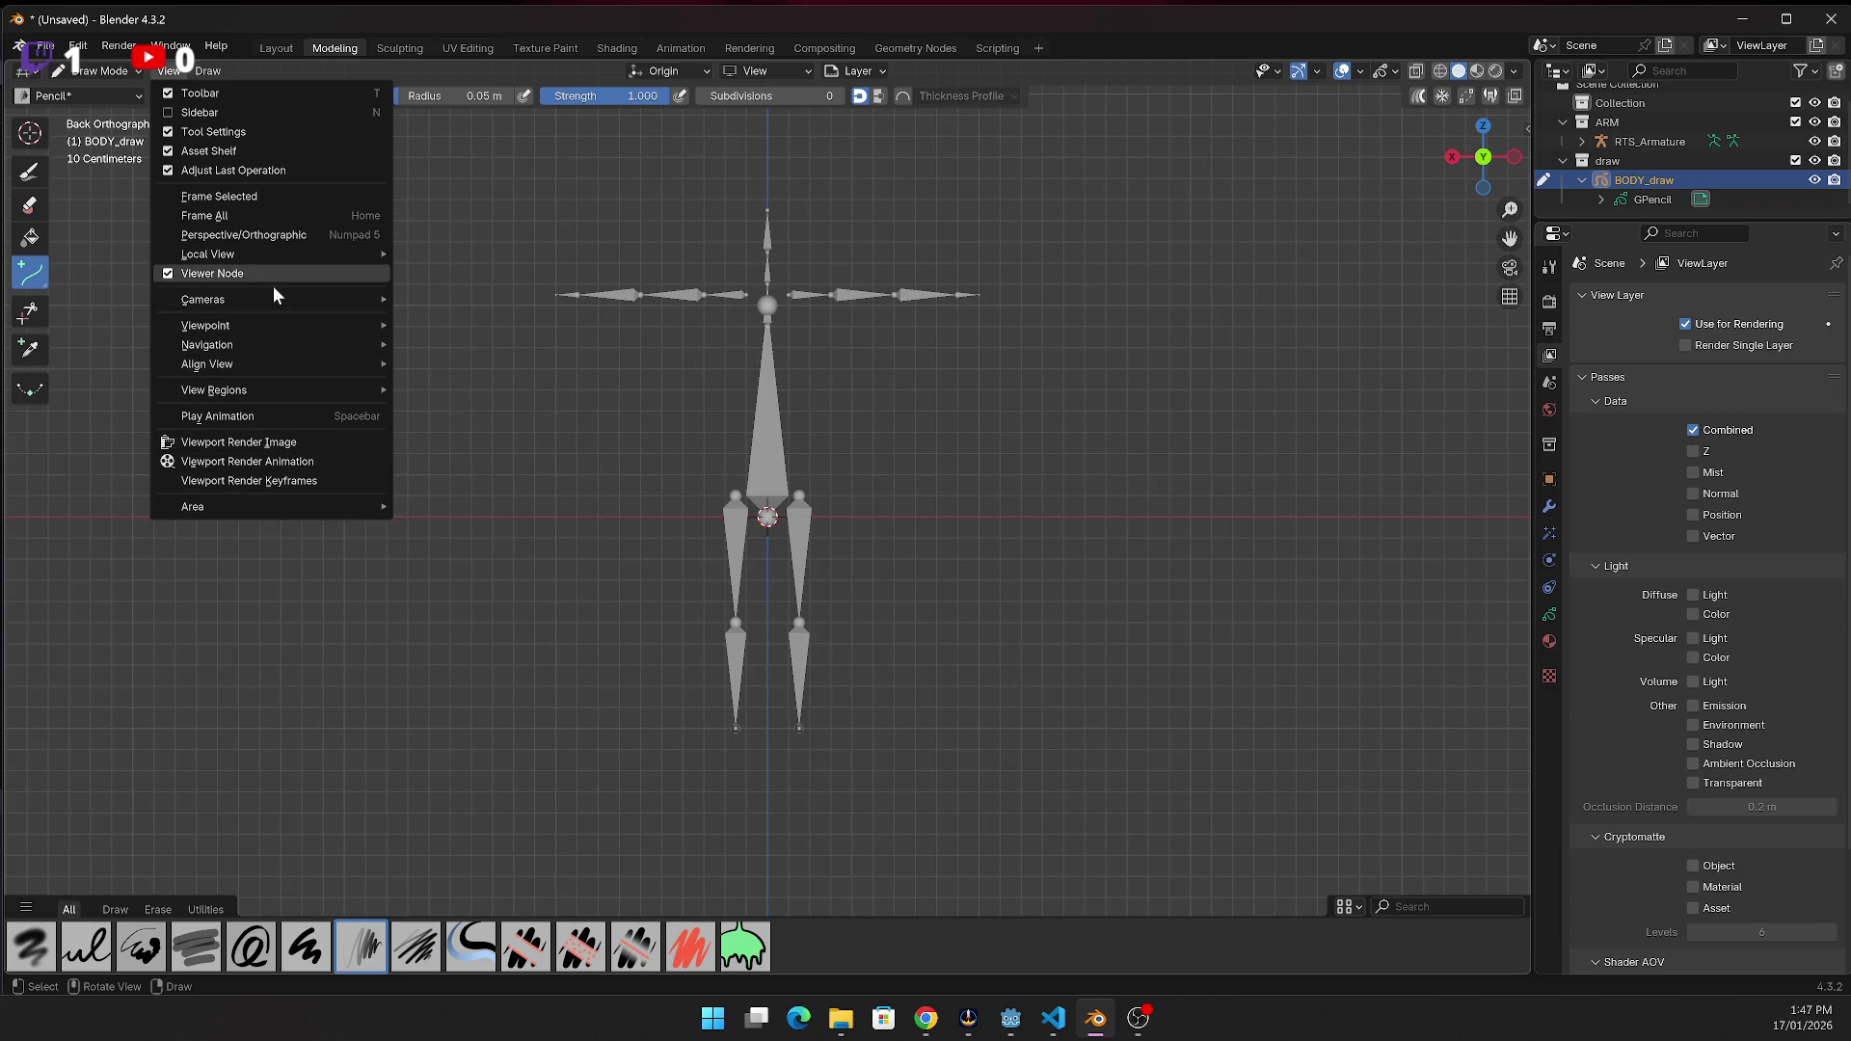
Close the View menu and browse the Draw menu's Active Layer and Clean Up entries
key("Escape")
left_click(216, 77)
mouse_move(266, 96)
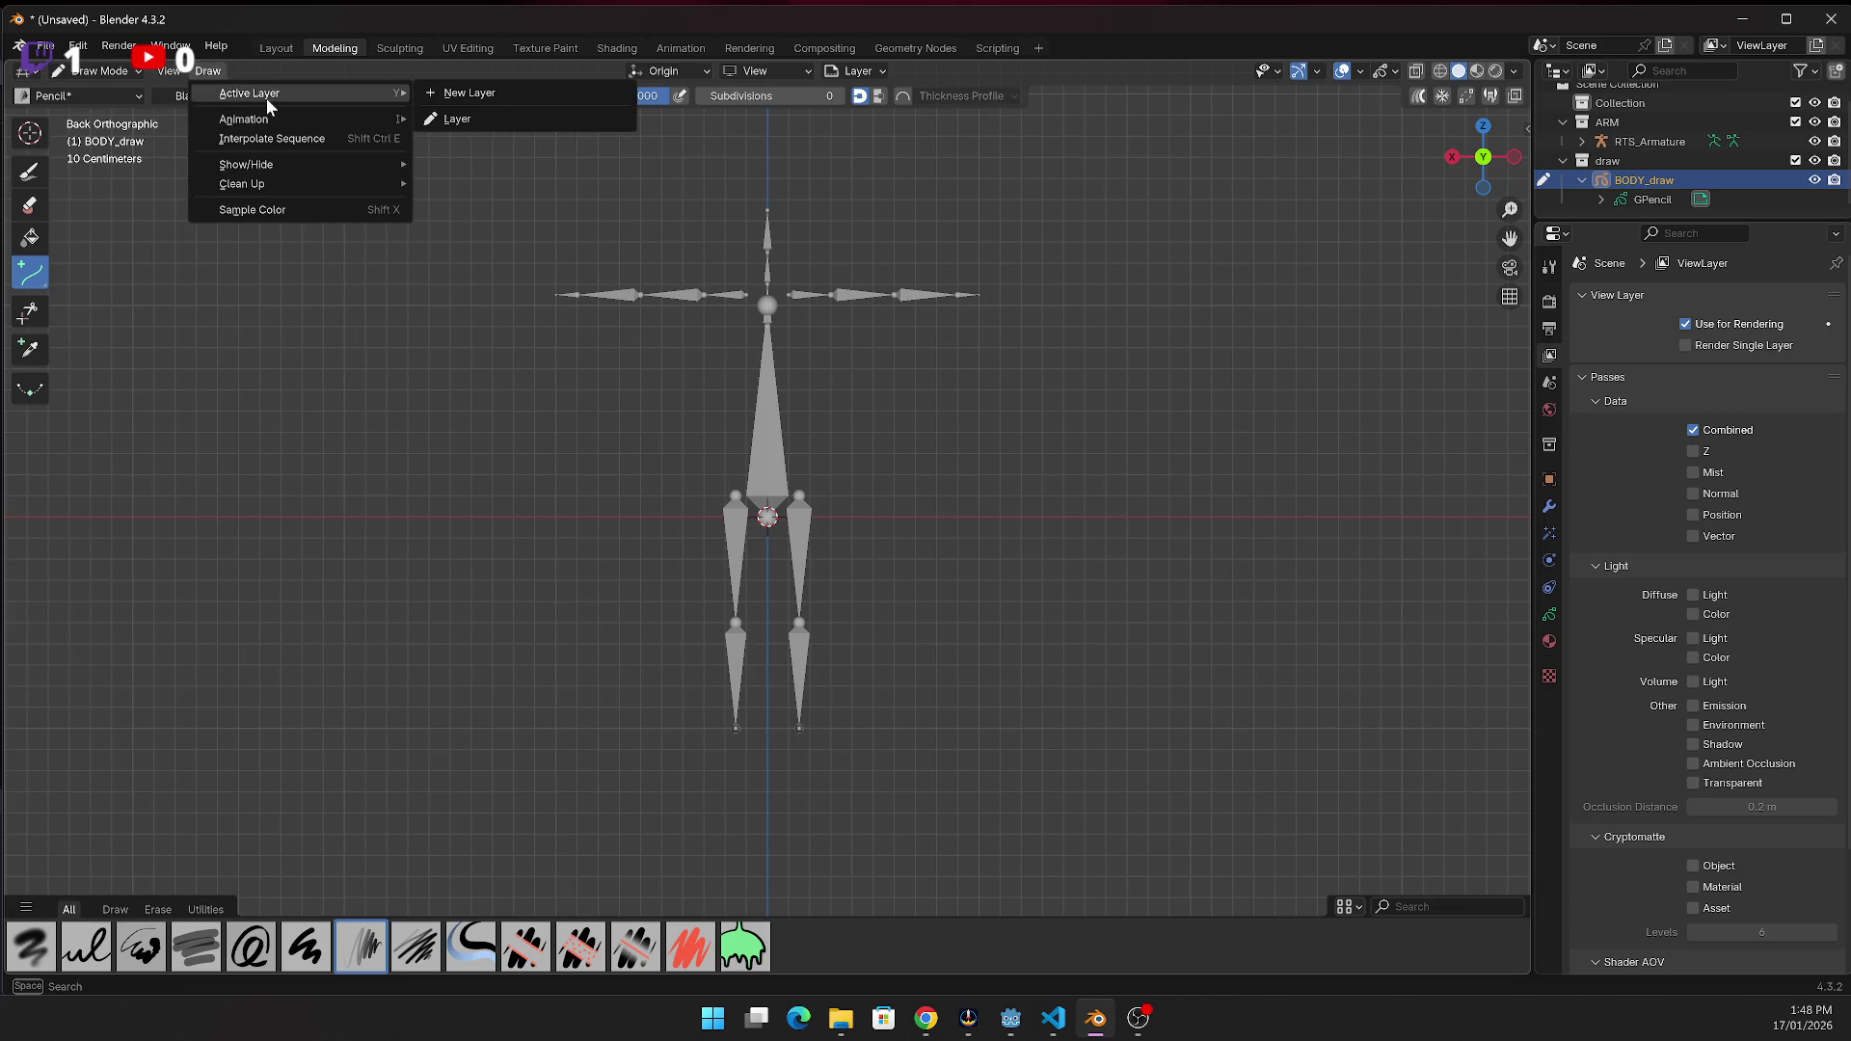
mouse_move(261, 189)
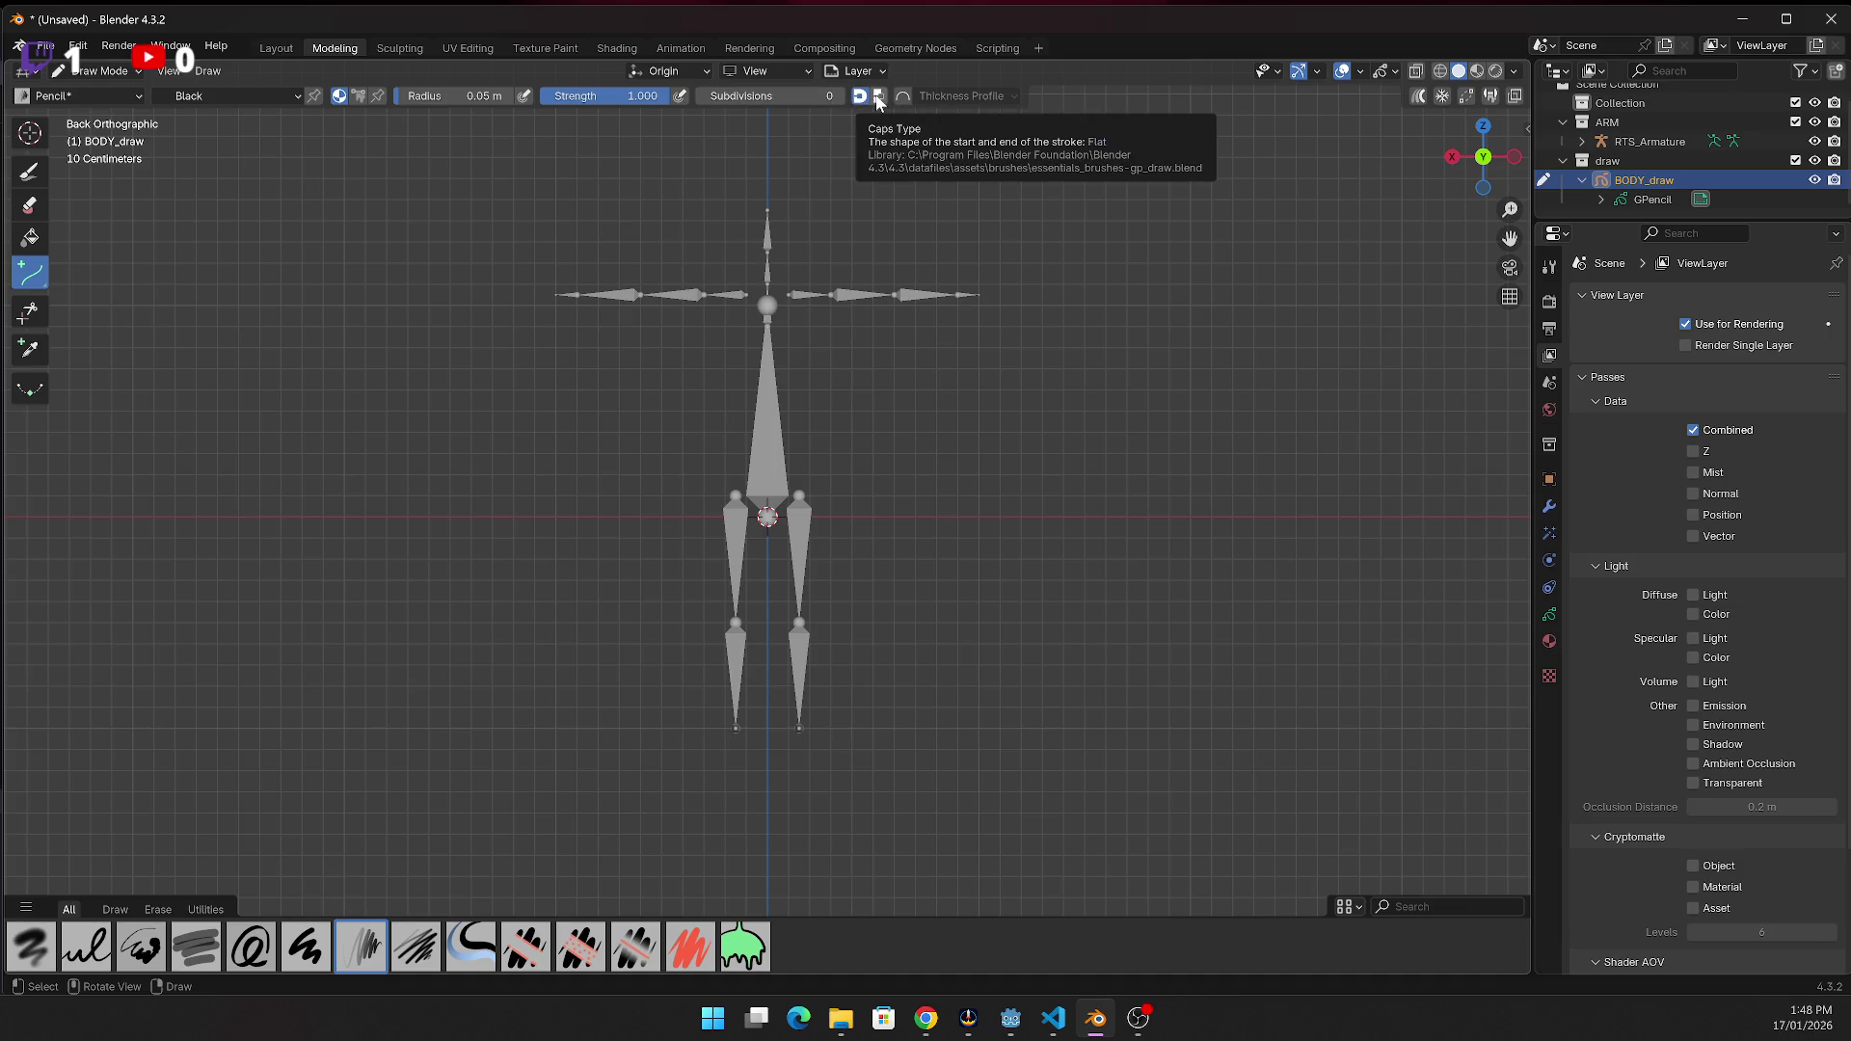
Check the stroke thickness profile curve and let pen pressure control stroke size
left_click(950, 96)
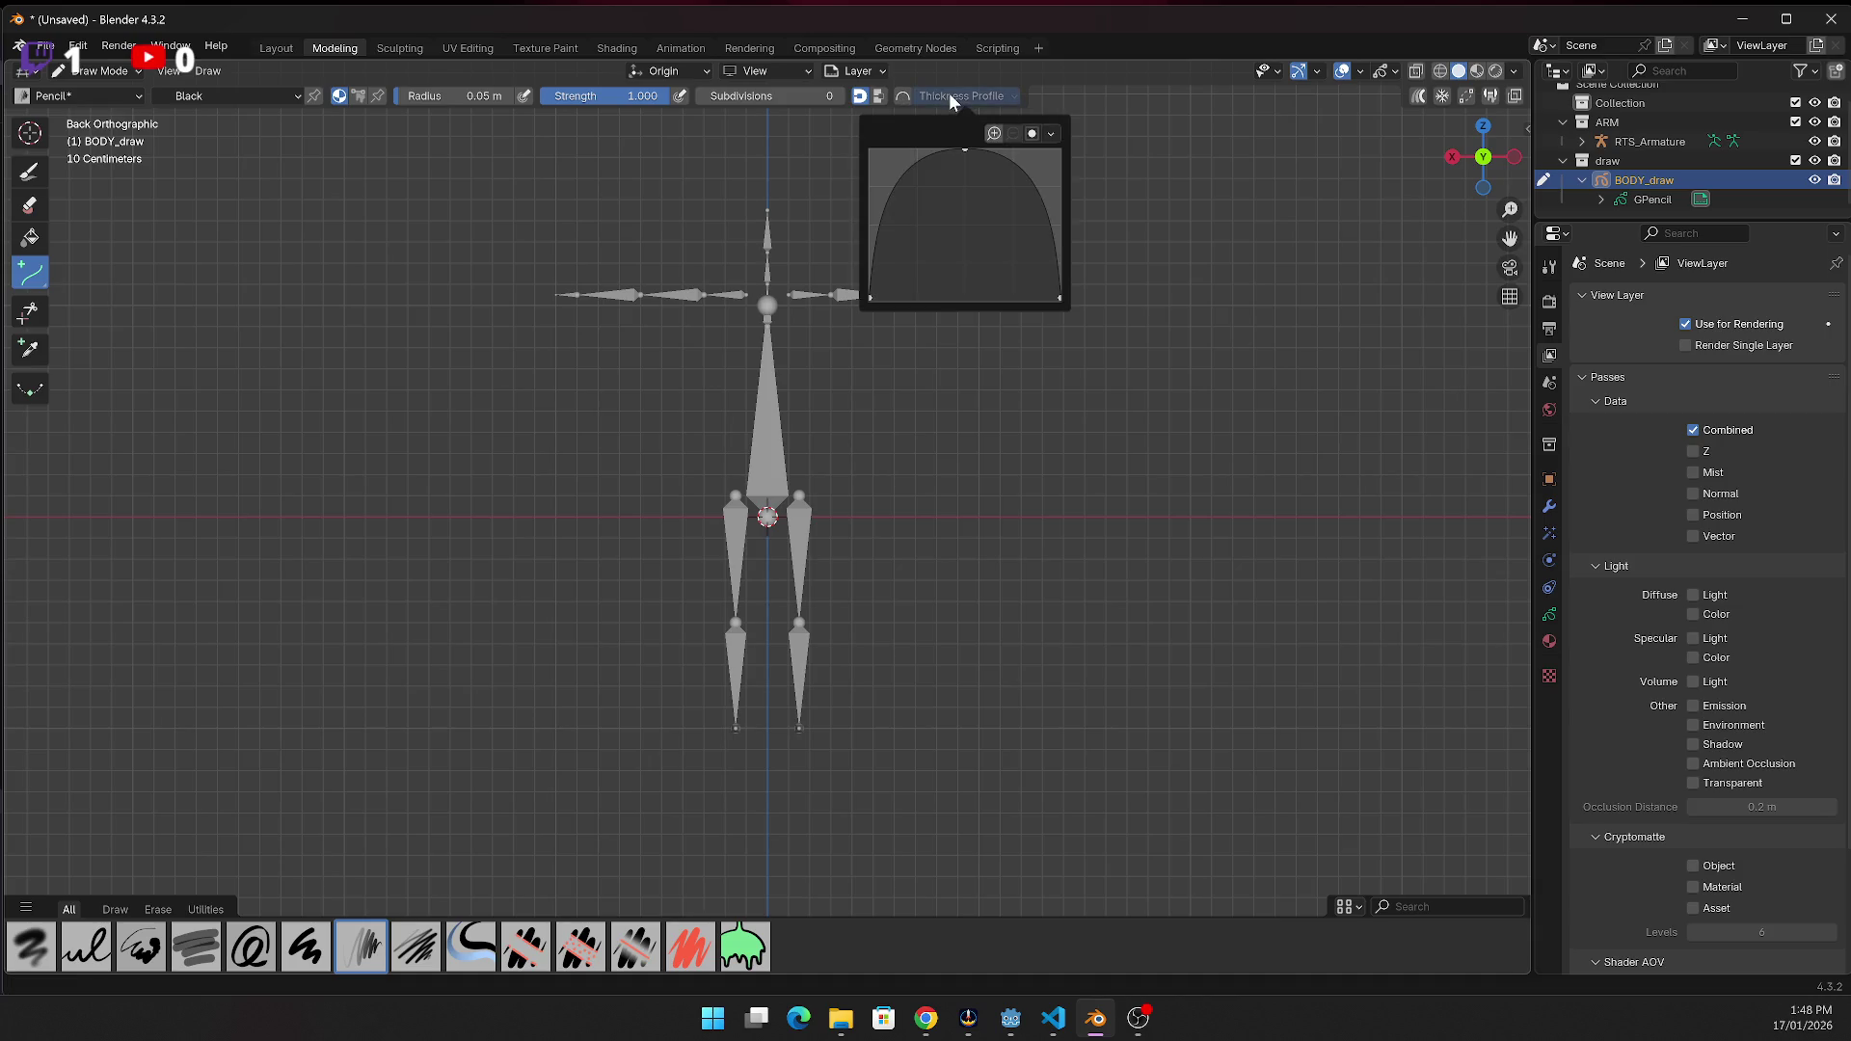
left_click(947, 95)
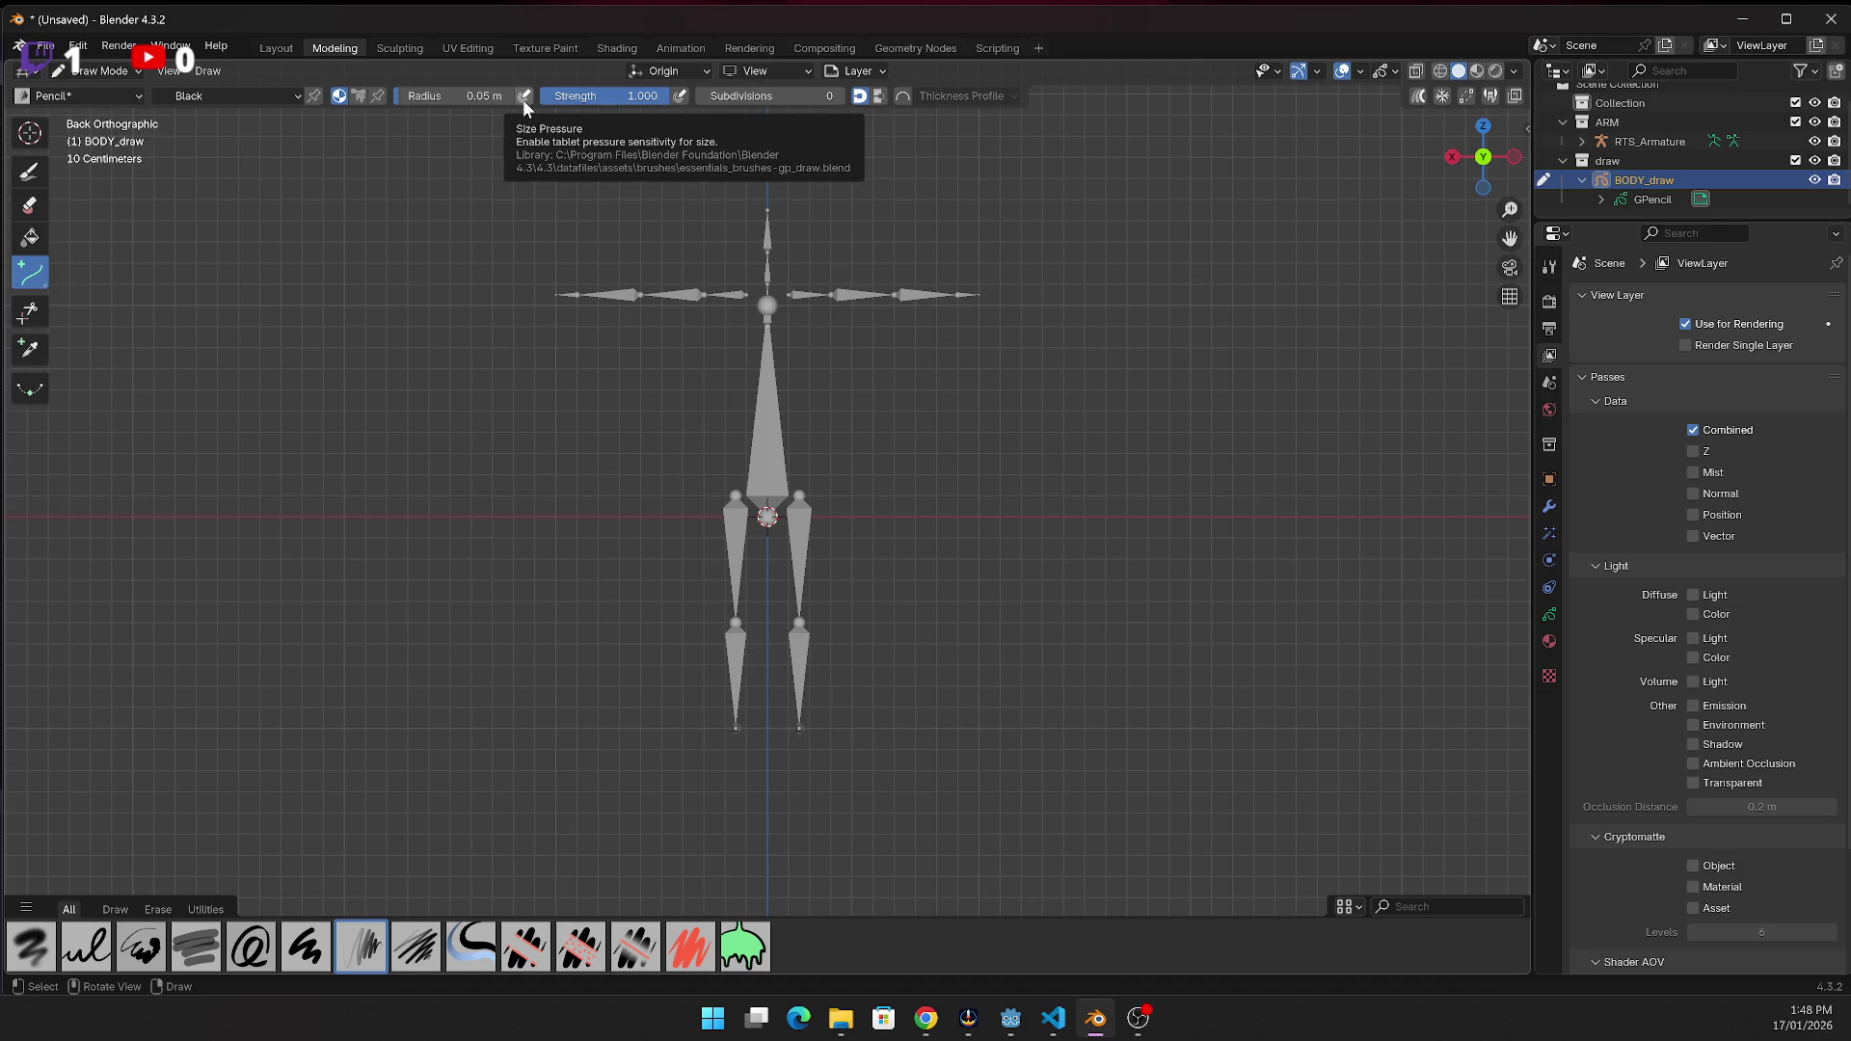
key("alt+Tab")
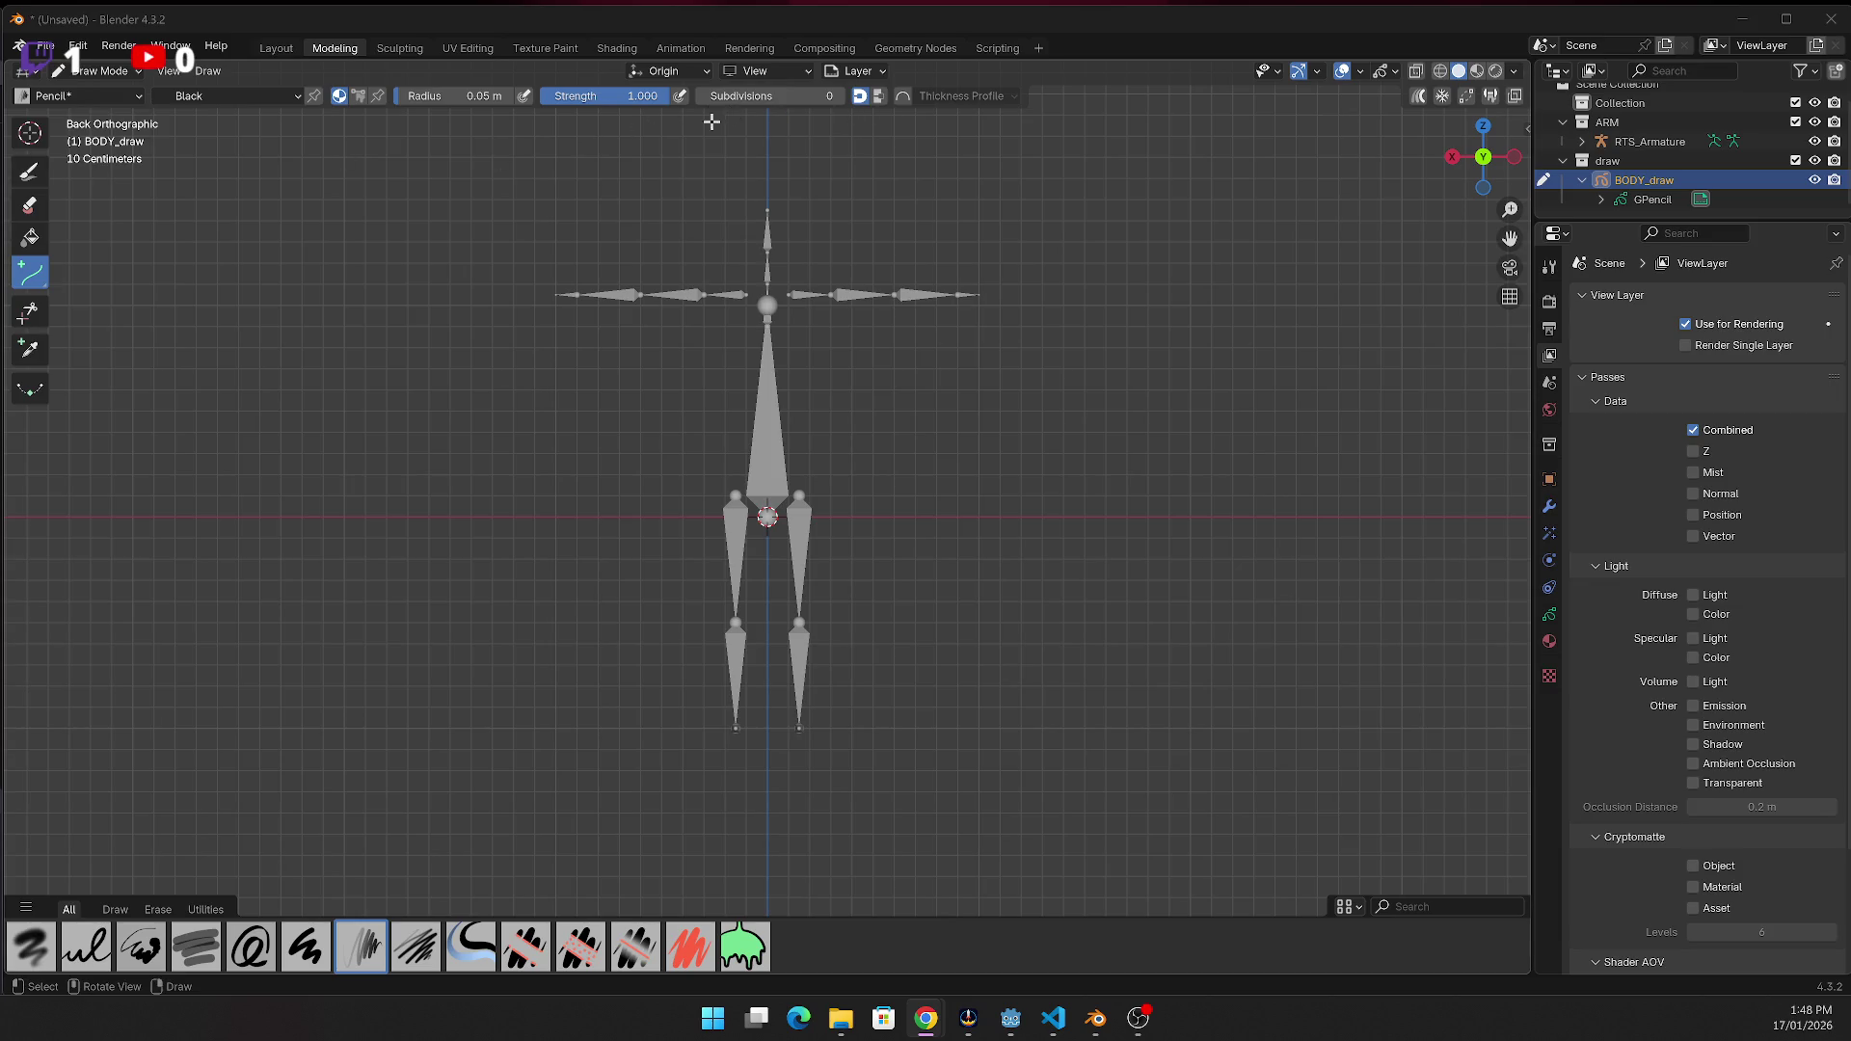
left_click(518, 96)
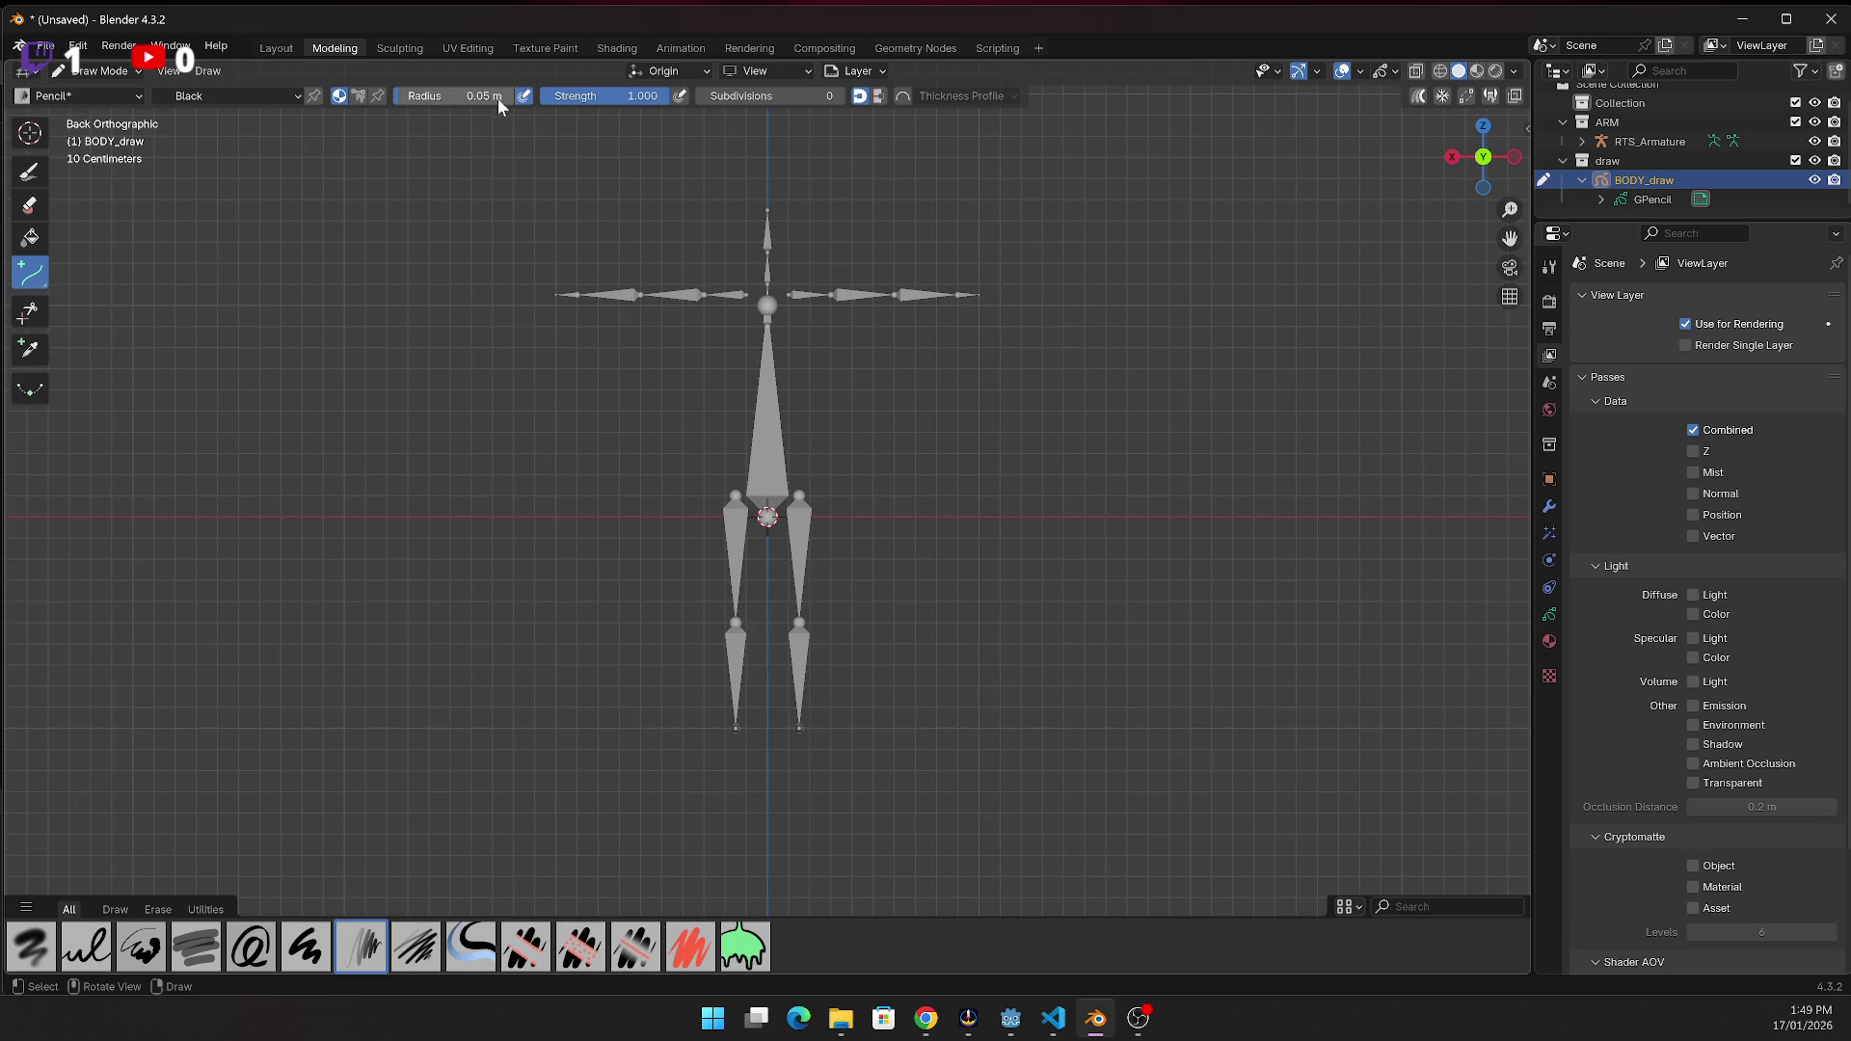
Confirm the brush radius at 0.05 m and bring up the drawing plane choices
left_click(477, 94)
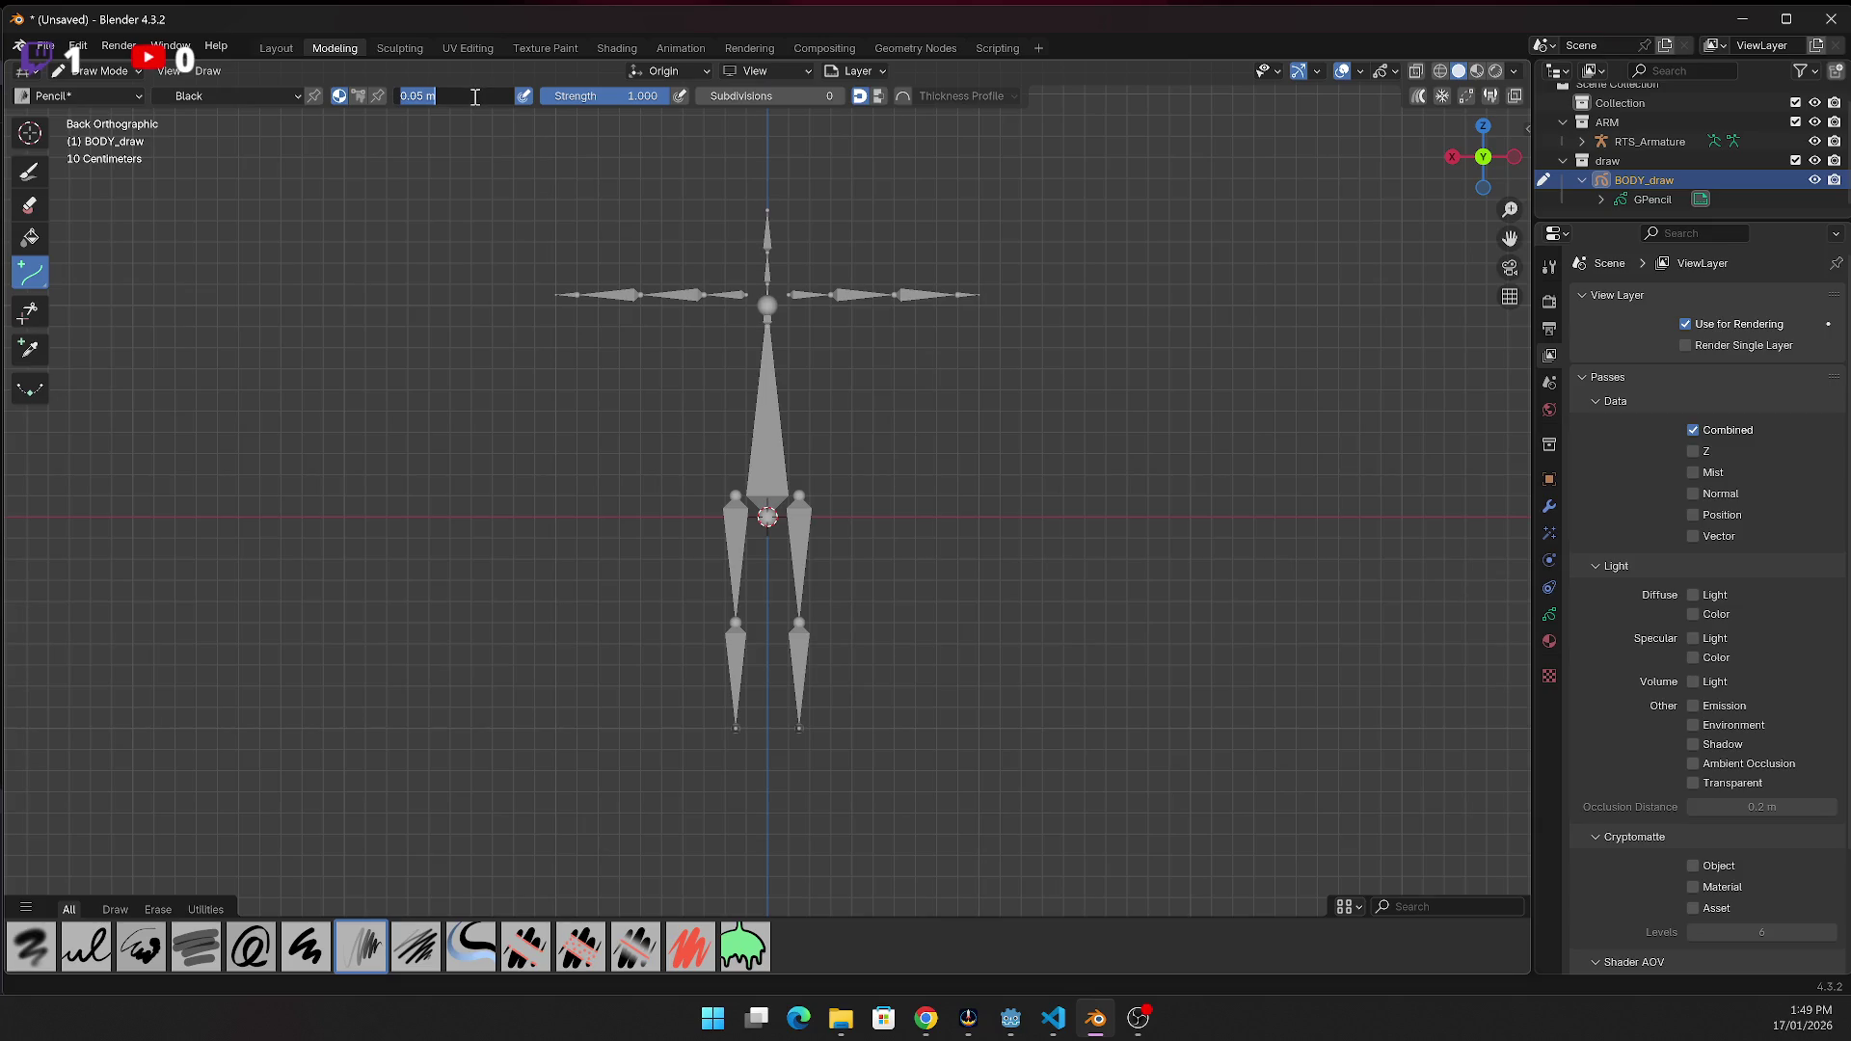
left_click(475, 74)
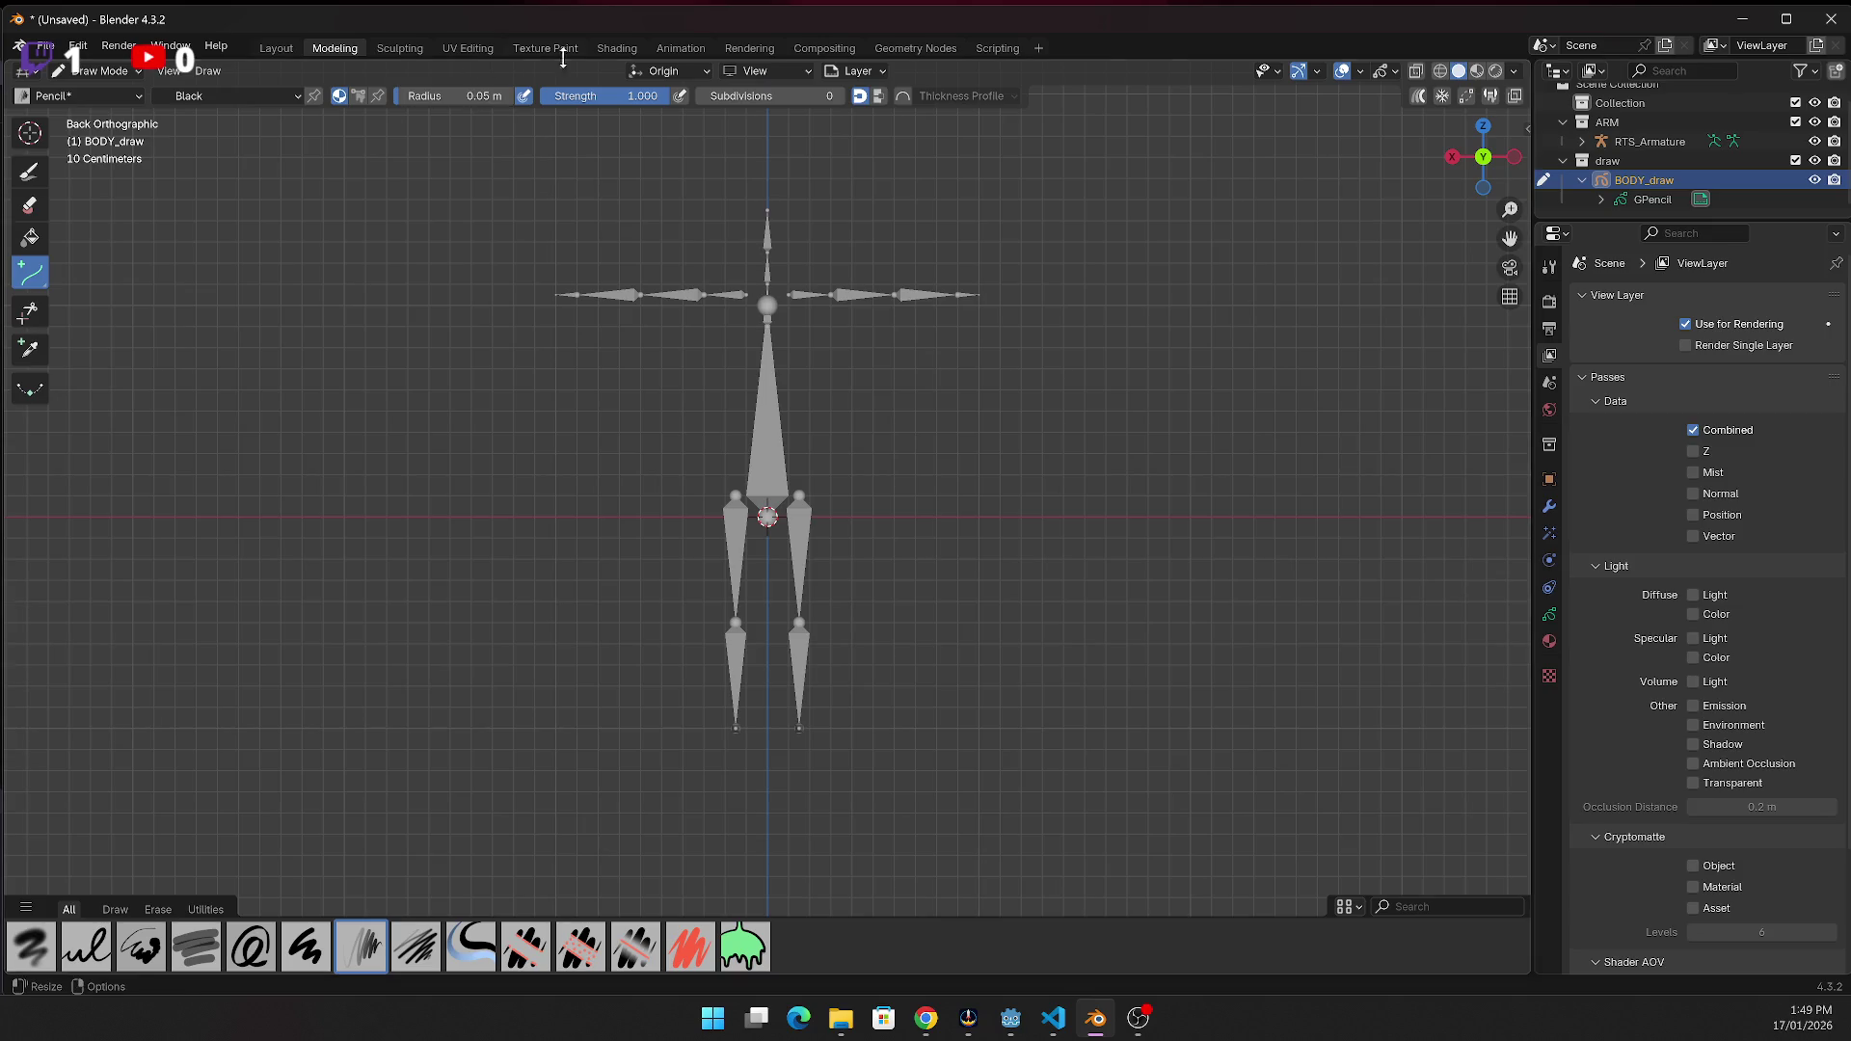
left_click(799, 72)
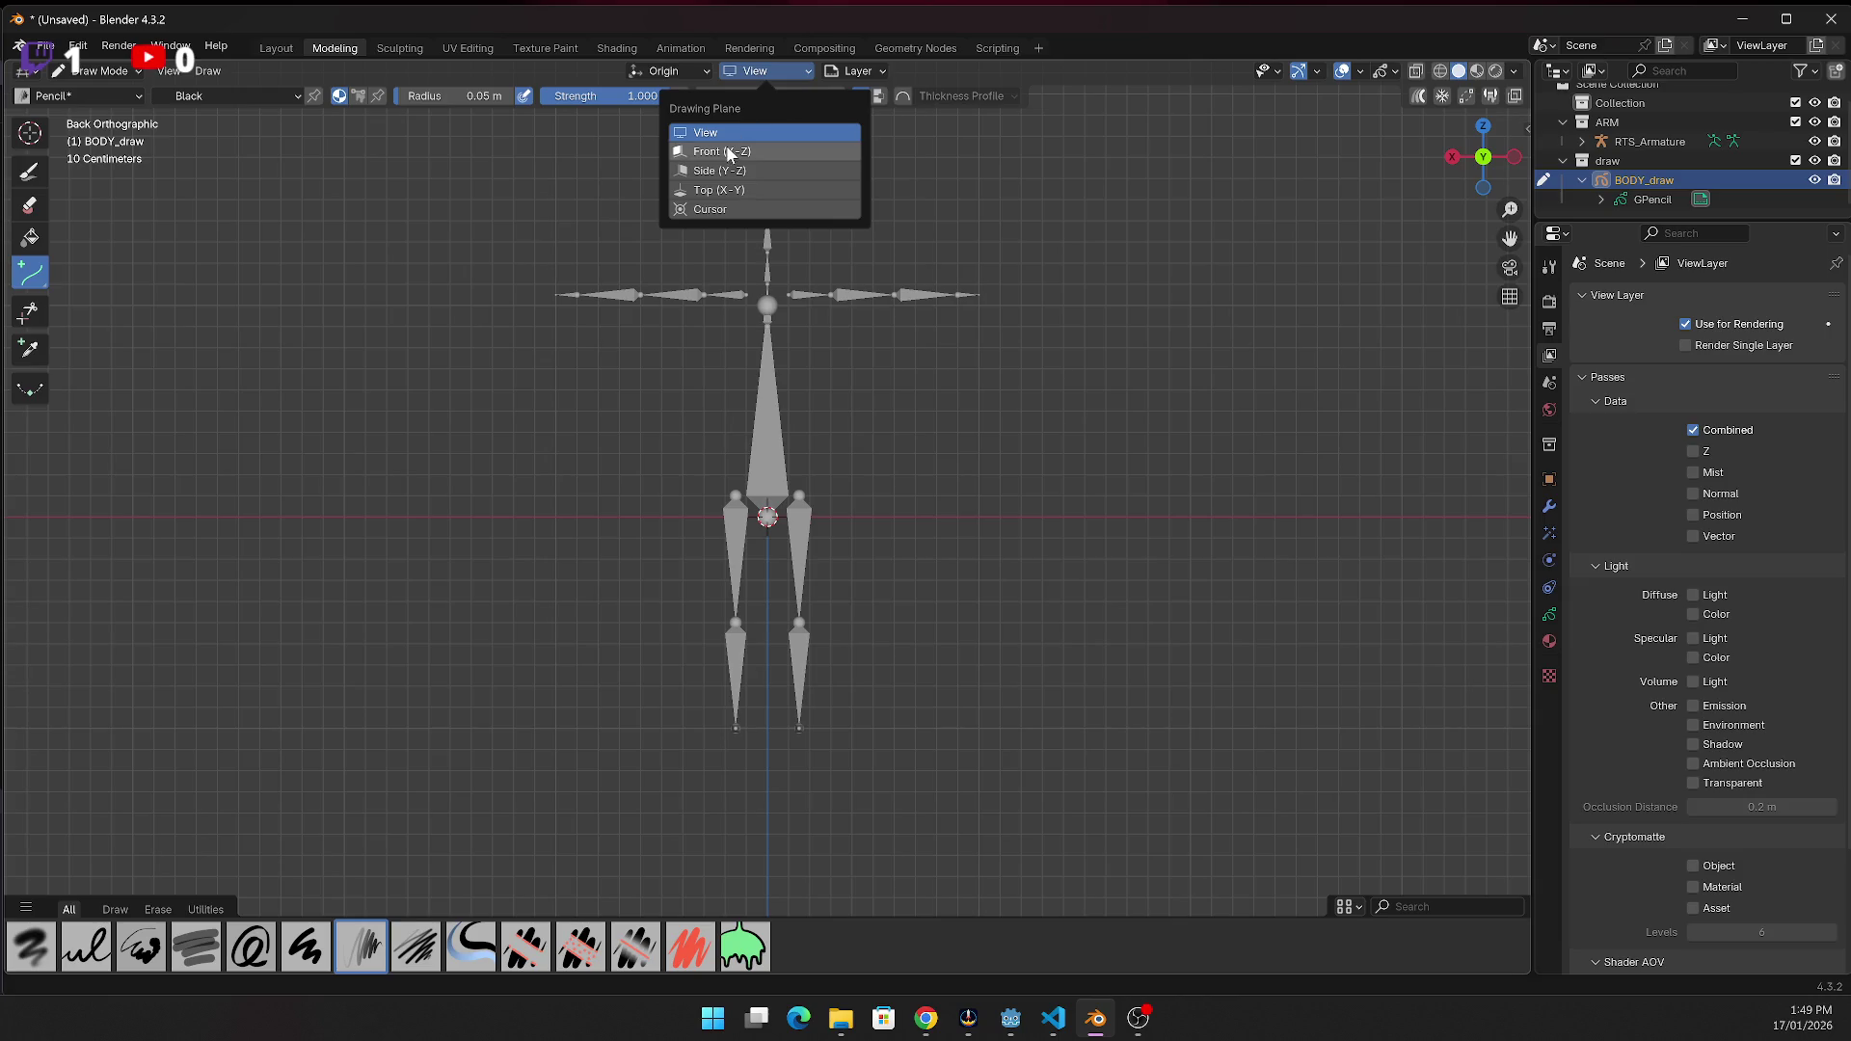
left_click(881, 70)
left_click(885, 69)
left_click(870, 71)
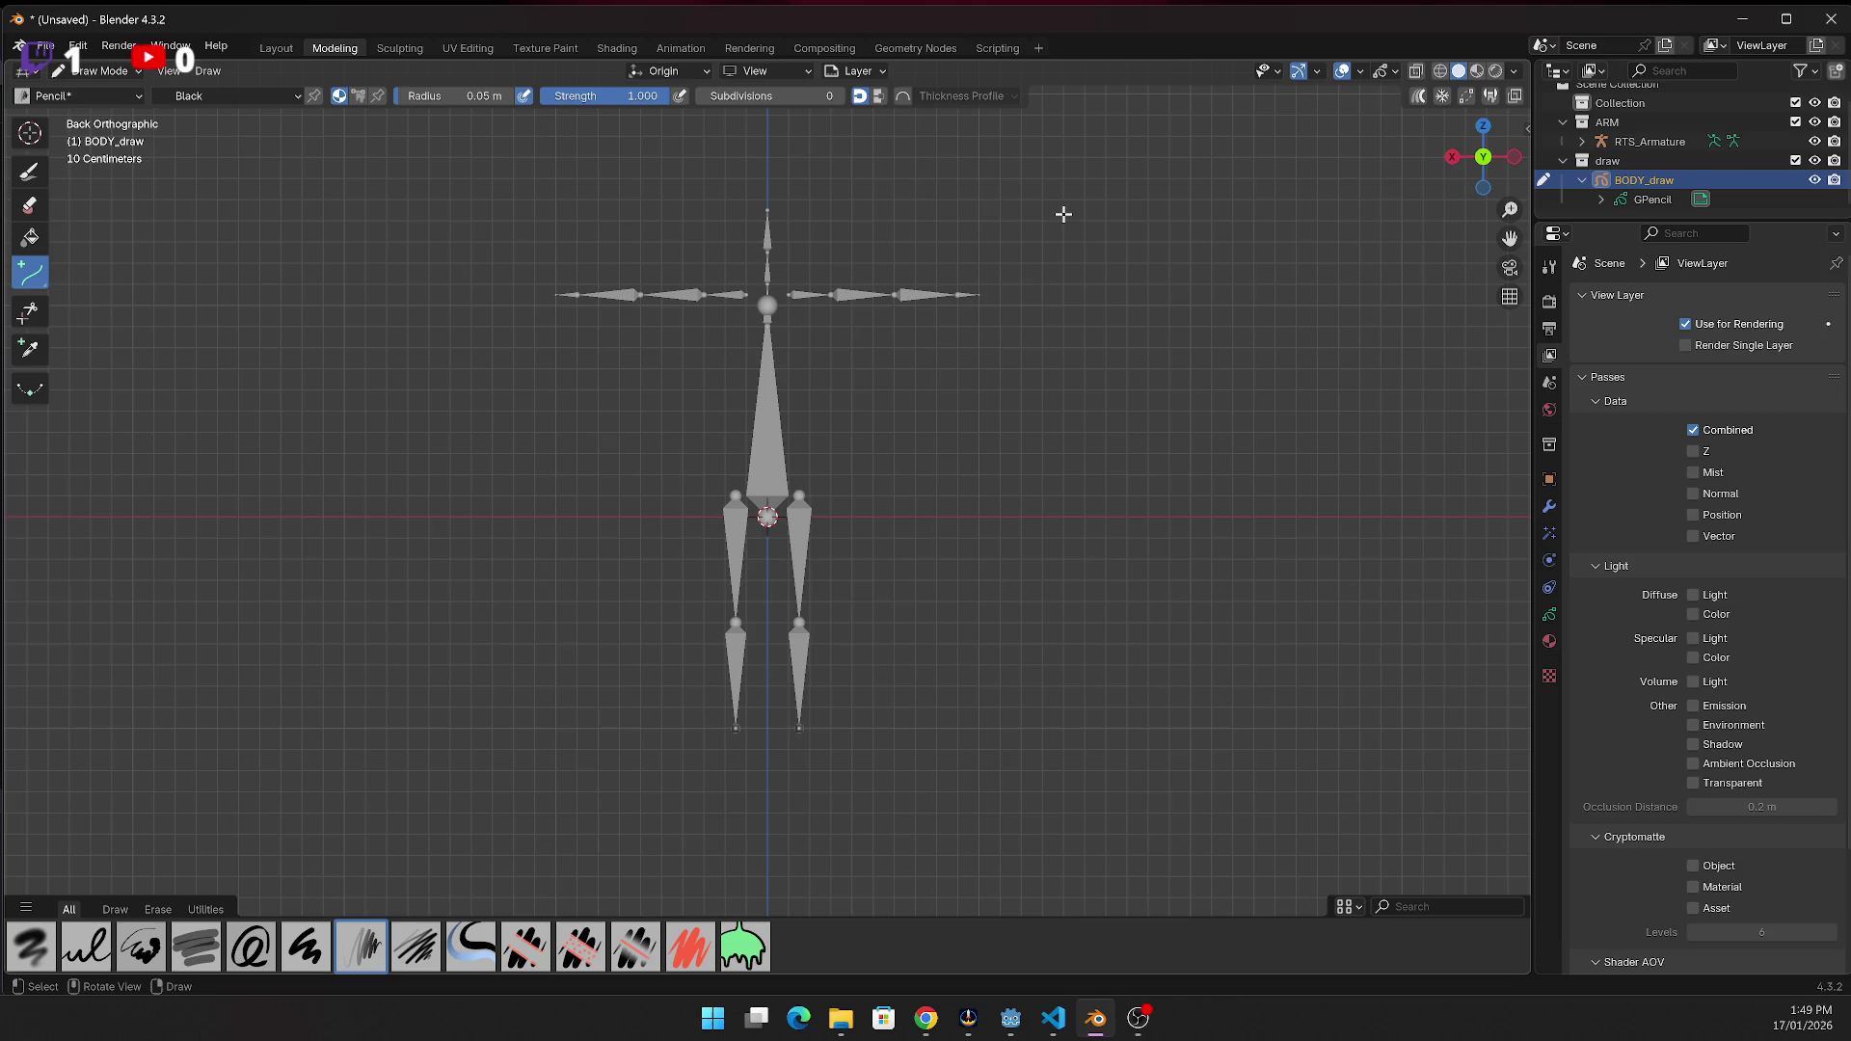
left_click(879, 71)
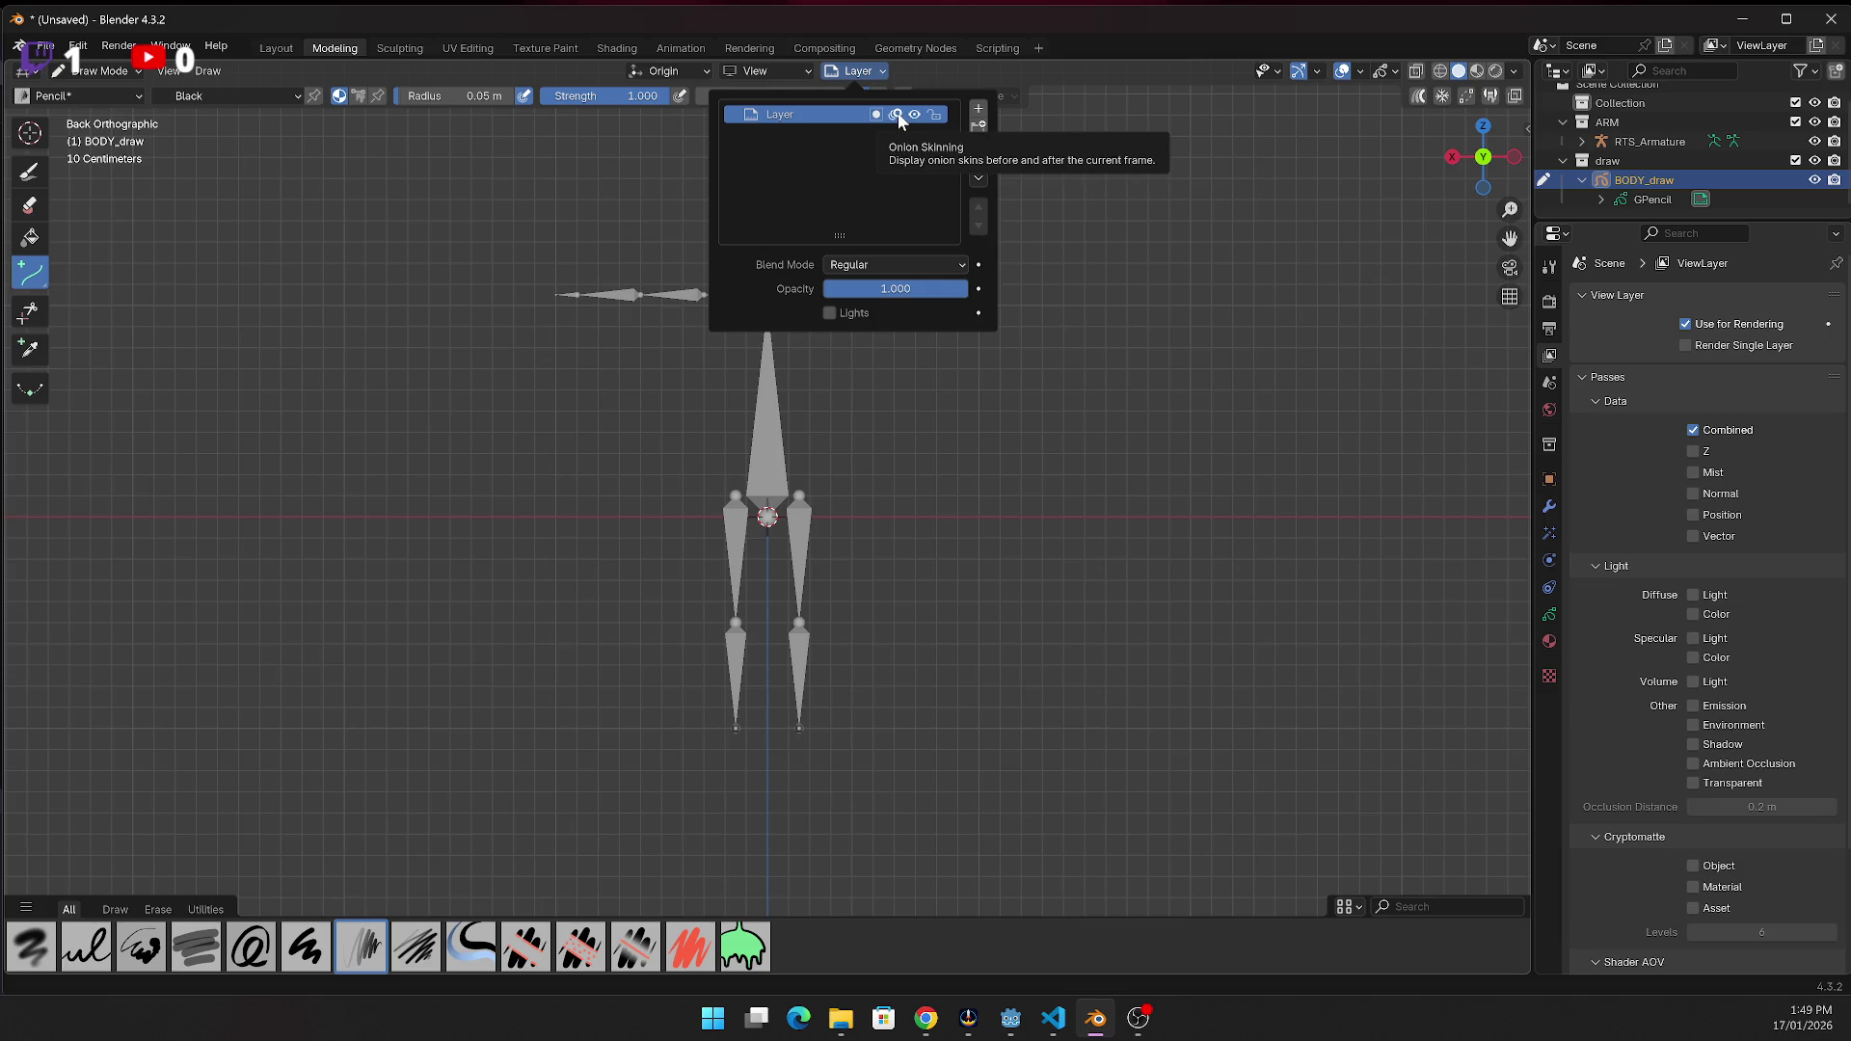
left_click(877, 264)
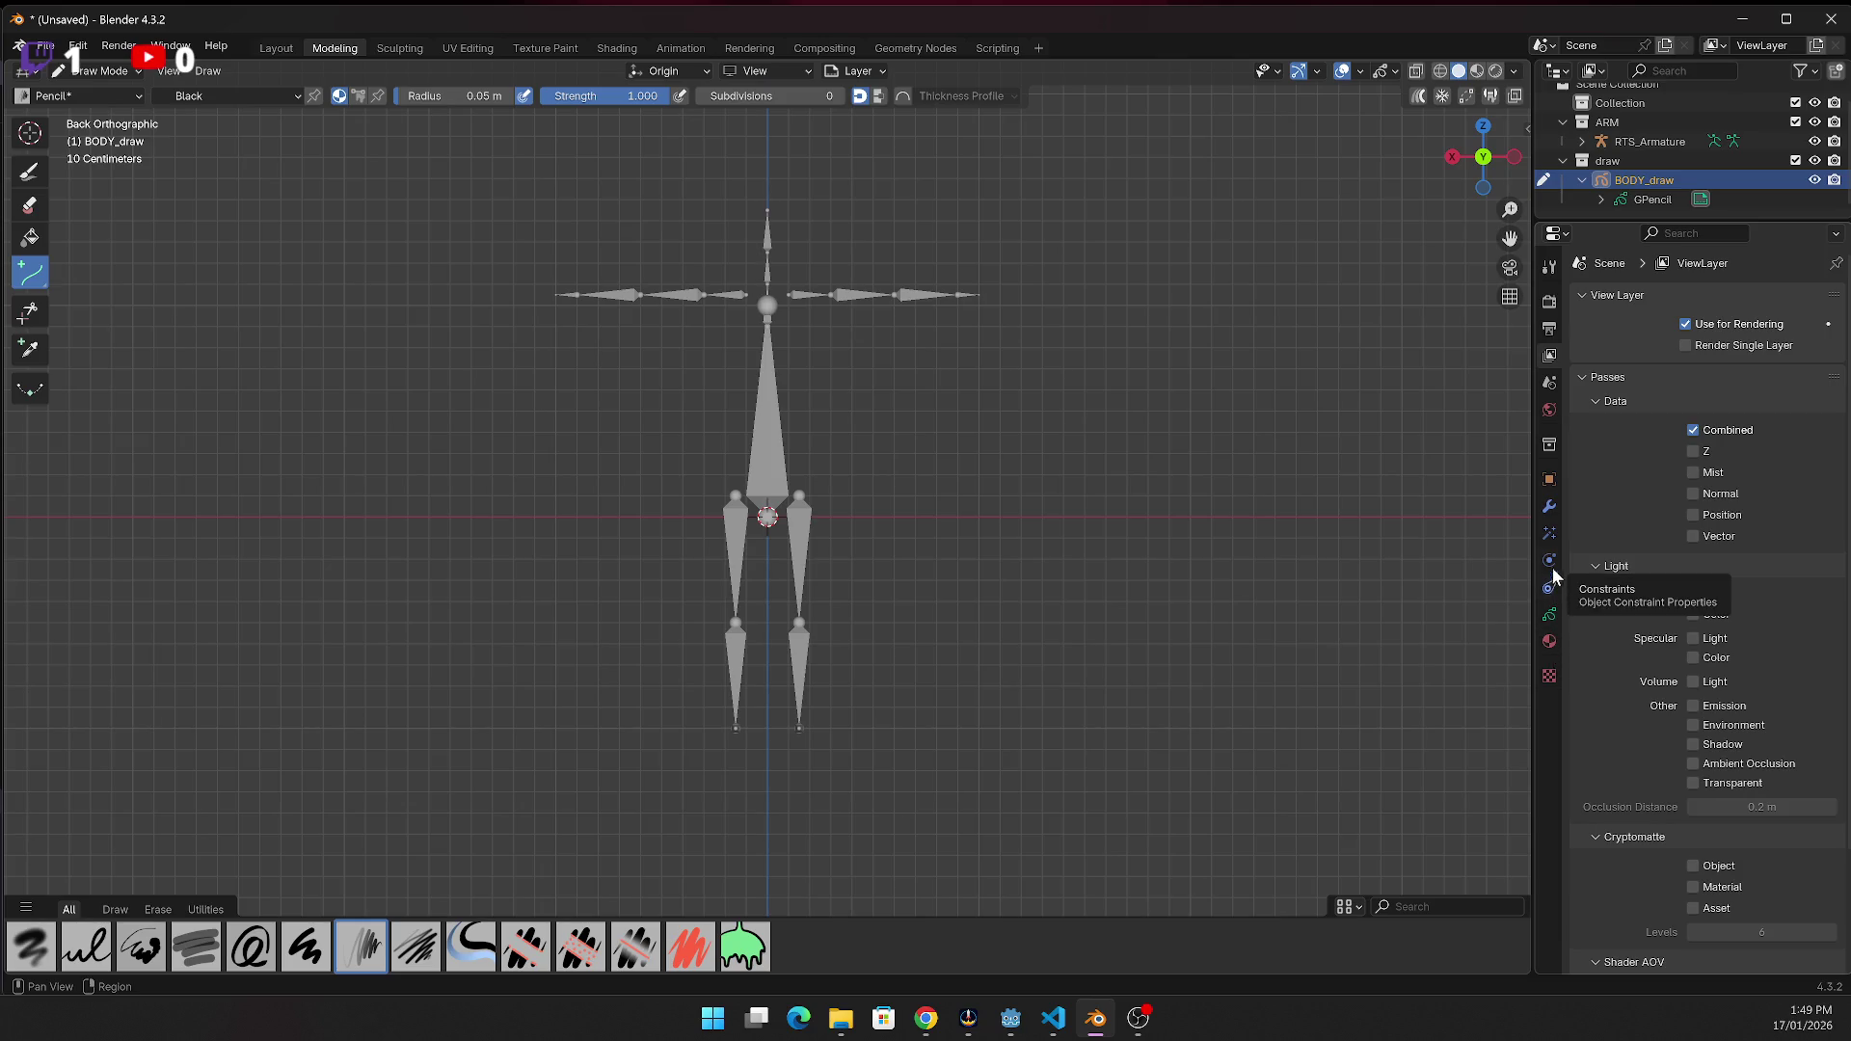
Show BODY_draw's Object properties tab
left_click(1546, 479)
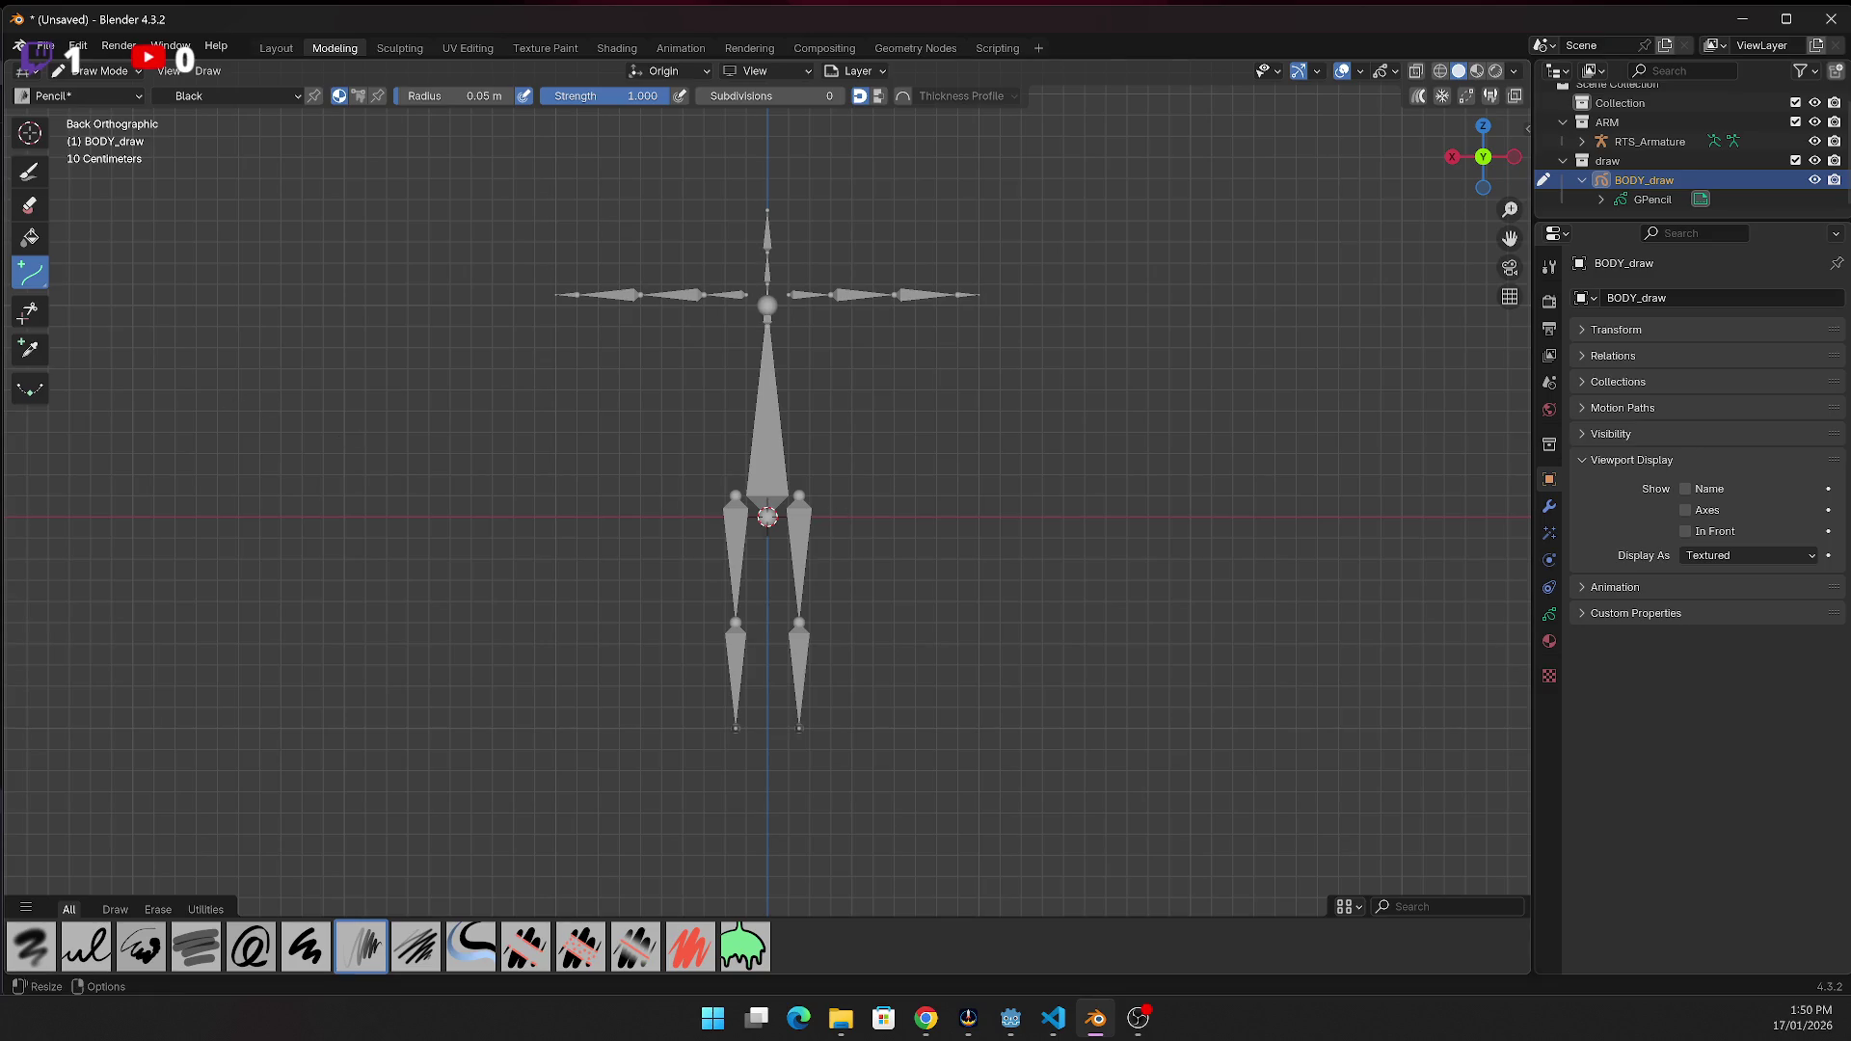
key("alt+Tab")
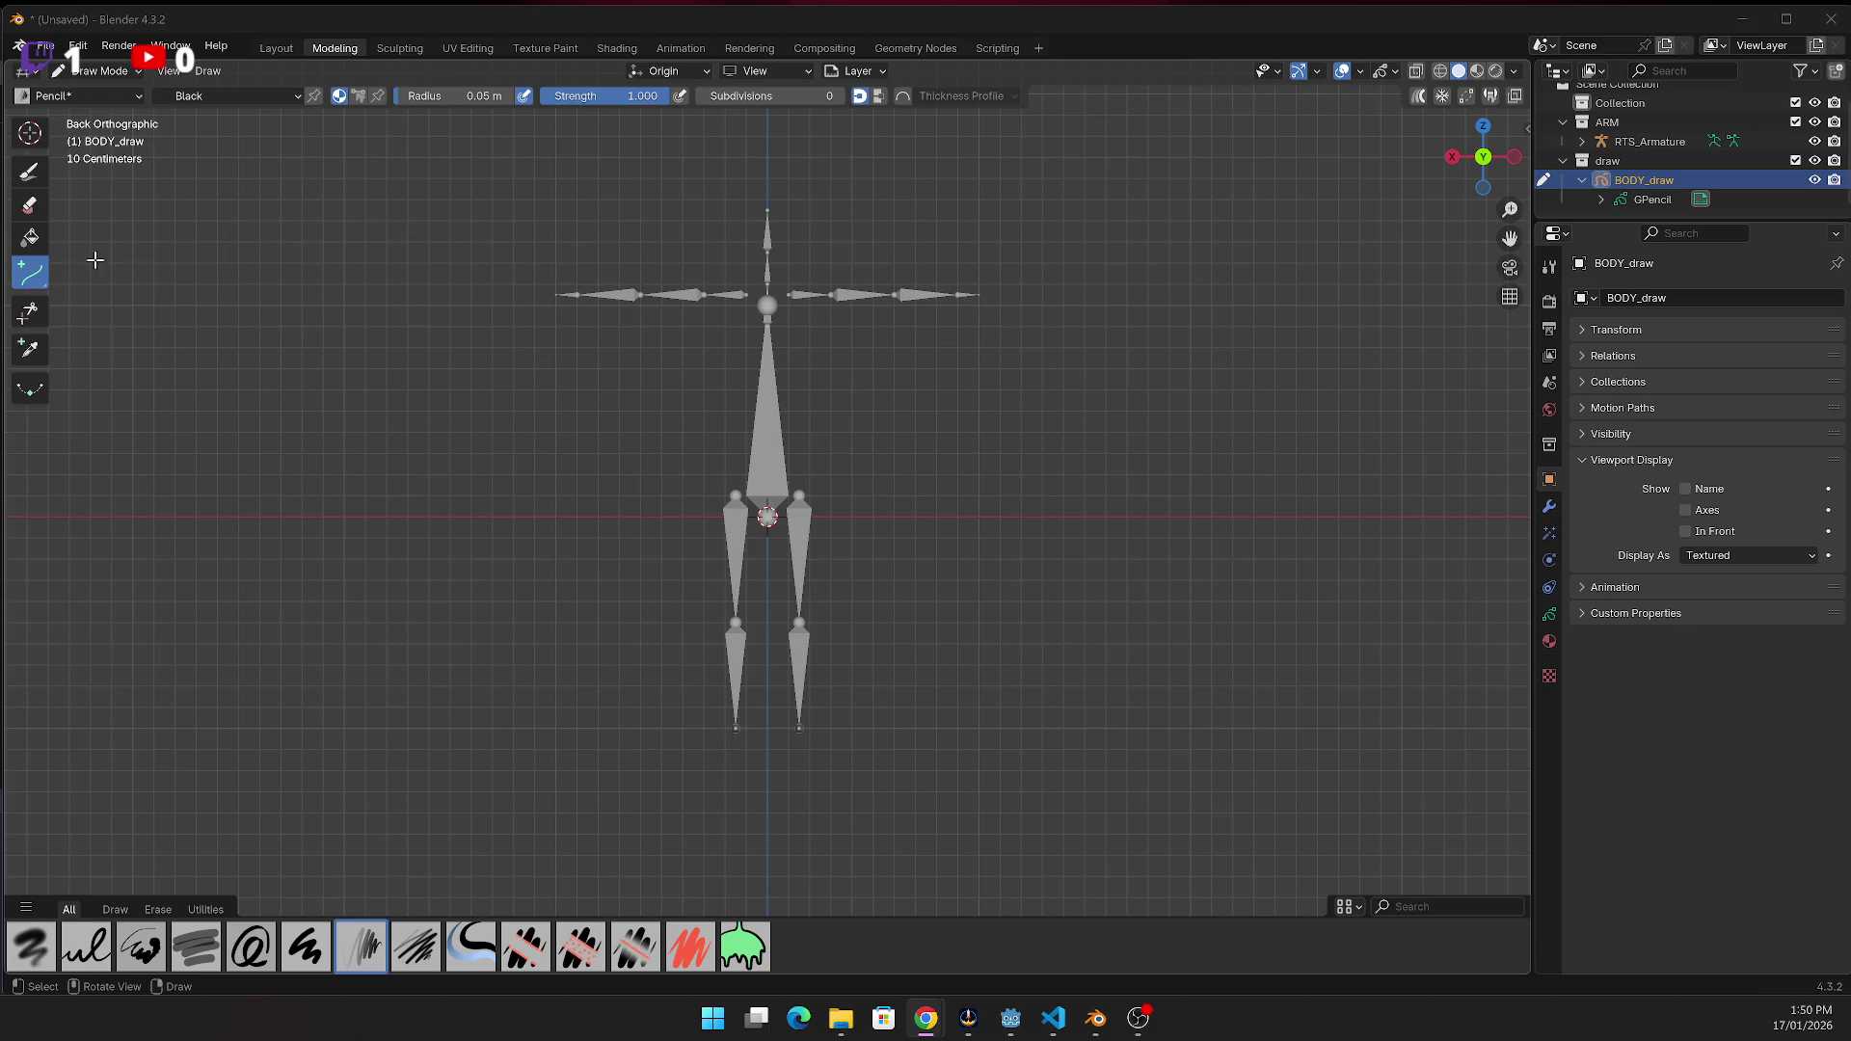
Review the active tool and brush settings in the sidebar's Tool tab
key("n")
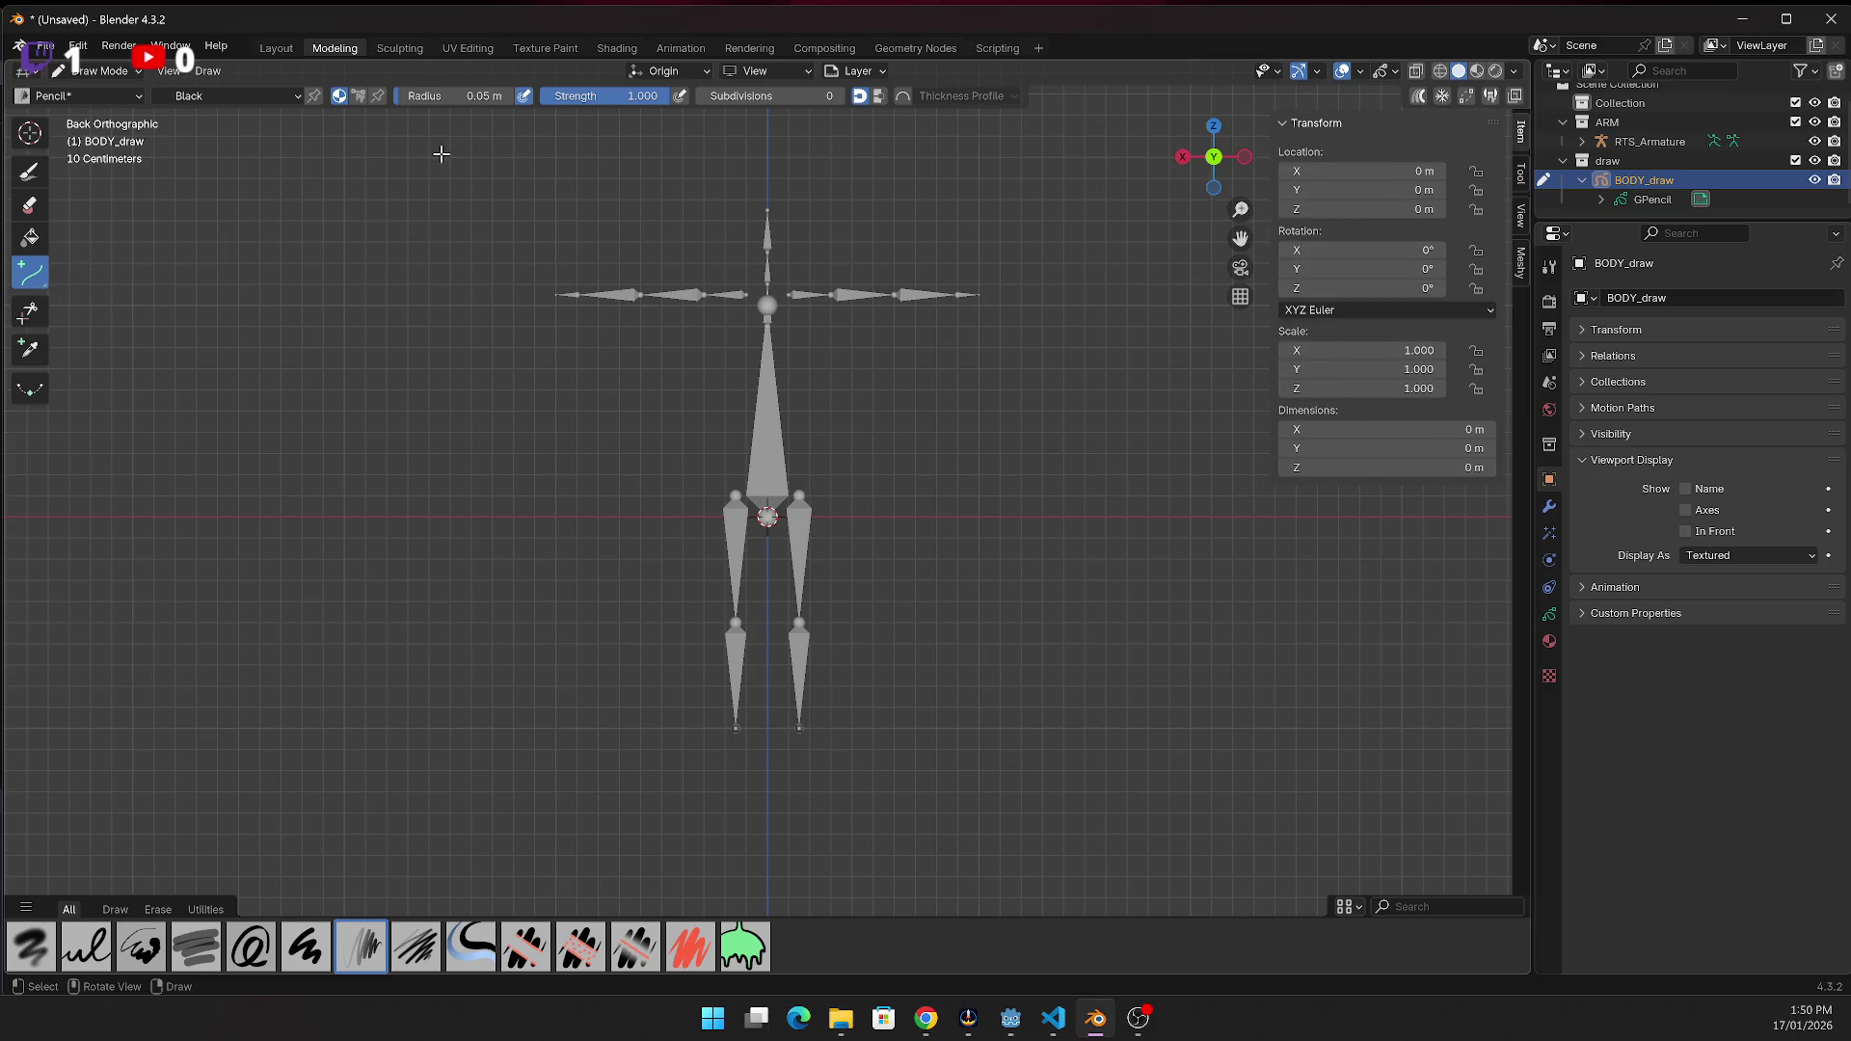
key("n")
key("n")
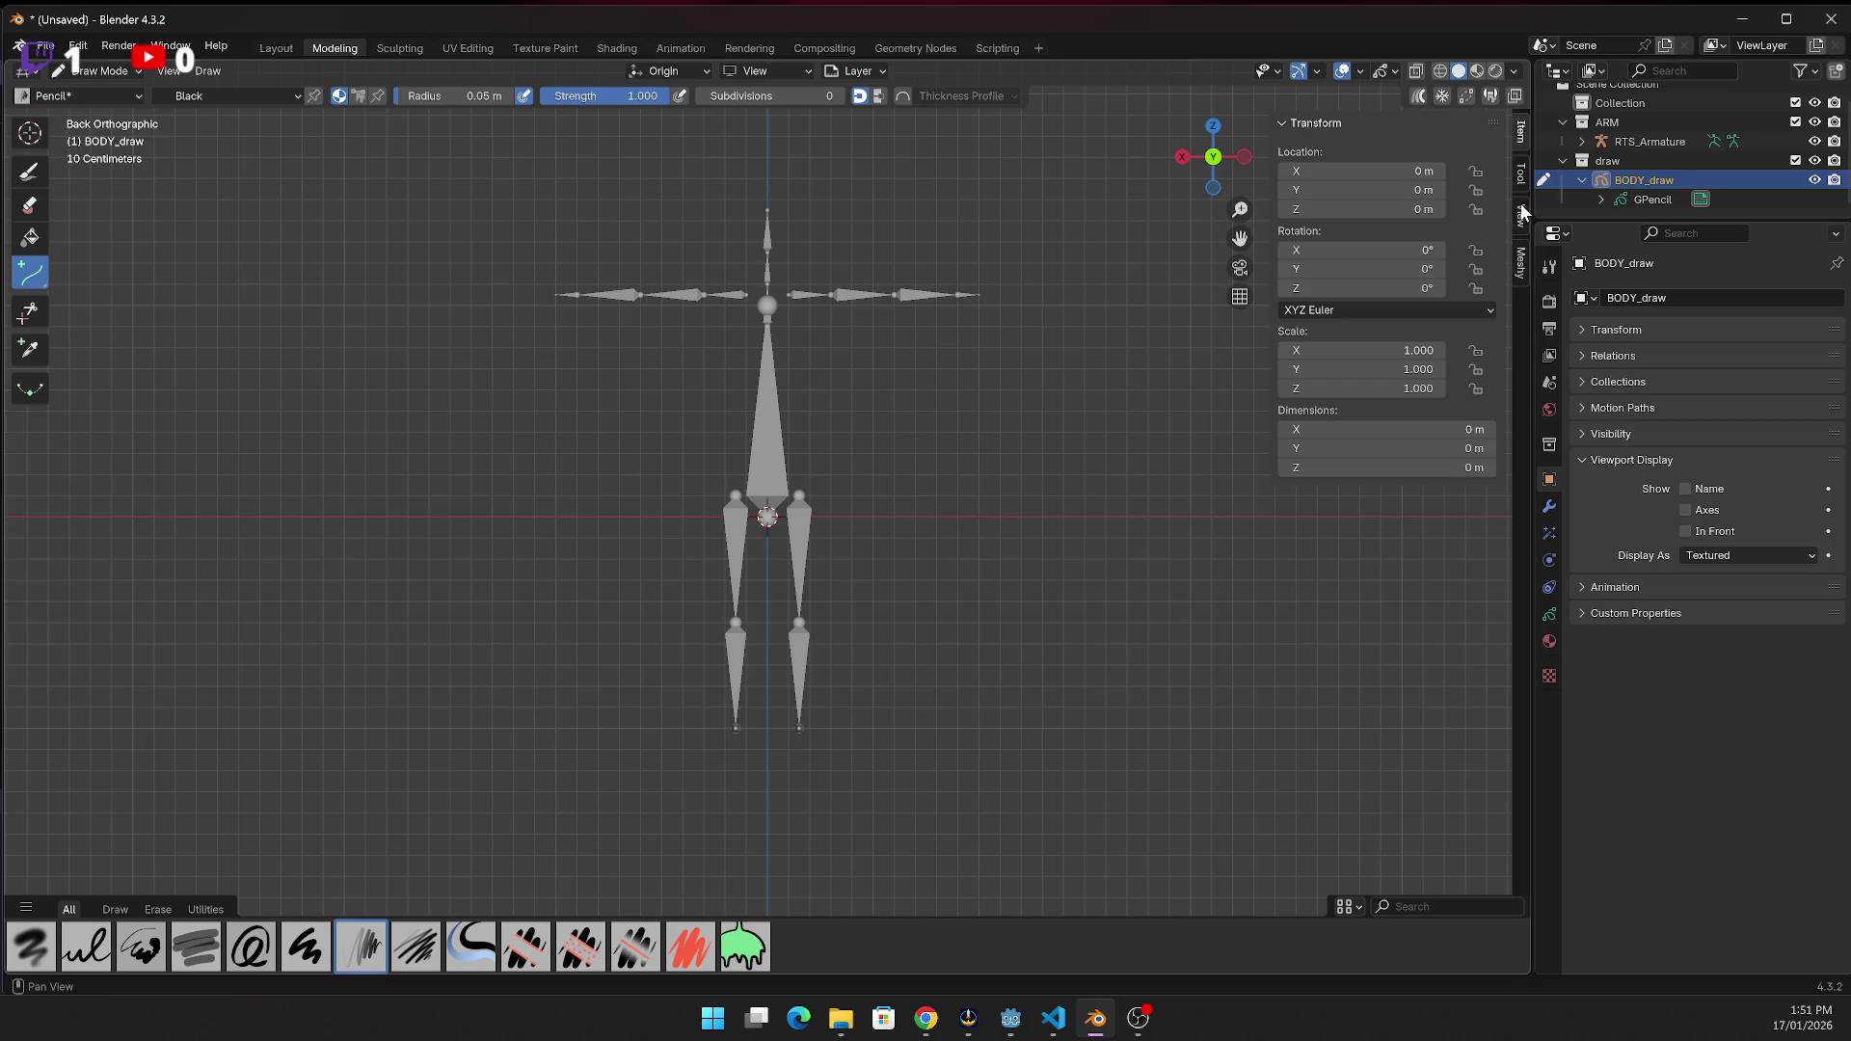
left_click(1519, 171)
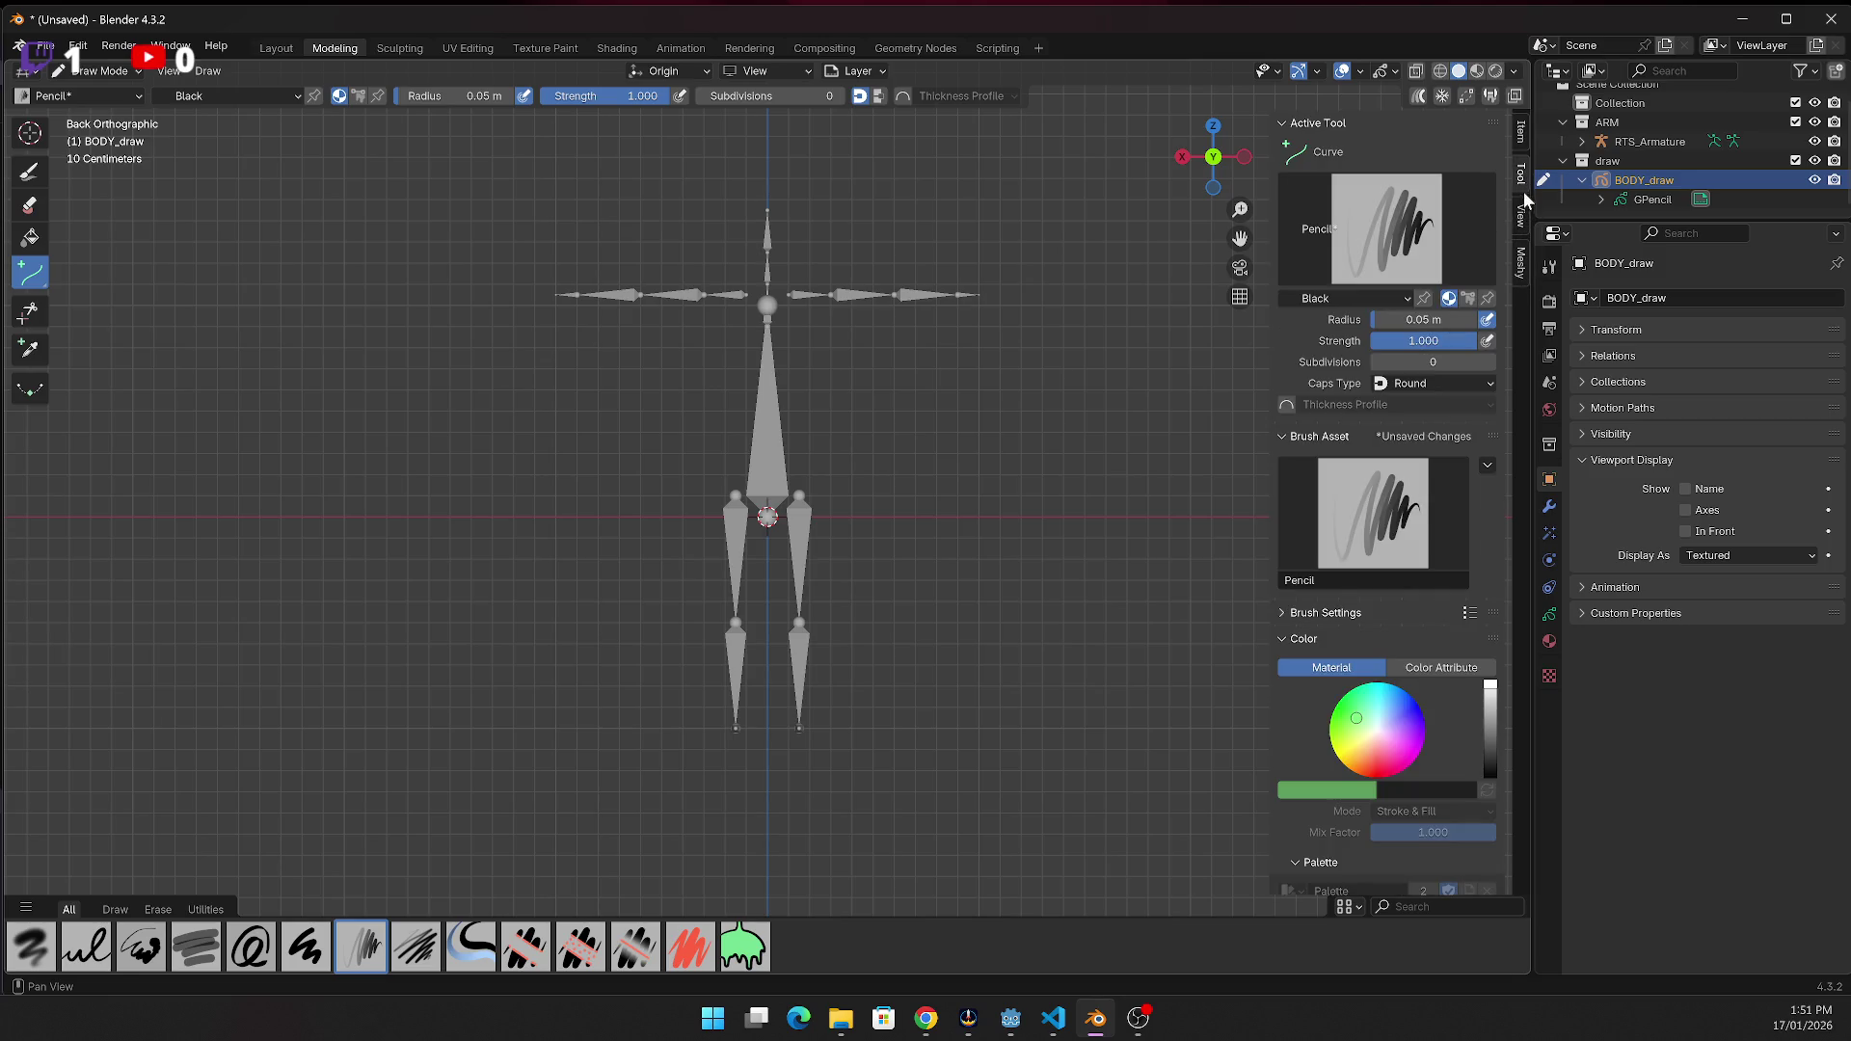
left_click(1524, 219)
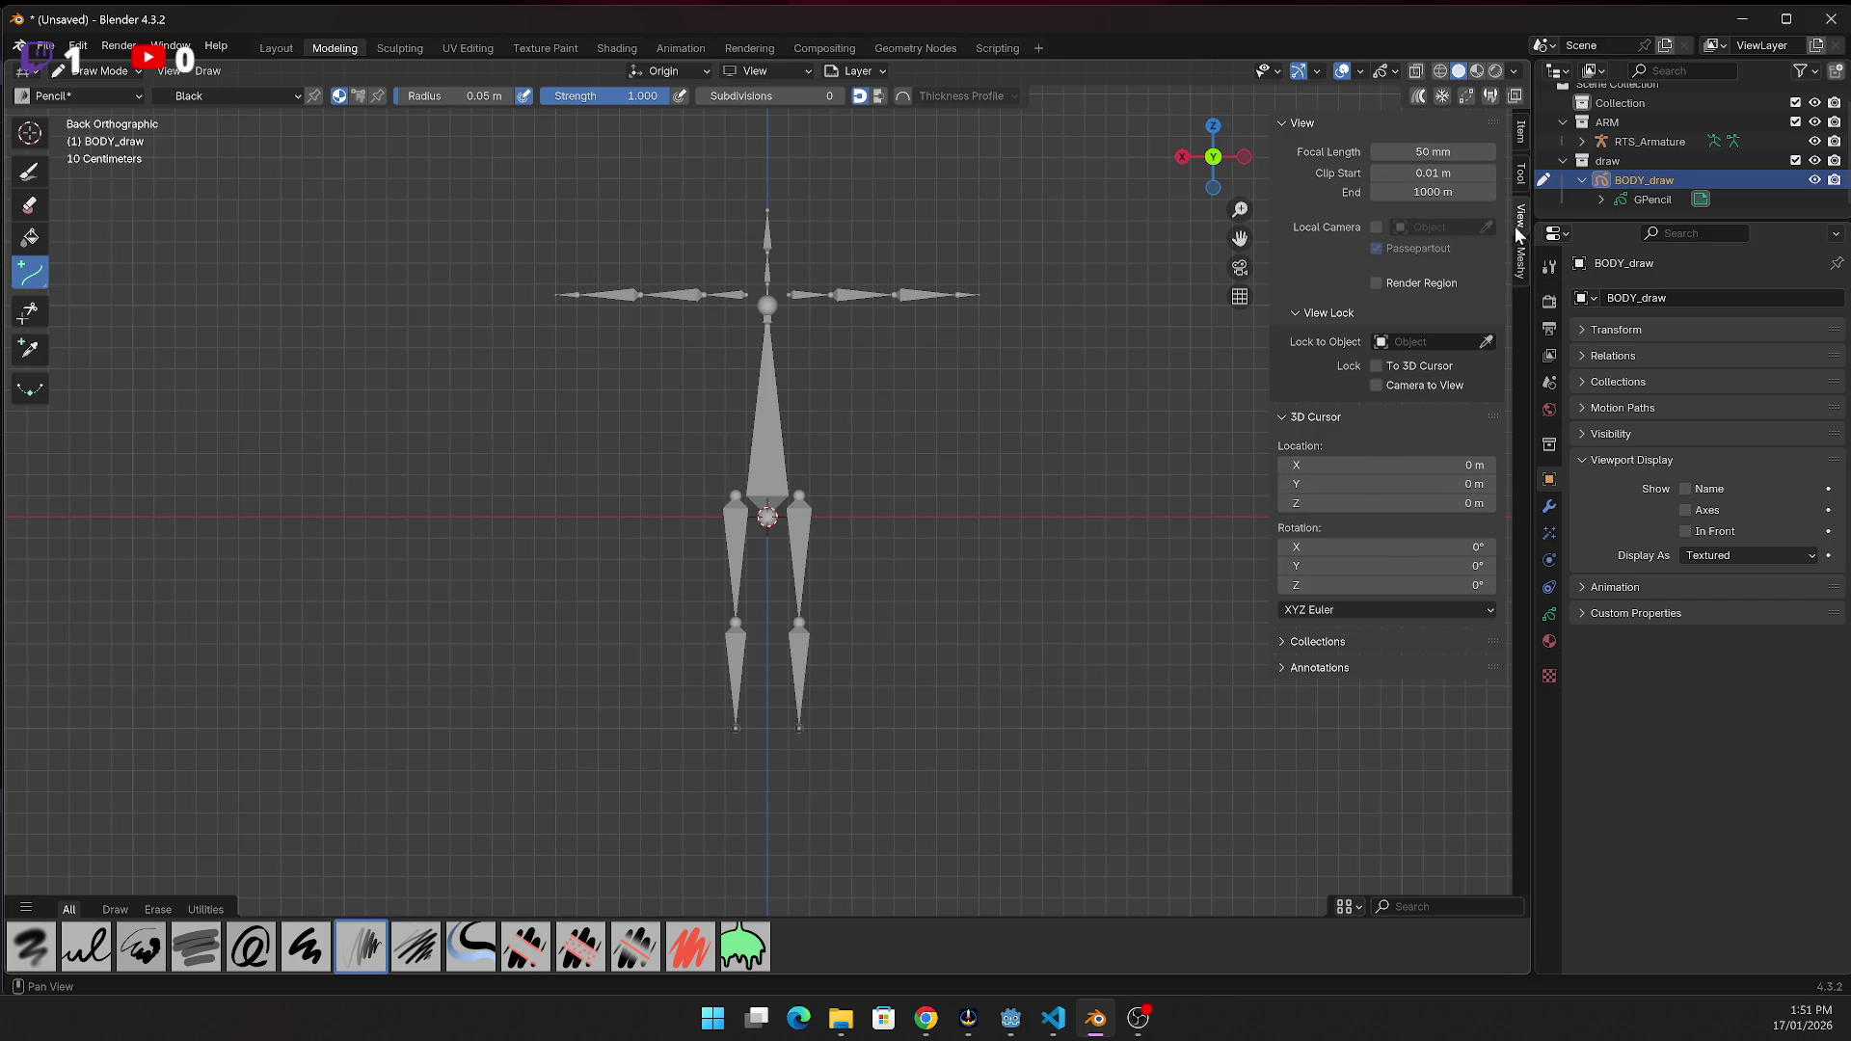
left_click(1521, 173)
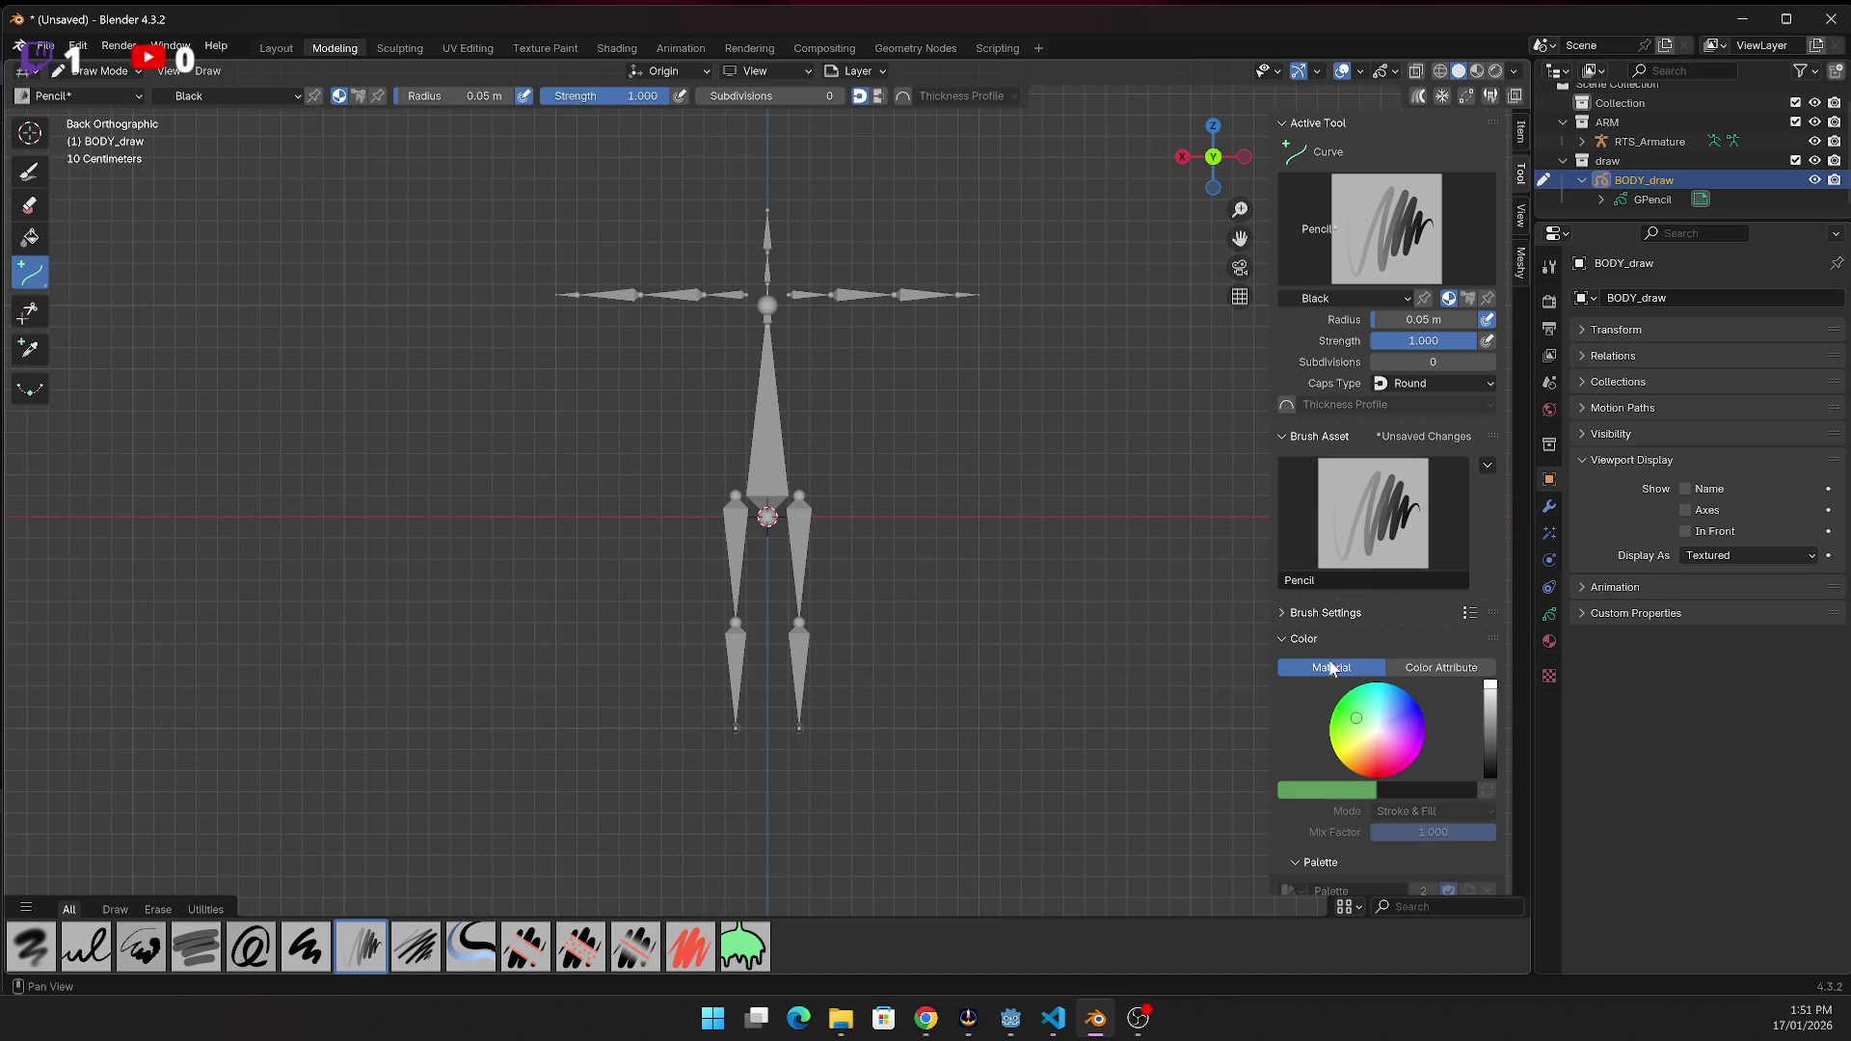
left_click(1279, 613)
left_click(1278, 614)
scroll(1417, 436, "down", 7)
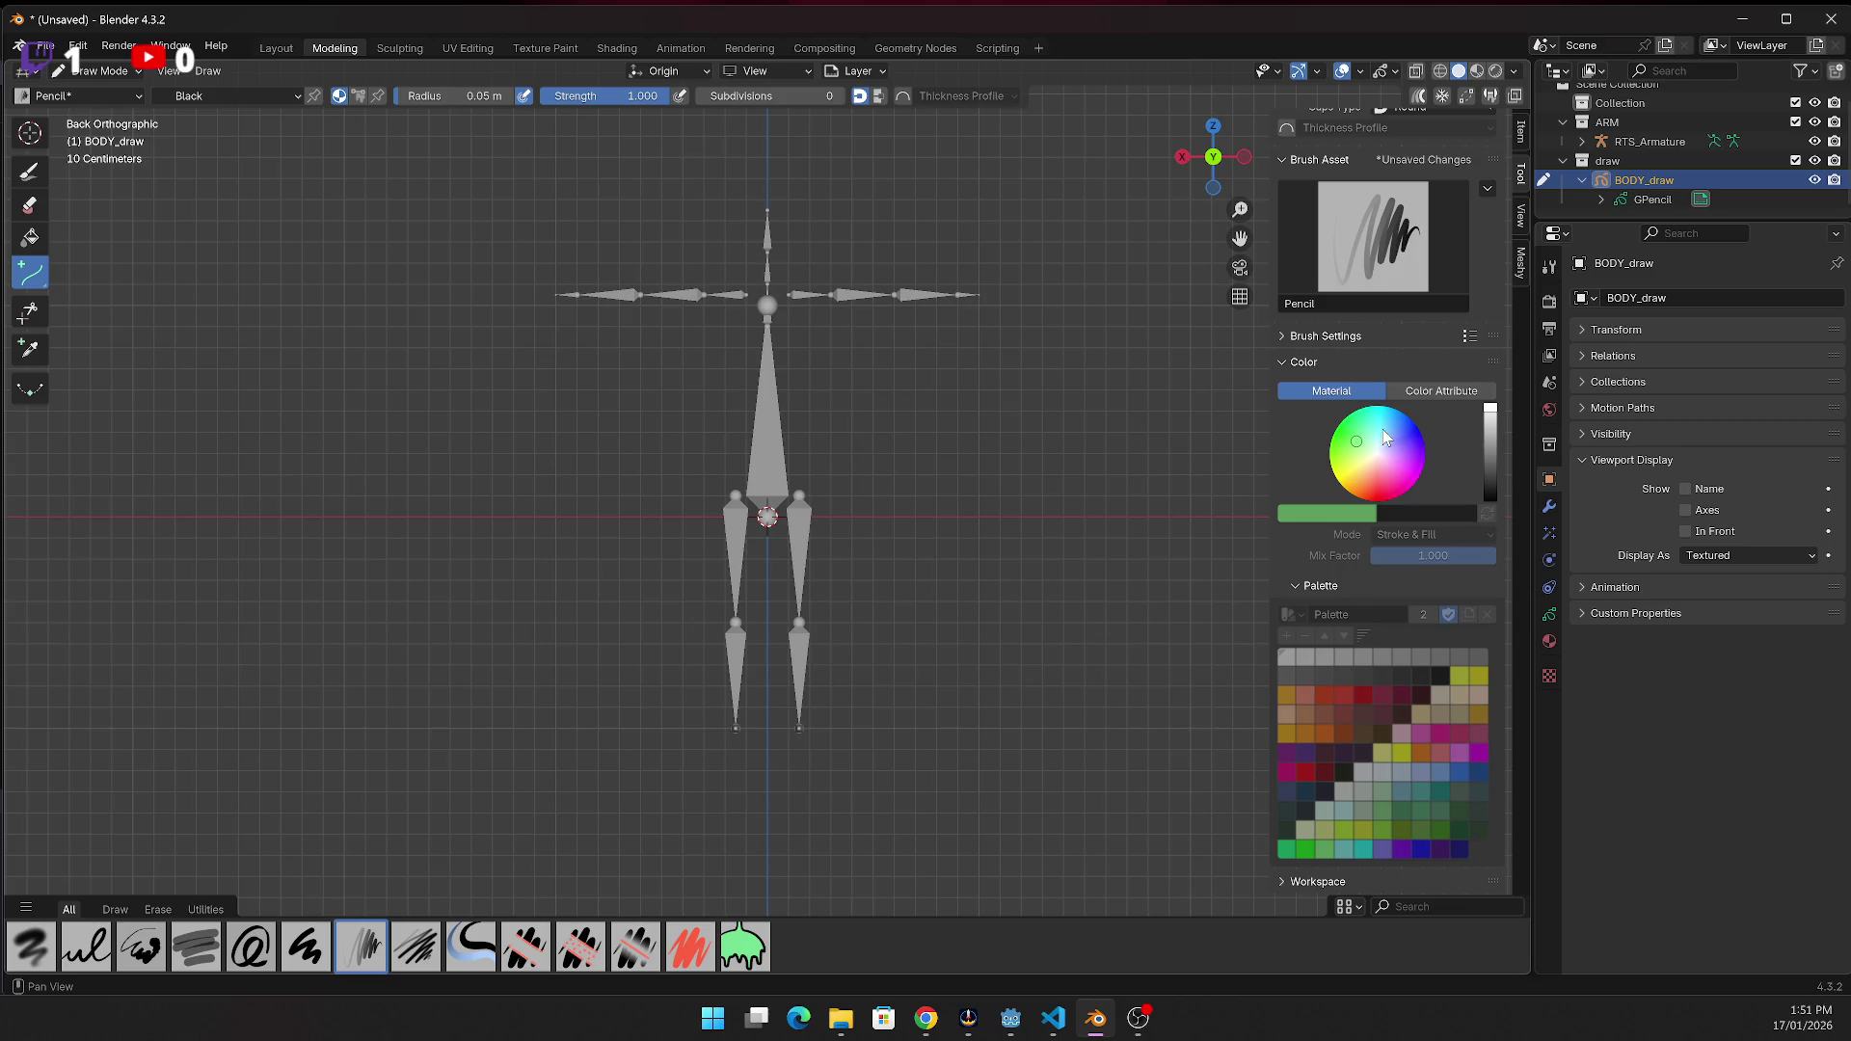
scroll(1379, 426, "up", 7)
scroll(1373, 414, "up", 1)
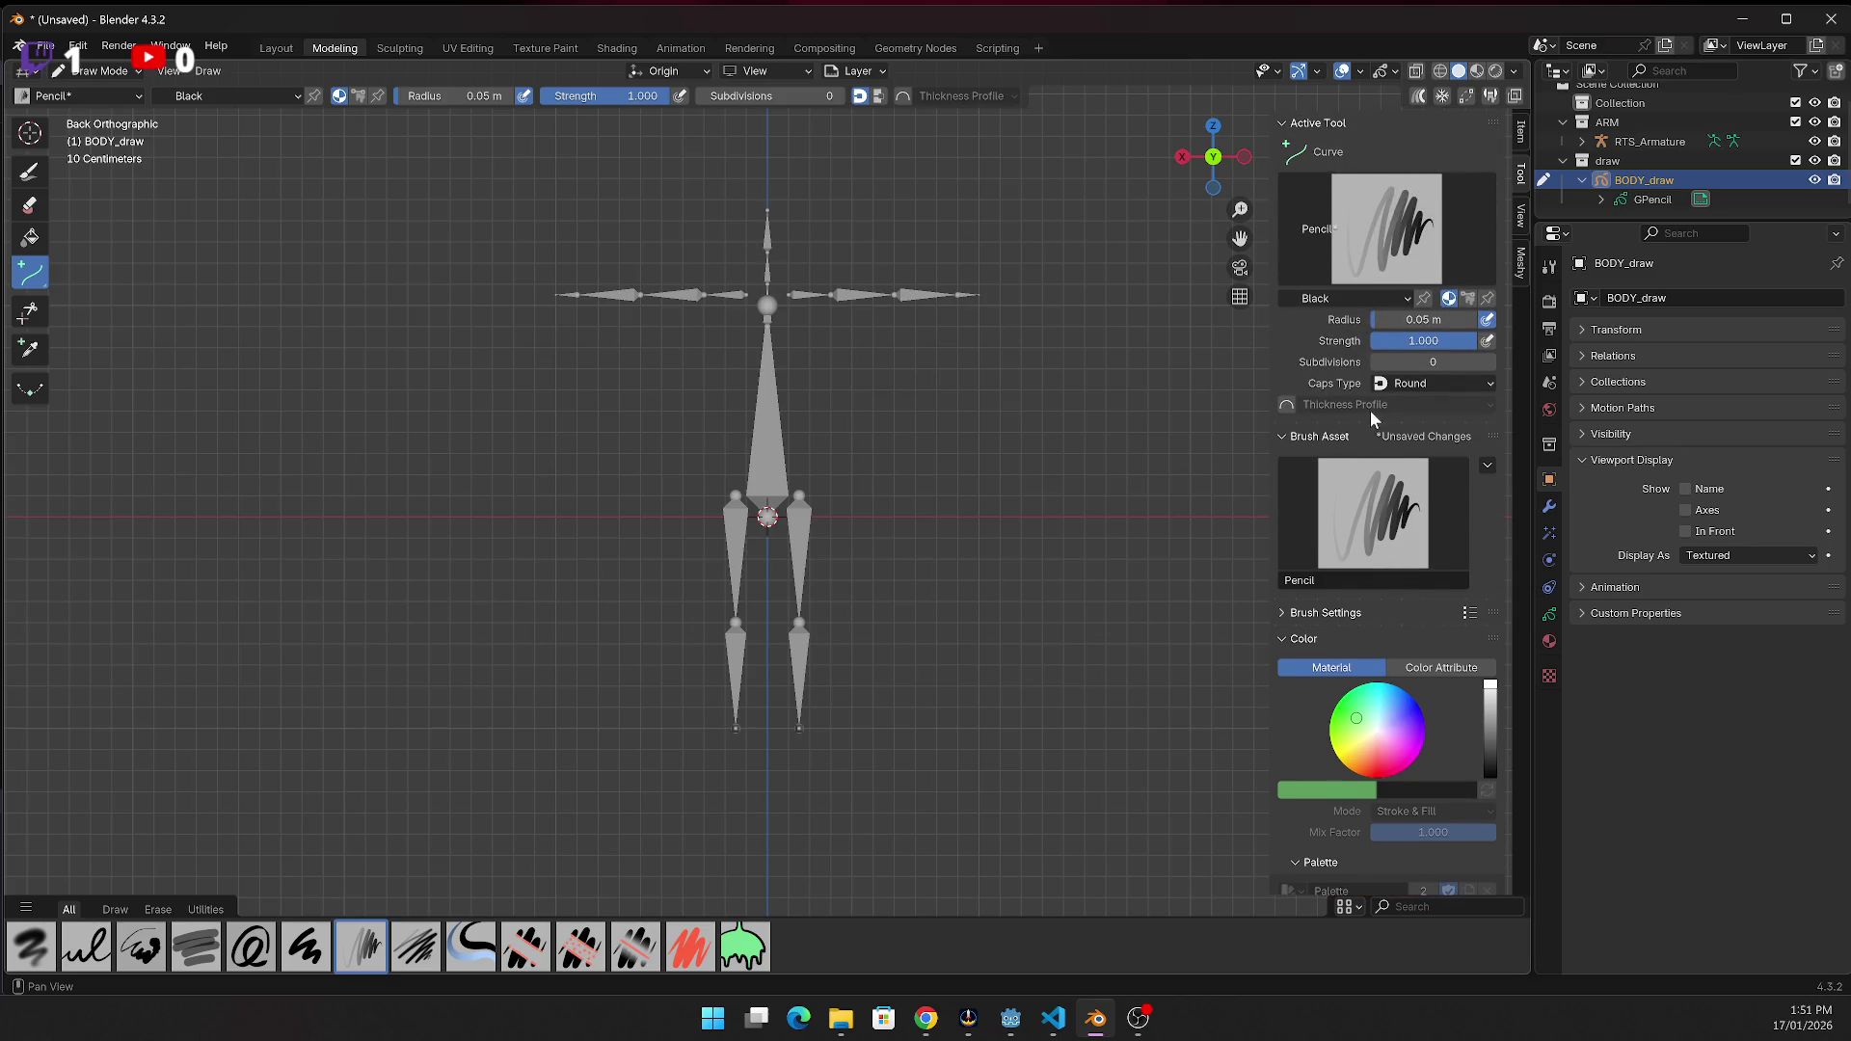
Look through the Item and Meshy tabs, ending on the View tab's 3D cursor settings
left_click(25, 910)
left_click(1521, 132)
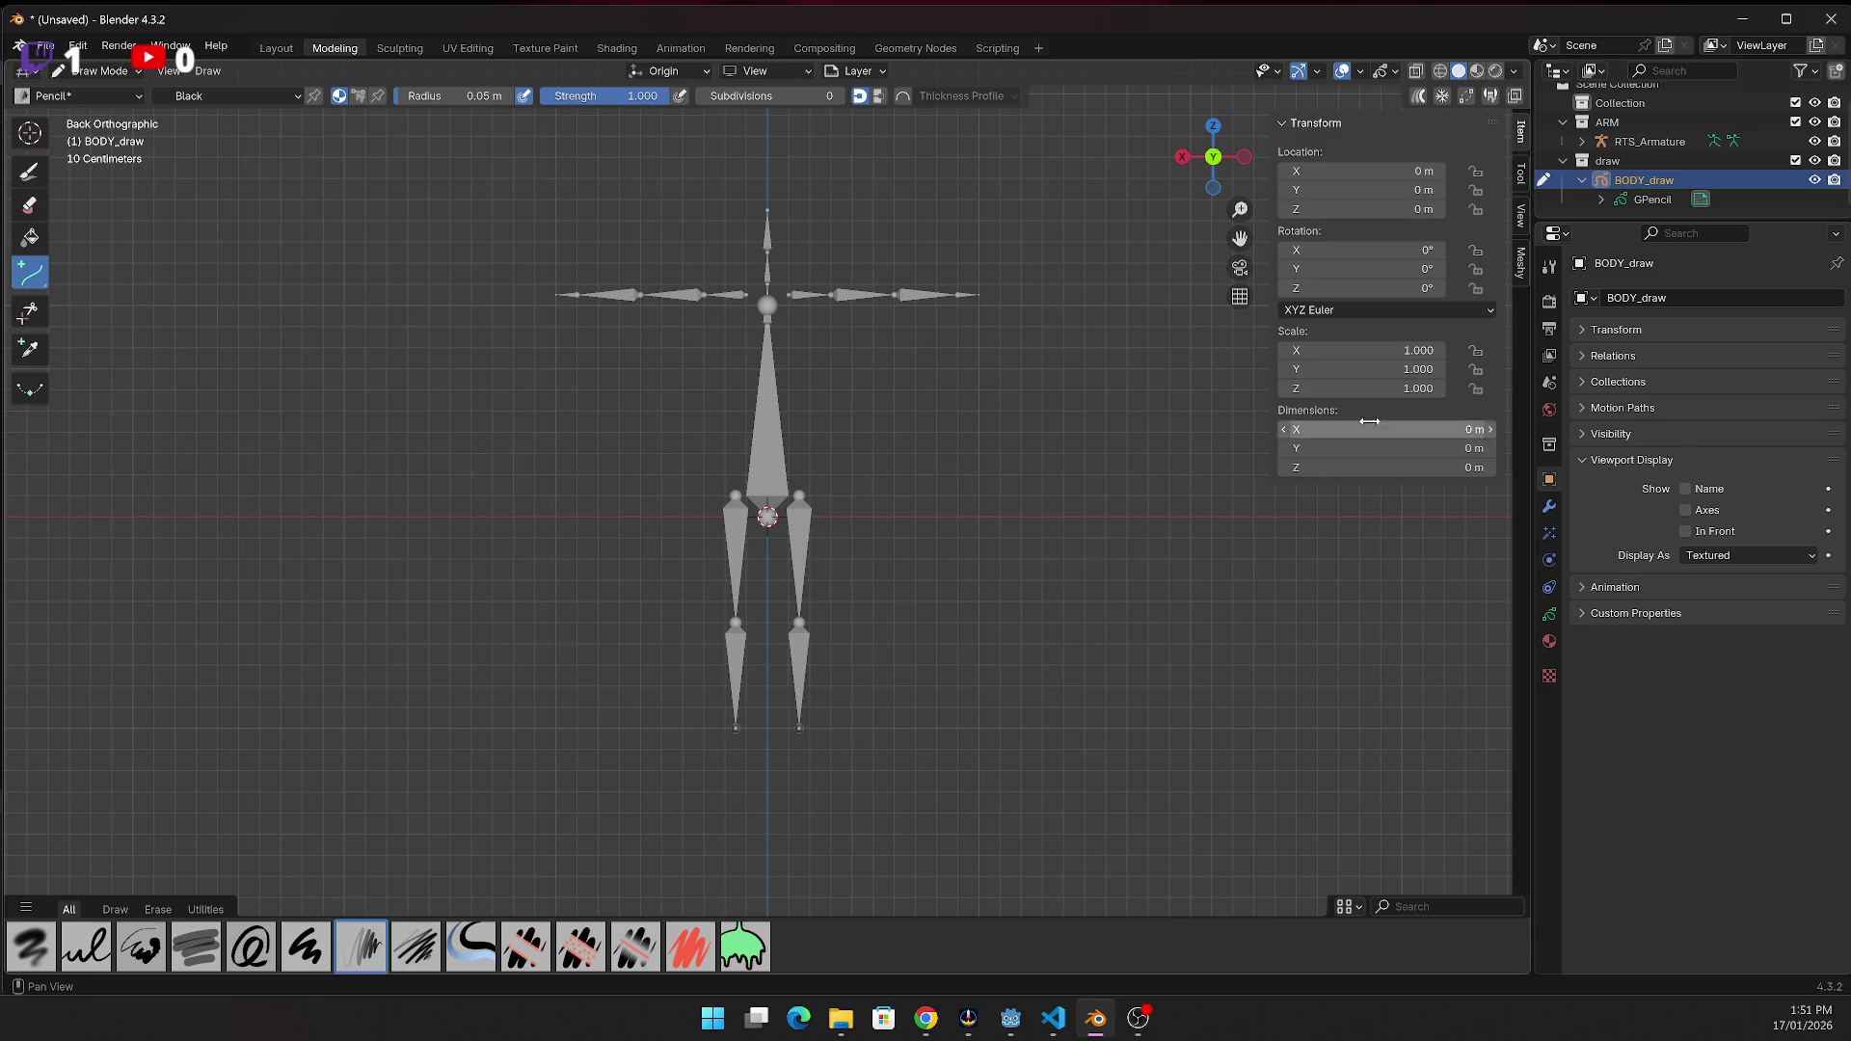
left_click(1523, 260)
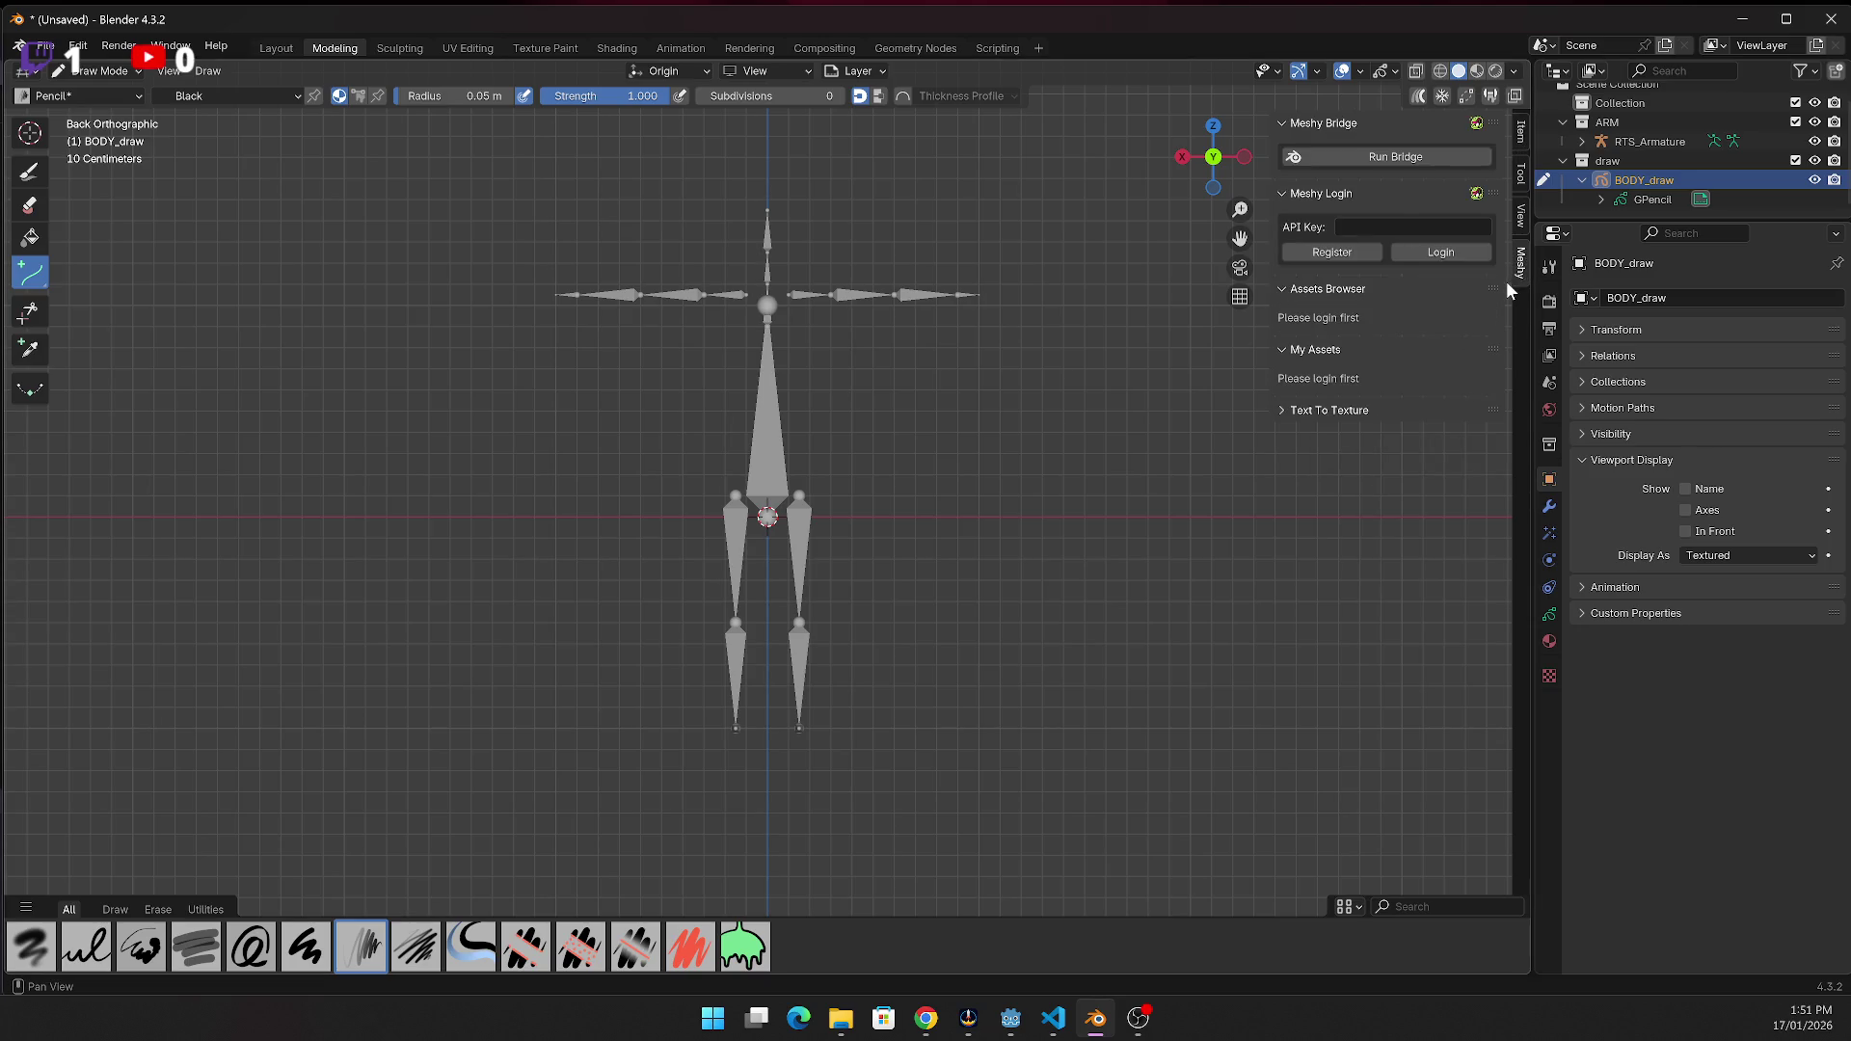
left_click(1522, 217)
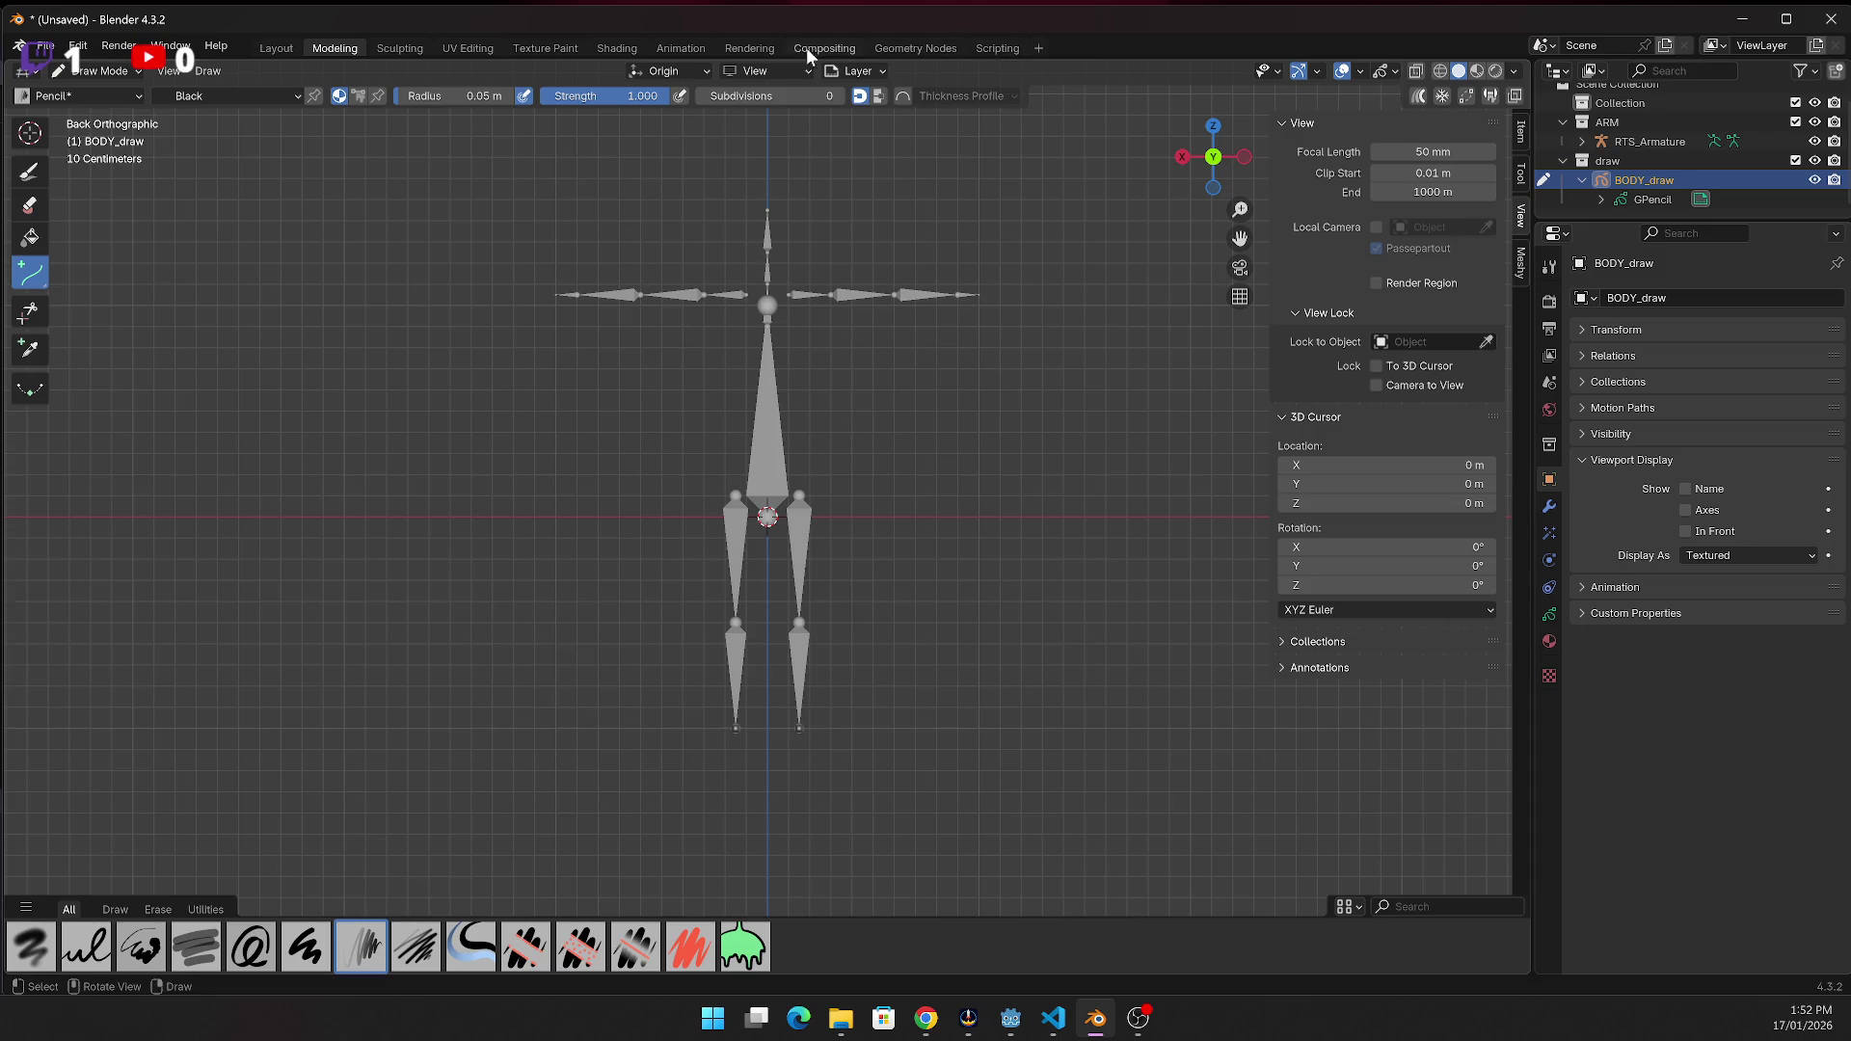
left_click(78, 45)
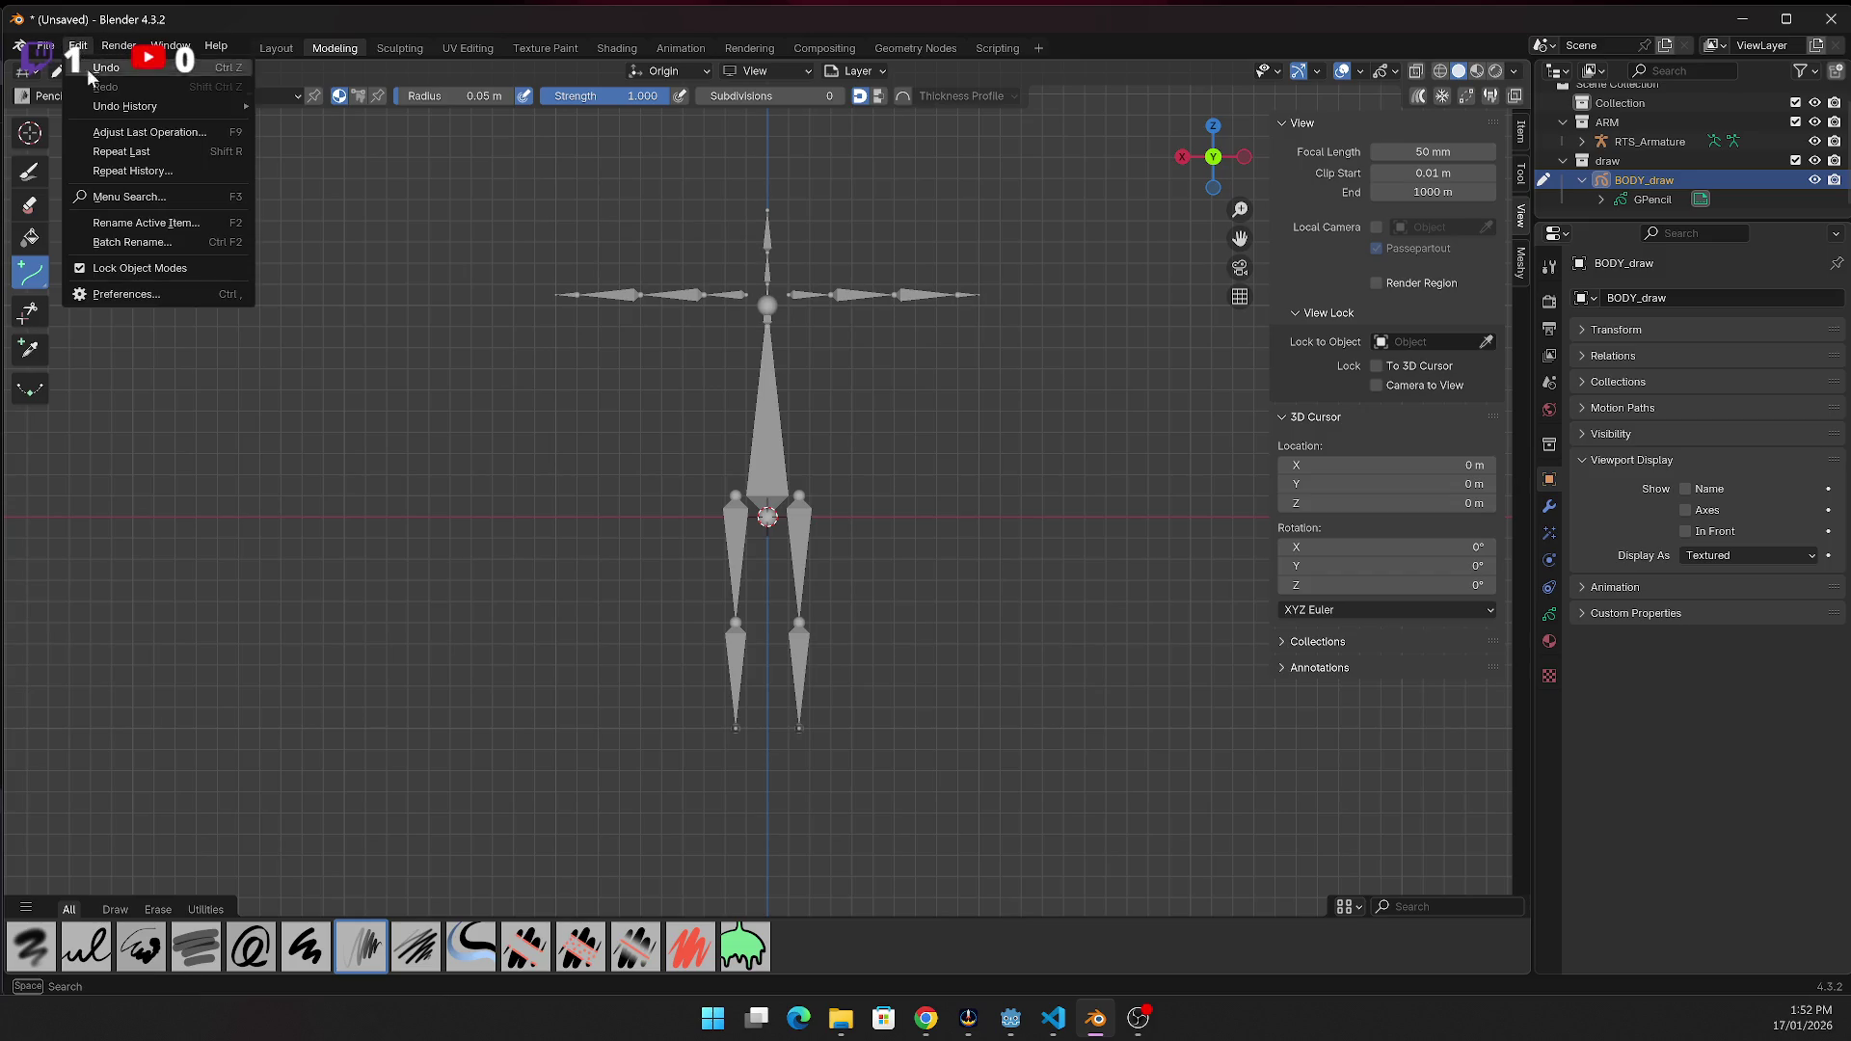
left_click(148, 295)
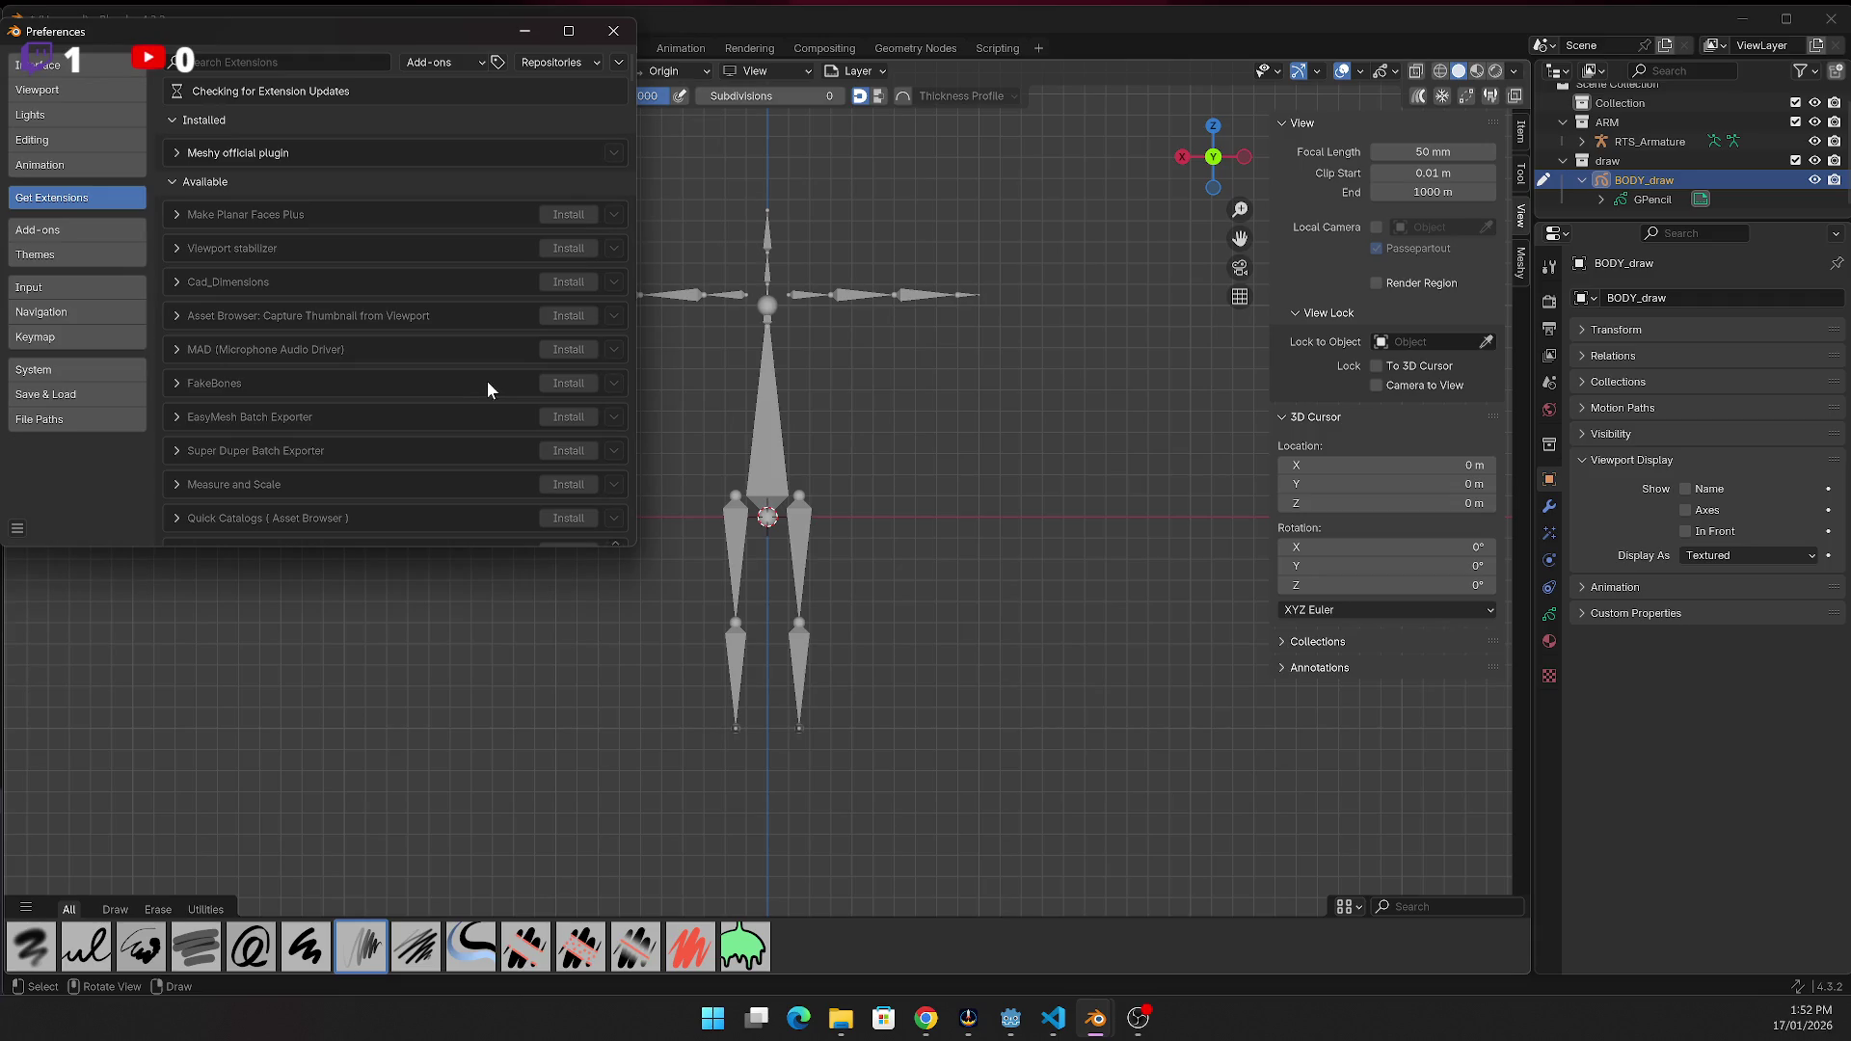
left_click(615, 38)
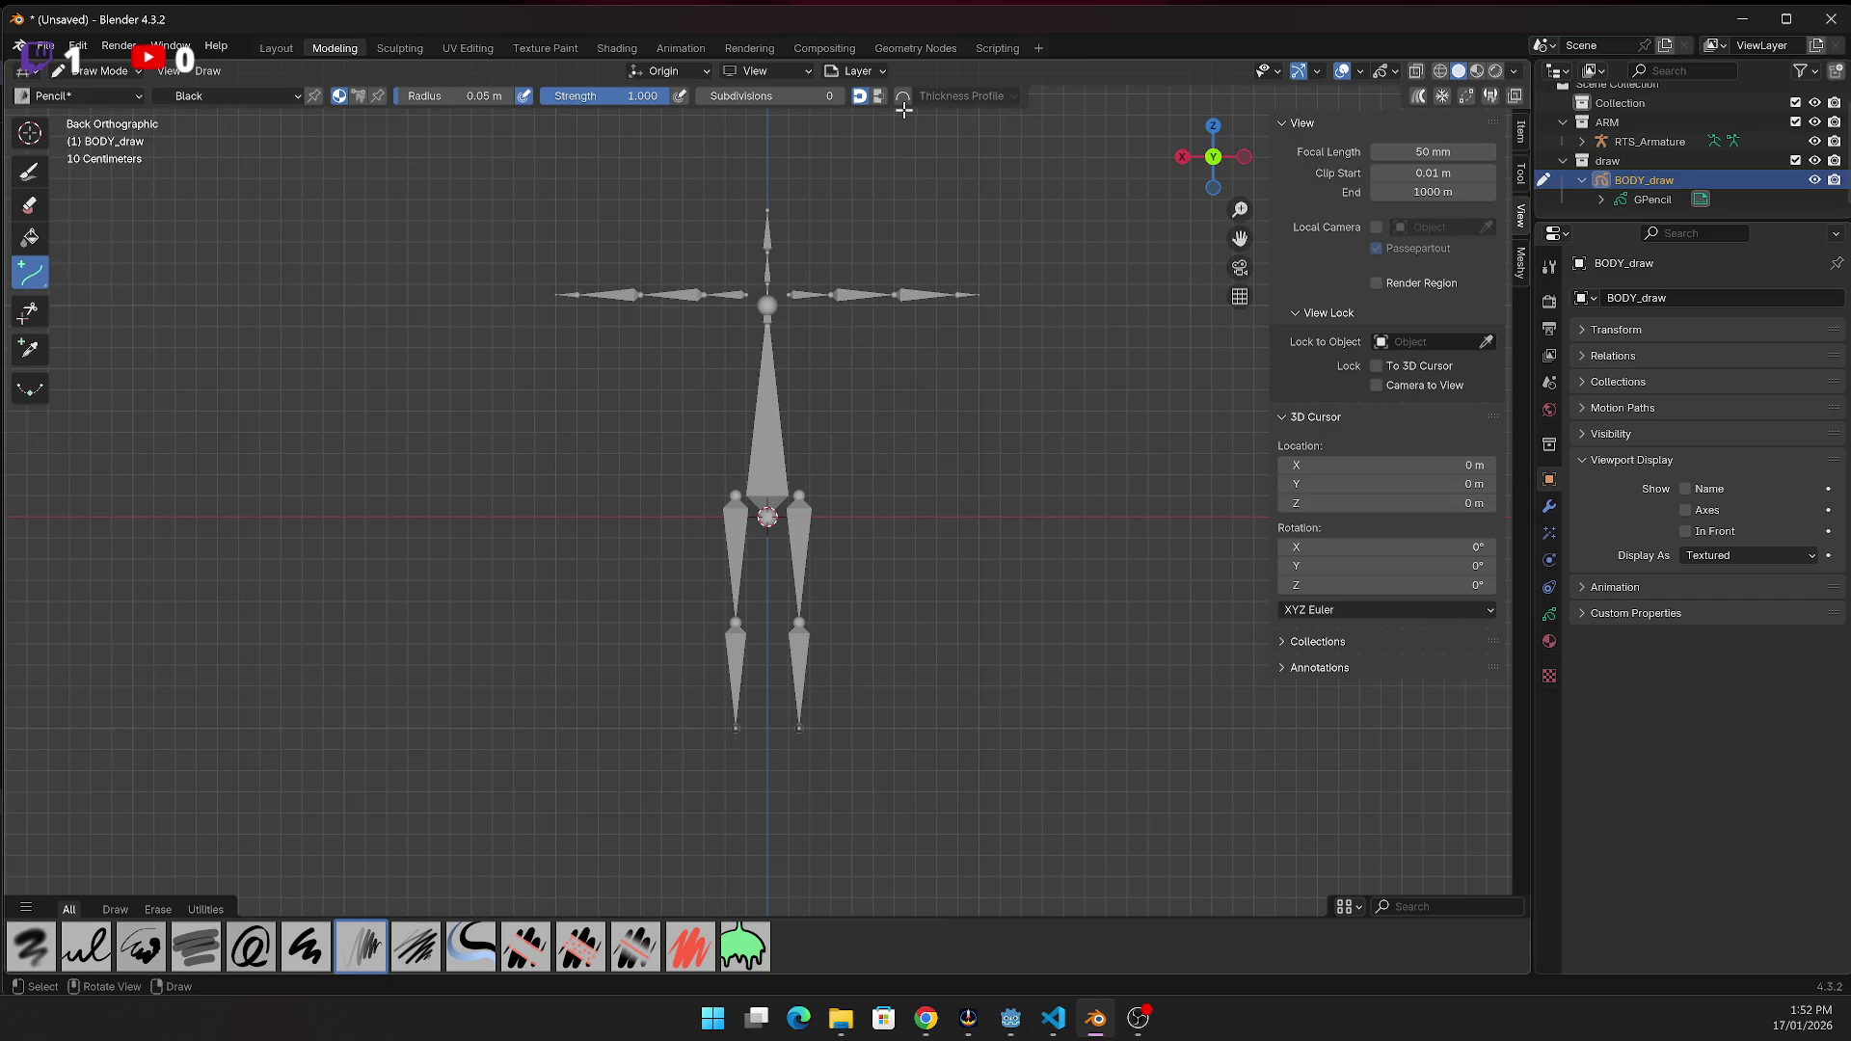
Try Surface stroke placement, revert it to Origin, and bring up the Draw menu
left_click(683, 71)
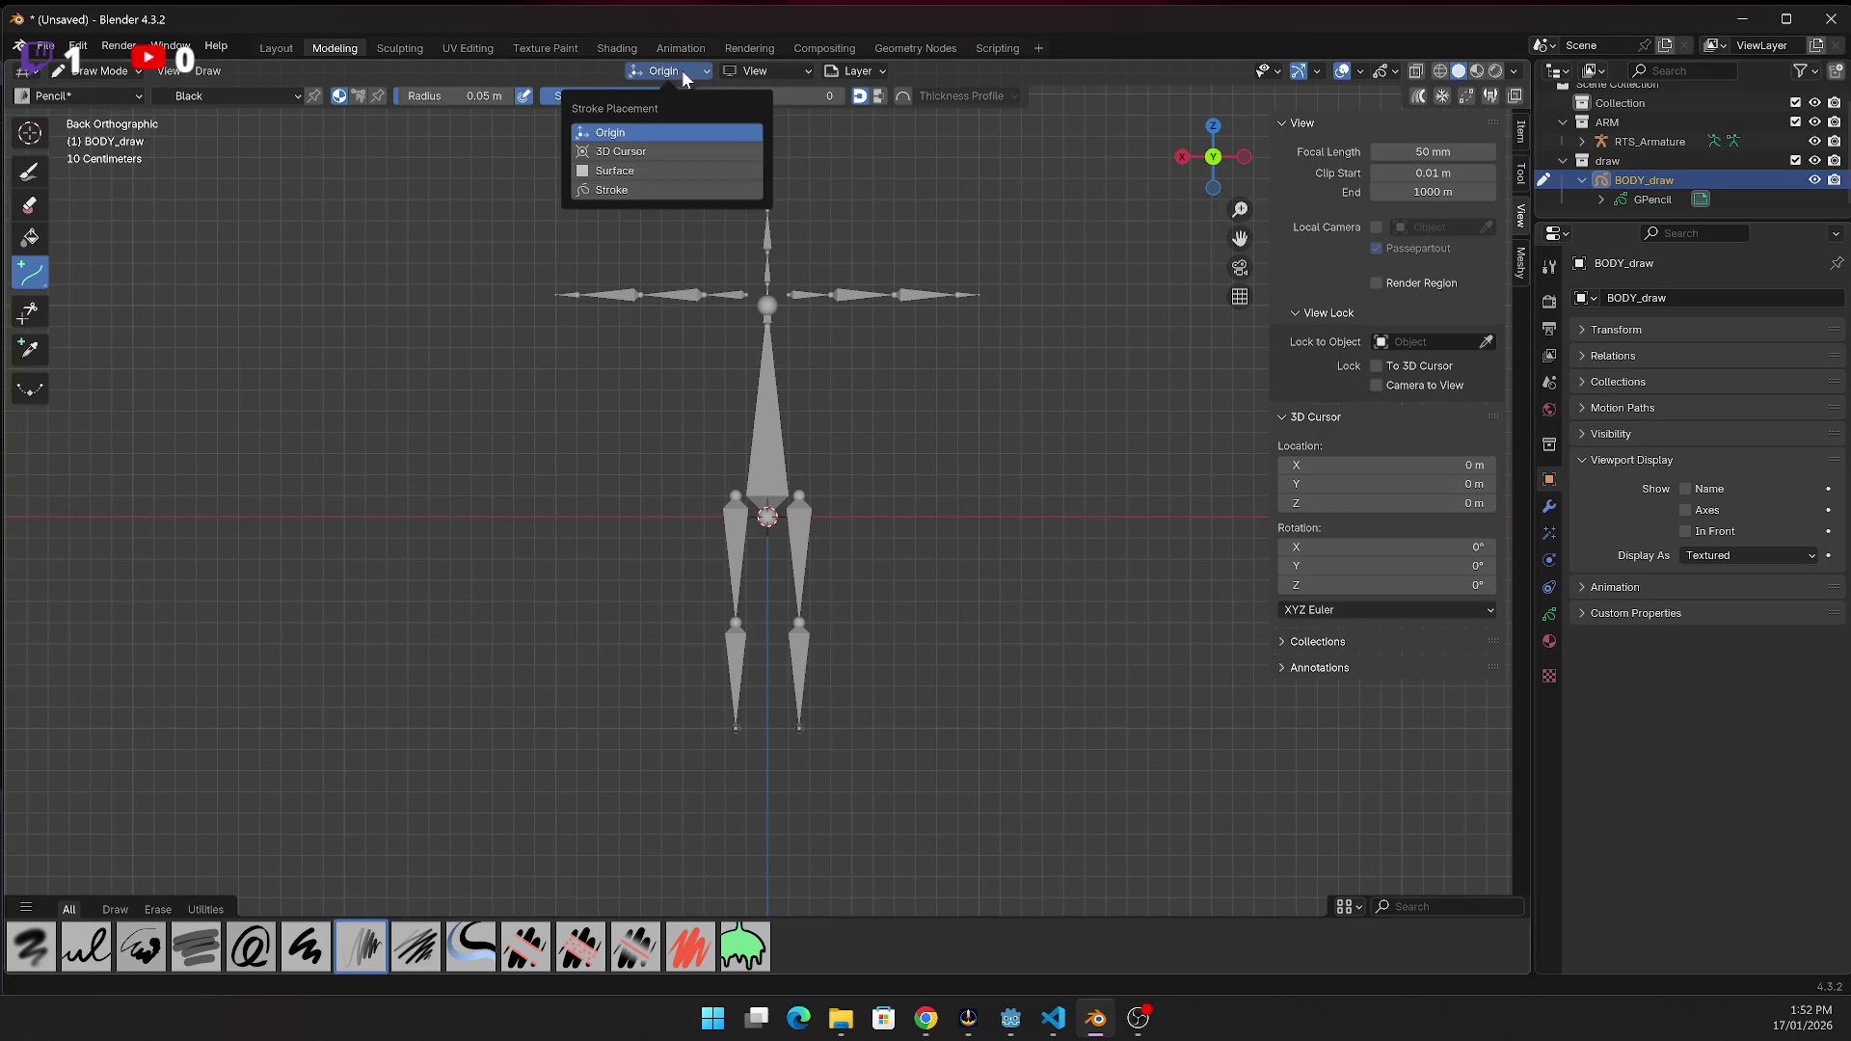
left_click(625, 170)
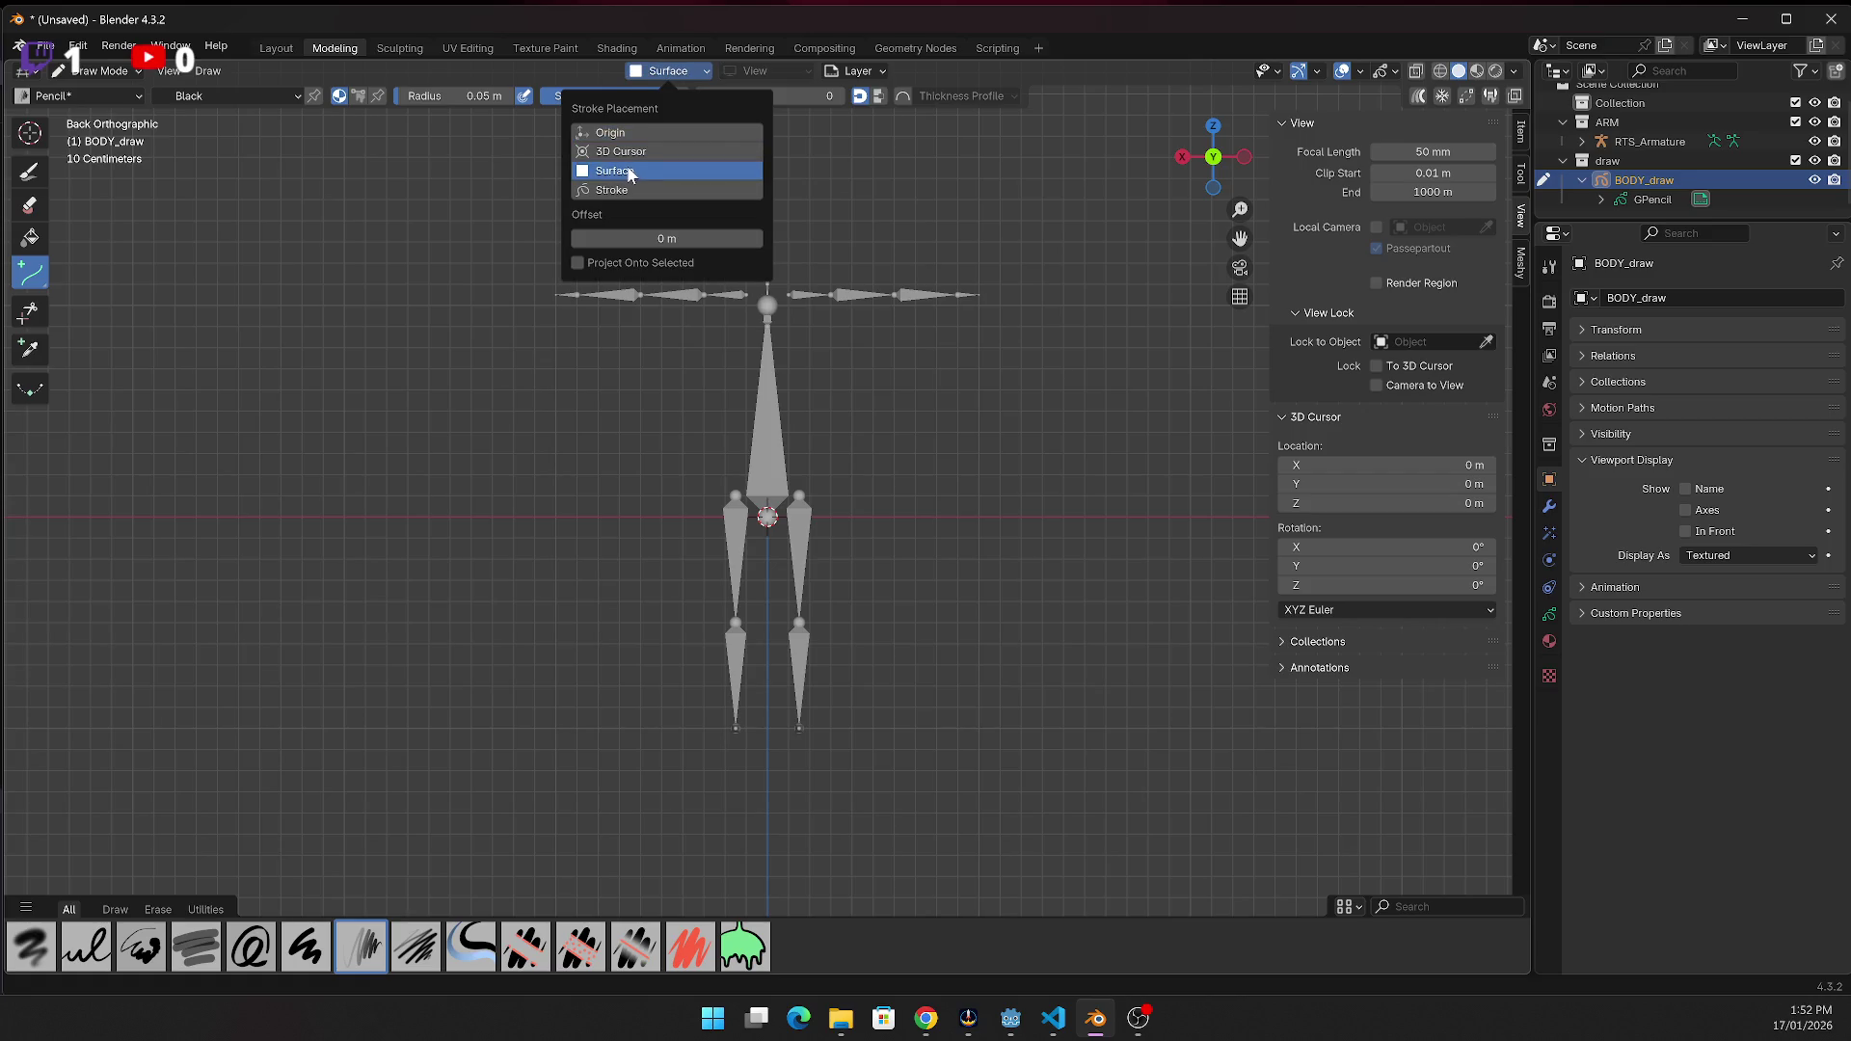
left_click(673, 74)
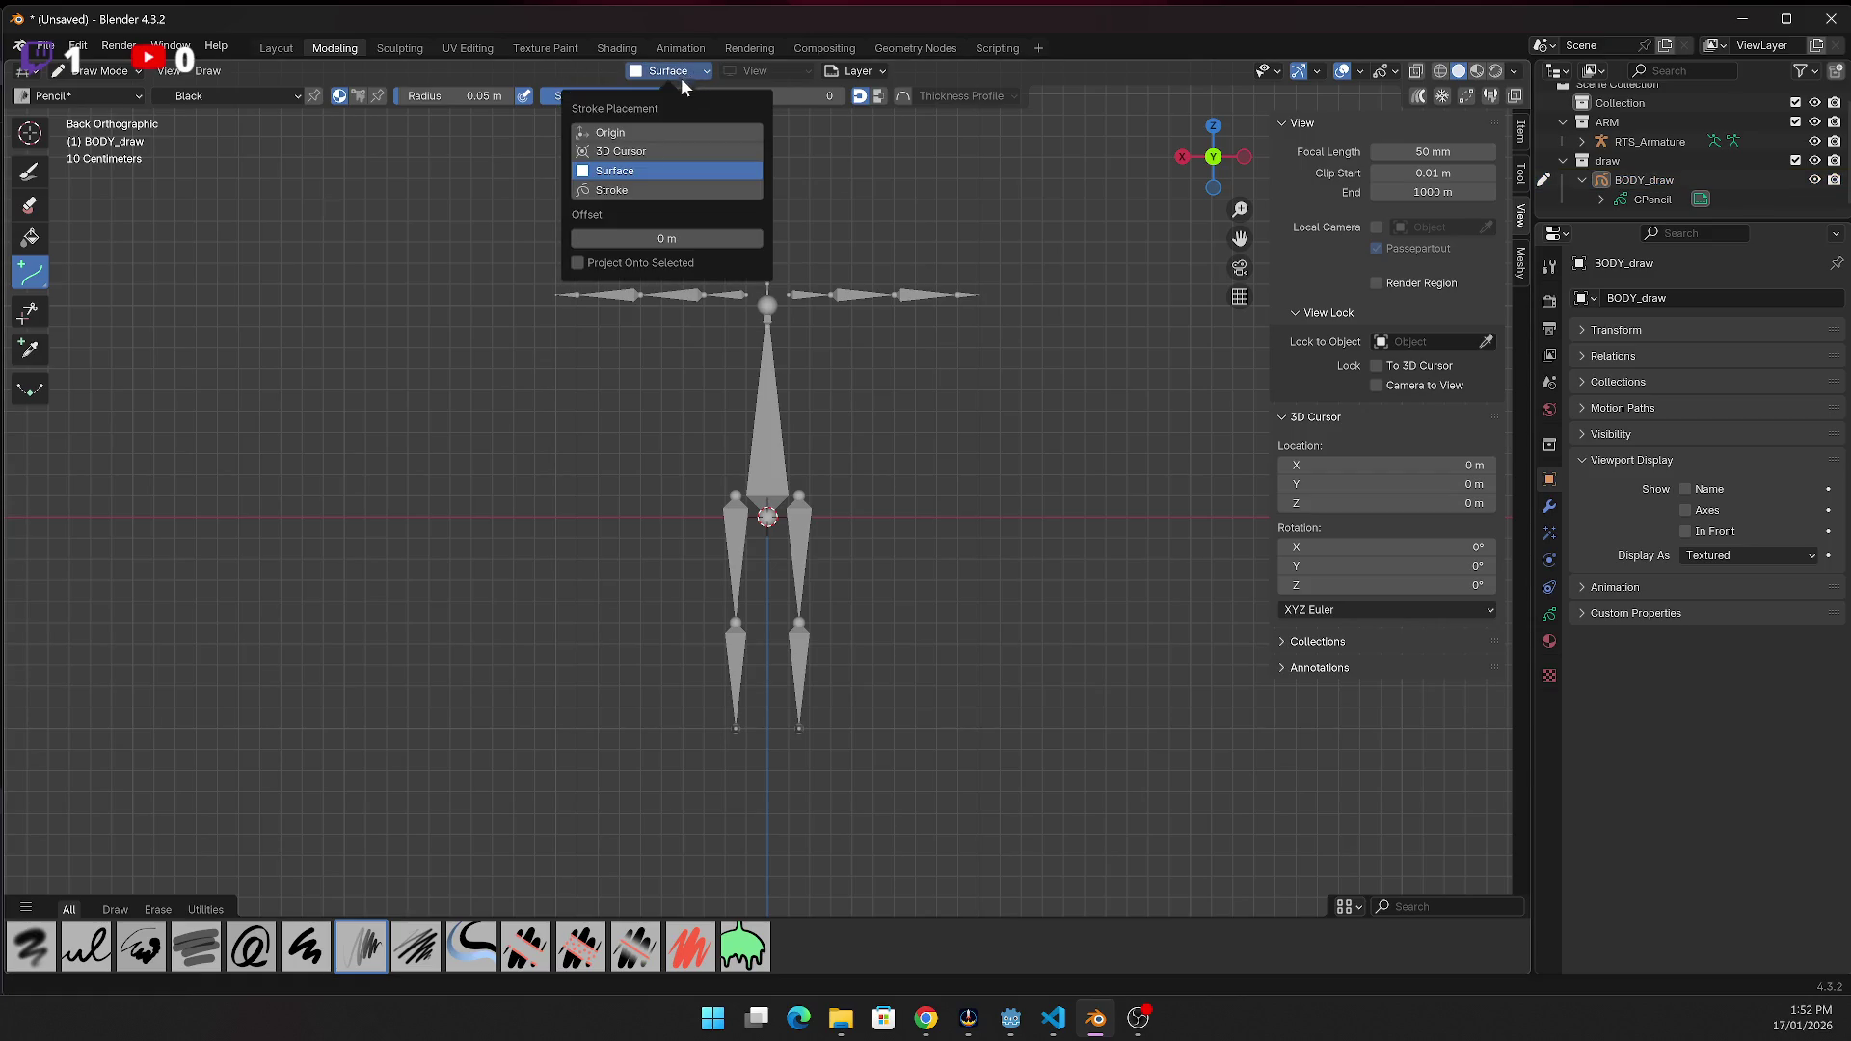
left_click(618, 132)
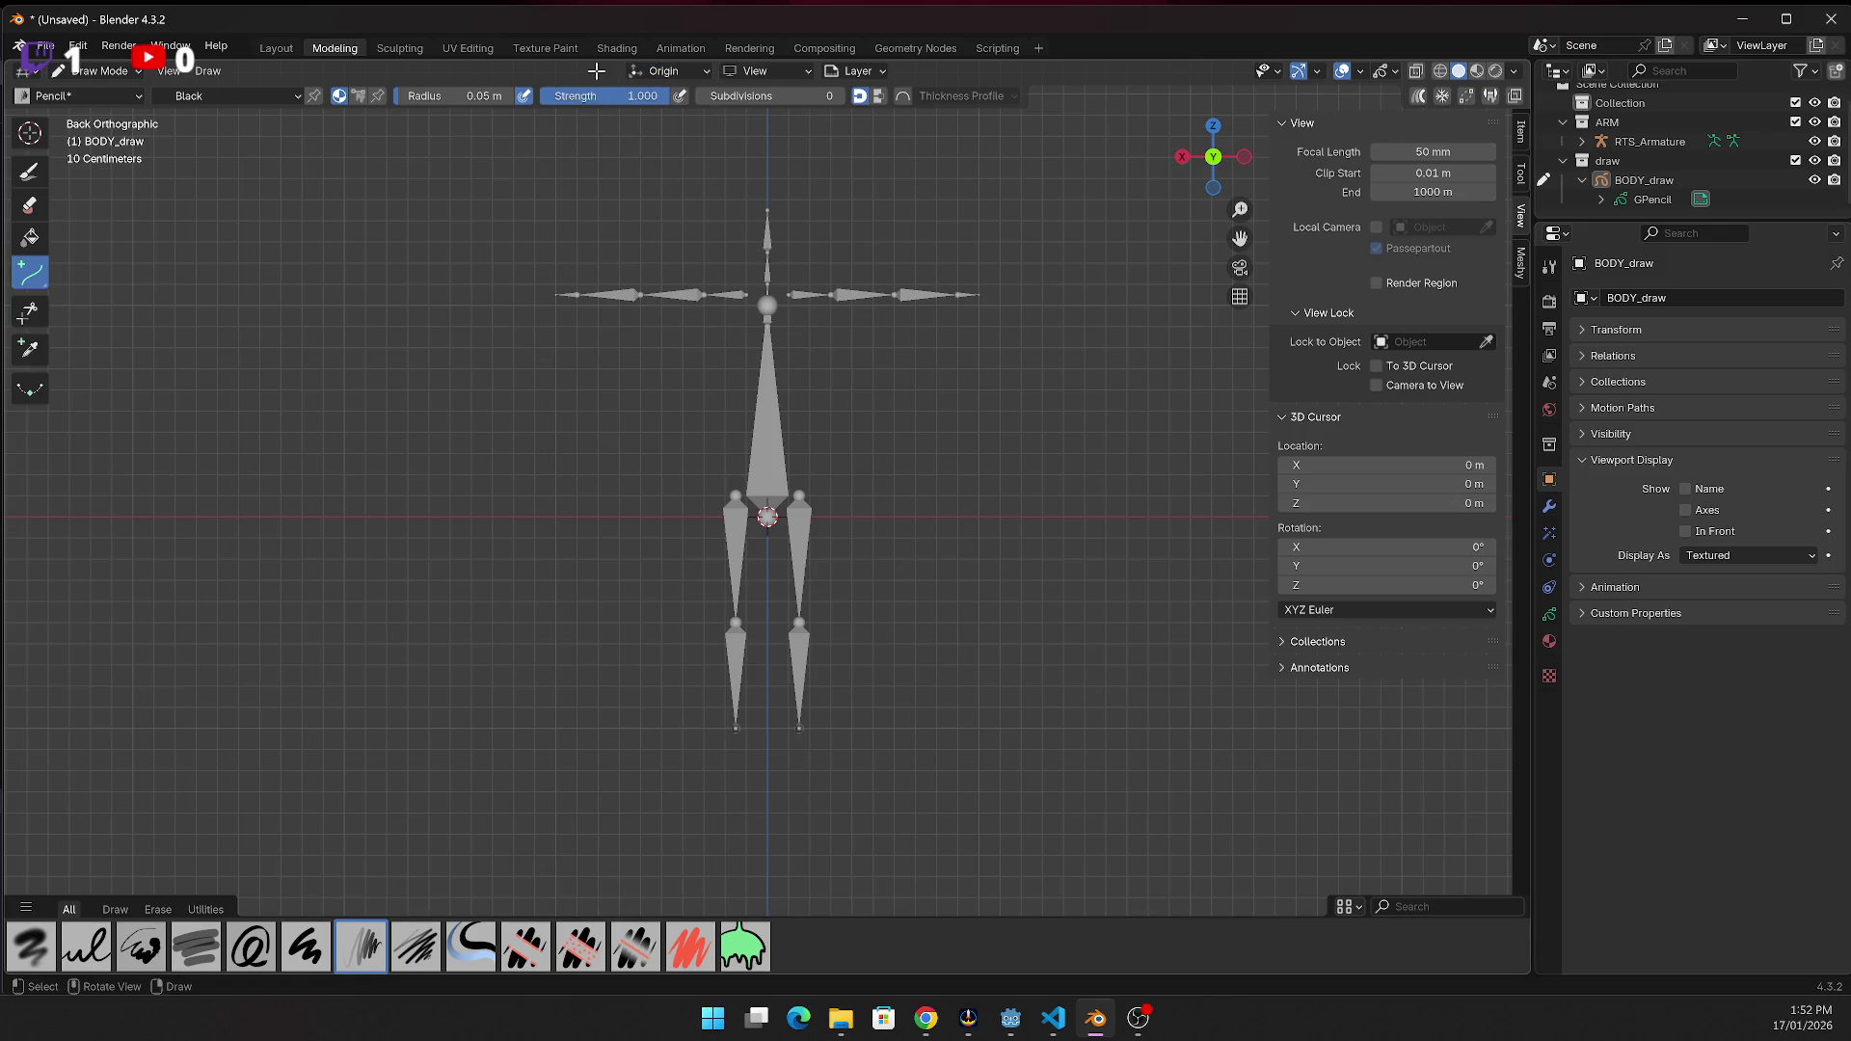
left_click(206, 71)
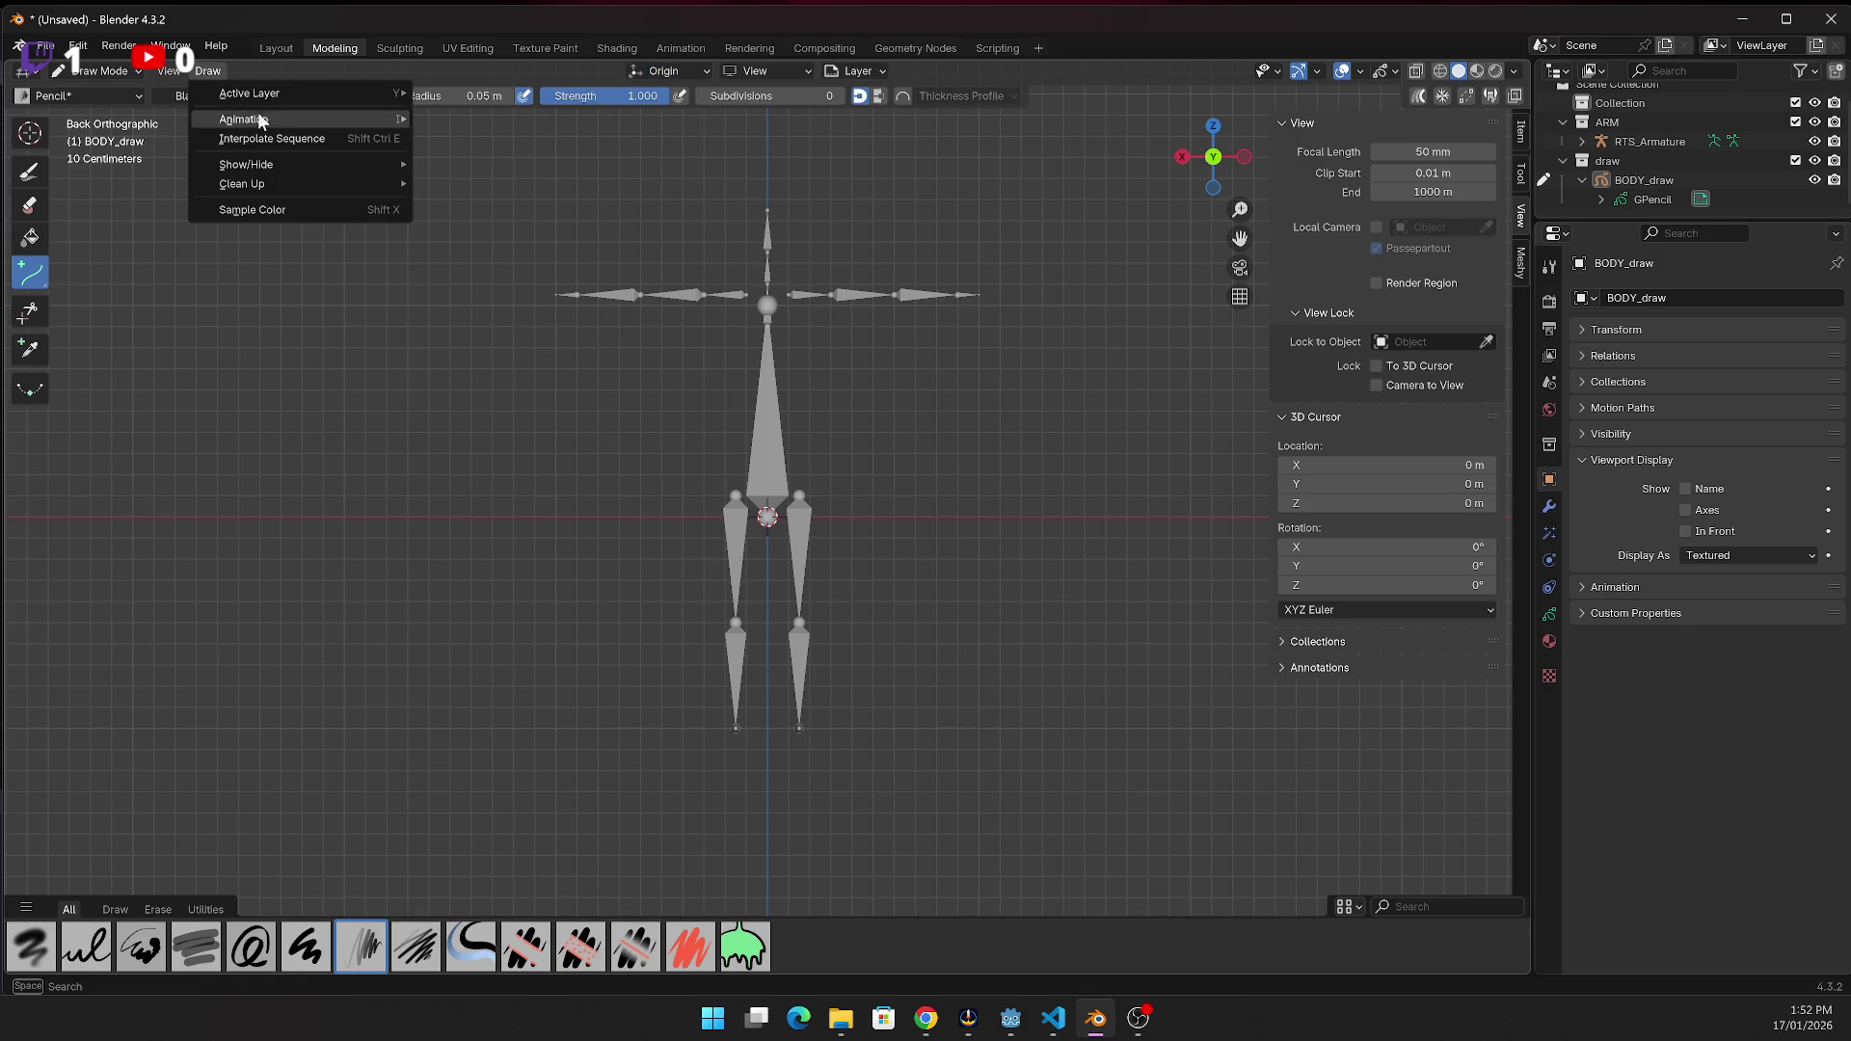
mouse_move(282, 119)
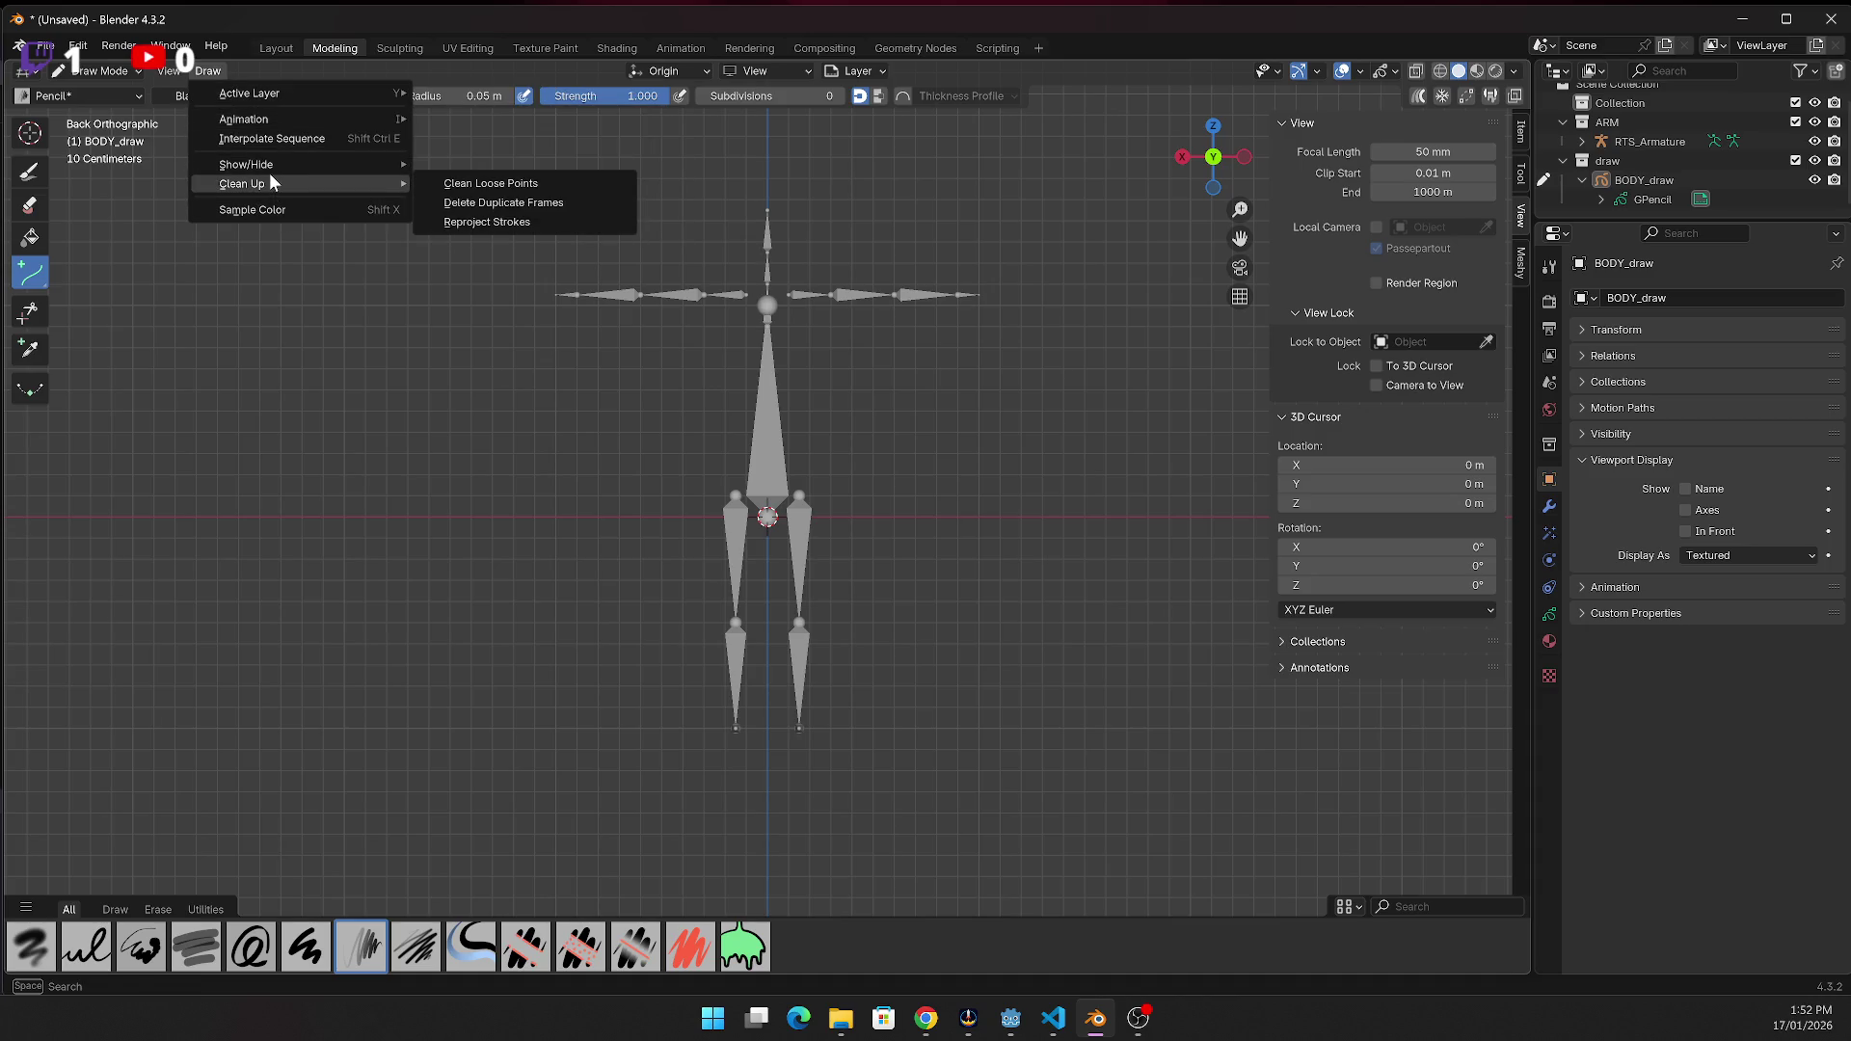
mouse_move(271, 166)
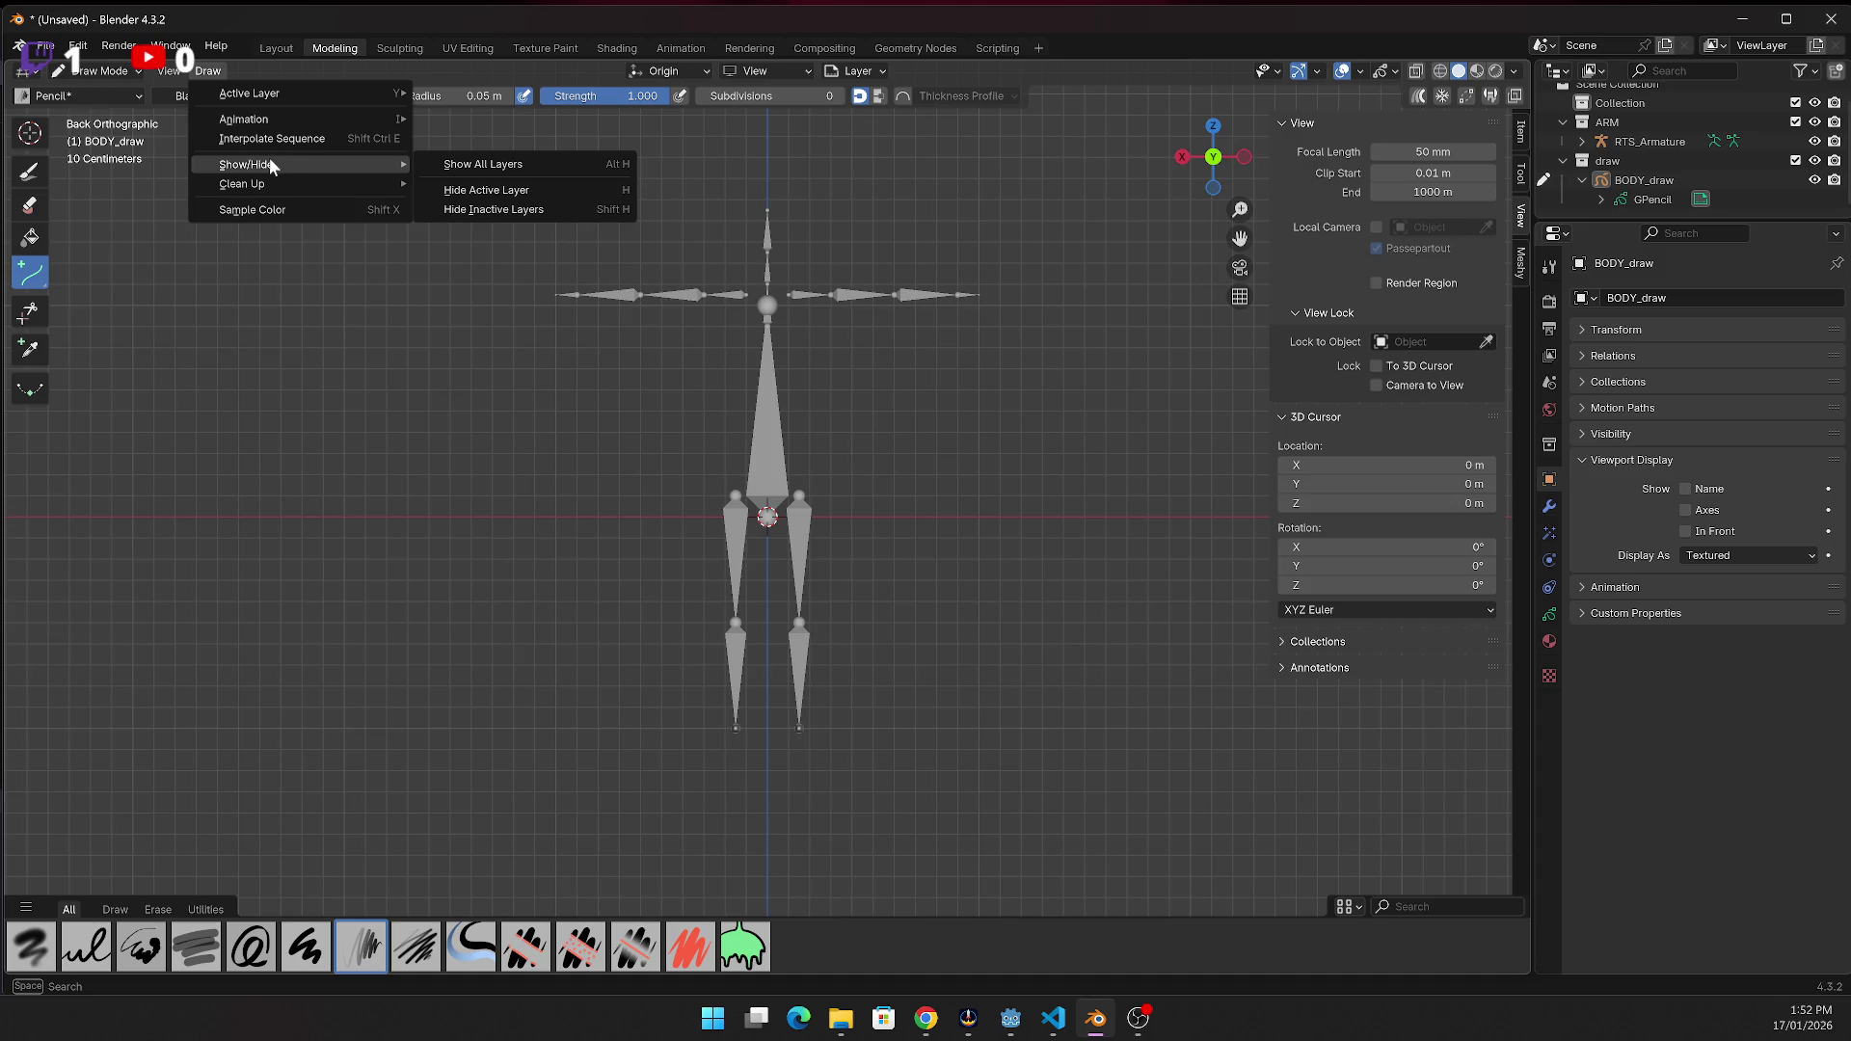
left_click(285, 77)
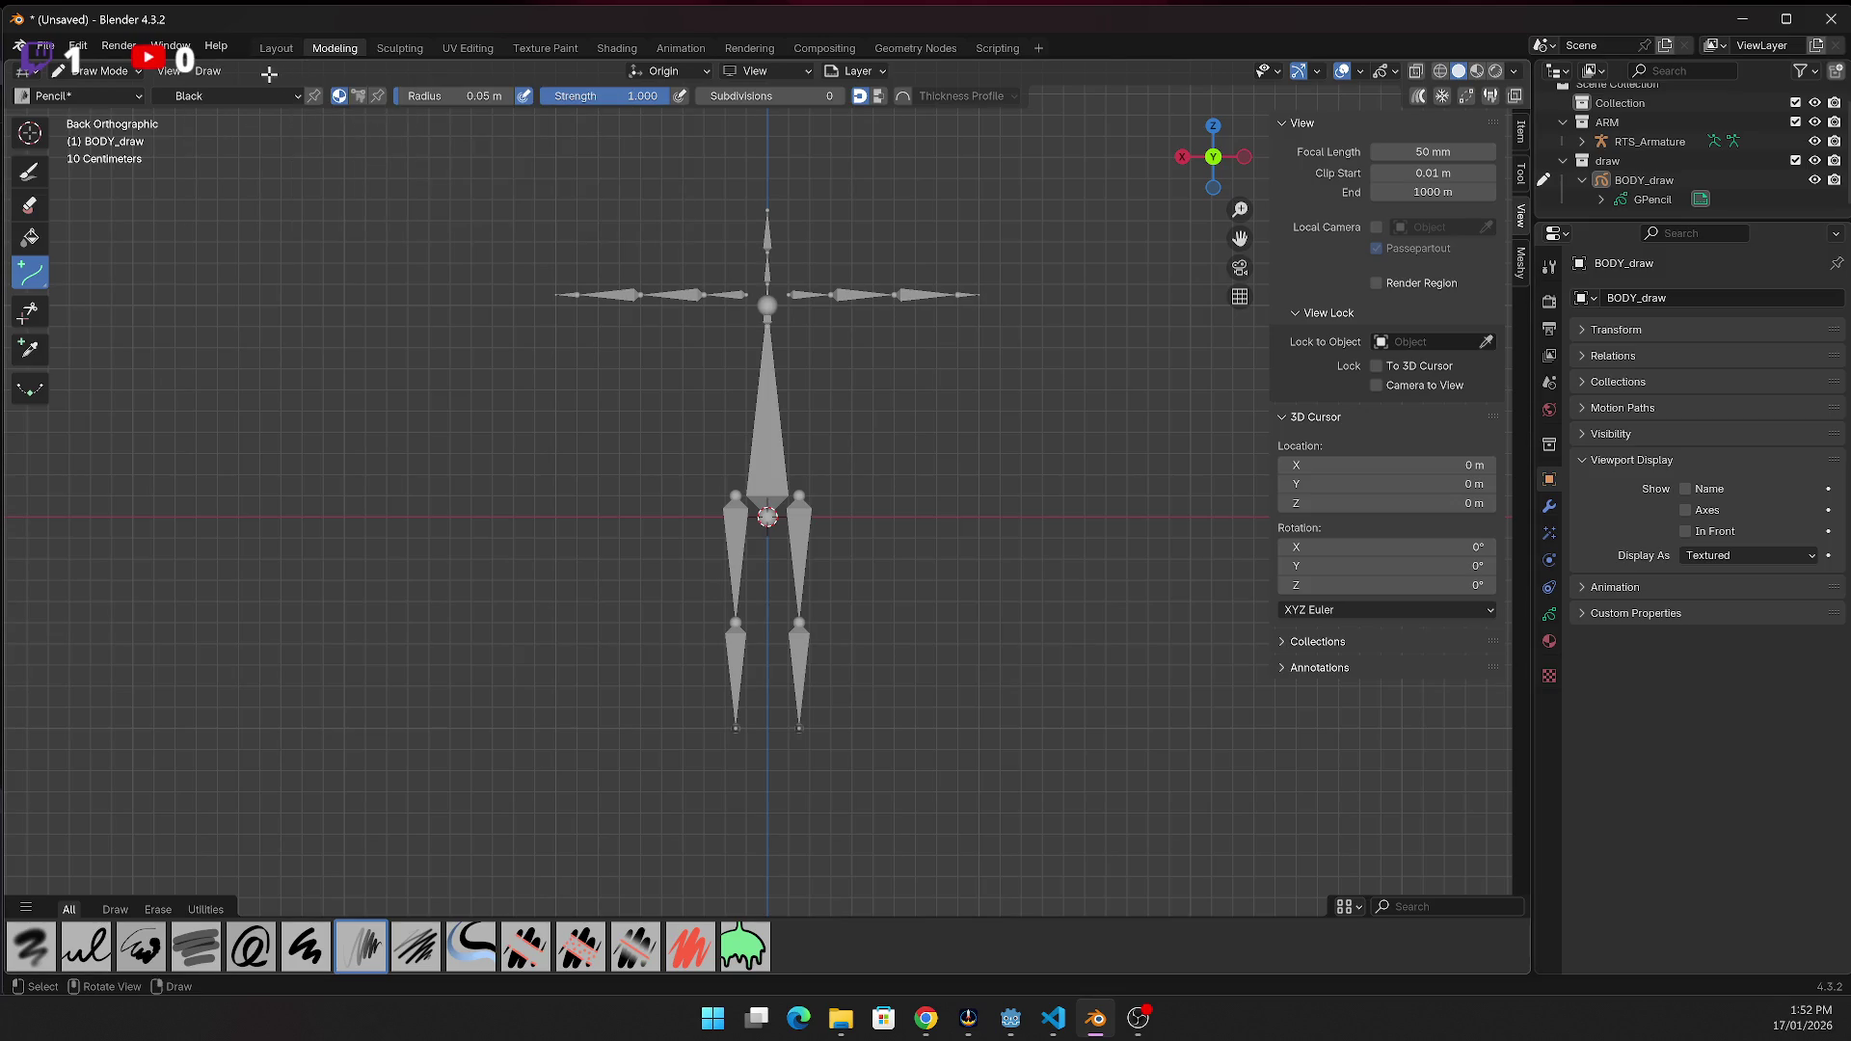
left_click(225, 95)
left_click(507, 96)
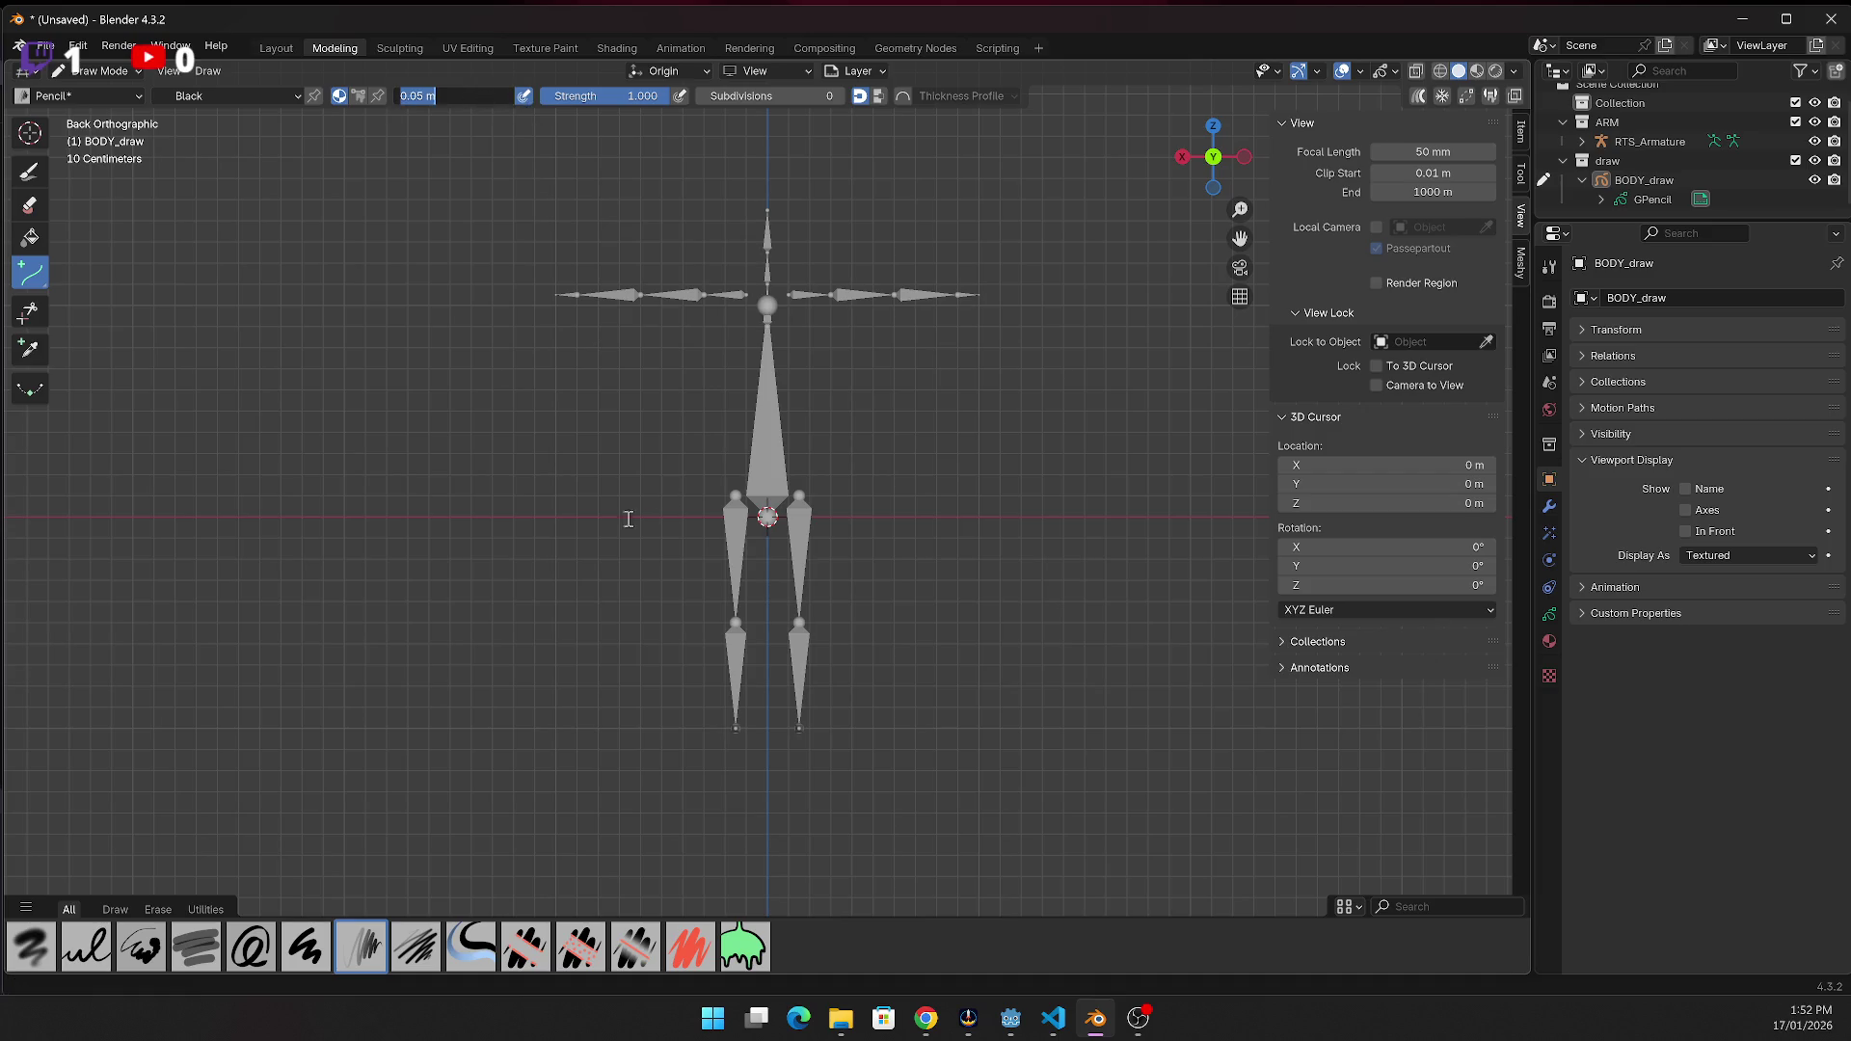
key("alt+Tab")
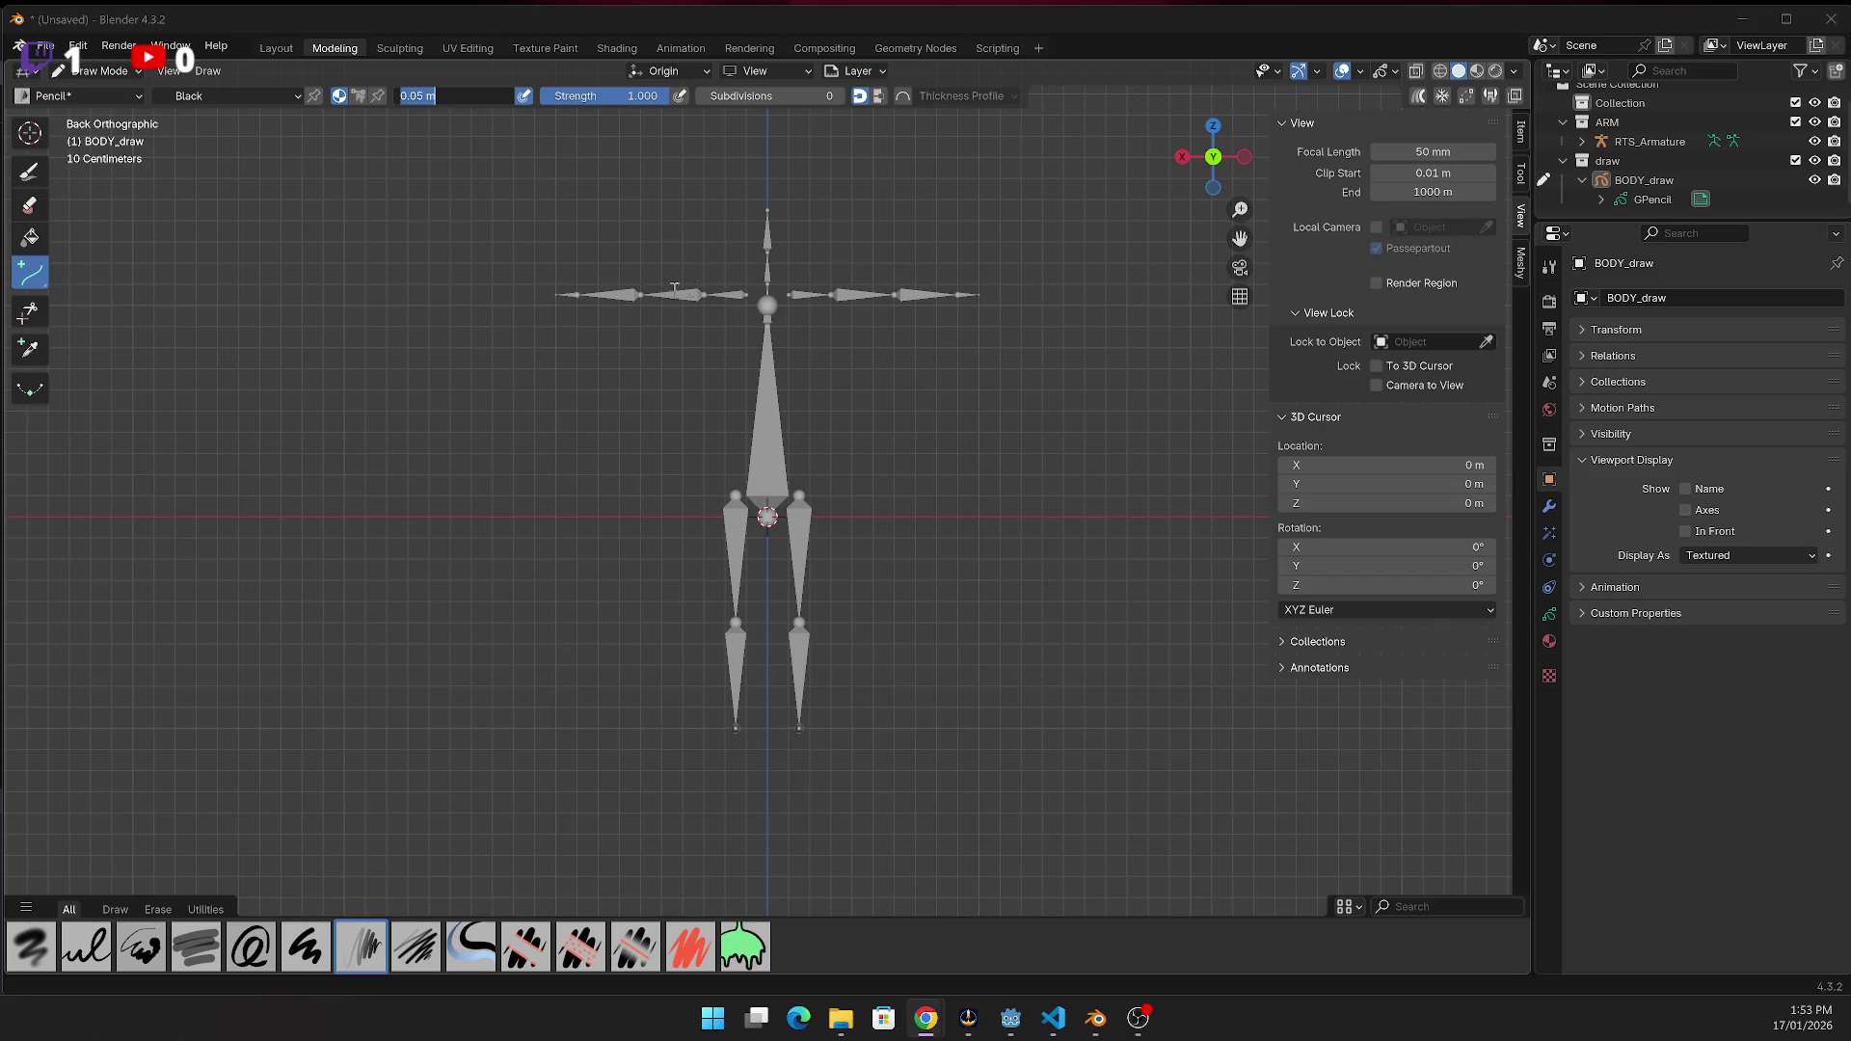
Switch to front view and draw a test stroke beside the armature, then cancel it
left_click(1244, 155)
left_click(1246, 156)
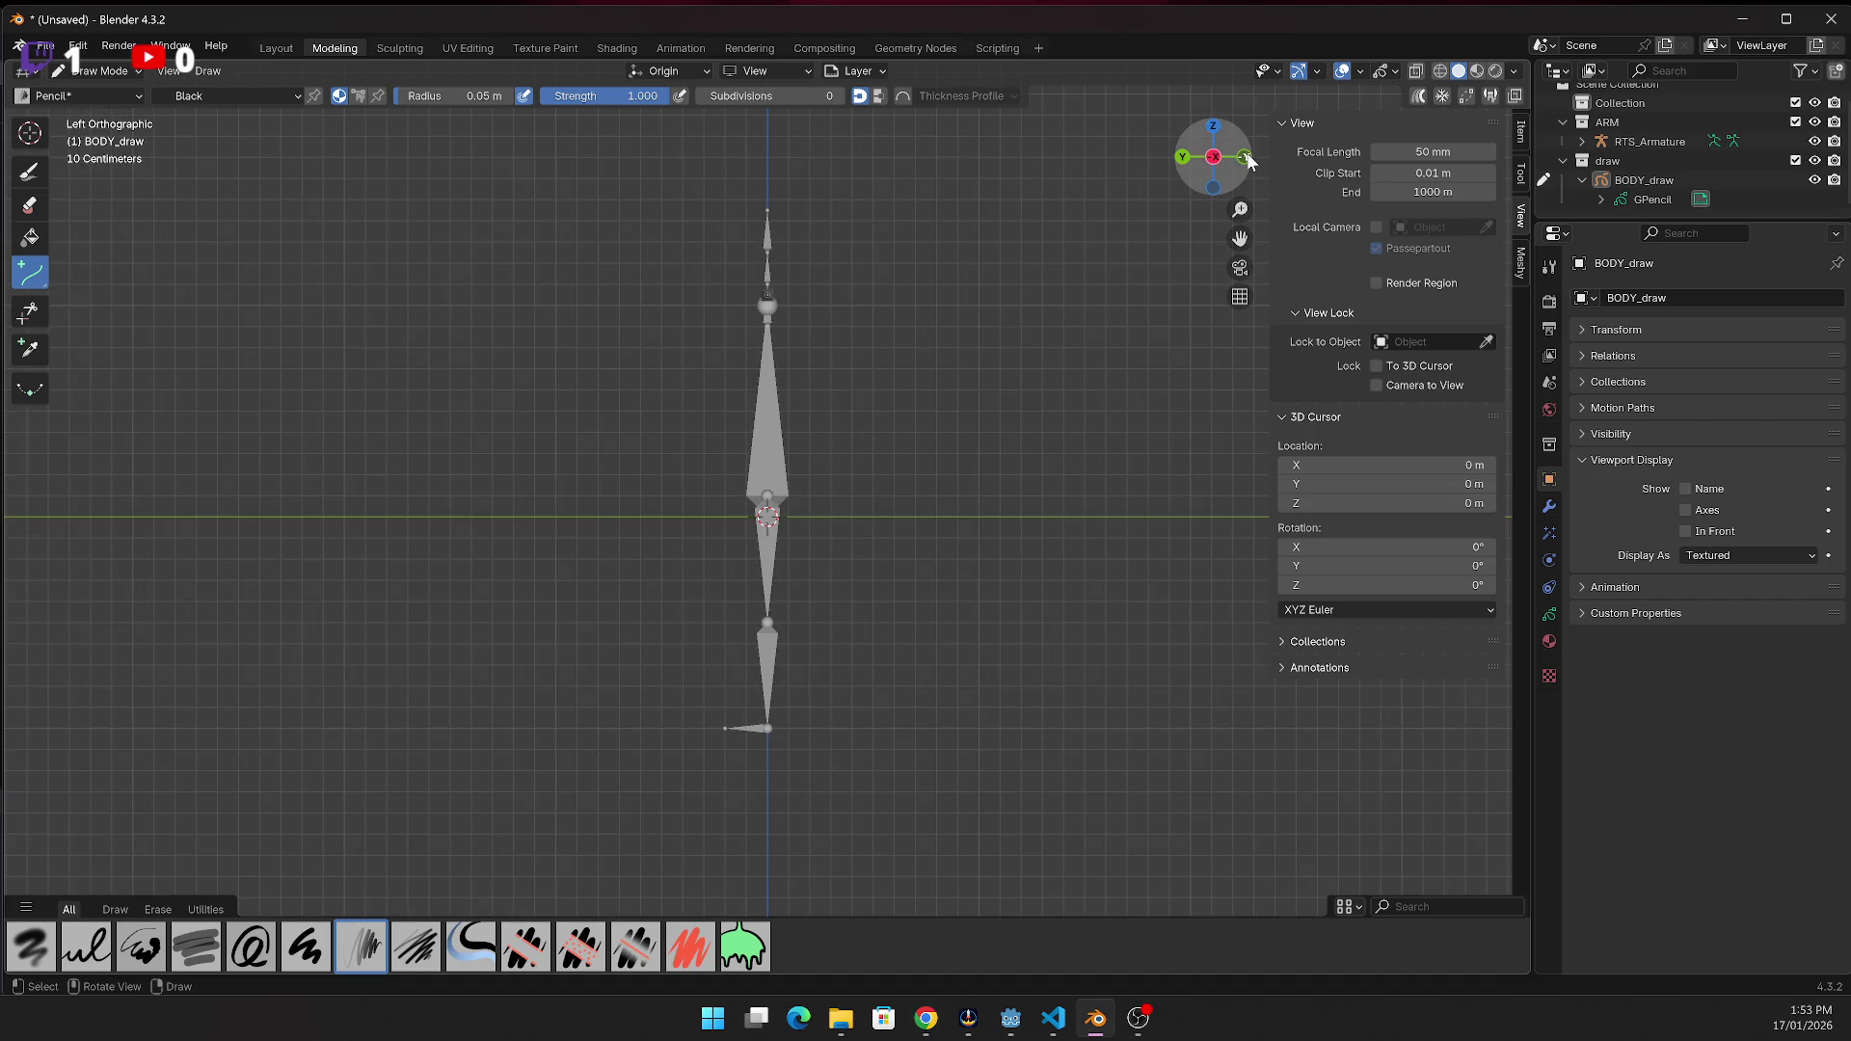
left_click(1245, 157)
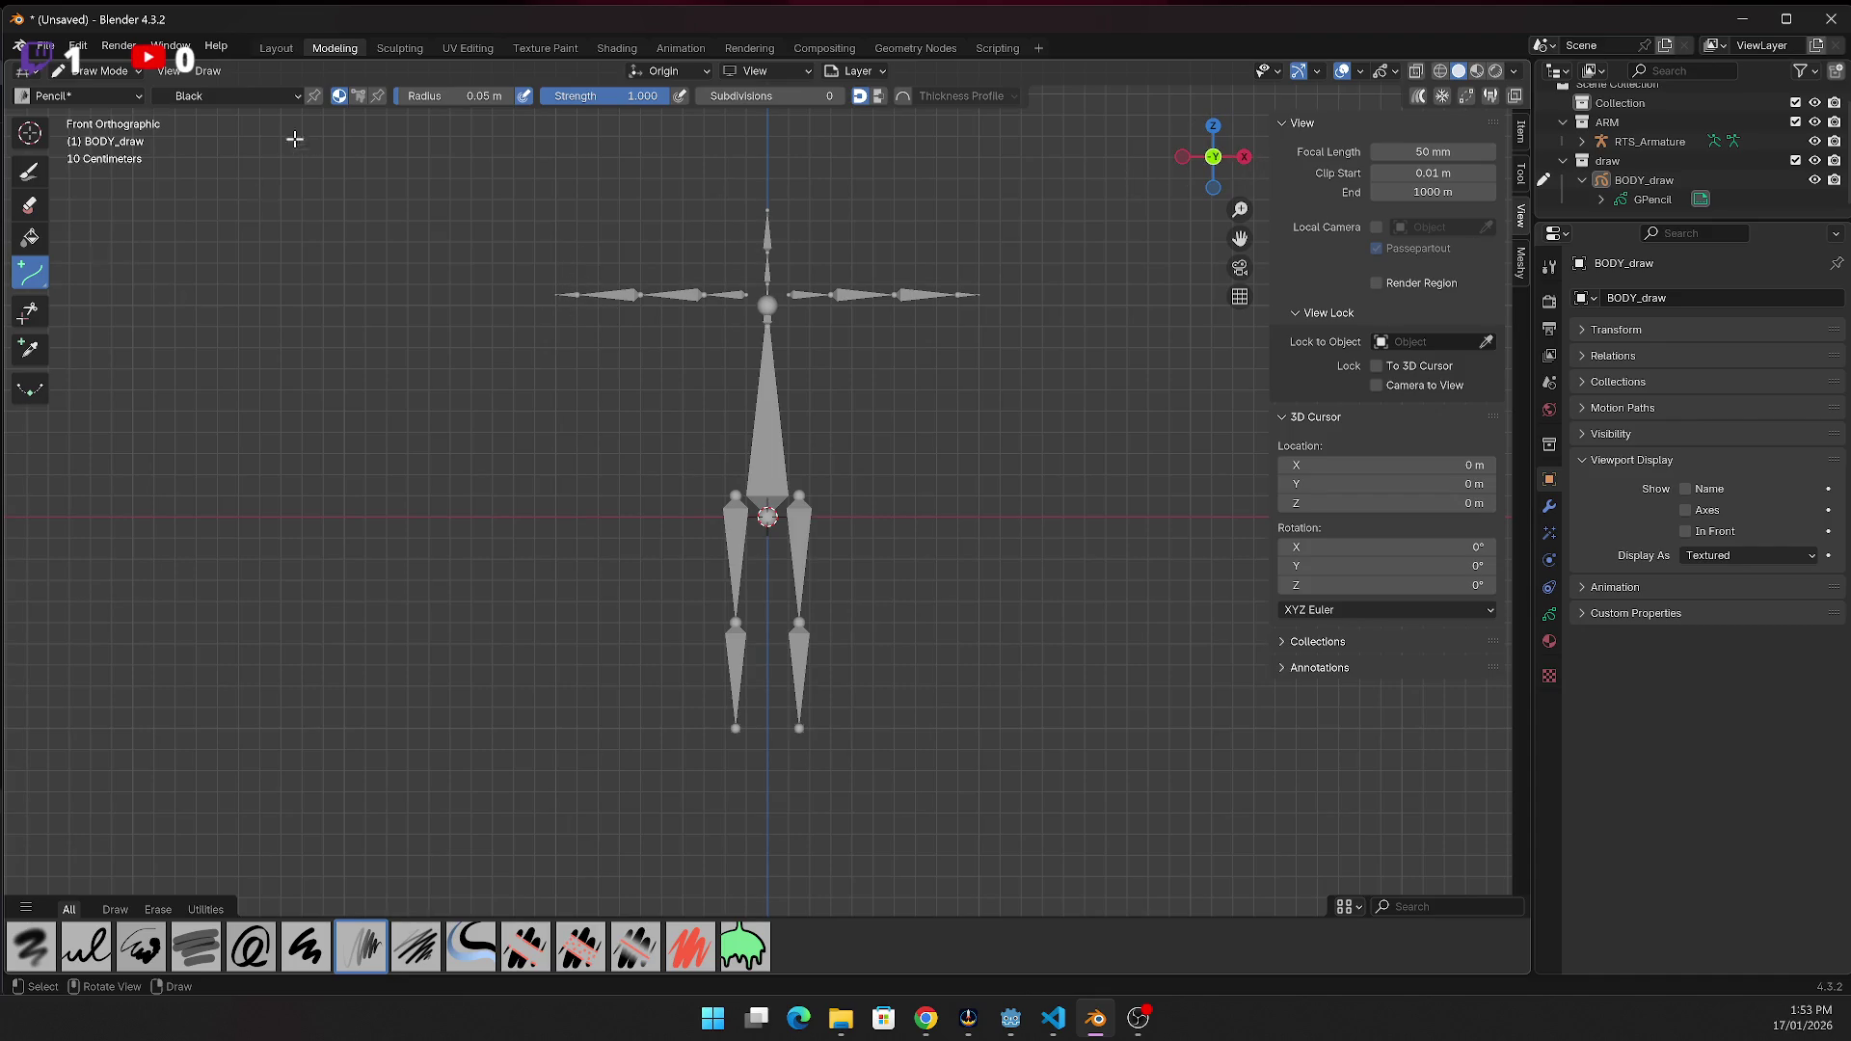
left_click(120, 101)
left_click(106, 93)
left_click_drag(533, 343, 580, 366)
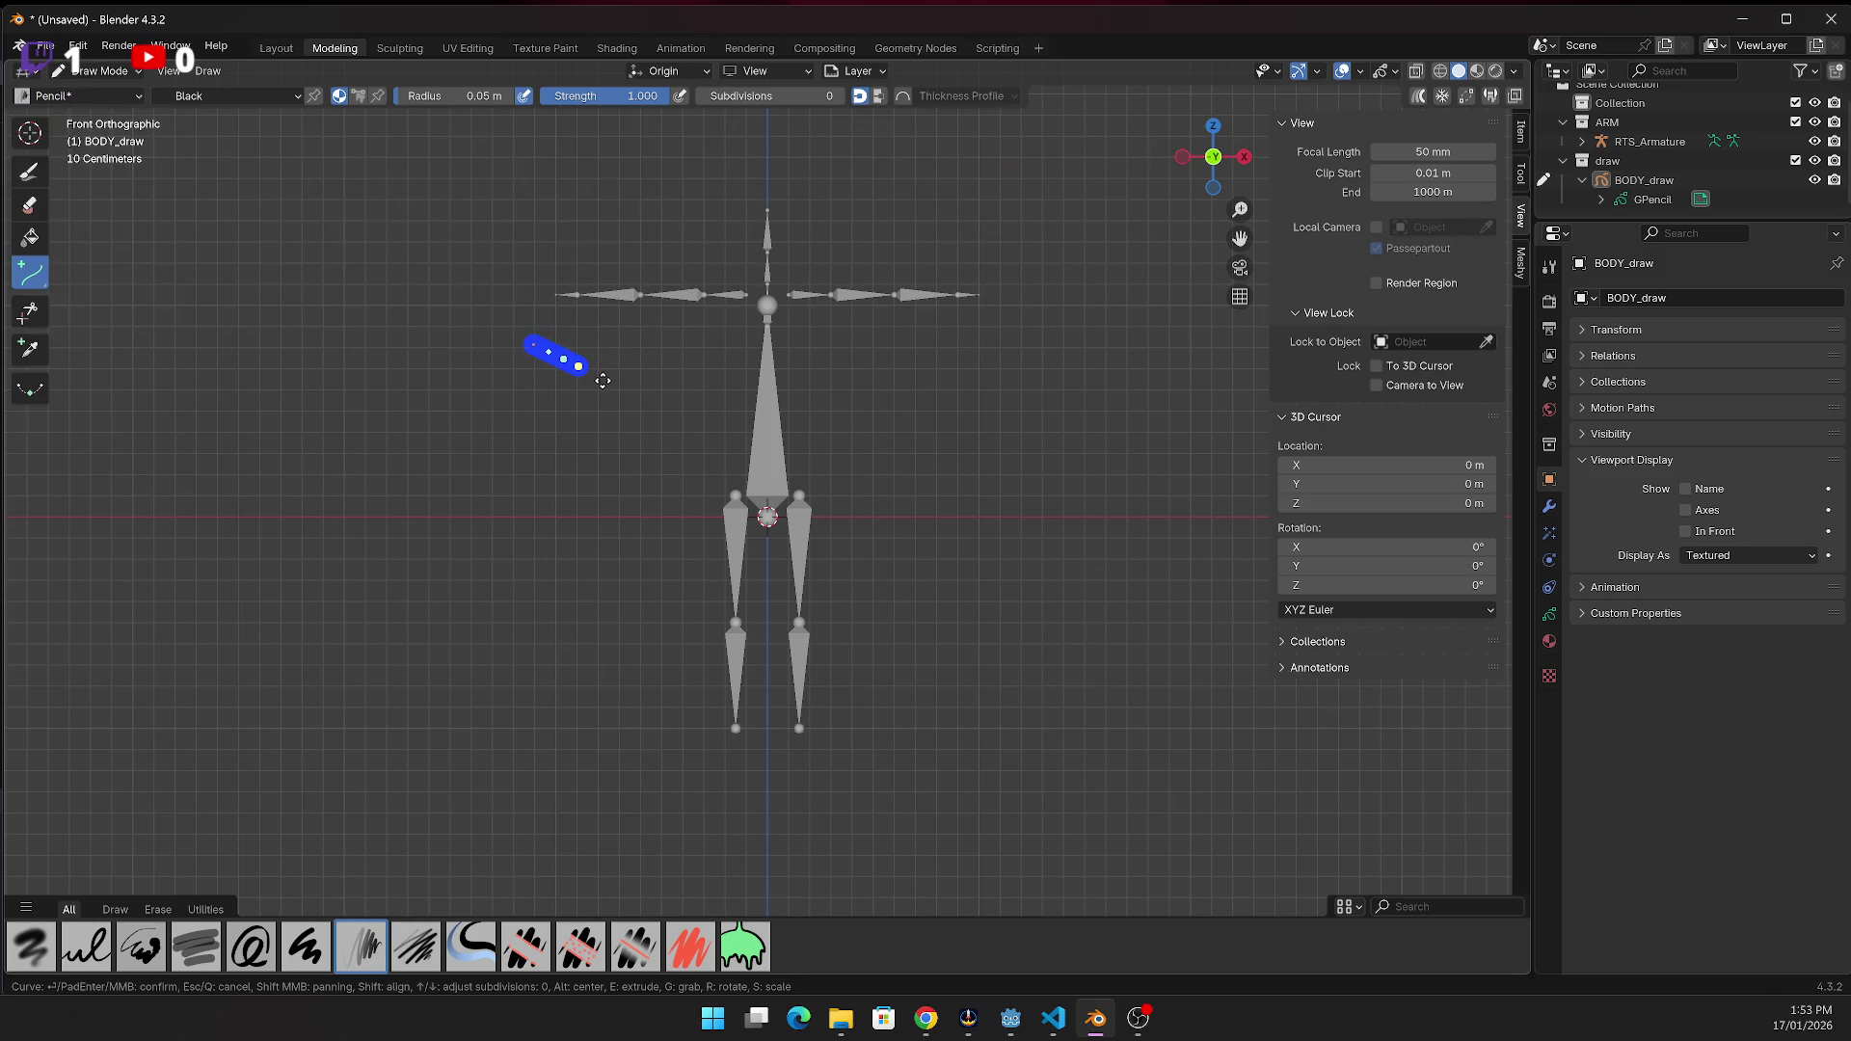
key("Escape")
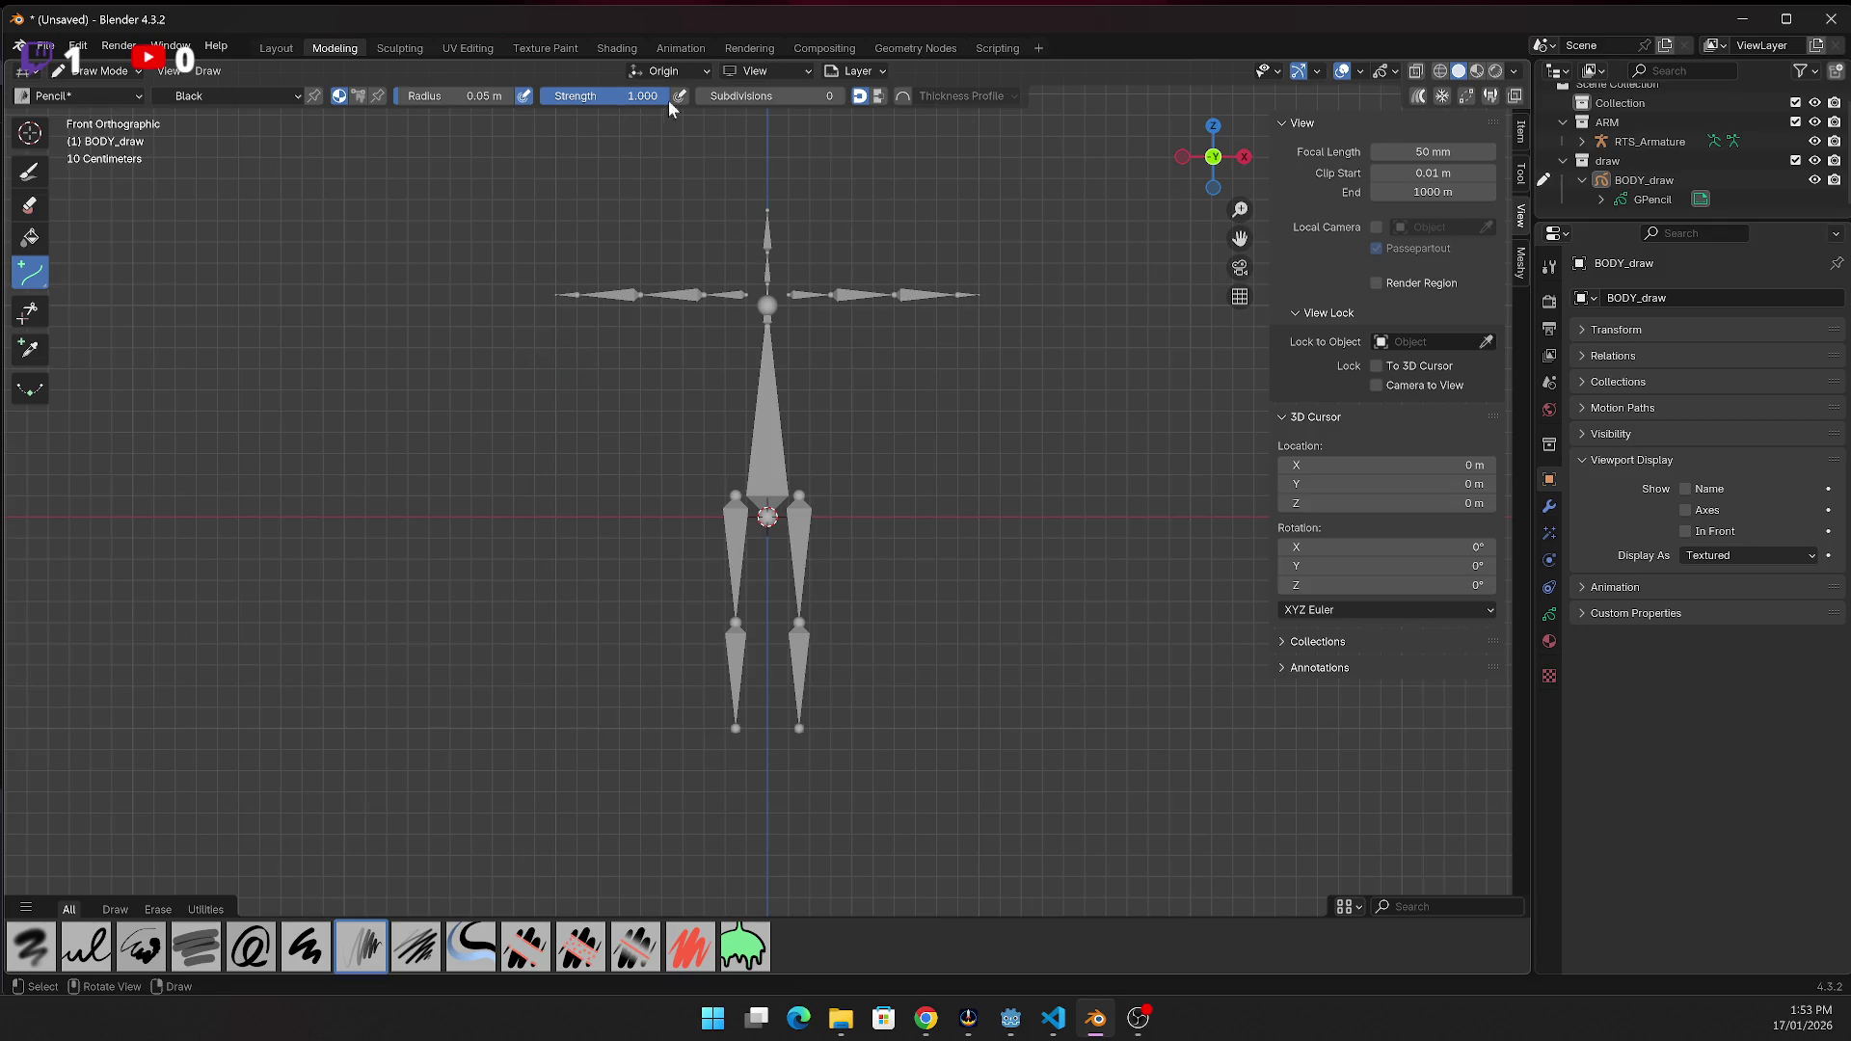
Set the stroke radius to 0.005 m and draw a thinner test stroke
left_click(497, 97)
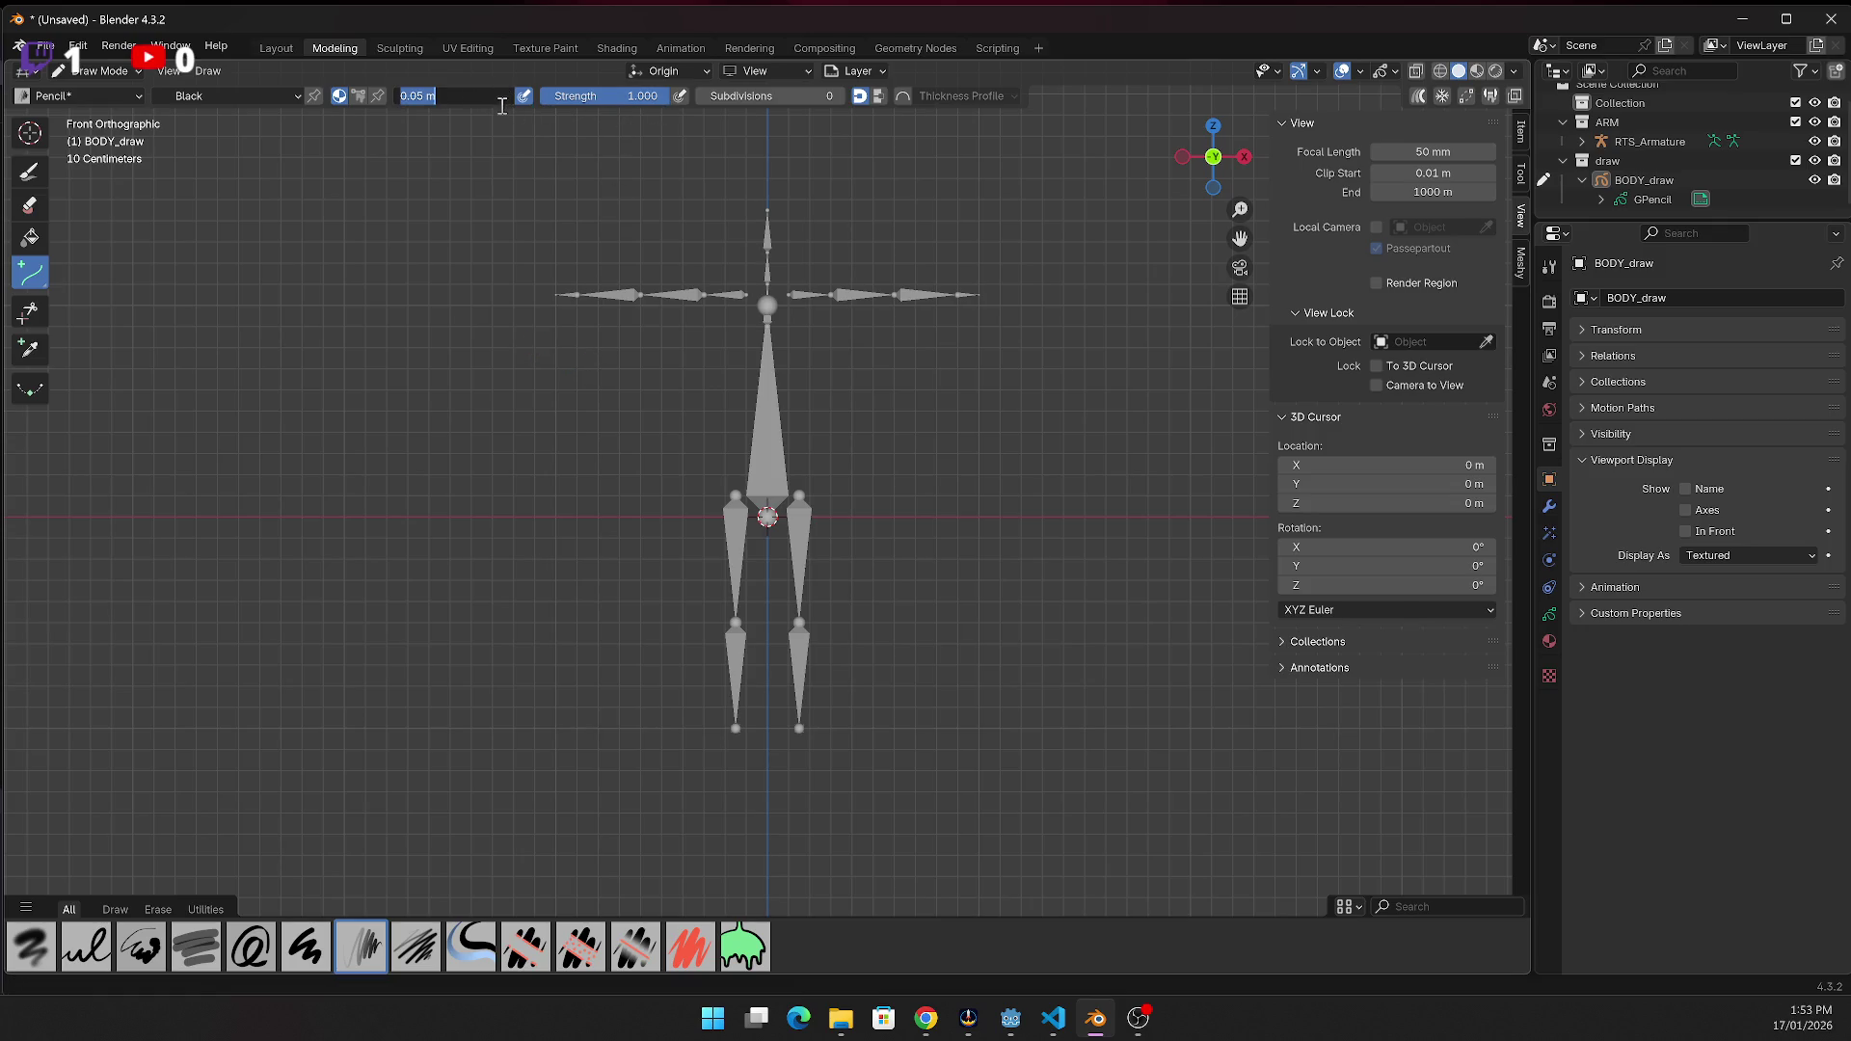
type("0")
type("5")
key("Return")
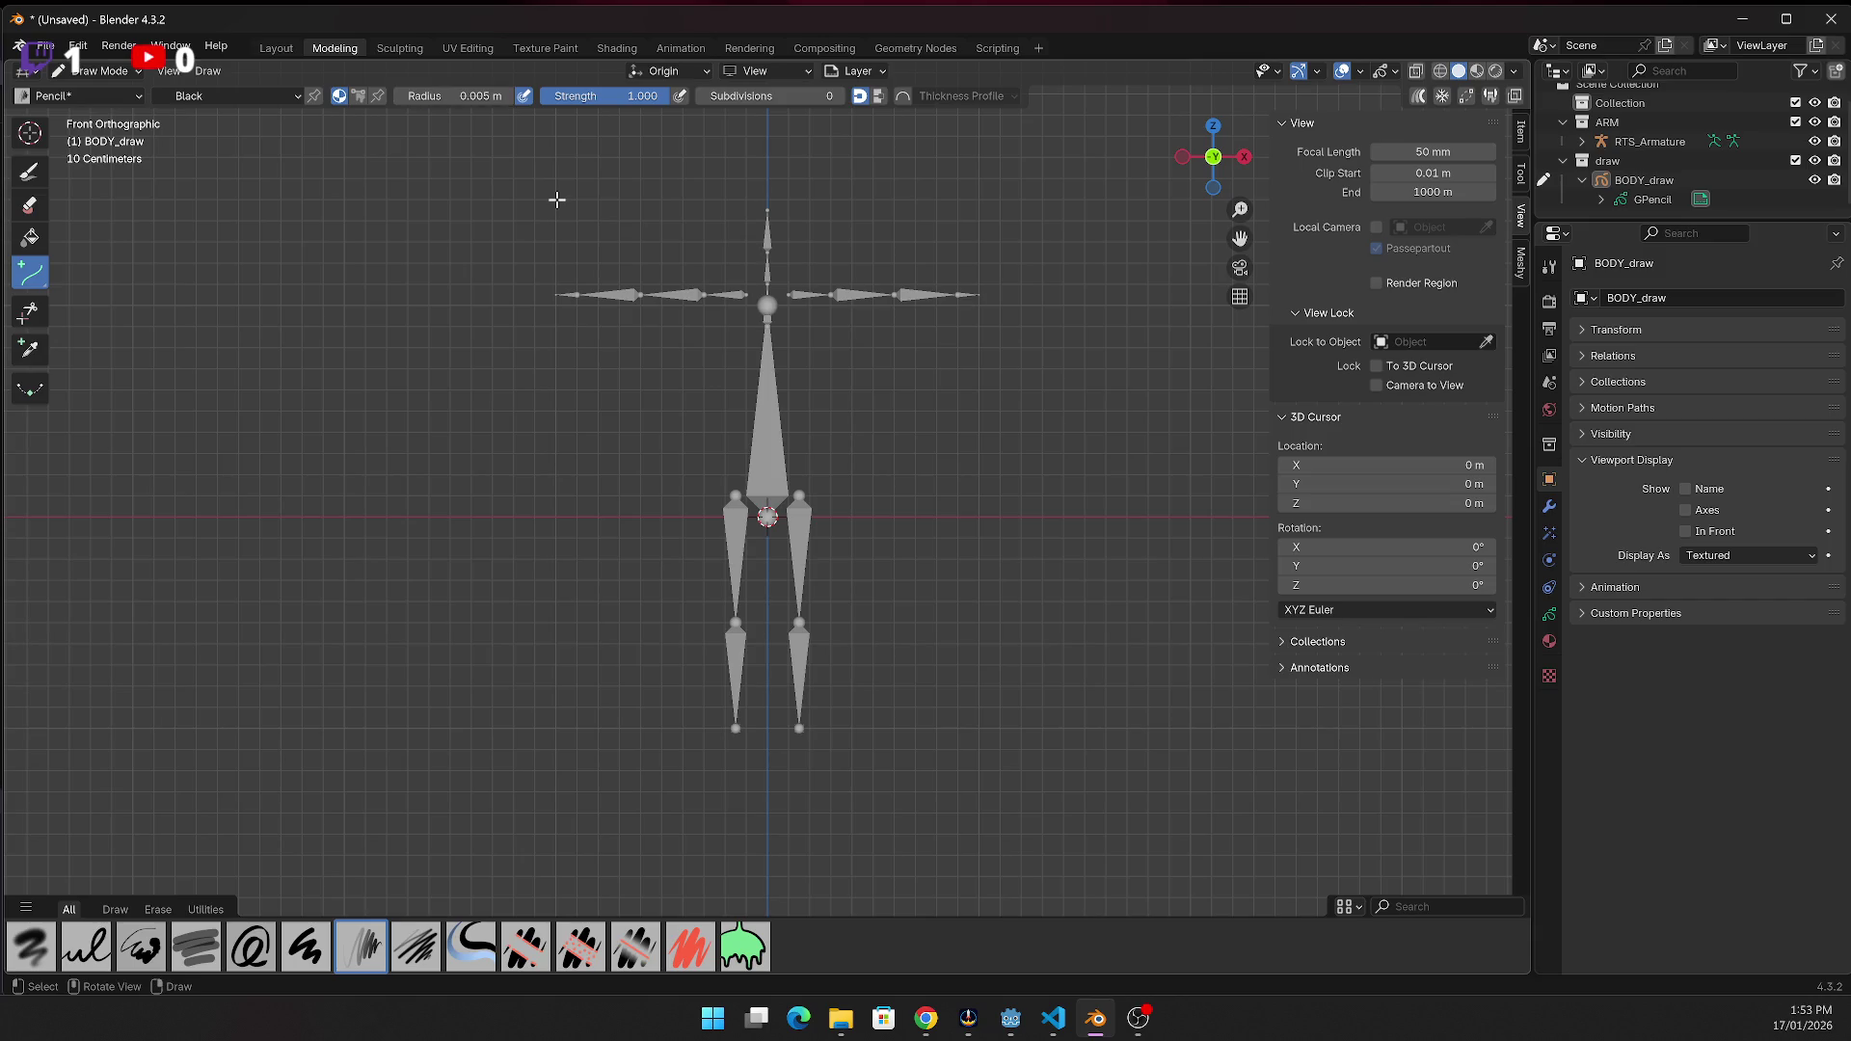
left_click_drag(547, 358, 651, 366)
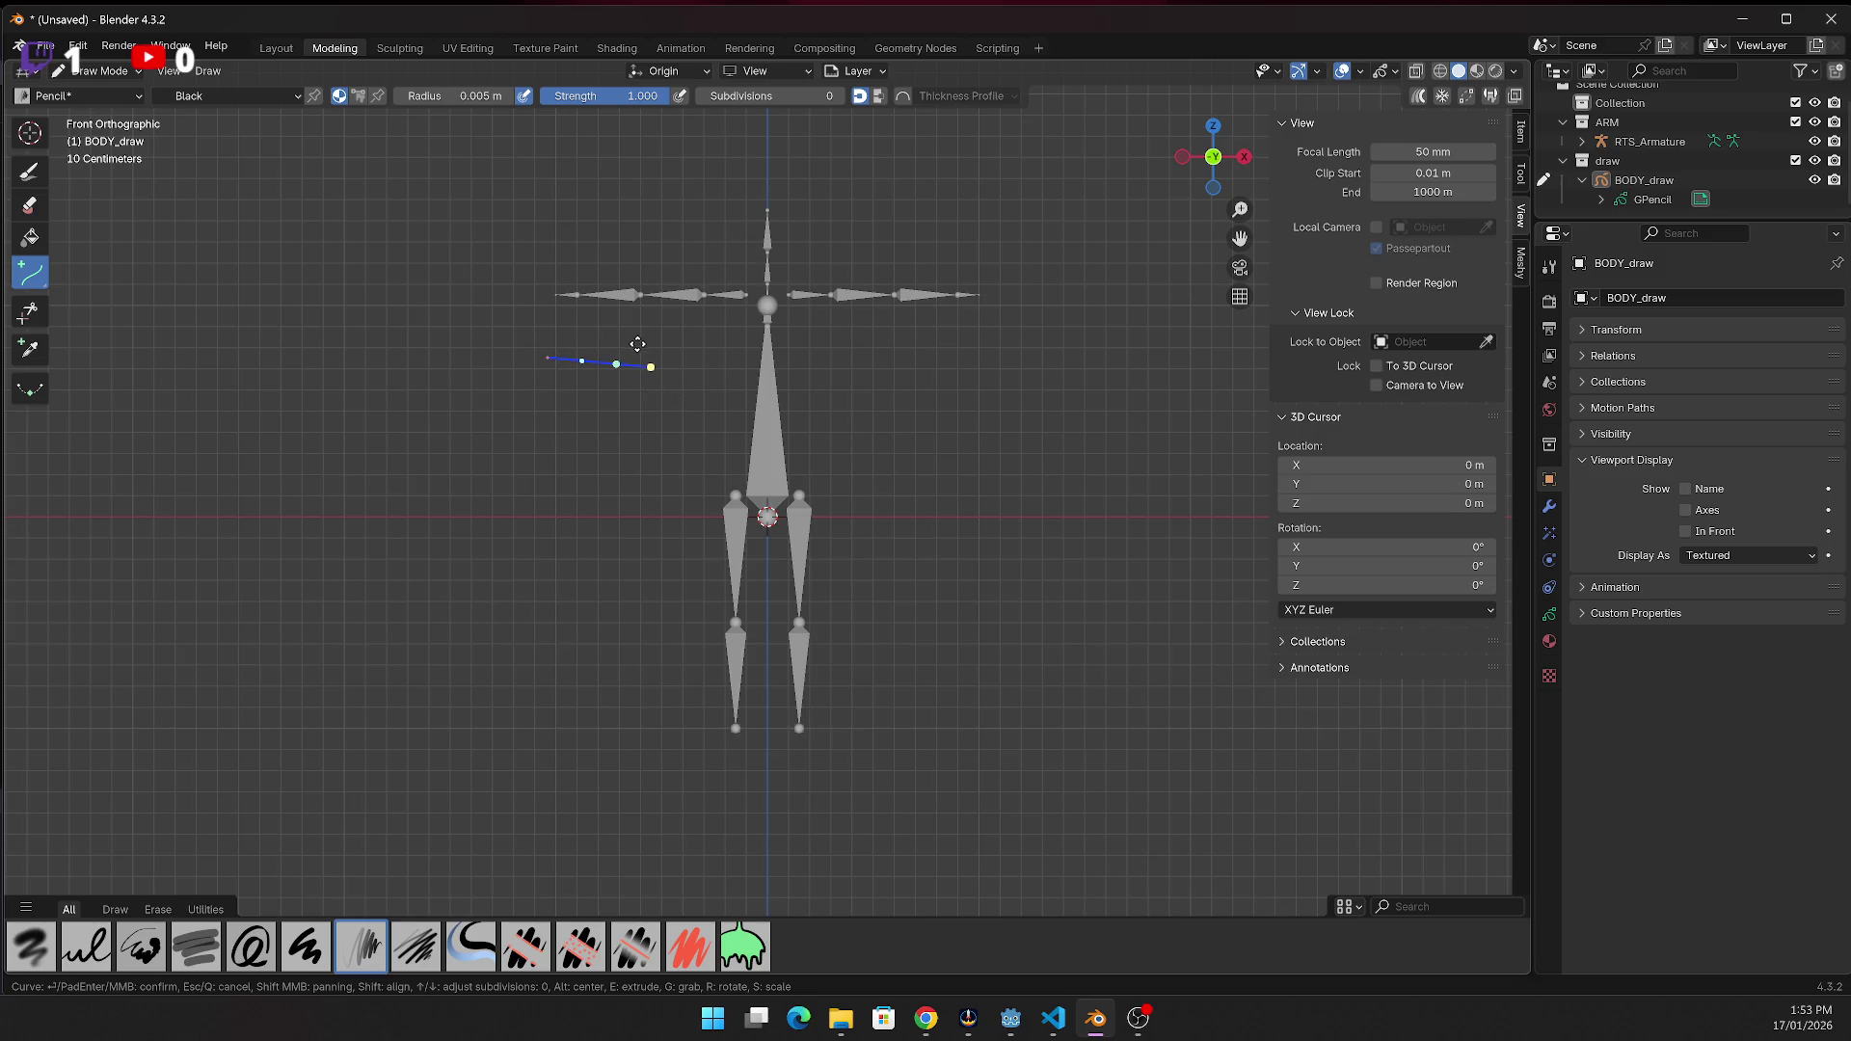
key("Return")
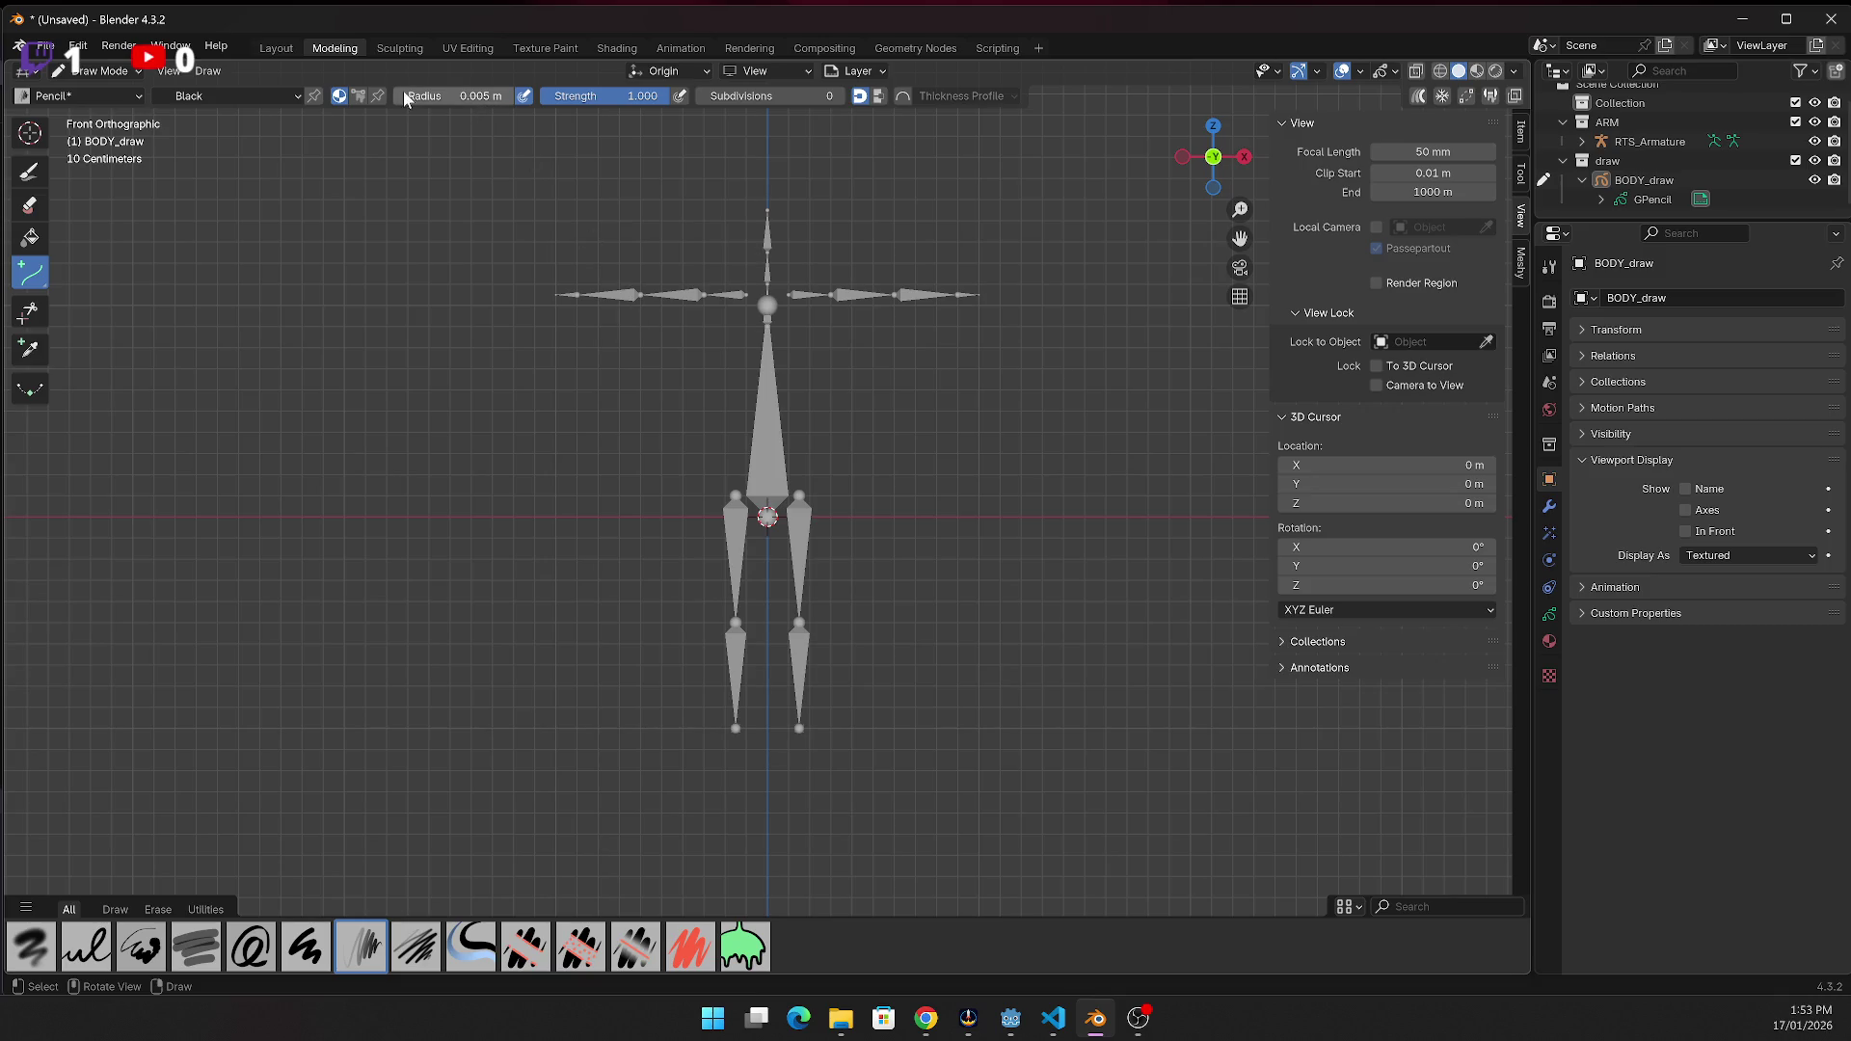
Raise the radius to 0.01 m and discard its test stroke
left_click(494, 97)
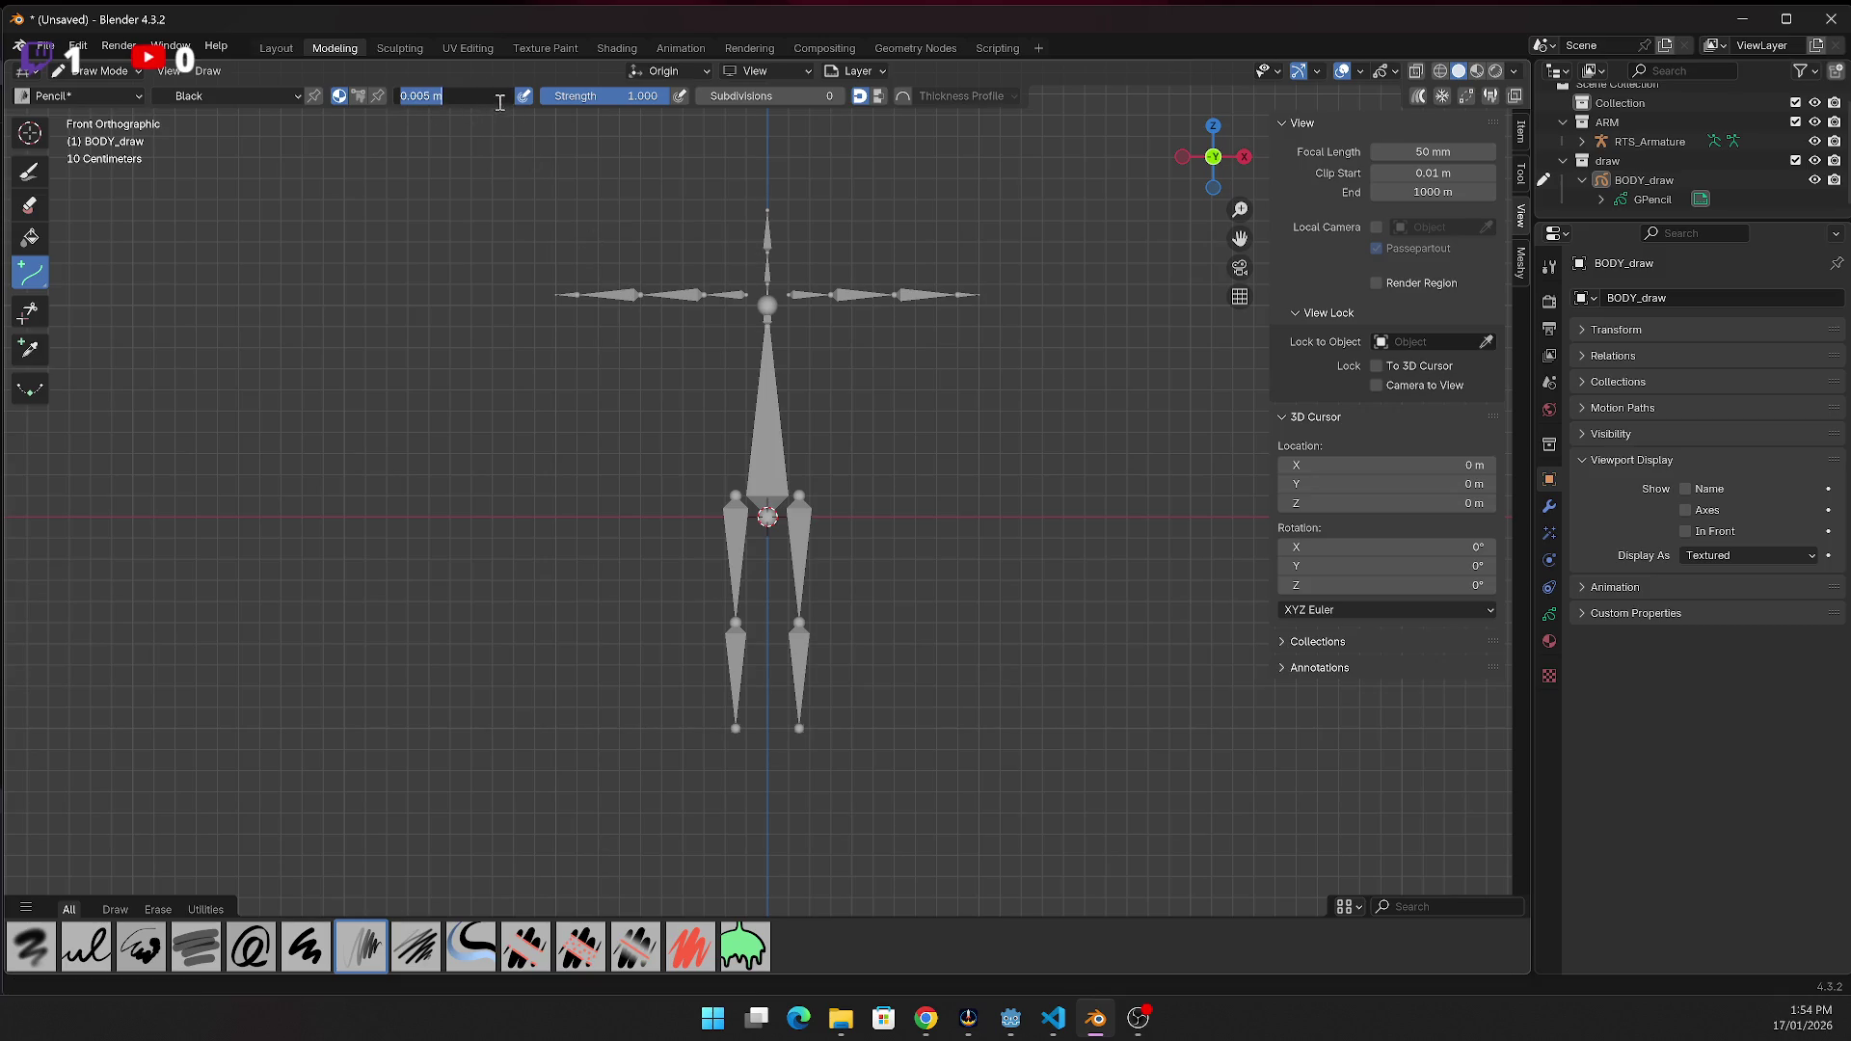
type("1")
key("Return")
left_click_drag(505, 339, 555, 344)
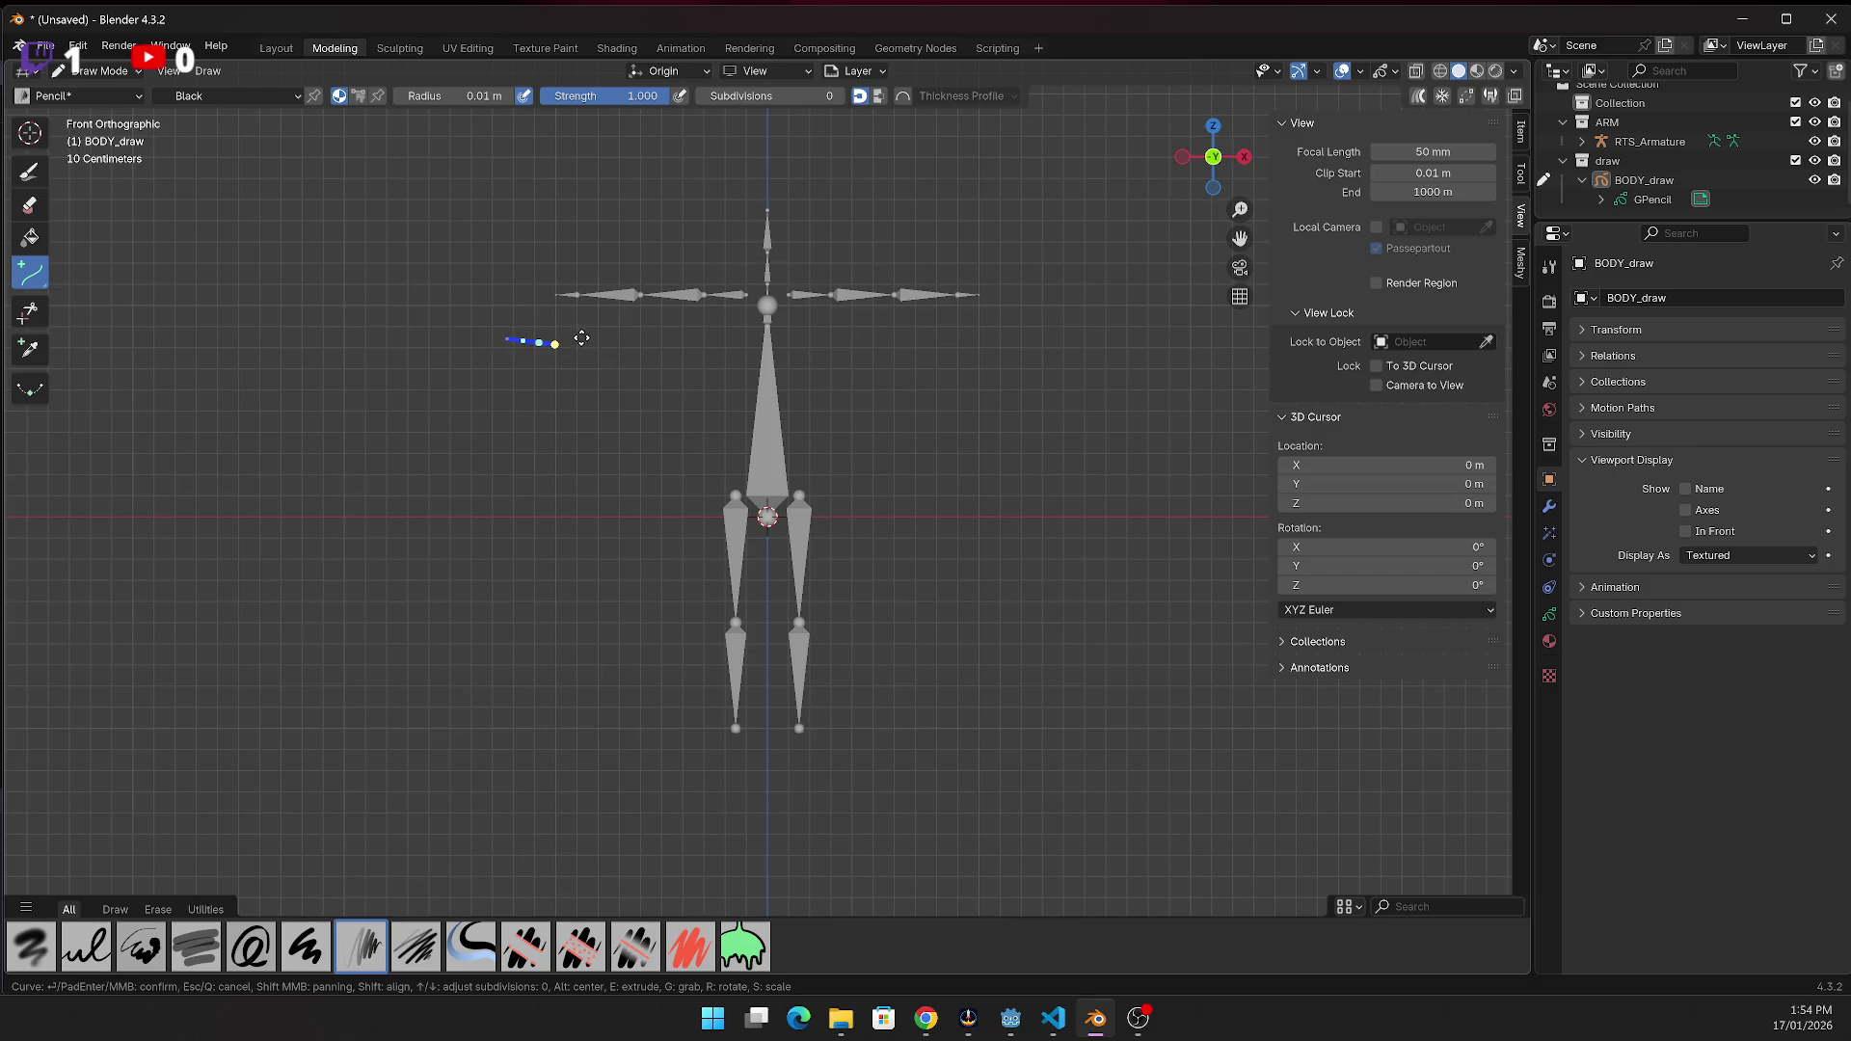
key("Escape")
scroll(583, 294, "up", 2)
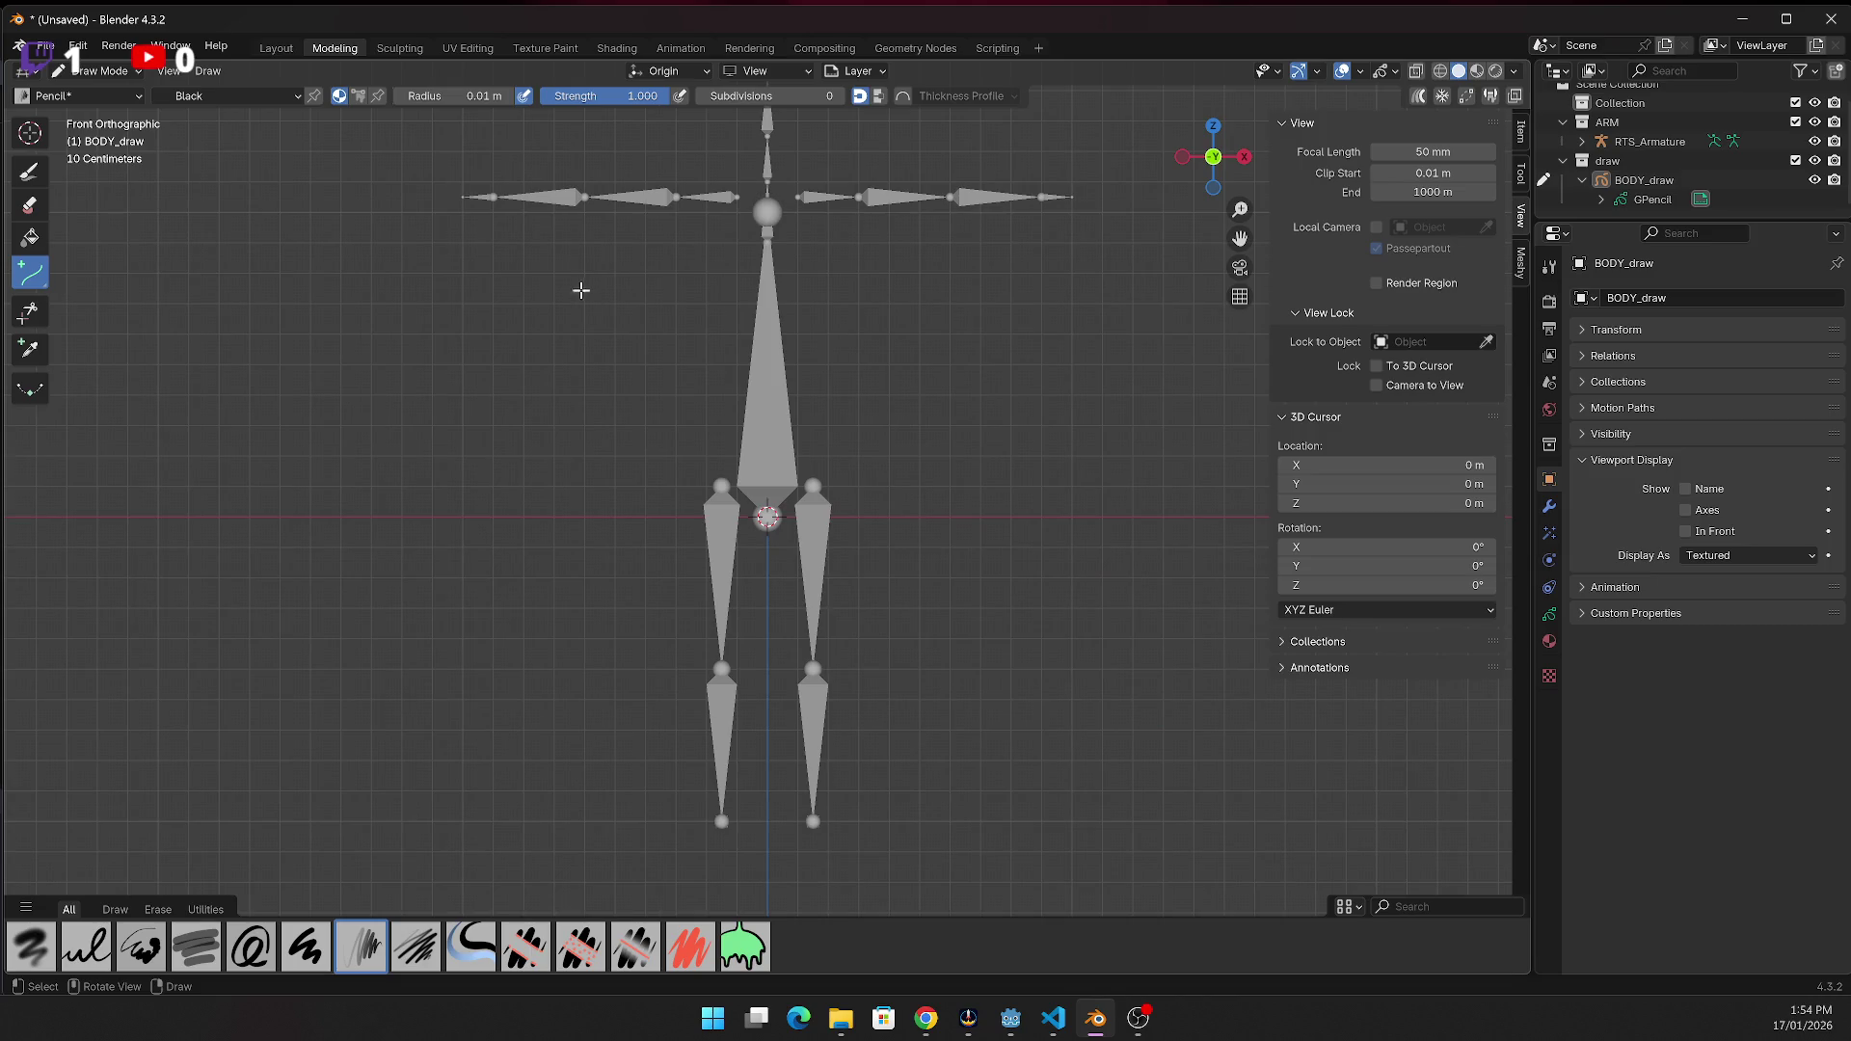
Trace Curve strokes along the left arm bones up to the shoulder
left_click_drag(1240, 239, 1250, 485)
scroll(831, 335, "up", 3)
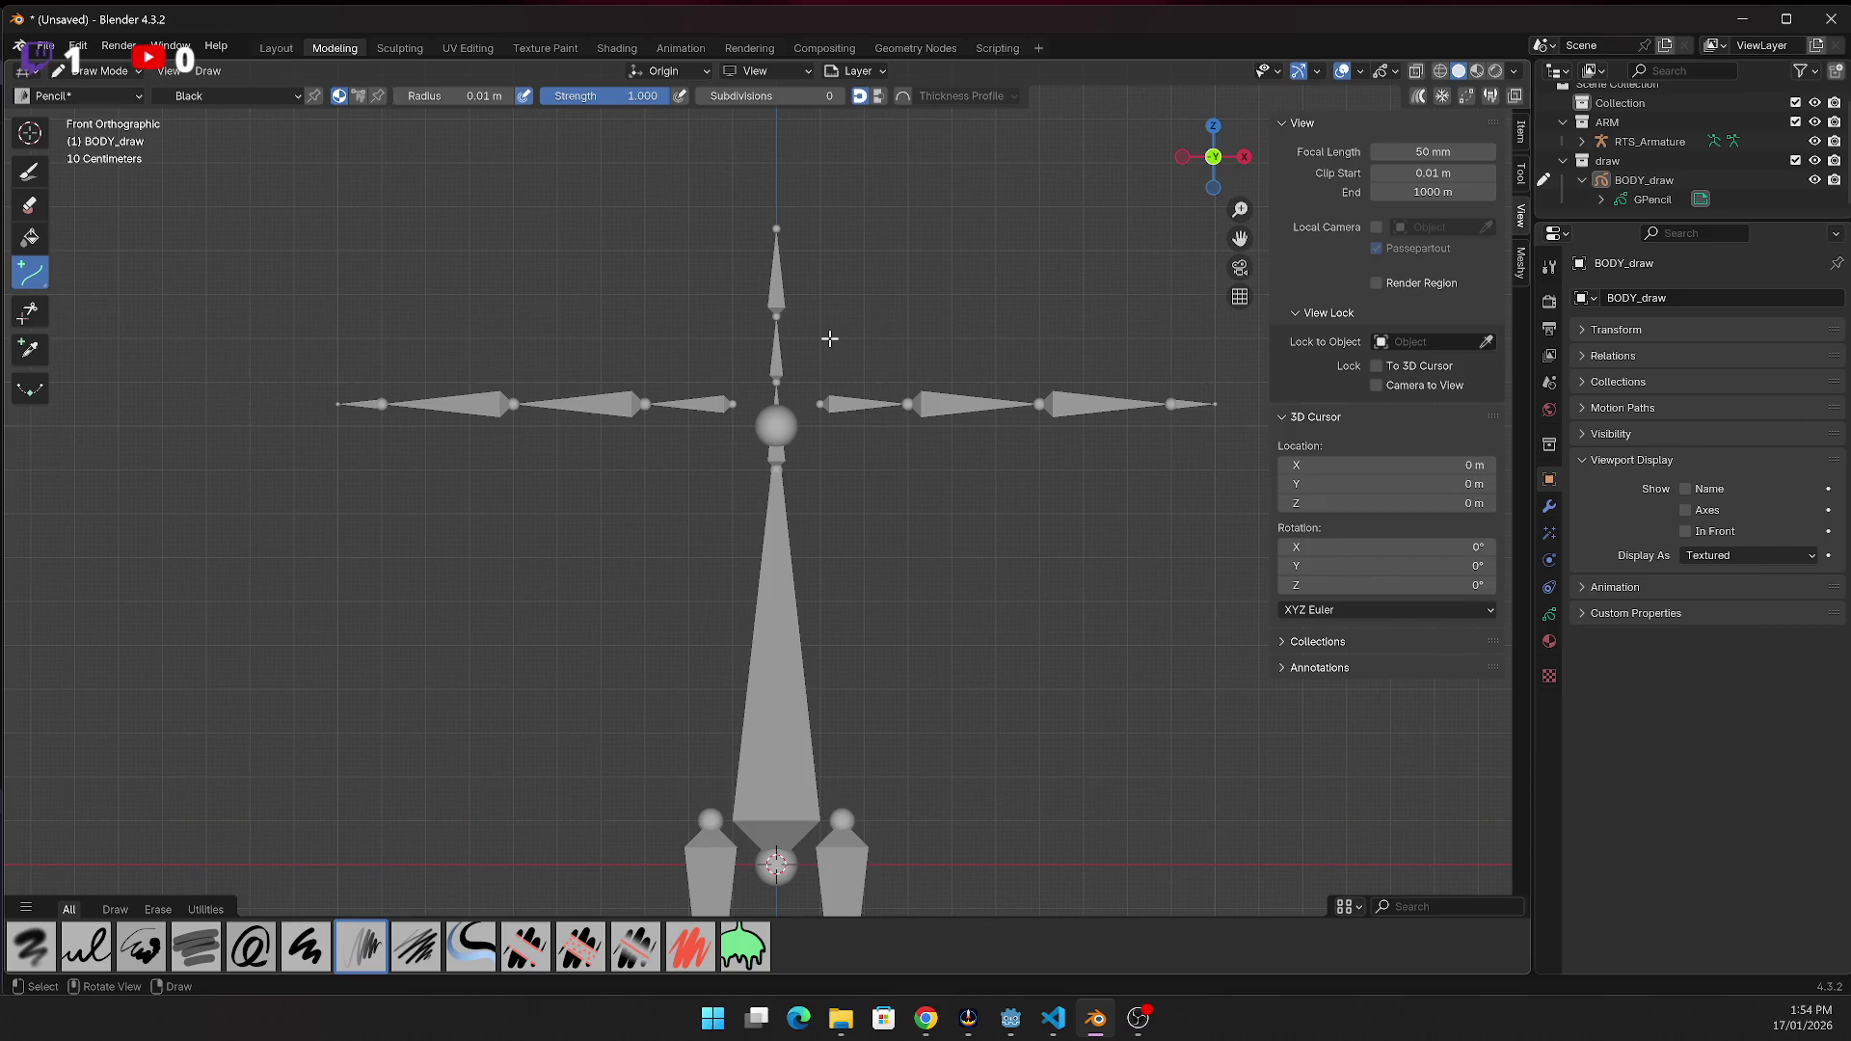
mouse_move(337, 403)
left_mouse_down()
mouse_move(405, 399)
mouse_move(385, 407)
left_mouse_up()
key("Return")
mouse_move(381, 403)
left_mouse_down()
mouse_move(761, 405)
mouse_move(728, 406)
left_mouse_up()
key("Return")
key("Return")
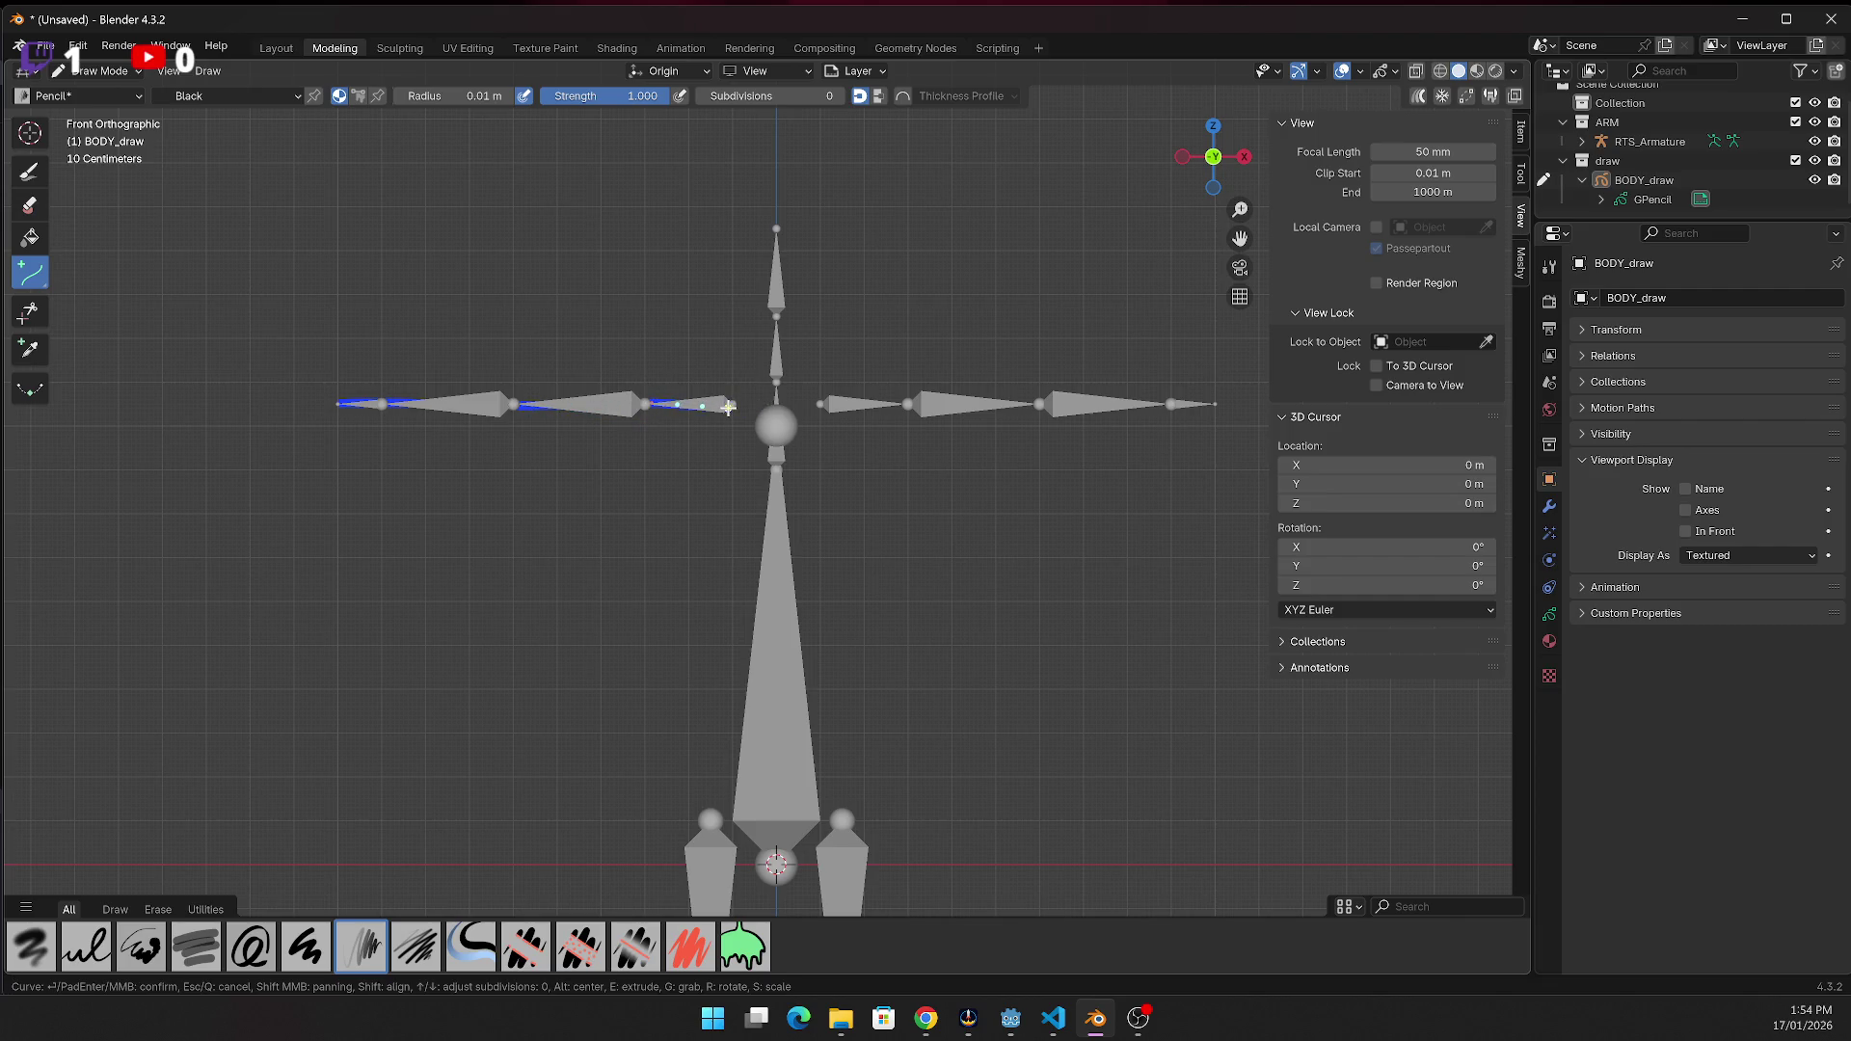
key("Return")
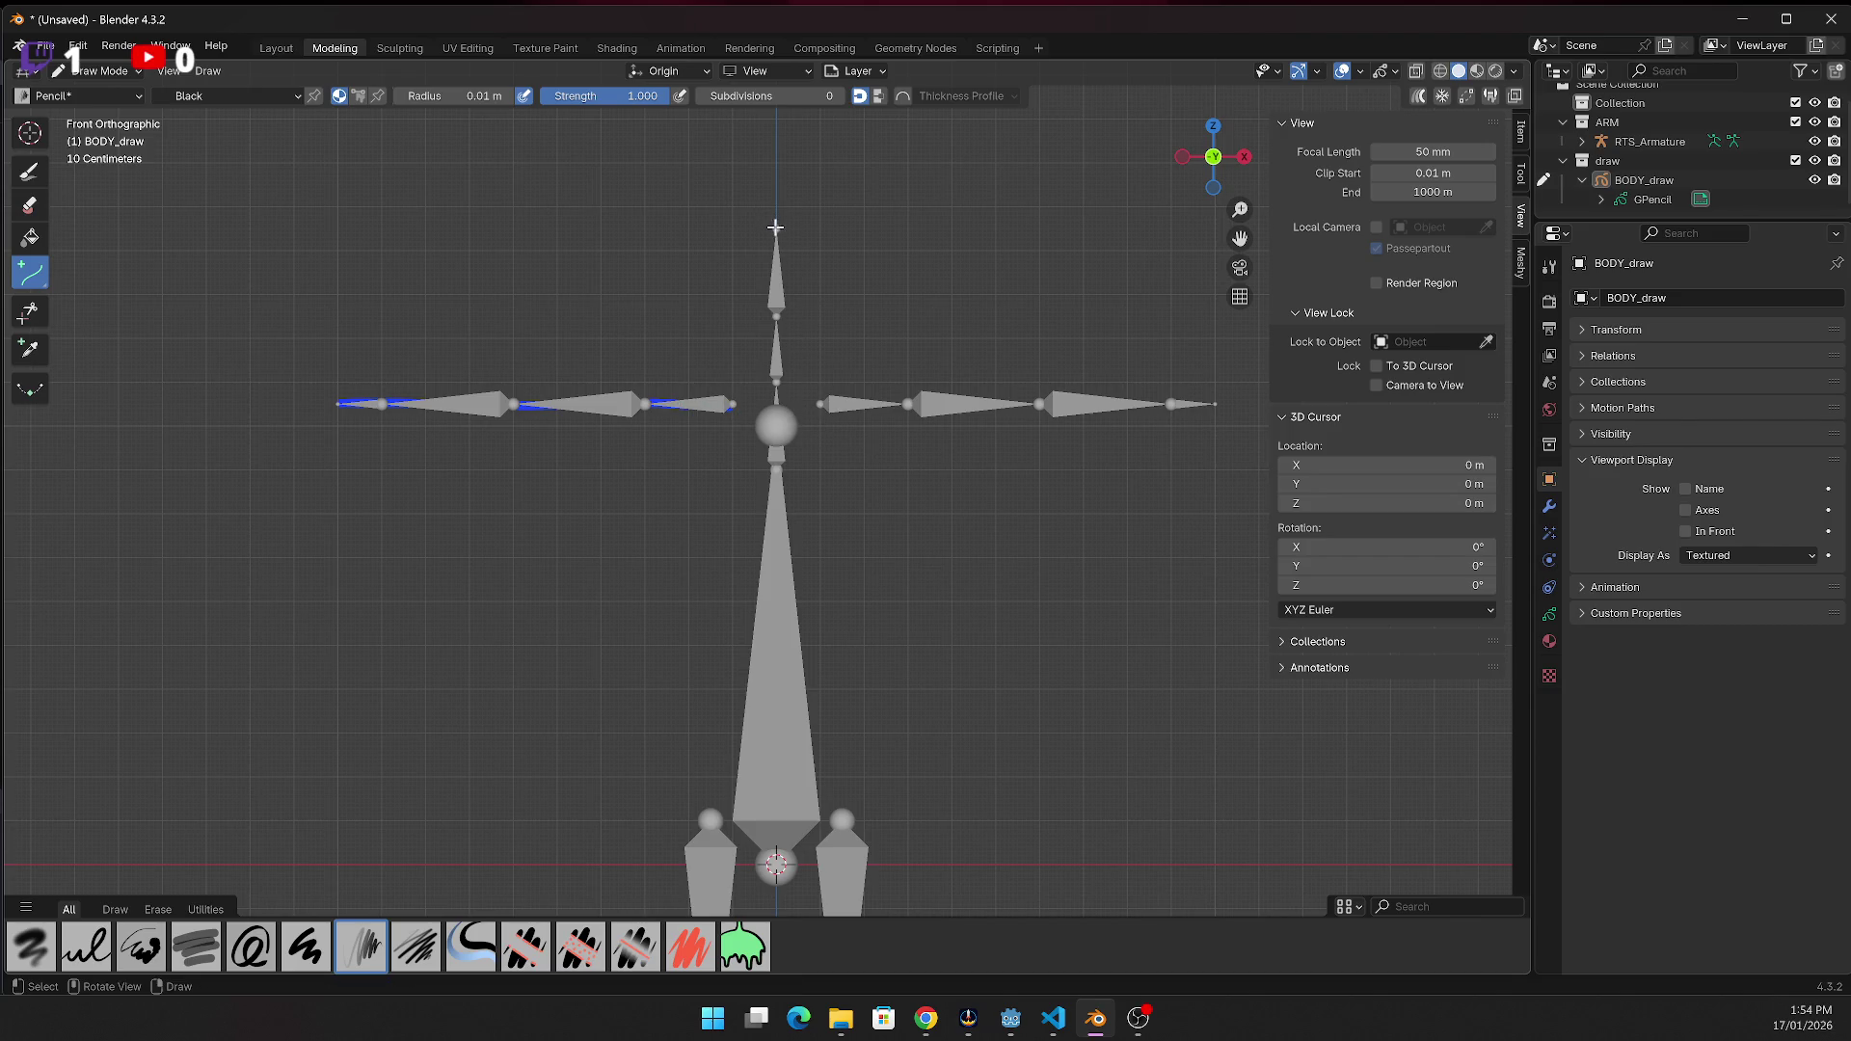
Trace strokes down the head bone and the neck bone
left_click_drag(772, 228, 778, 327)
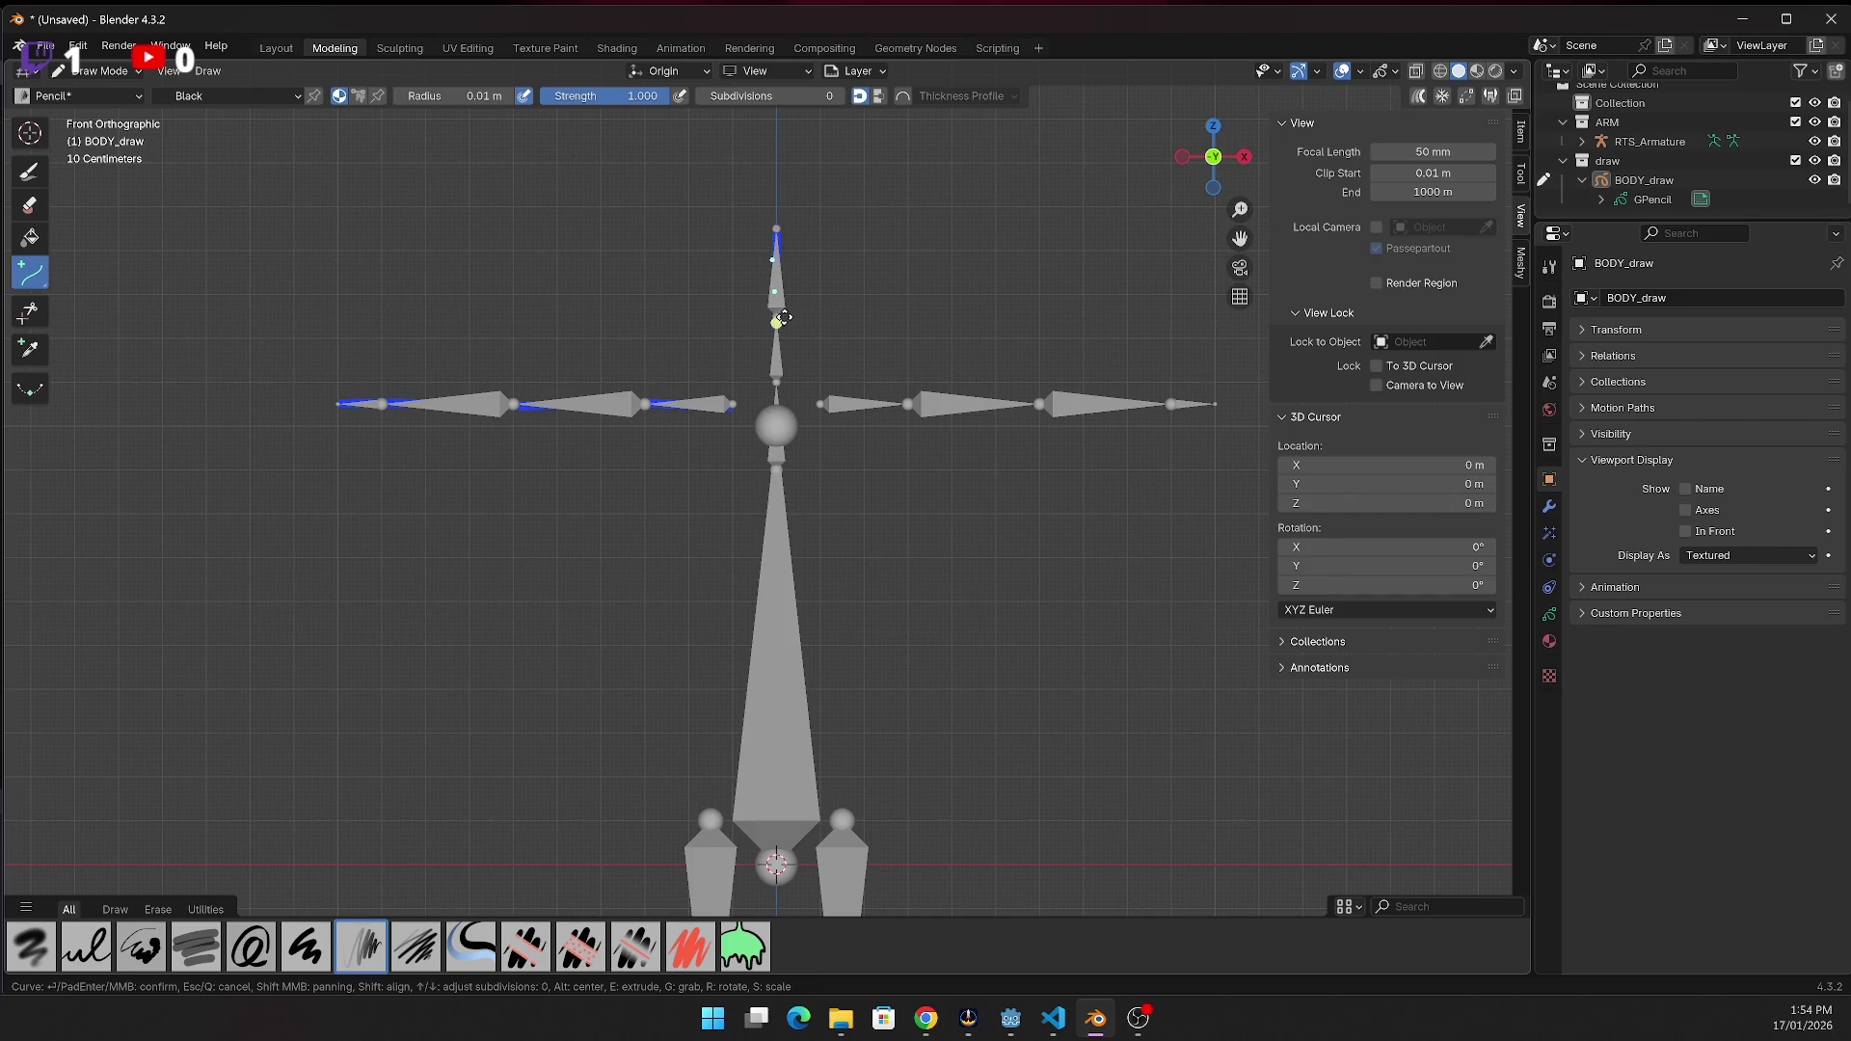
key("Return")
left_click_drag(777, 318, 780, 382)
key("Return")
Trace a stroke along the right arm's bones toward the shoulder
left_click_drag(1215, 405, 826, 403)
key("Return")
key("Return")
key("Return")
key("Return")
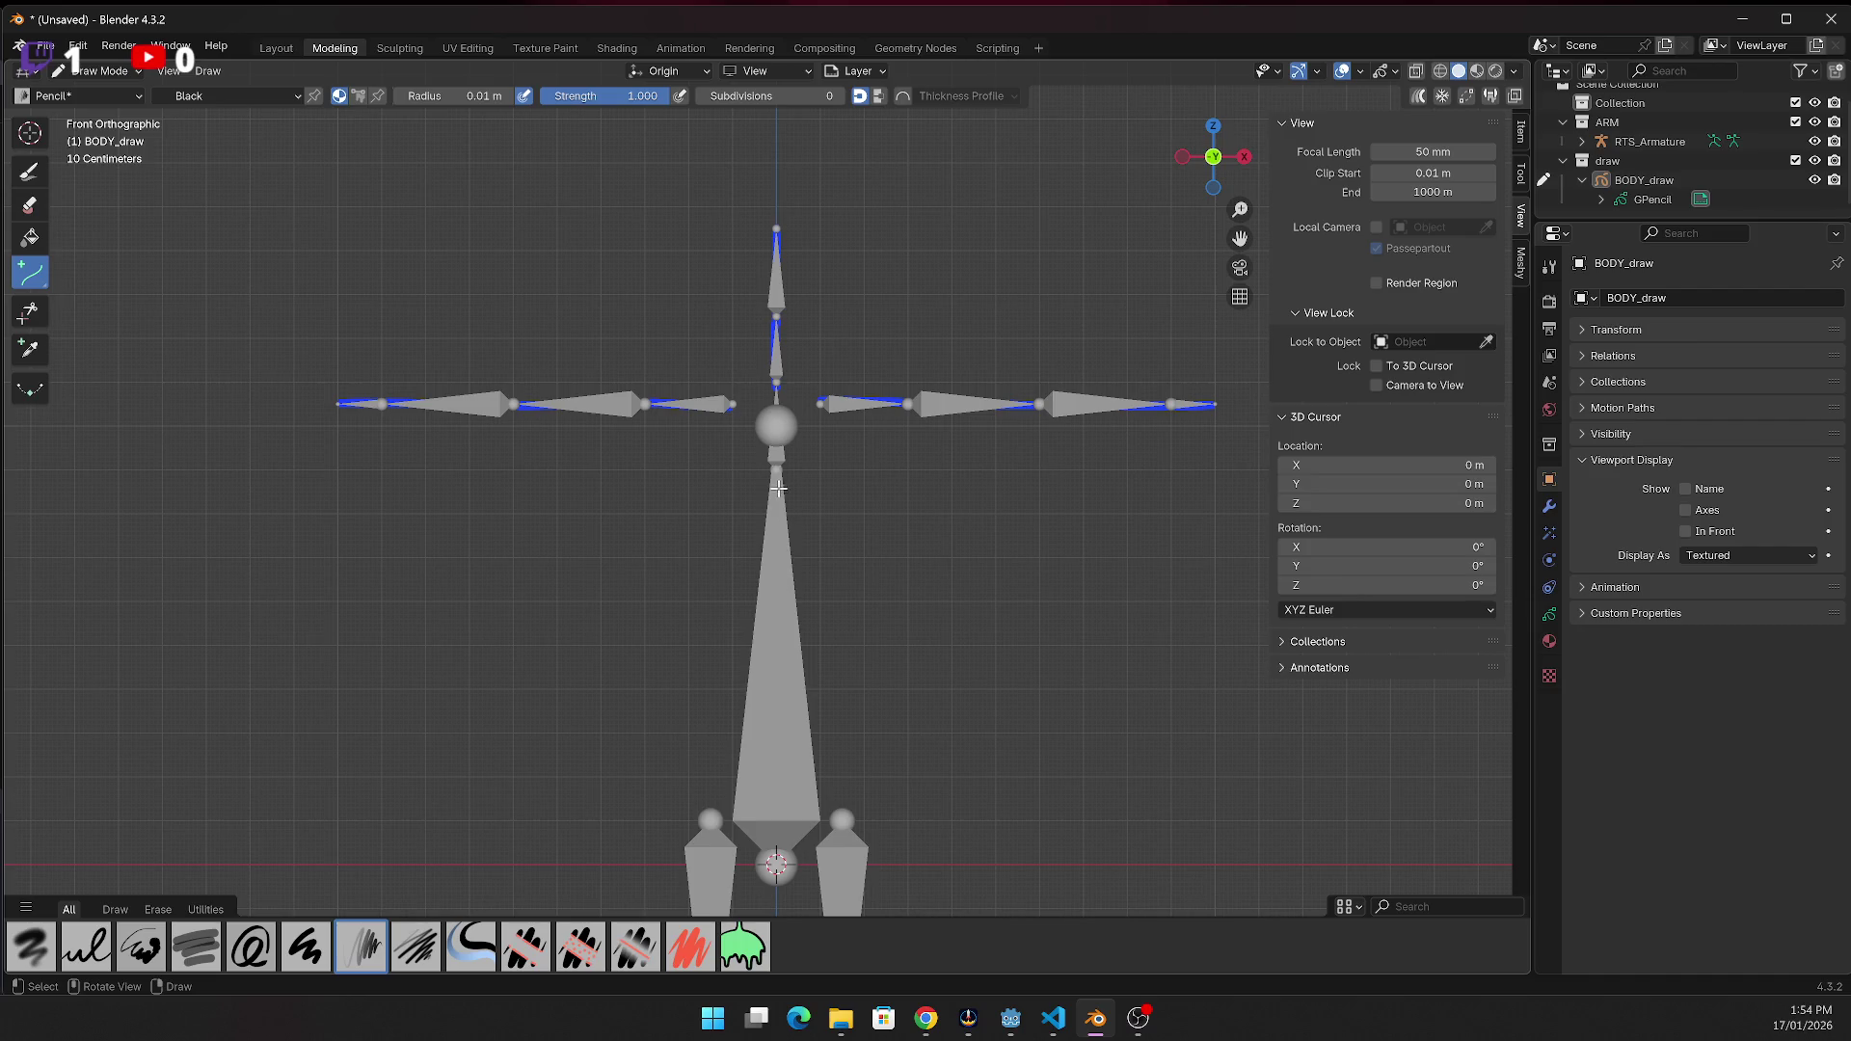
scroll(879, 611, "down", 1)
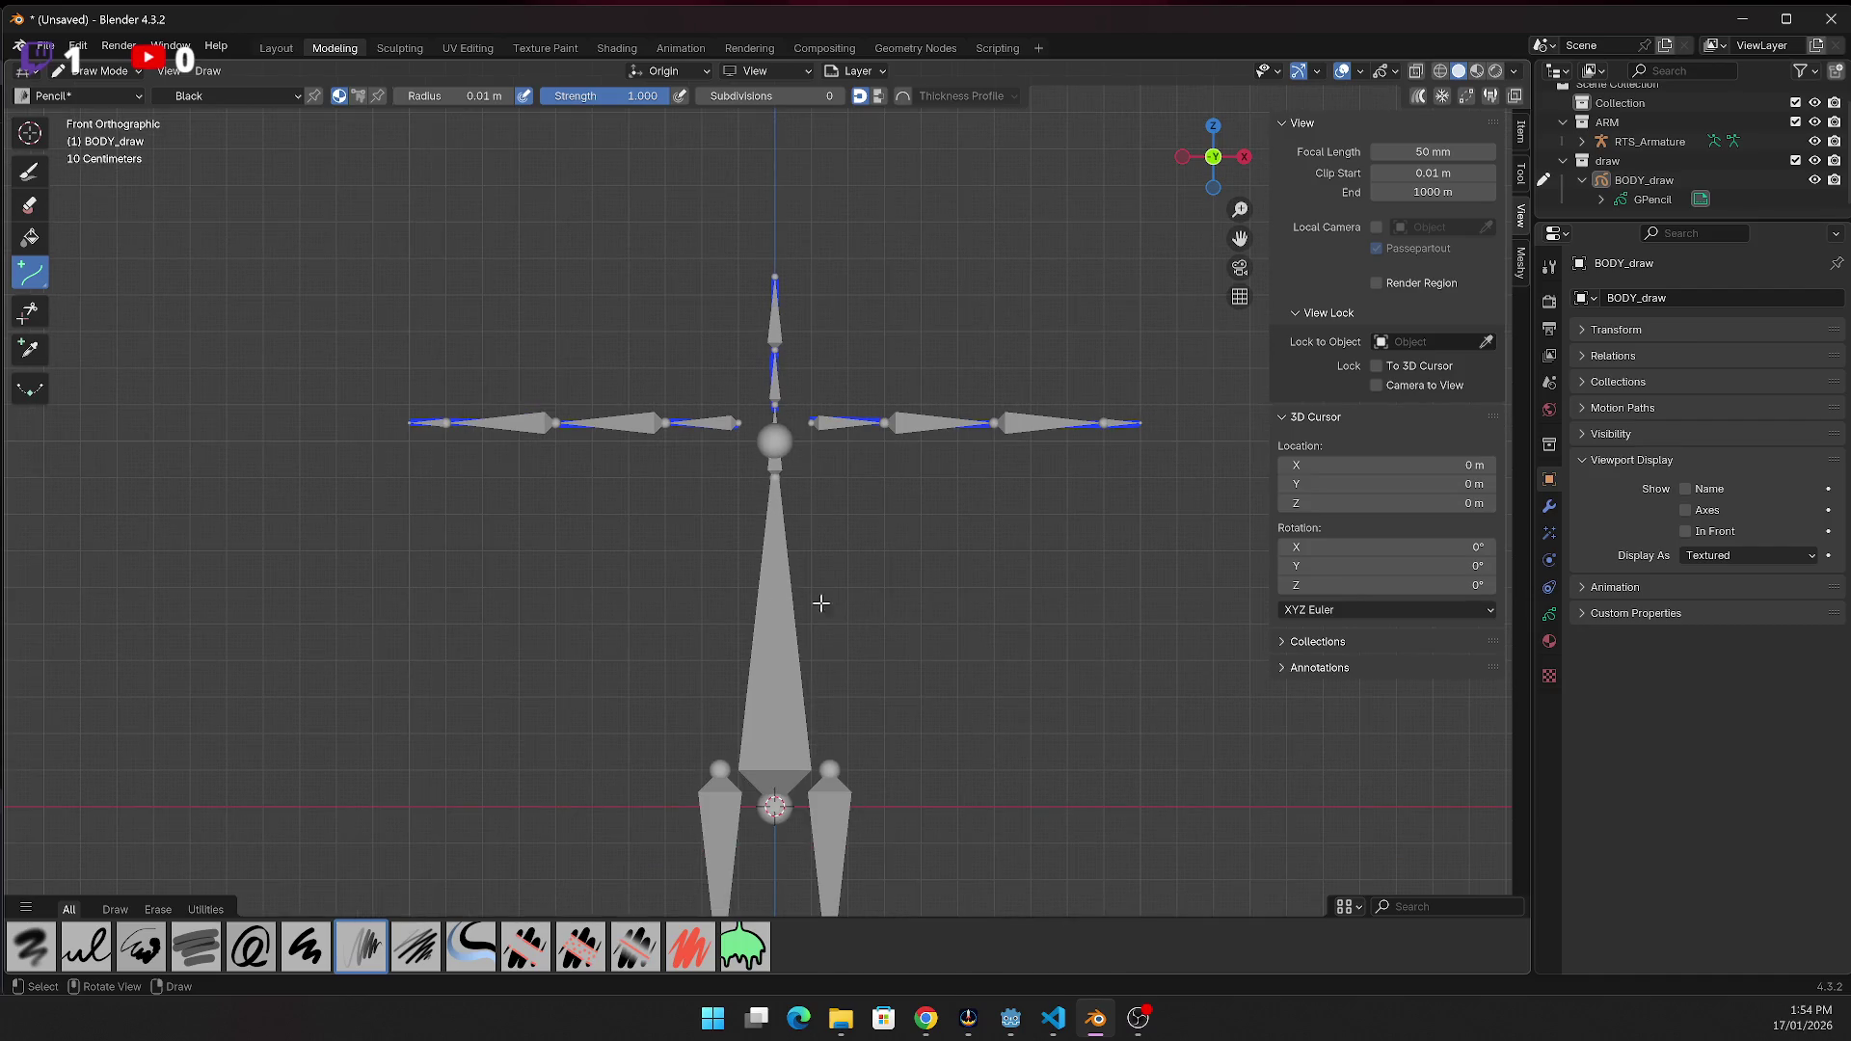
scroll(936, 675, "down", 2)
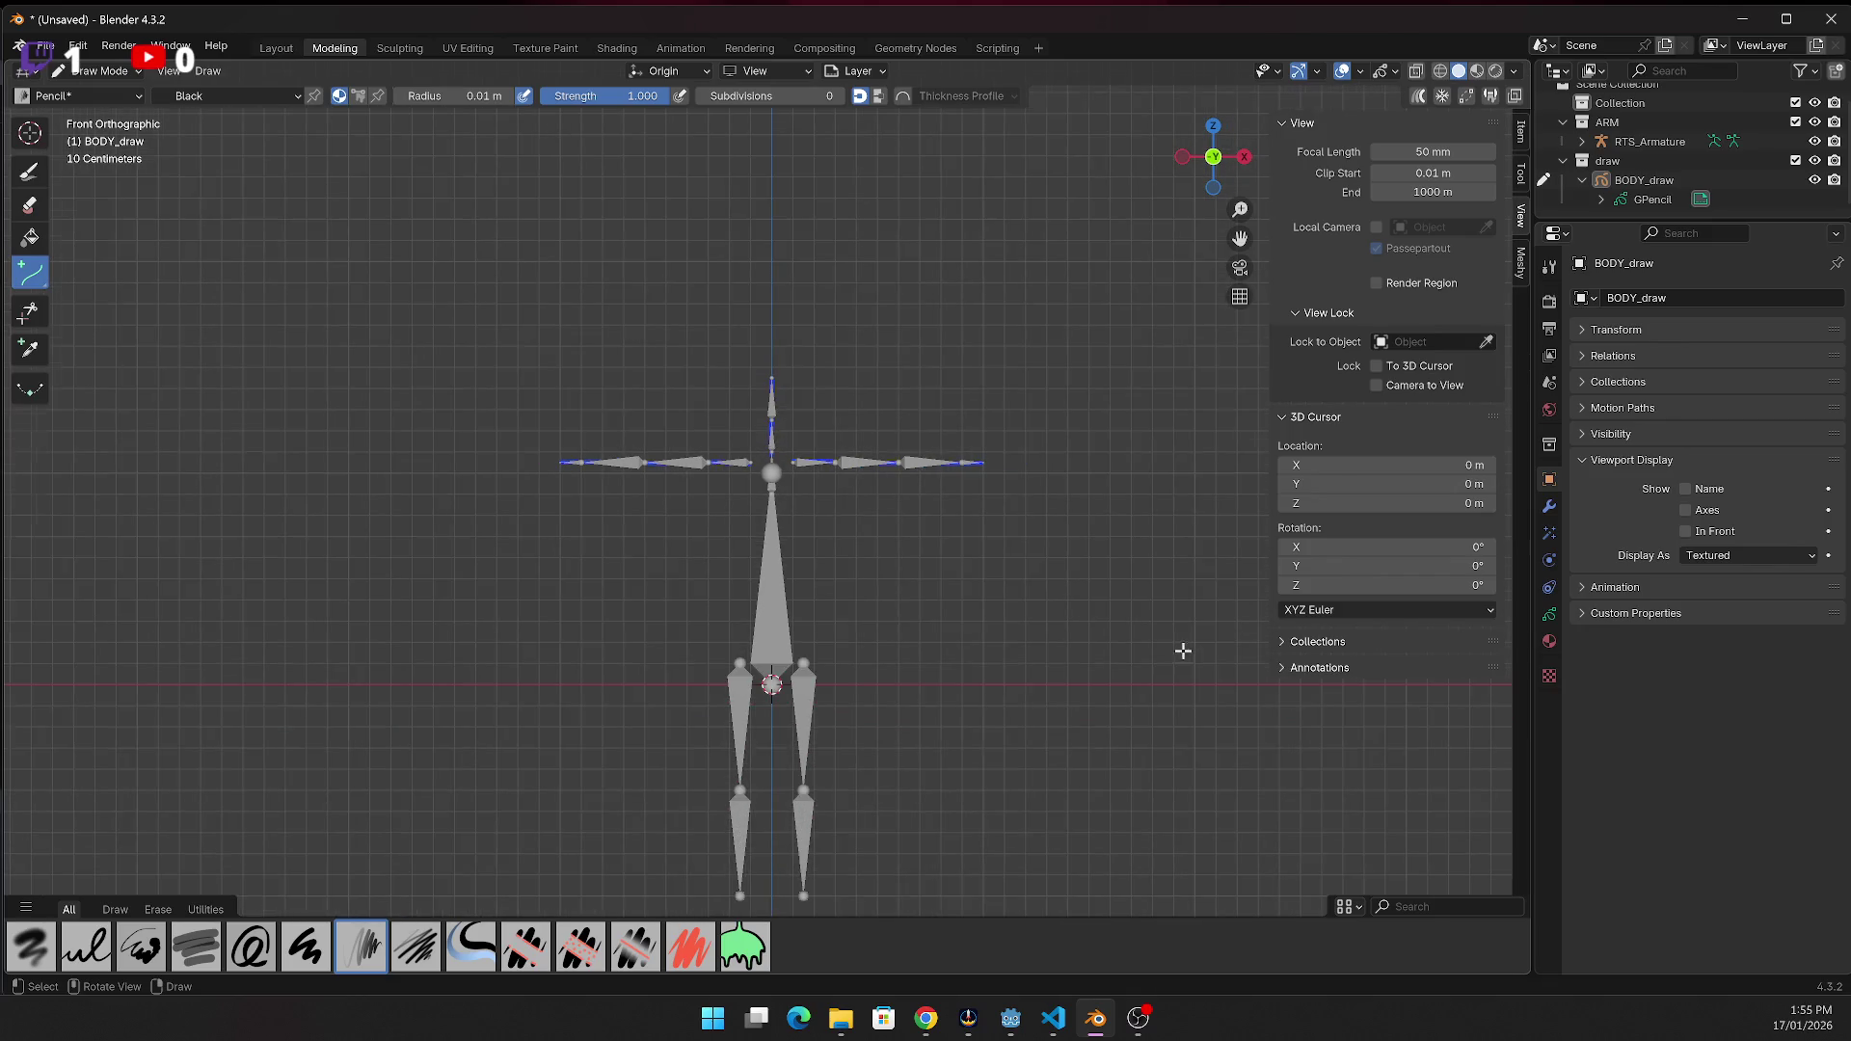
left_click(1243, 157)
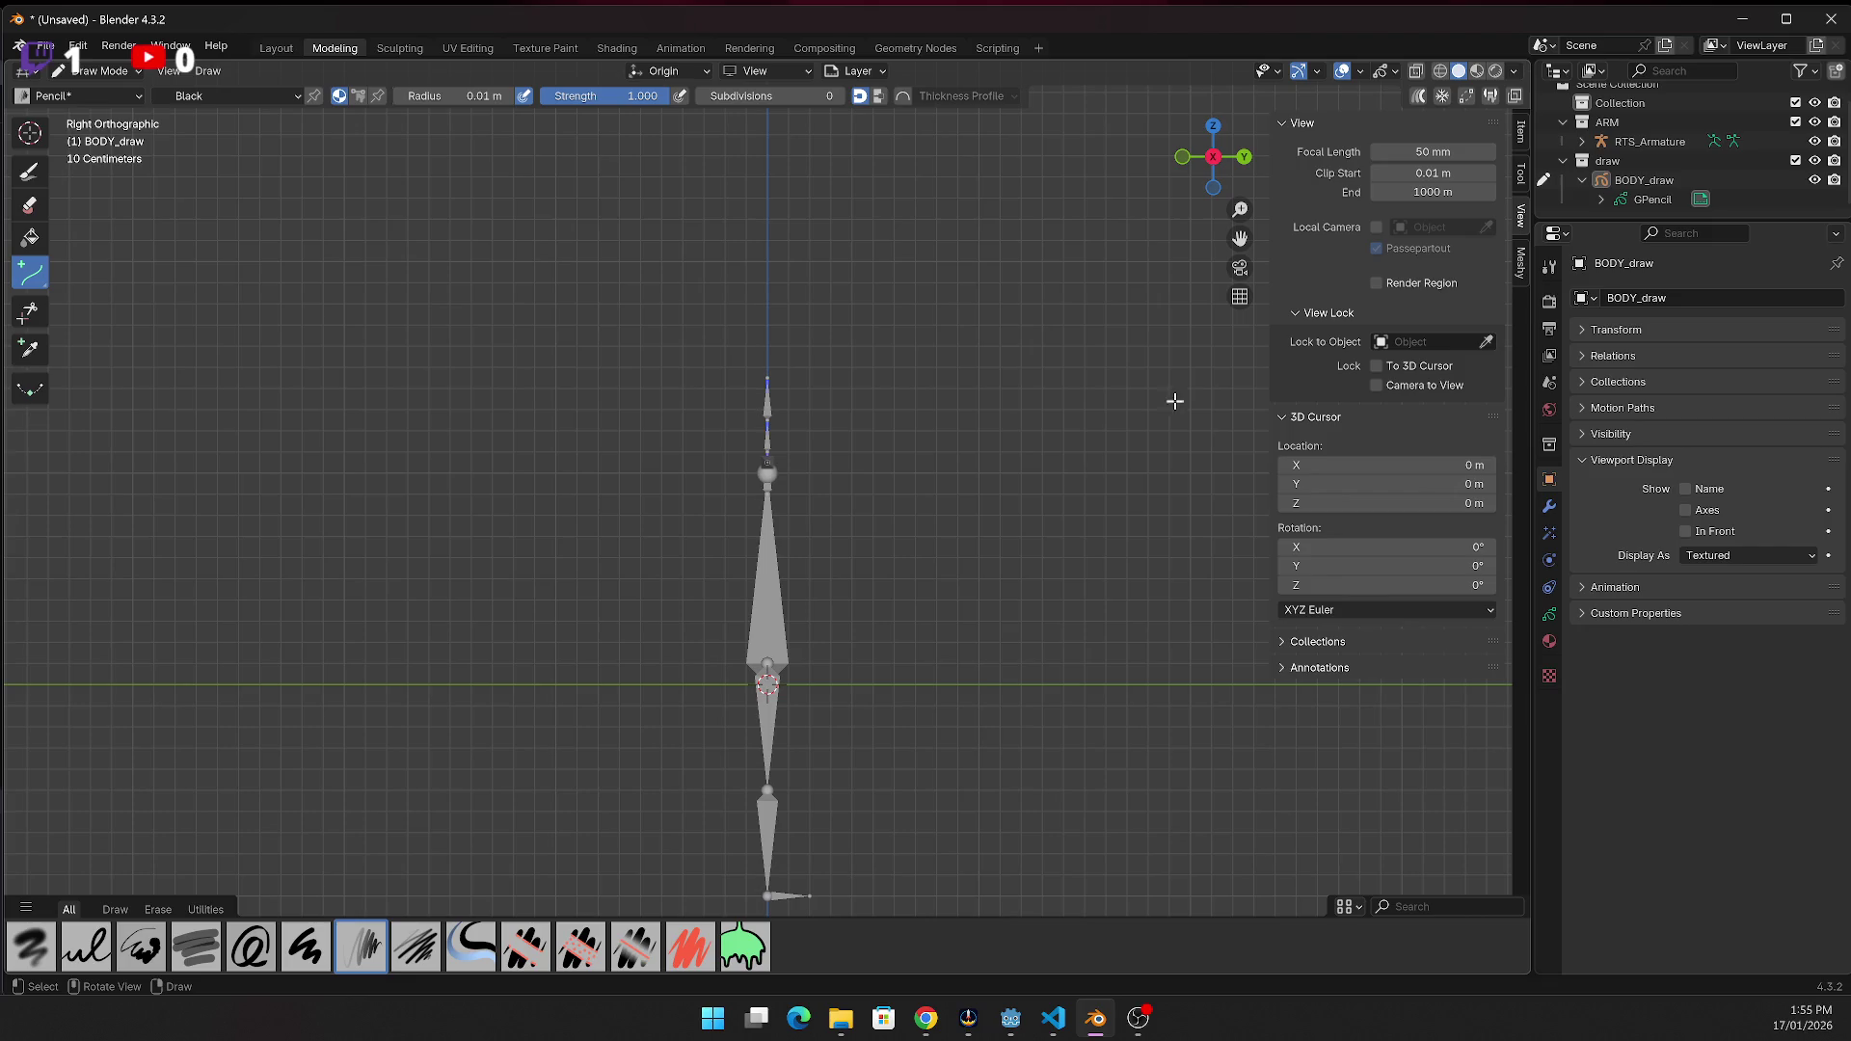
From the back view, trace strokes along both feet, lower legs and thighs
left_click(1246, 160)
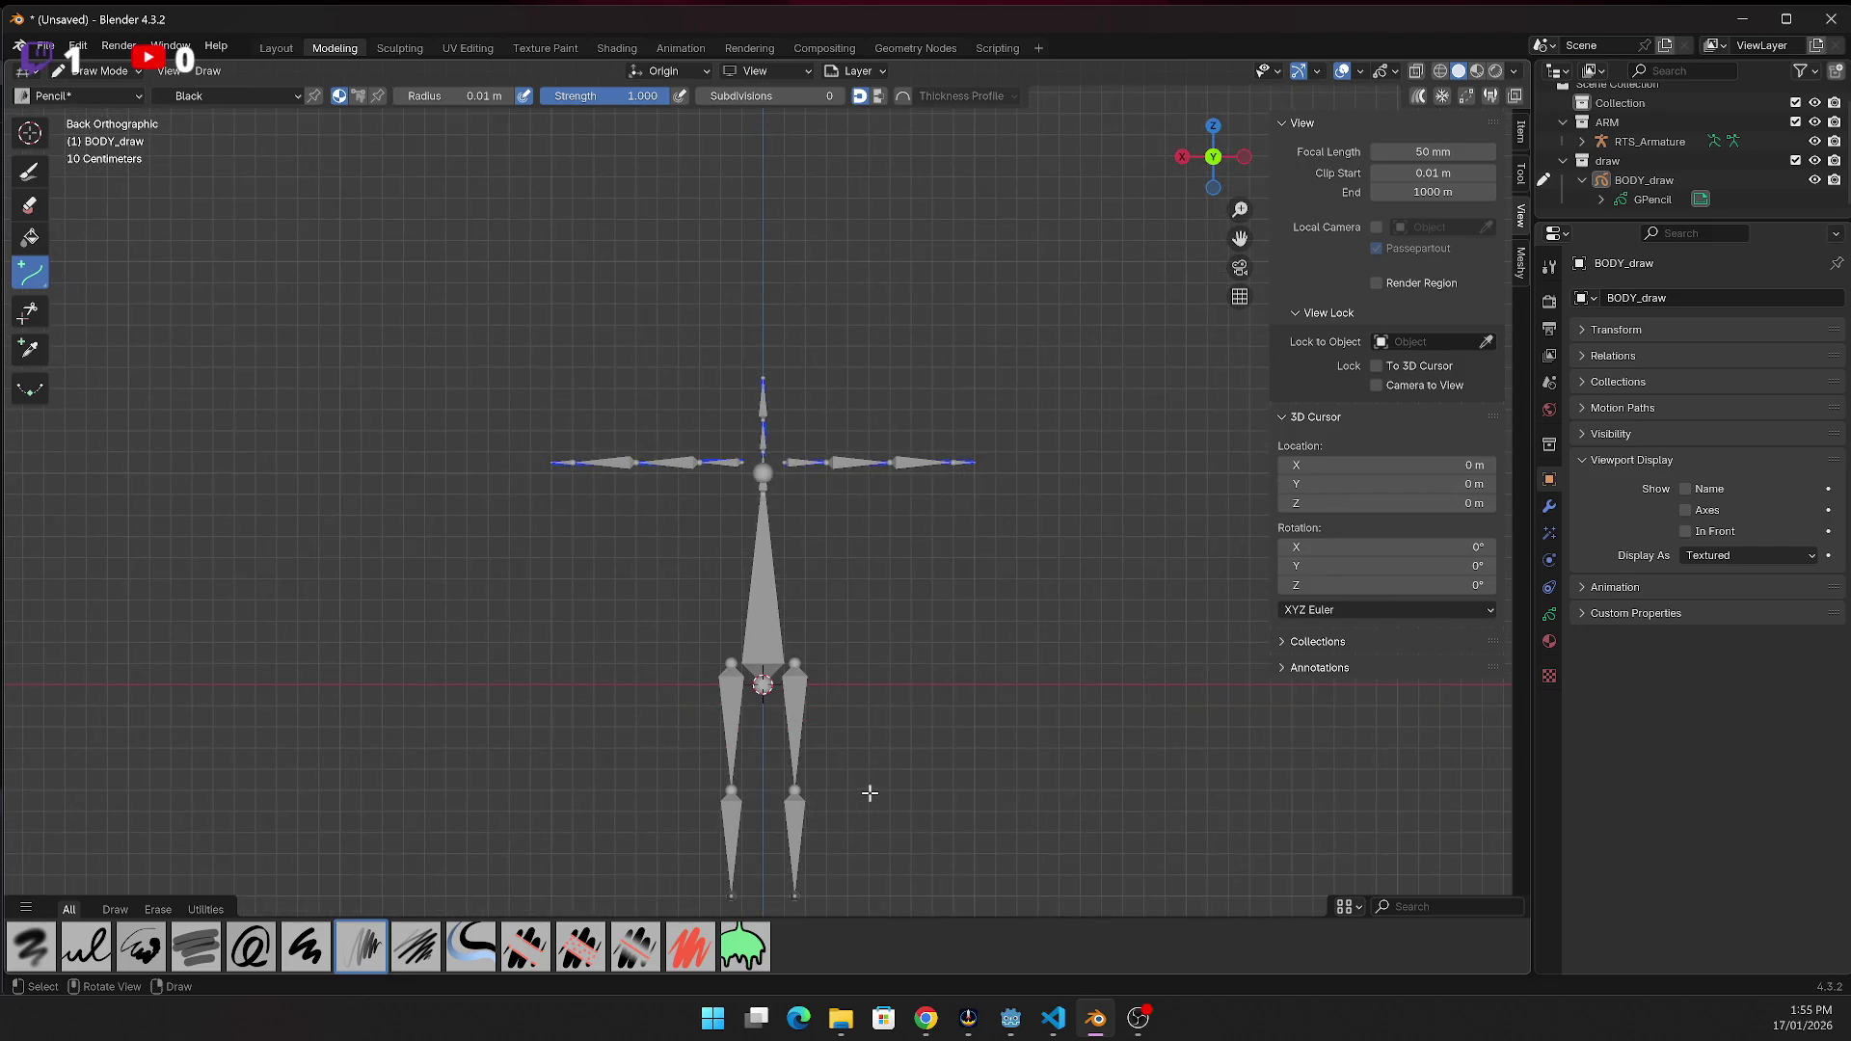
mouse_move(1245, 232)
left_mouse_down()
mouse_move(1243, 154)
mouse_move(964, 849)
mouse_move(819, 732)
mouse_move(753, 610)
left_mouse_up()
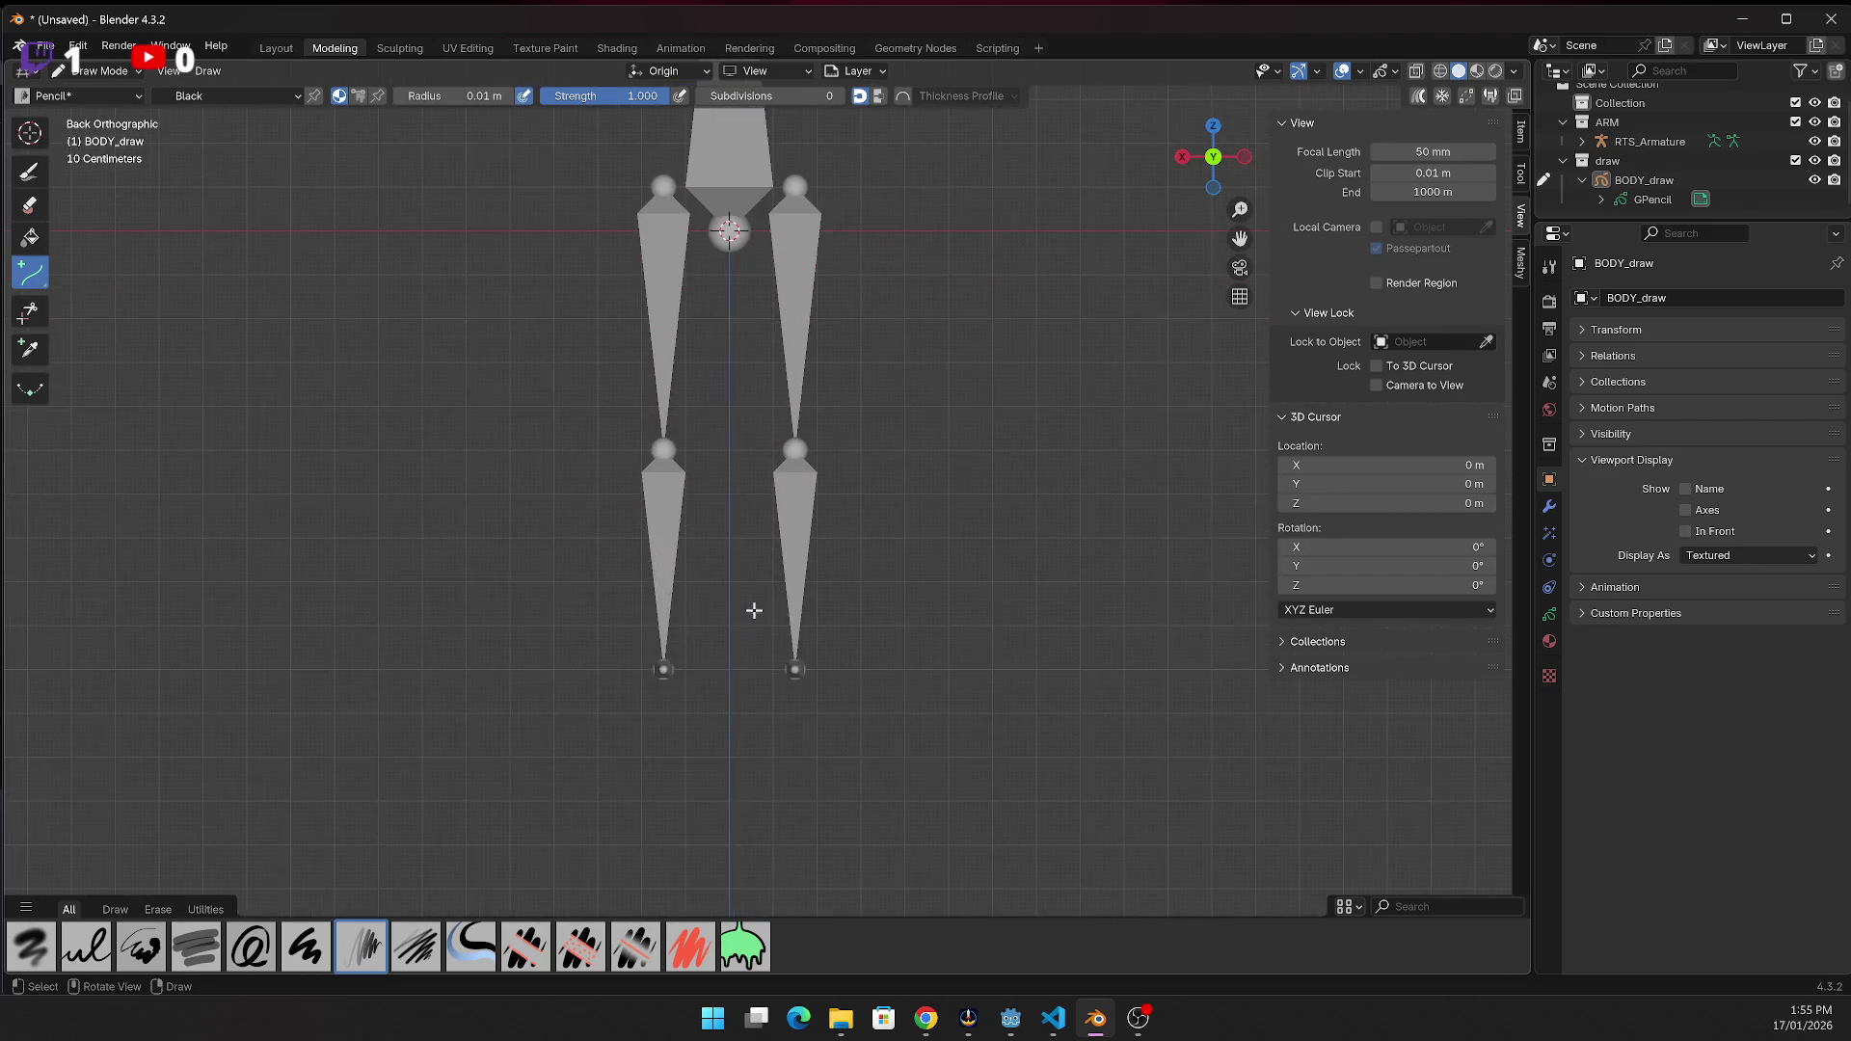
scroll(753, 611, "up", 1)
left_click_drag(1243, 166, 1207, 178)
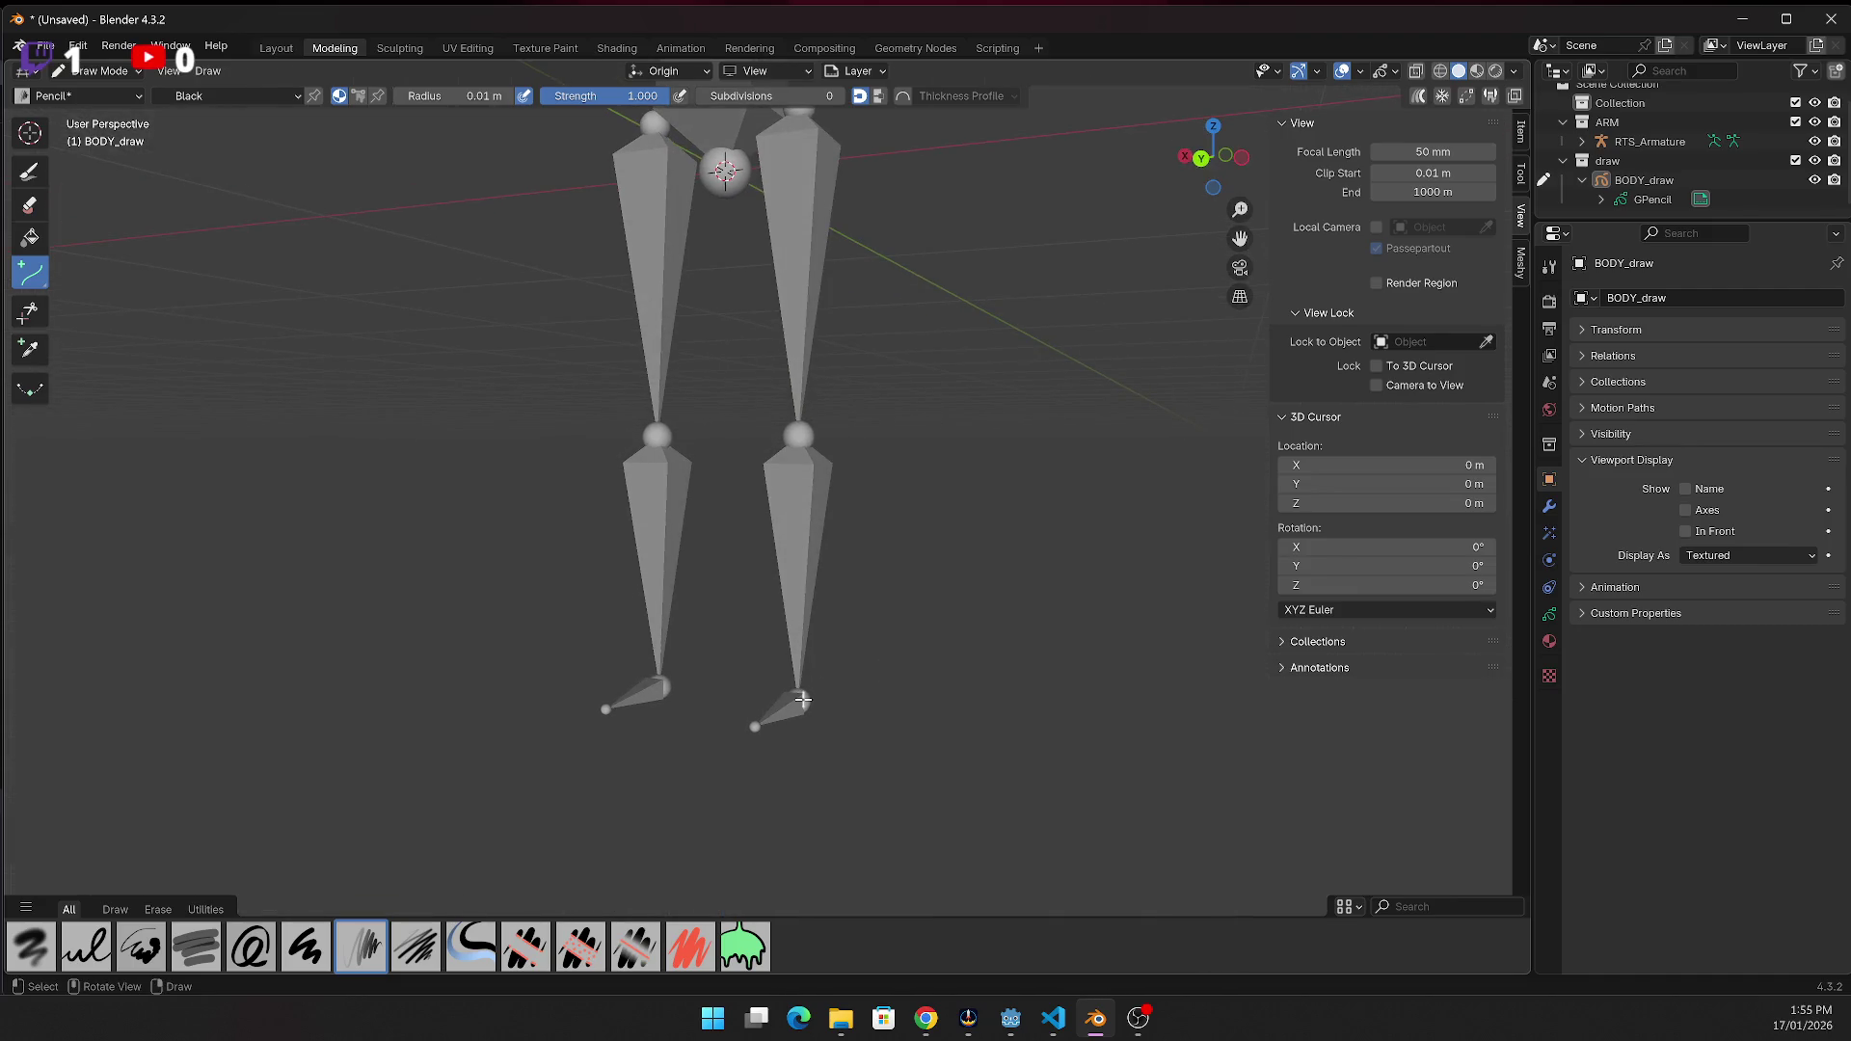
mouse_move(757, 726)
left_mouse_down()
mouse_move(806, 703)
mouse_move(796, 104)
left_mouse_up()
key("Return")
key("Return")
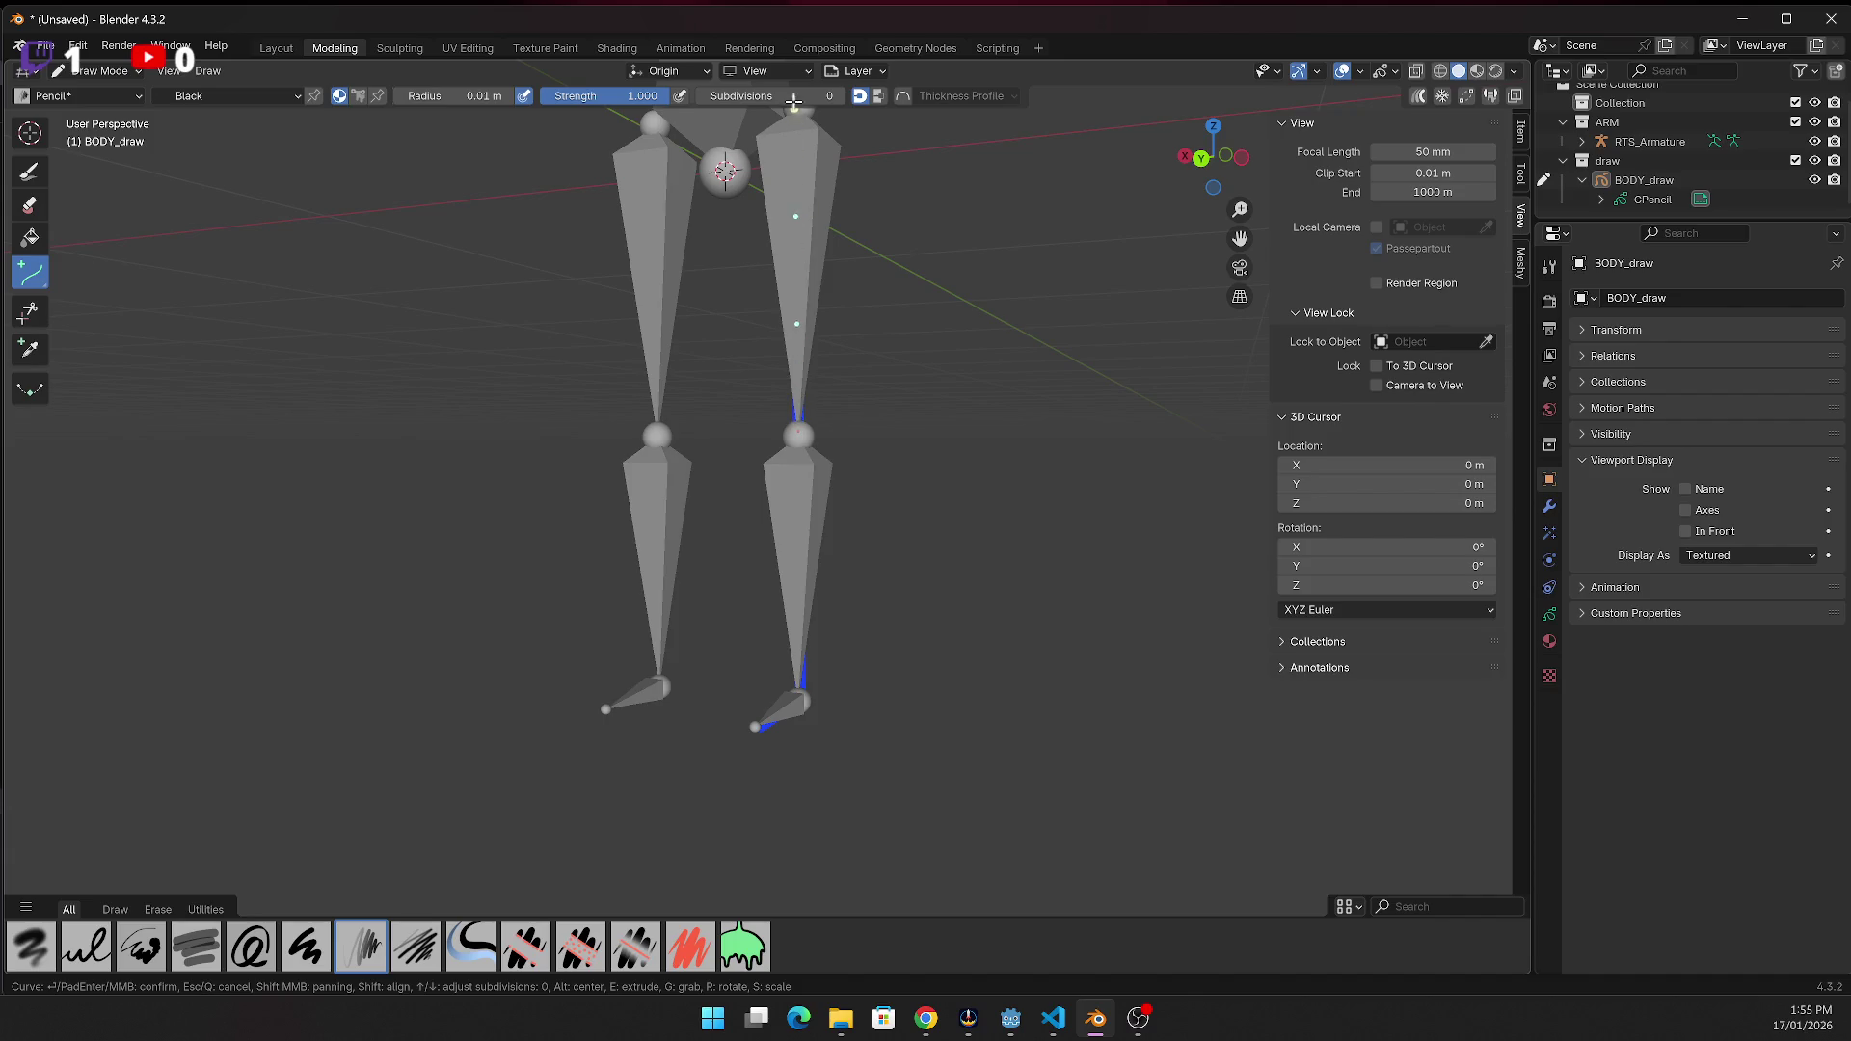
key("Return")
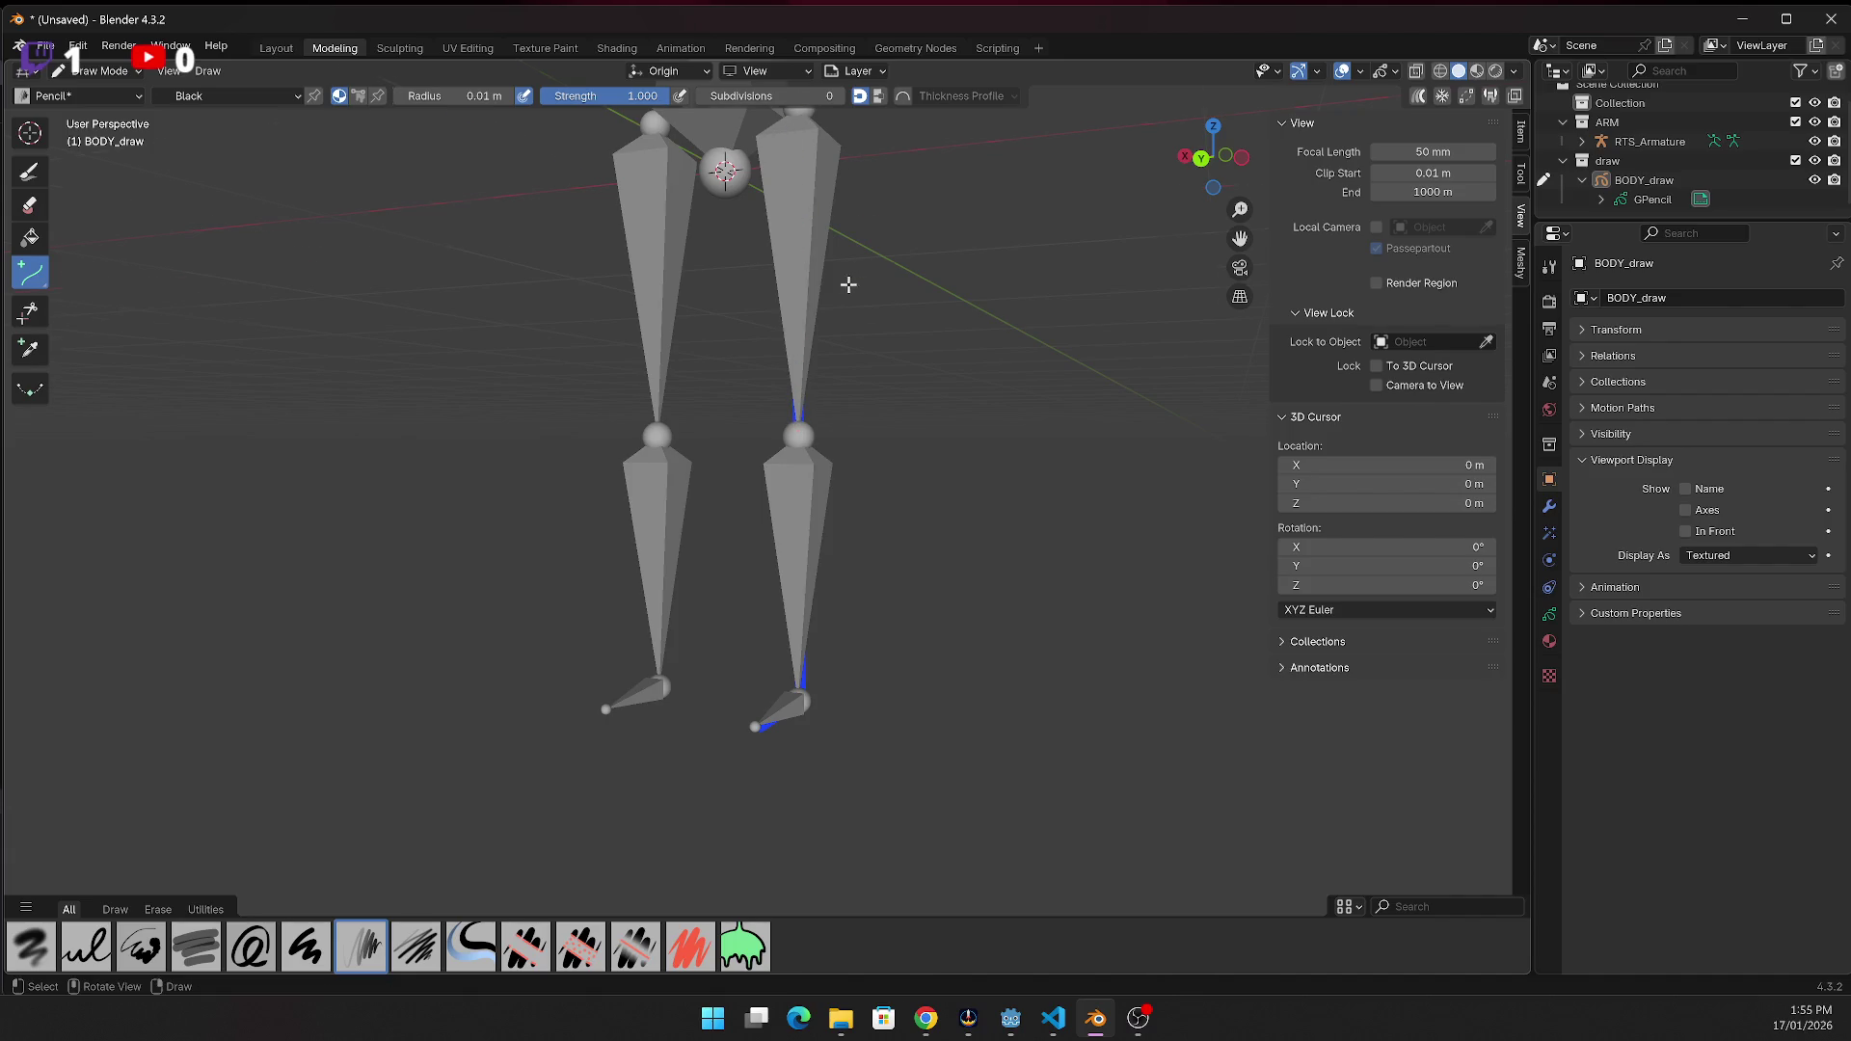
scroll(840, 279, "down", 2)
mouse_move(657, 649)
left_mouse_down()
mouse_move(694, 637)
mouse_move(694, 455)
left_mouse_up()
key("Return")
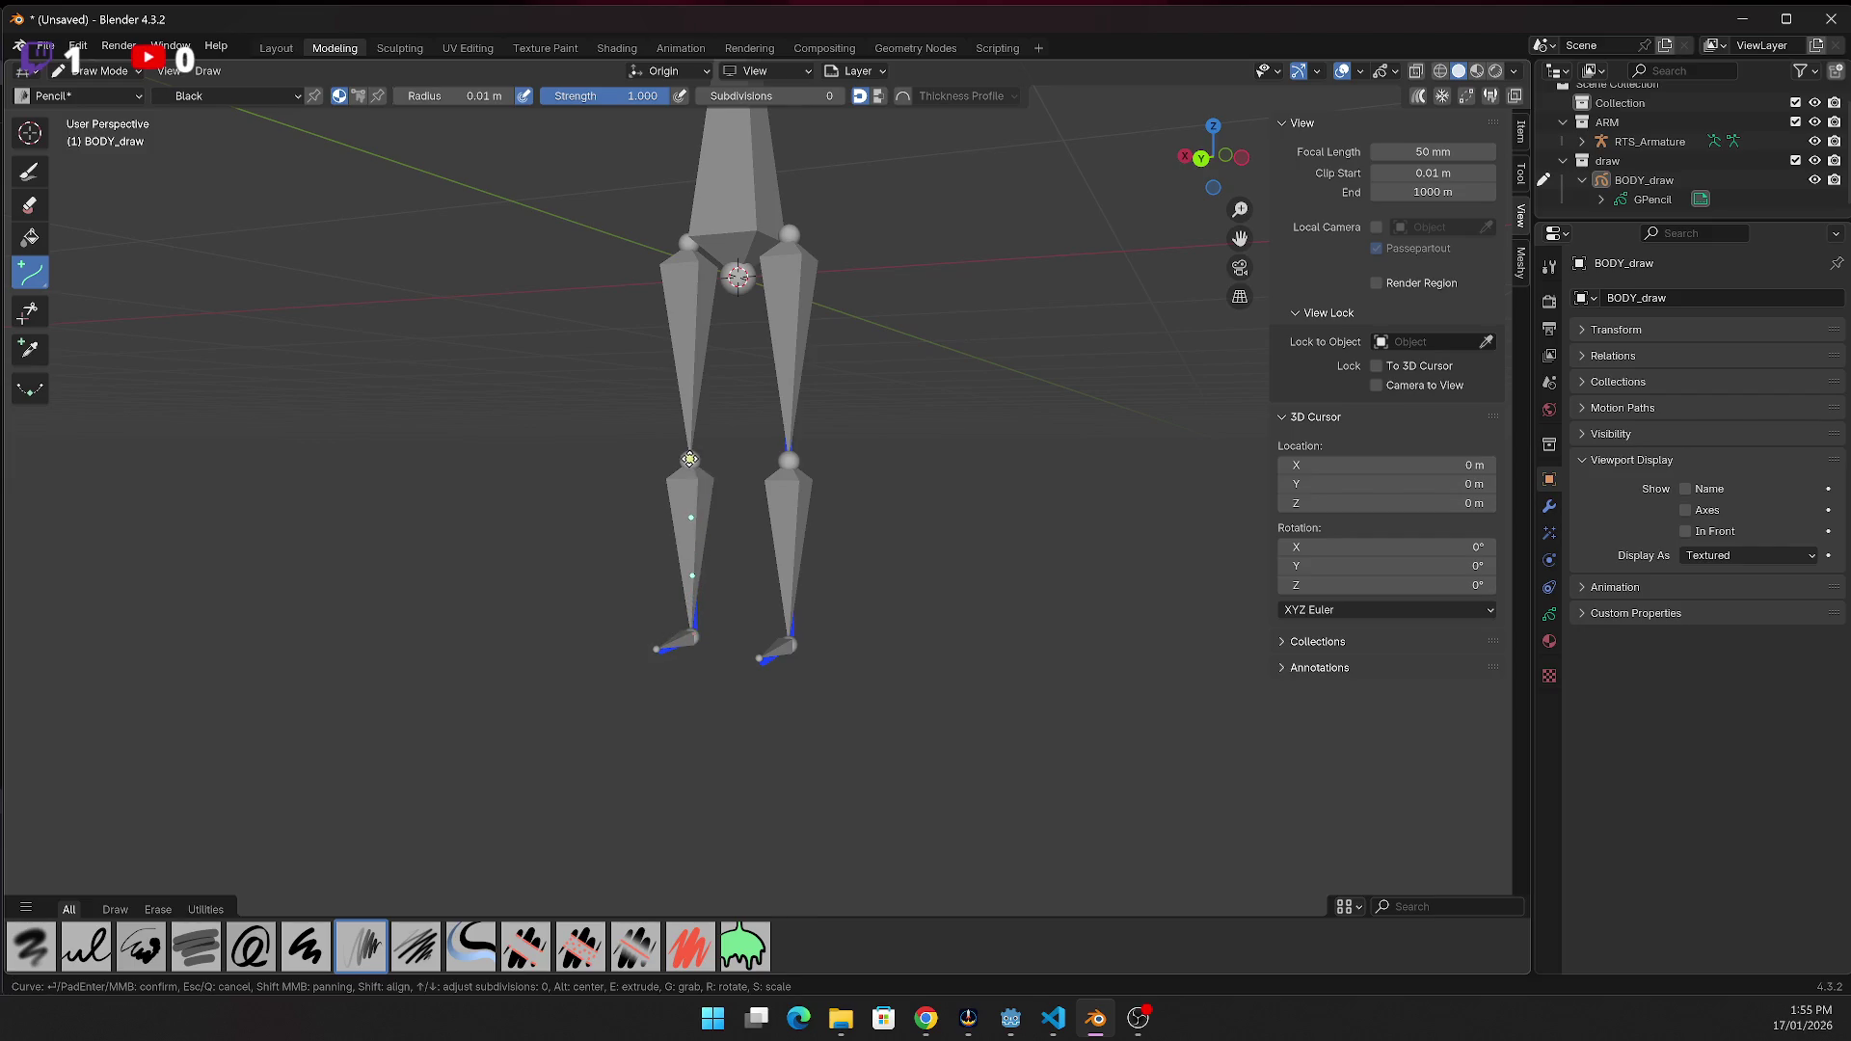
key("Return")
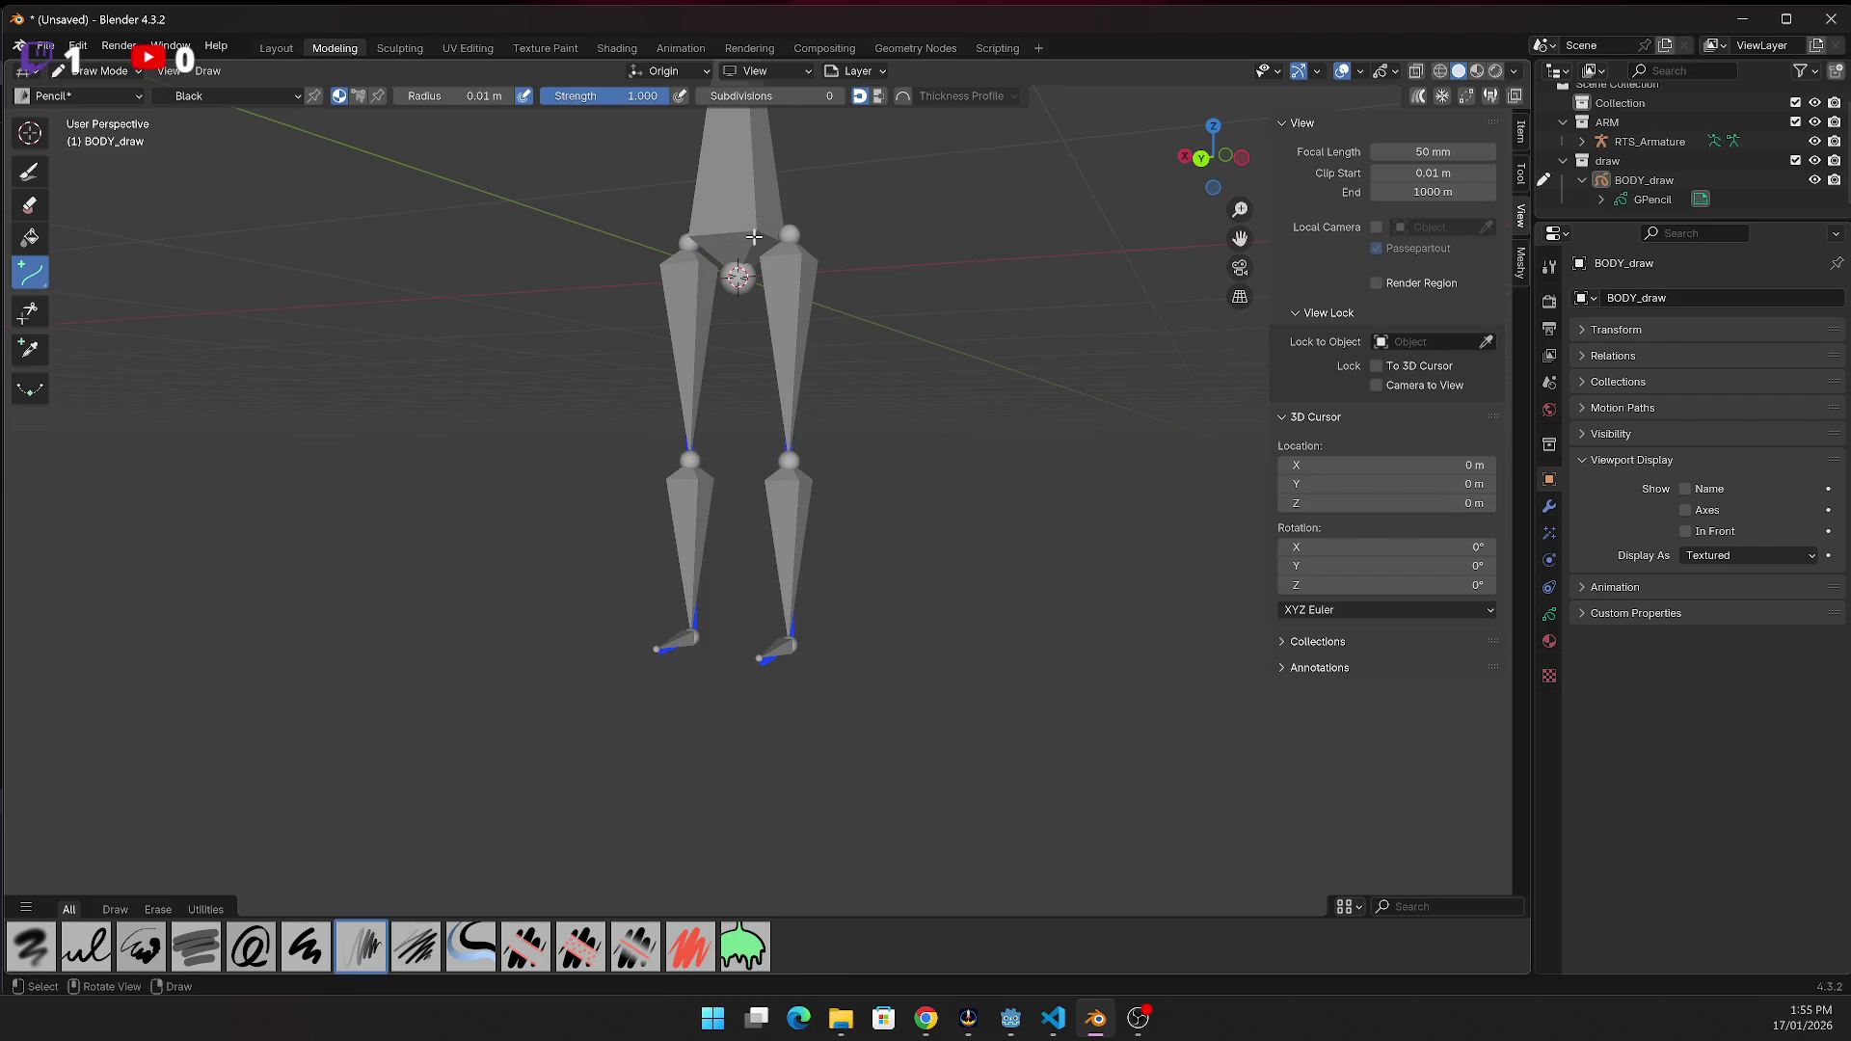
Trace a stroke across the hips and another up the spine to the neck
middle_click_drag(762, 233, 721, 253)
left_click_drag(710, 328, 784, 323)
key("Return")
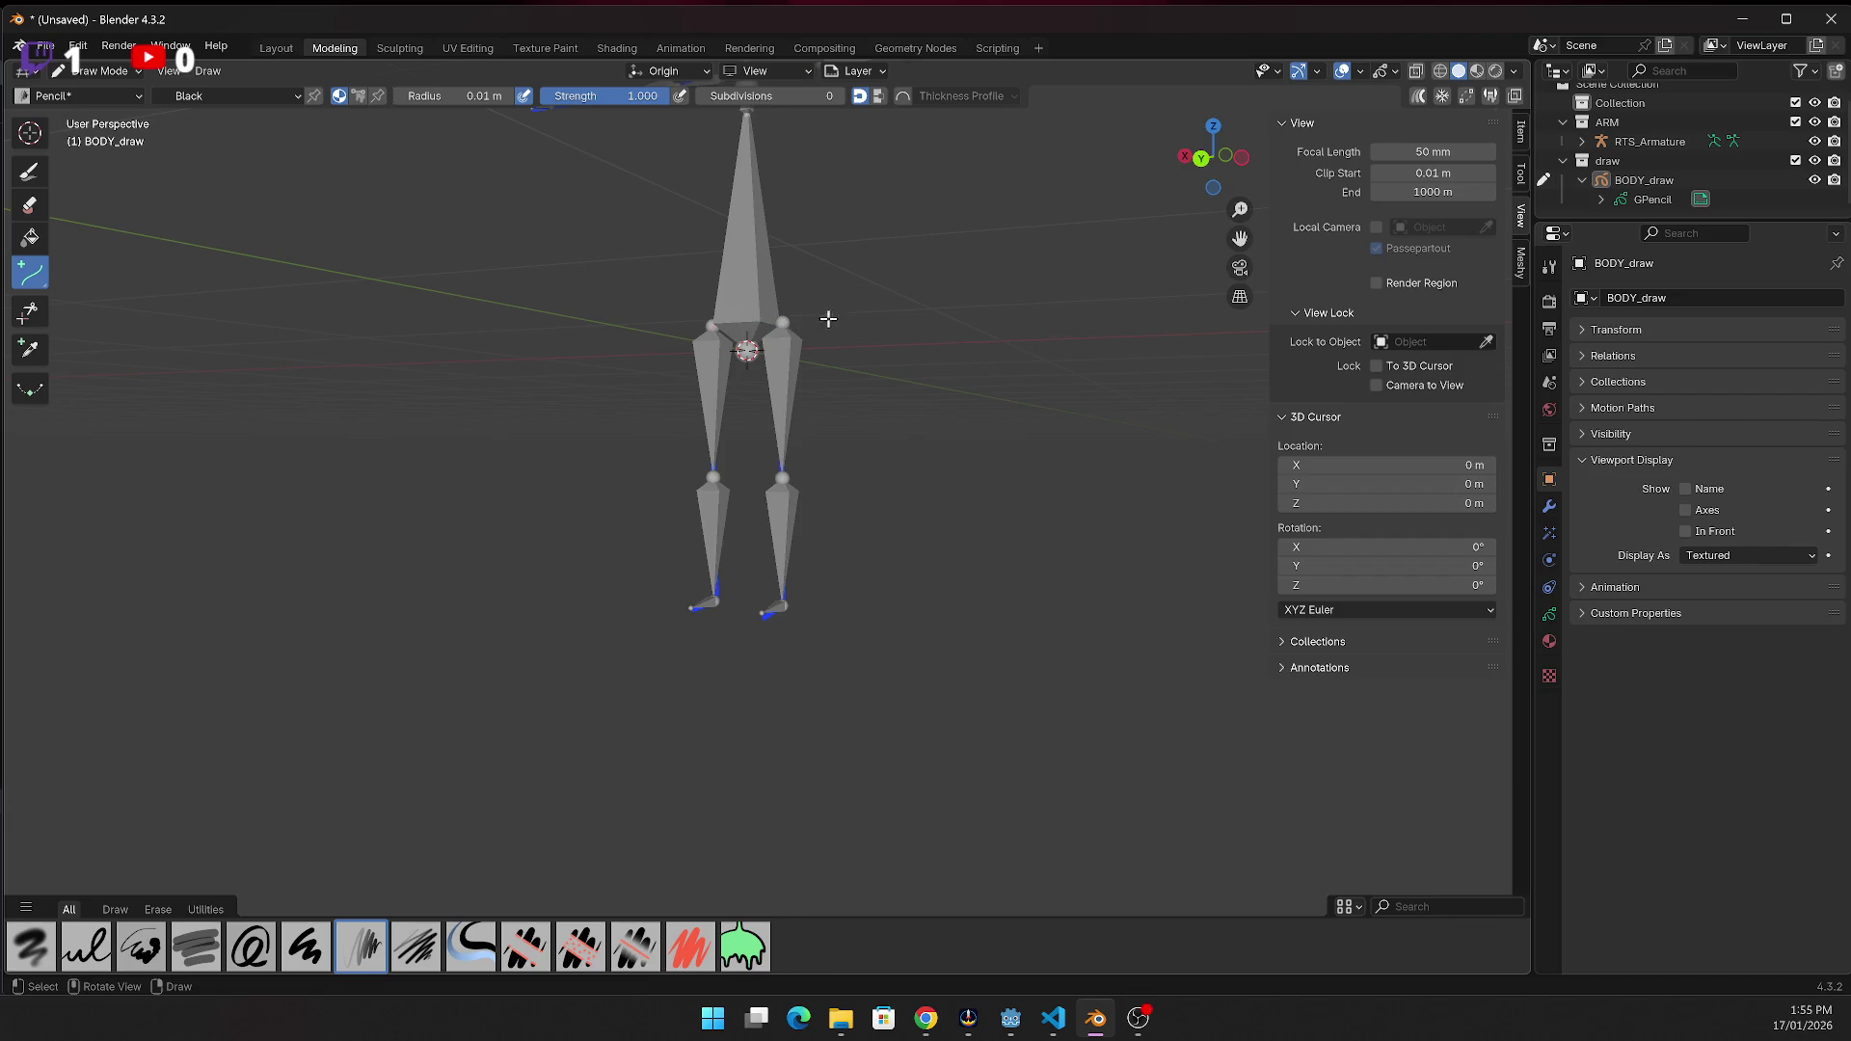
scroll(805, 323, "down", 2)
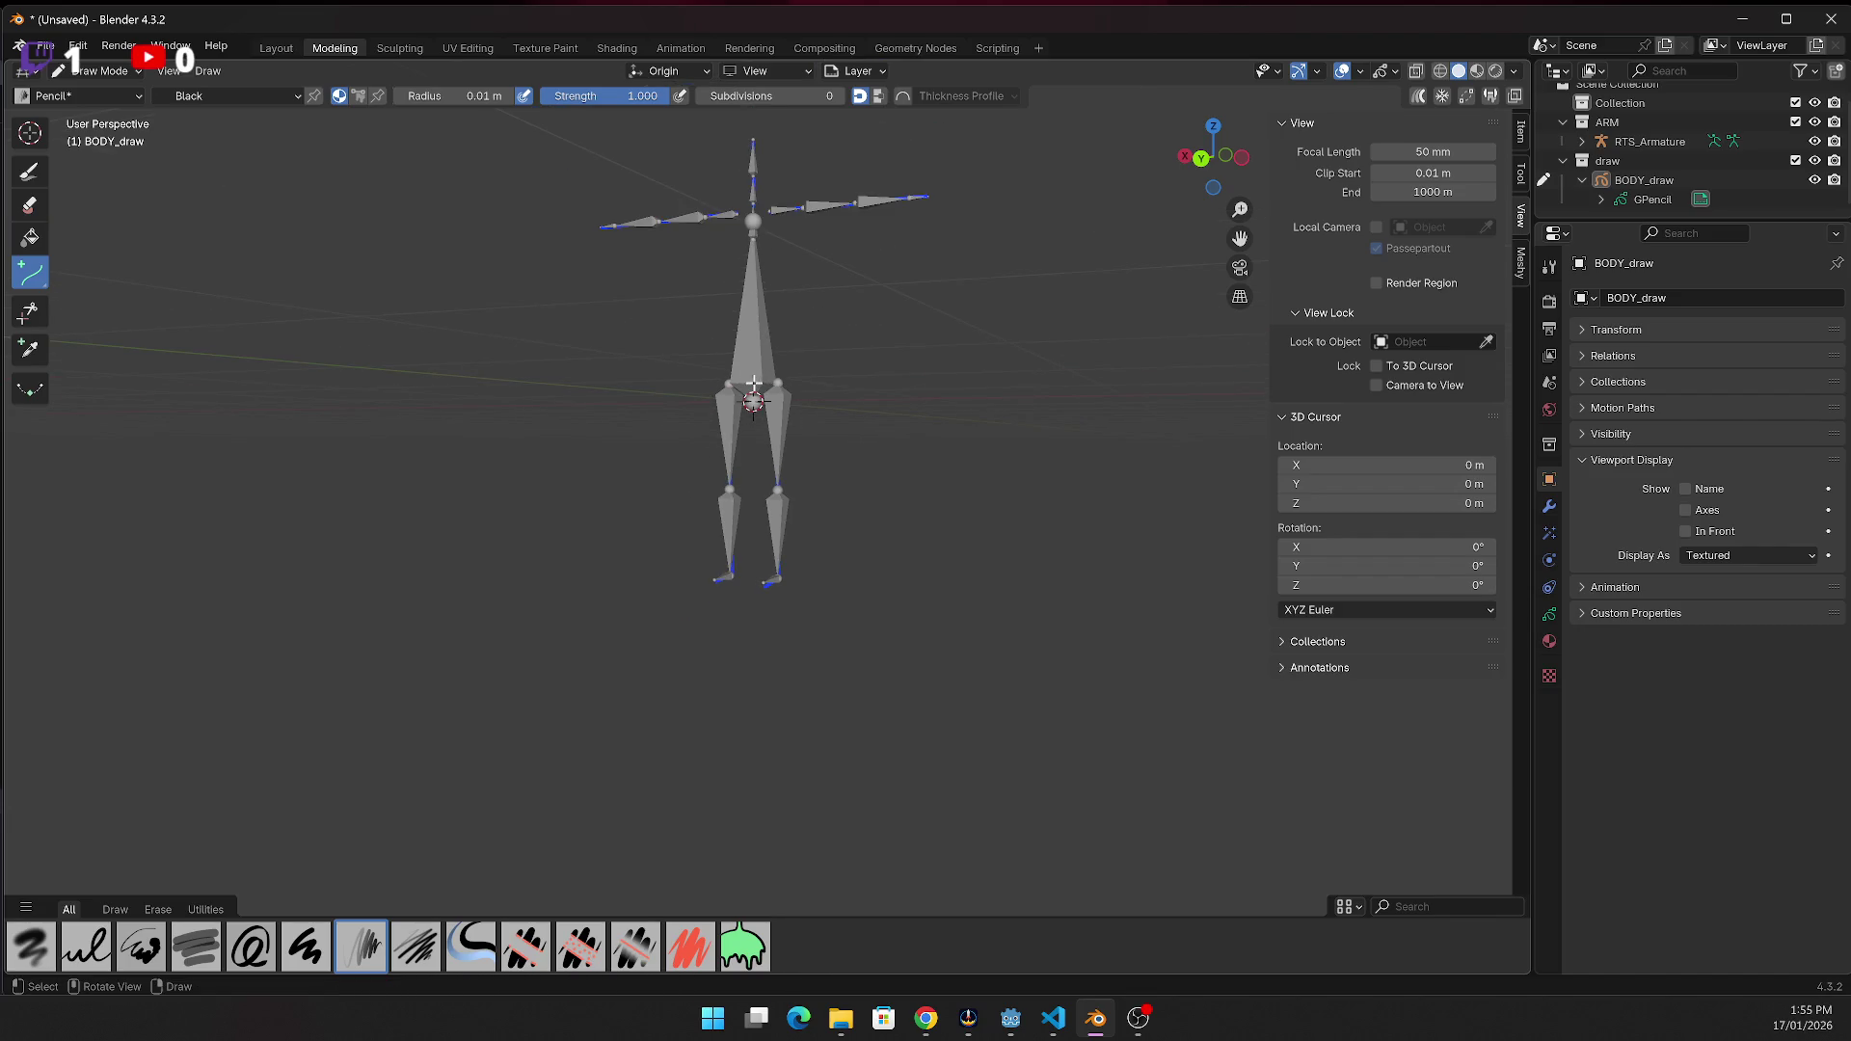
left_click_drag(753, 385, 753, 219)
key("Return")
mouse_move(1239, 238)
left_mouse_down()
mouse_move(1305, 552)
mouse_move(1344, 547)
left_mouse_up()
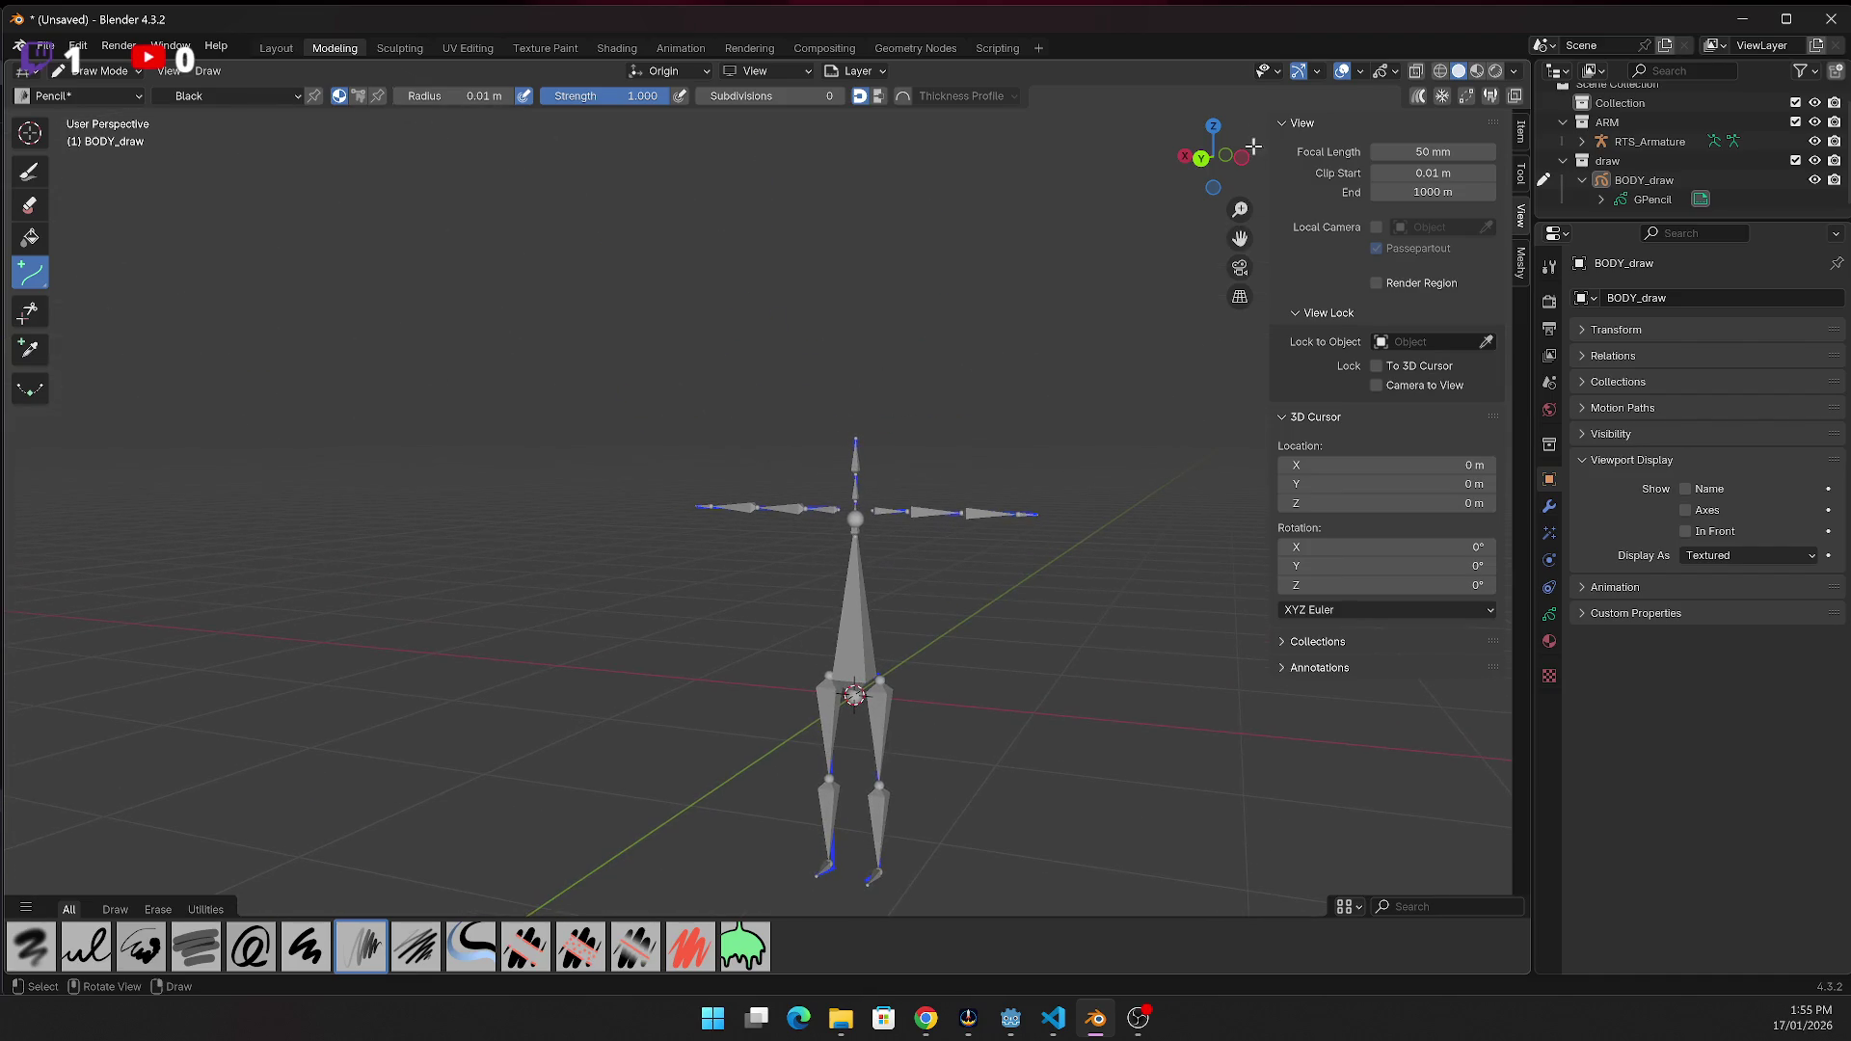
left_click(1201, 157)
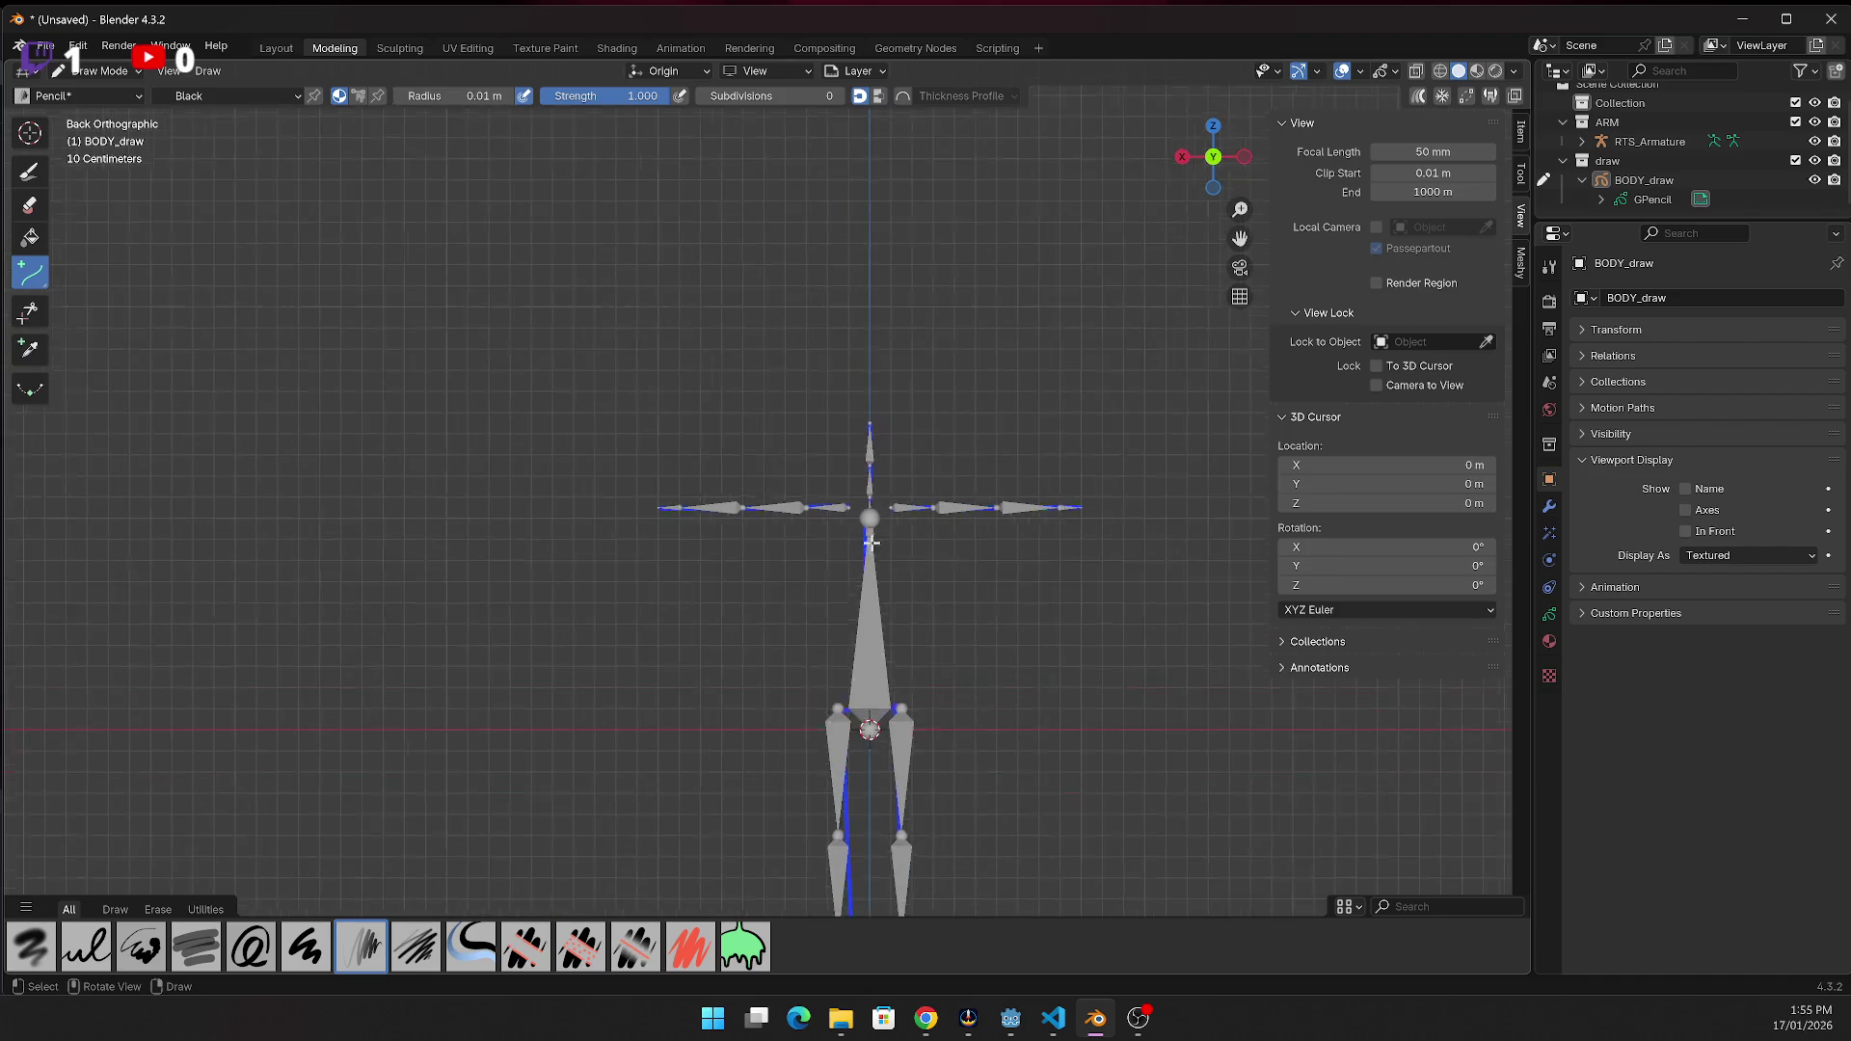
Trace a stroke from the right arm joint to the chest
scroll(964, 536, "up", 4)
scroll(1046, 536, "up", 1)
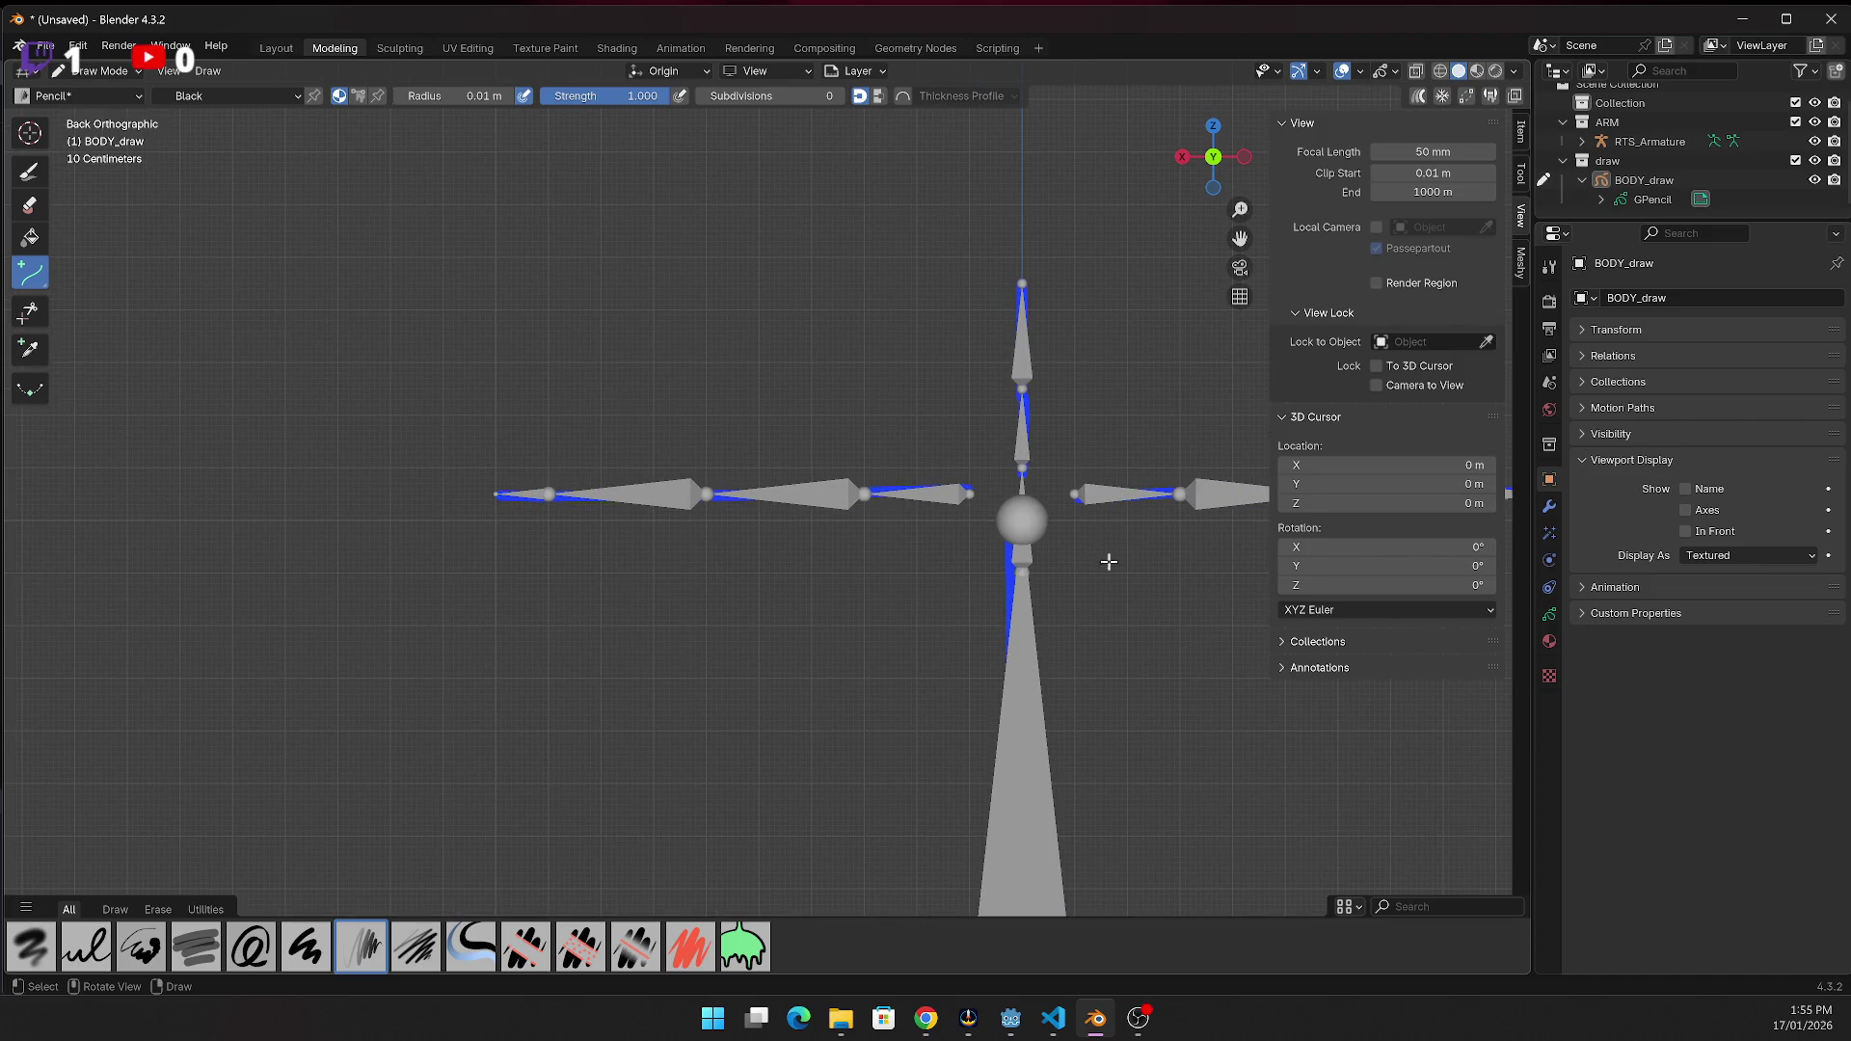
left_click_drag(1075, 494, 1009, 528)
key("Return")
Switch BODY_draw from Draw Mode back to Object Mode
left_click(108, 96)
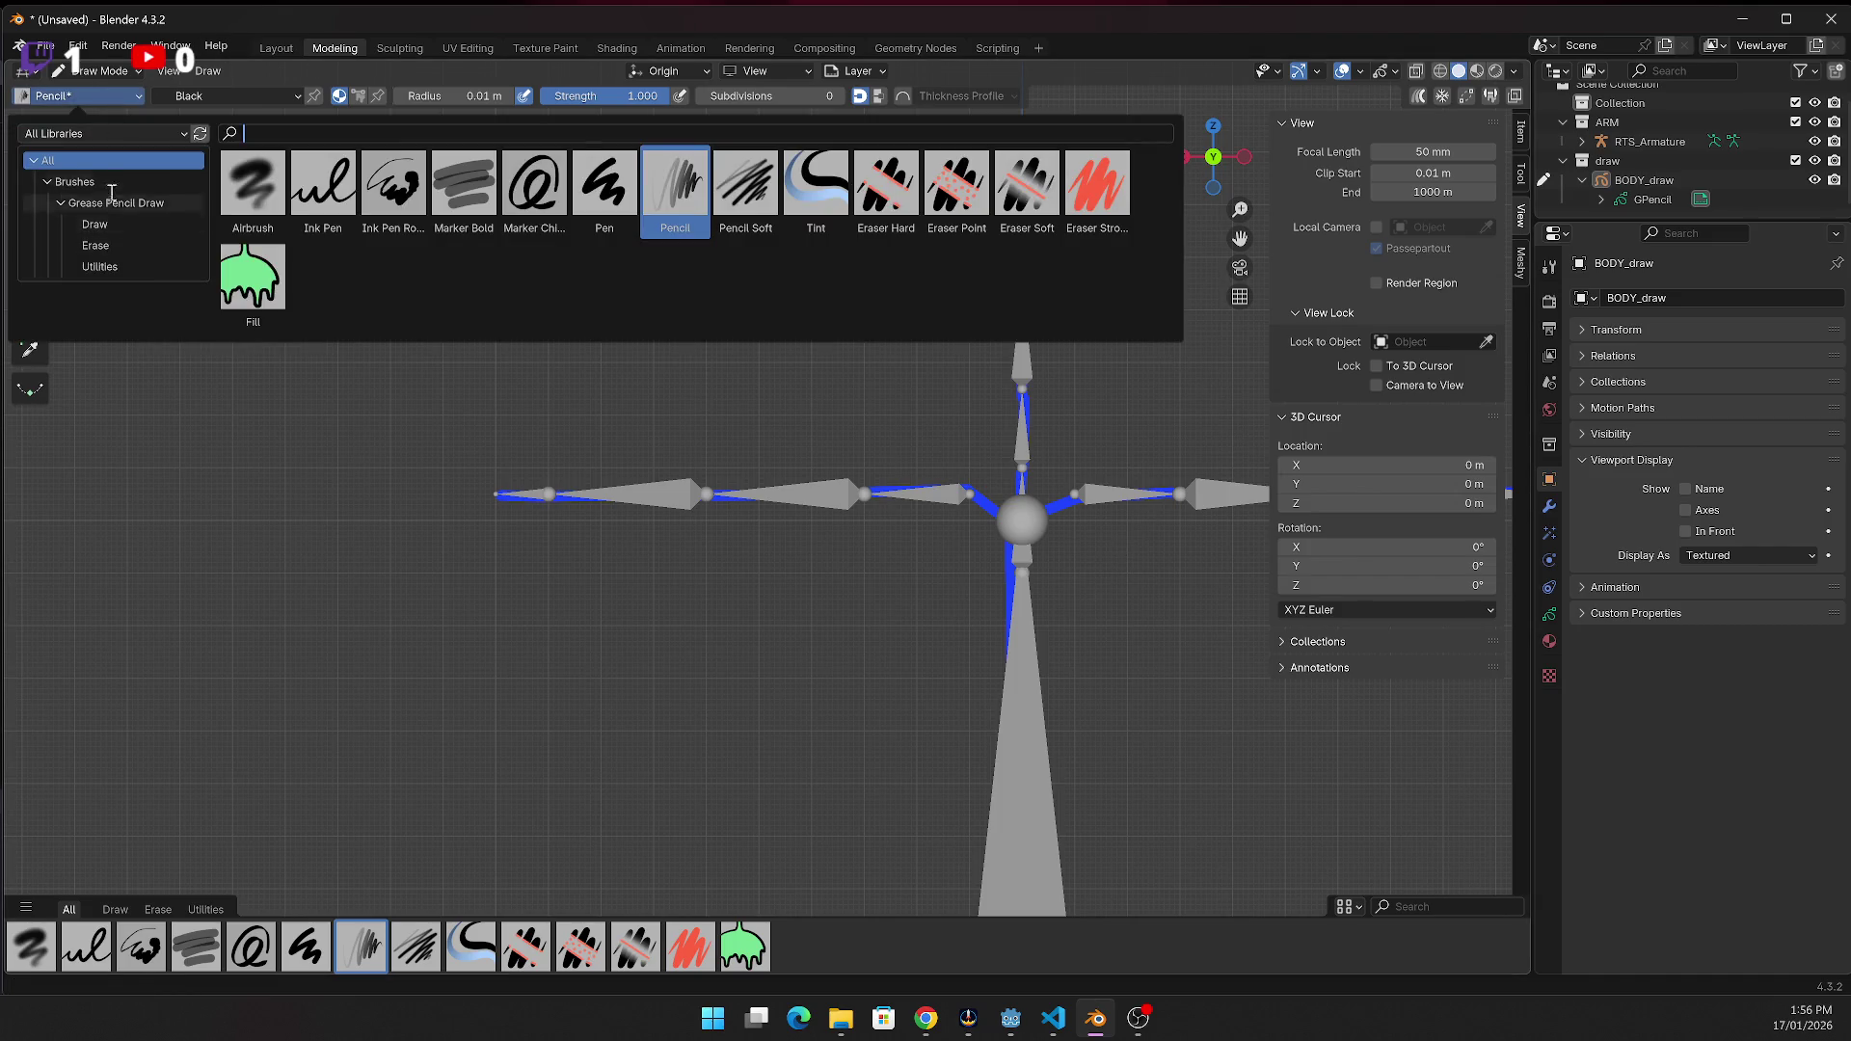
left_click(87, 97)
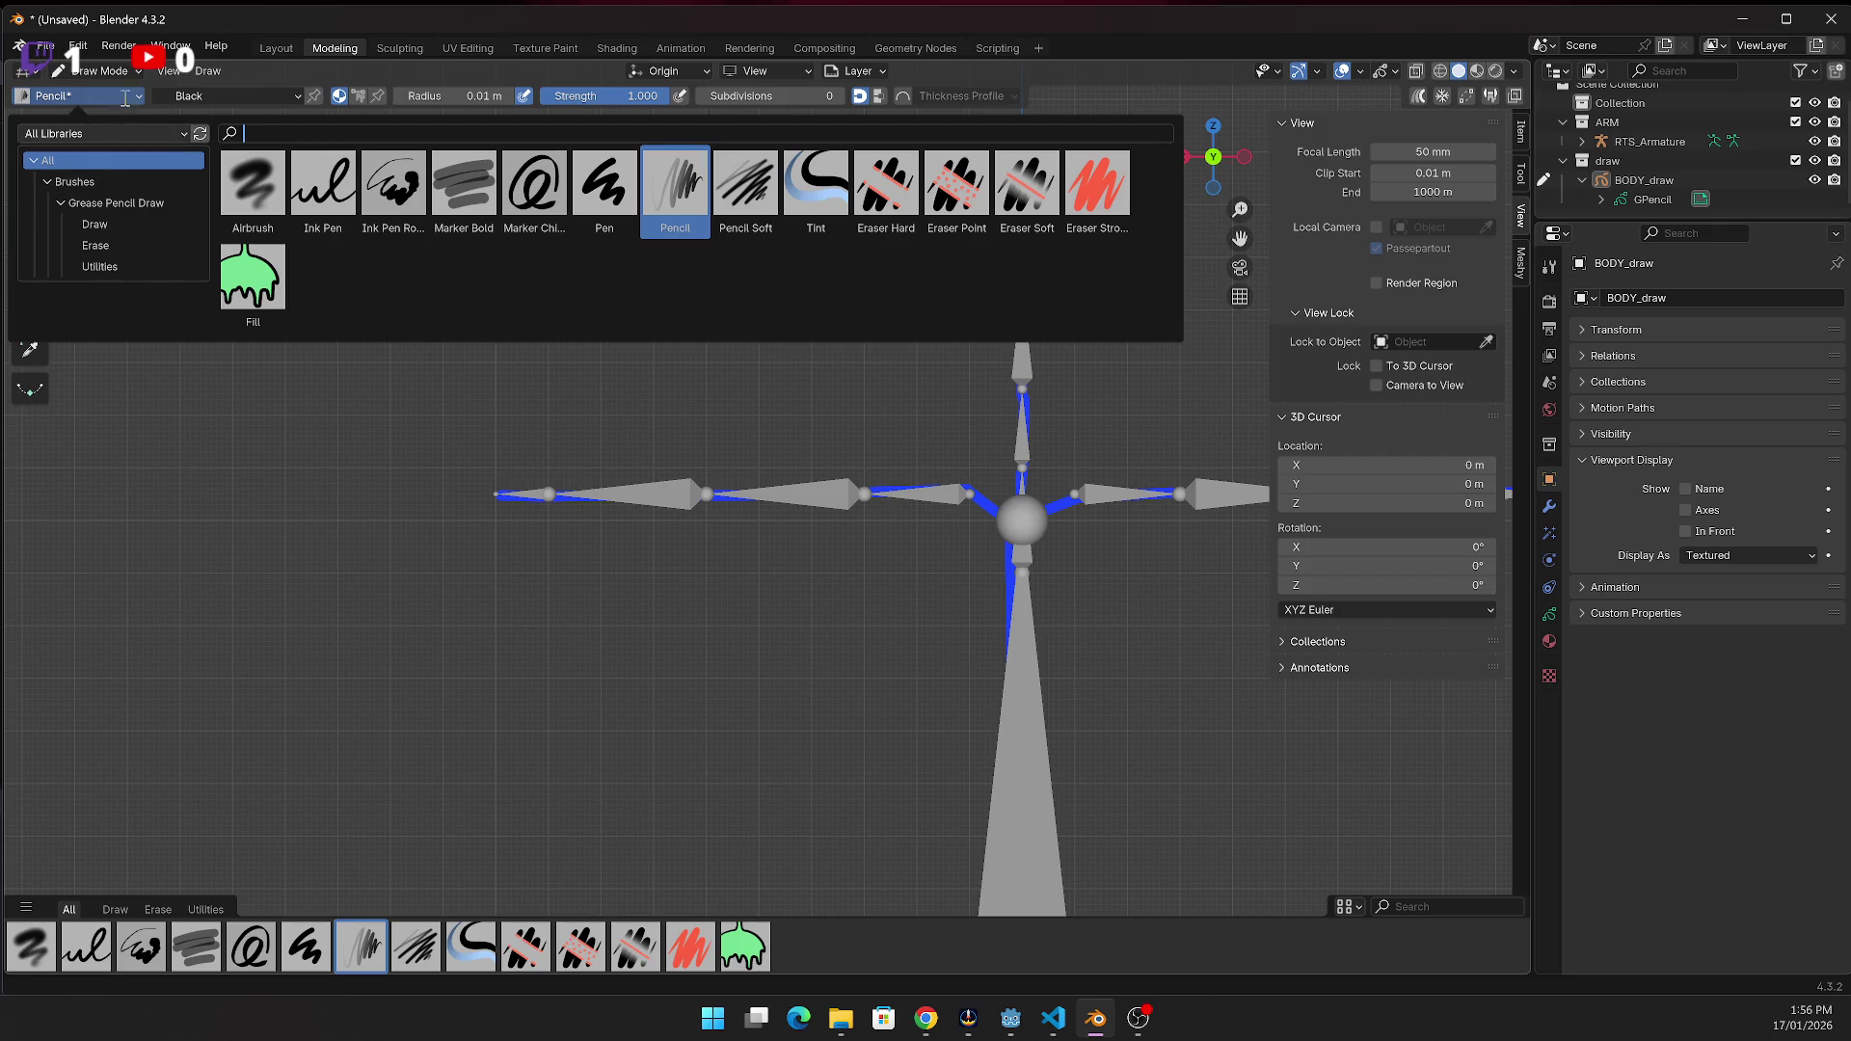
left_click(101, 71)
left_click(114, 96)
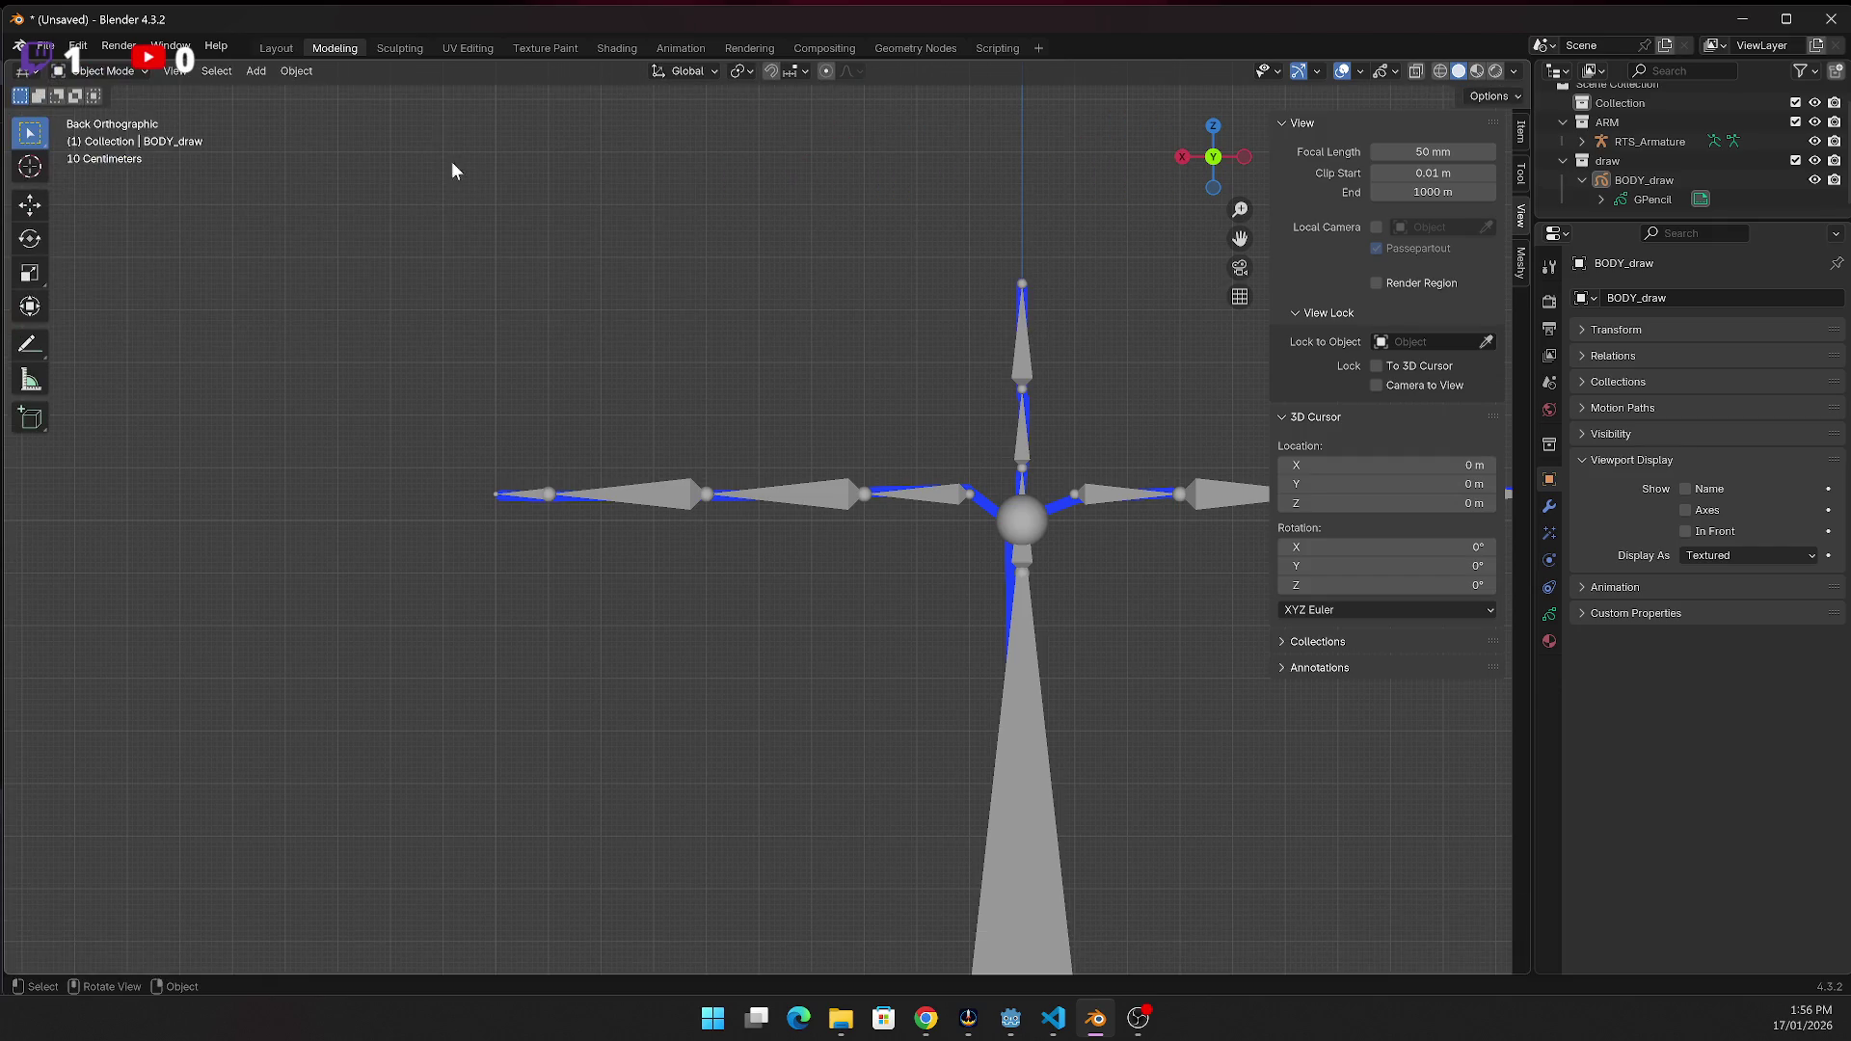
Return to Object Mode, select RTS_Armature, and toggle its In Front display off and back on
left_click(101, 70)
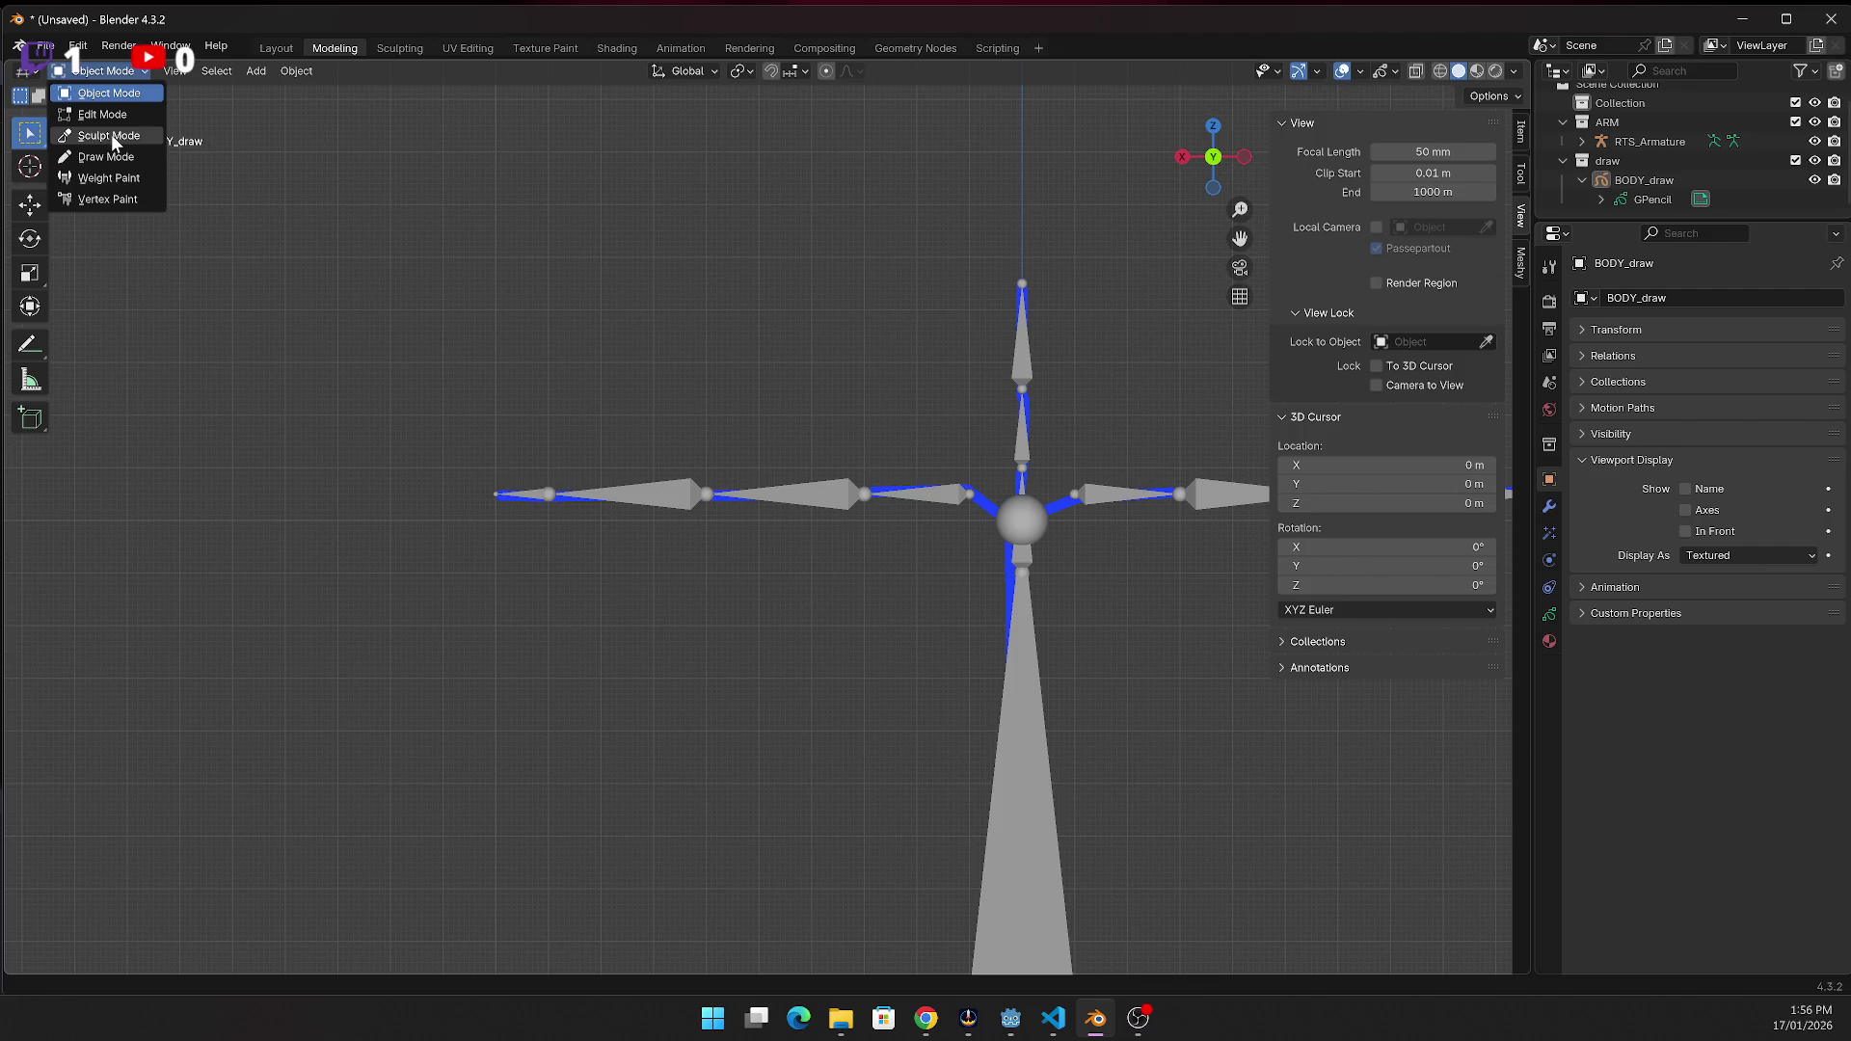
left_click(1644, 142)
left_click(113, 79)
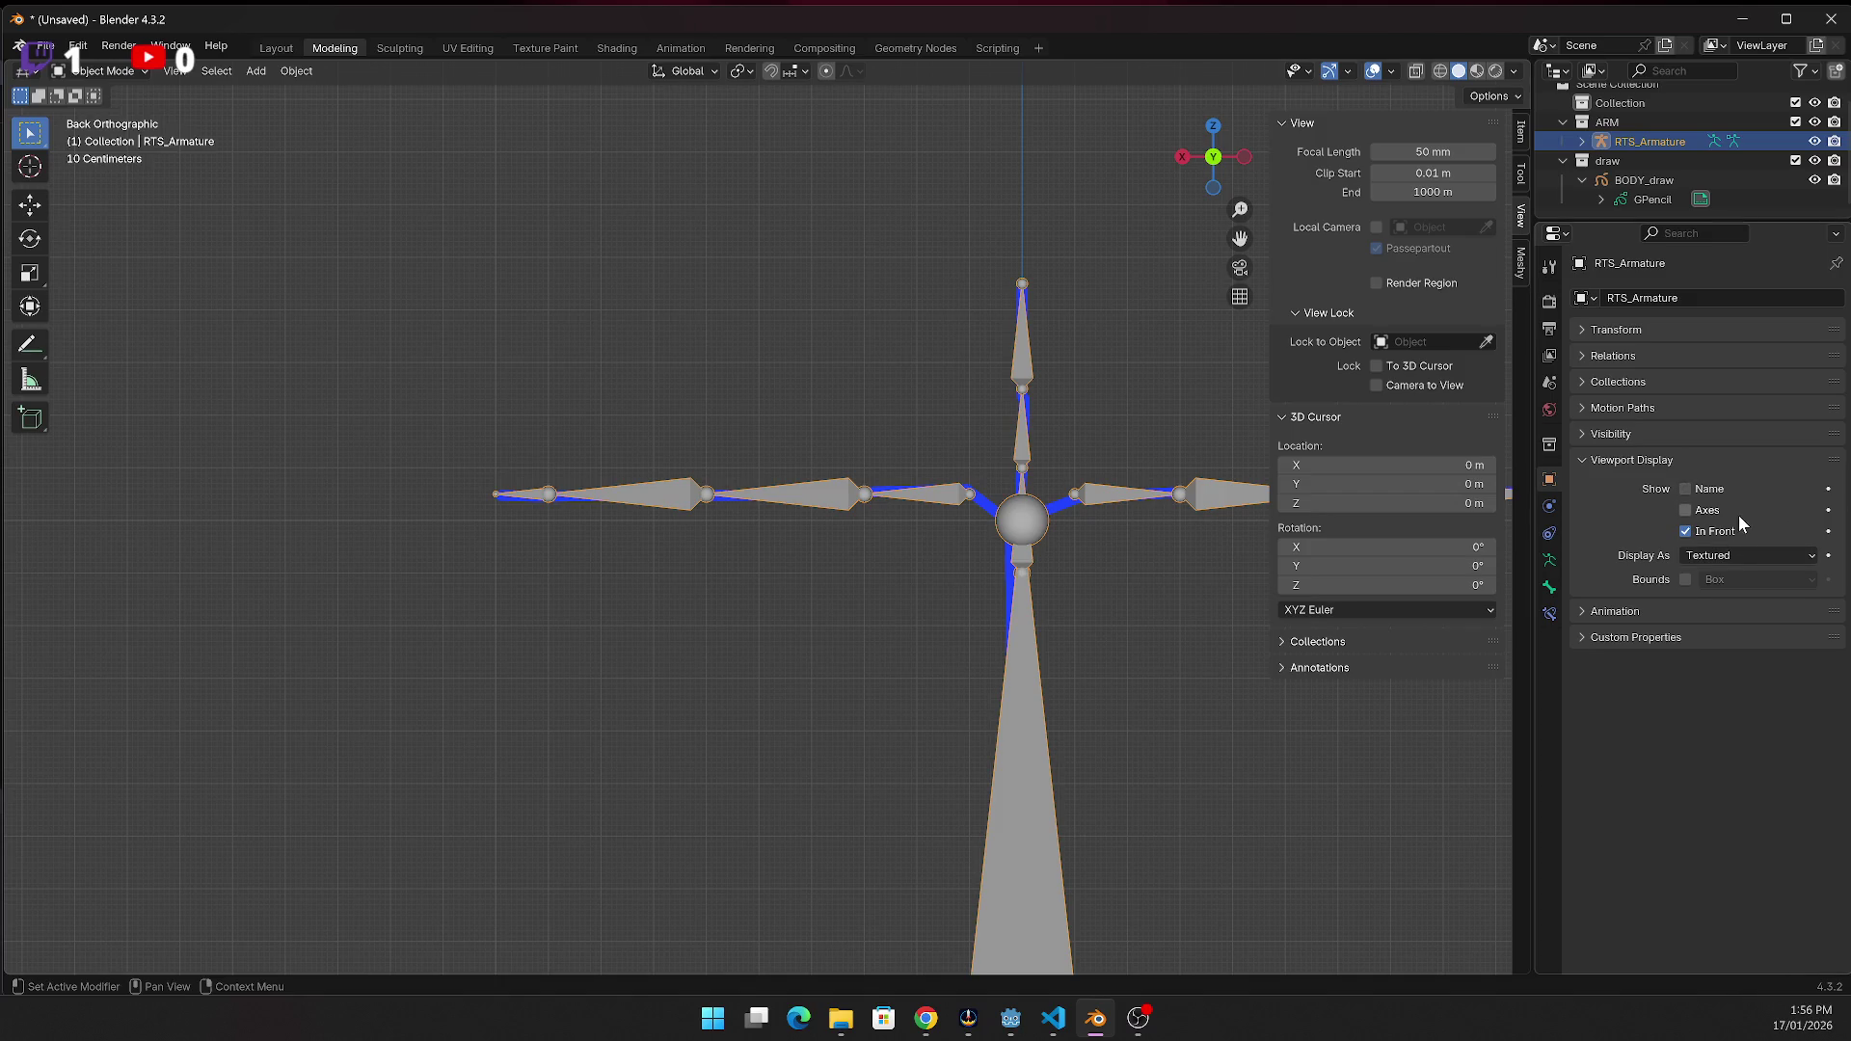
left_click(1686, 531)
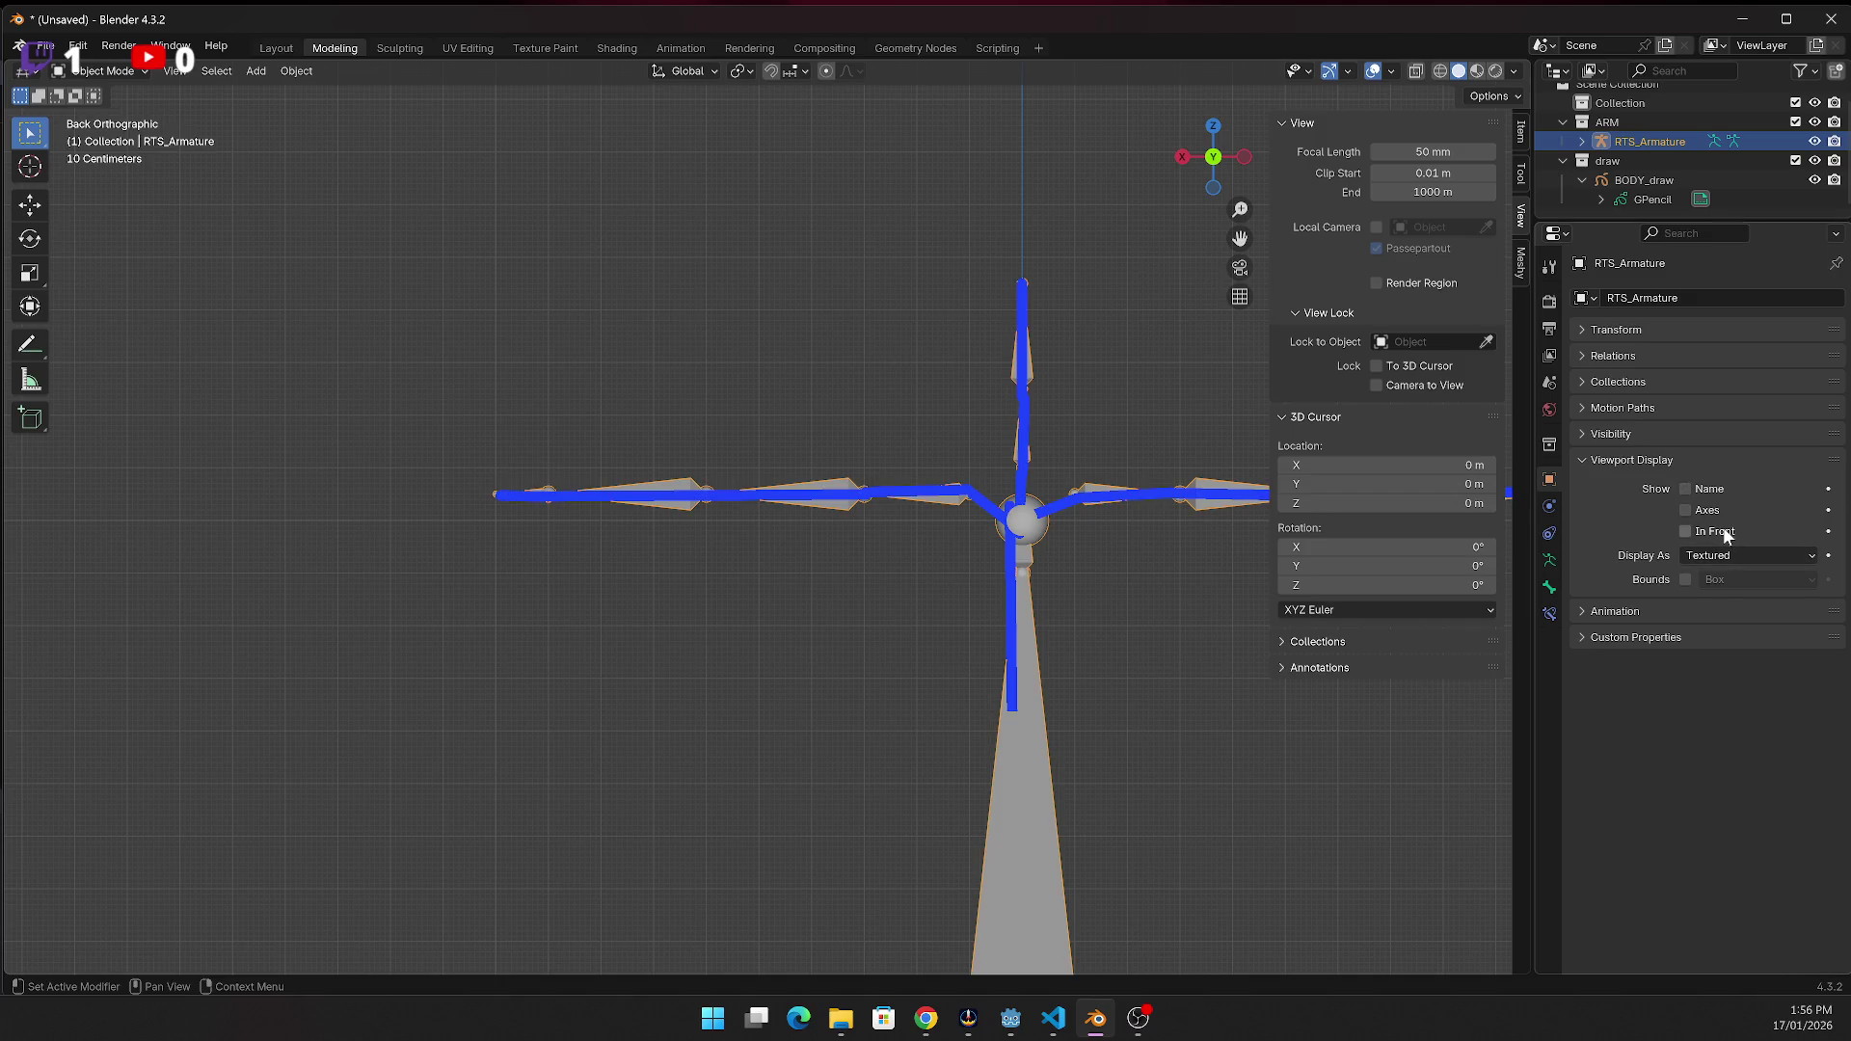
left_click(1686, 531)
left_click(1738, 551)
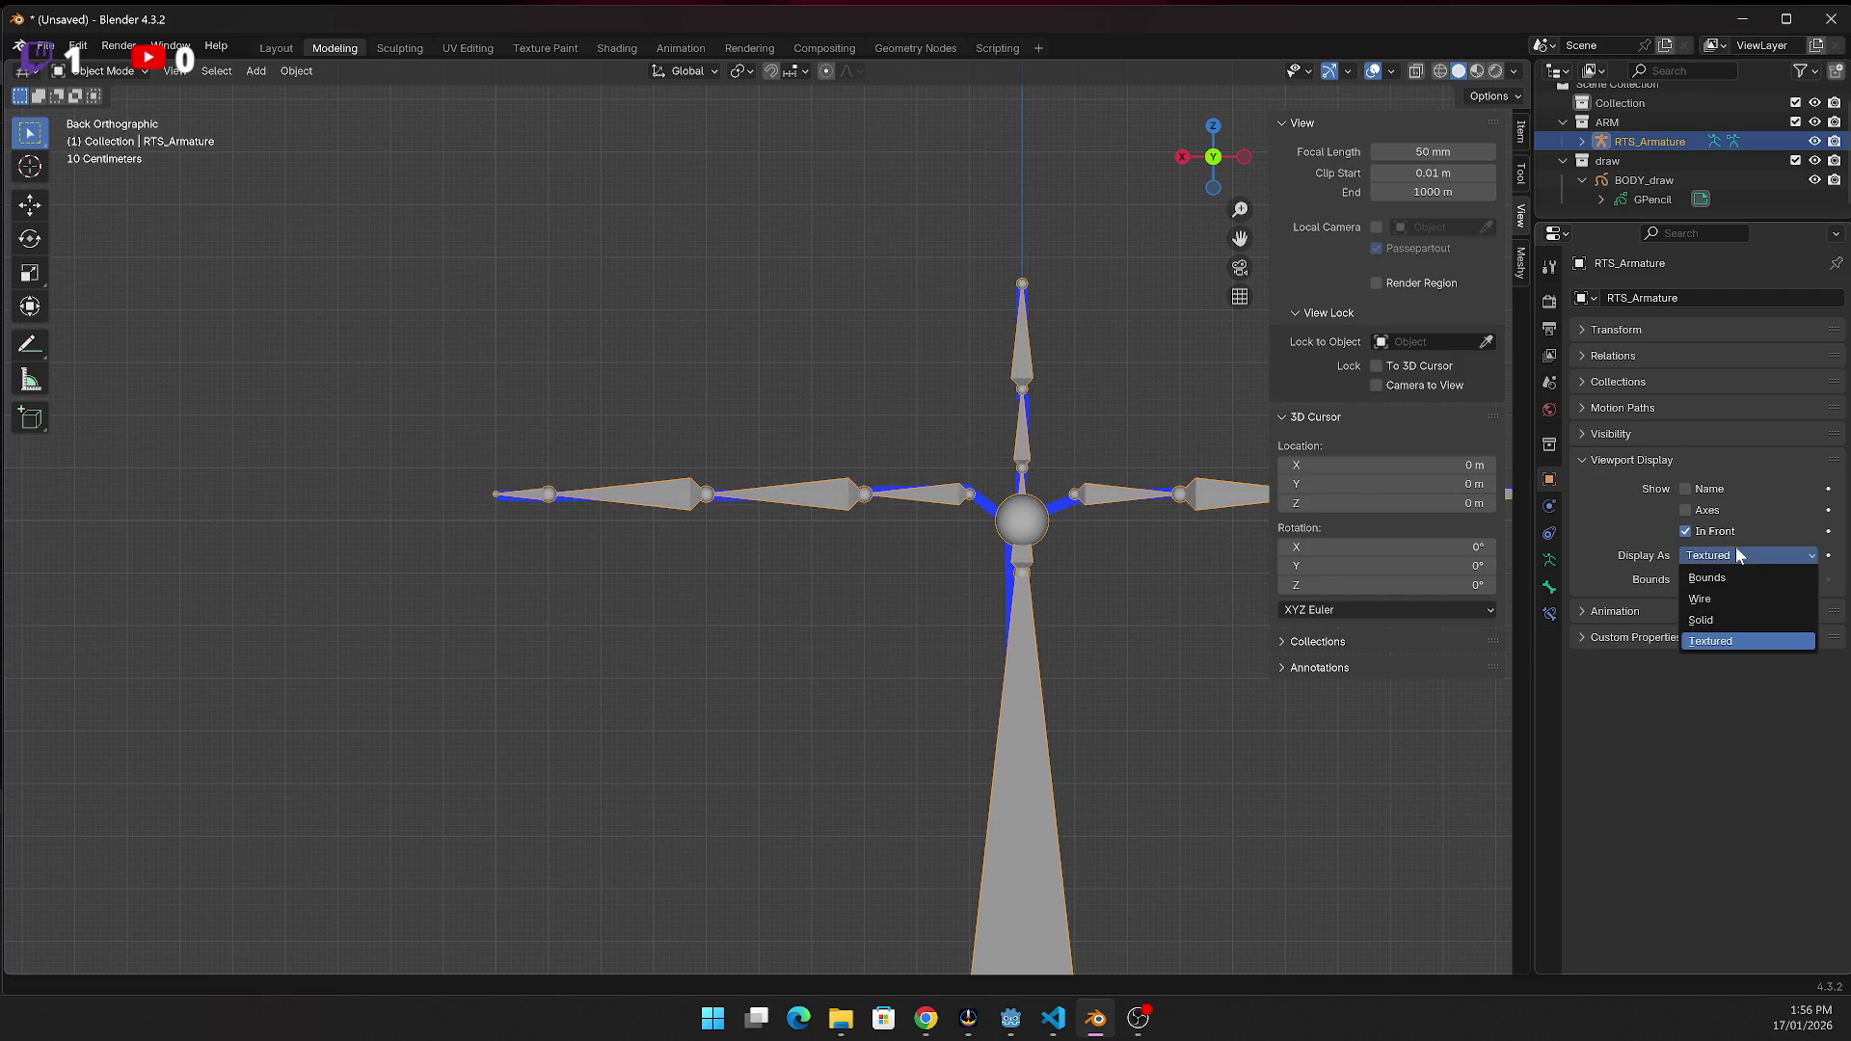
Set RTS_Armature's Display As to Wire
left_click(1745, 557)
left_click(1738, 554)
left_click(1721, 599)
scroll(1091, 530, "down", 4)
scroll(1122, 460, "down", 1)
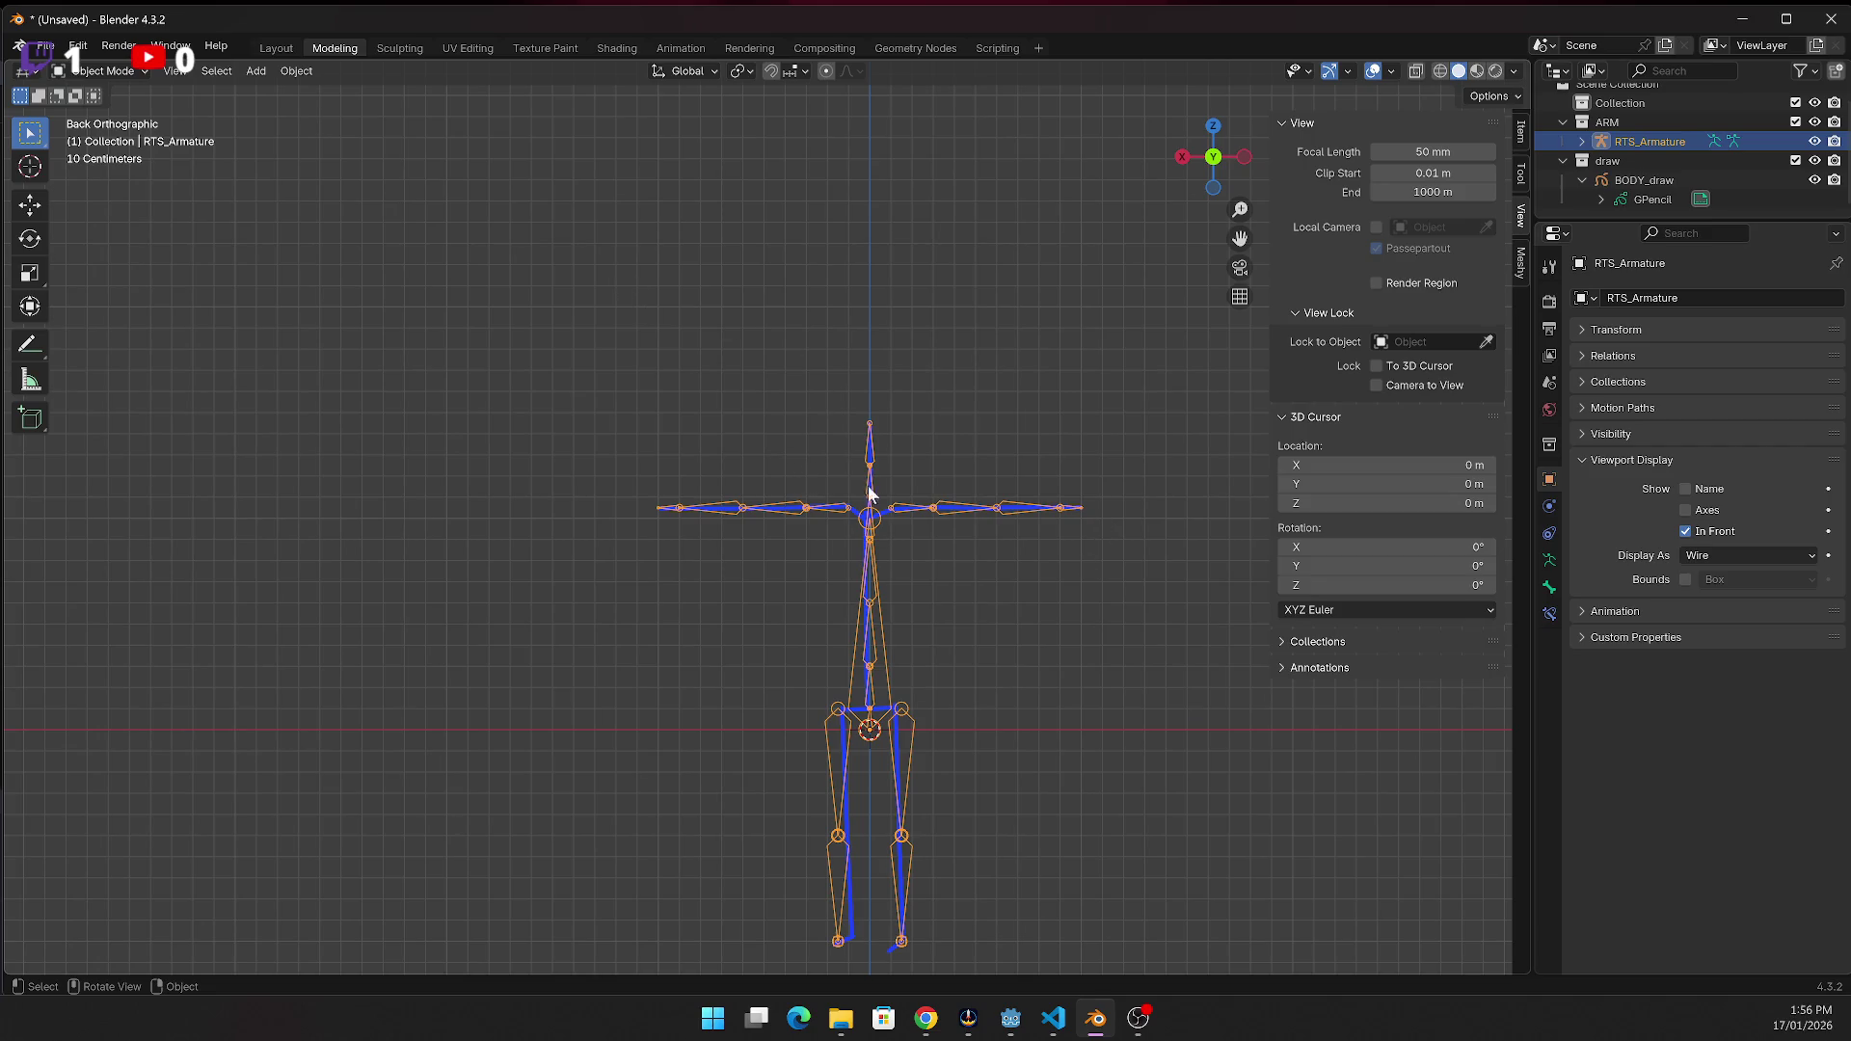
Test-move the armature, then BODY_draw 1 m along X, cancelling each move
key("g")
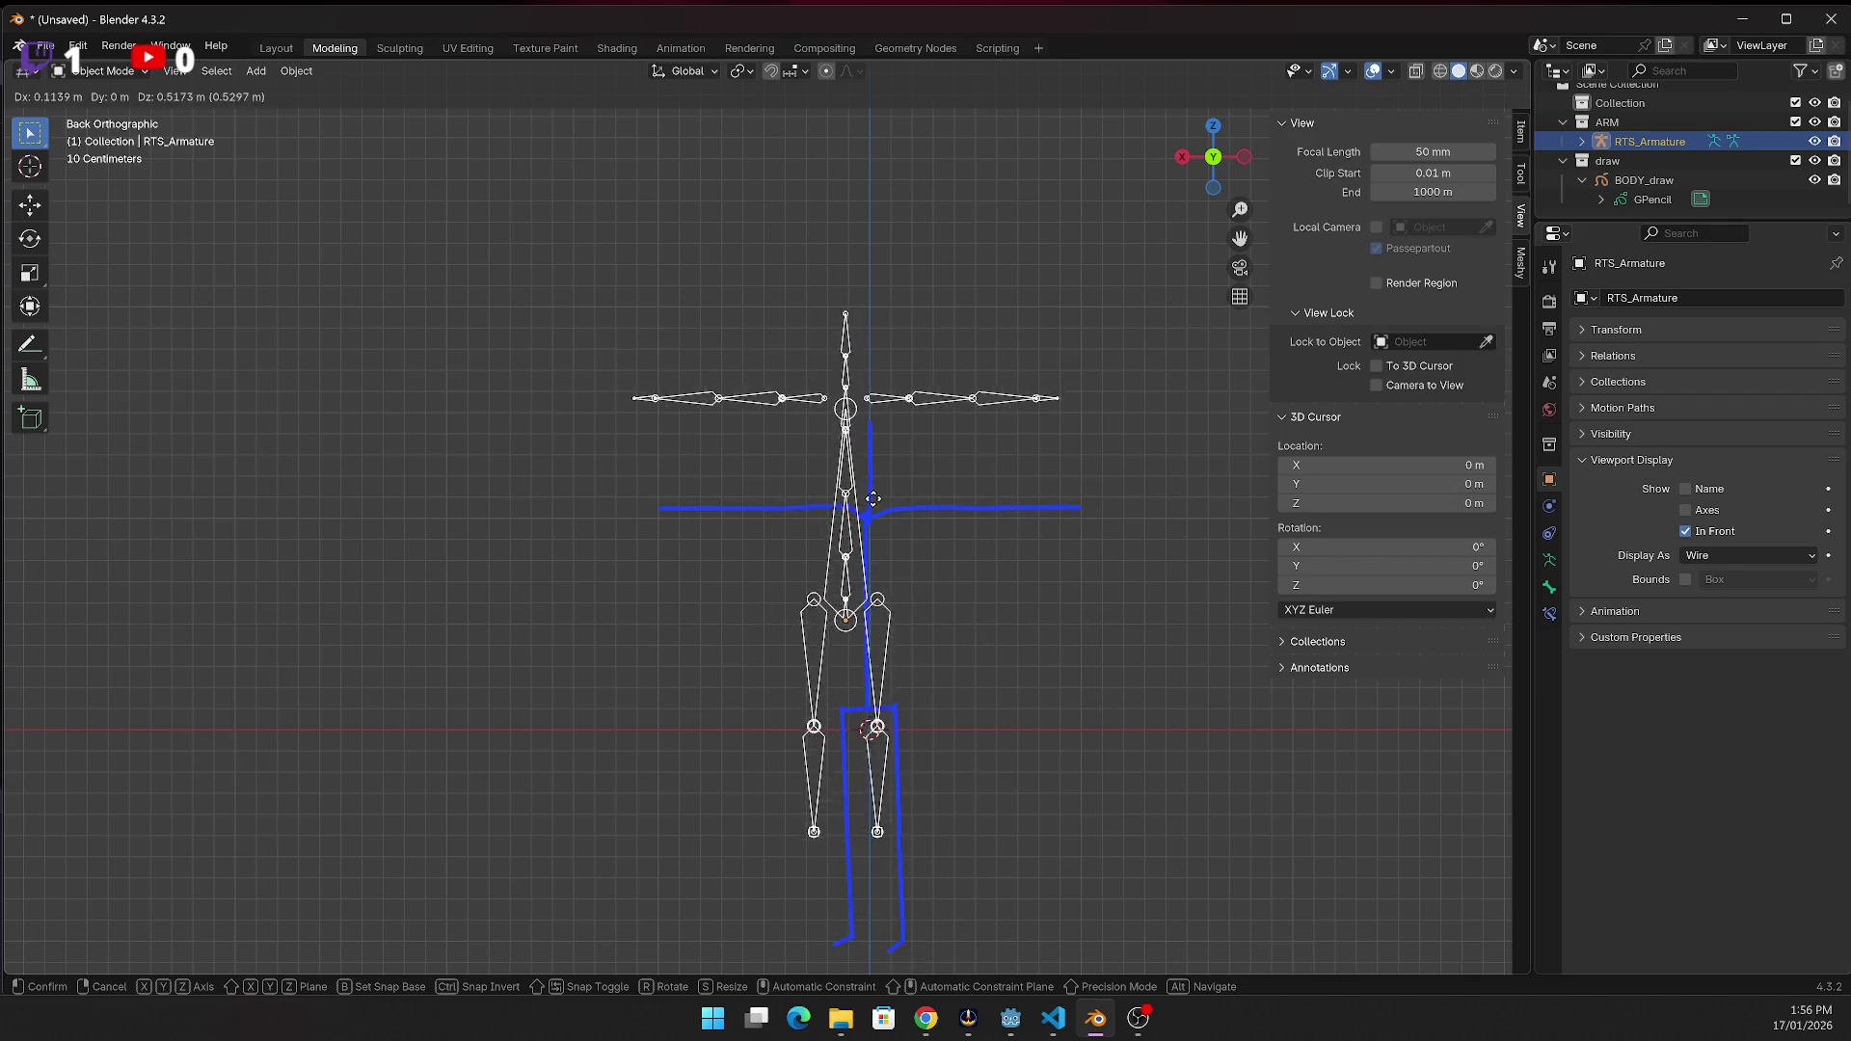
key("Escape")
key("g")
key("Escape")
left_click(906, 853)
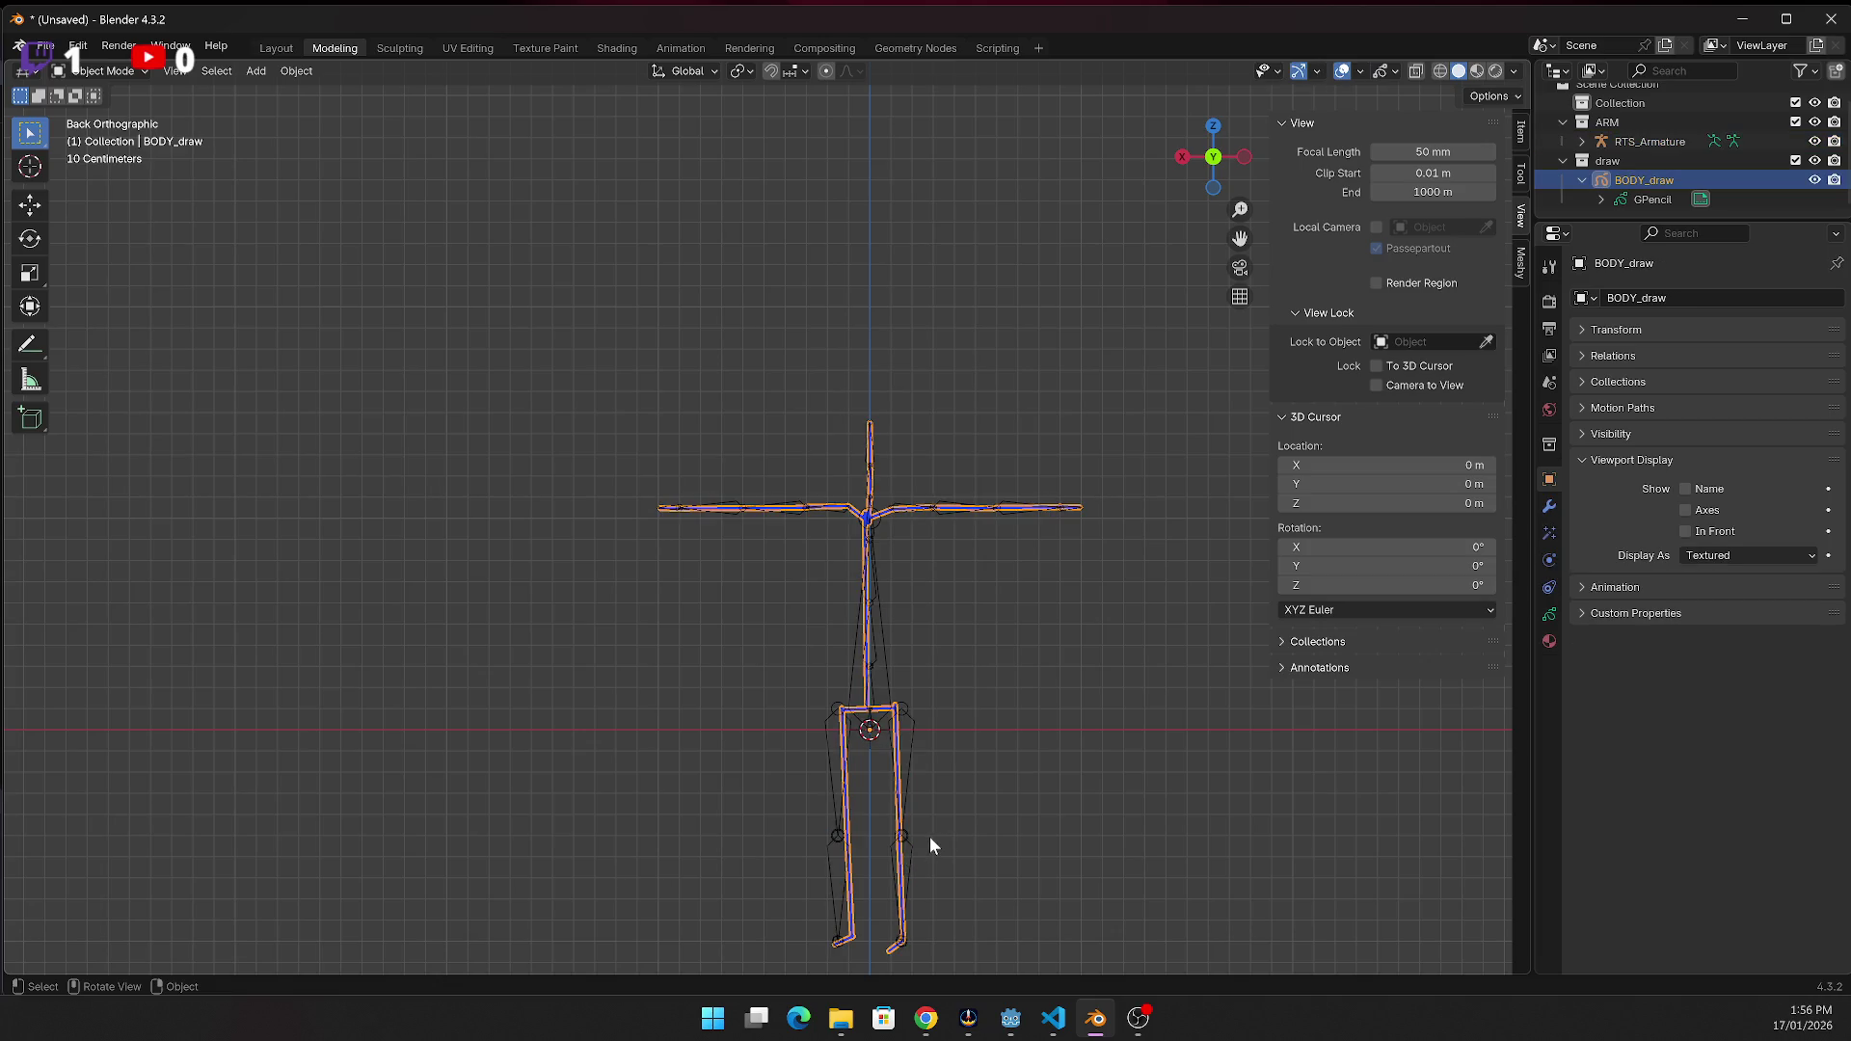
key("g")
key("x")
key("1")
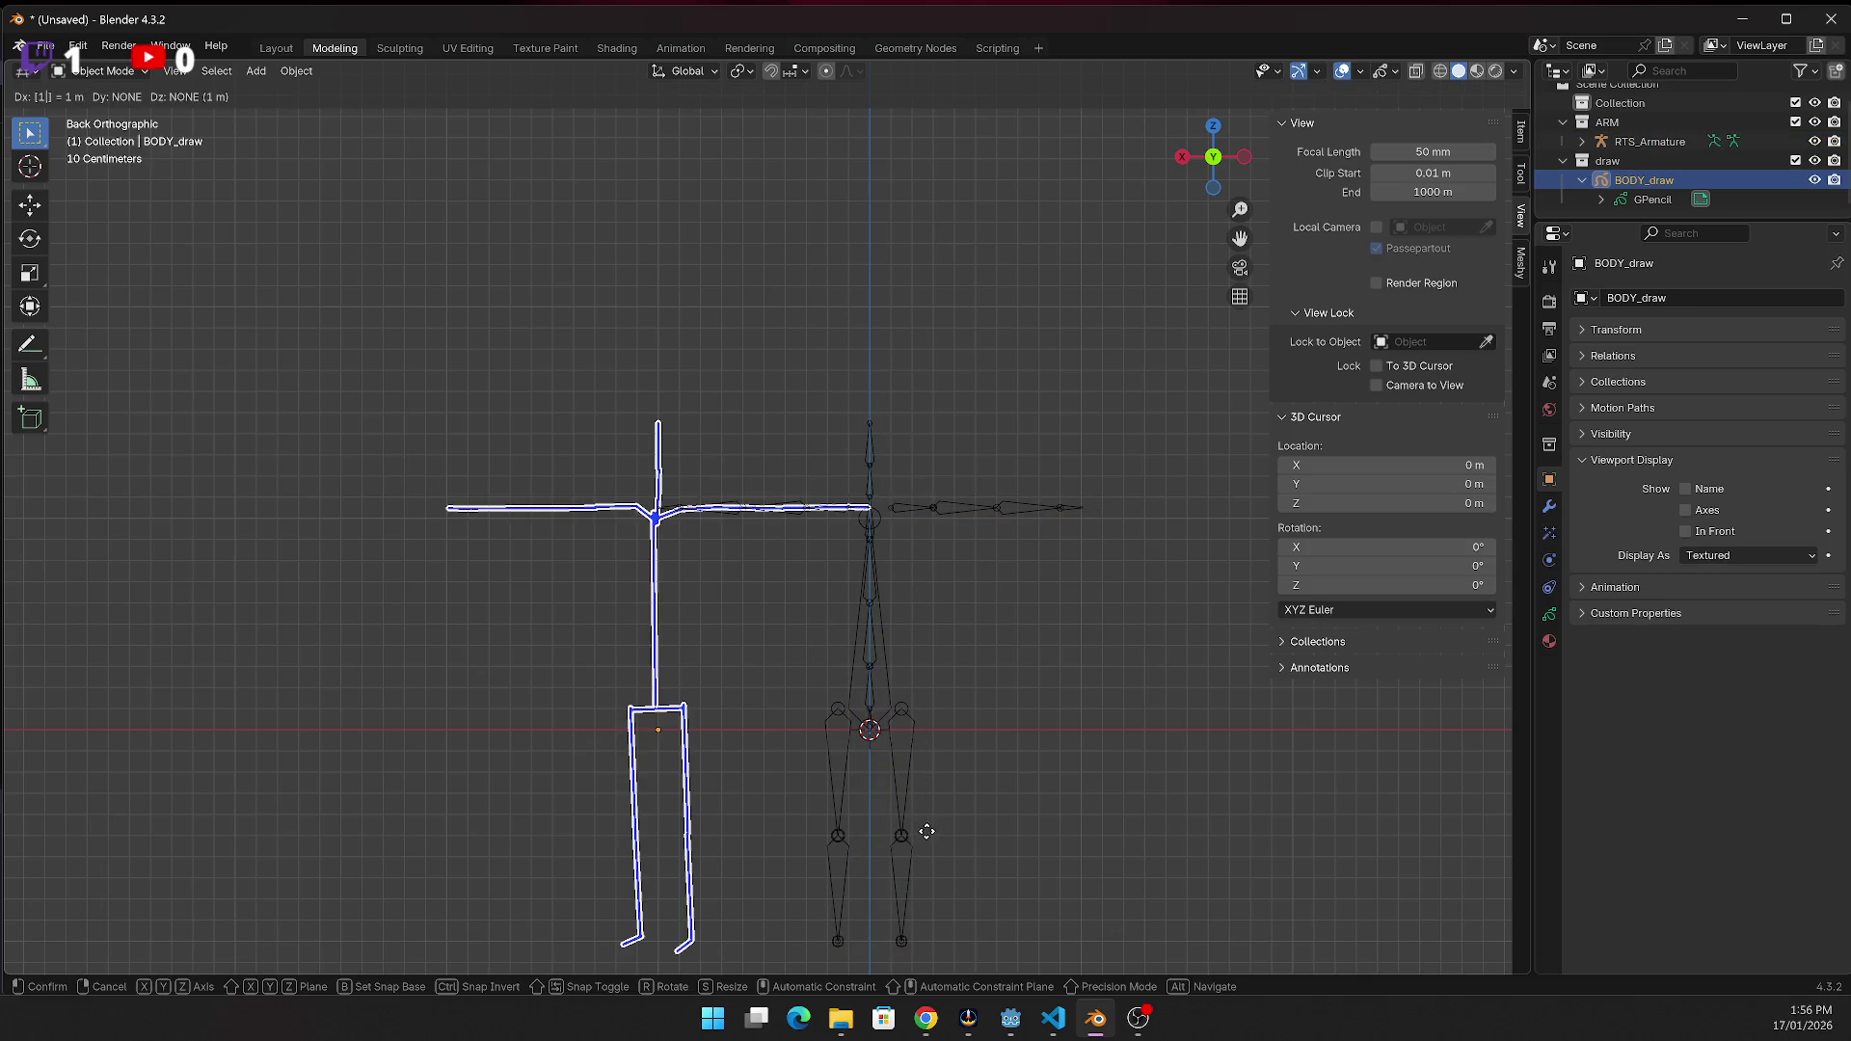
key("Escape")
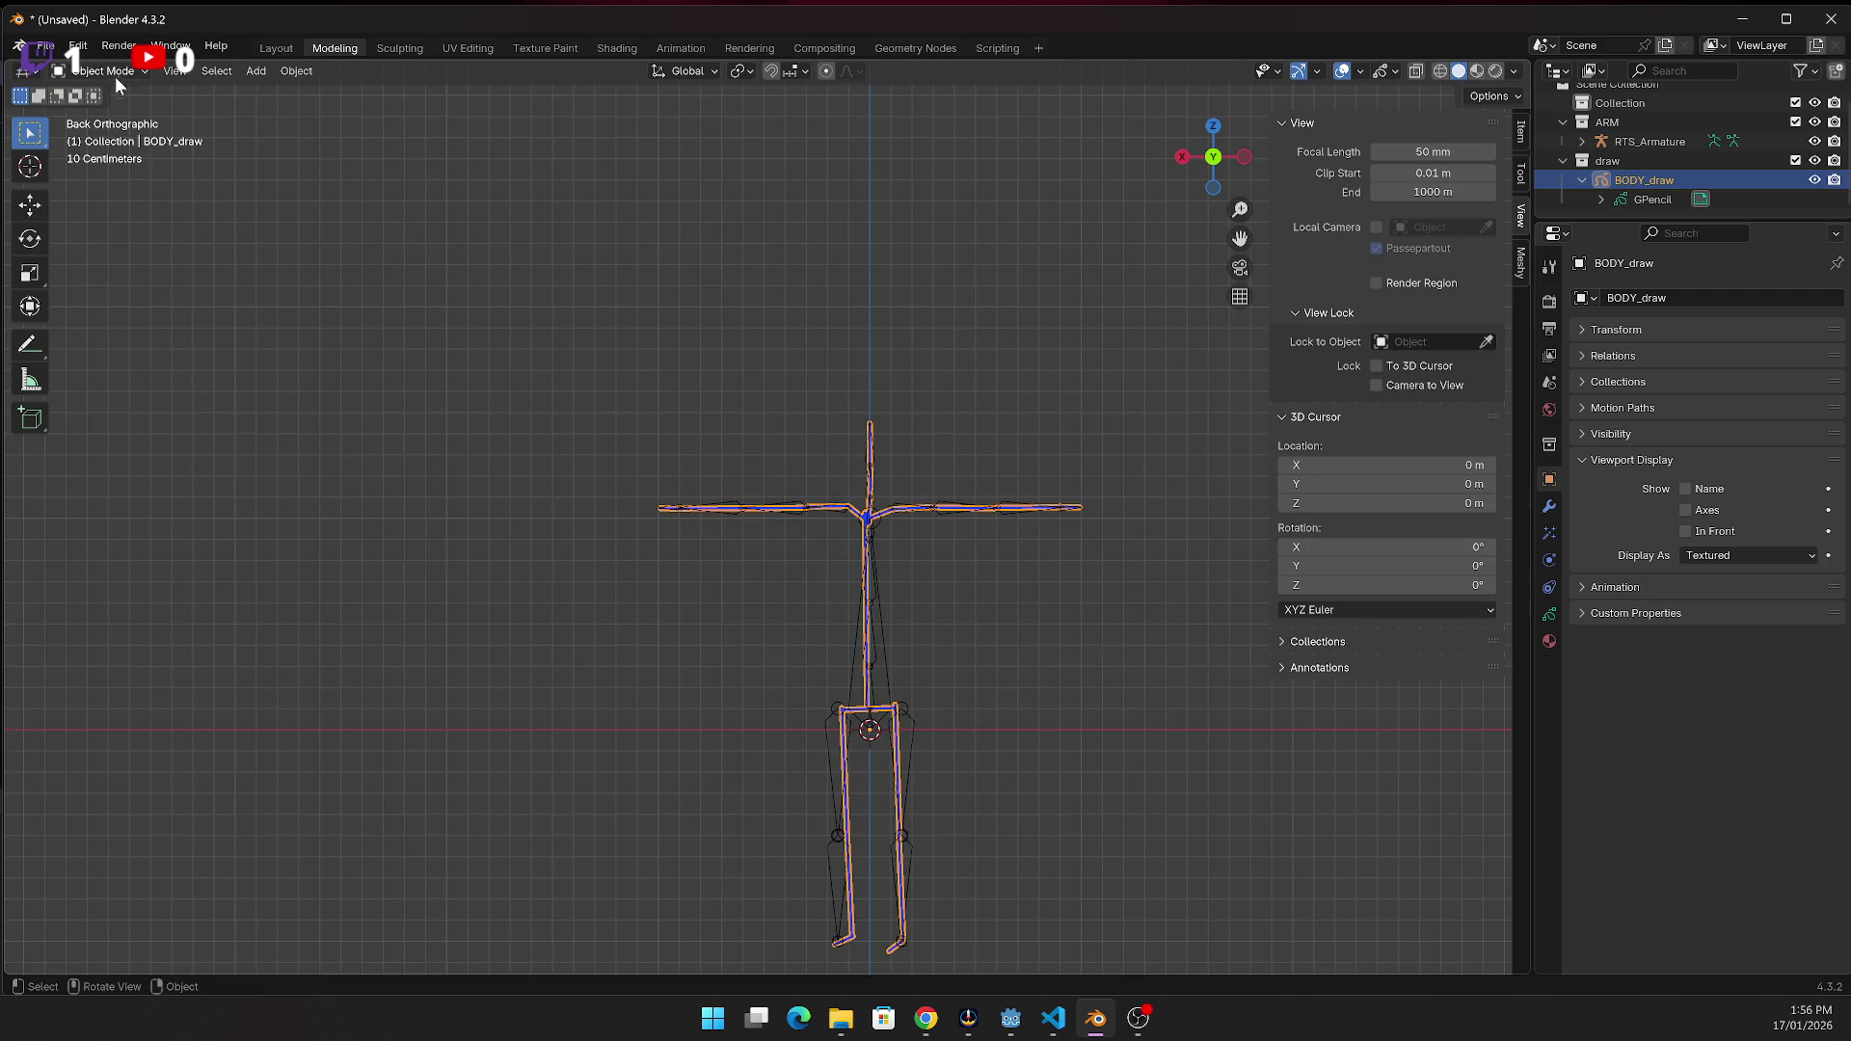
Reselect the RTS_Armature object
left_click(118, 77)
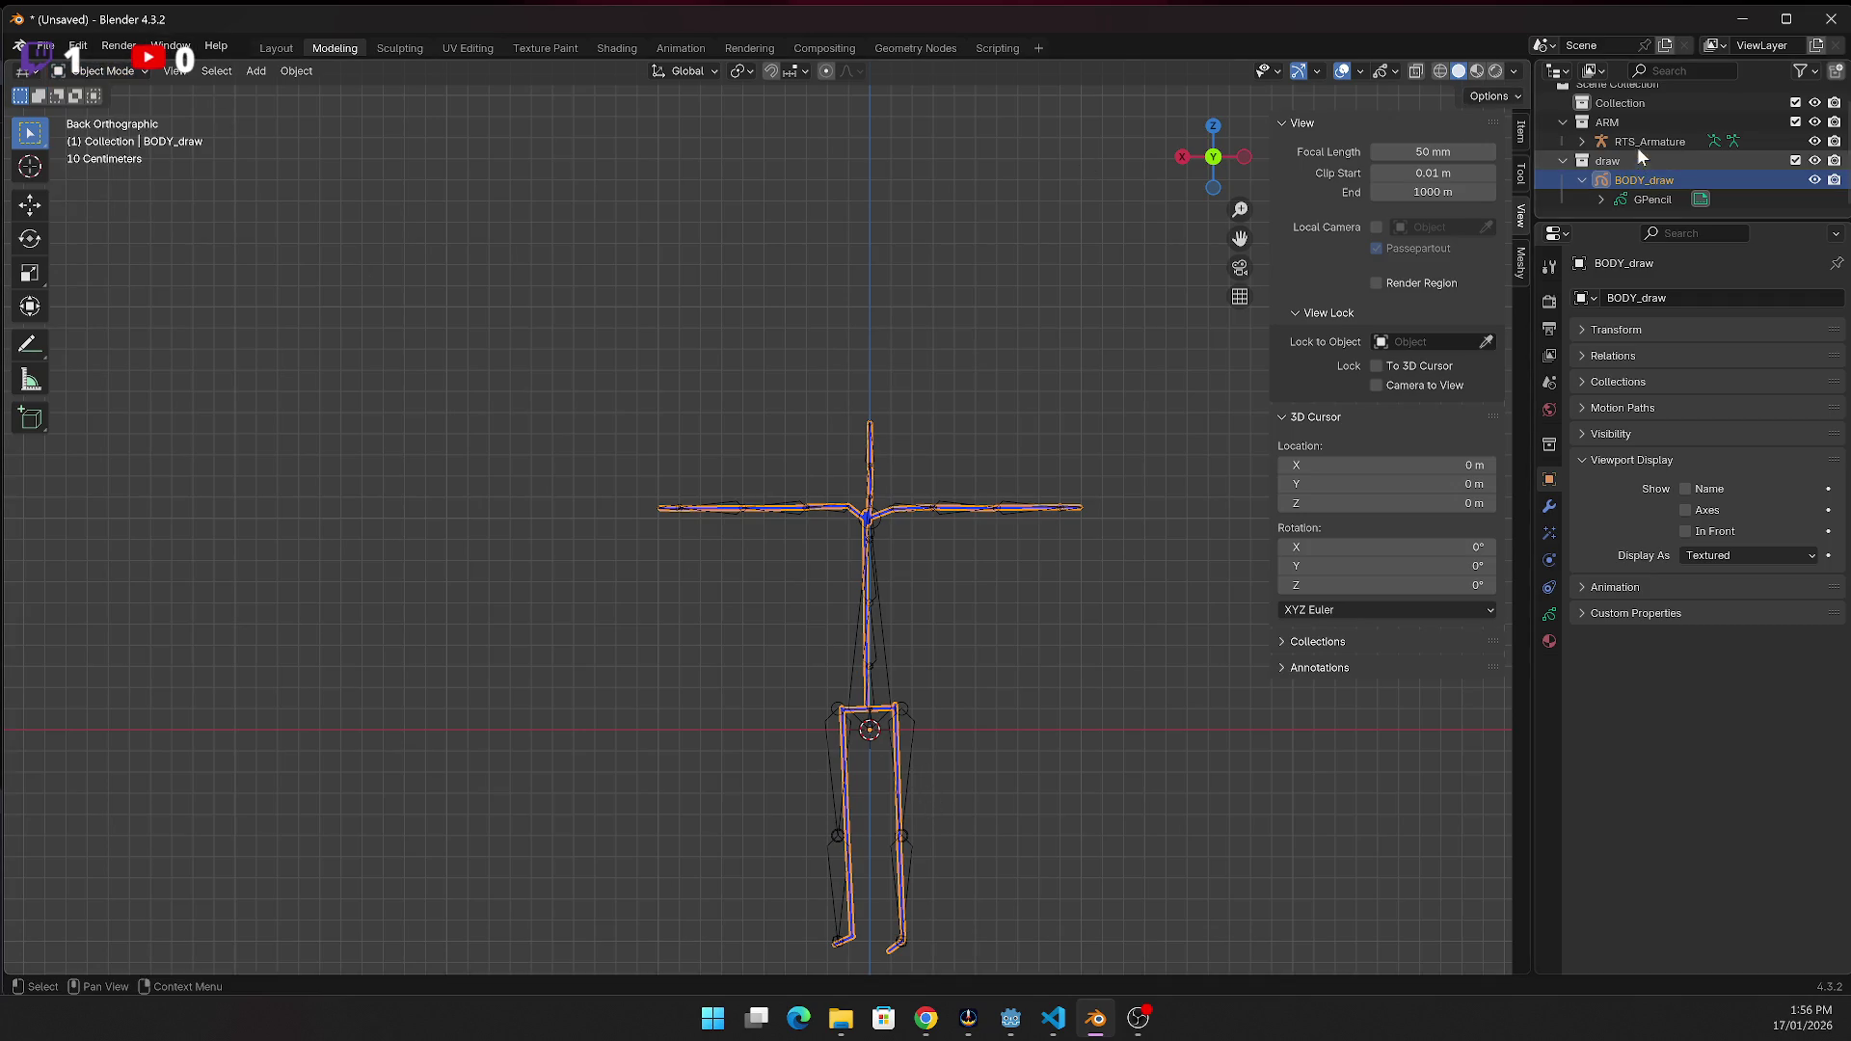
left_click(1635, 145)
left_click(111, 72)
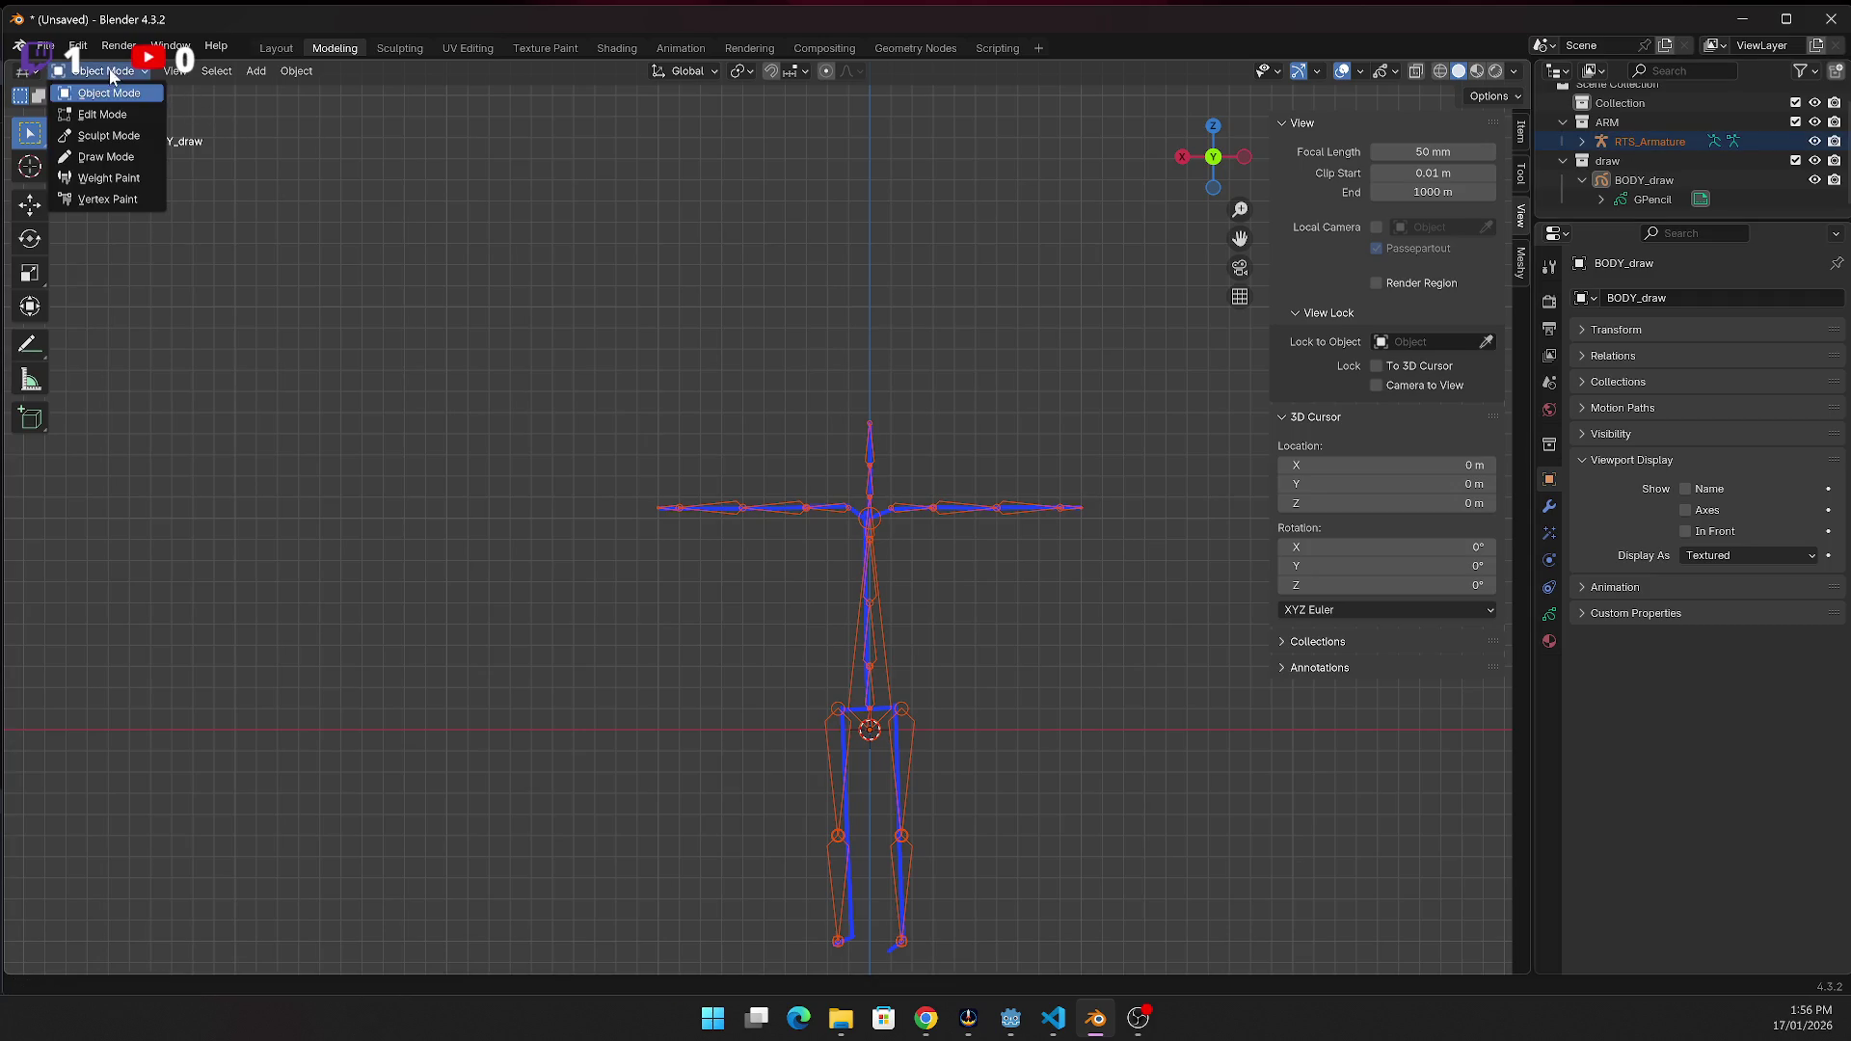
Expand RTS_Armature, make Armature.002 active, and switch to Pose Mode
left_click(1582, 142)
left_click(1599, 126)
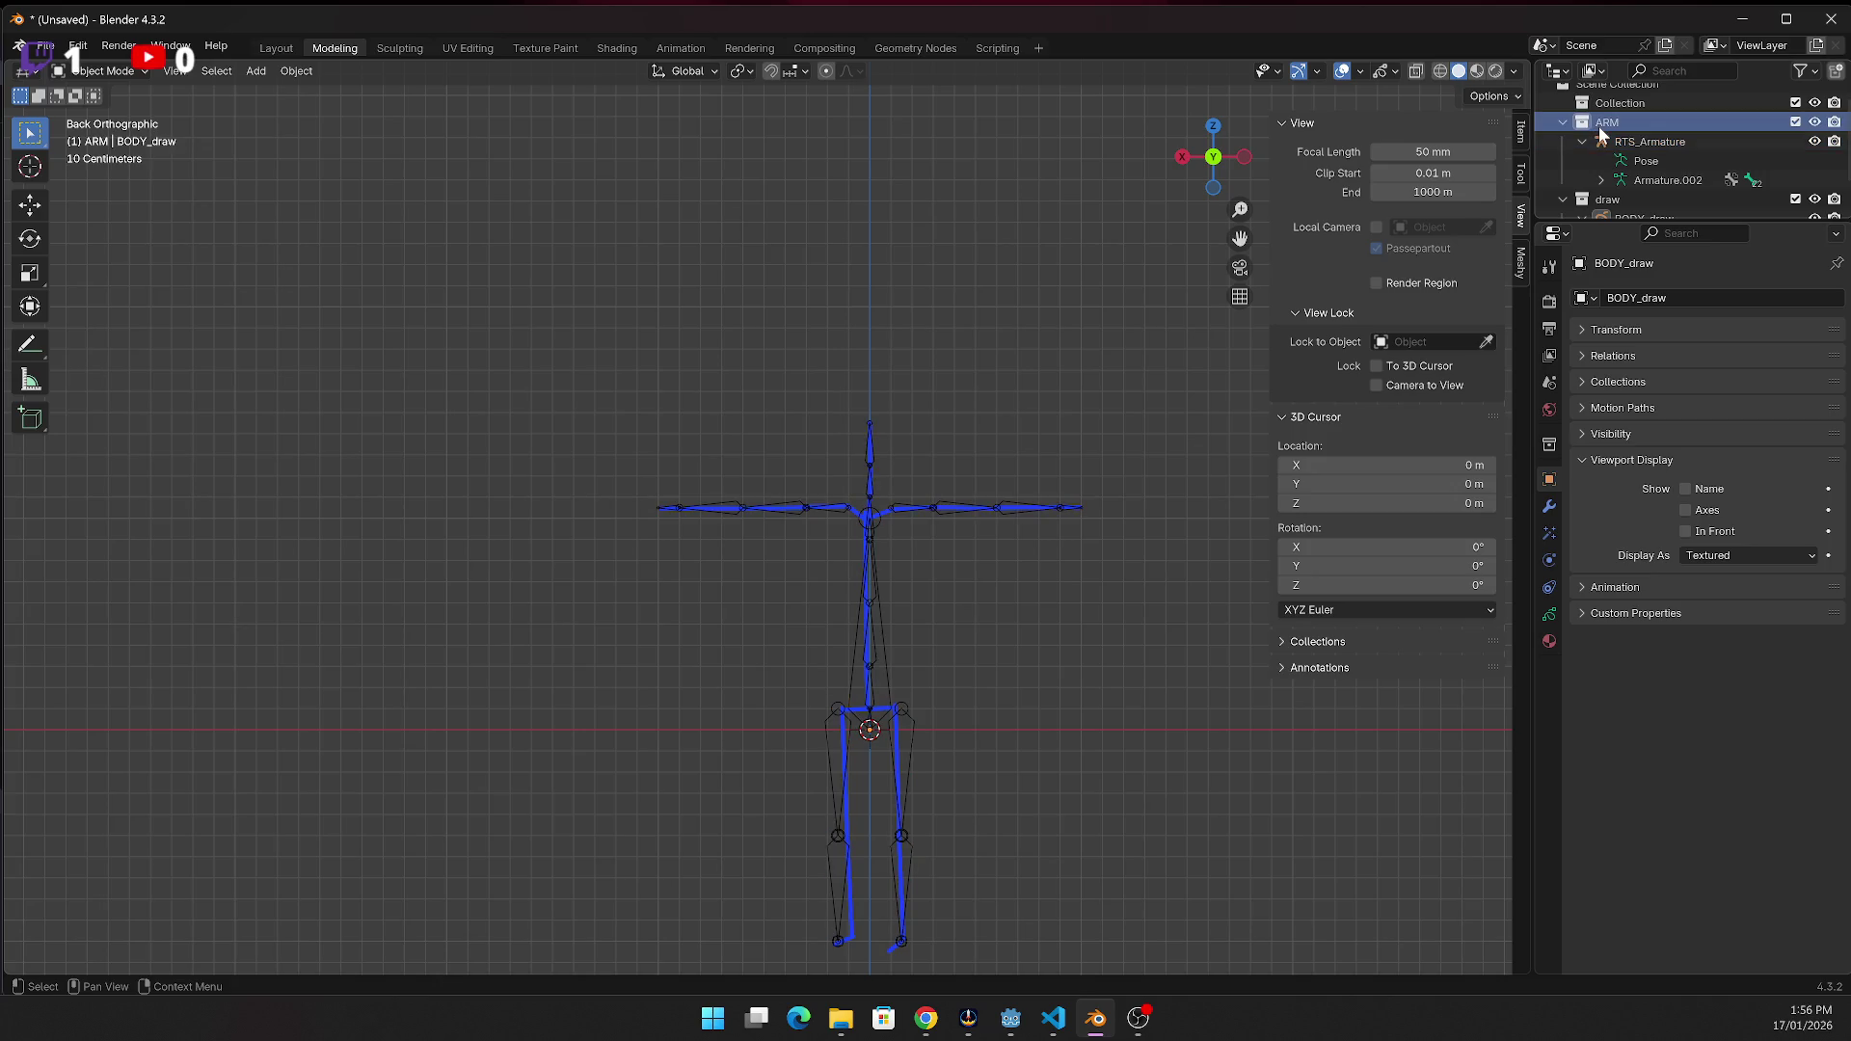
left_click(89, 73)
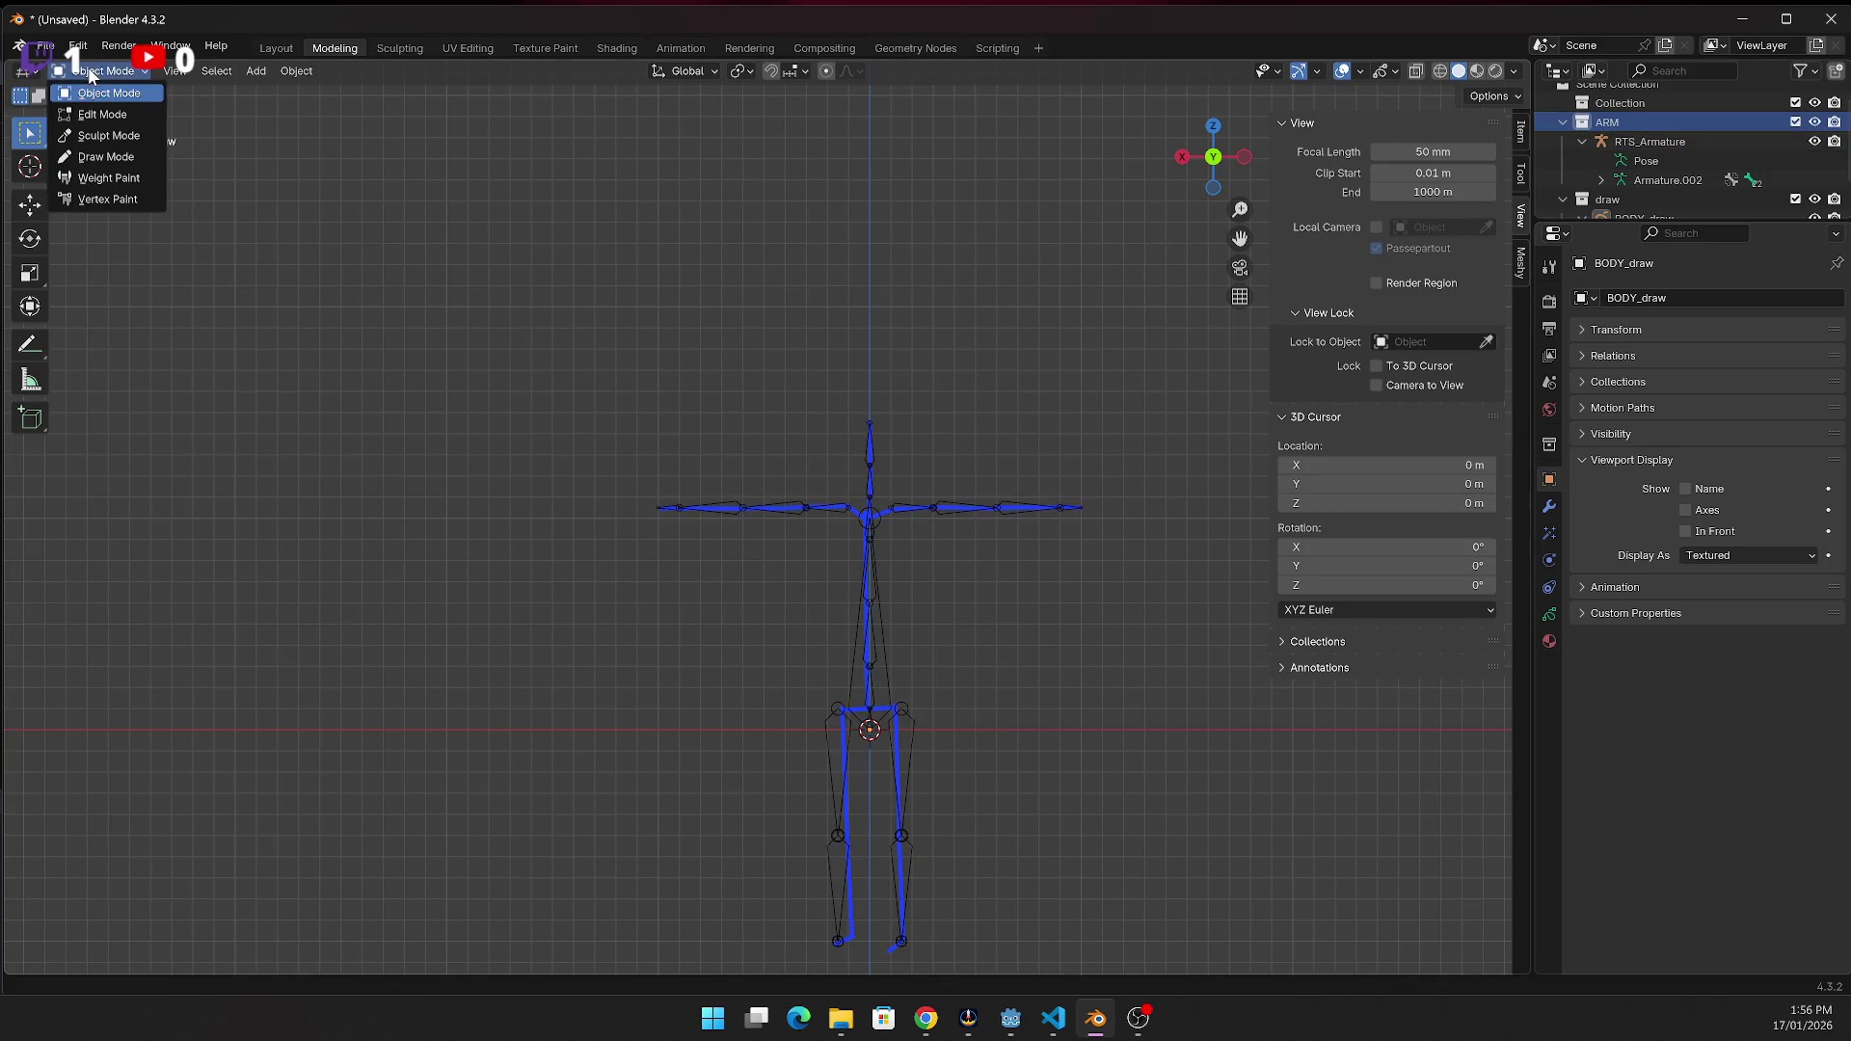
left_click(1668, 182)
left_click(125, 68)
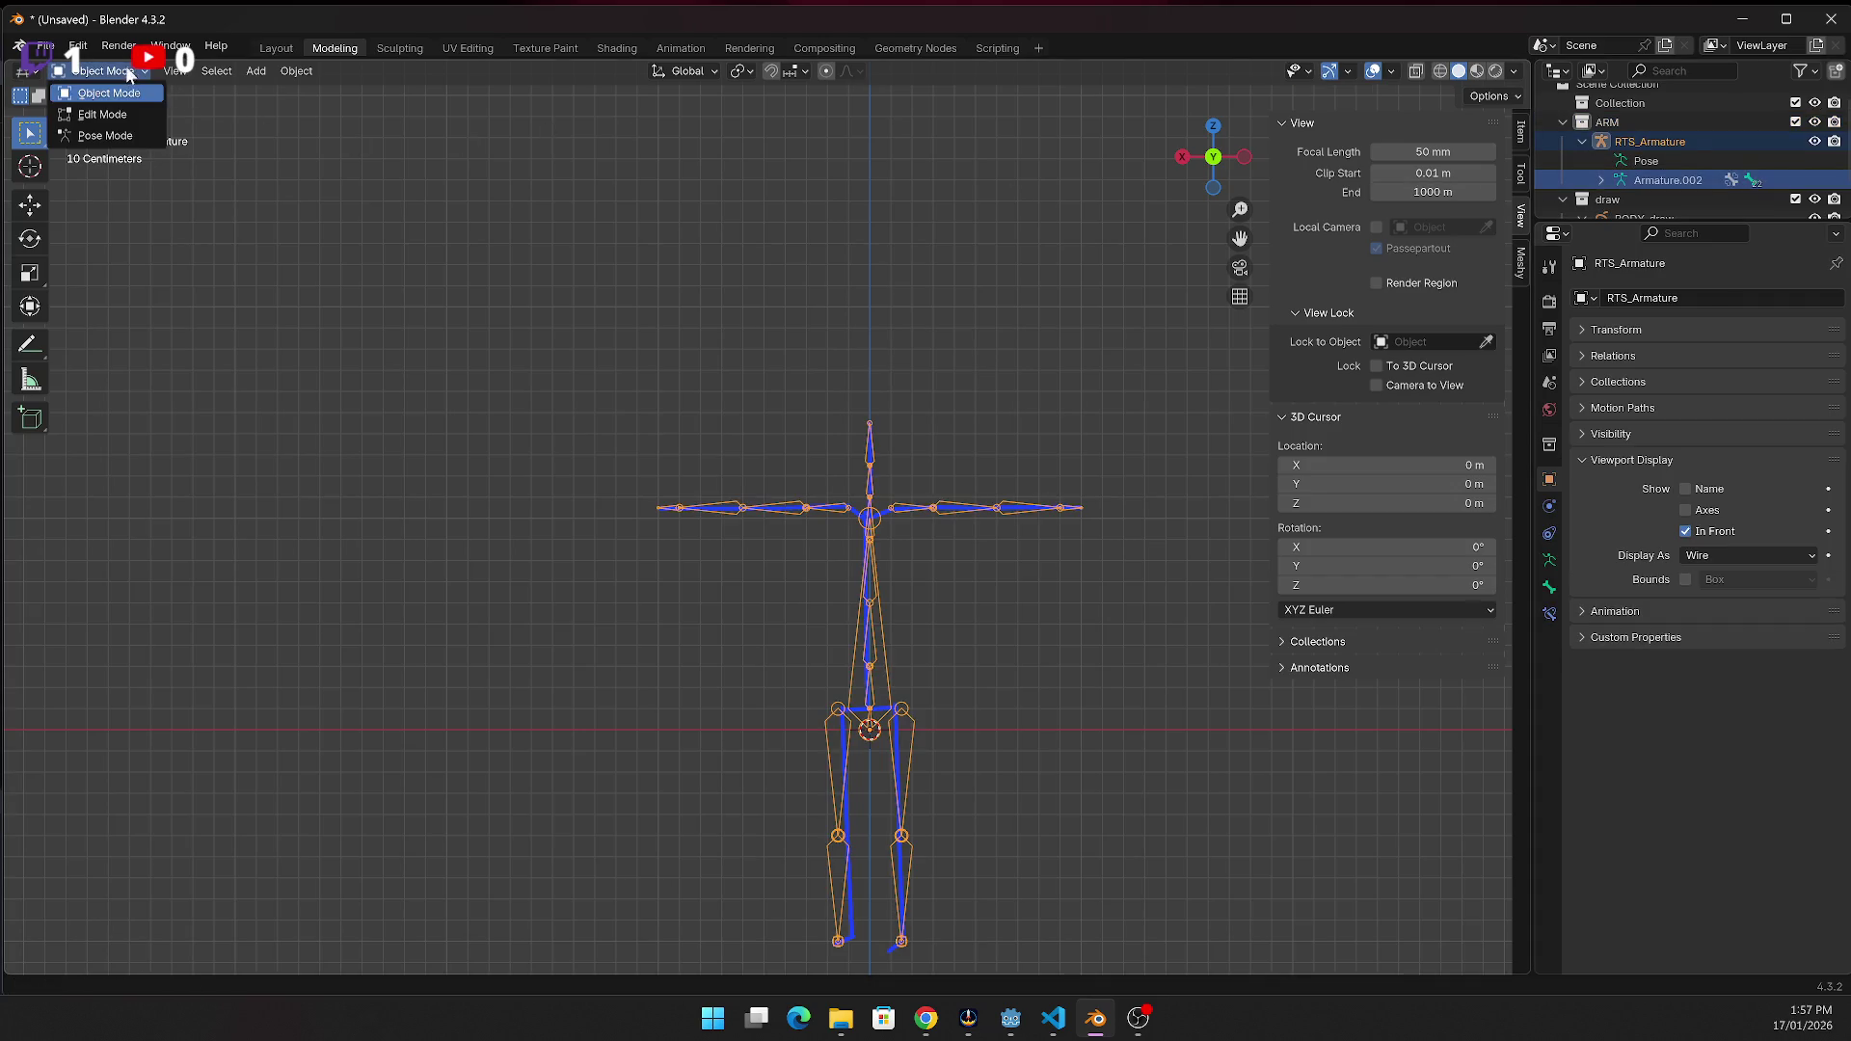
left_click(106, 134)
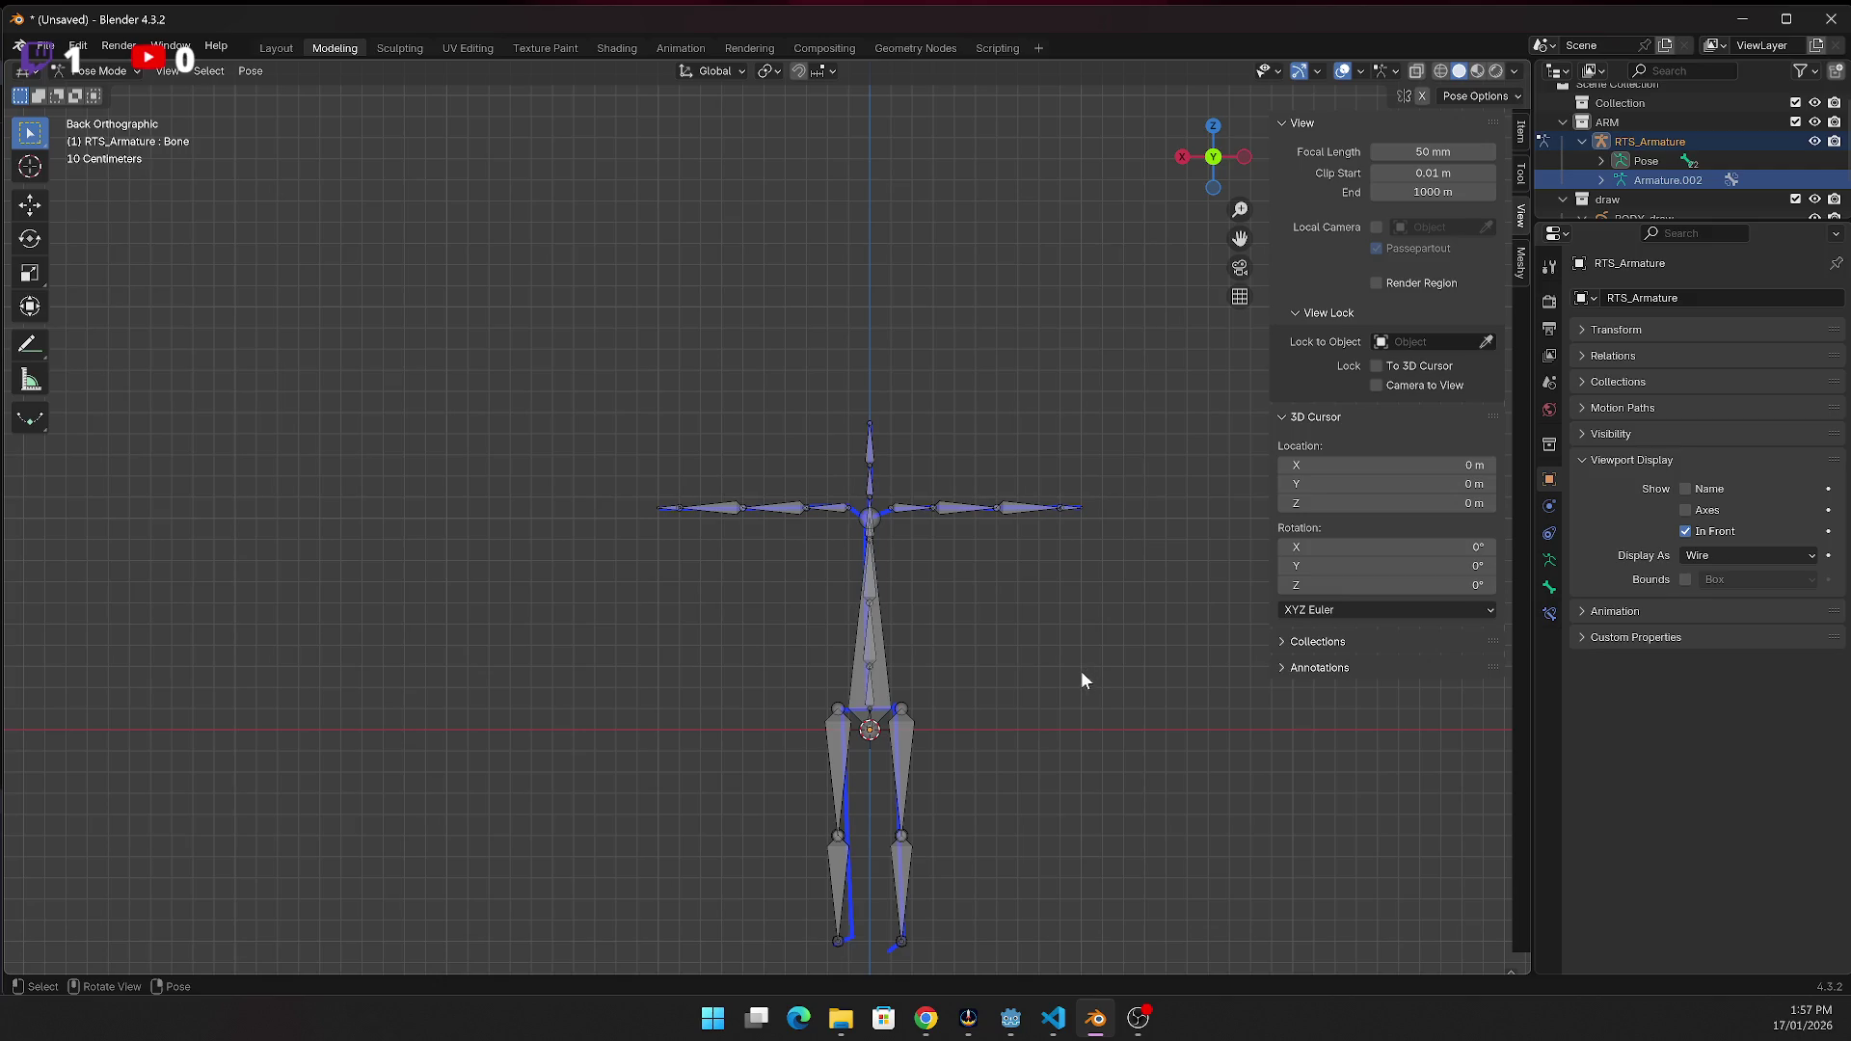
Try Bounds display, return to Wire, and keep In Front on
left_click(1735, 557)
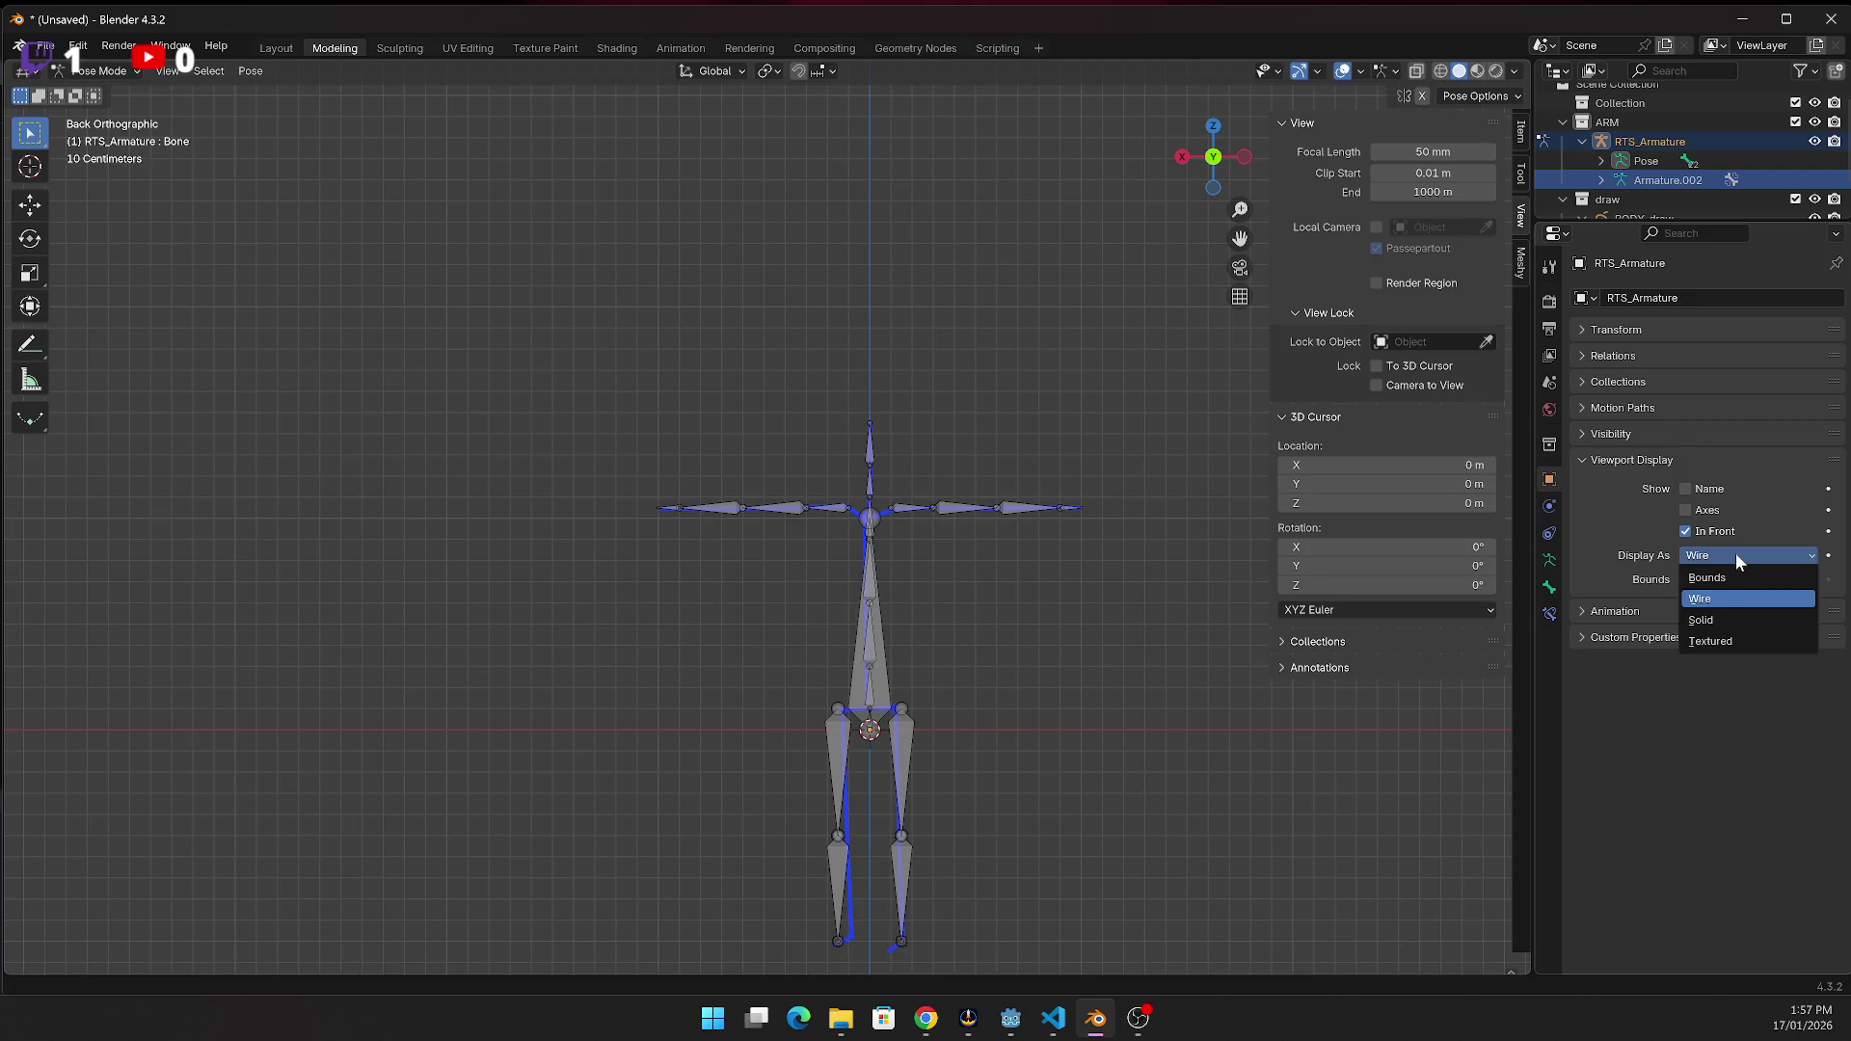
left_click(1716, 578)
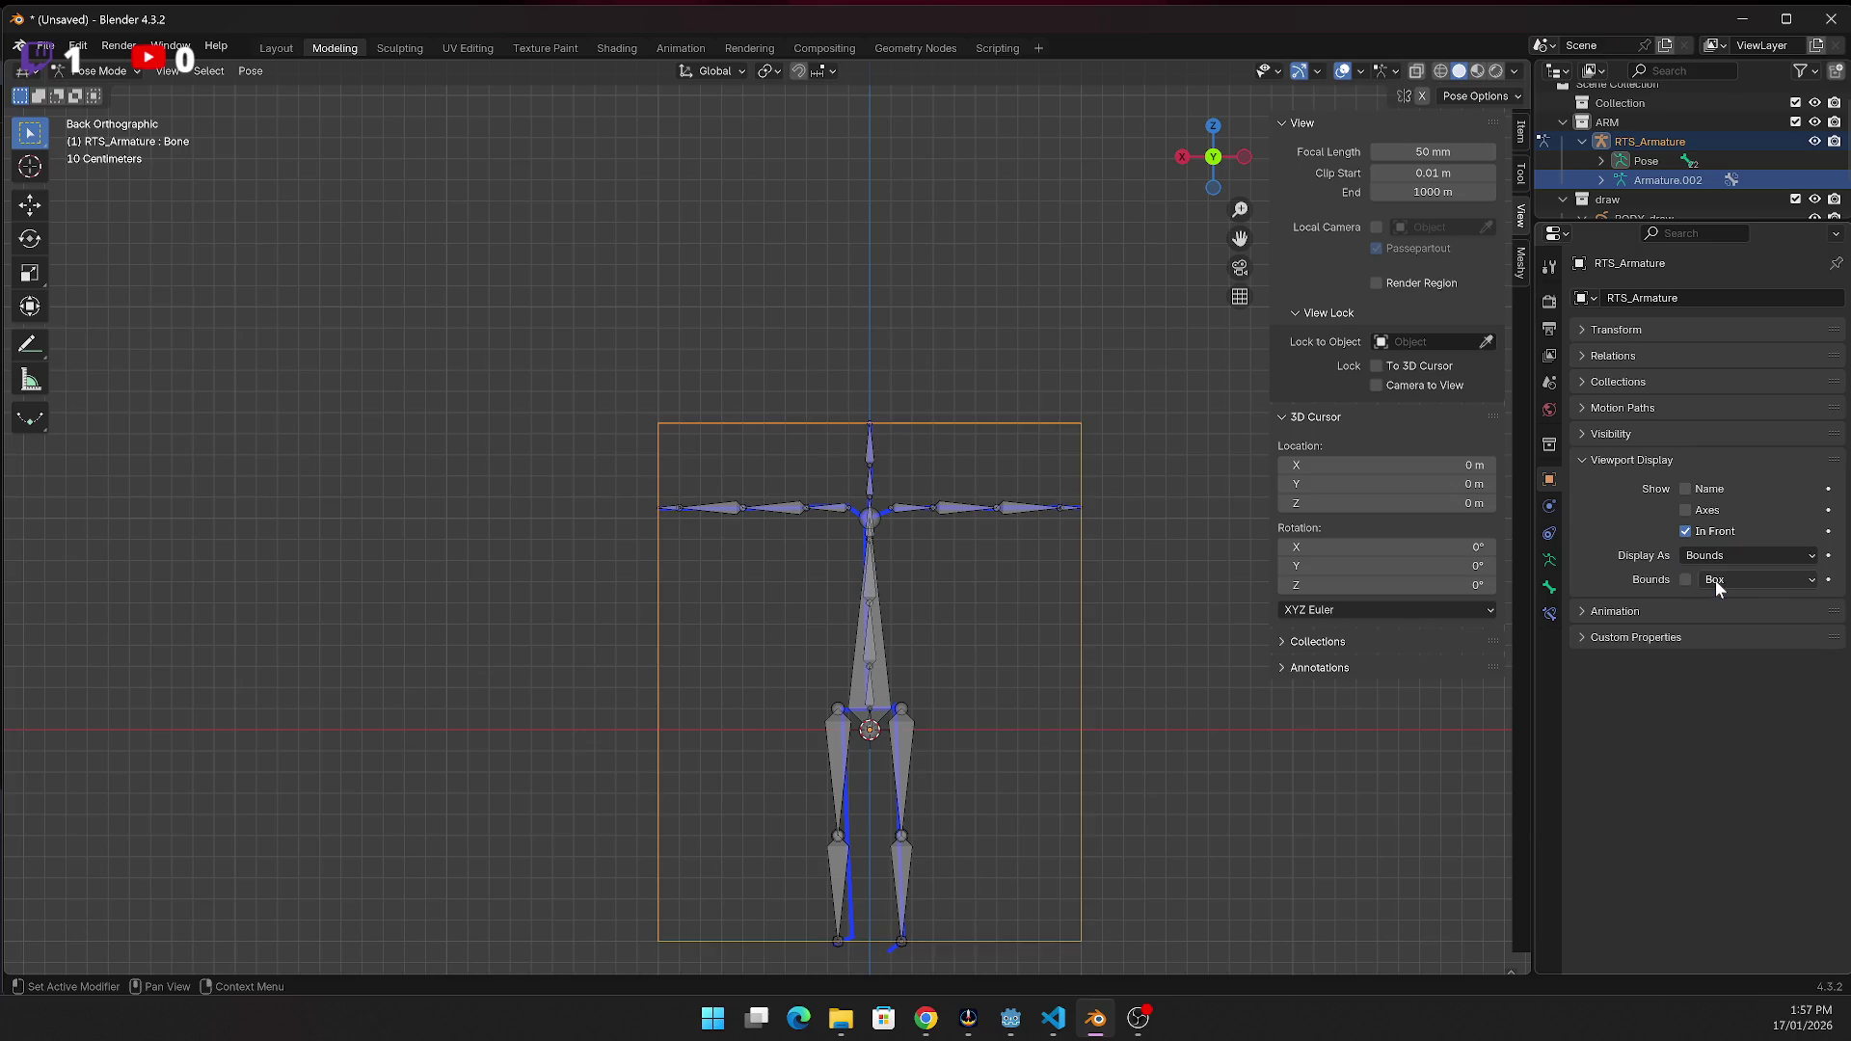
left_click(1717, 568)
left_click(1715, 601)
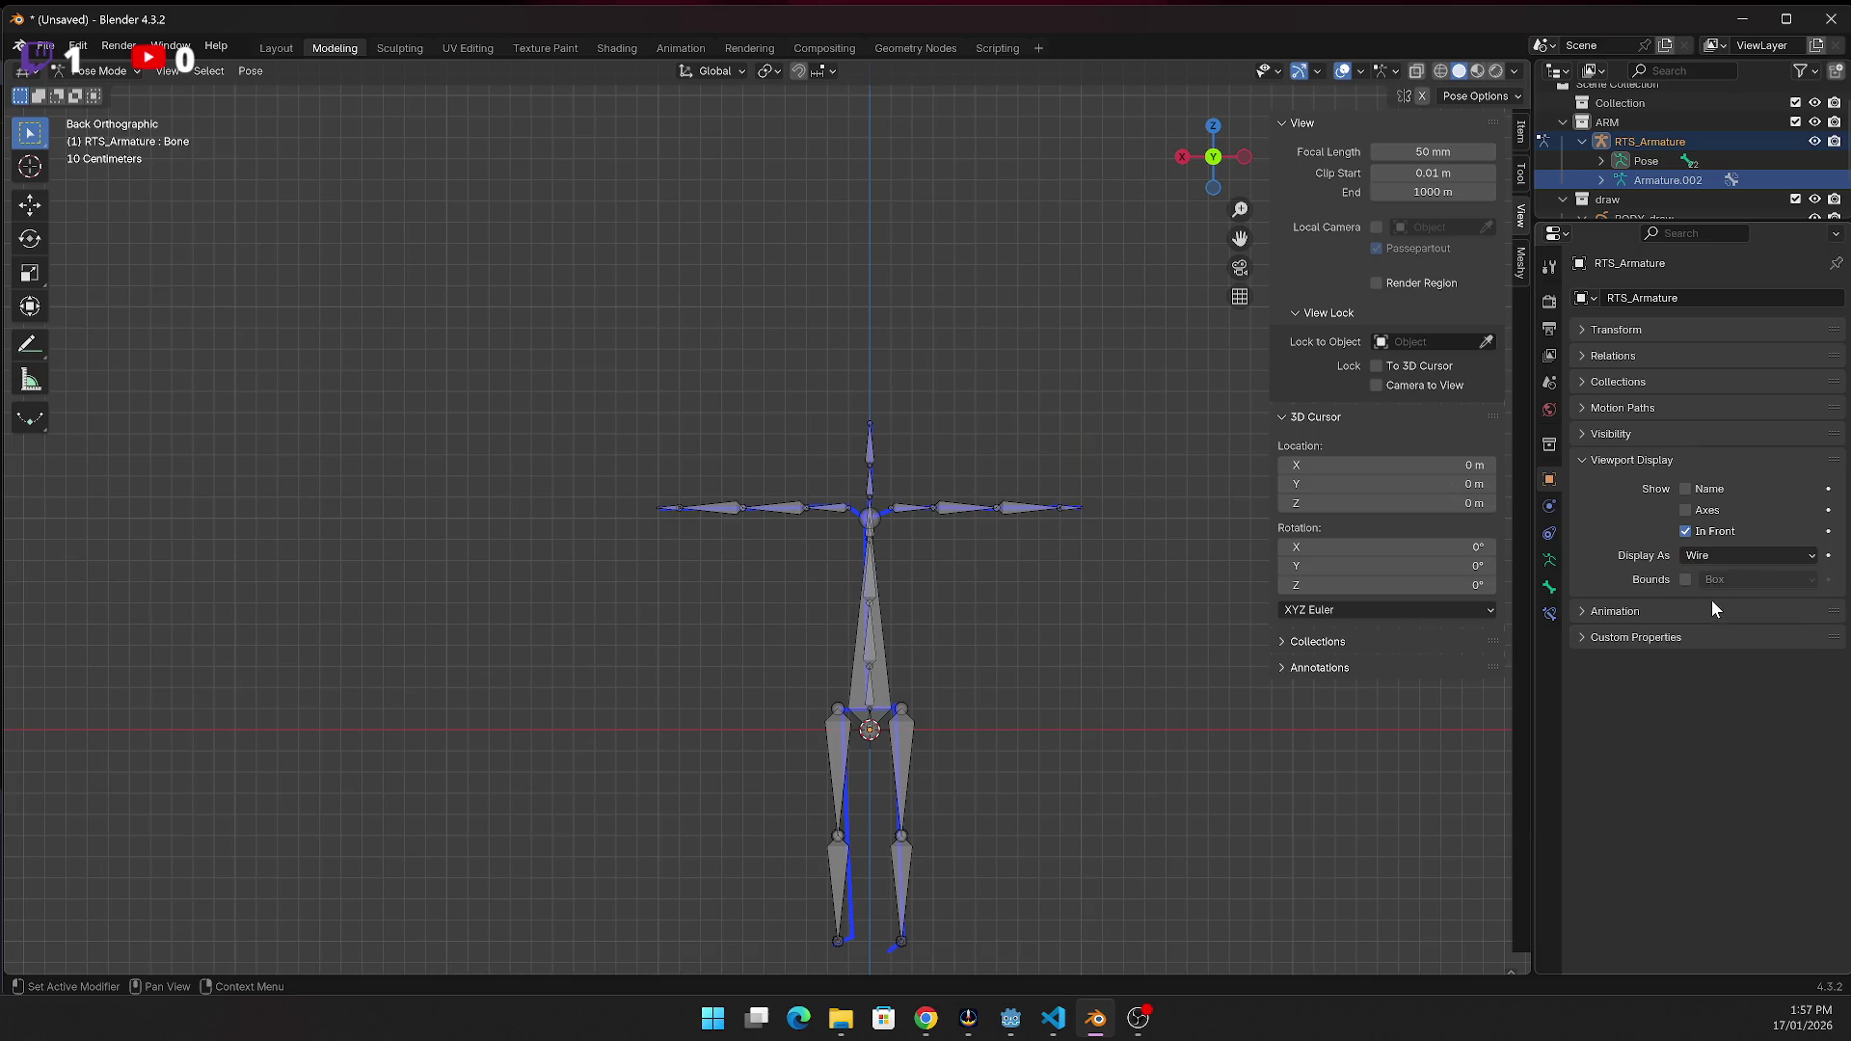
left_click(1713, 529)
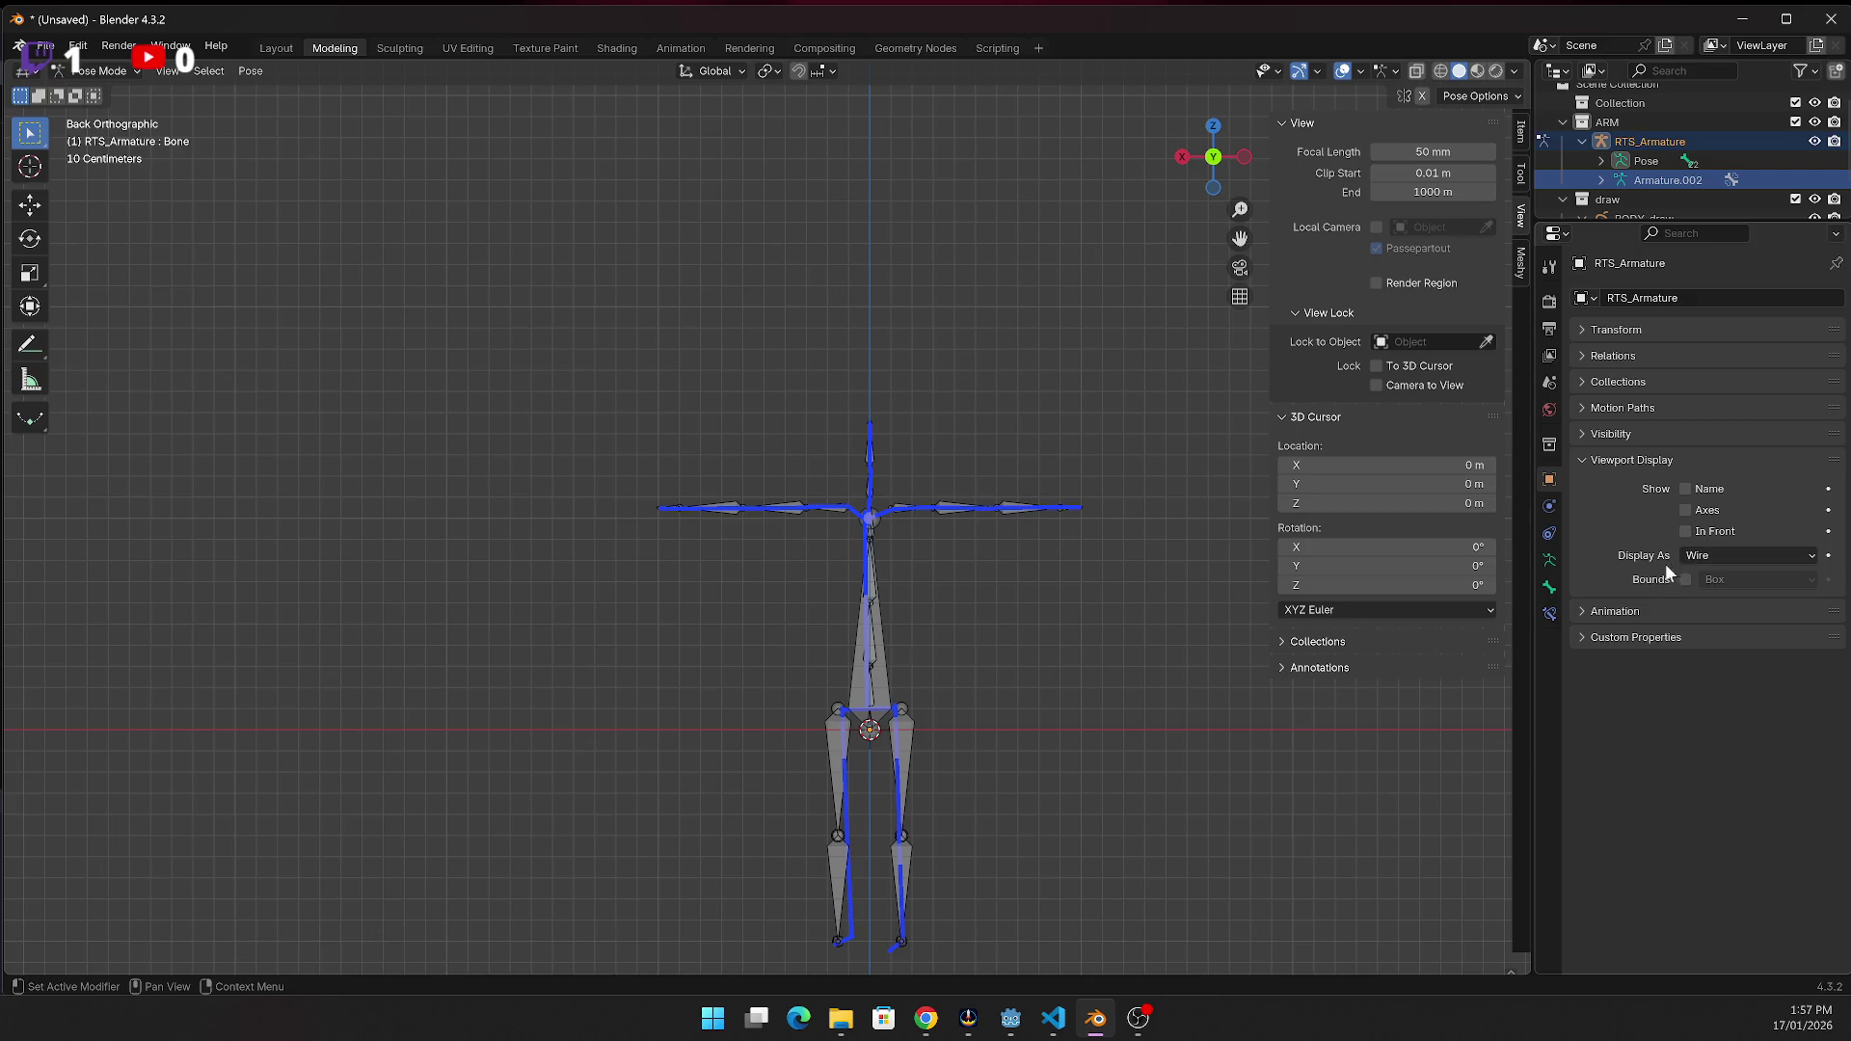
left_click(1718, 532)
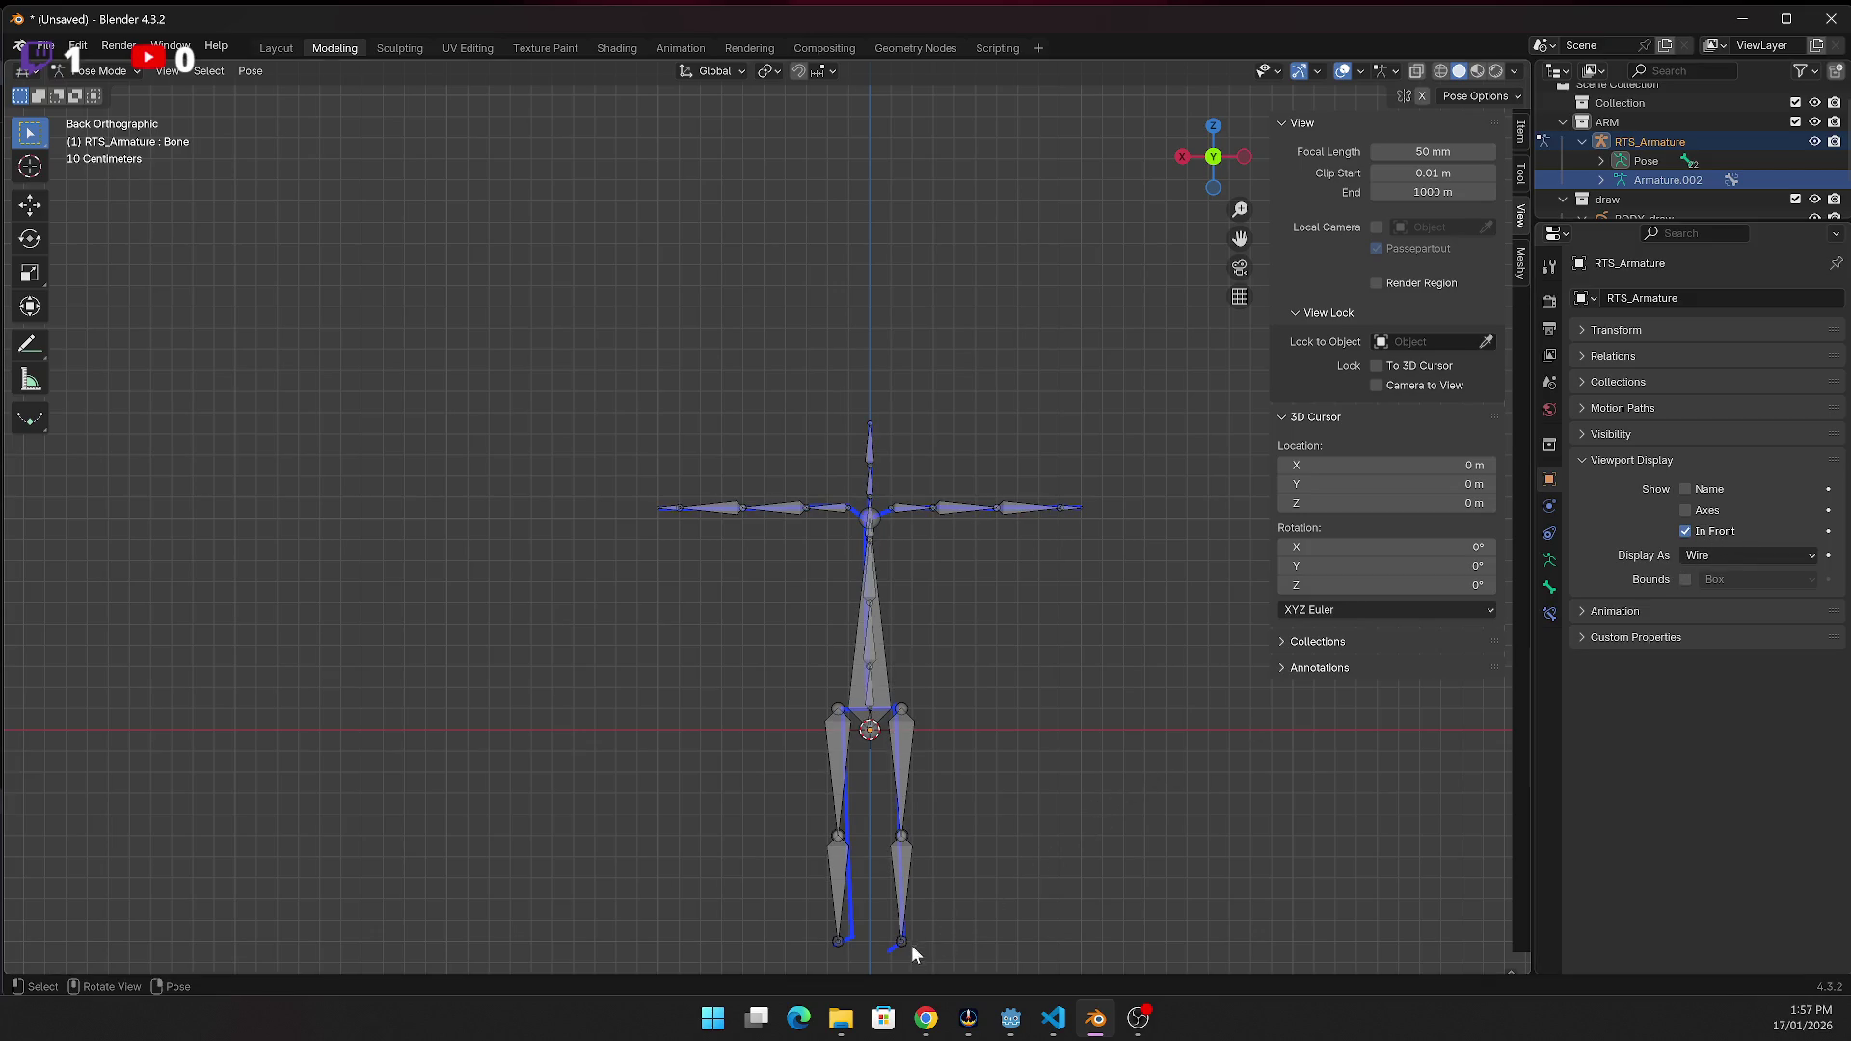
left_click(904, 893)
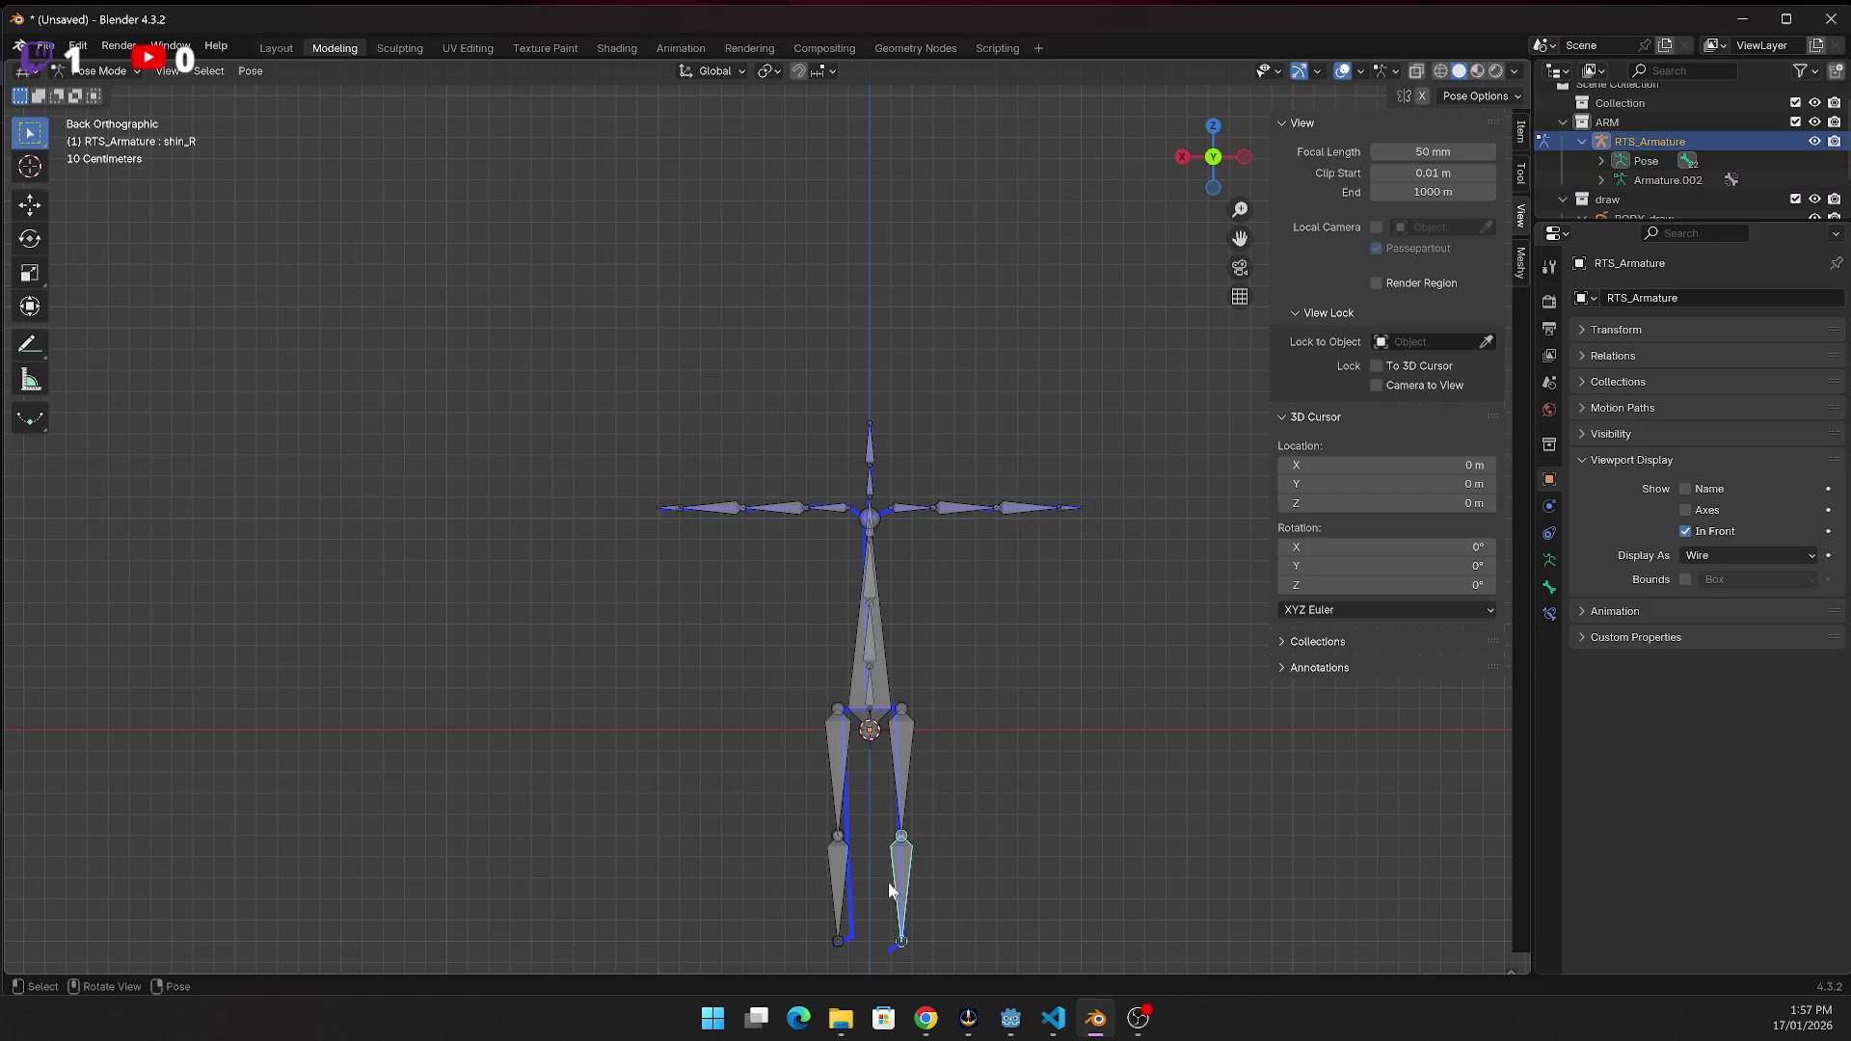
key("g")
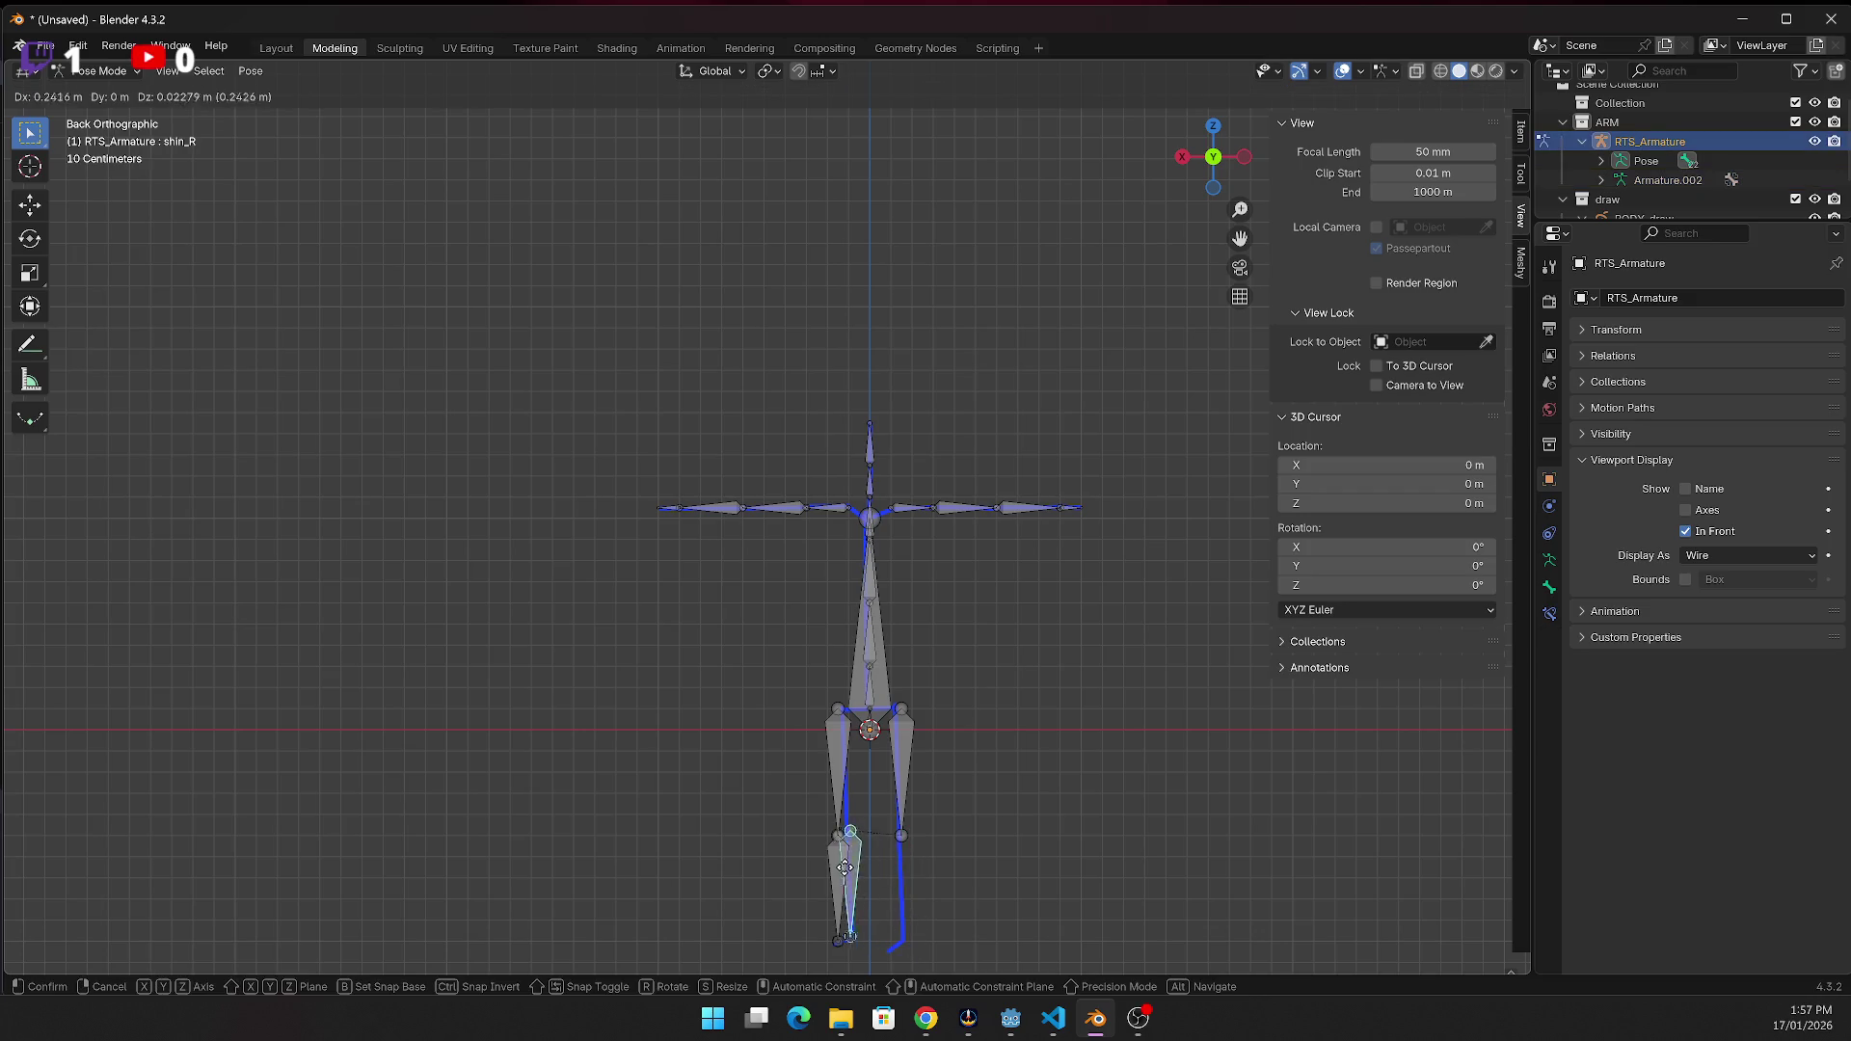
left_click(902, 875)
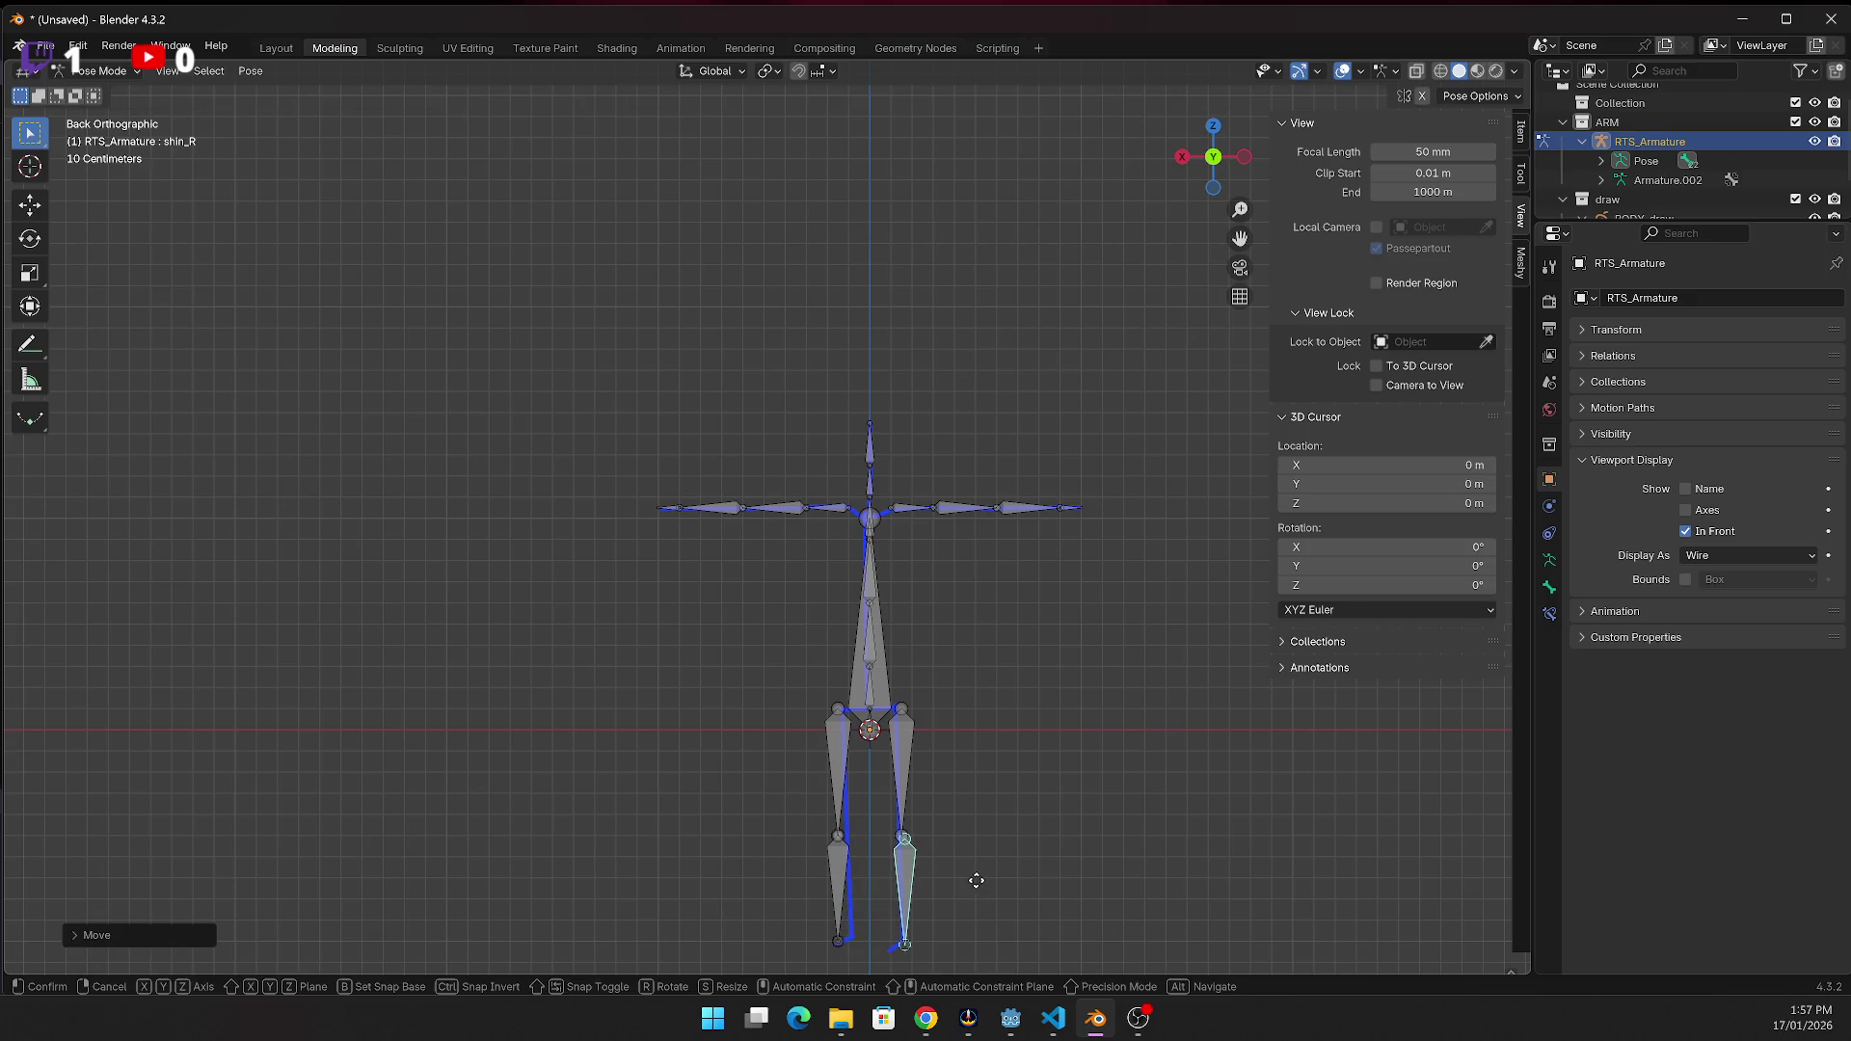
right_click(1061, 896)
scroll(1020, 914, "down", 1)
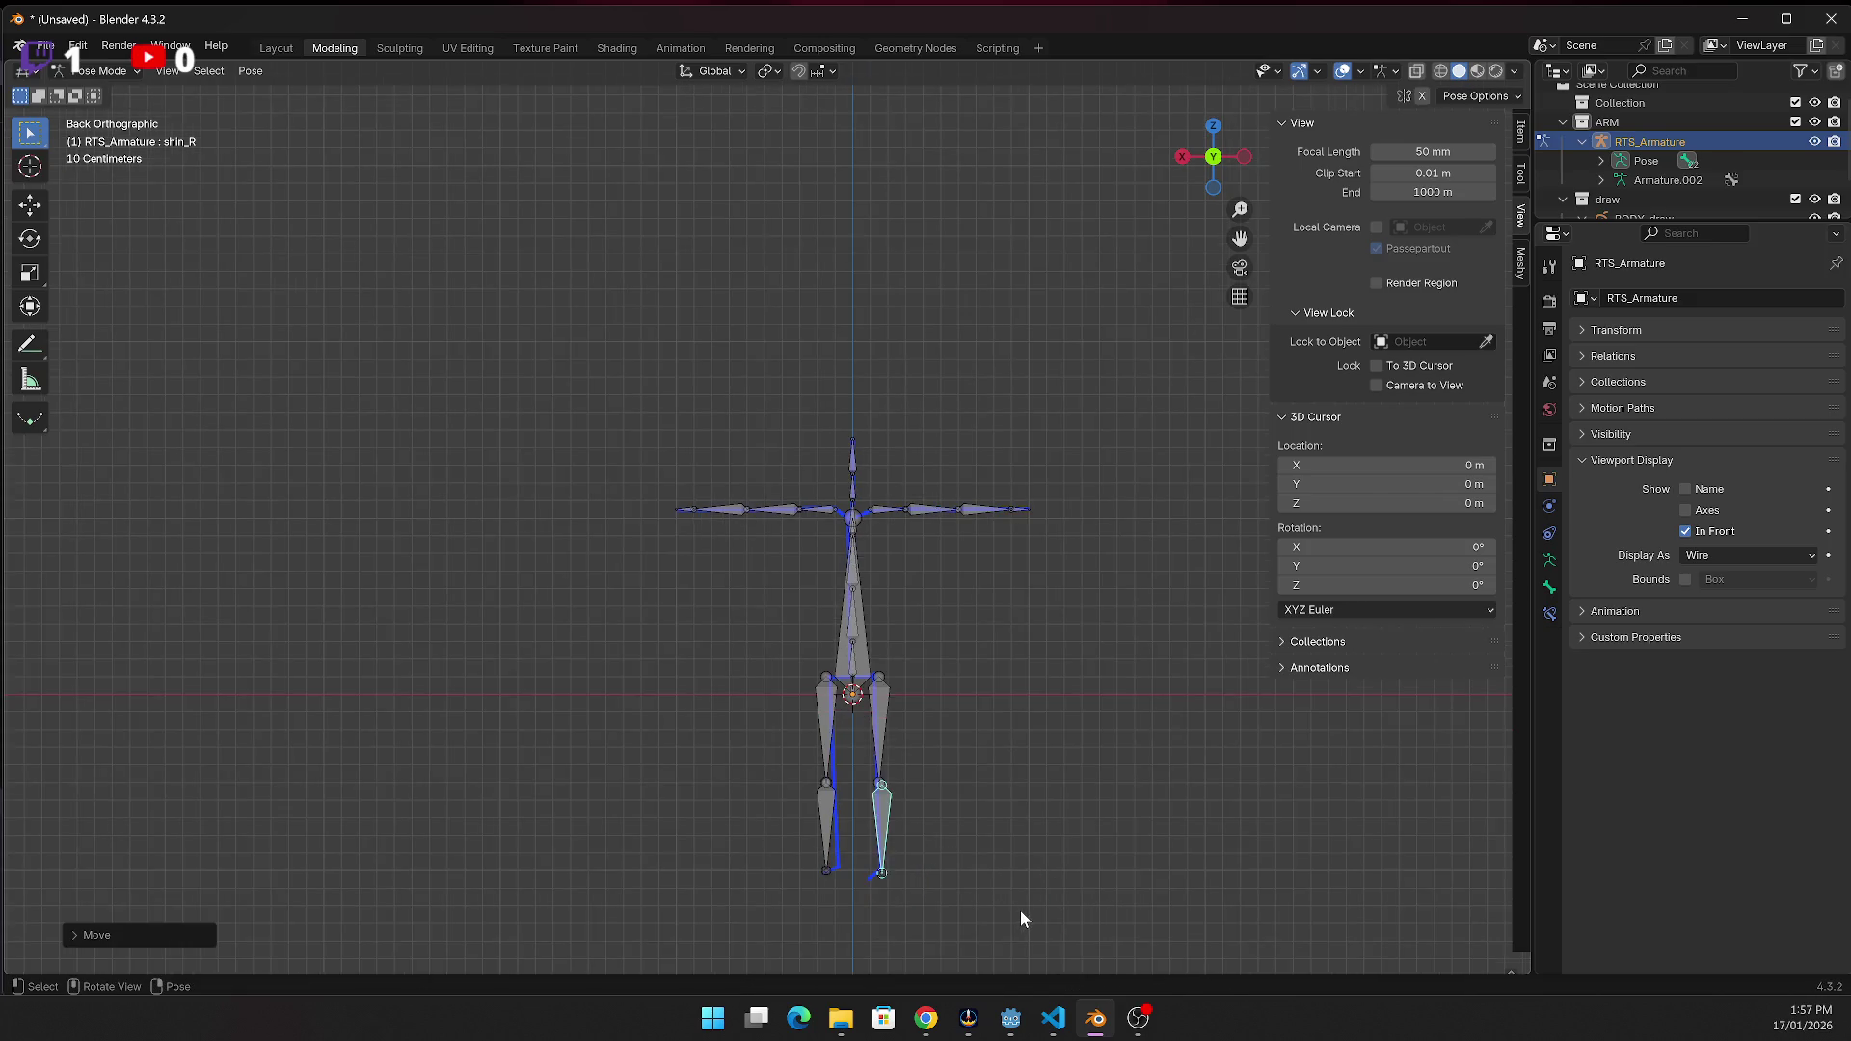
scroll(1021, 906, "up", 2)
scroll(1244, 521, "down", 1)
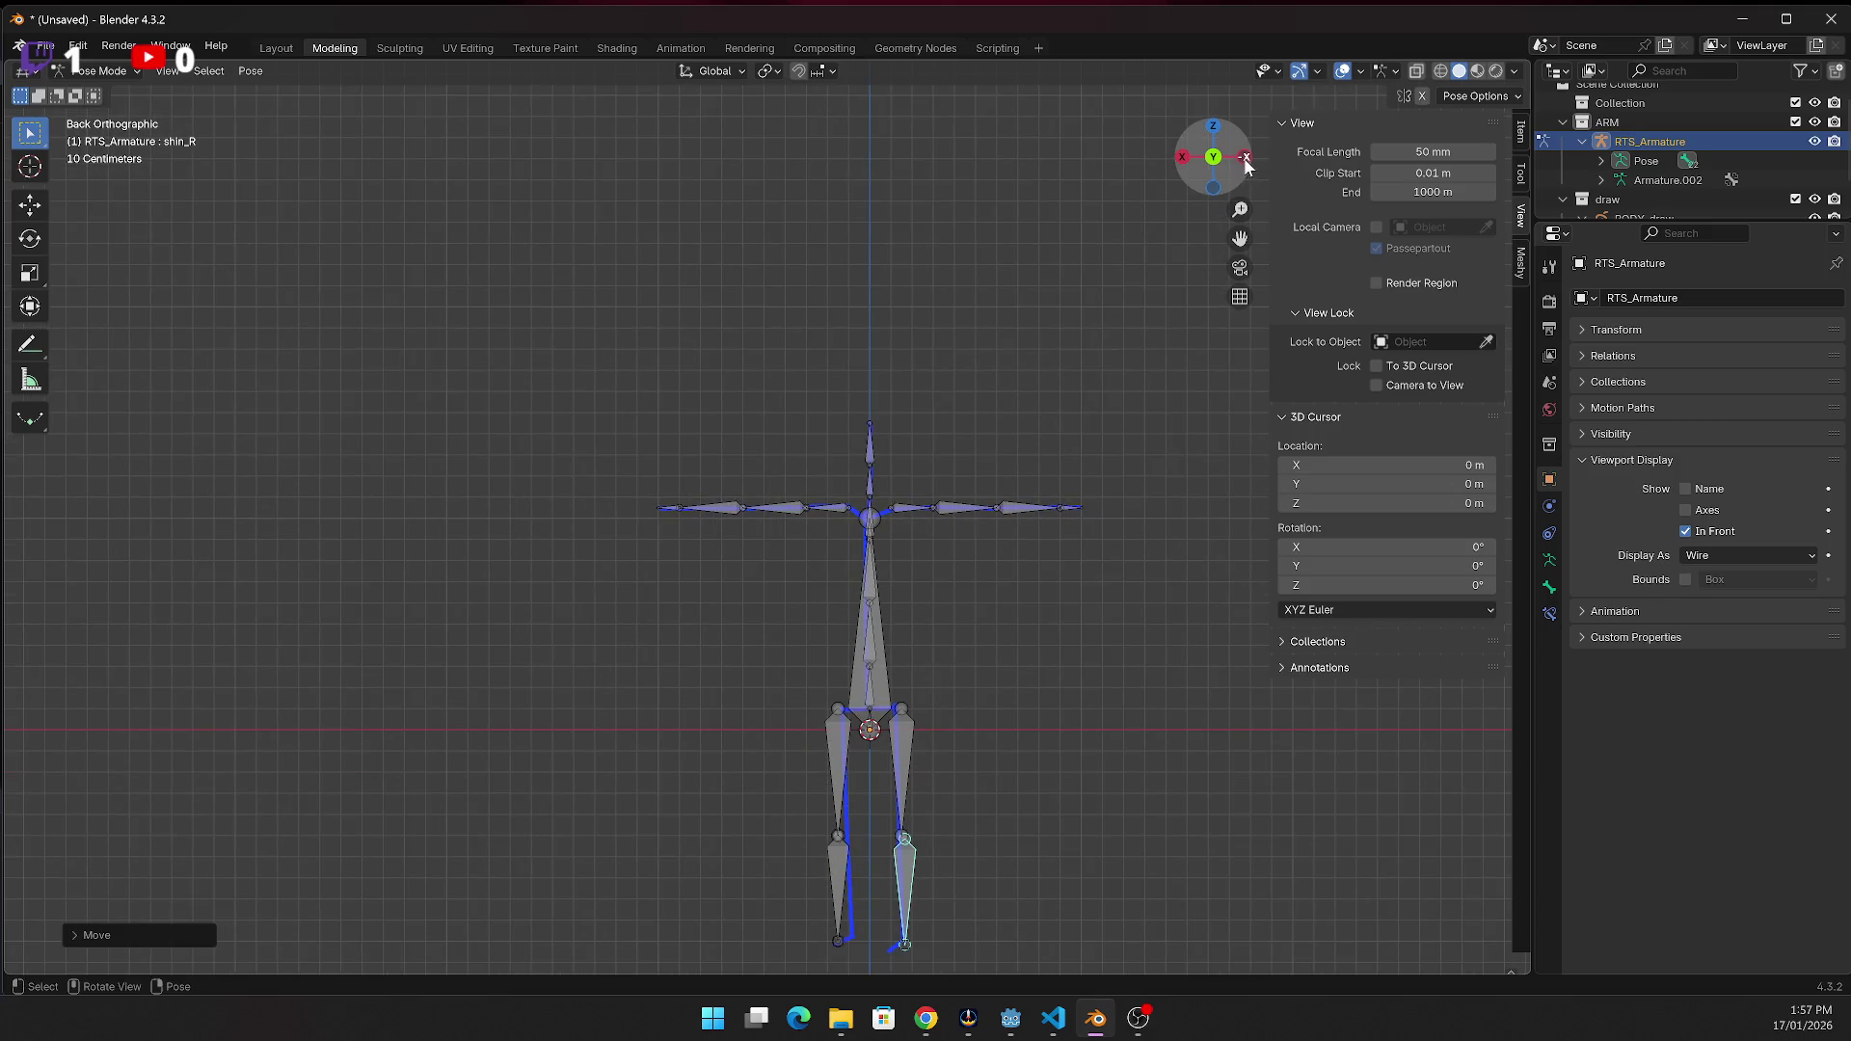
left_click(1246, 160)
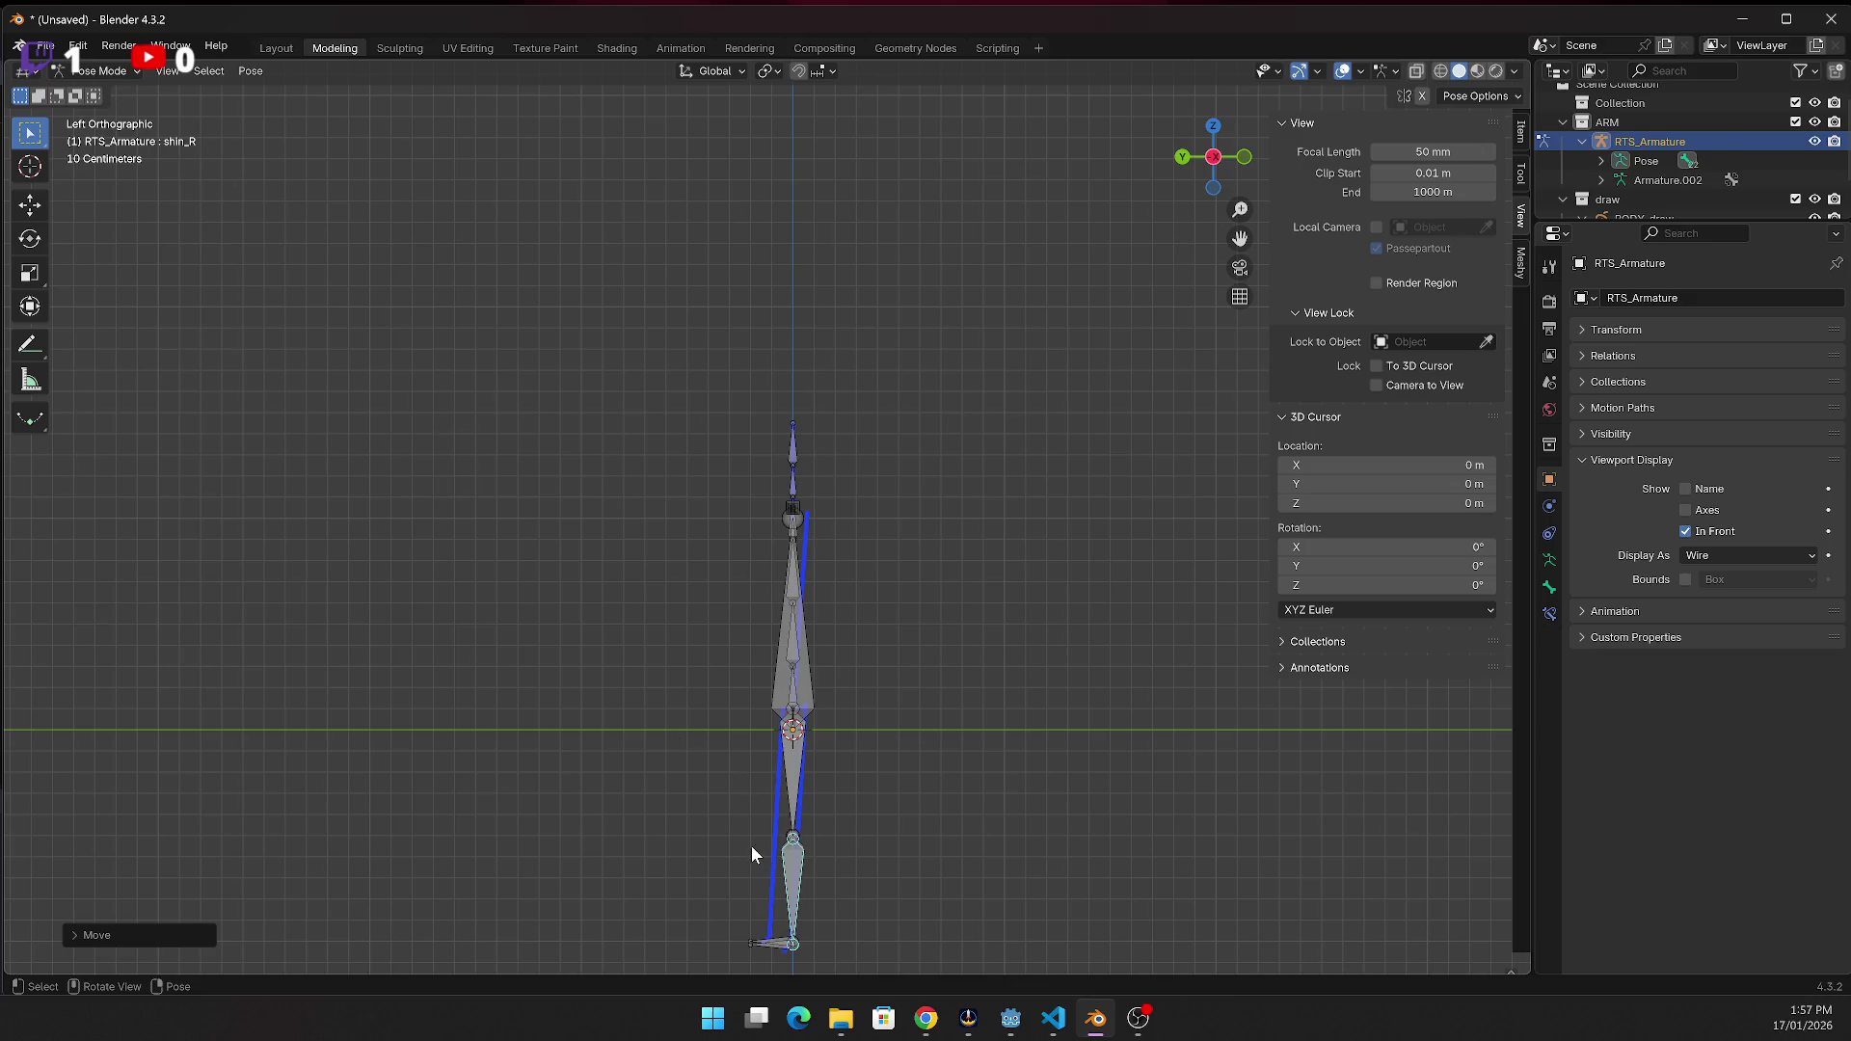
left_click(800, 882)
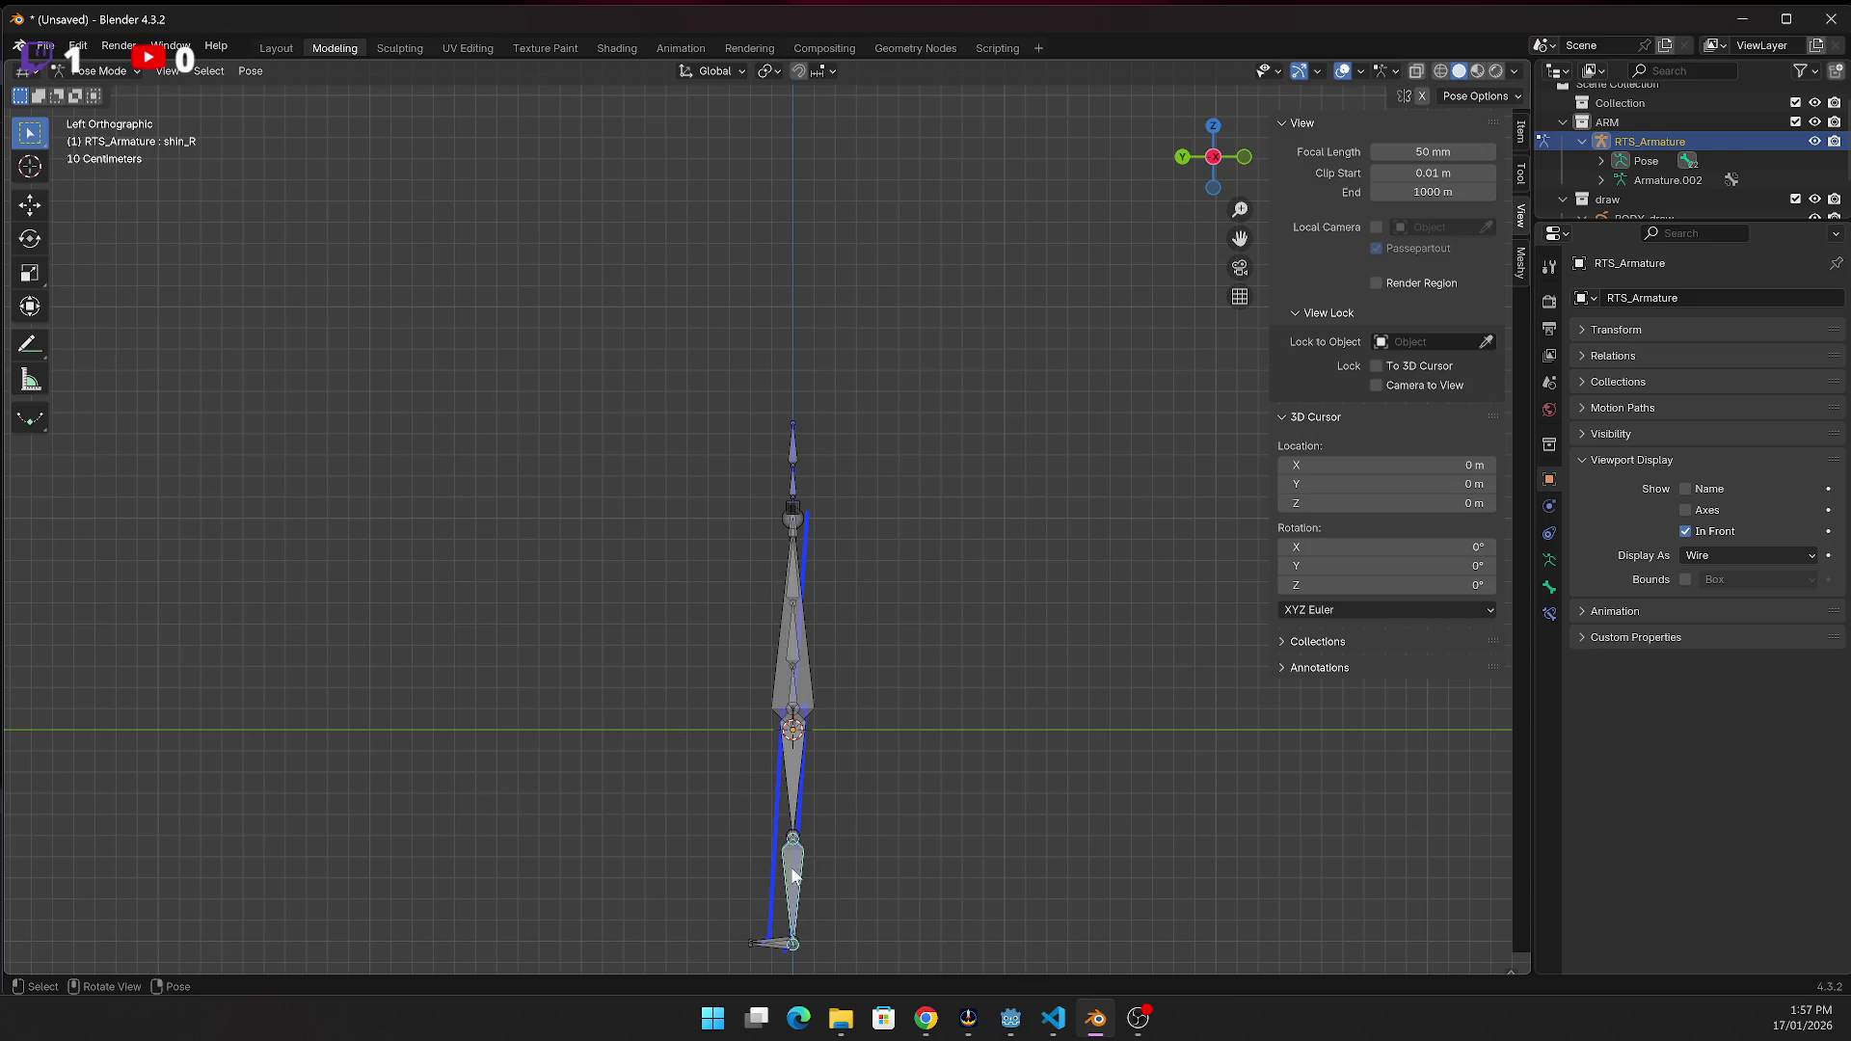
key("g")
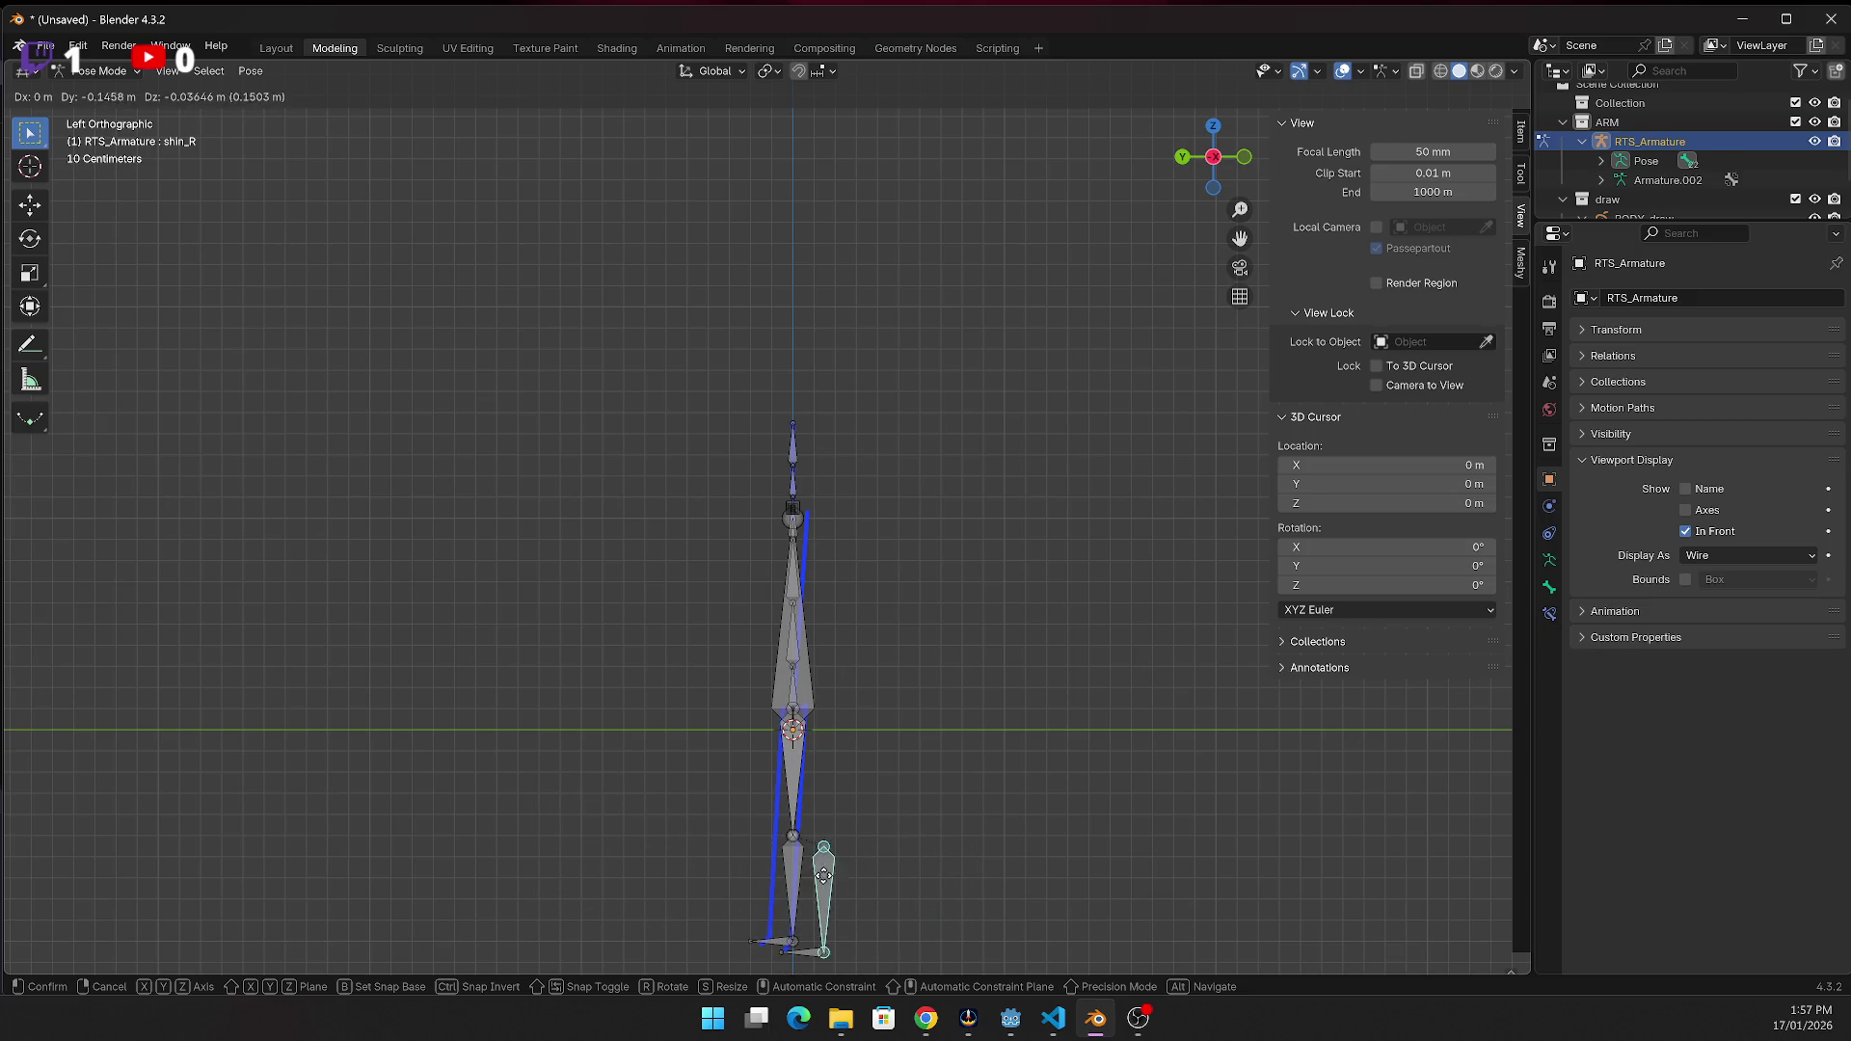
left_click(796, 877)
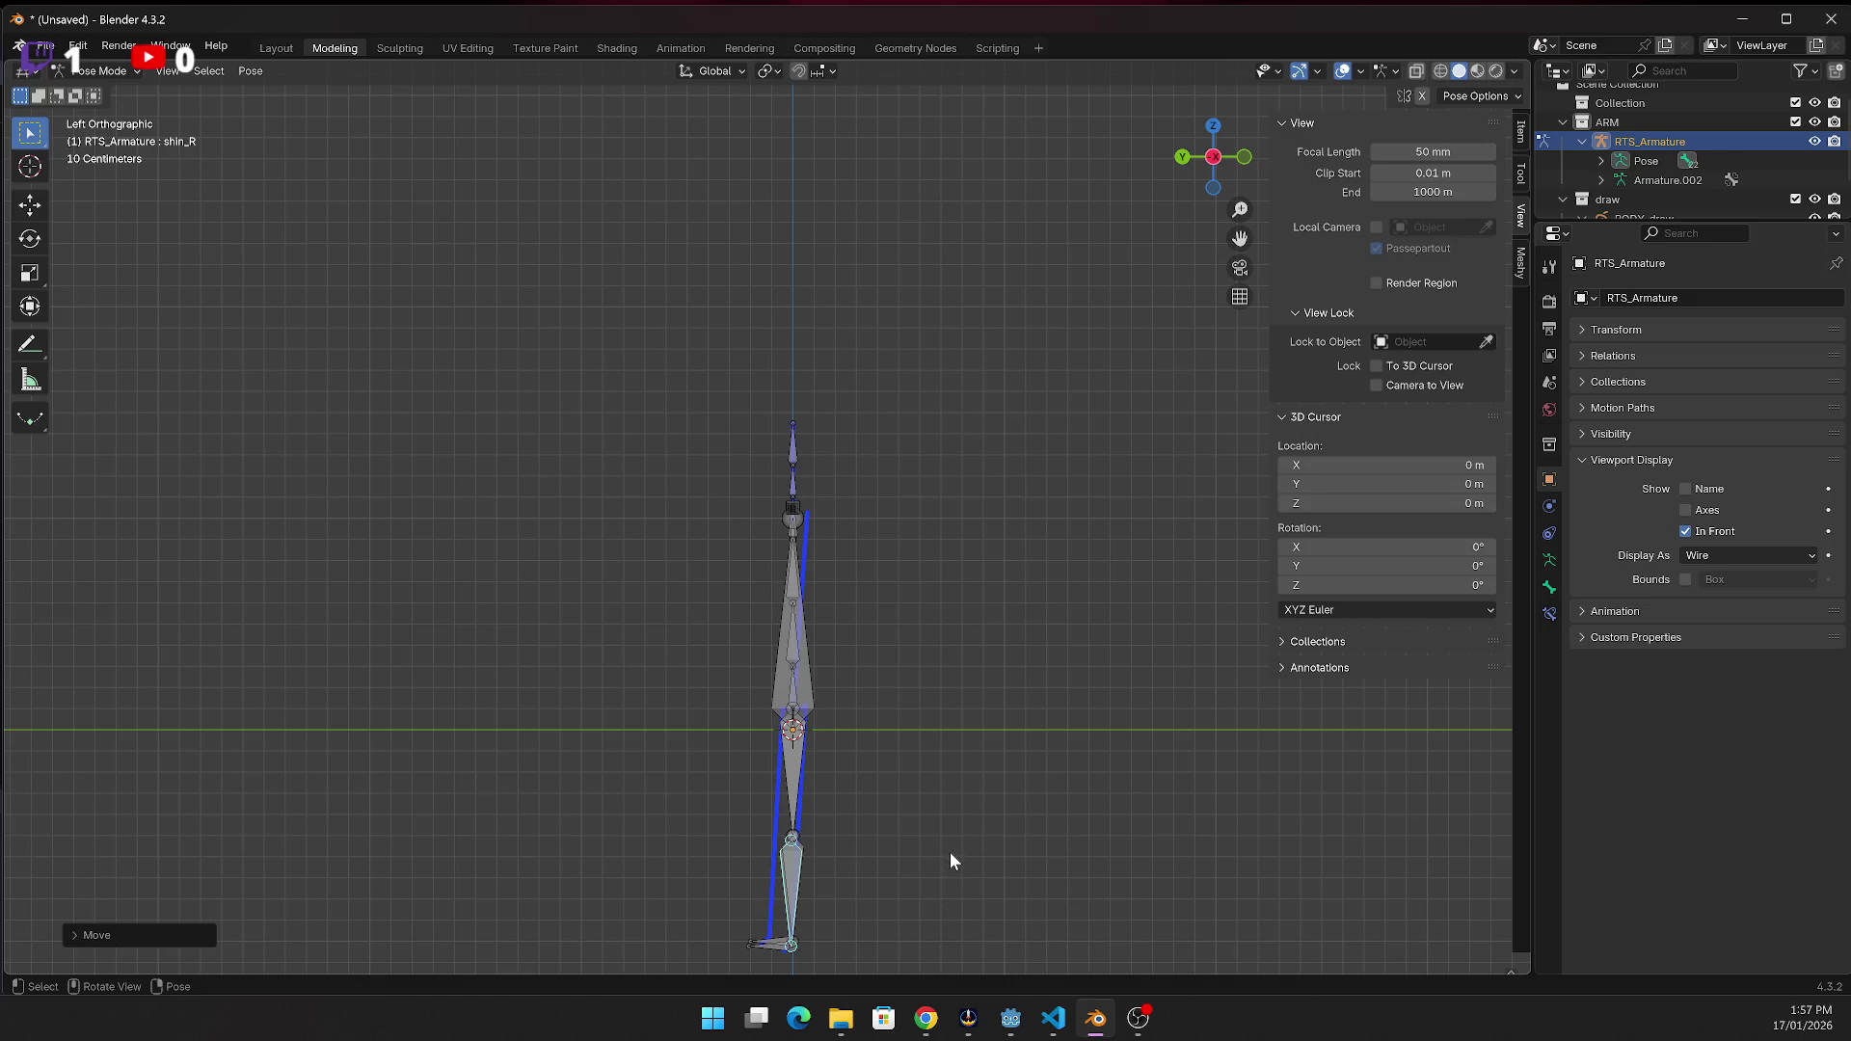
key("ctrl+z")
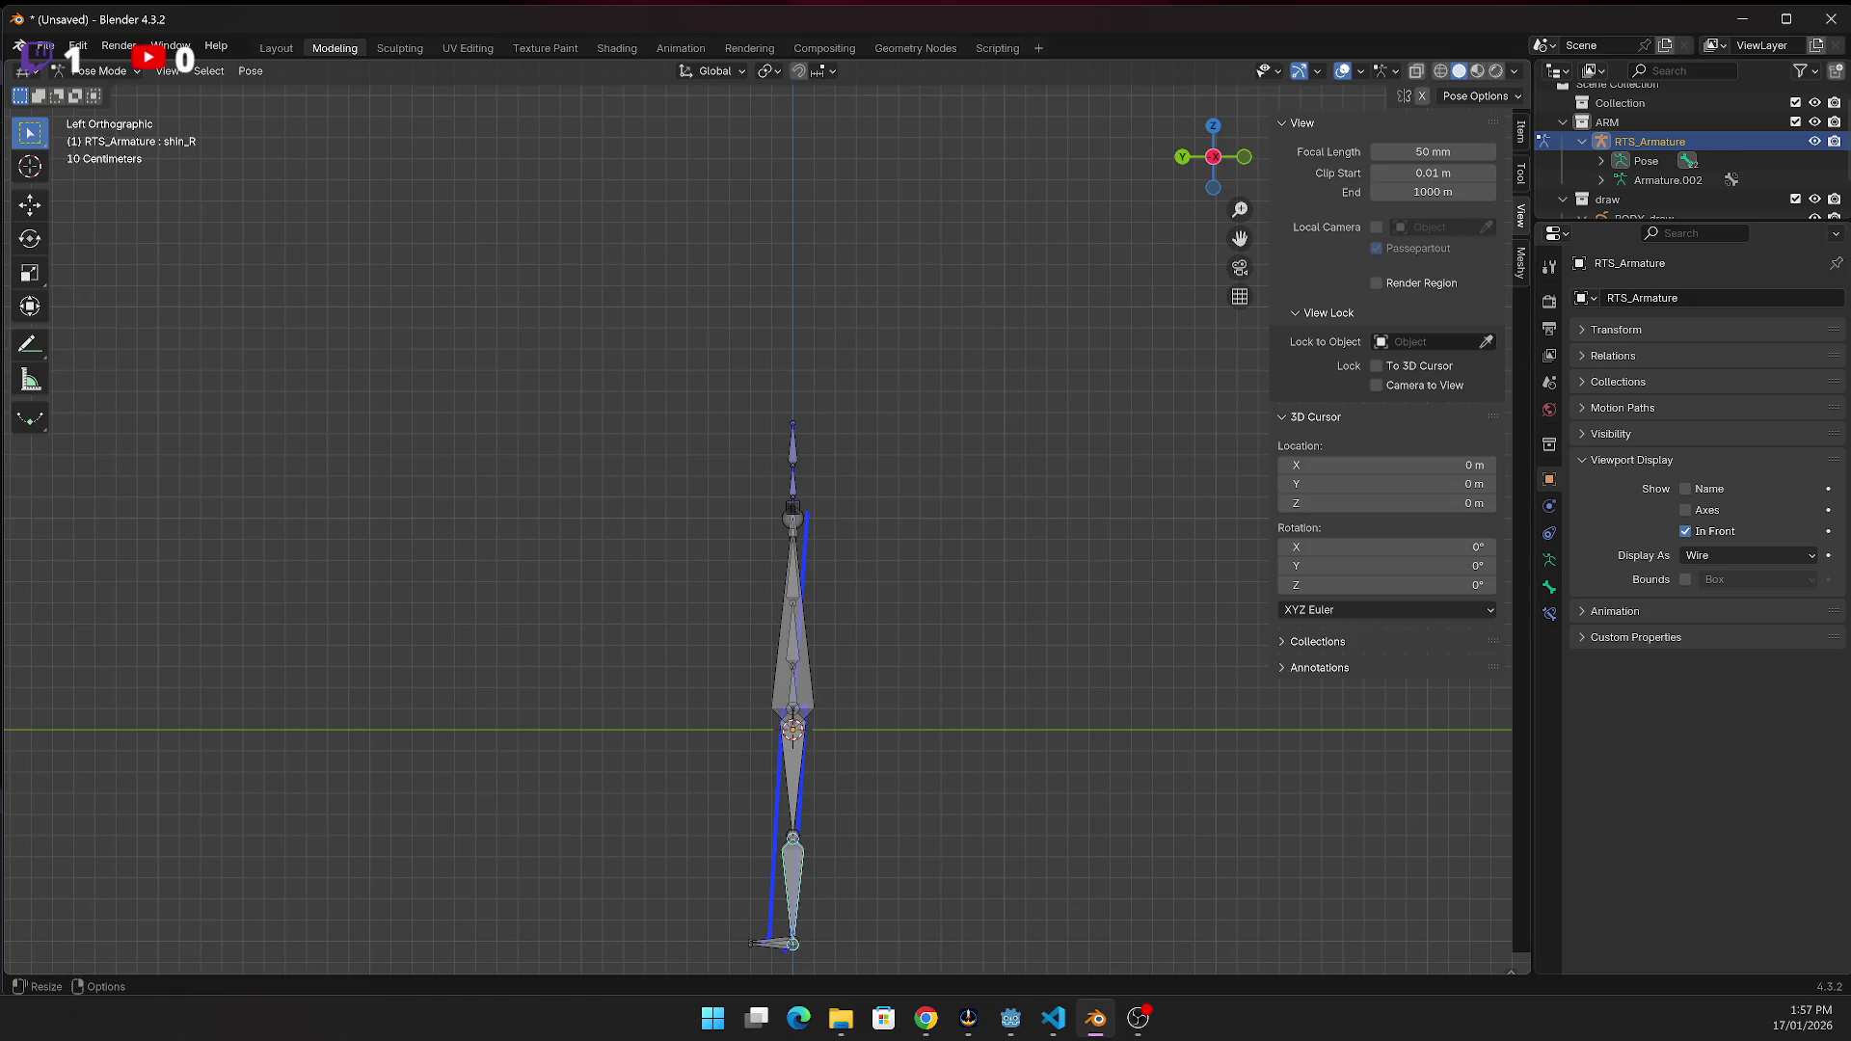
key("alt+Tab")
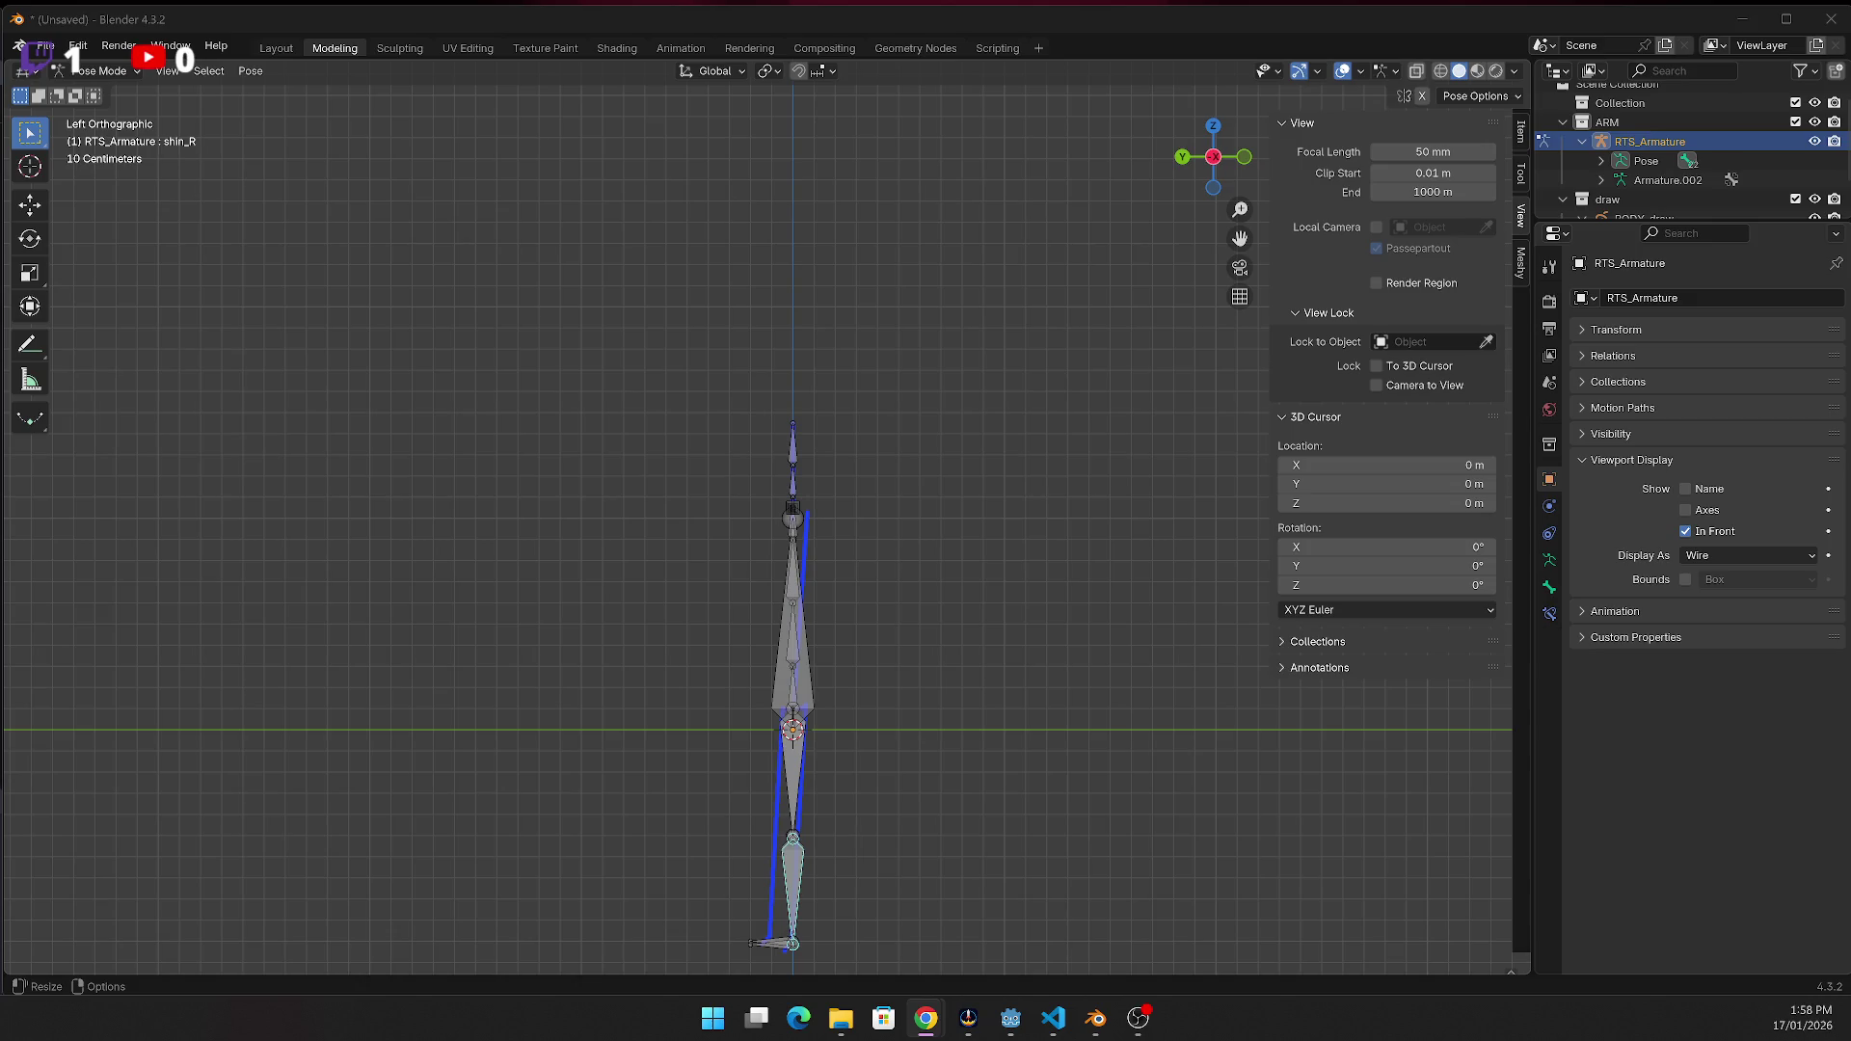
left_click(1245, 158)
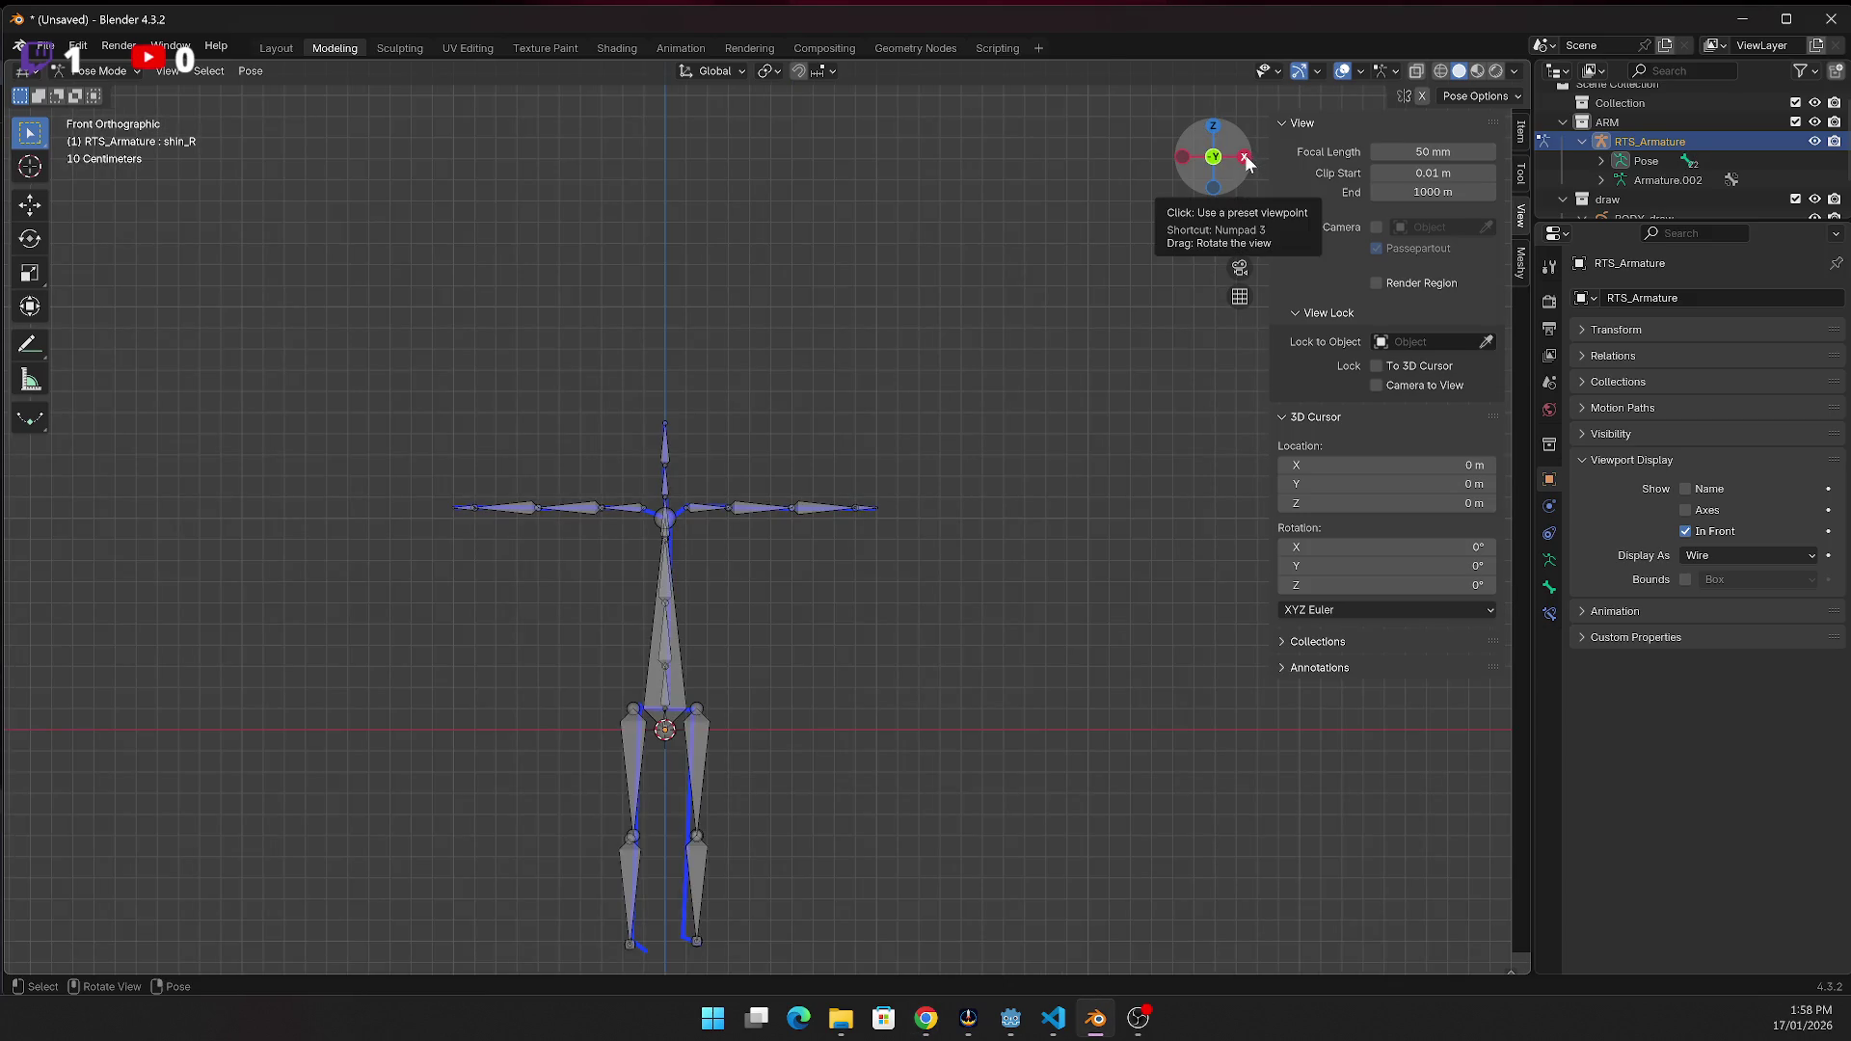
Switch to the Front Orthographic view and zoom in on the armature
left_click(1245, 158)
left_click_drag(1246, 160, 1250, 165)
left_click(1249, 162)
scroll(849, 715, "up", 1)
scroll(842, 717, "down", 1)
scroll(833, 731, "up", 1)
scroll(831, 723, "up", 1)
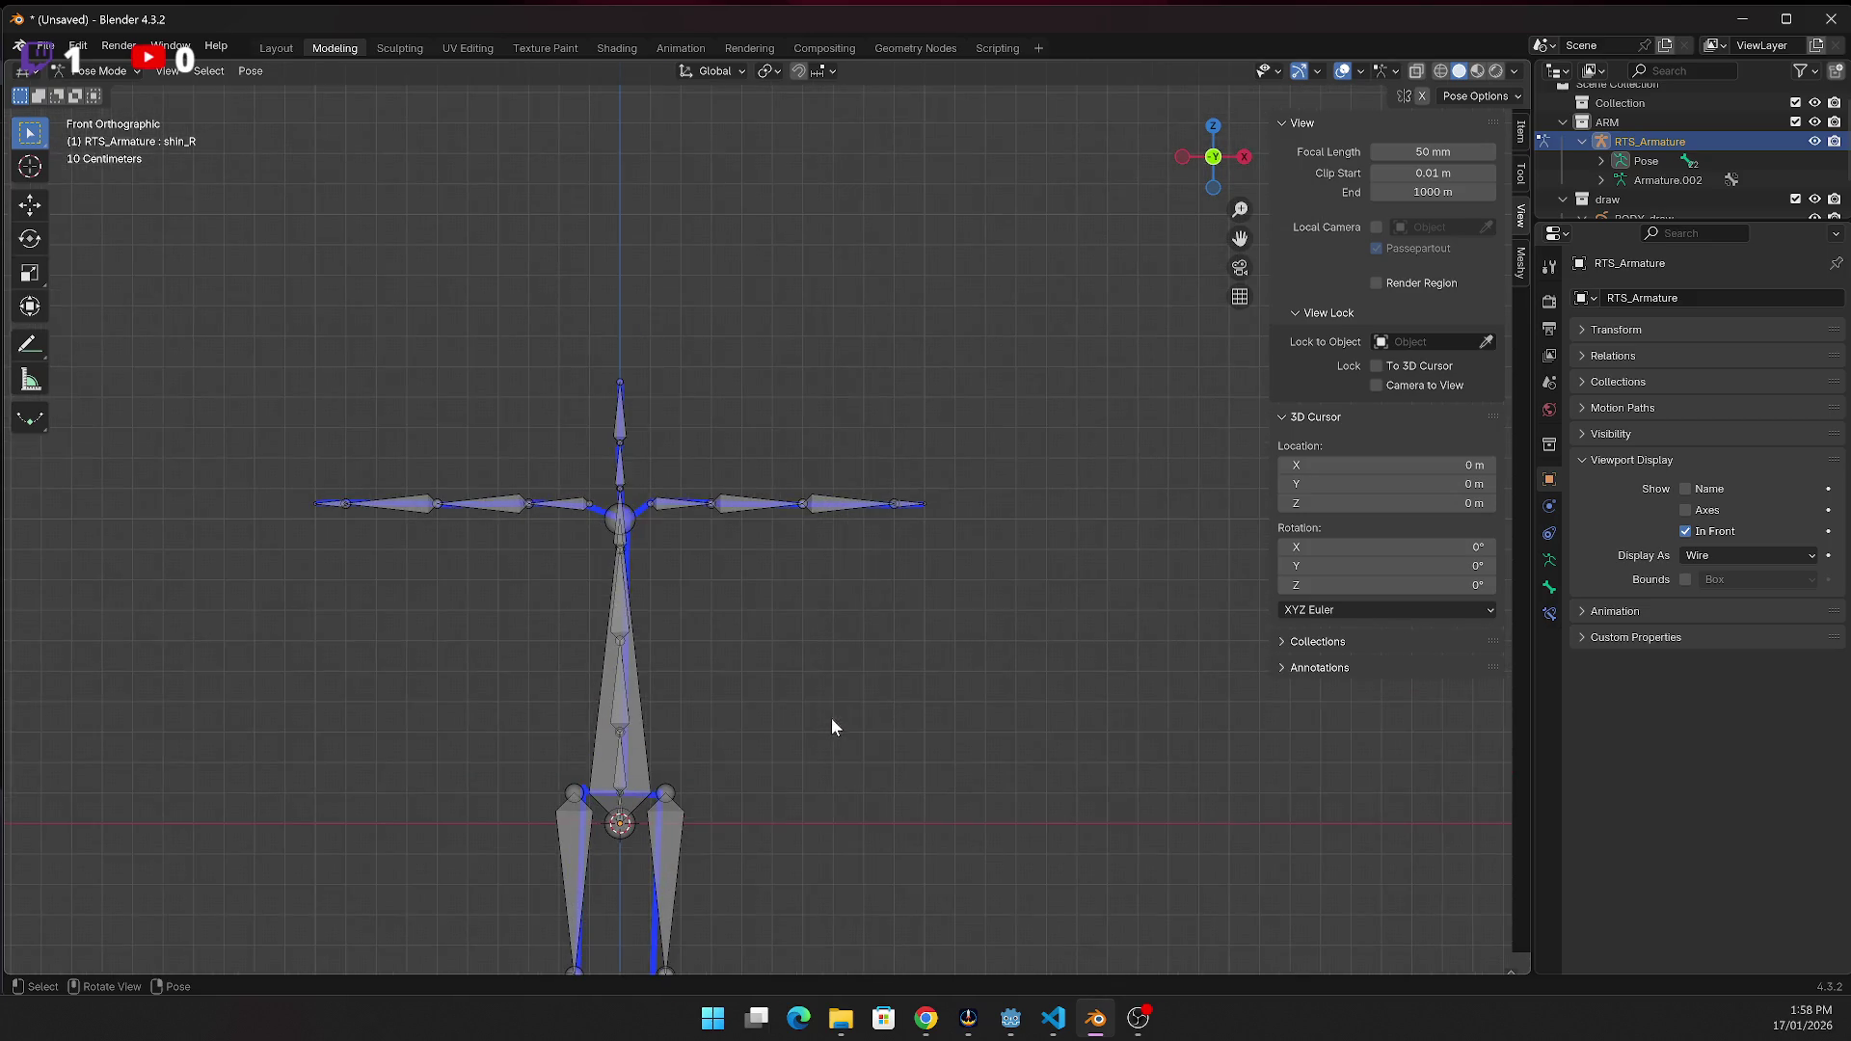
scroll(833, 726, "down", 5)
scroll(686, 897, "up", 4)
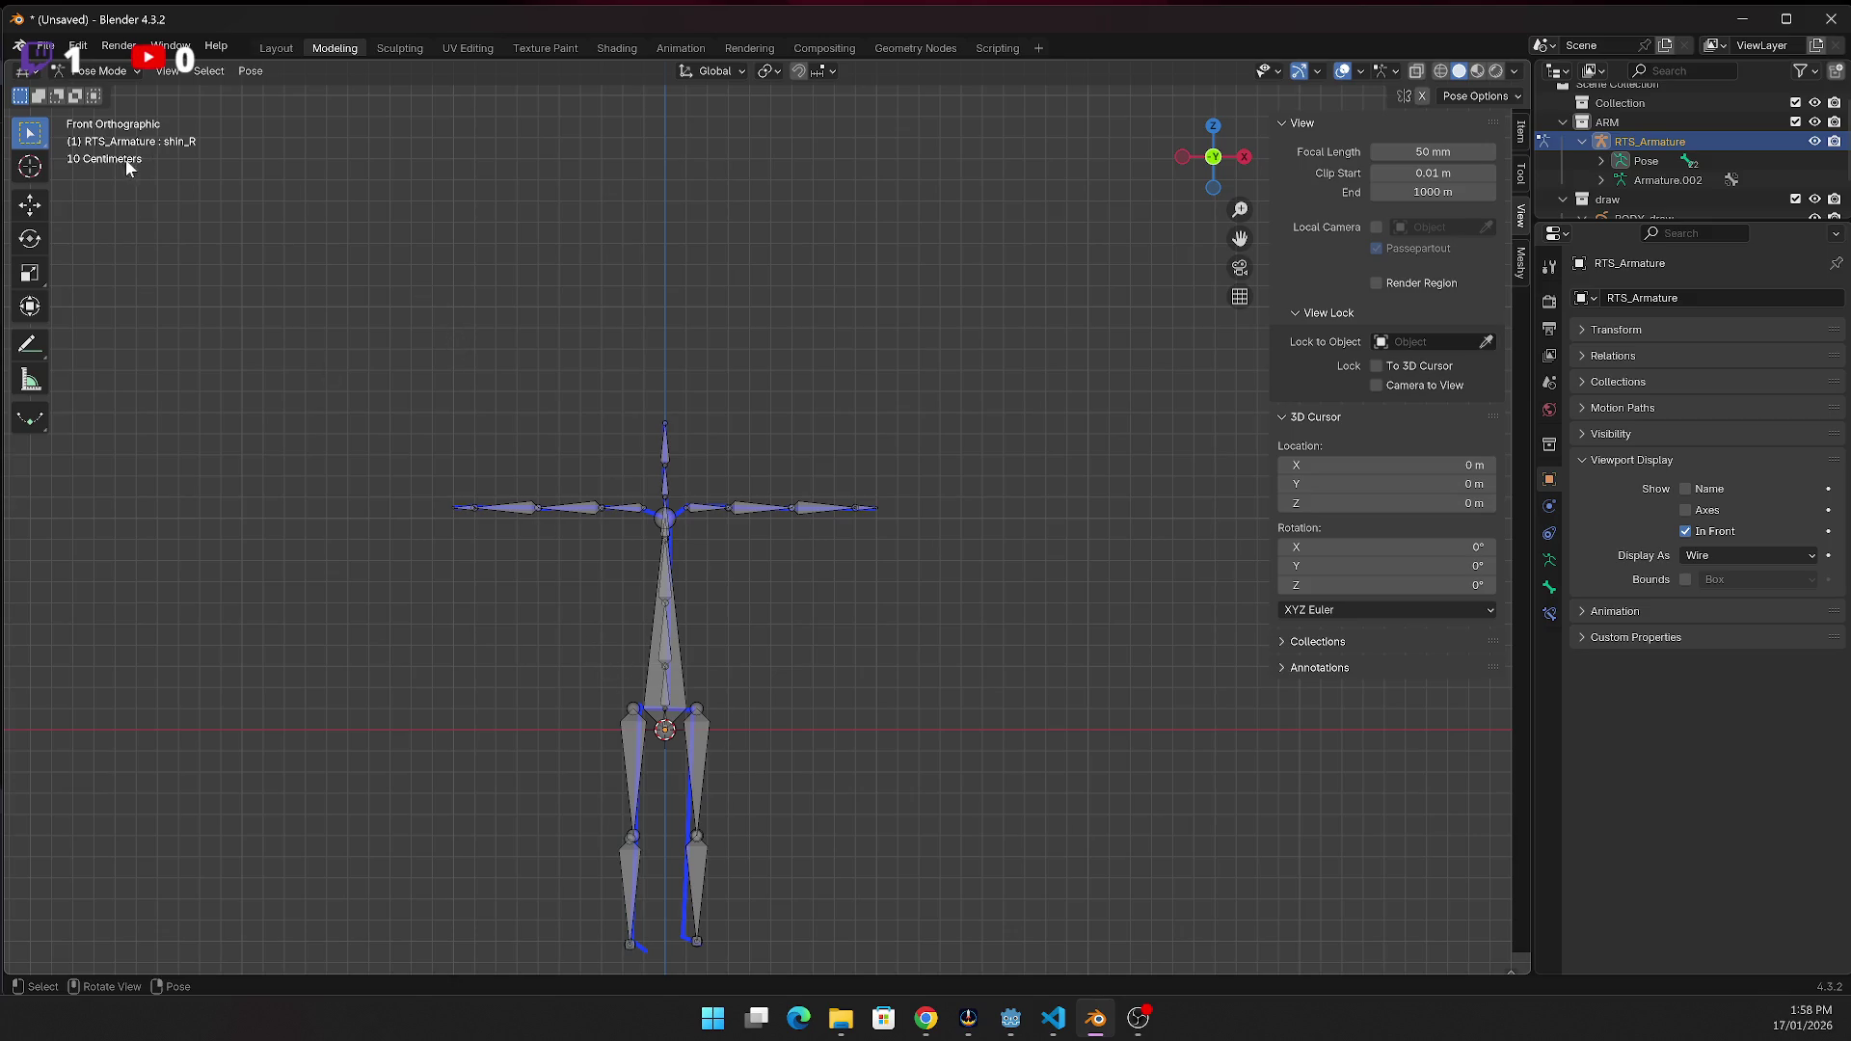
scroll(598, 463, "up", 4)
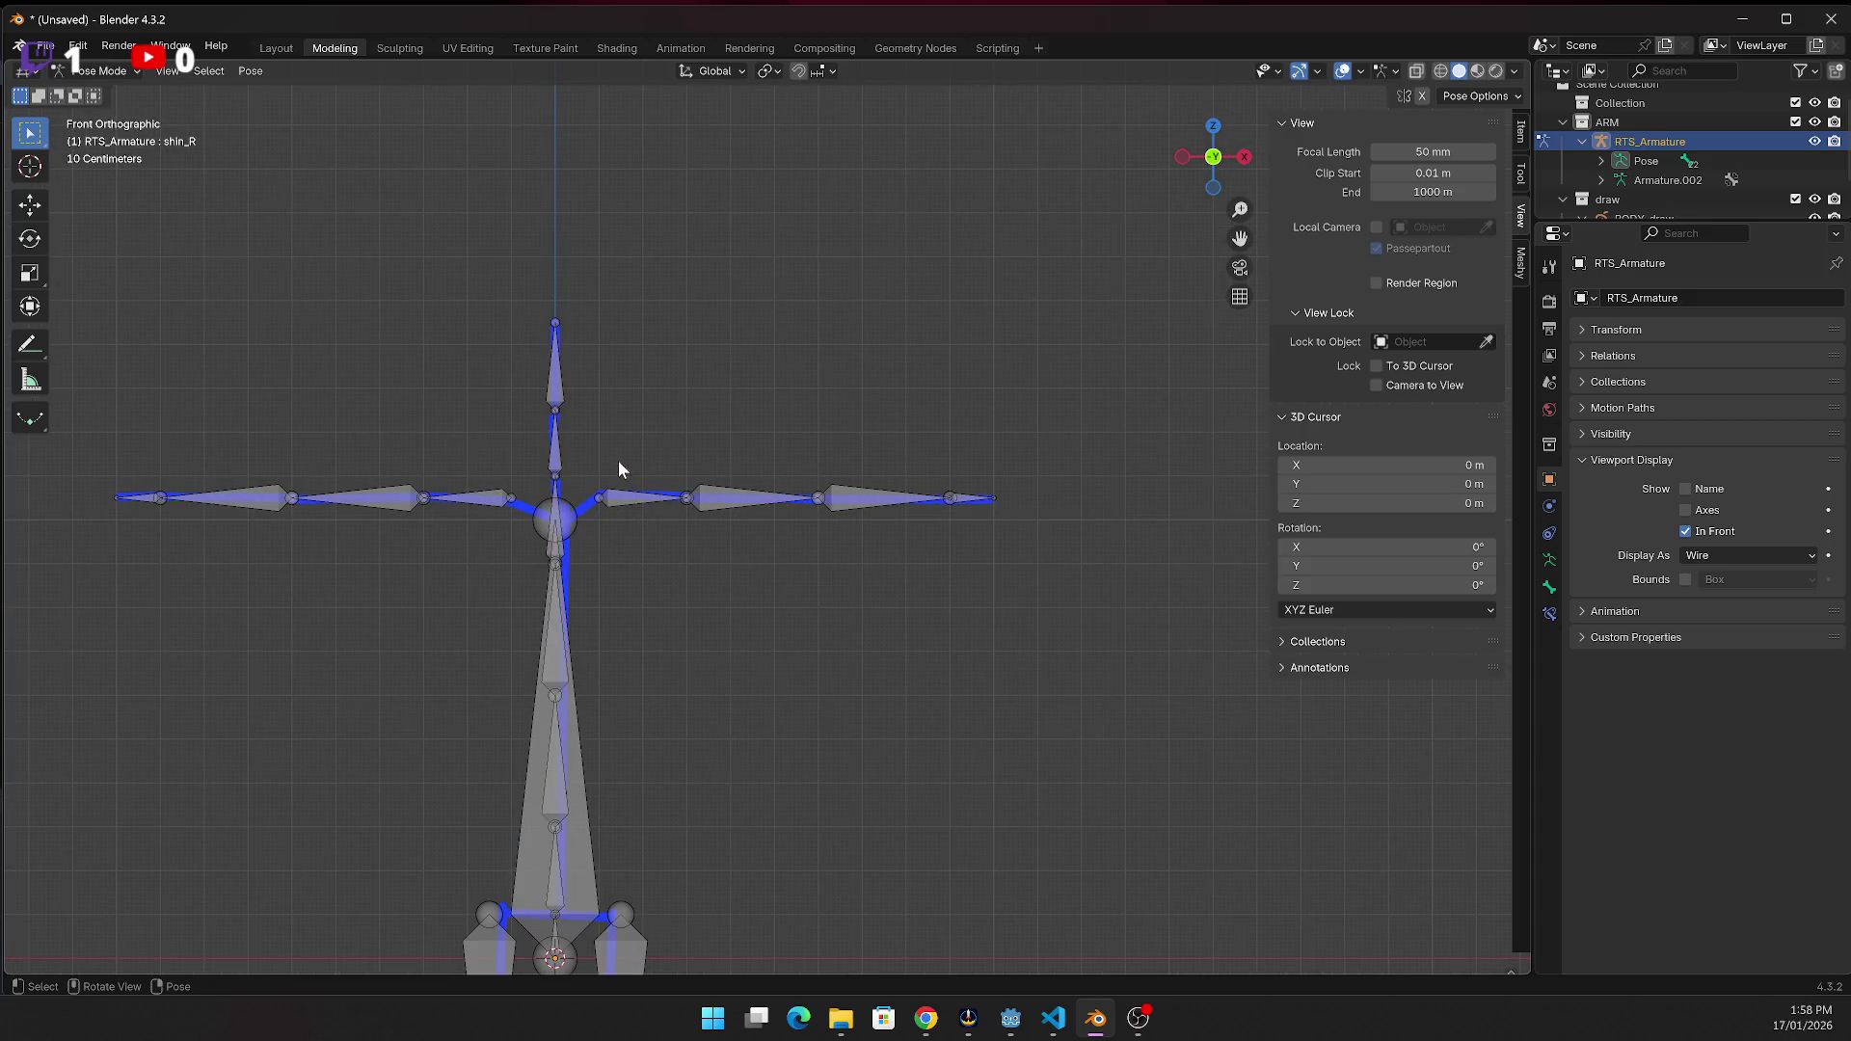
Select the clavicle_L bone
left_click(617, 493)
right_click(623, 517)
left_click(622, 500)
Enable Show Name under the armature's Viewport Display, leaving it on
left_click(1703, 490)
left_click(1703, 493)
left_click(1690, 490)
left_click(1660, 179)
left_click(1687, 487)
left_click(1688, 492)
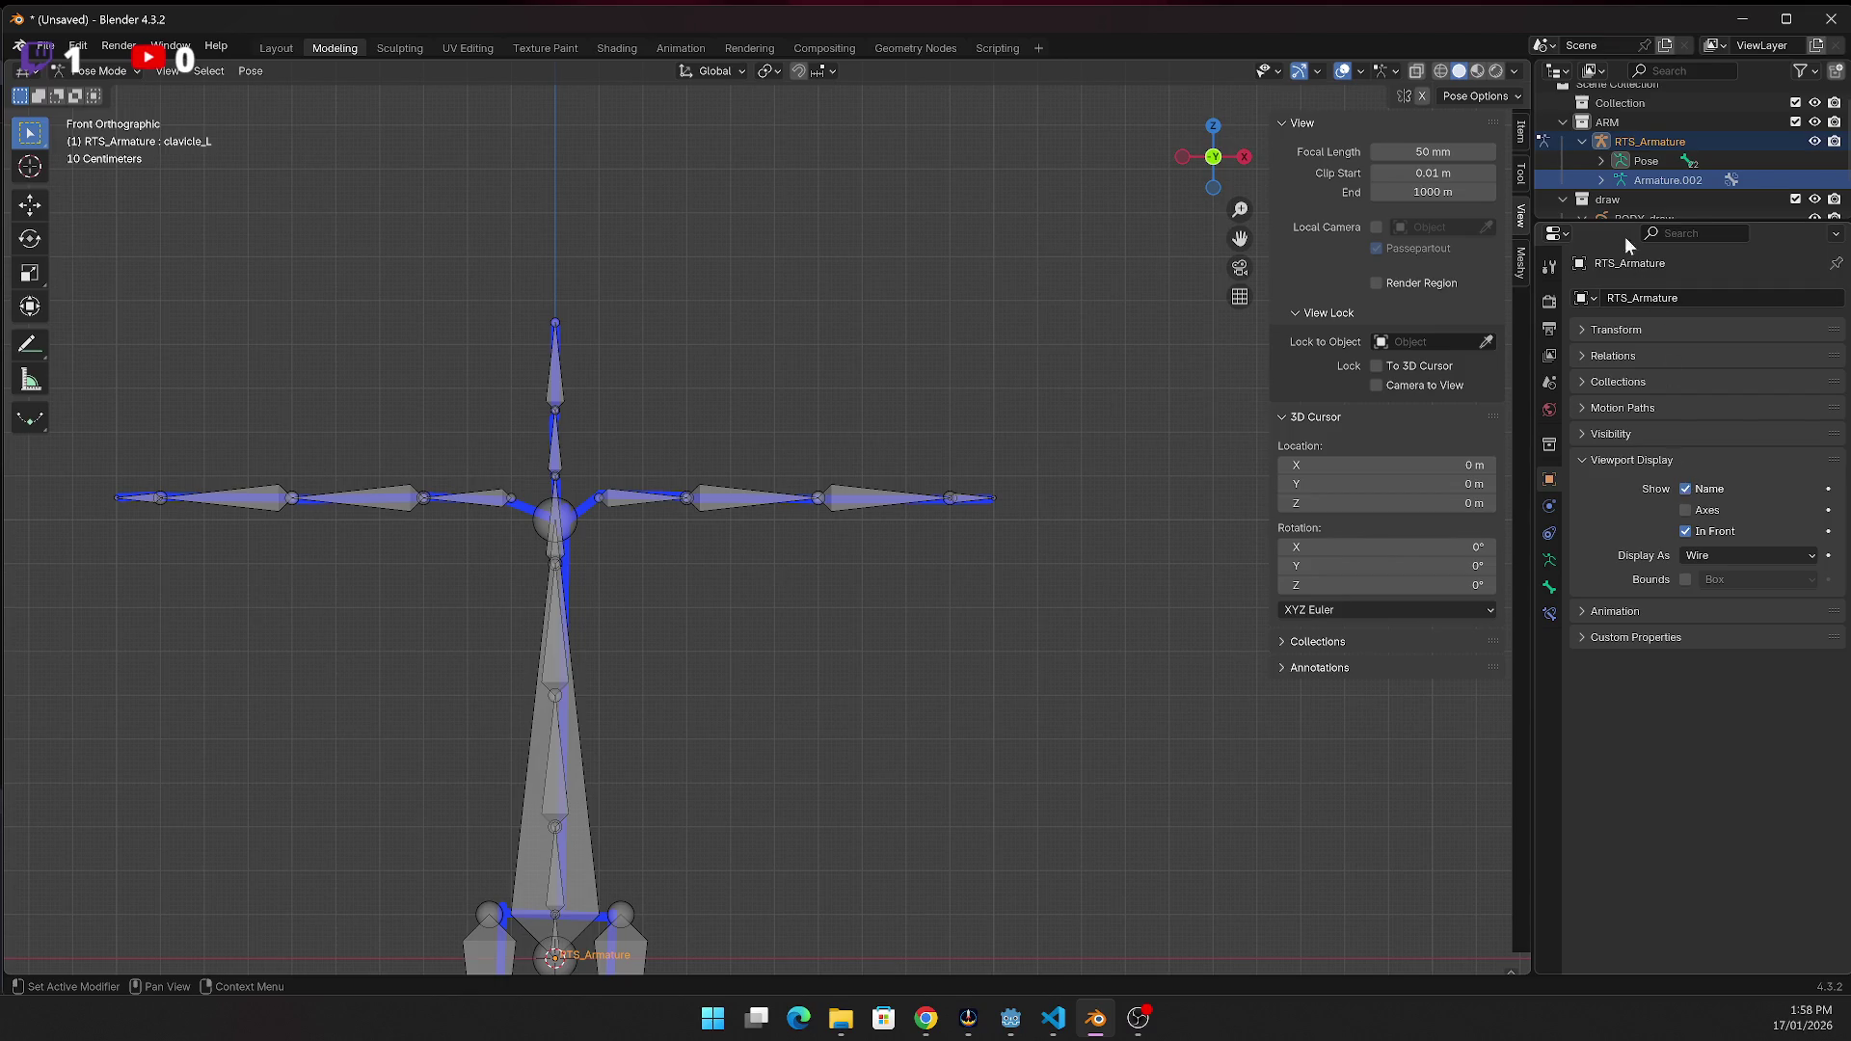
Browse the pose bones (root, pelvis and children) in the Outliner, then collapse them
left_click(1642, 162)
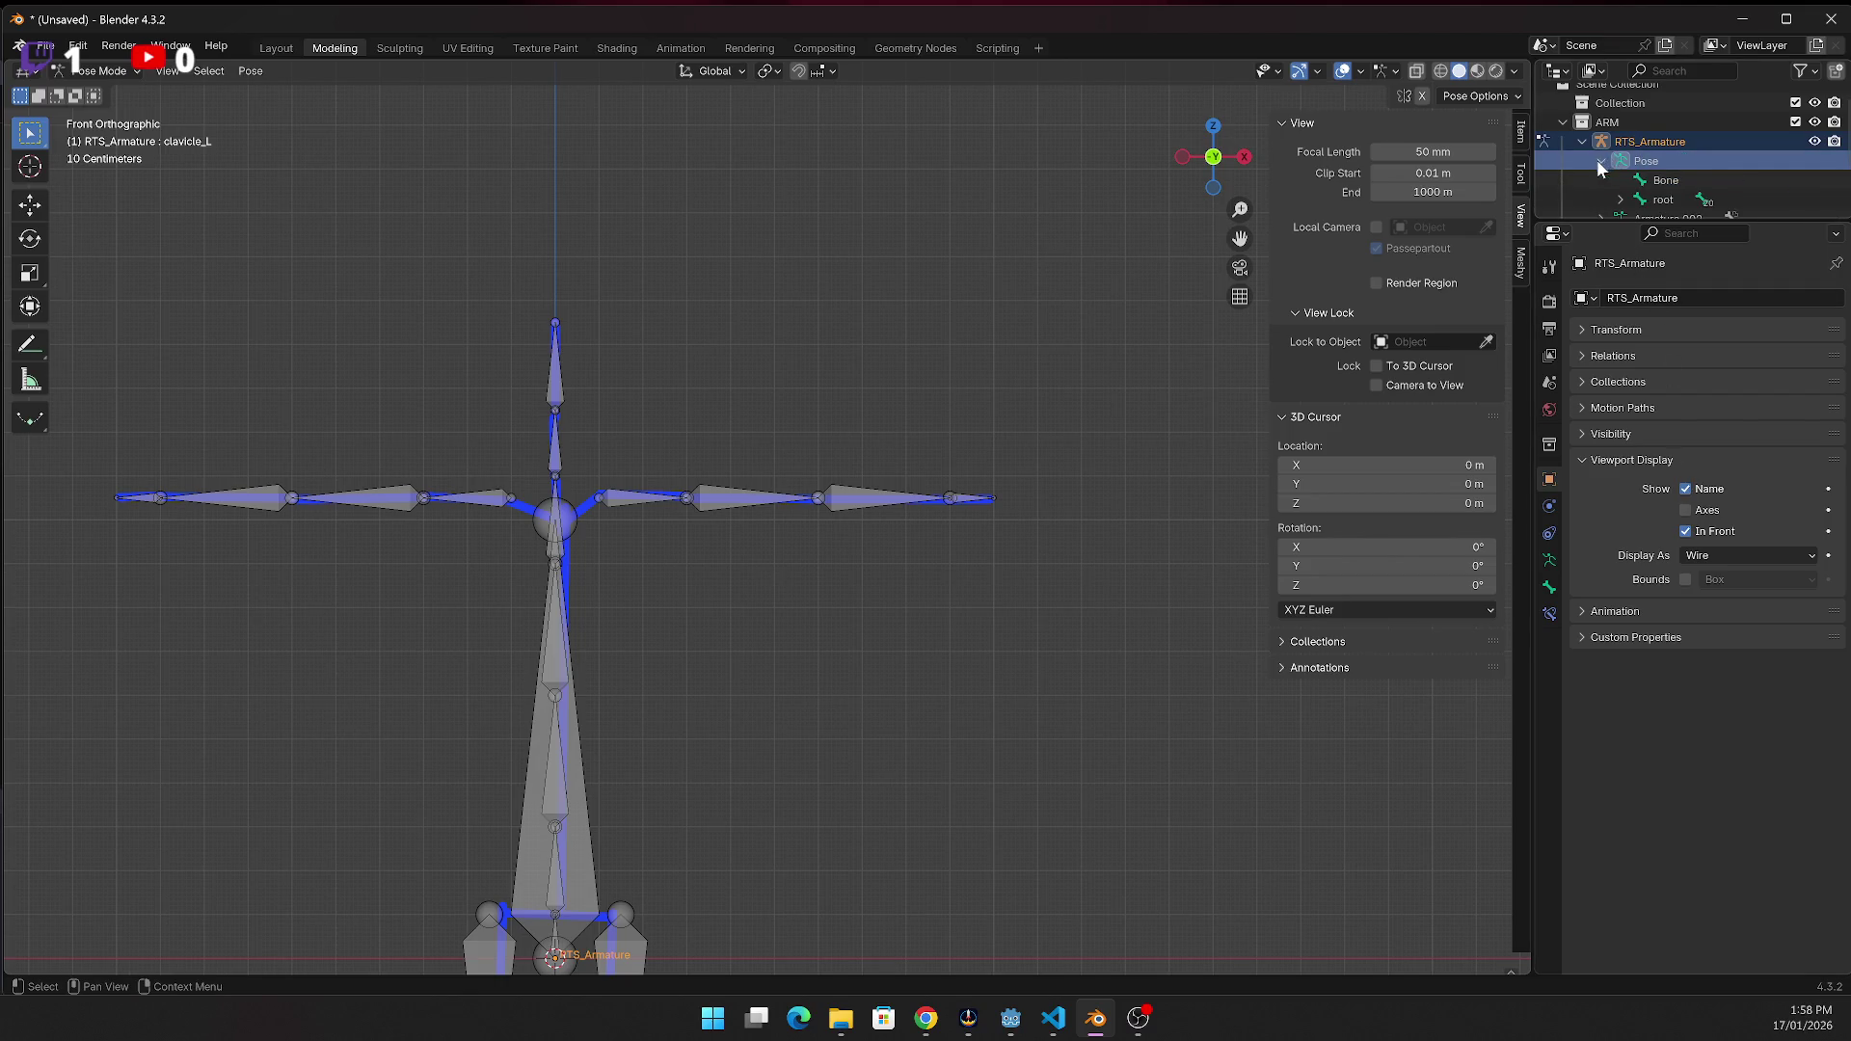
left_click(1600, 159)
scroll(1670, 194, "down", 3)
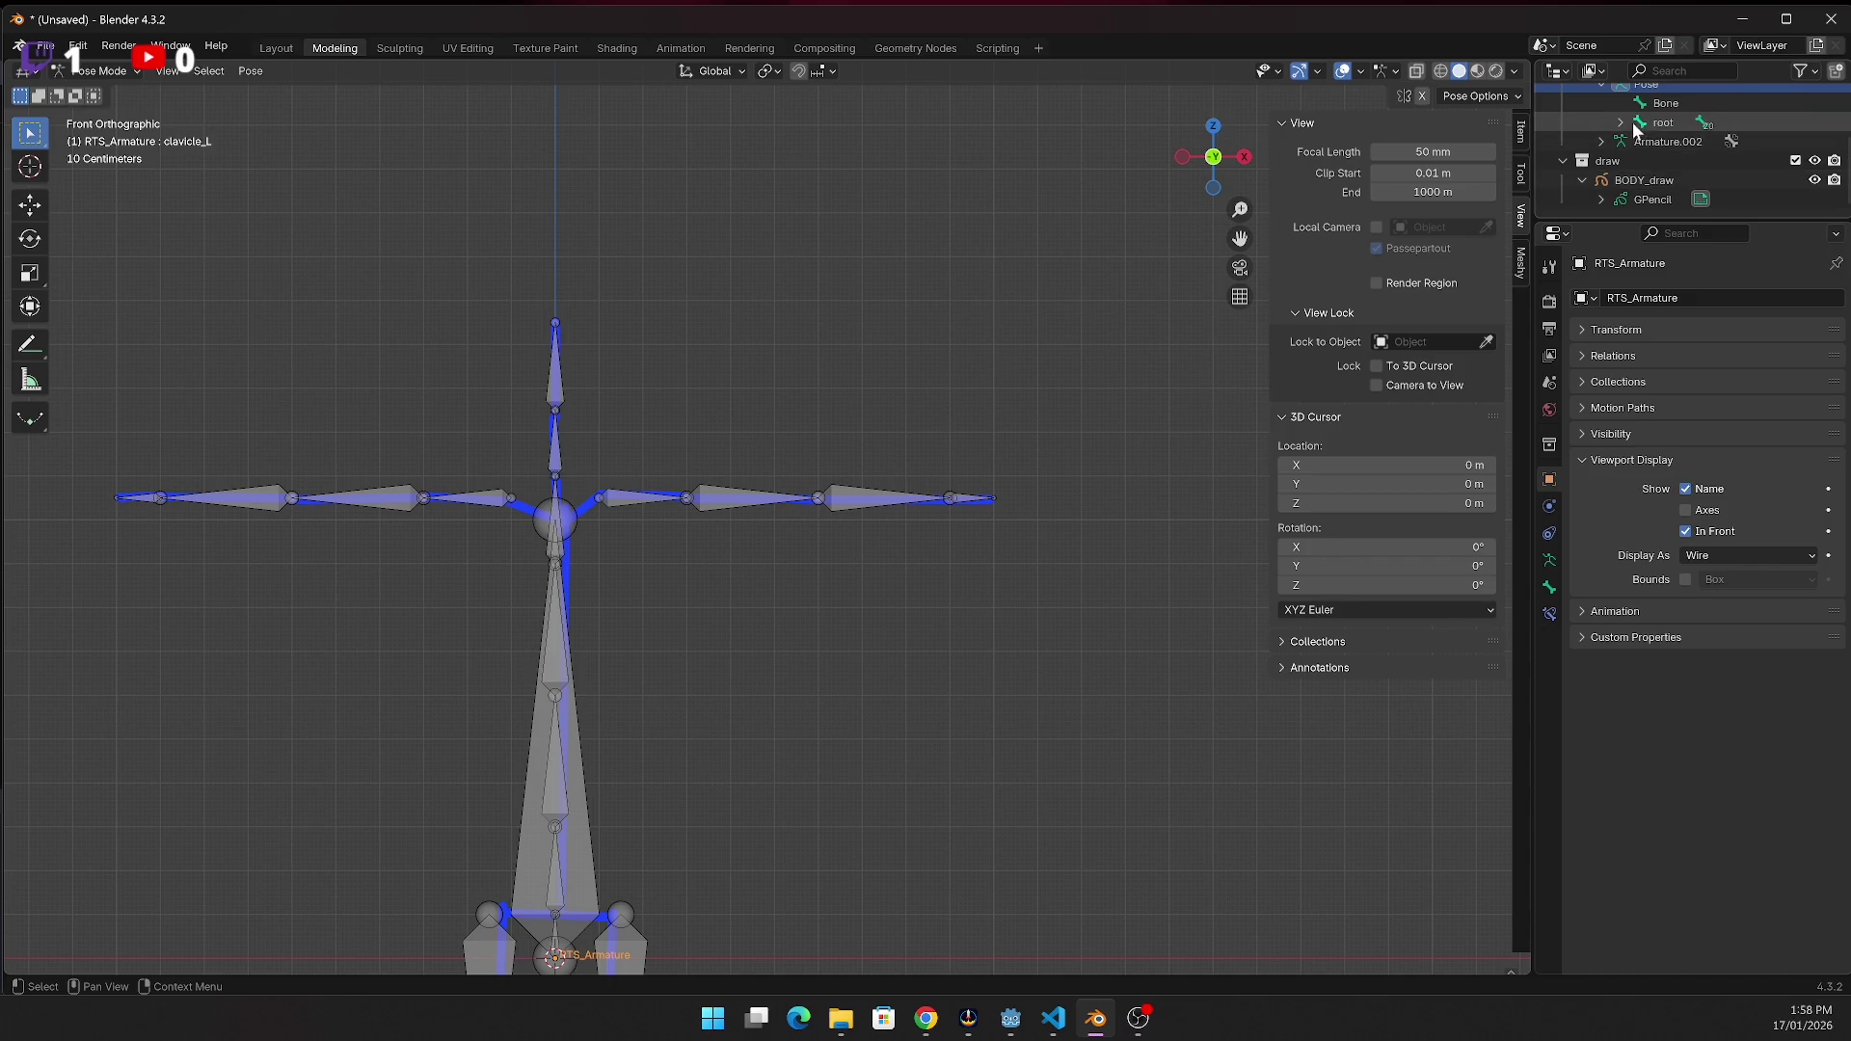
left_click(1622, 122)
left_click(1669, 142)
left_click(1639, 142)
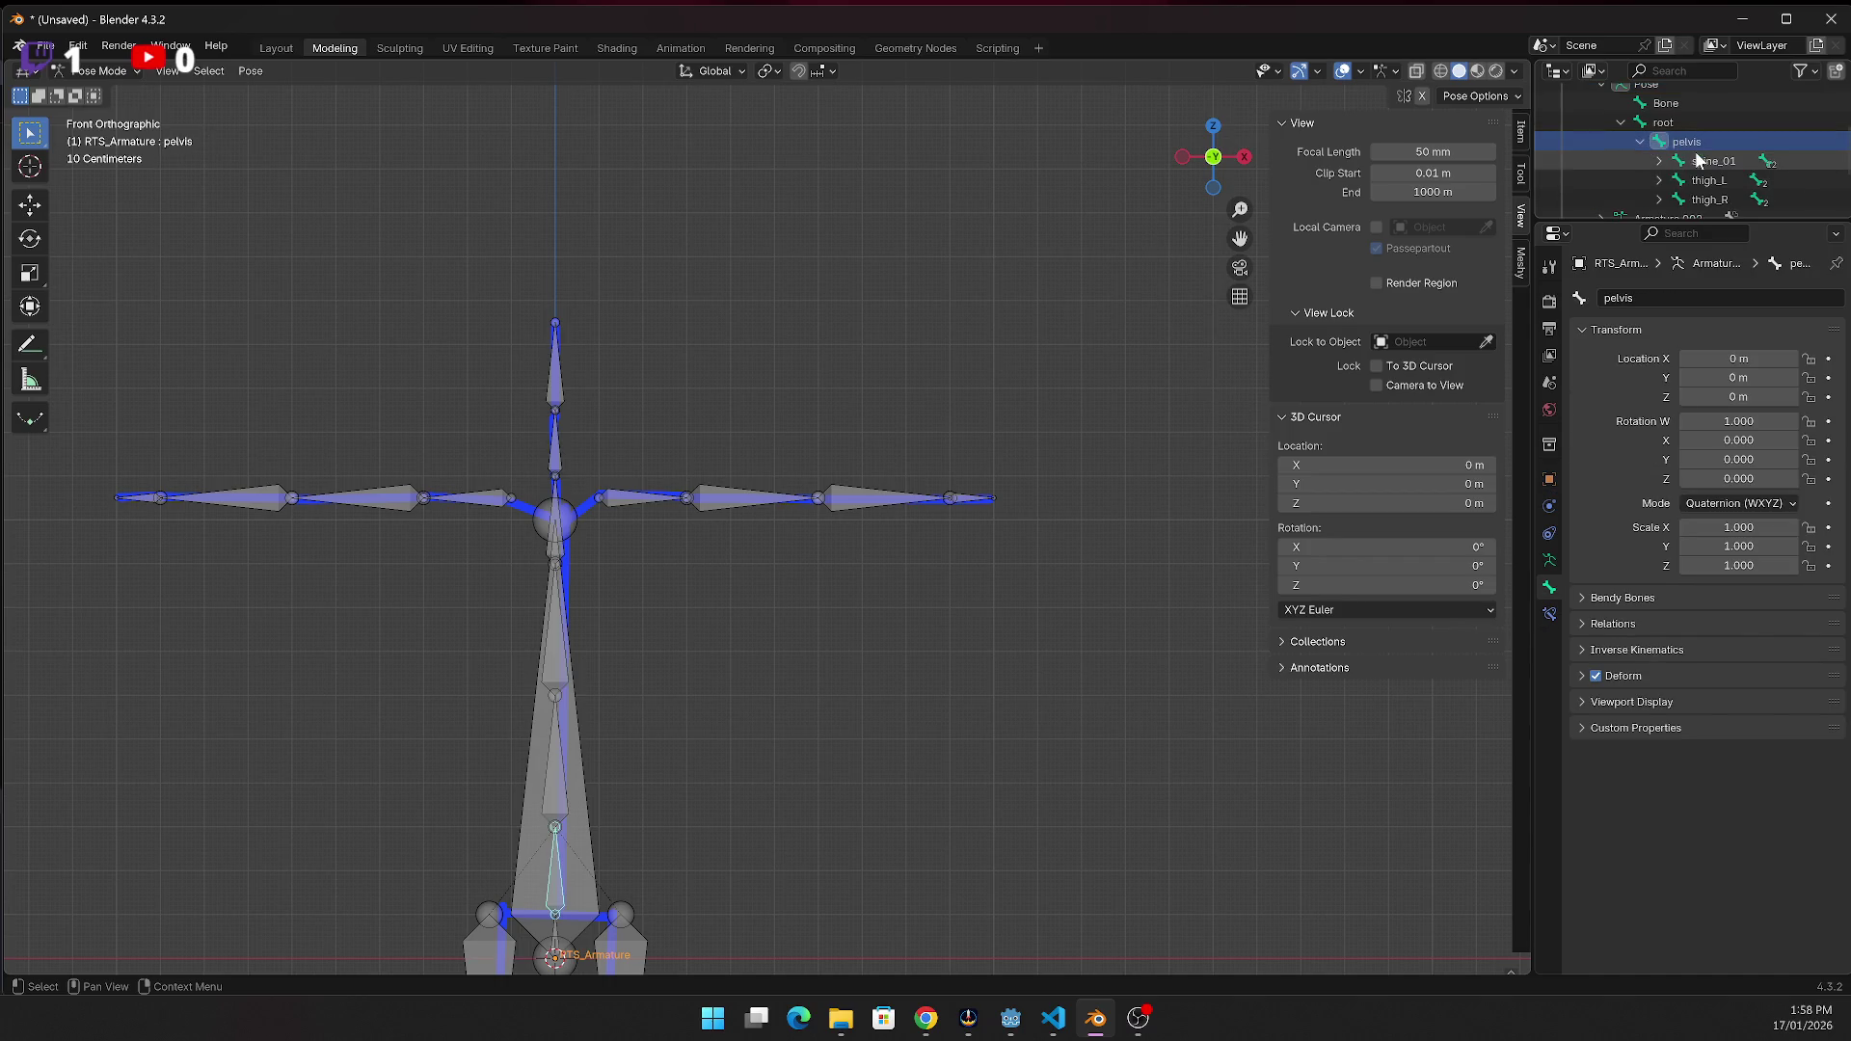
scroll(1698, 192, "up", 2)
left_click(1696, 168)
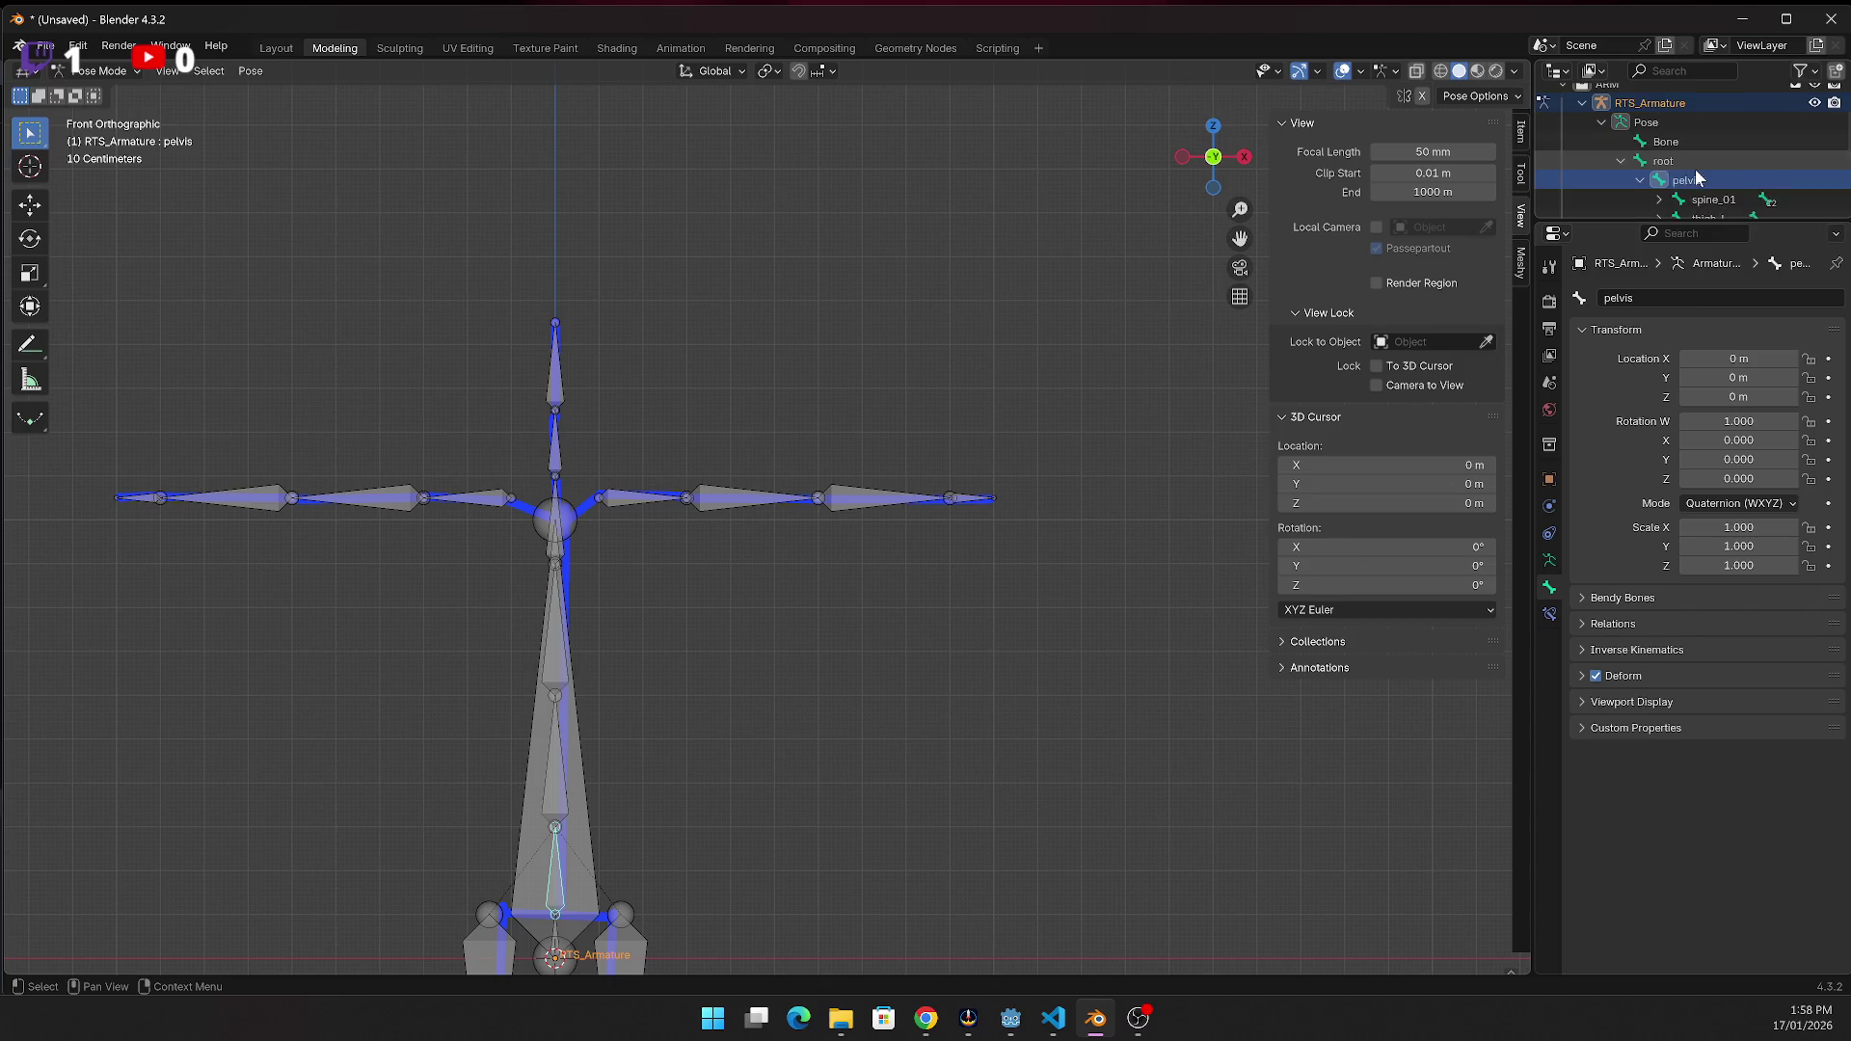
scroll(1631, 154, "down", 2)
scroll(1631, 154, "up", 2)
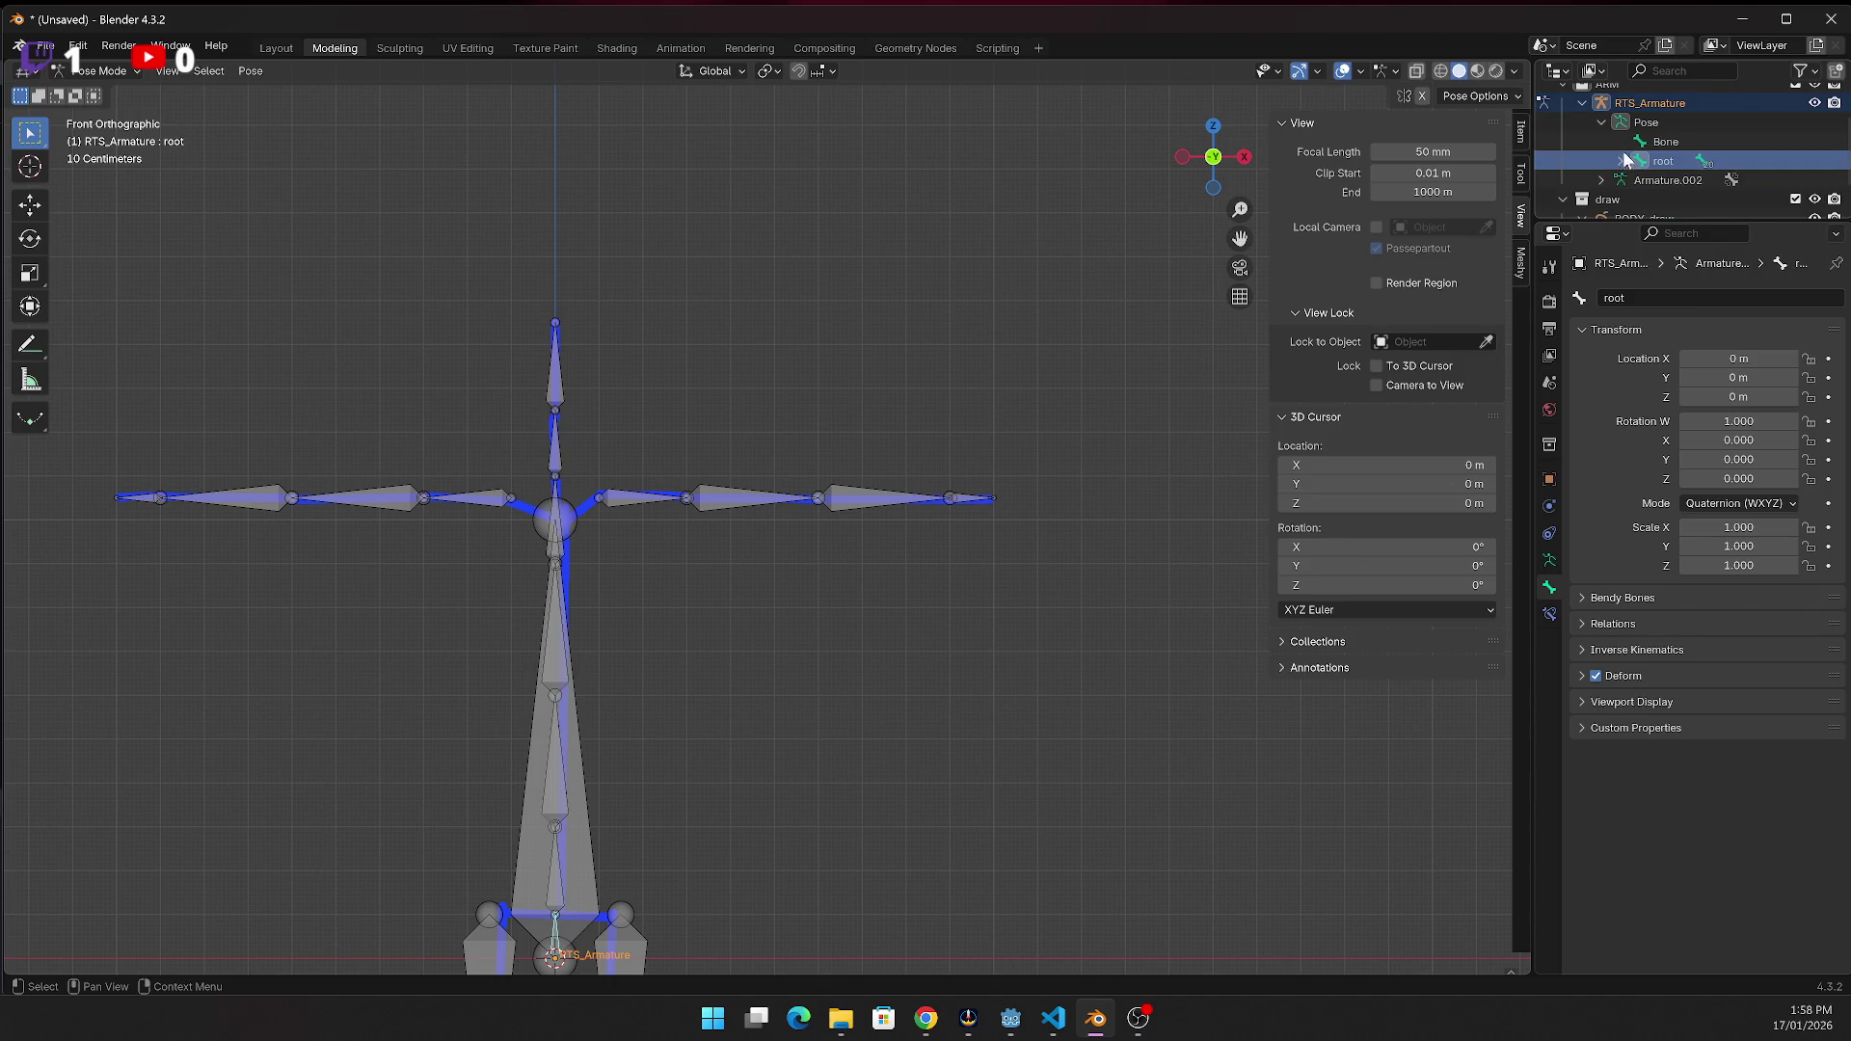
left_click(1601, 121)
Show Armature.002's data settings, preview Rest Position, return to Pose Position, and expand Viewport Display
left_click(1658, 143)
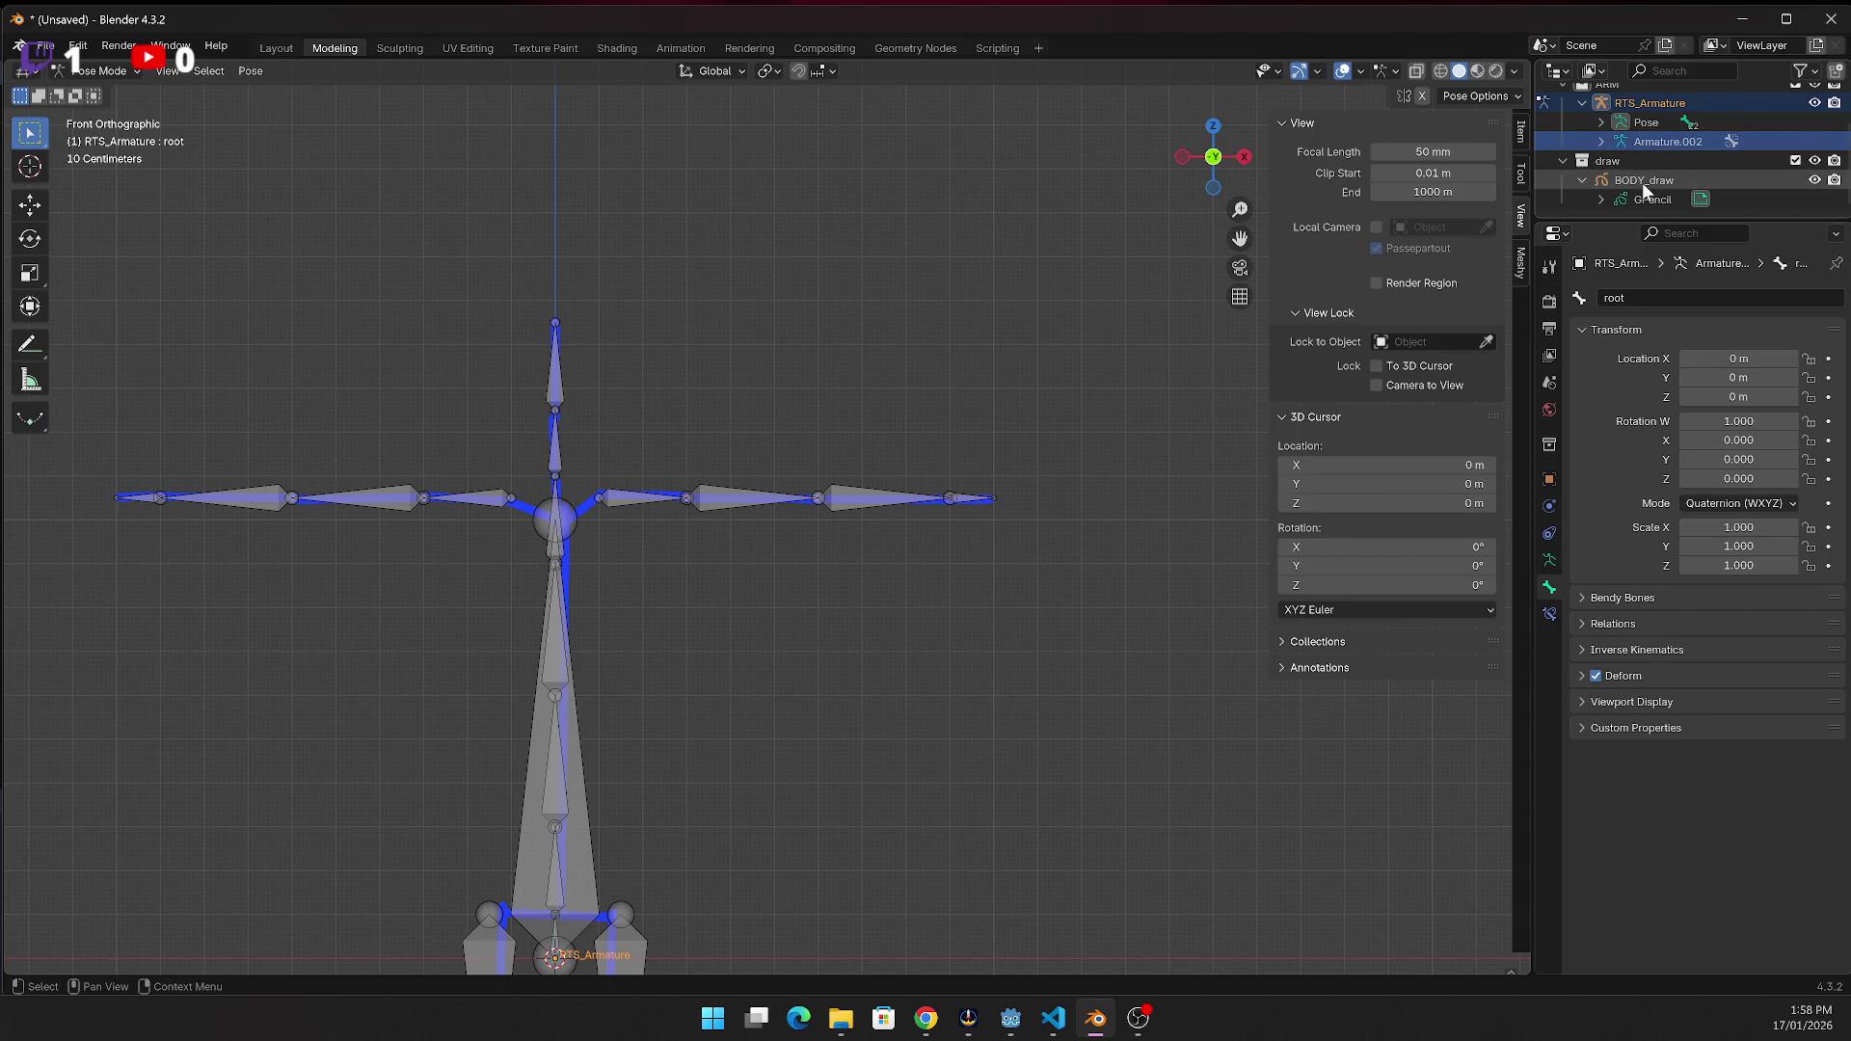
left_click(1601, 141)
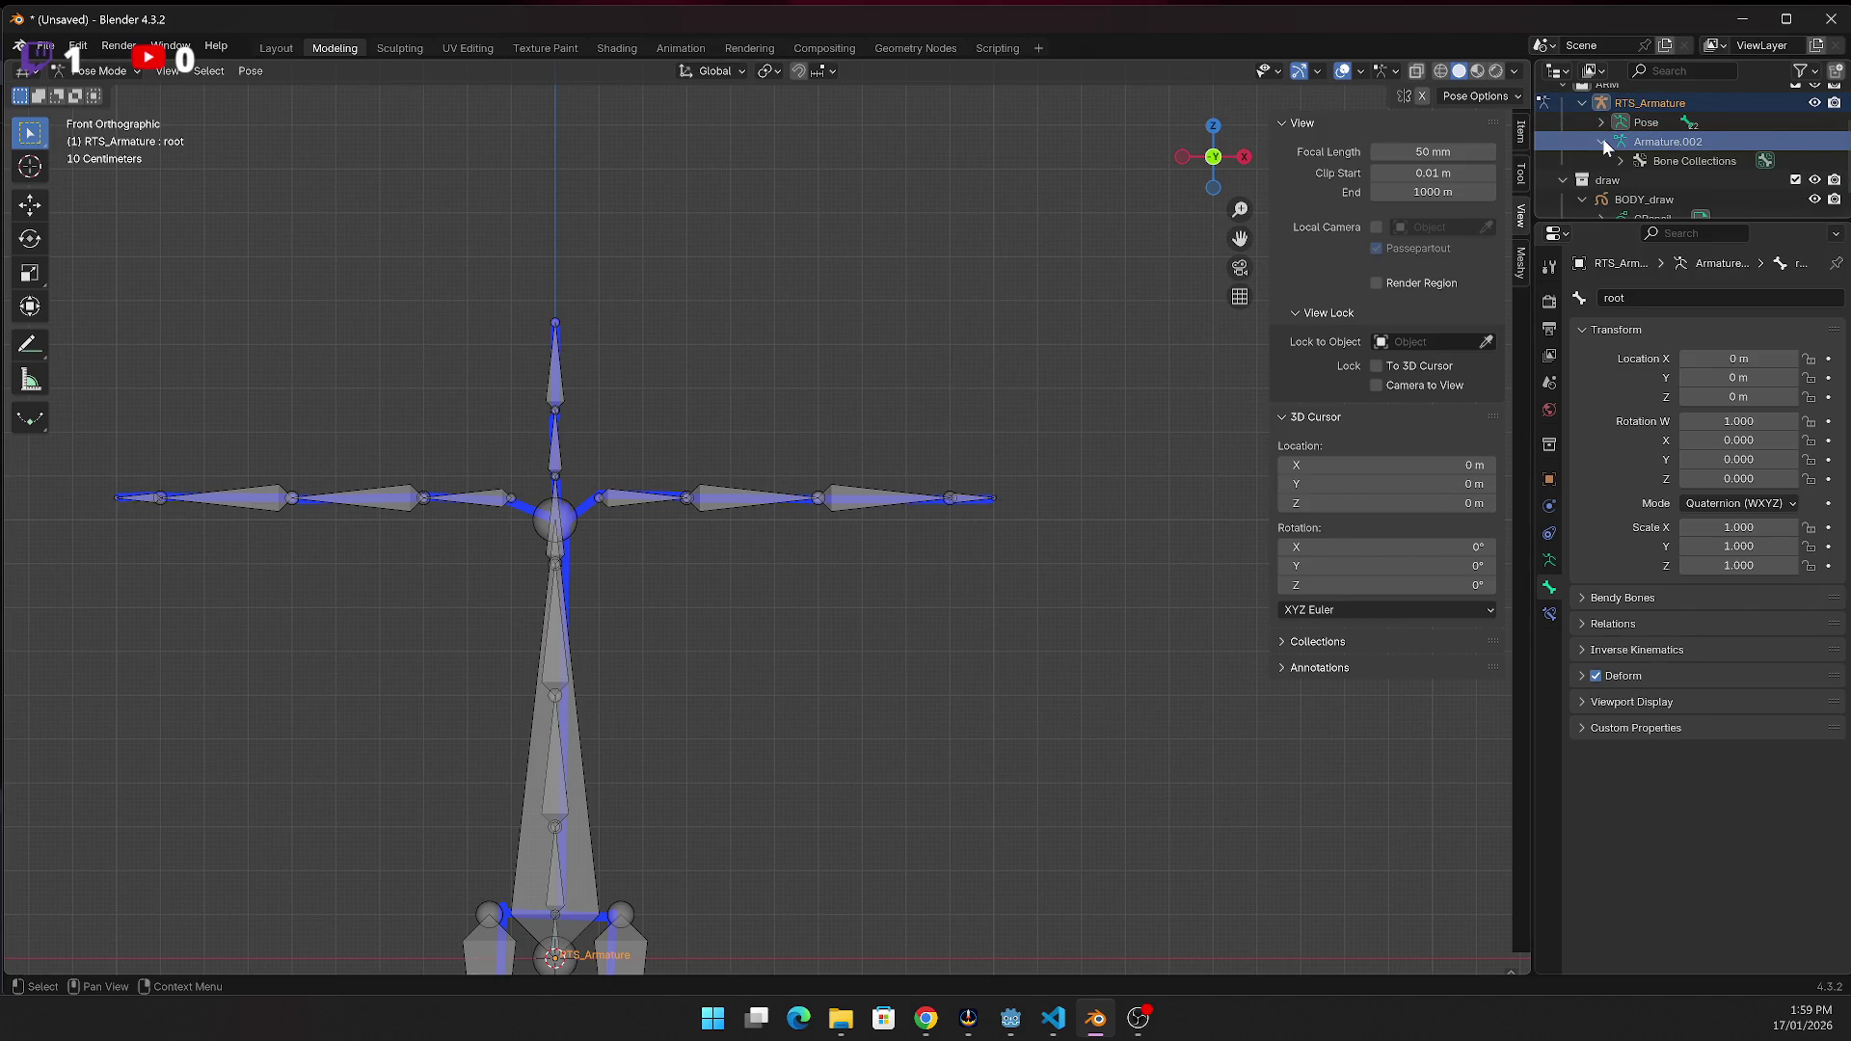
left_click(1601, 140)
left_click(1629, 123)
left_click(1625, 122)
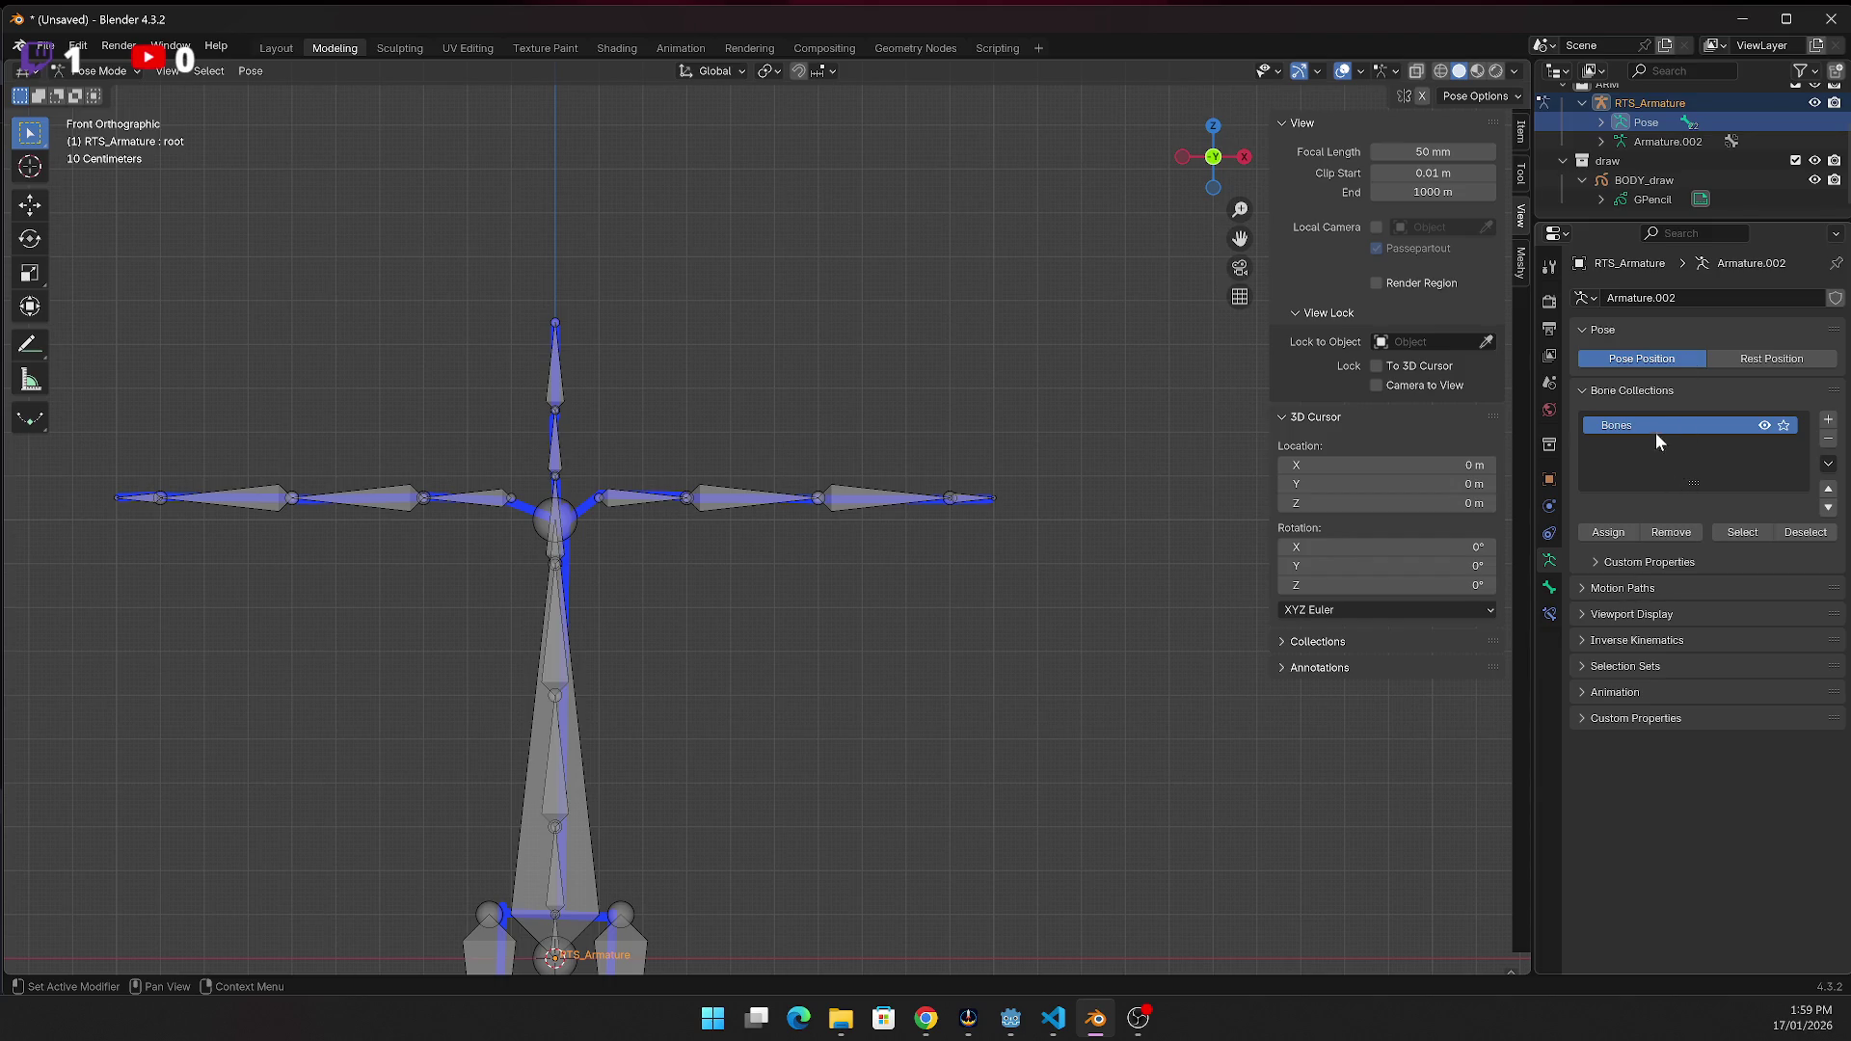
left_click(1786, 356)
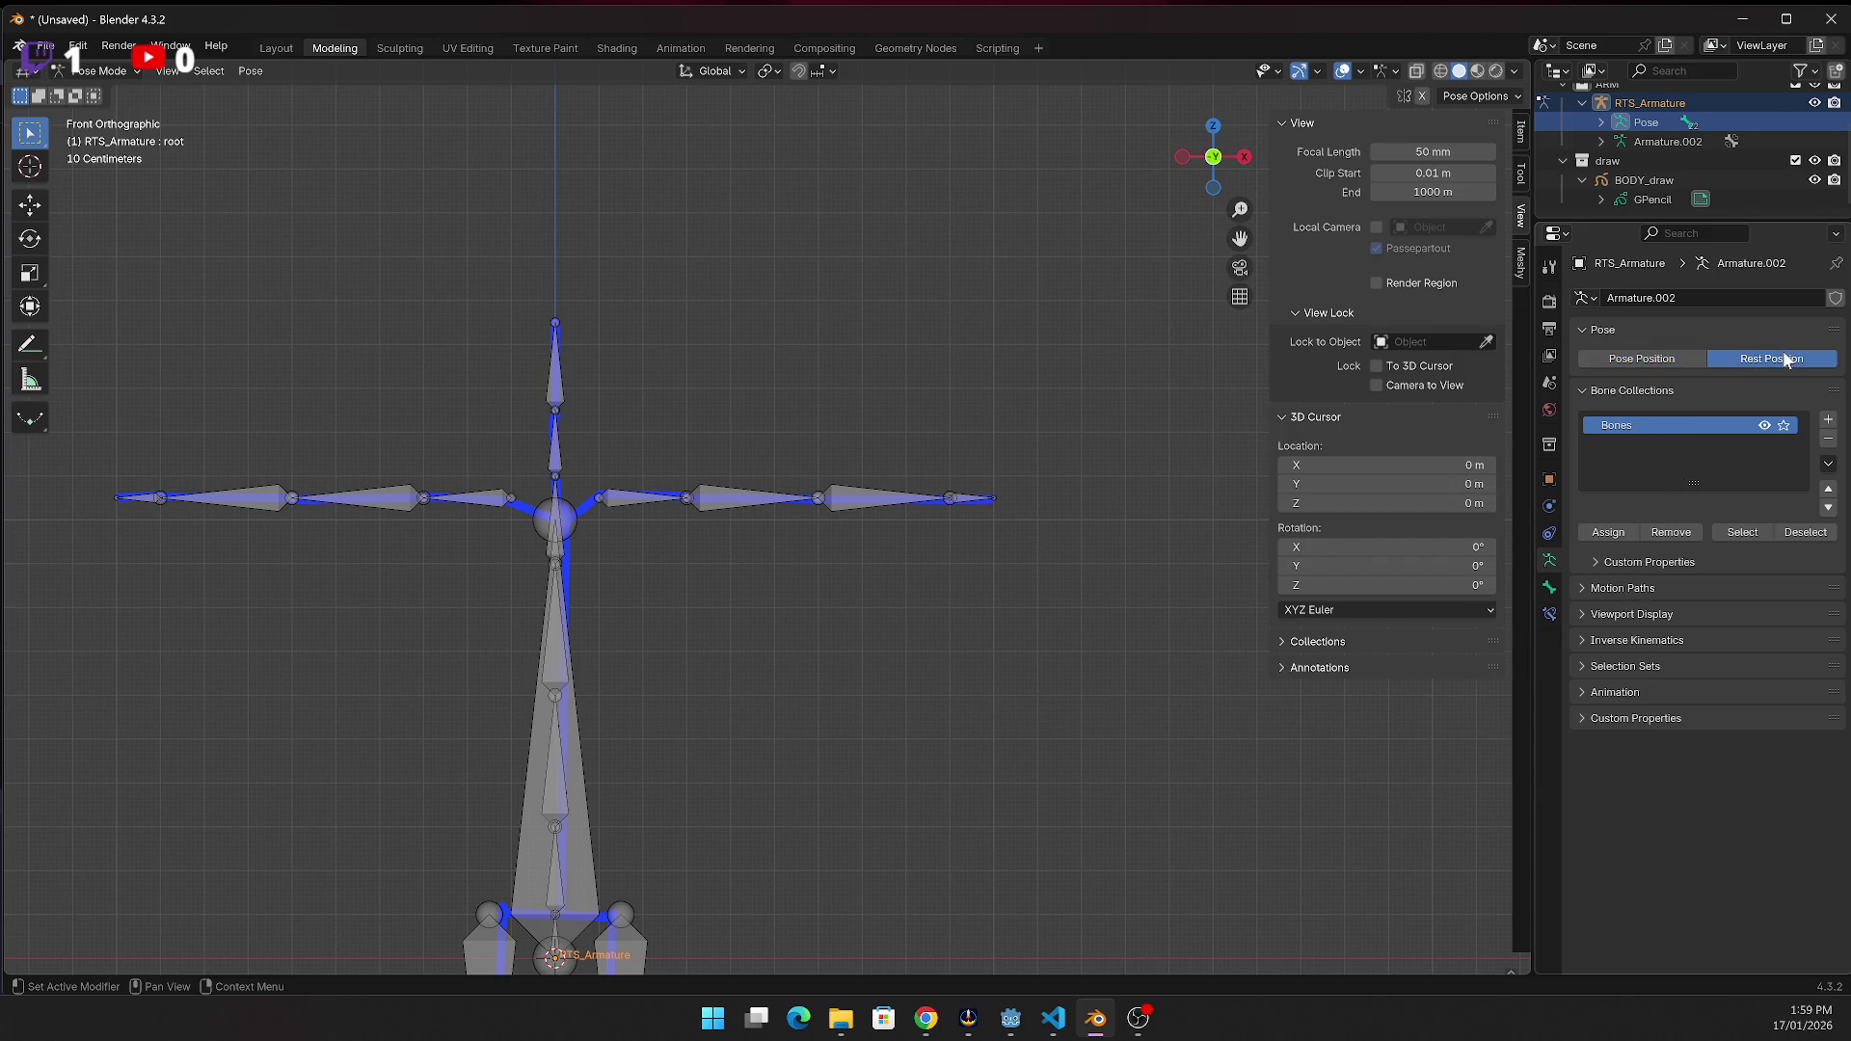
left_click(1681, 360)
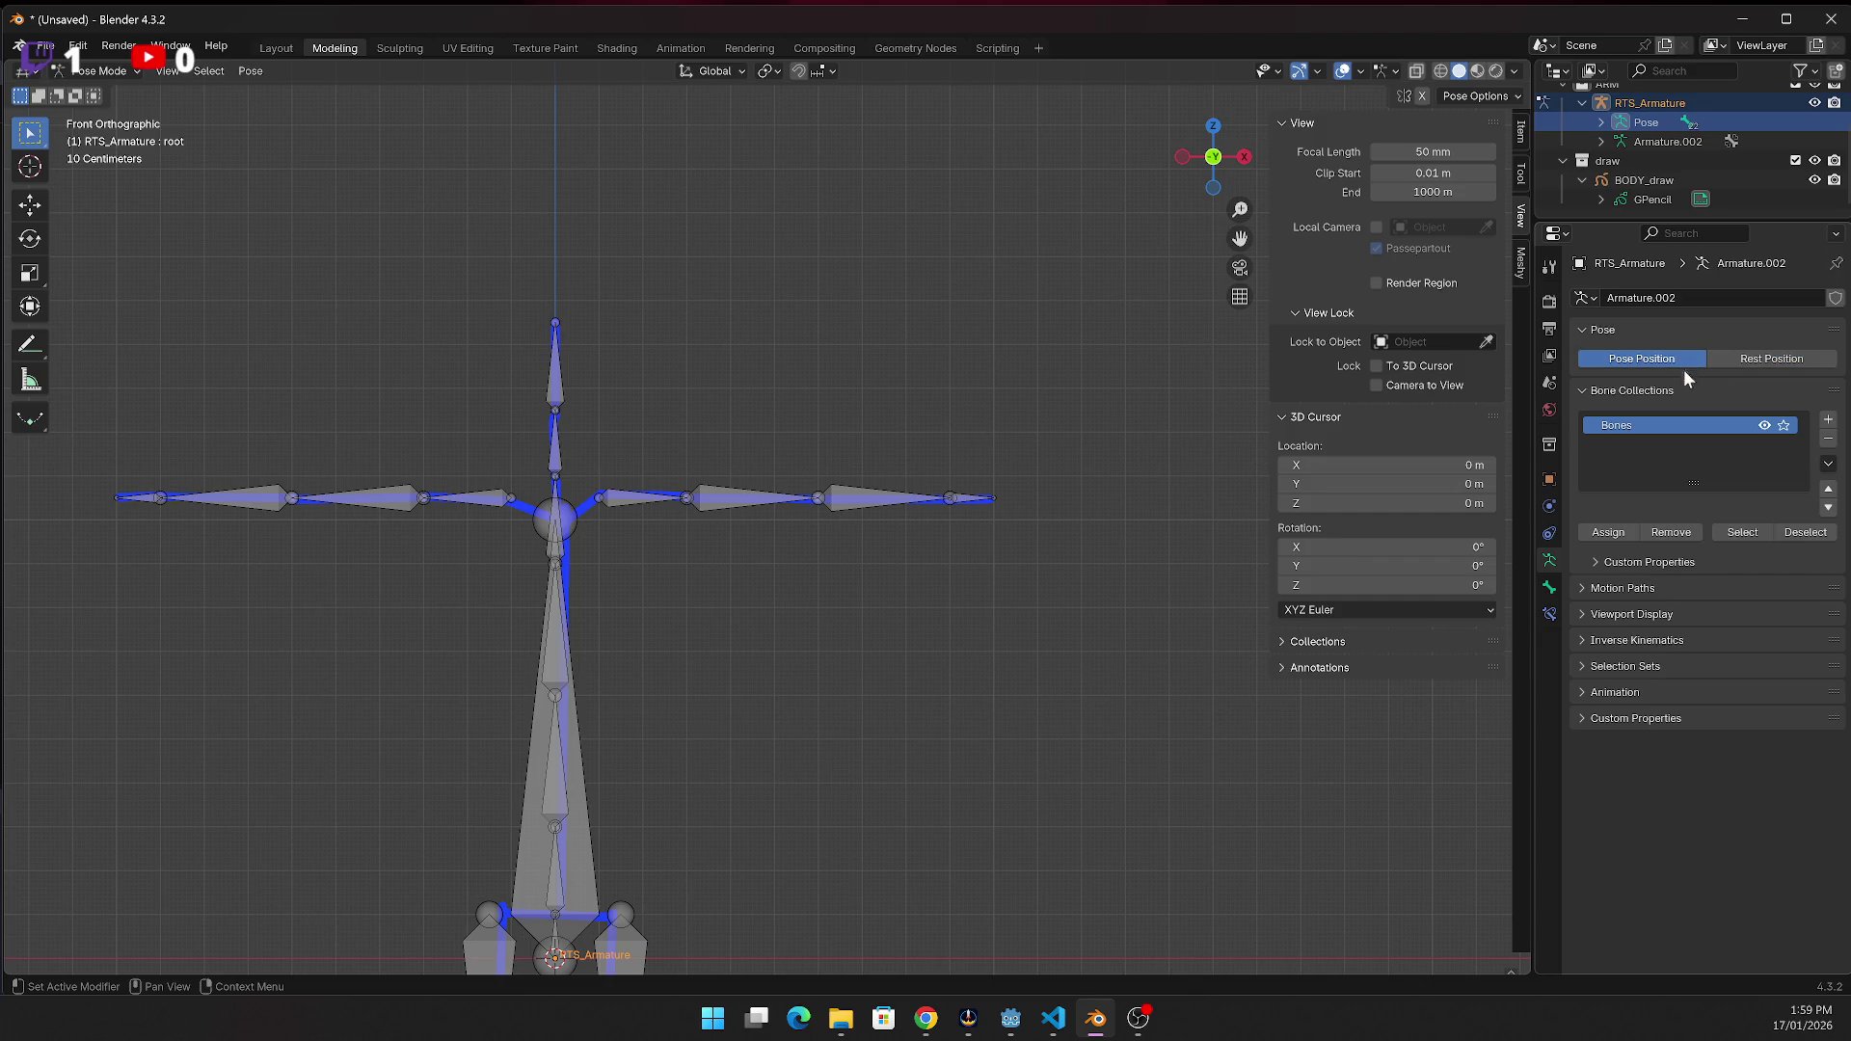
left_click(1577, 615)
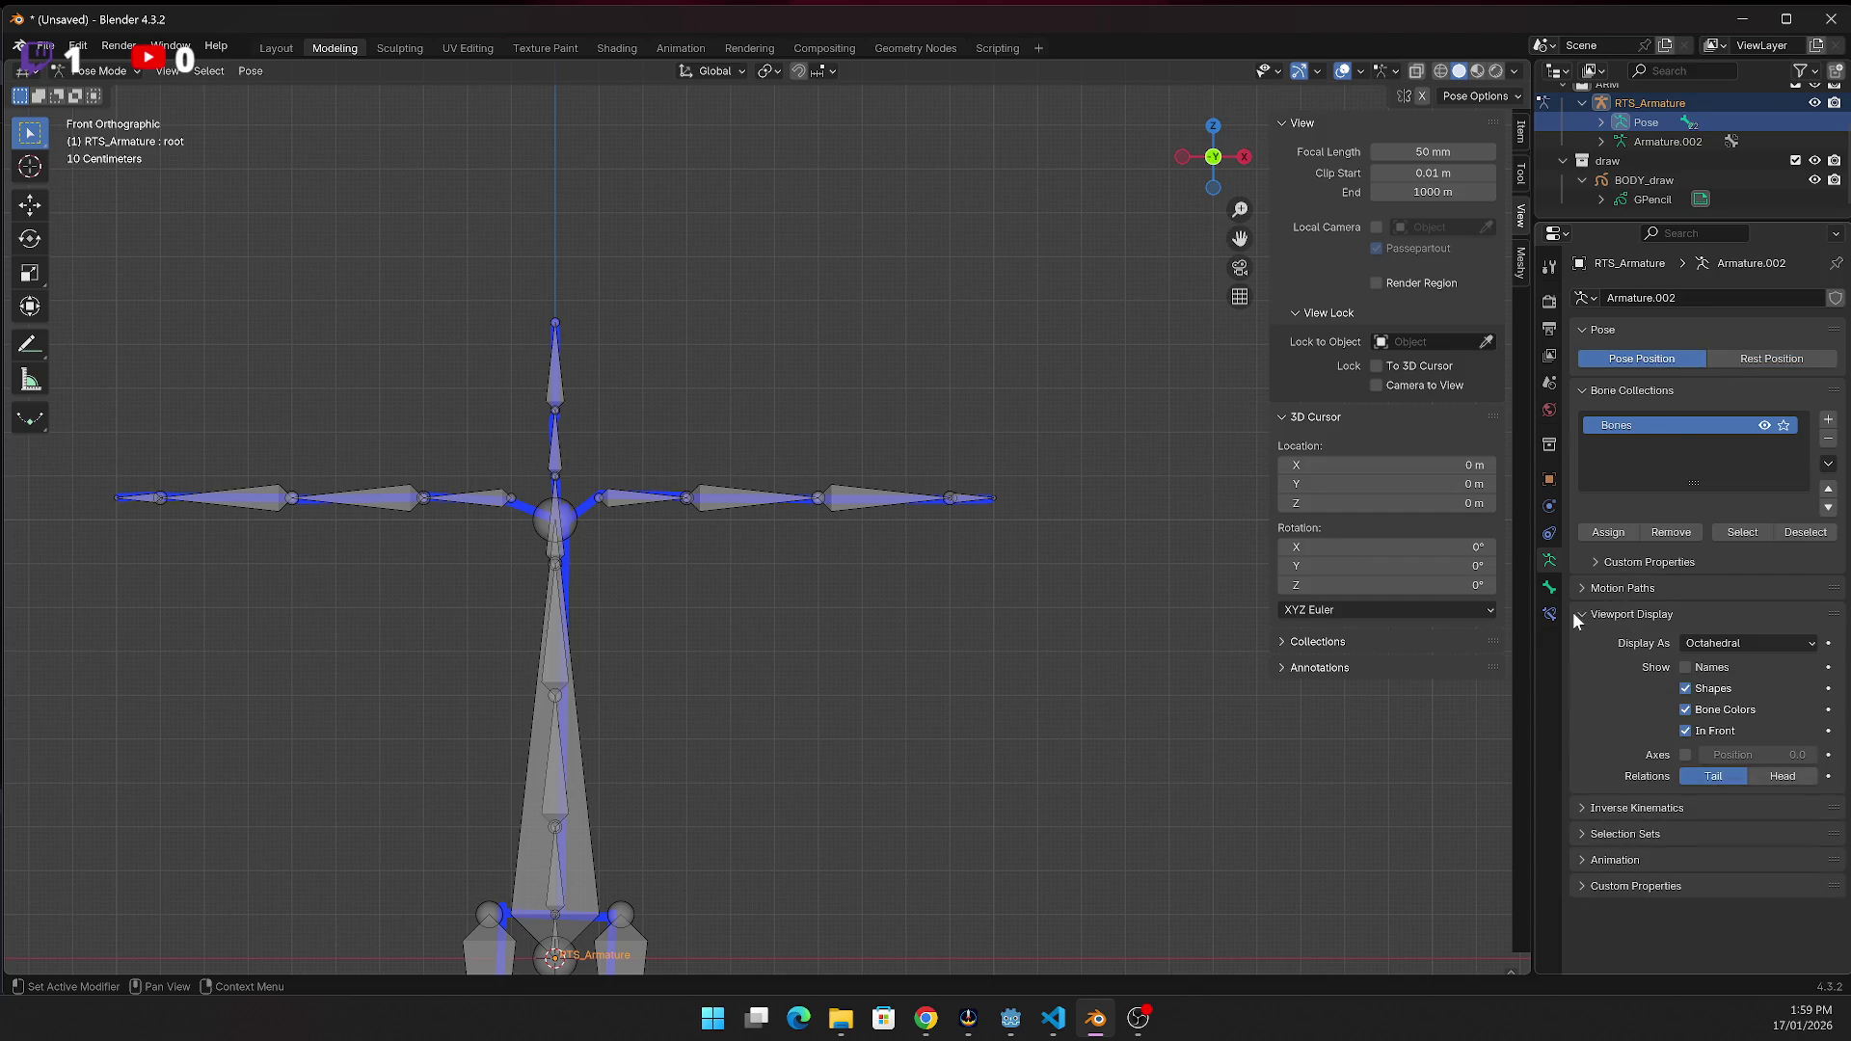
Enable bone Names and set the bones' Display As to Stick
left_click(1686, 669)
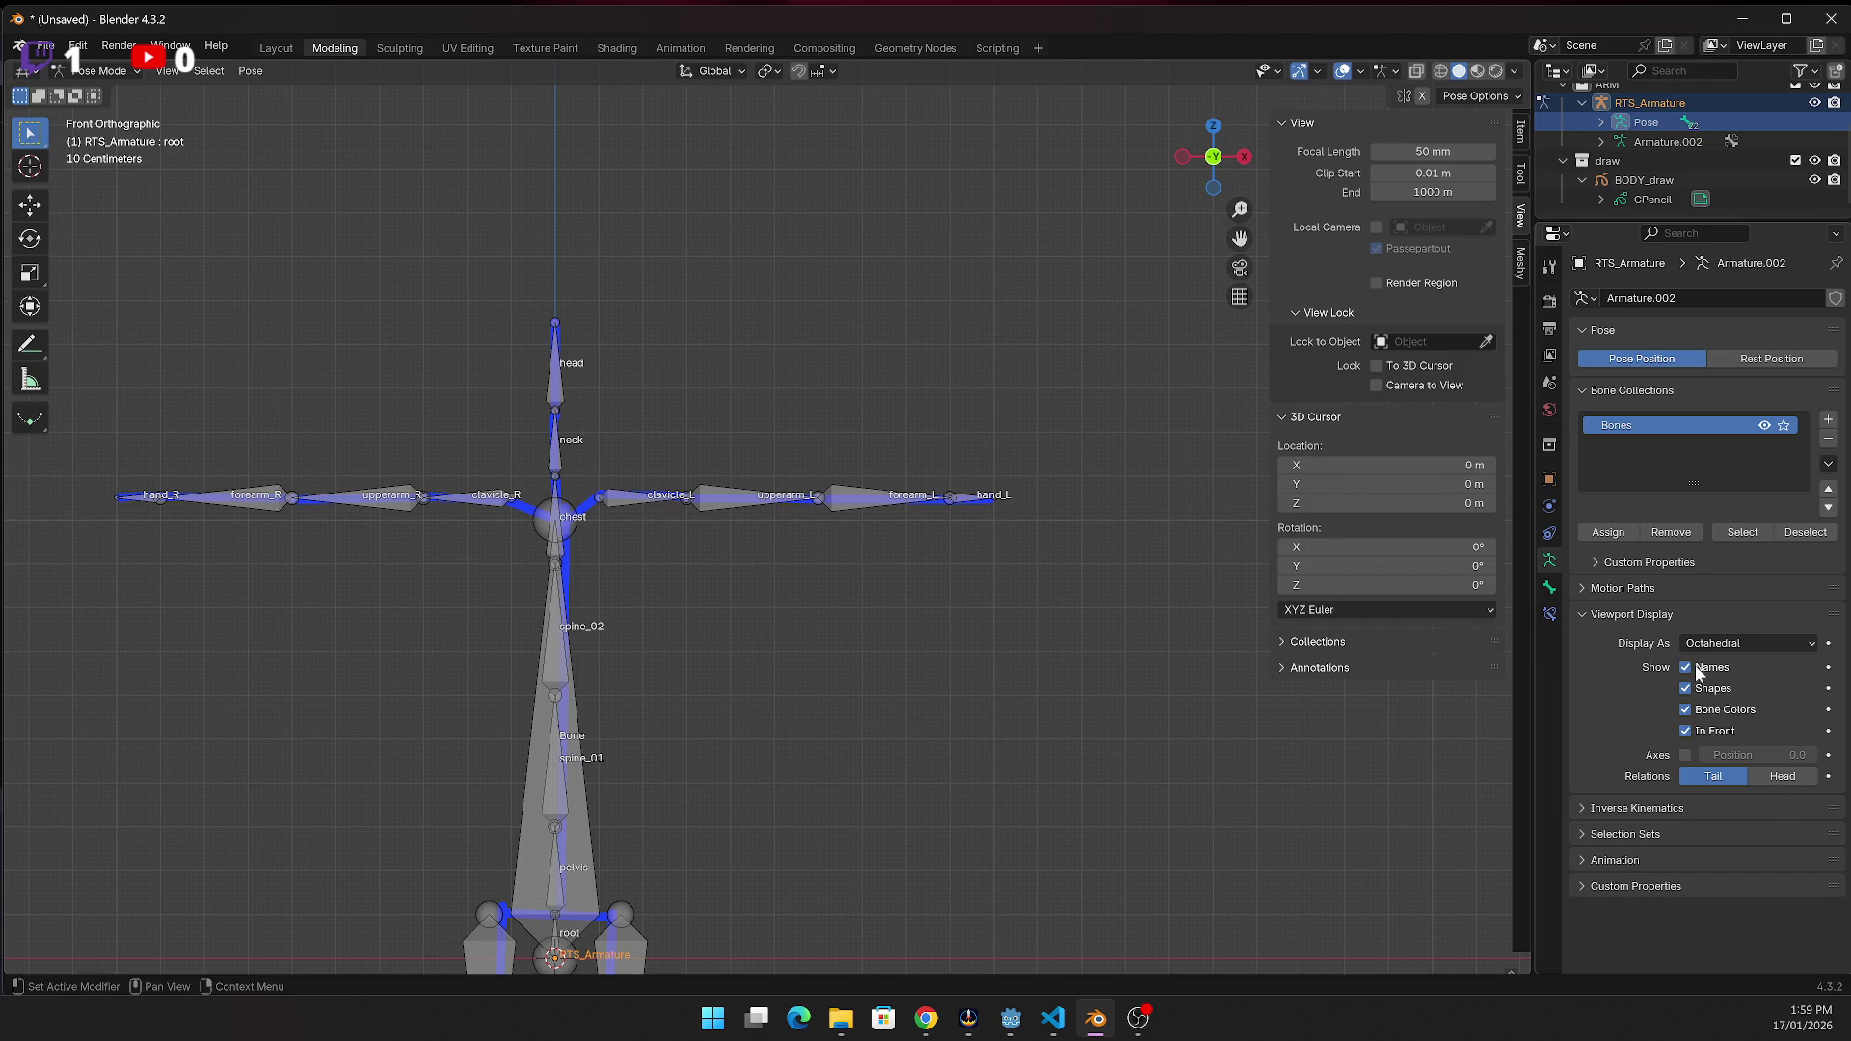
left_click(1716, 644)
left_click(1722, 688)
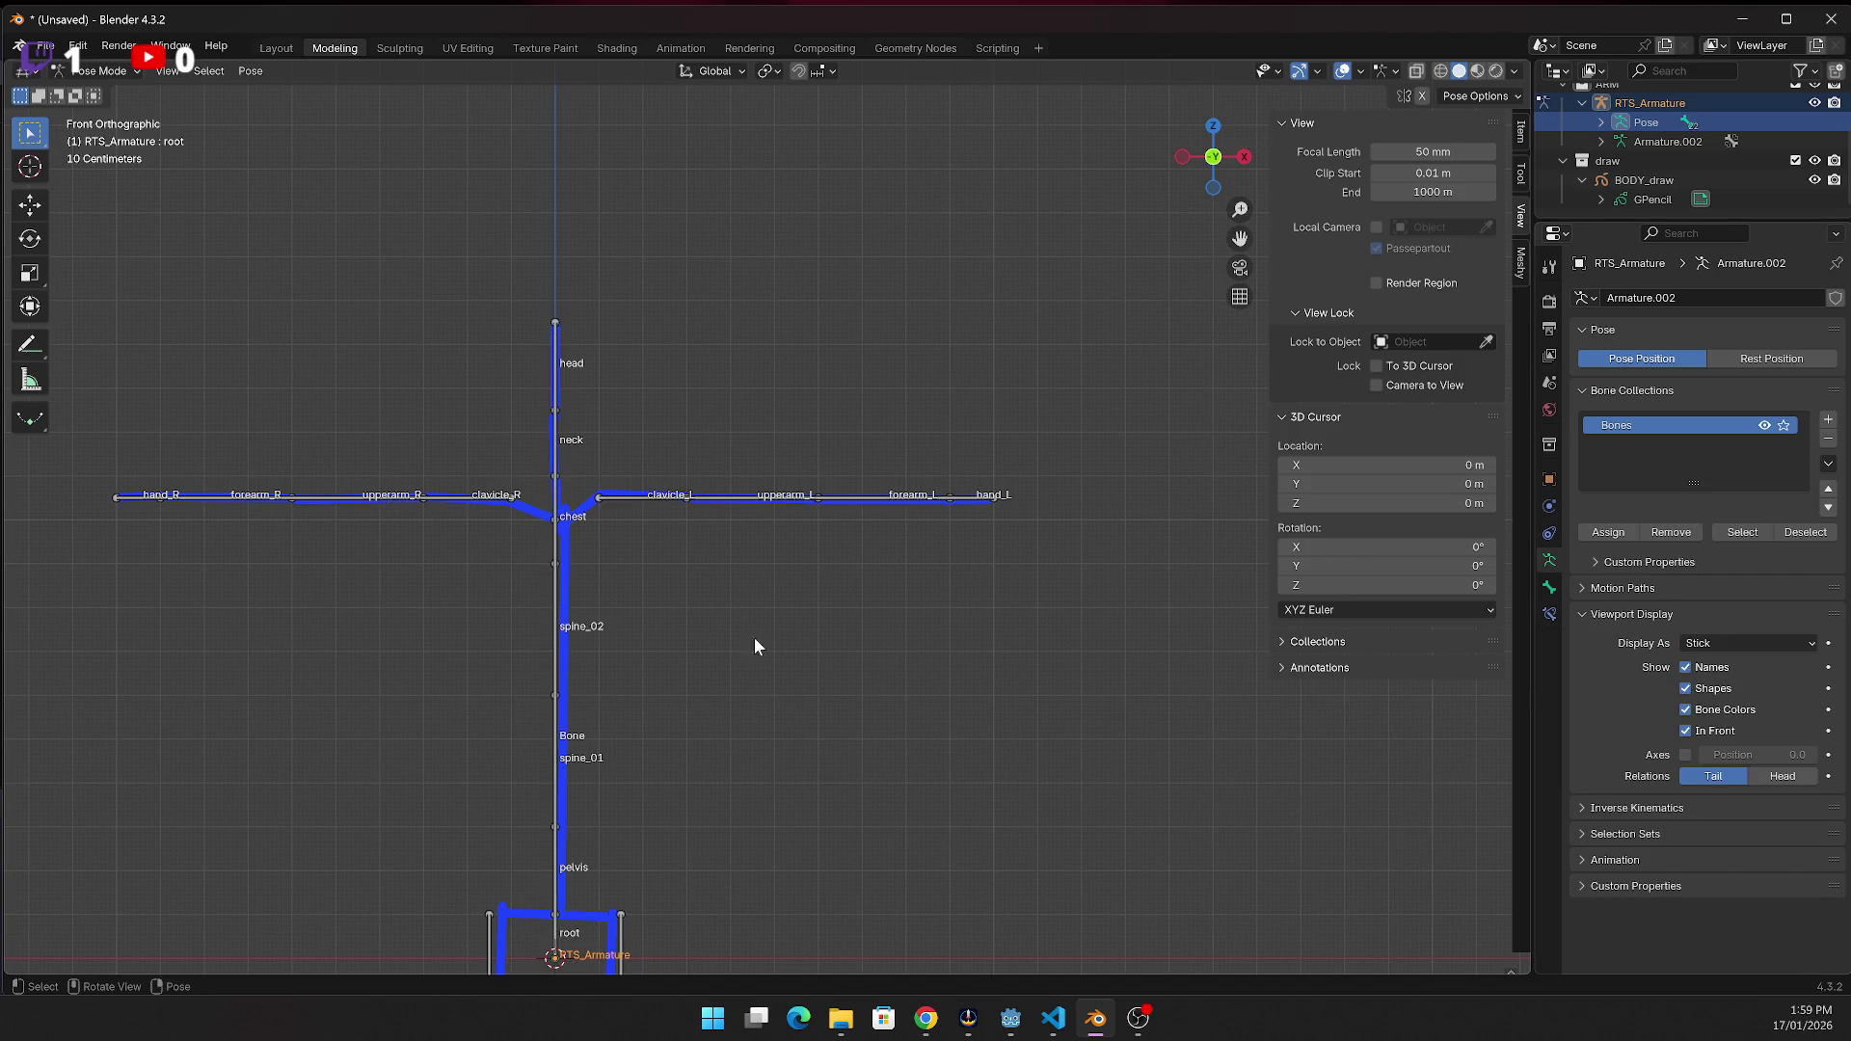
Deselect all bones, briefly select clavicle_L, then clear the selection
left_click(682, 588)
left_click(599, 505)
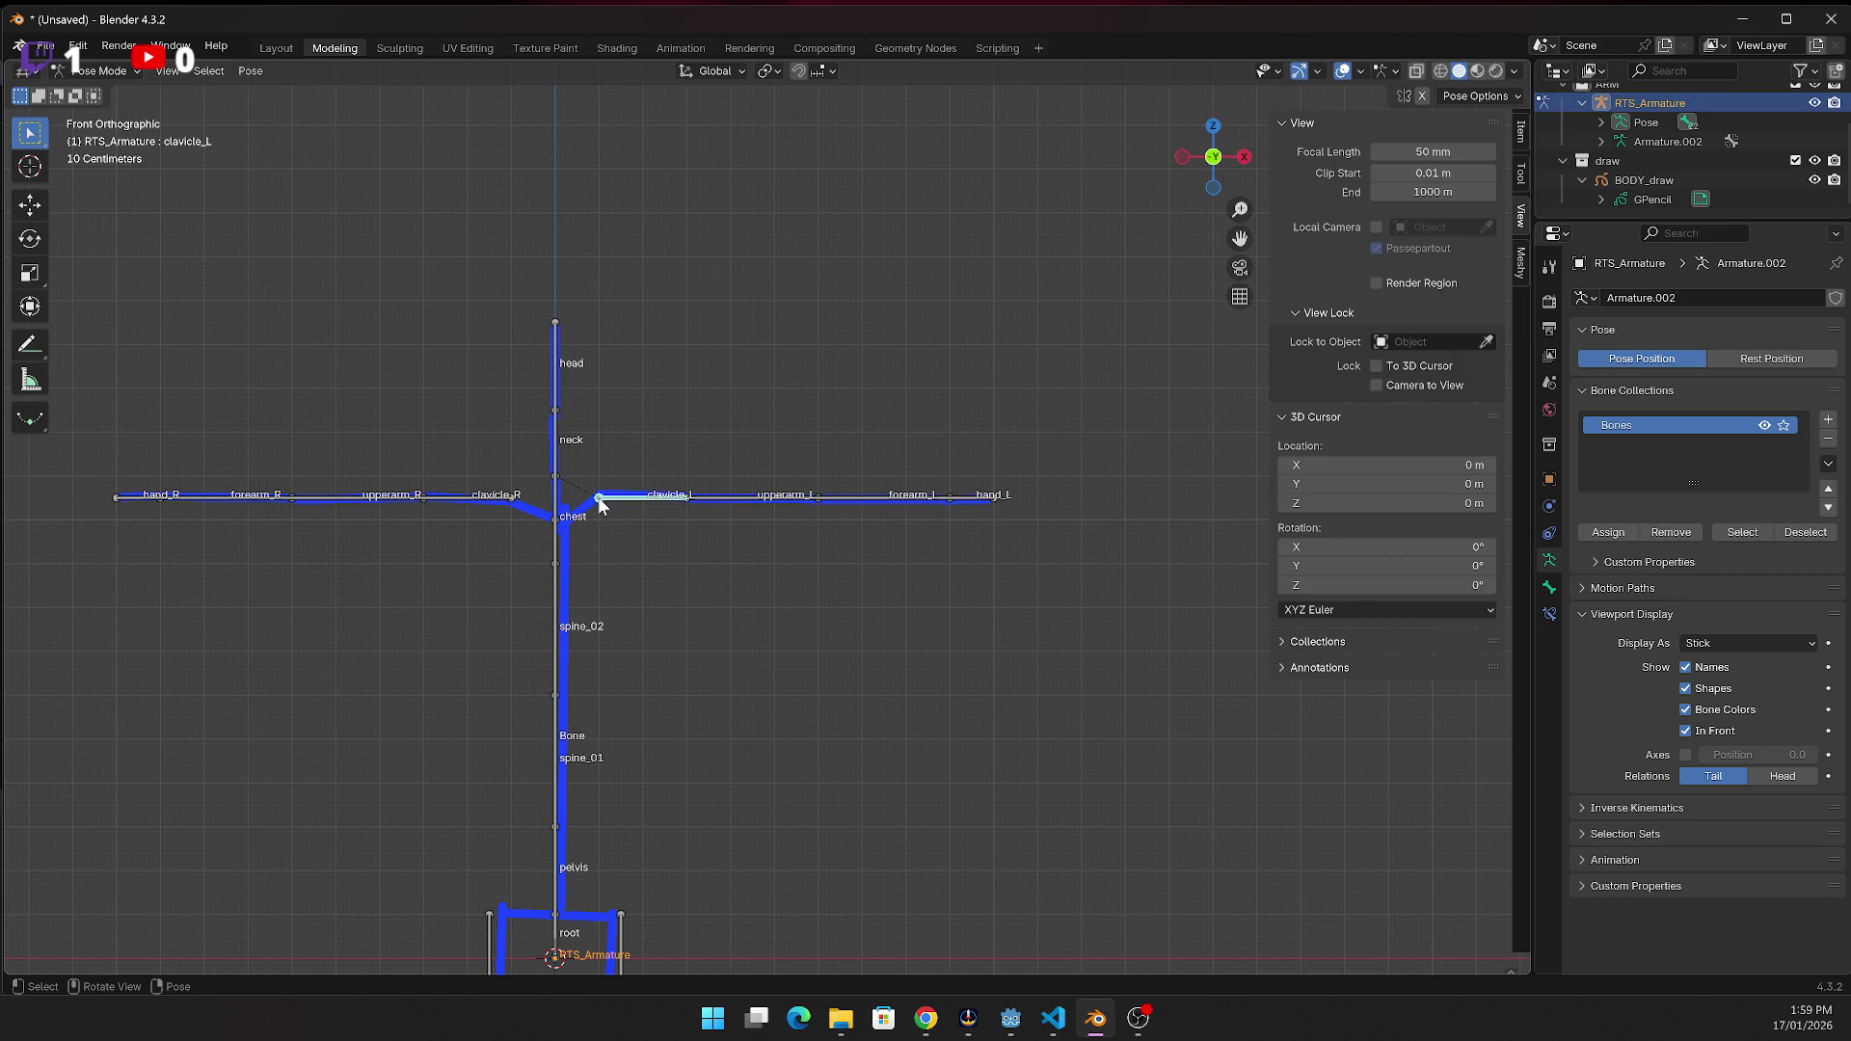
left_click_drag(601, 519, 608, 521)
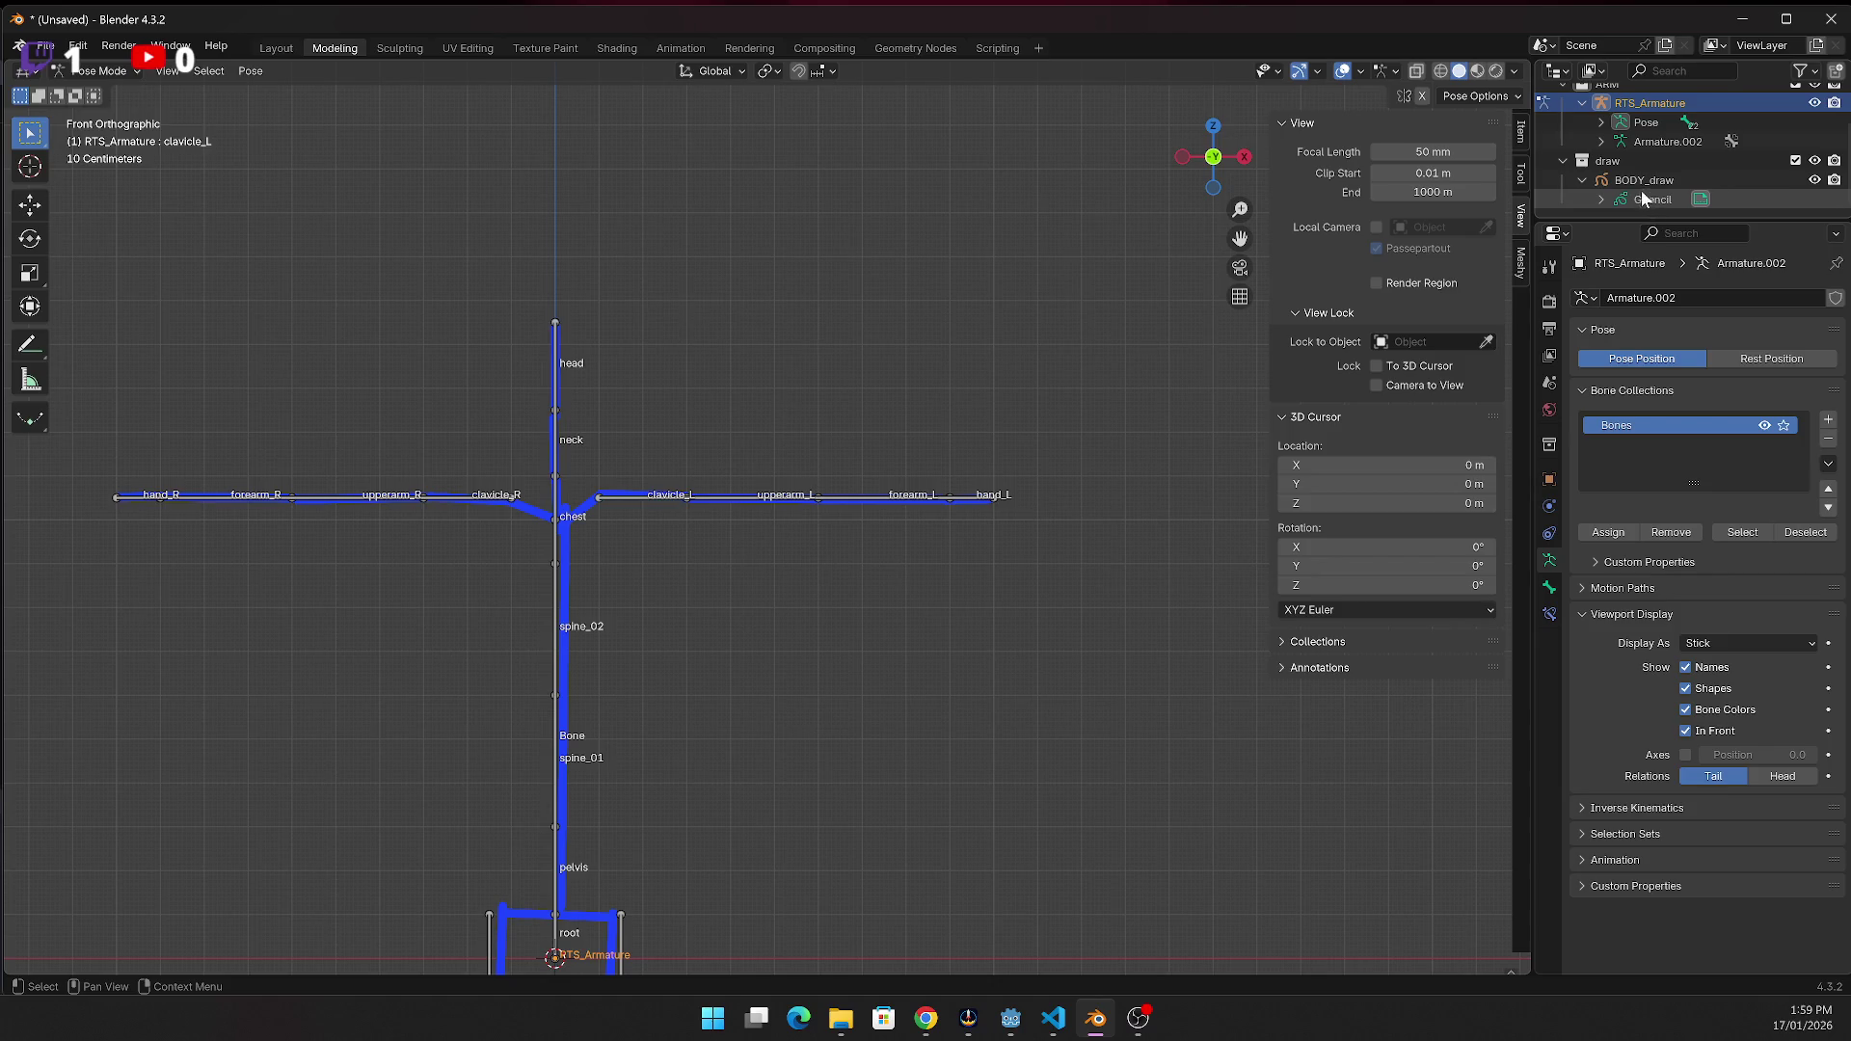
Enlarge the Outliner, expand the pose hierarchy down to neck, and select the neck bone
left_click_drag(1629, 222, 1629, 546)
left_click(1601, 172)
left_click(1620, 210)
left_click(1640, 230)
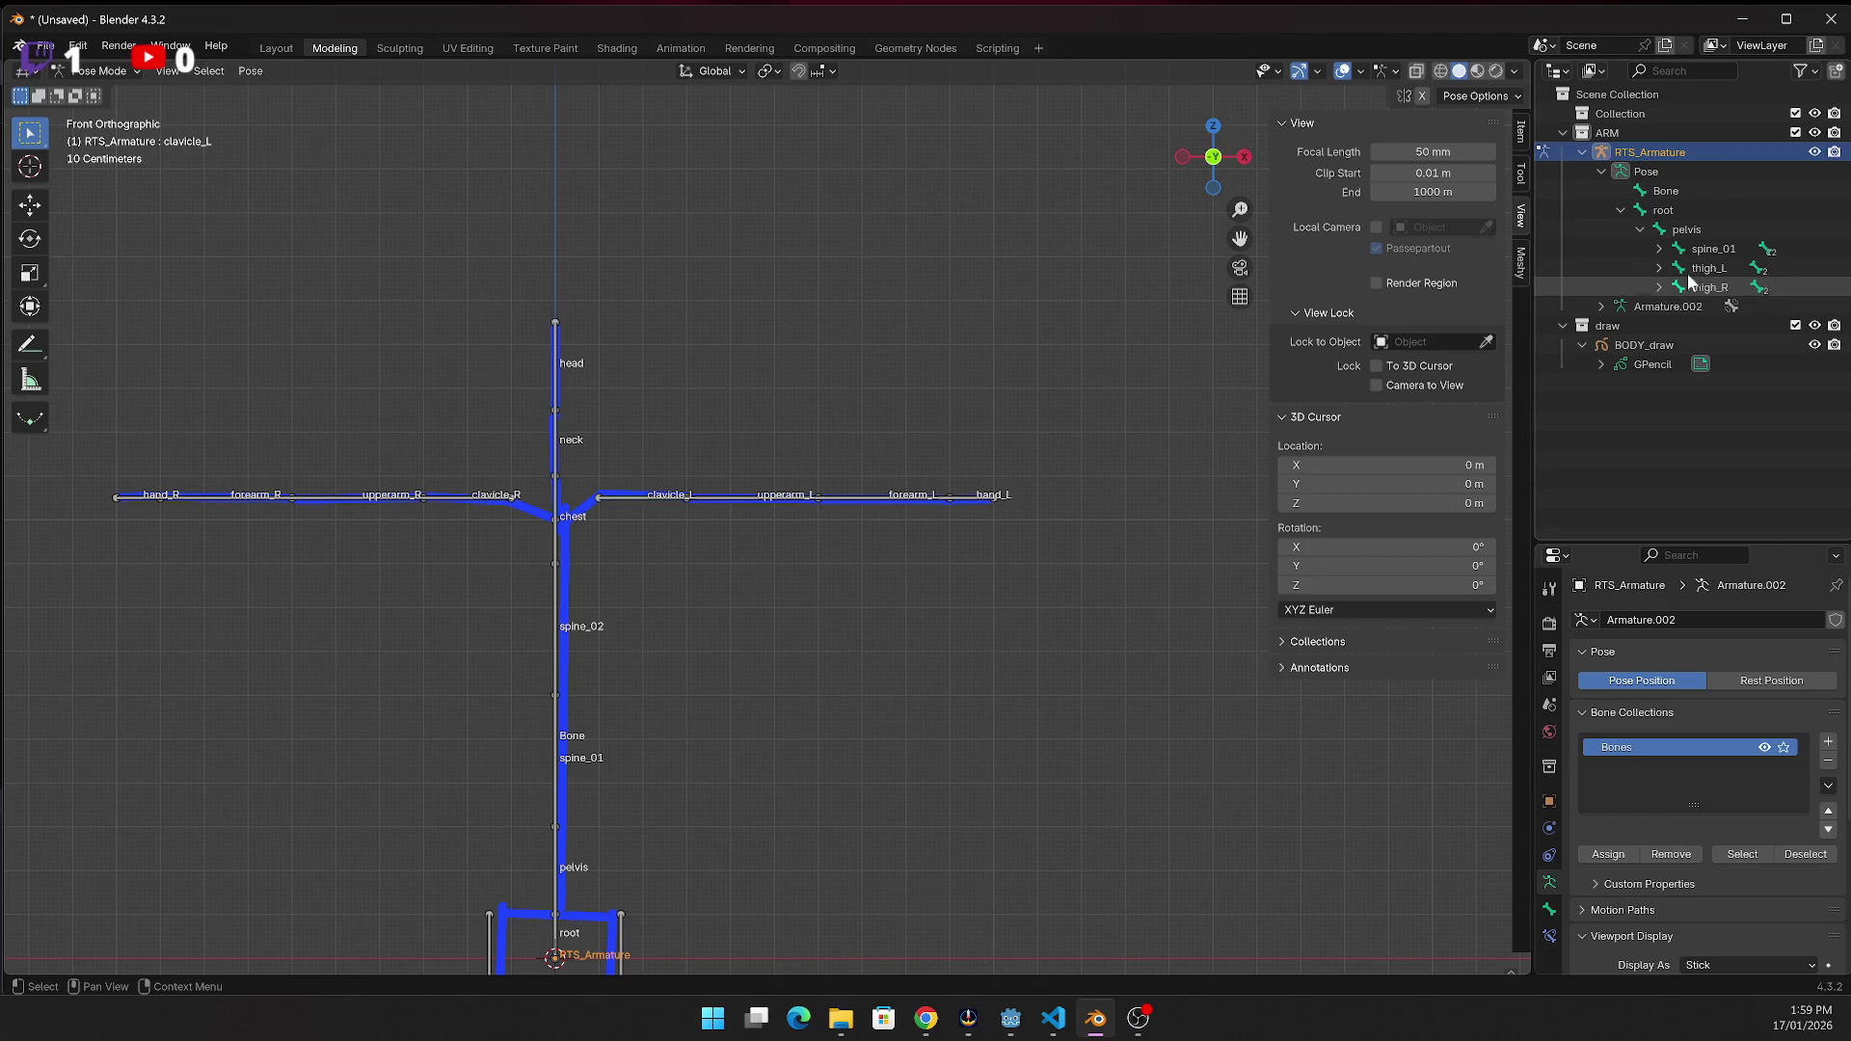
left_click(1659, 249)
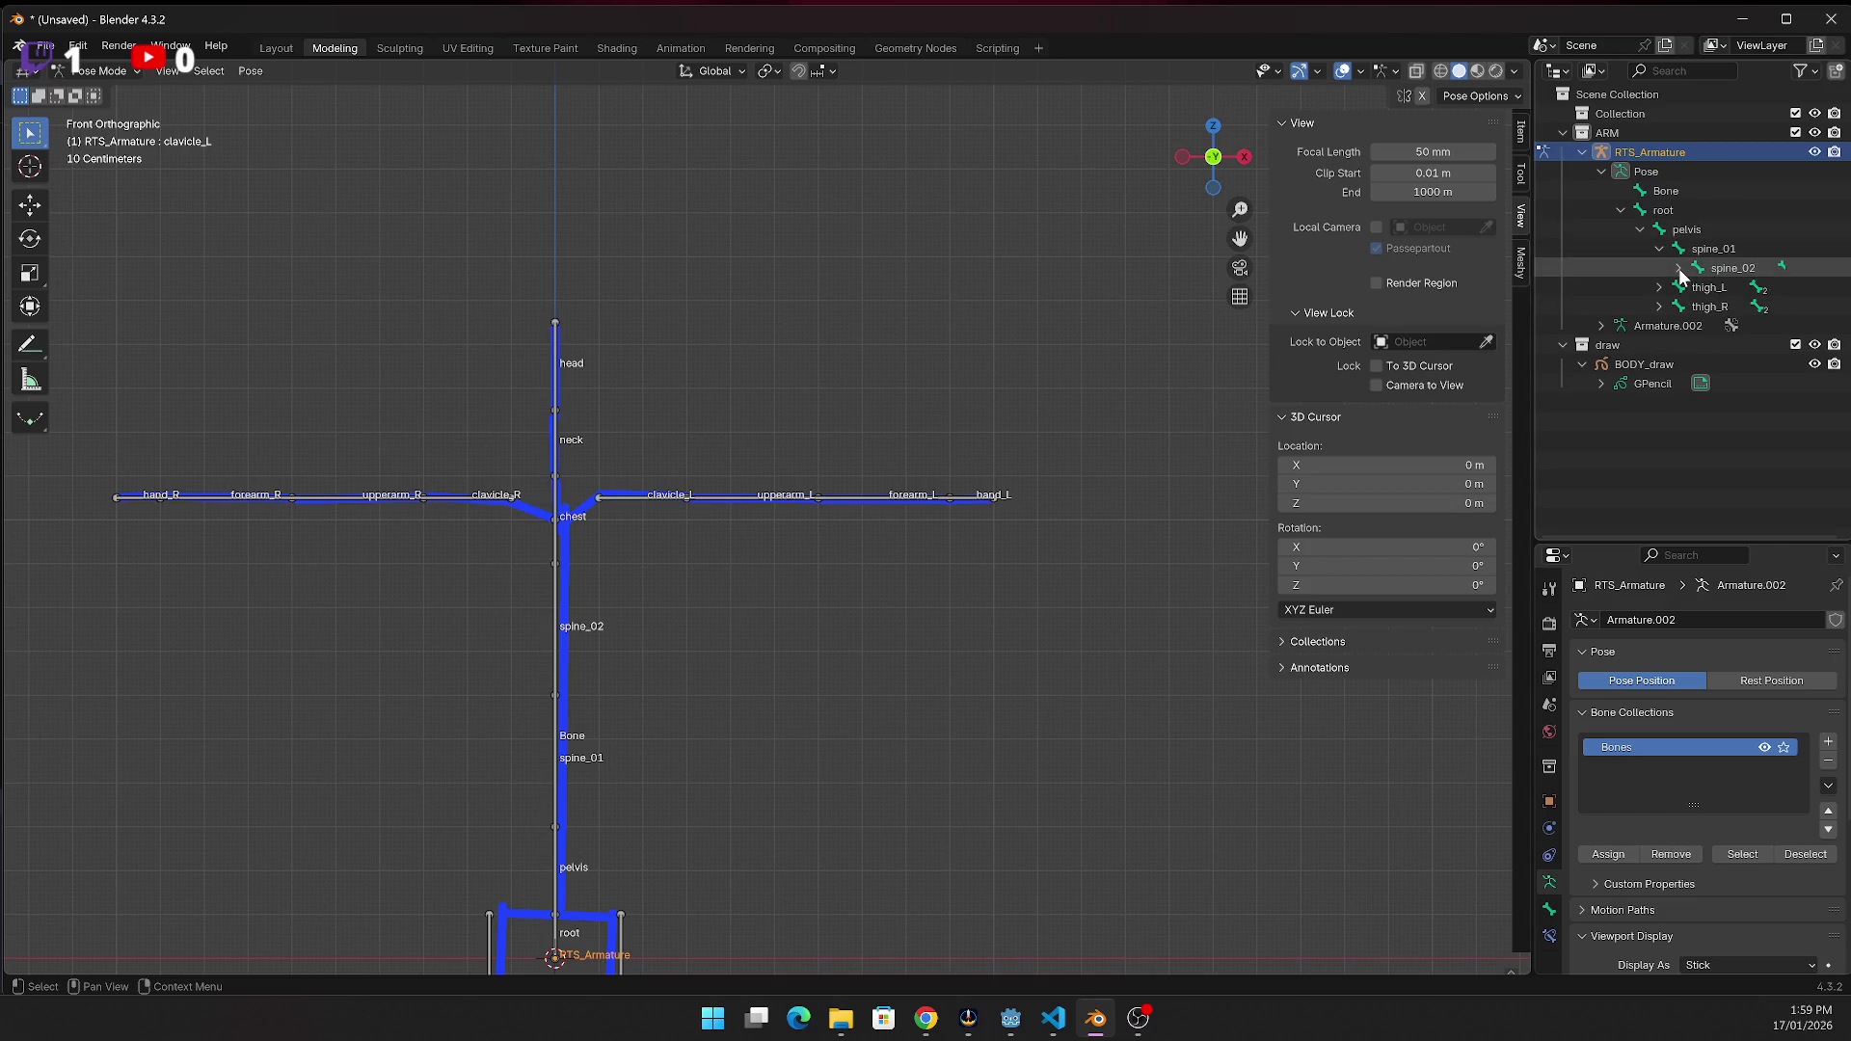
left_click(1679, 268)
left_click(1721, 288)
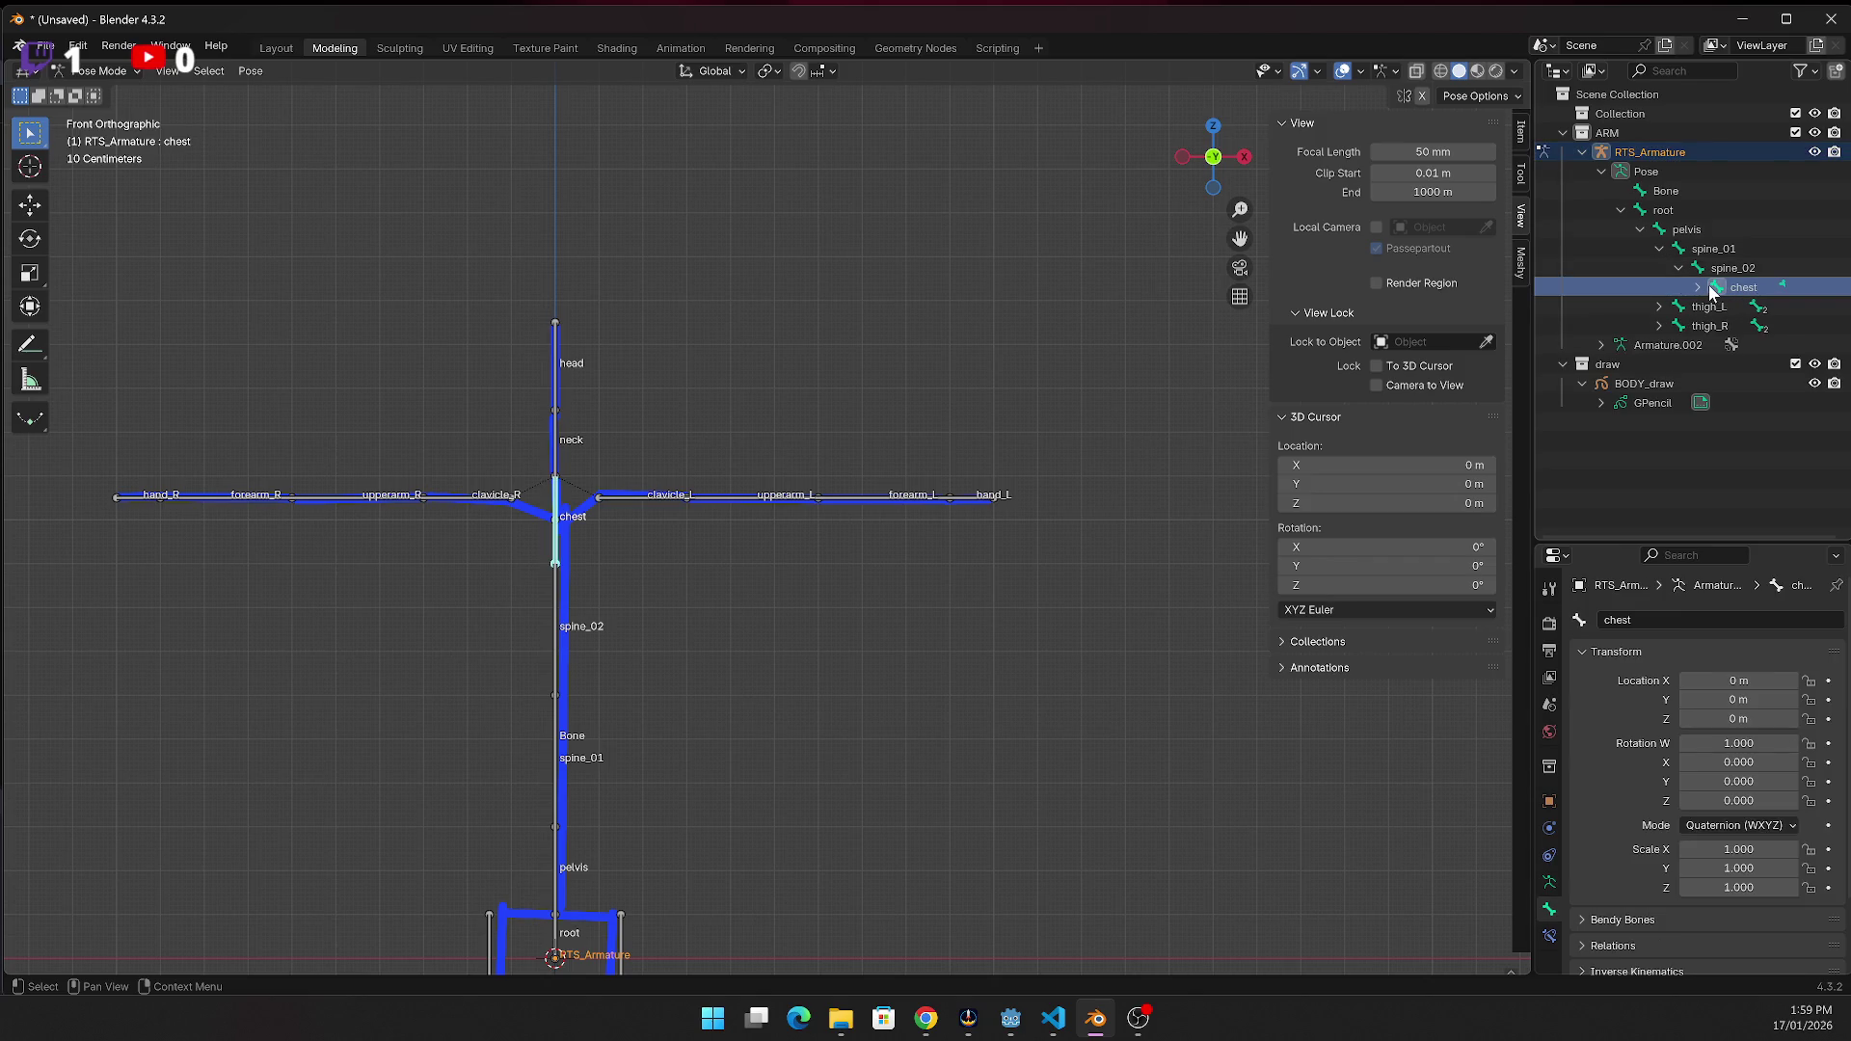
left_click(1697, 286)
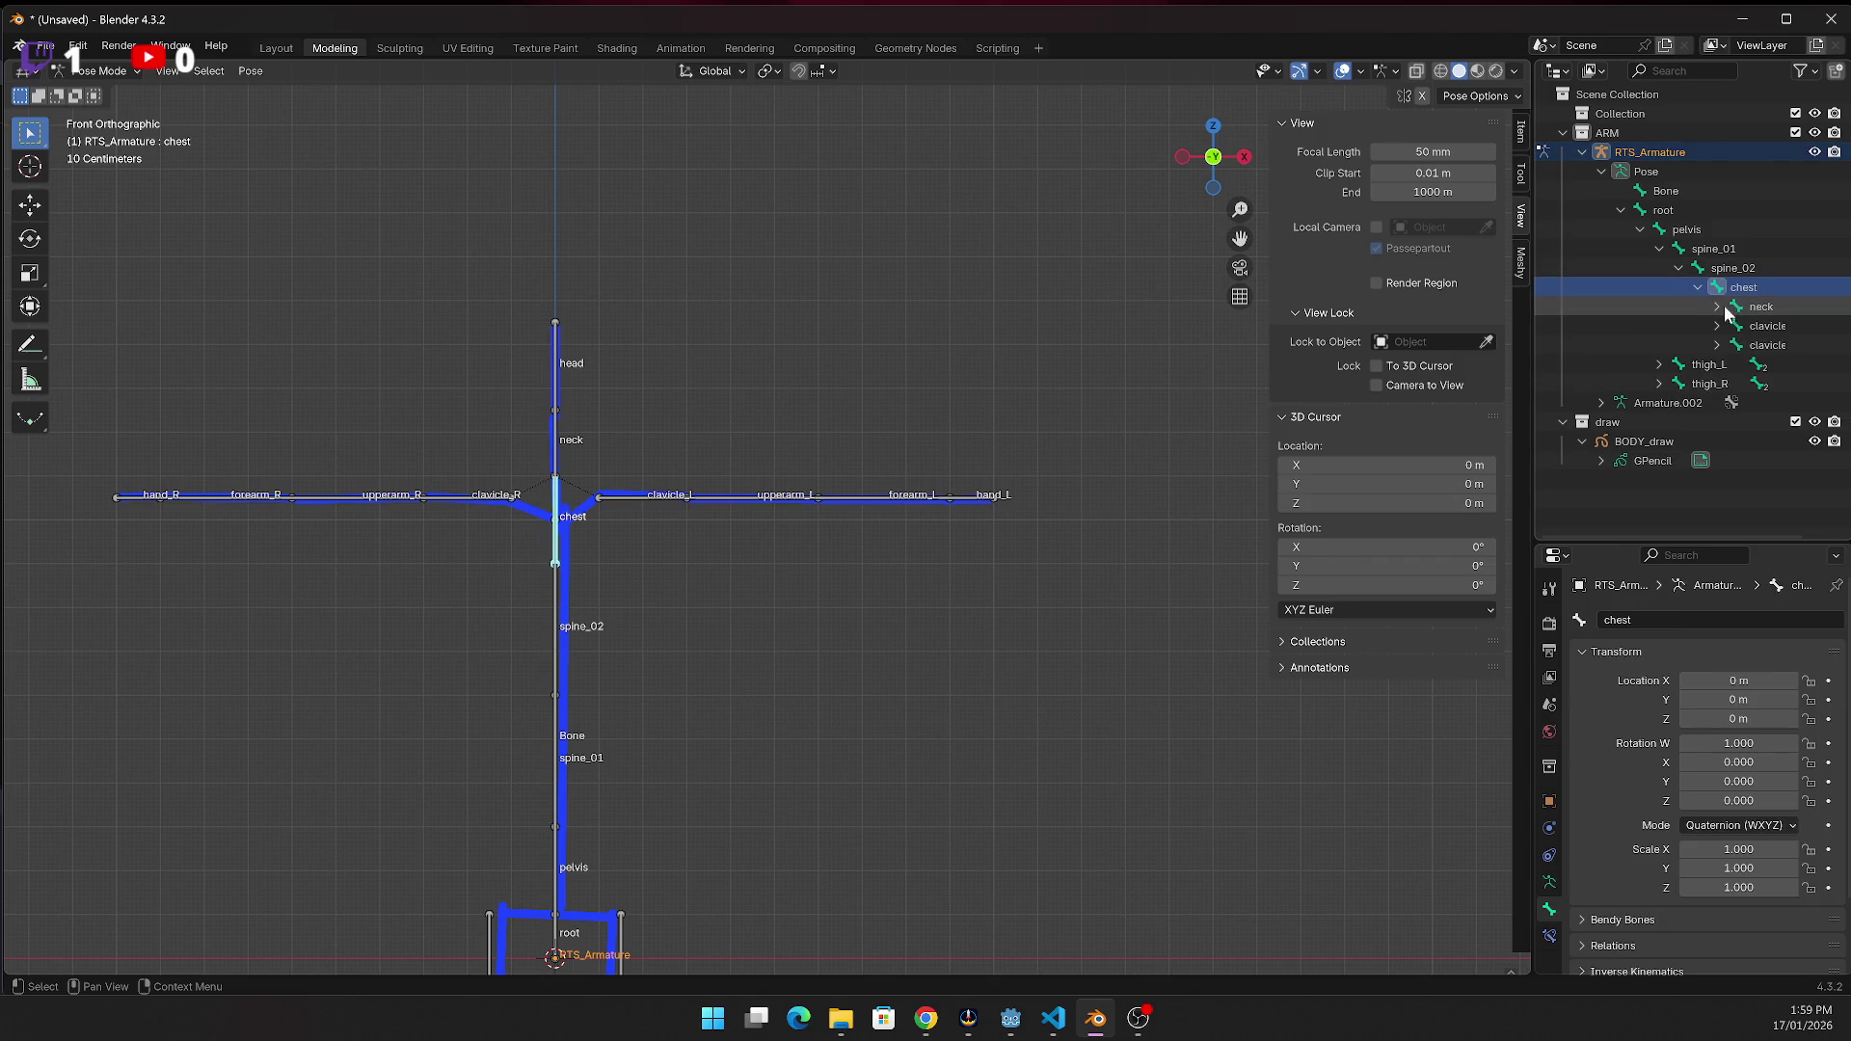
left_click(1717, 306)
left_click(1743, 307)
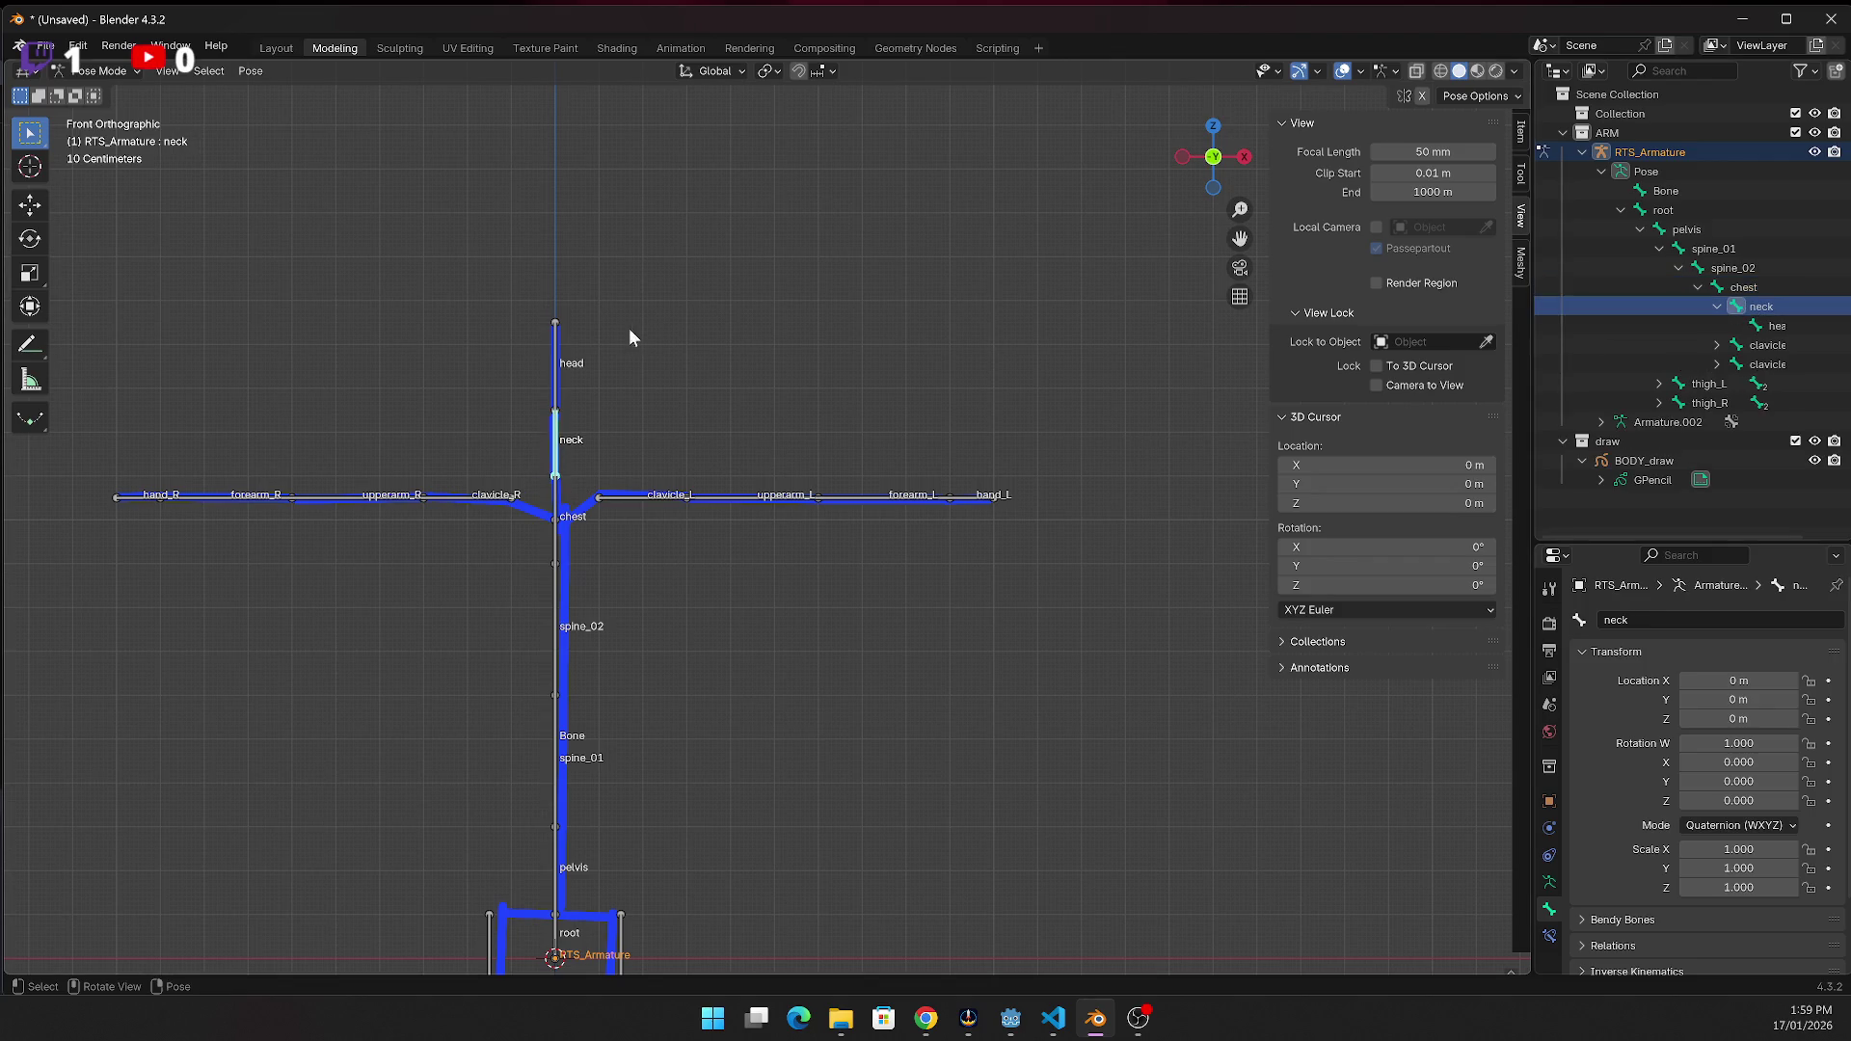
Move the neck bone slightly to a new position, then deselect the bones
left_click(73, 73)
key("g")
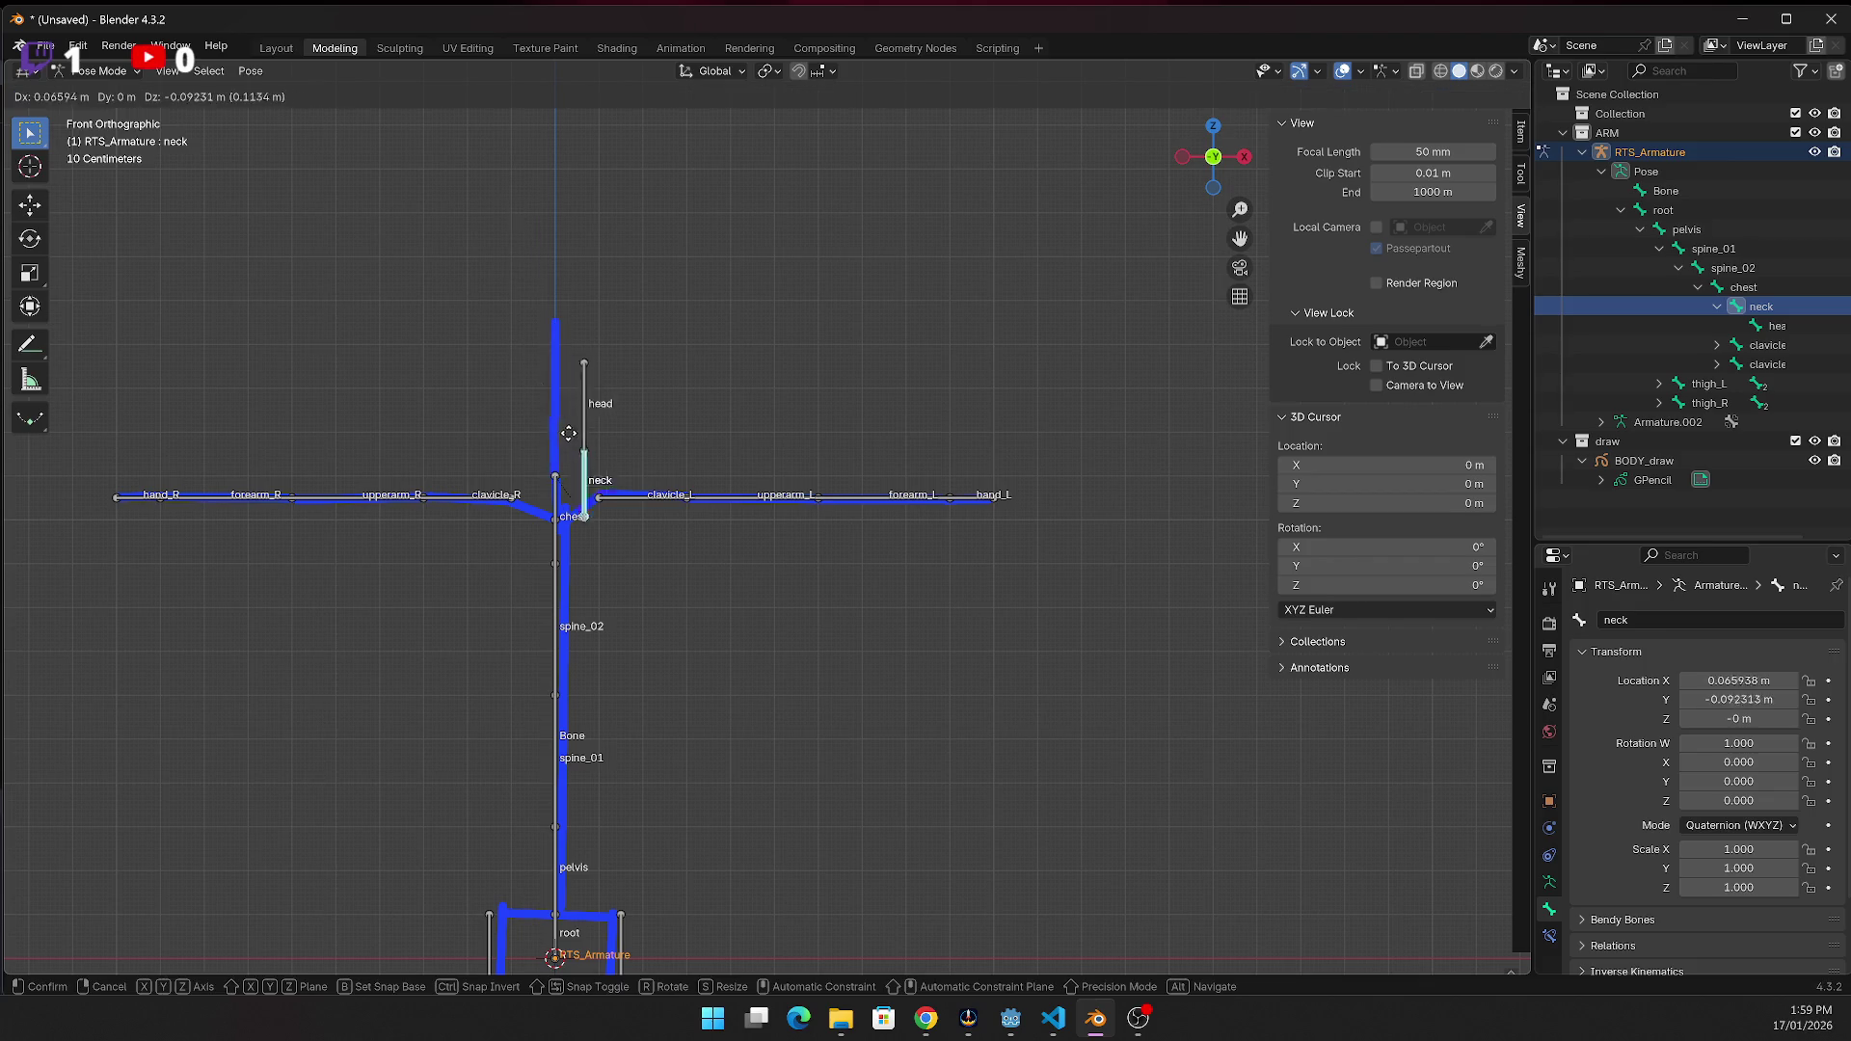
left_click(538, 382)
left_click(609, 389)
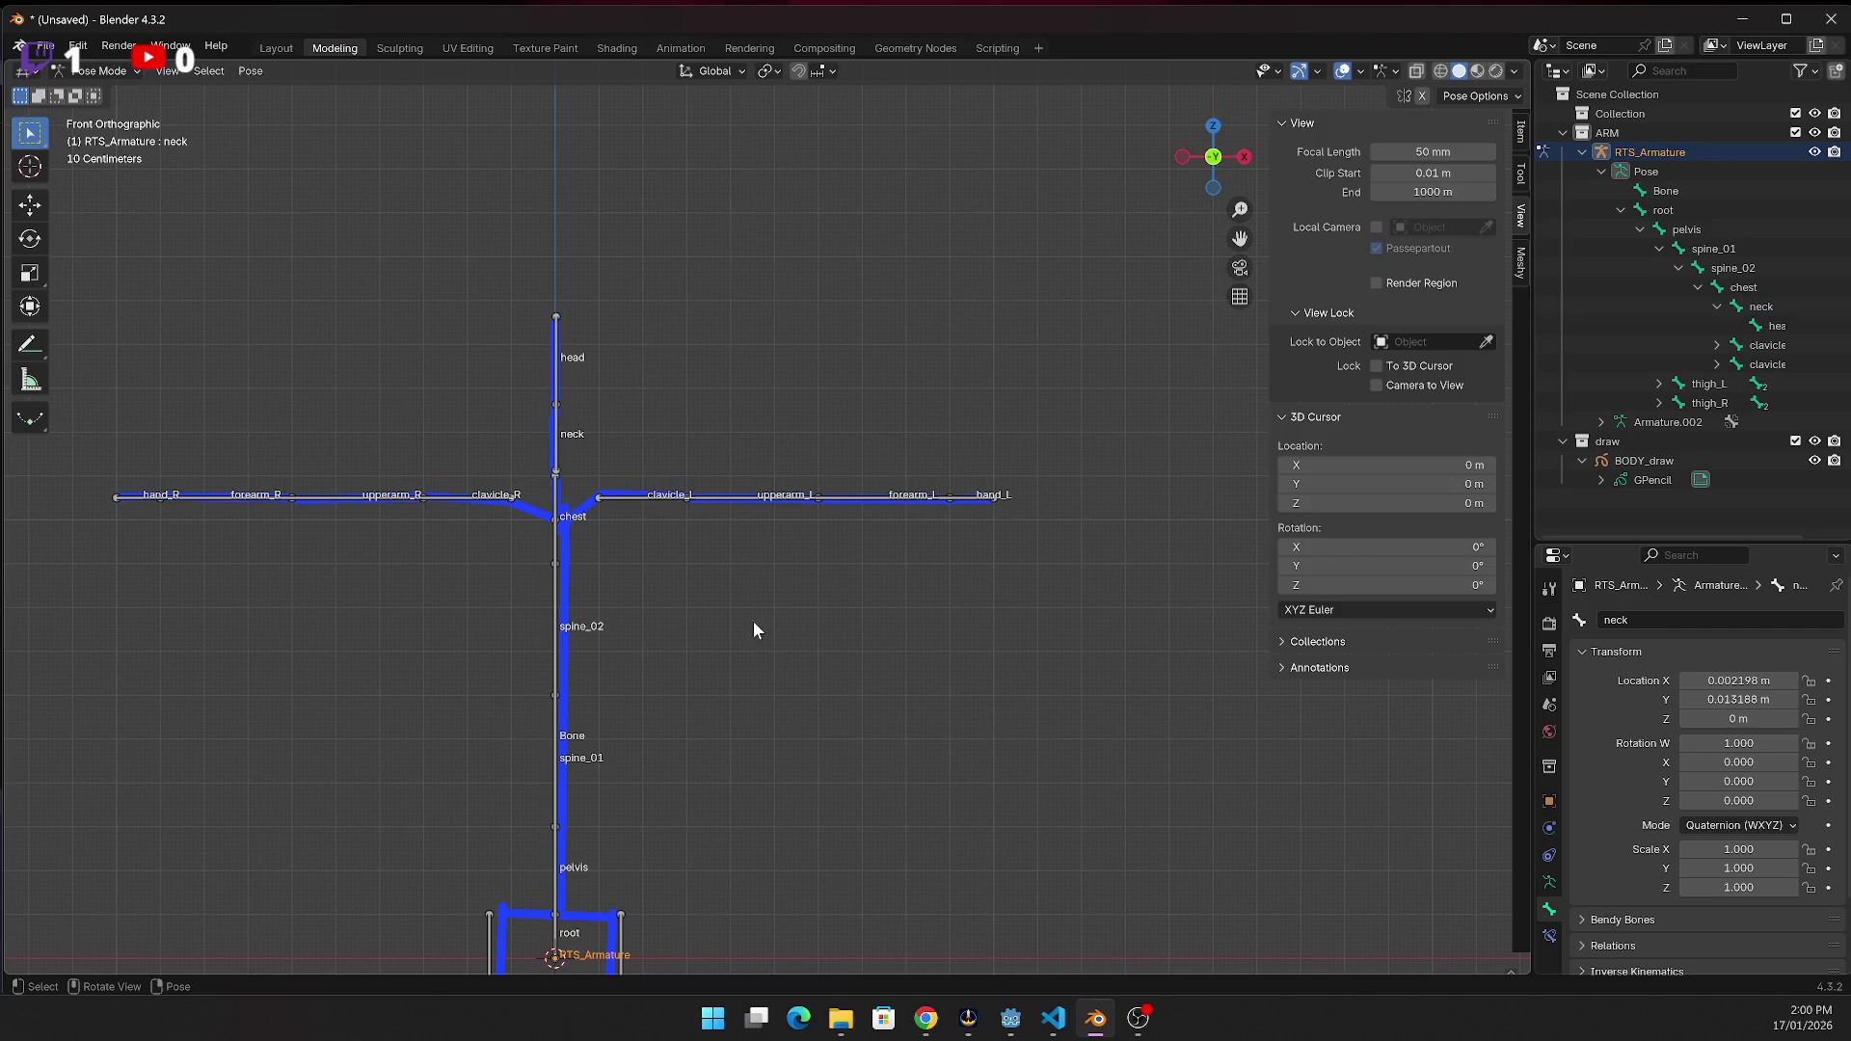
scroll(756, 628, "down", 1)
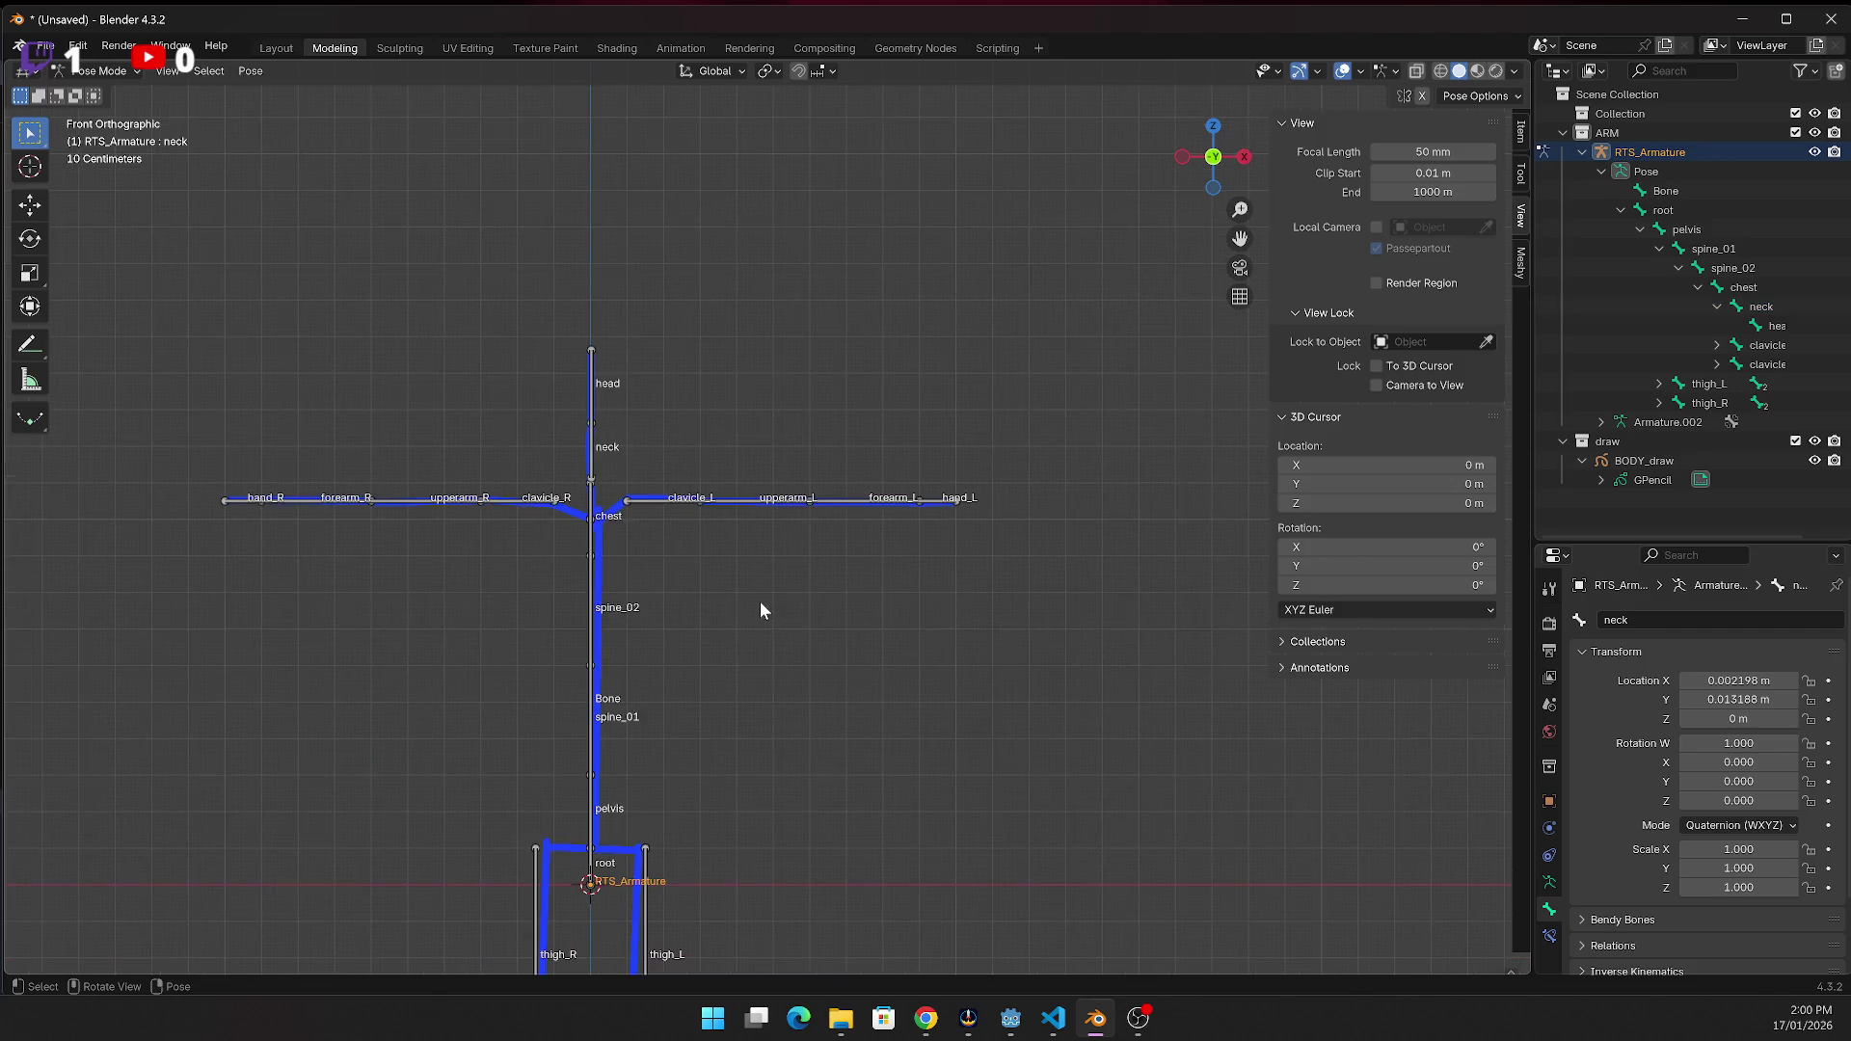
left_click(598, 577)
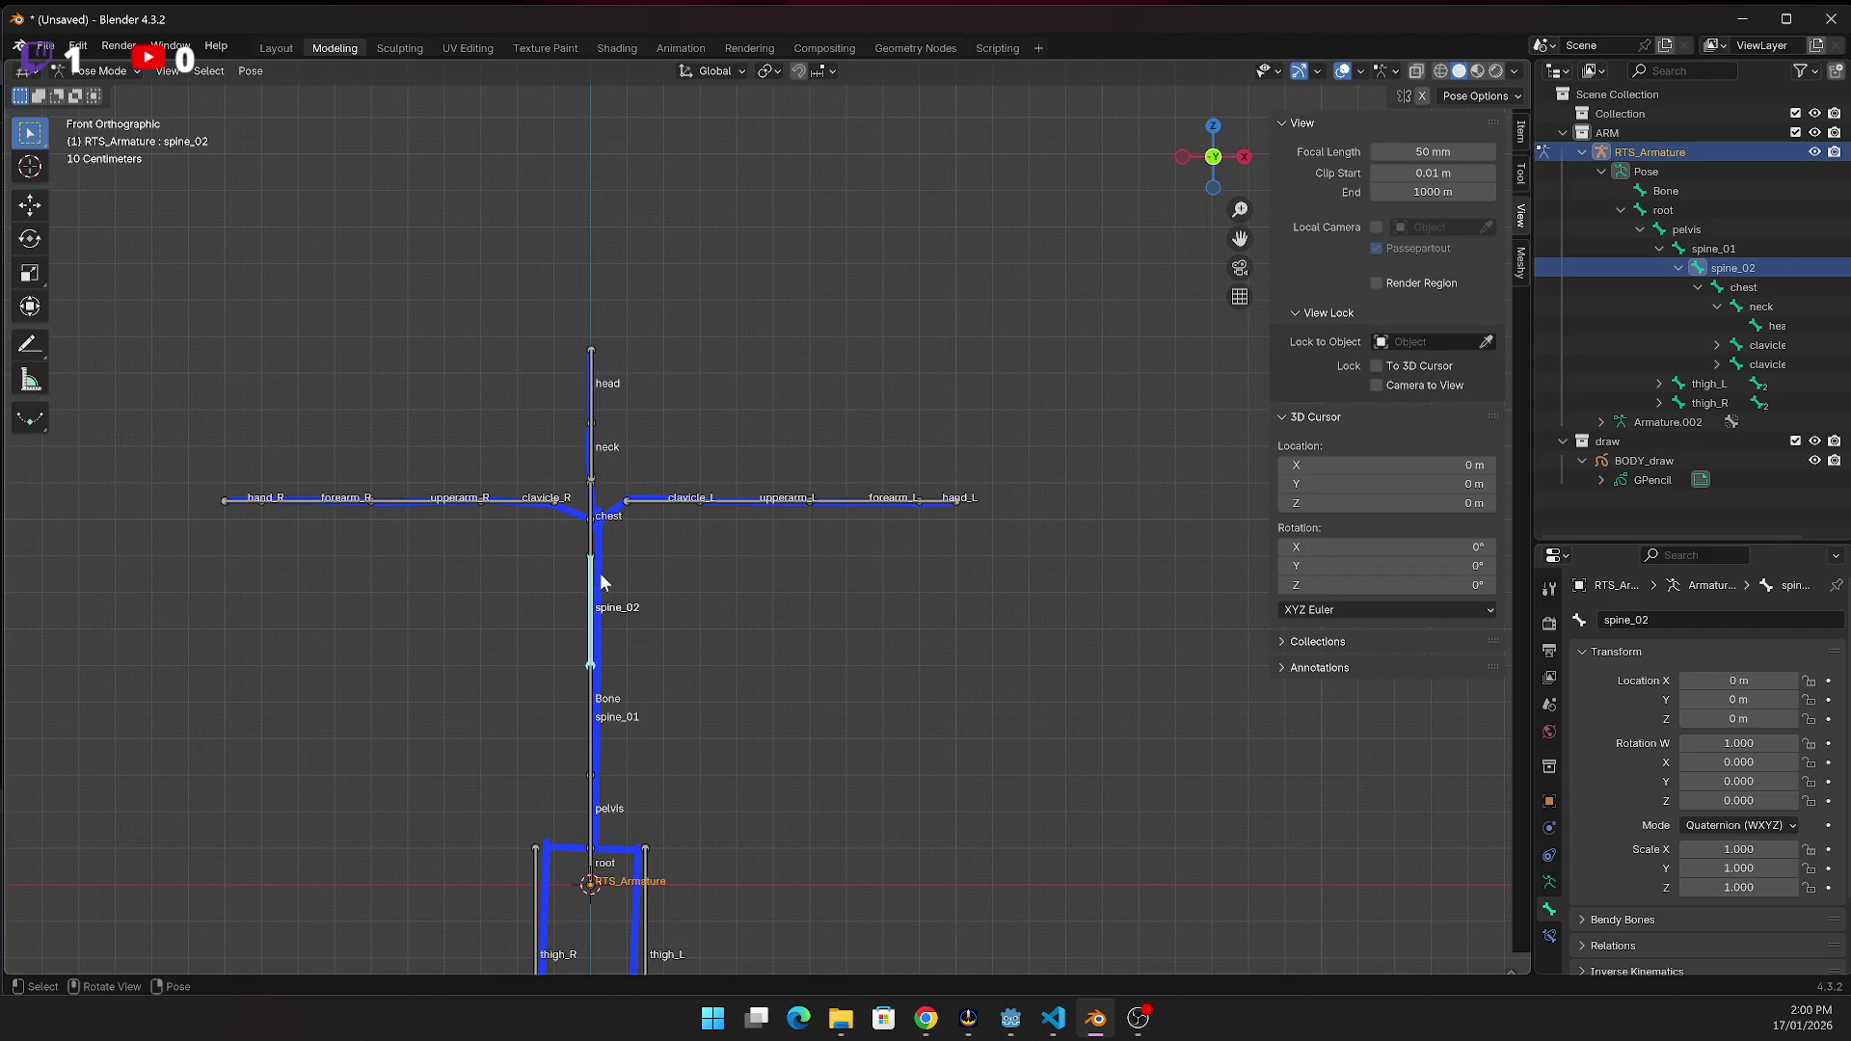
left_click(628, 574)
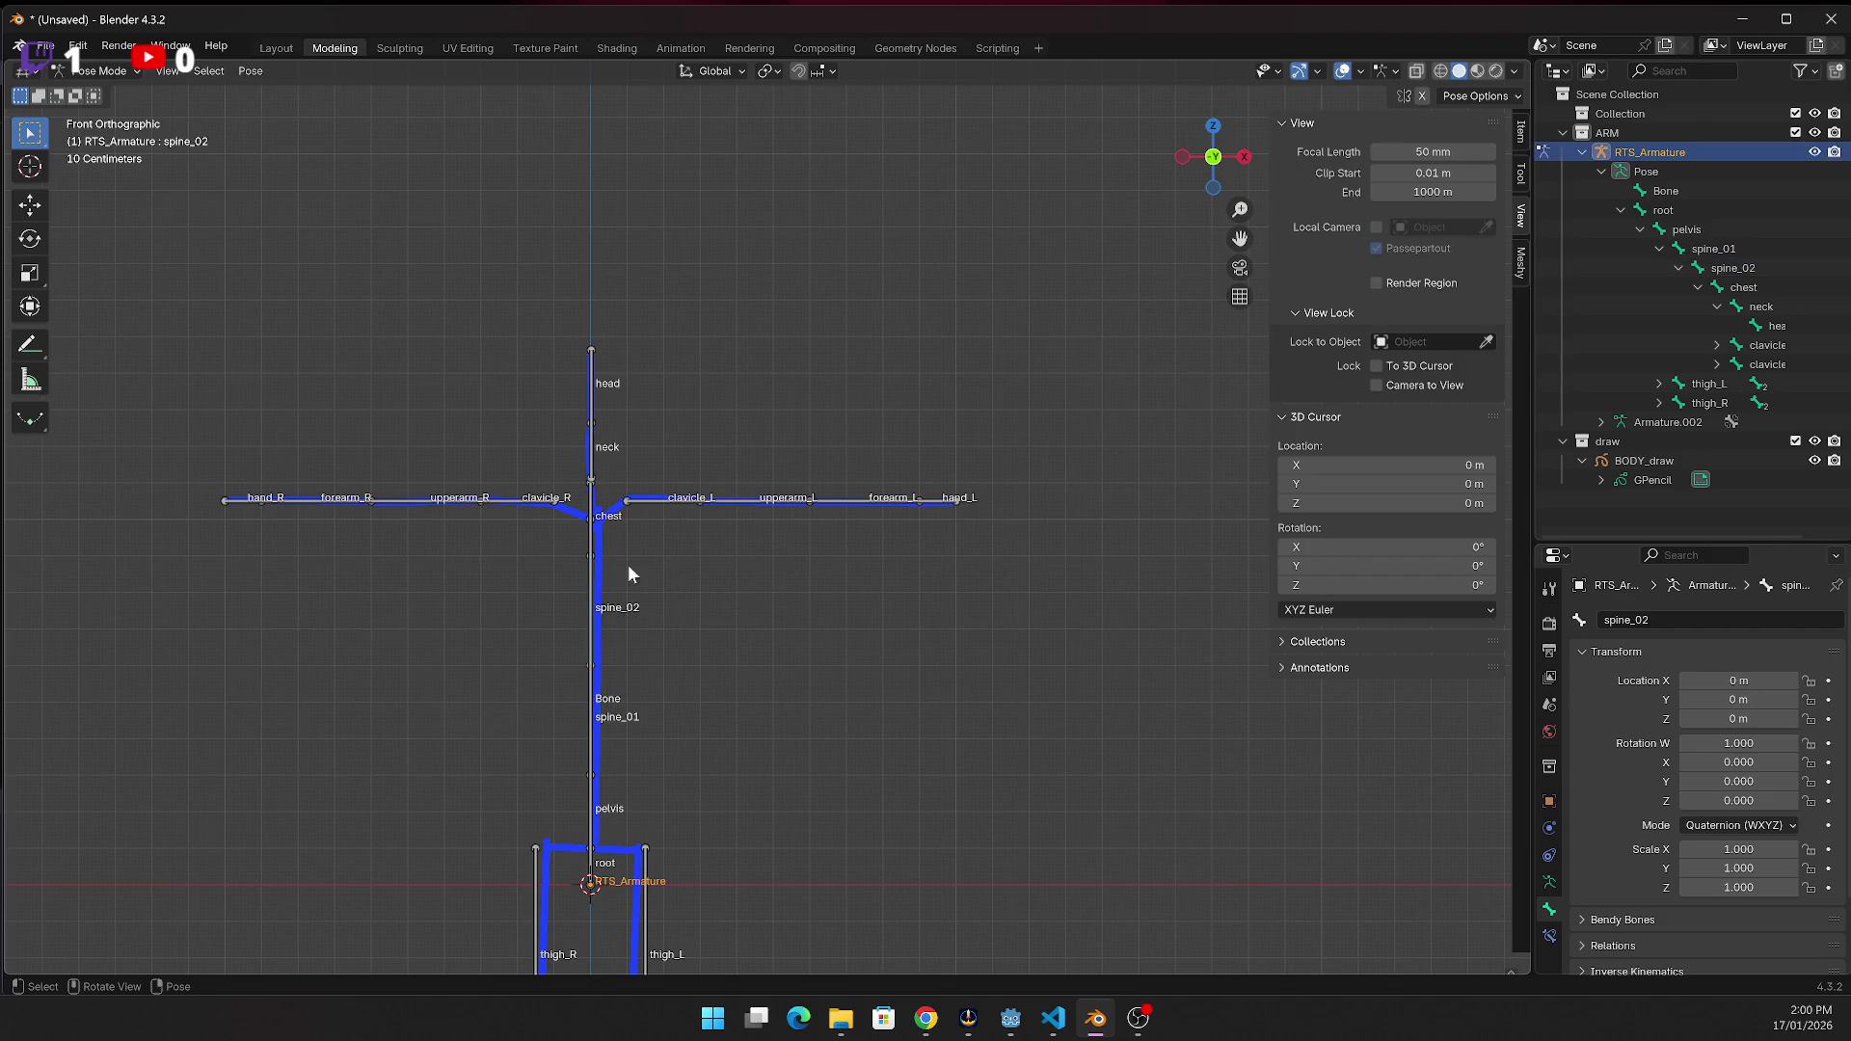
Select BODY_draw with RTS_Armature active and parent it using Ctrl+P With Automatic Weights
left_click(1582, 152)
left_click(1642, 210)
left_click(1640, 152)
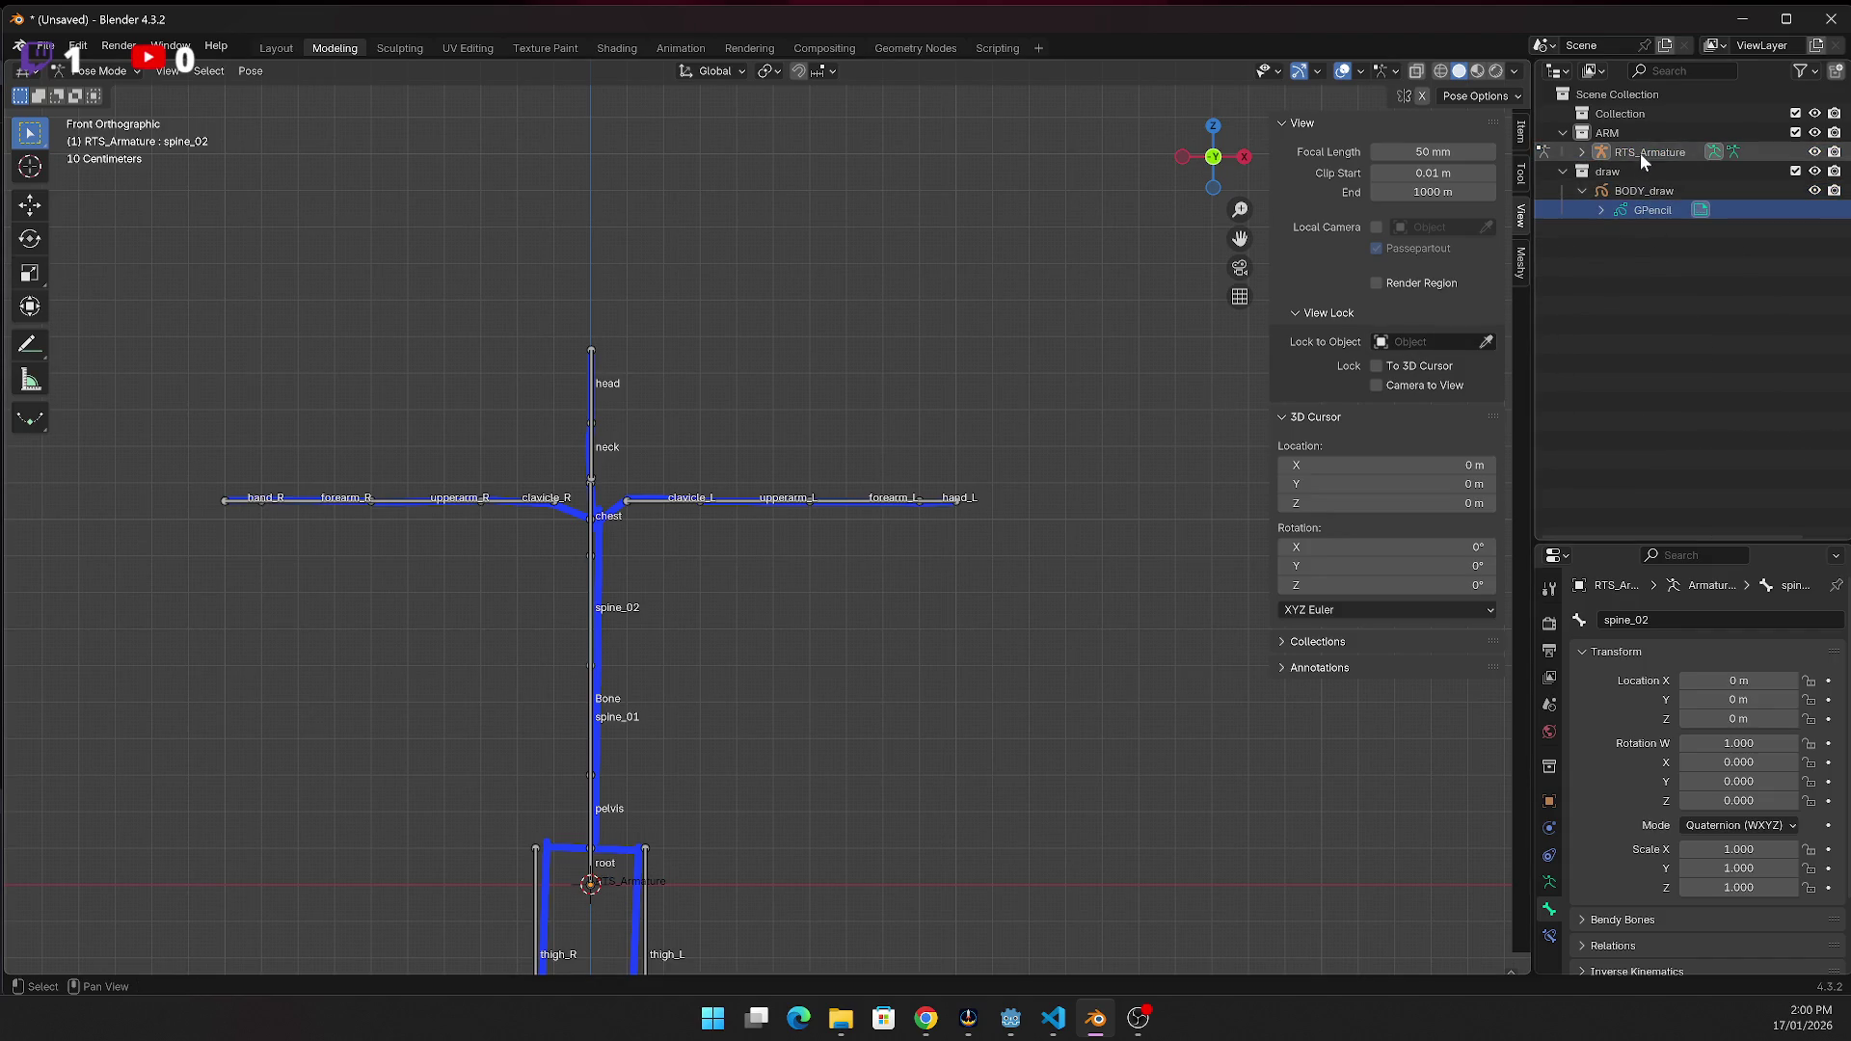
left_click(1643, 210, "shift")
left_click(1642, 155)
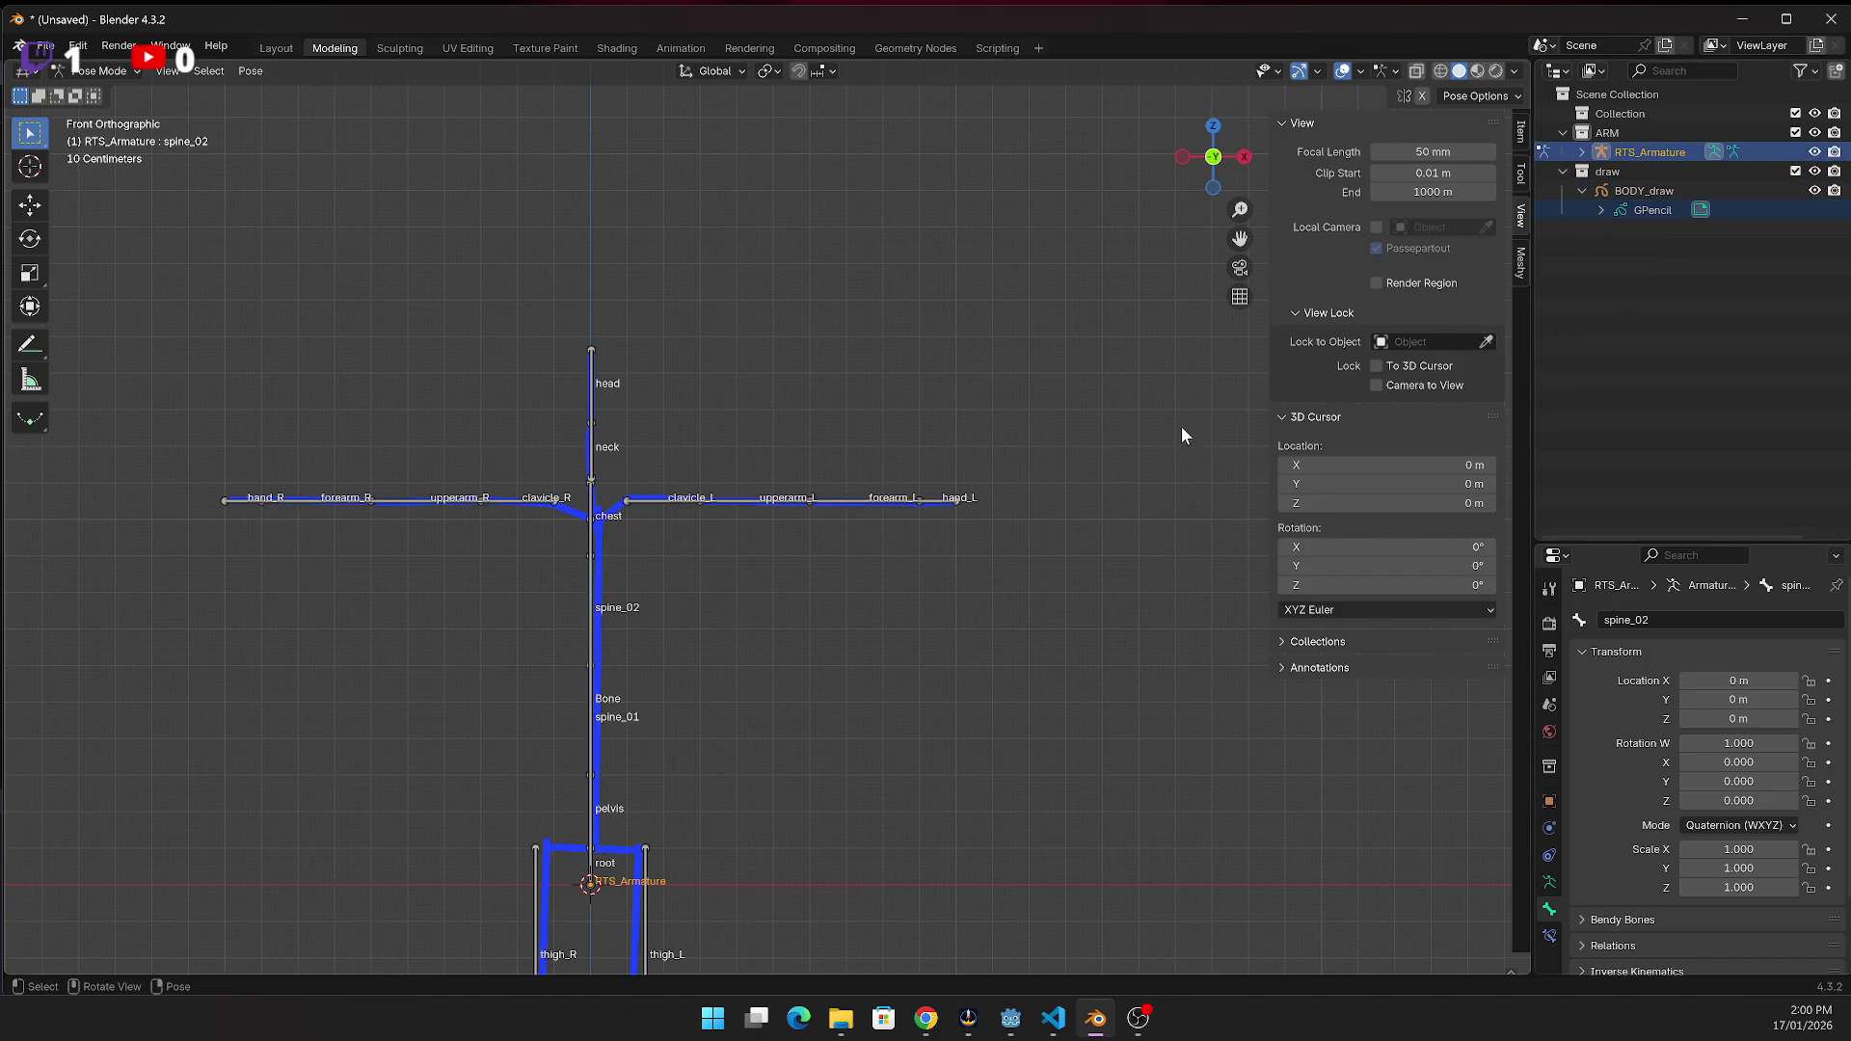
left_click(1641, 208)
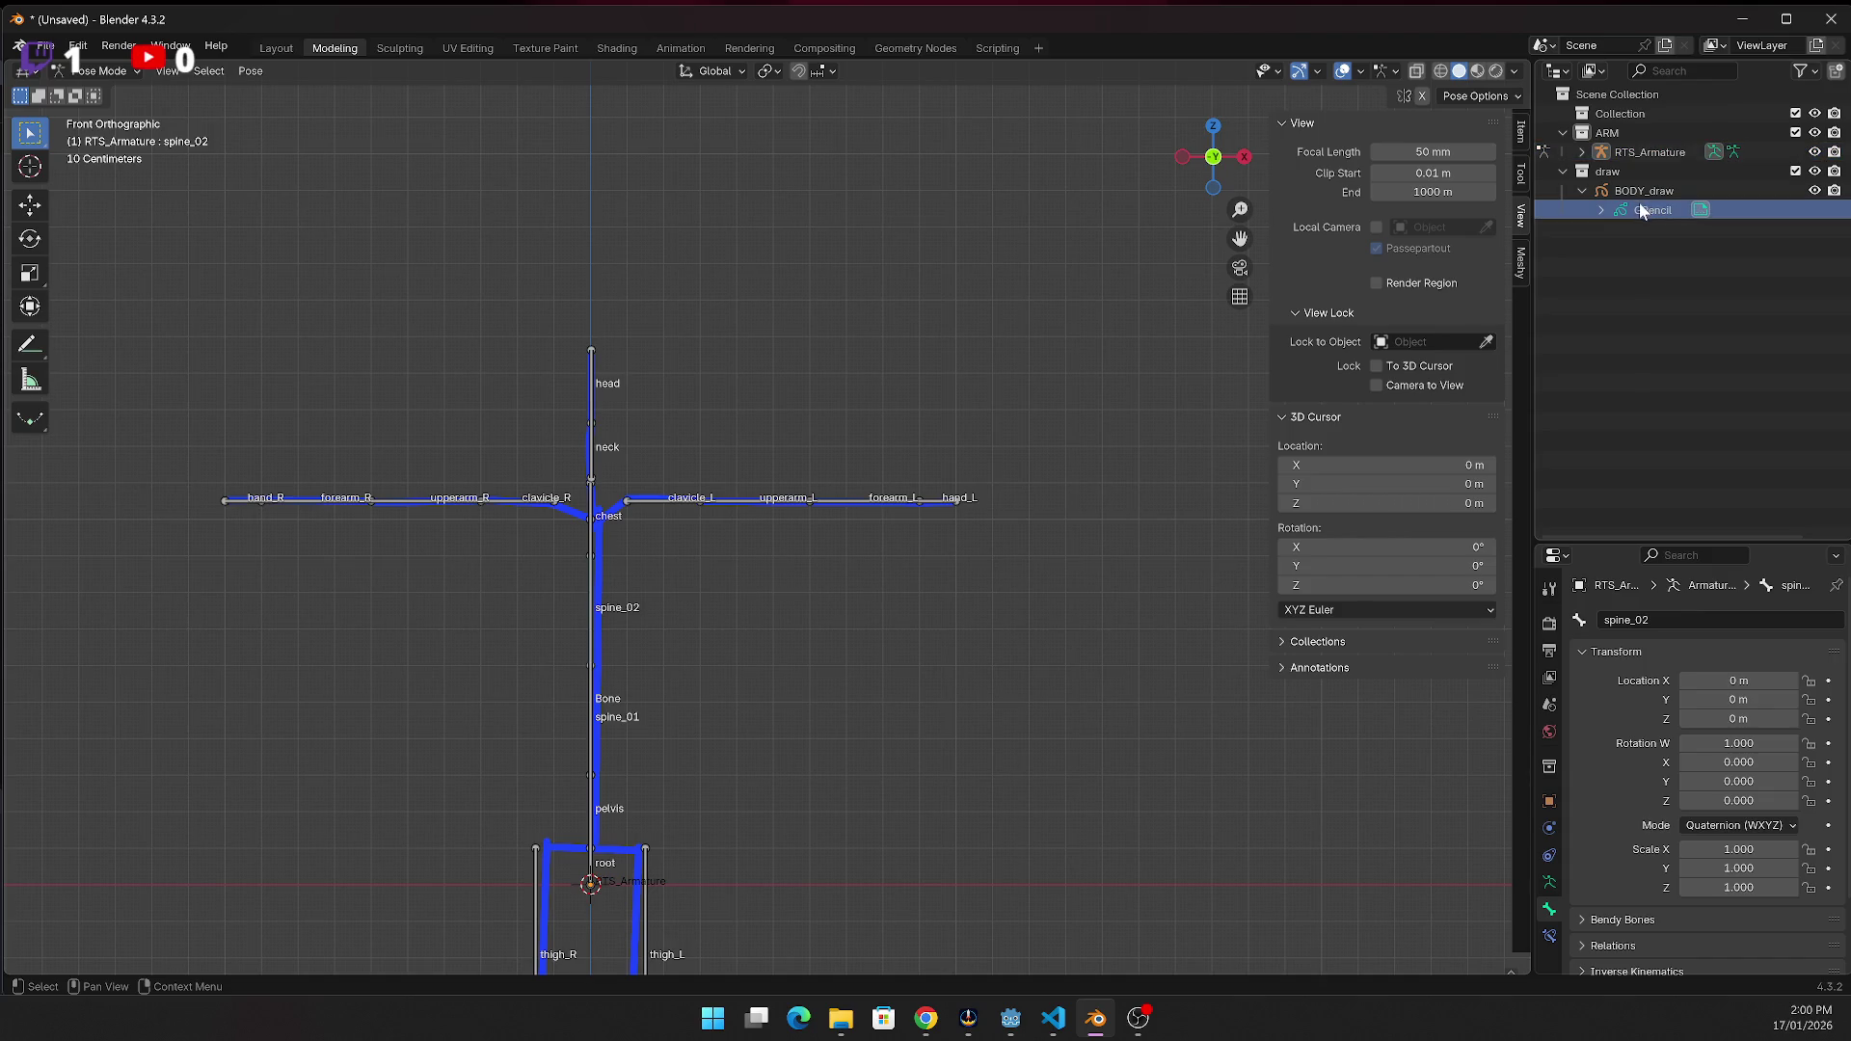
left_click(1646, 189)
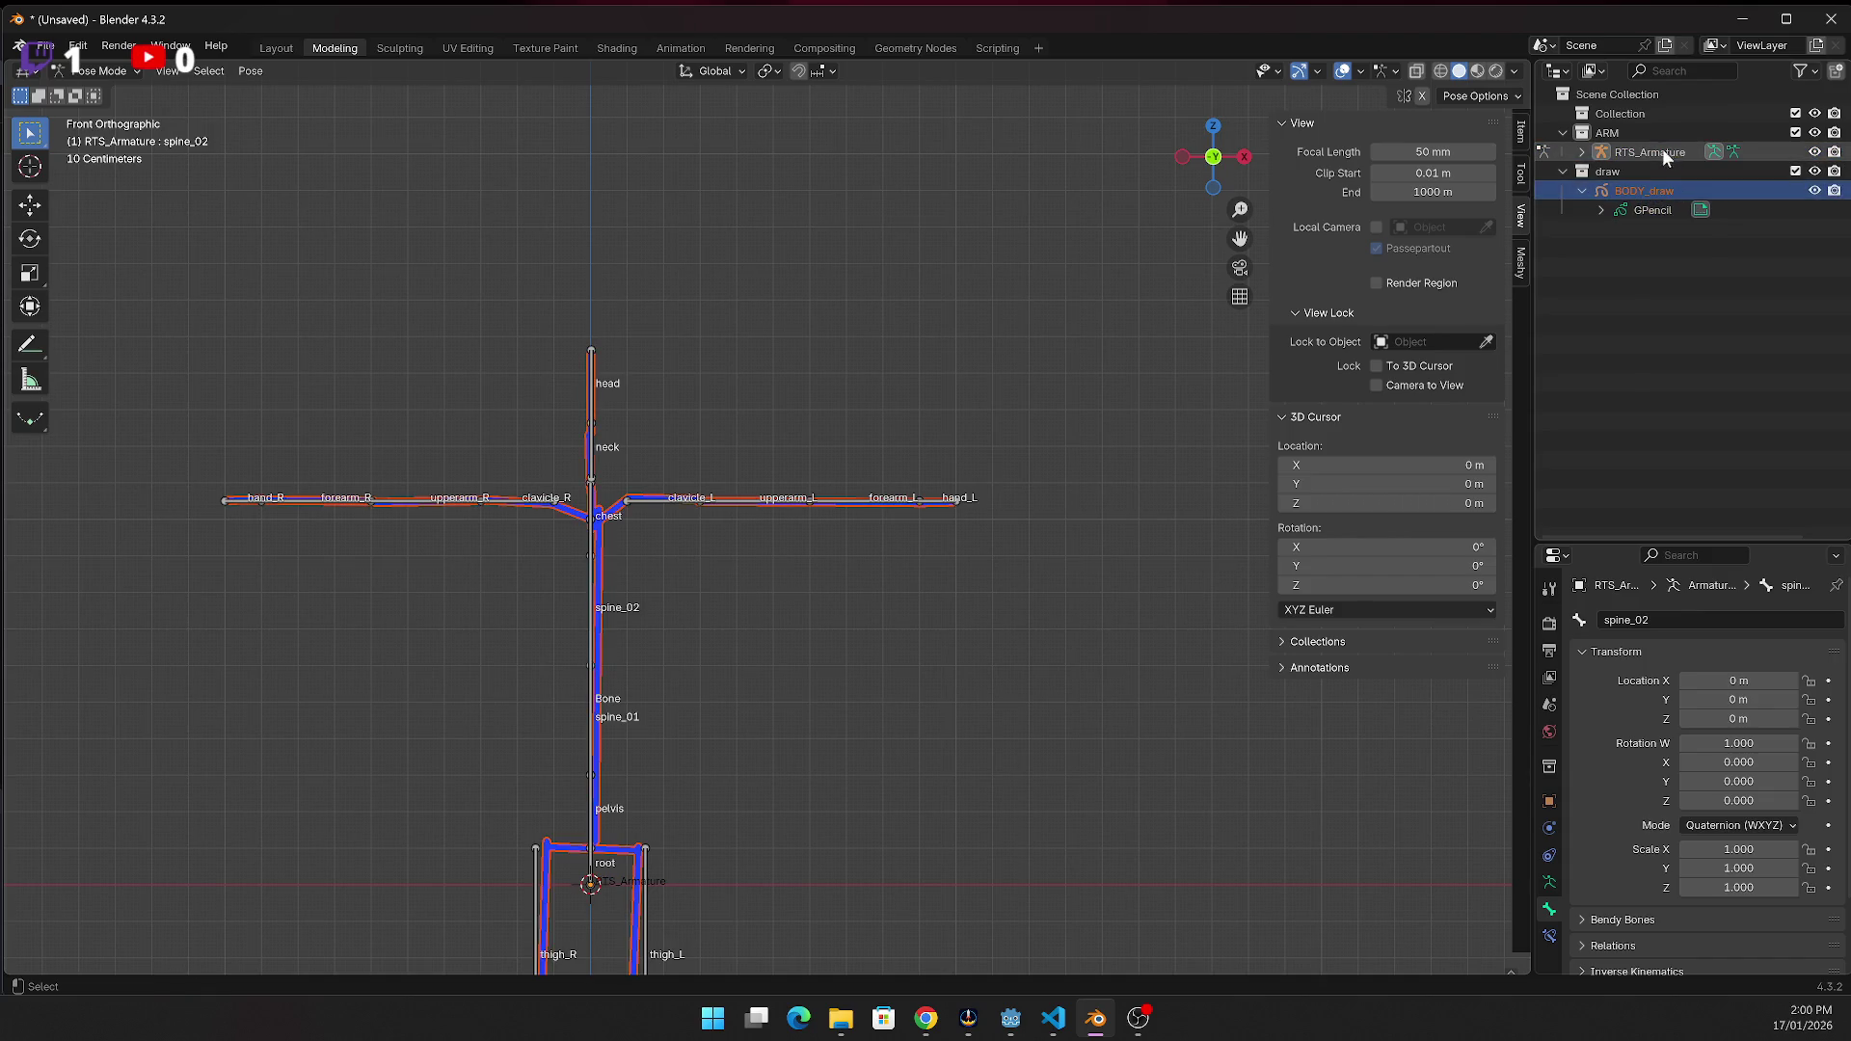
left_click(1655, 155, "ctrl")
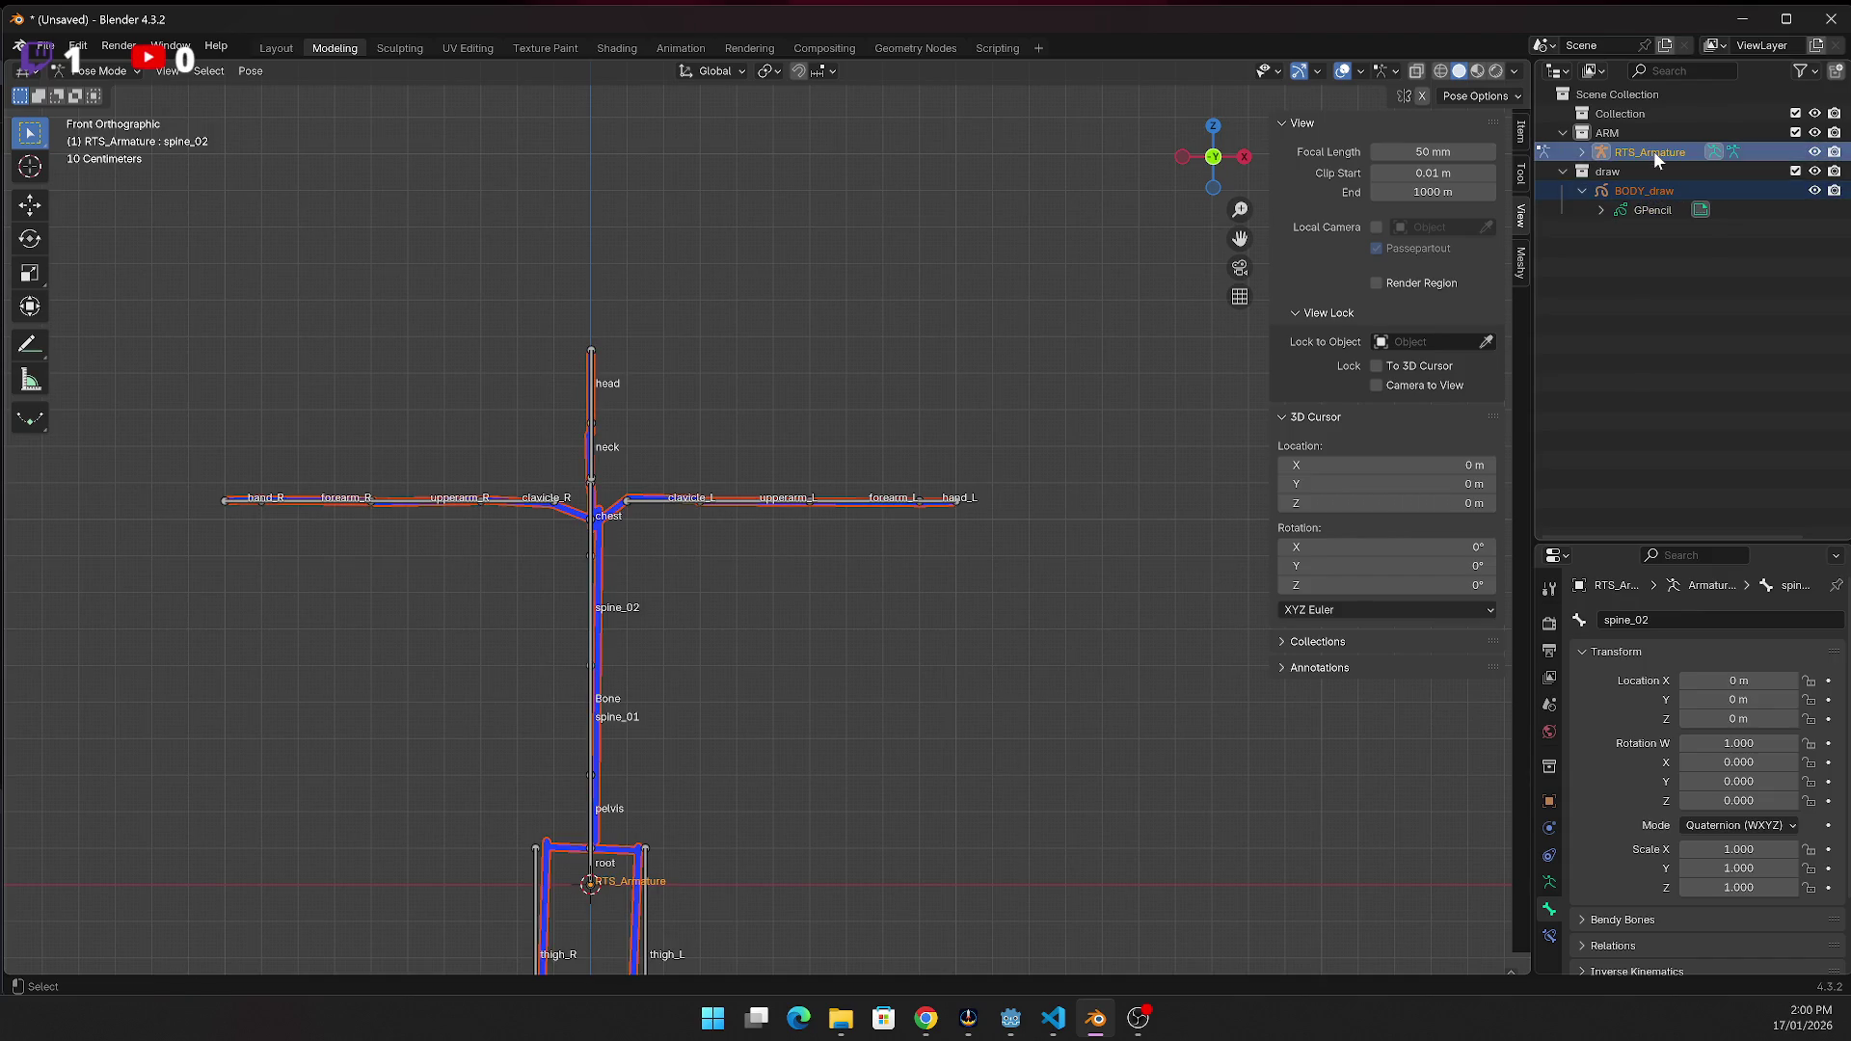
key("ctrl+p")
left_click(1189, 437)
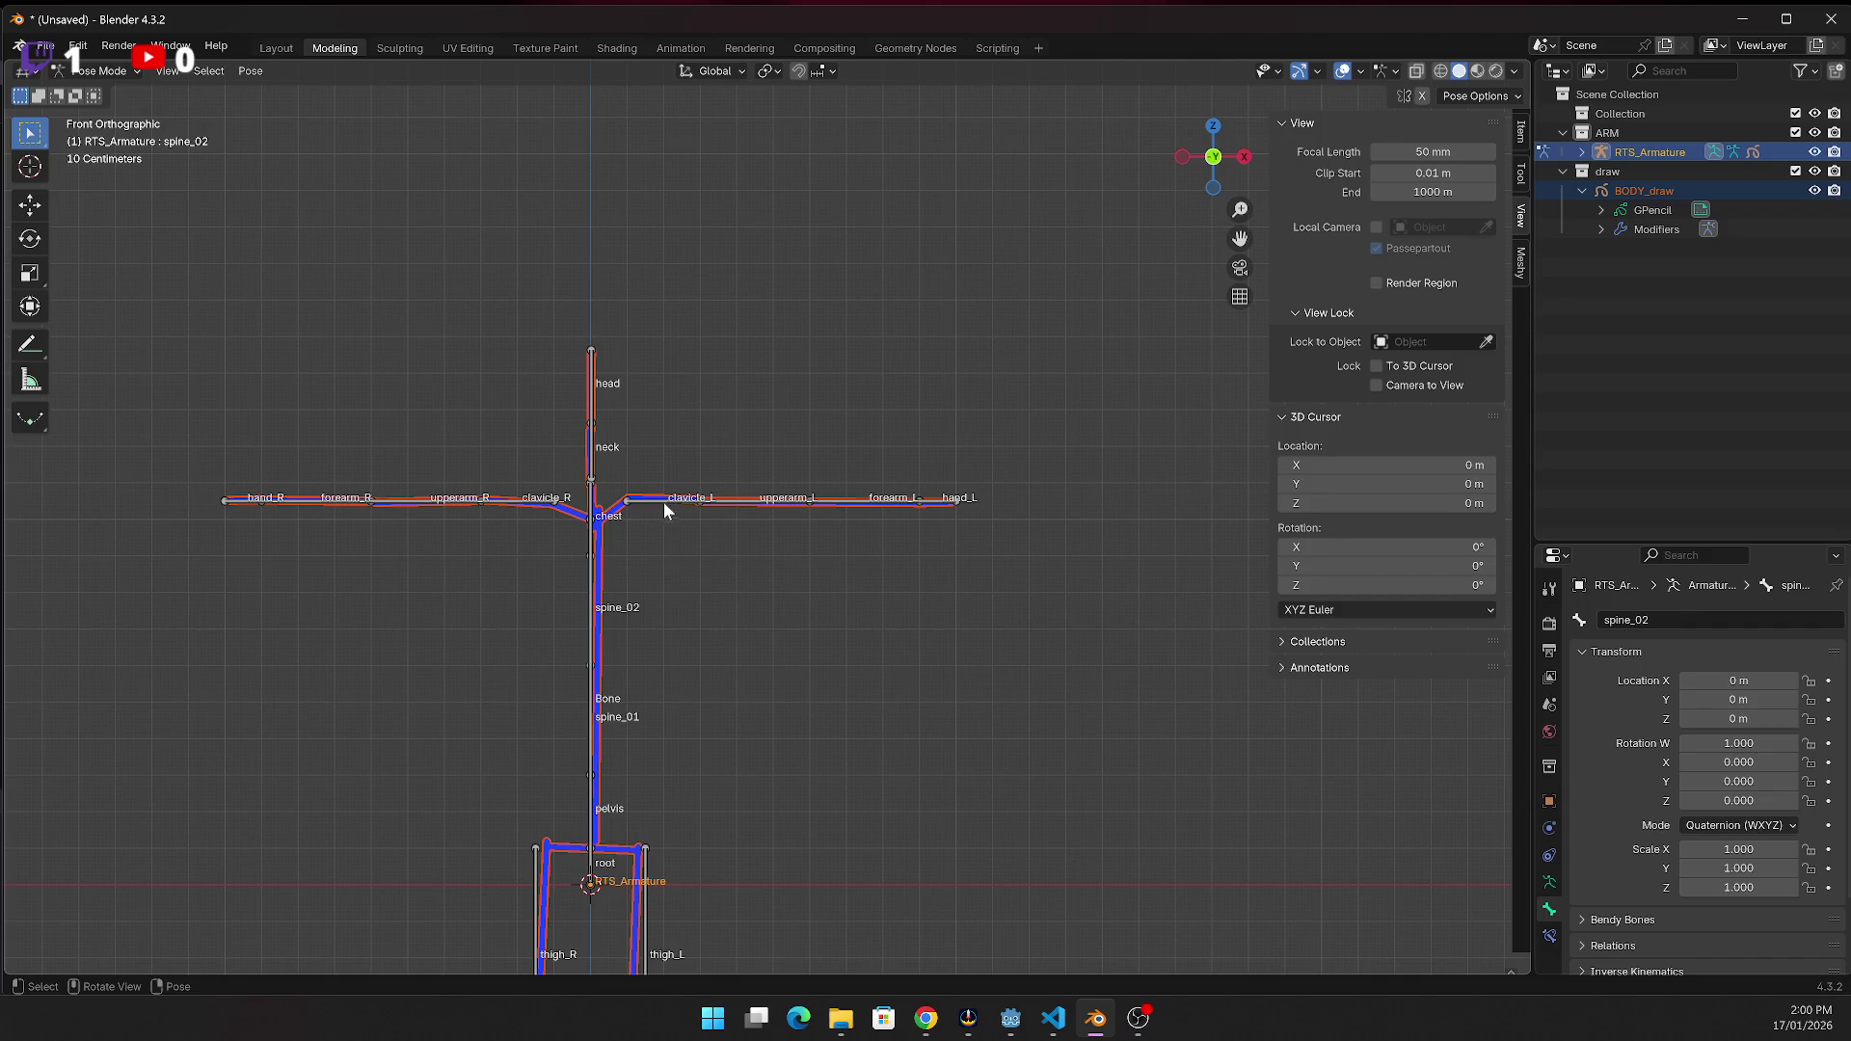
Move the clavicle_L bone twice to test stroke deformation, then deselect
left_click(631, 499)
key("g")
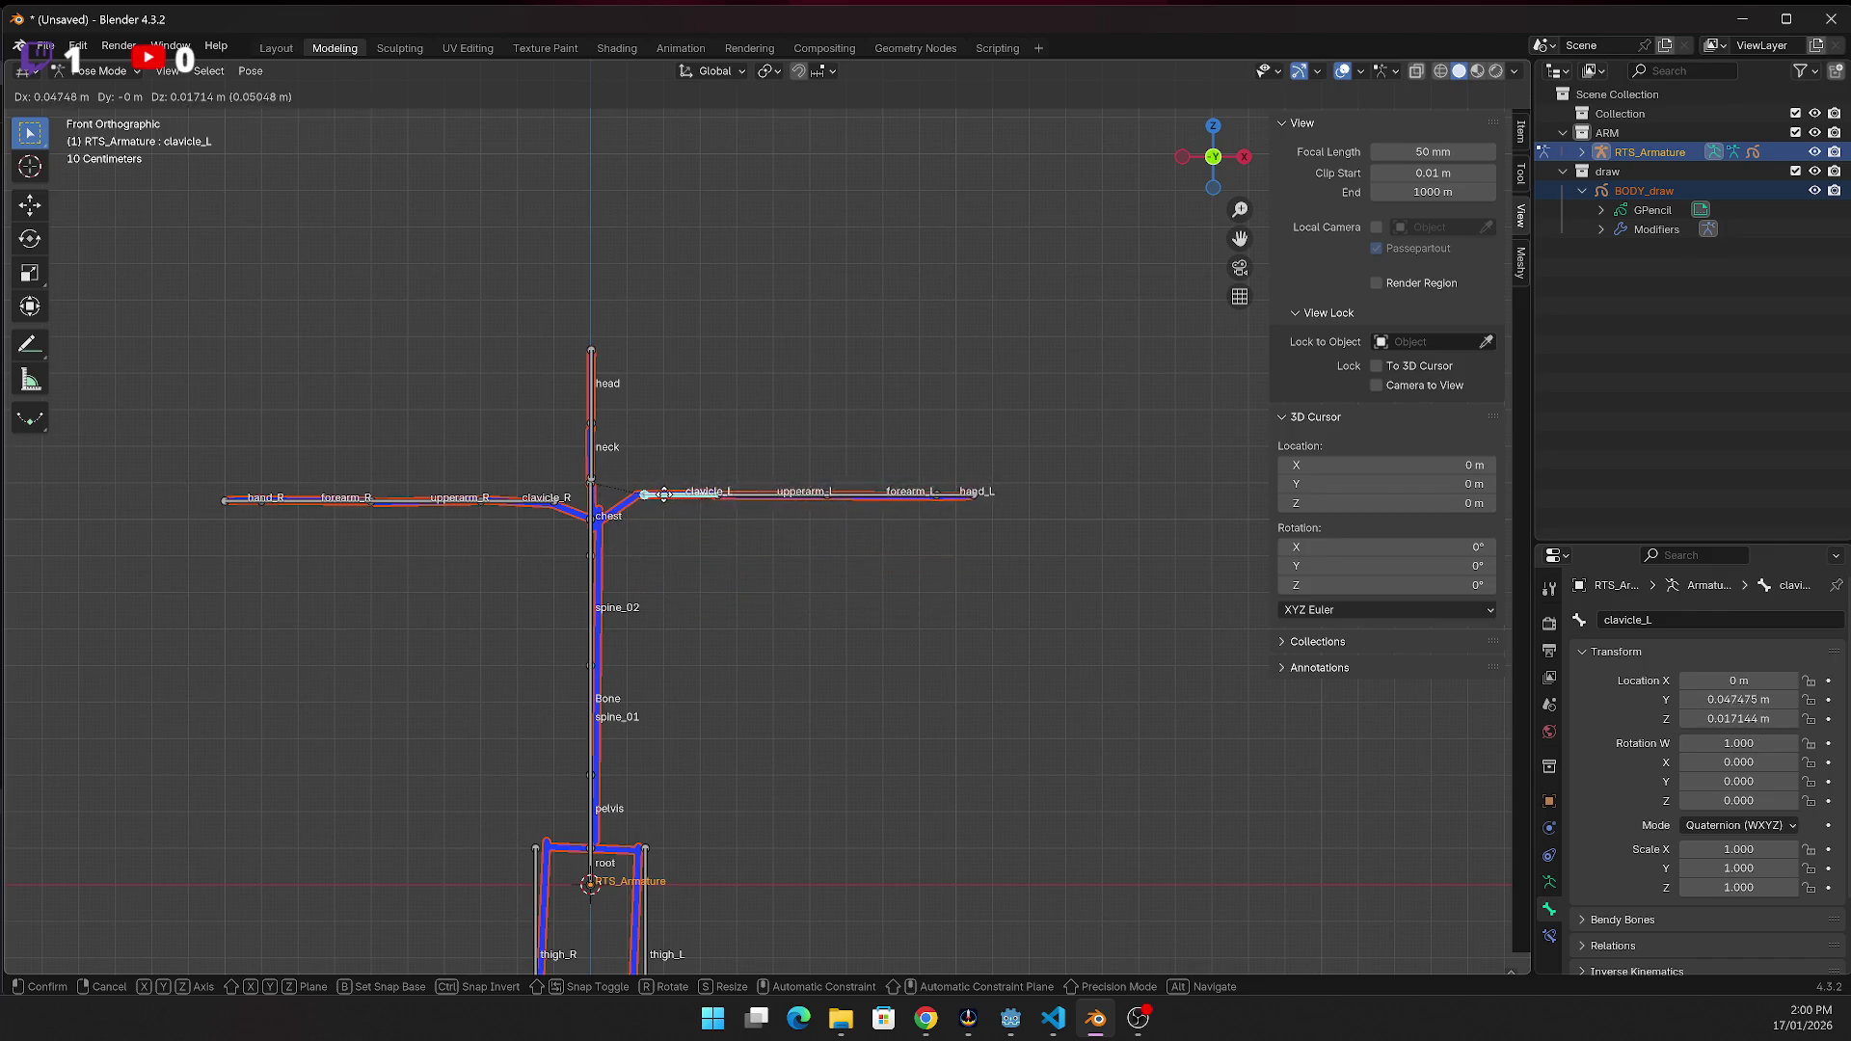
left_click(641, 509)
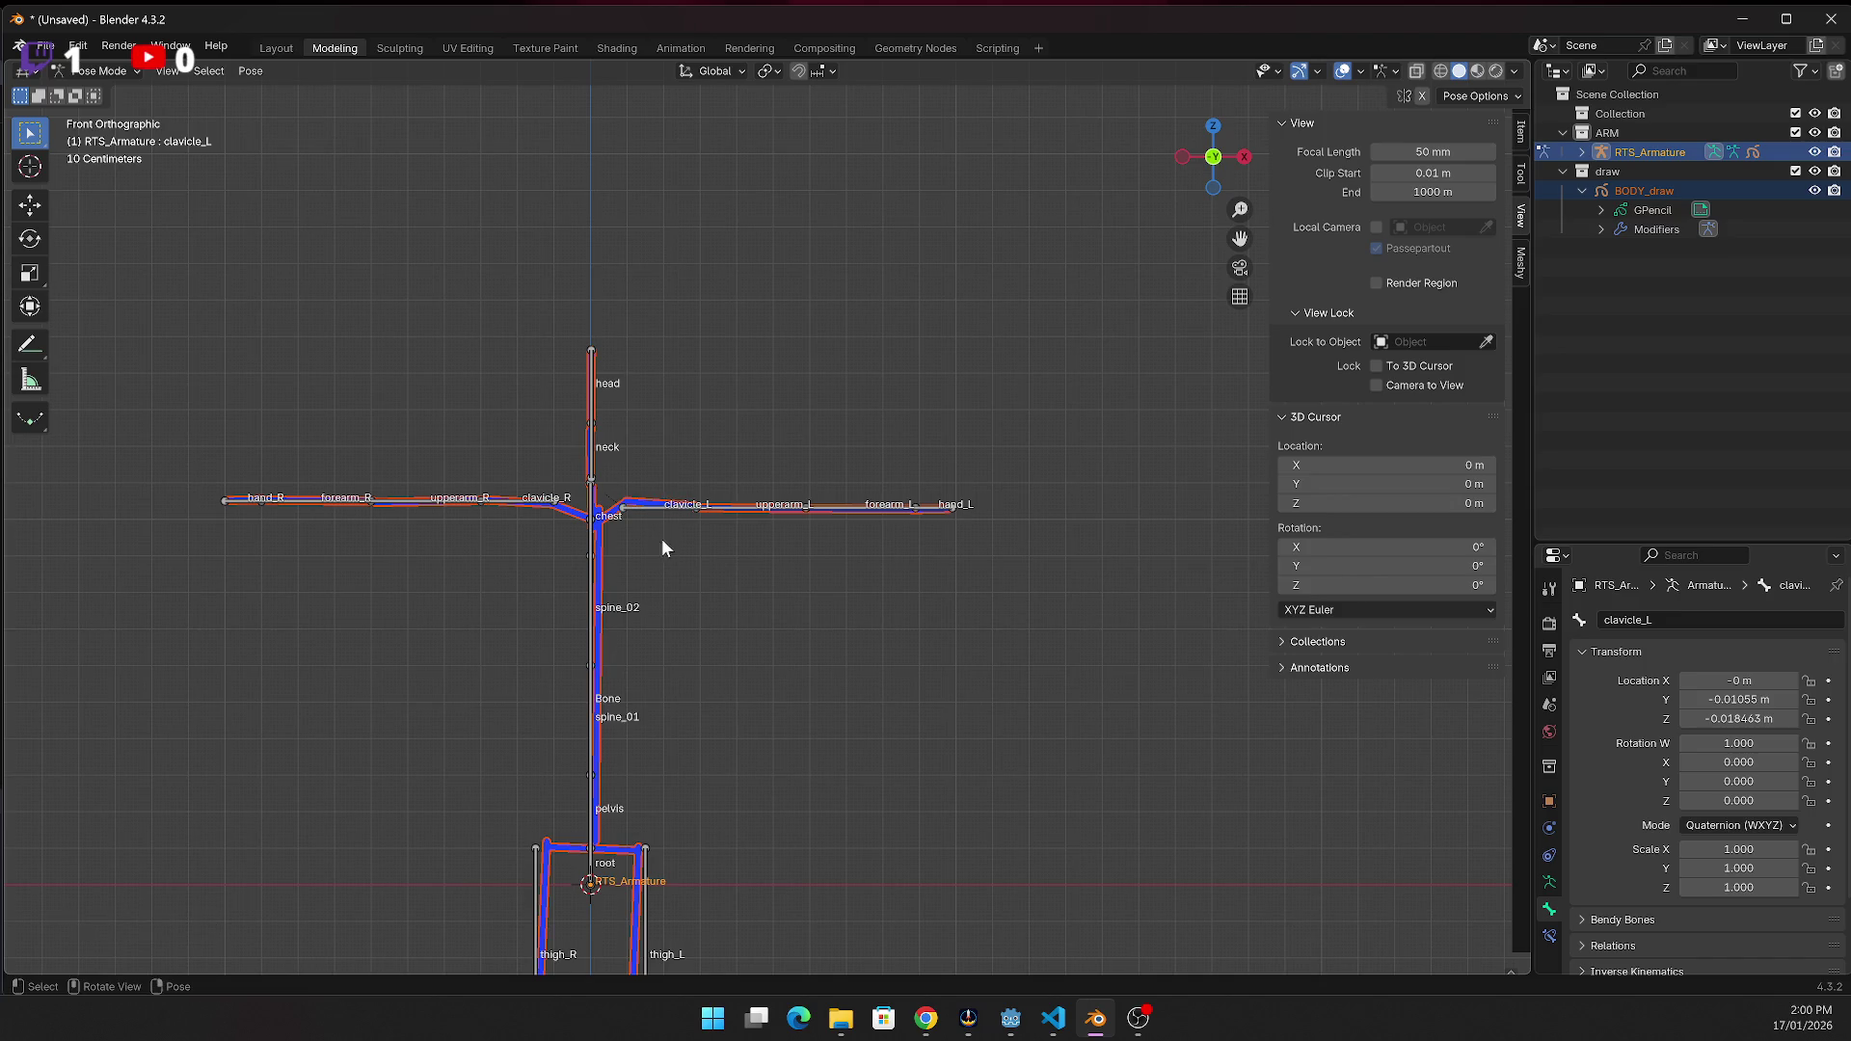
key("g")
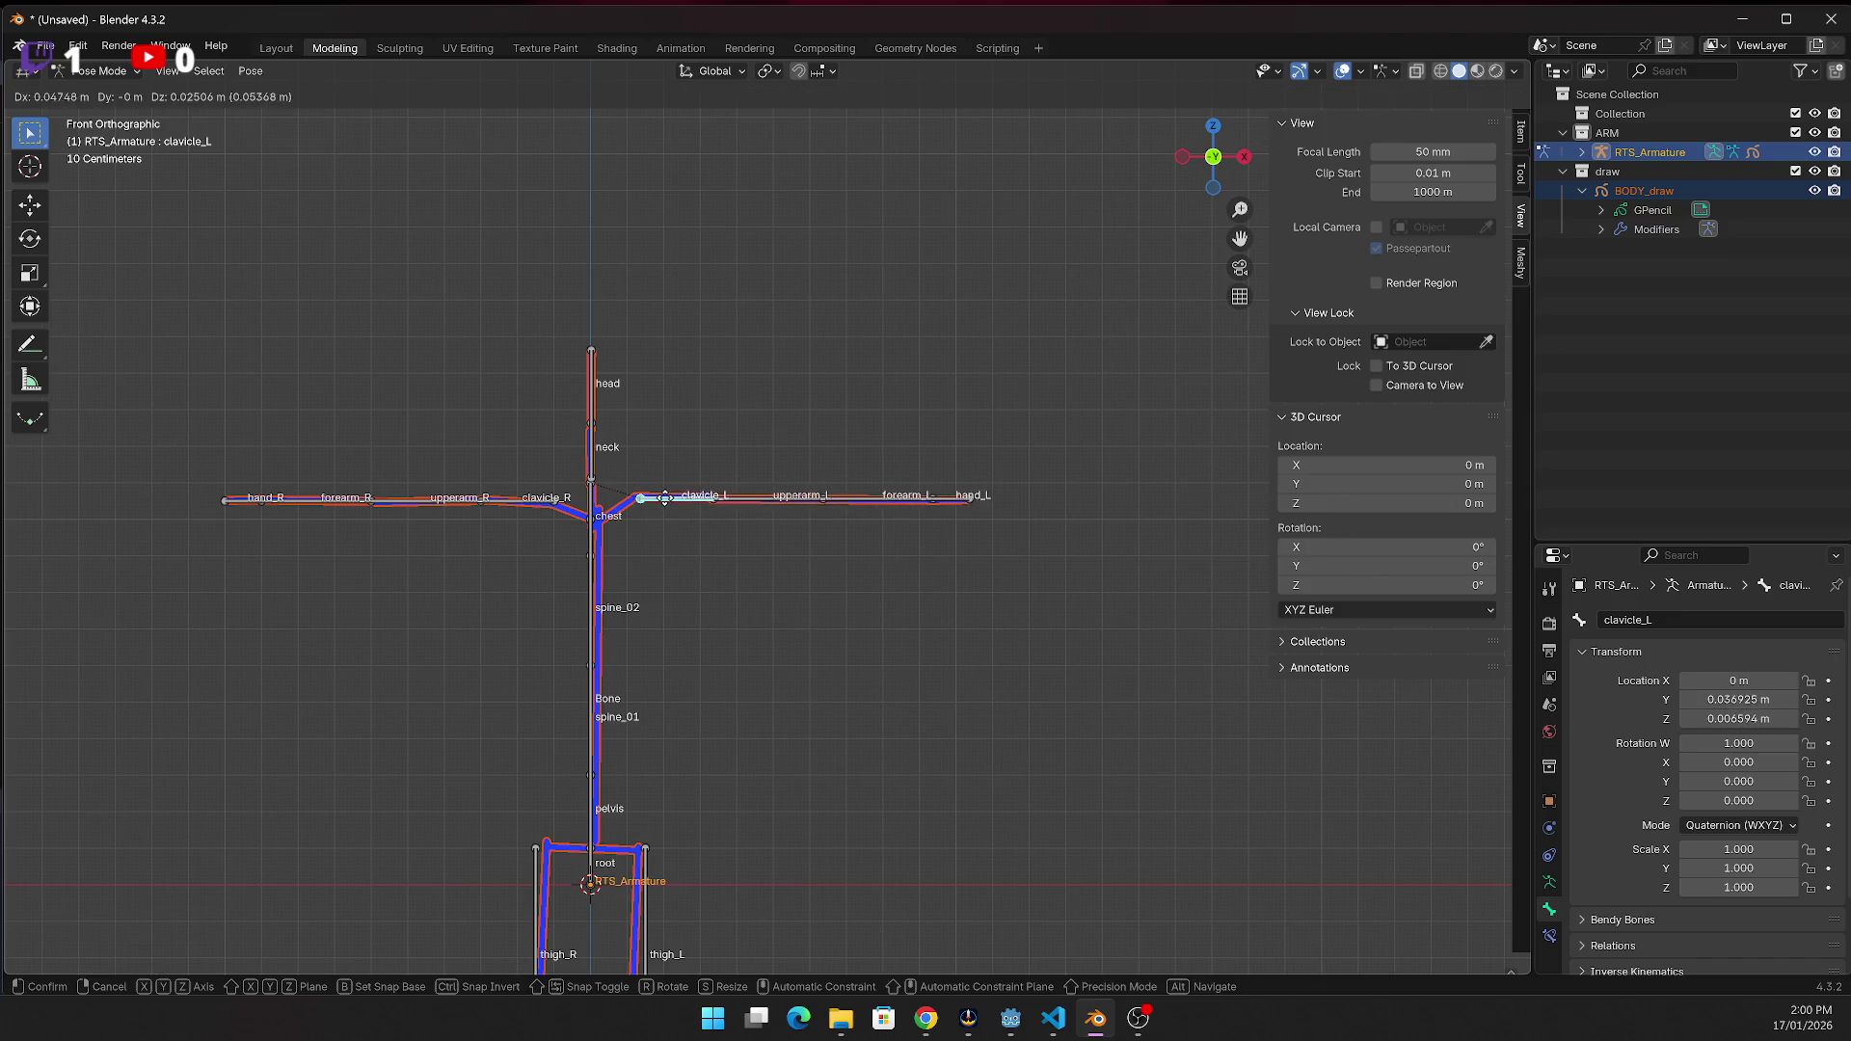
left_click(677, 524)
left_click(1009, 521)
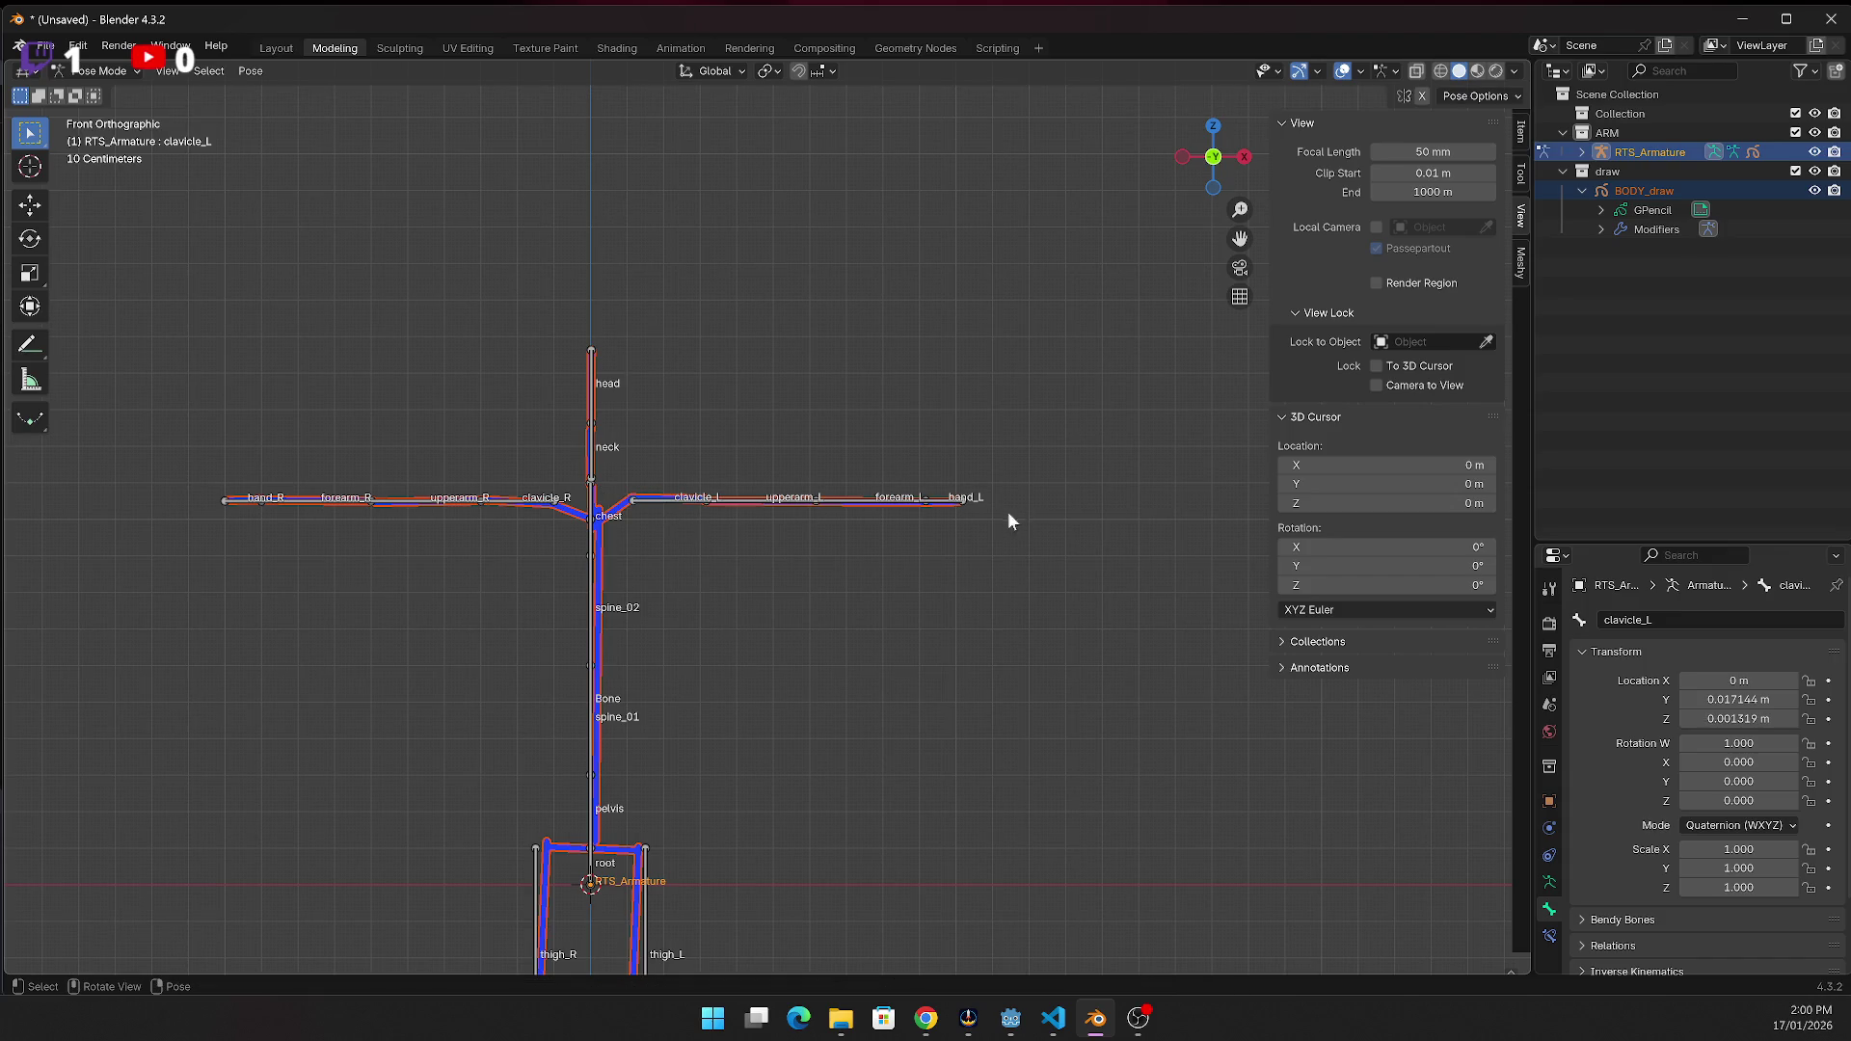
Move the hand_L and forearm_L bones so the arm strokes bend
left_click(952, 502)
key("g")
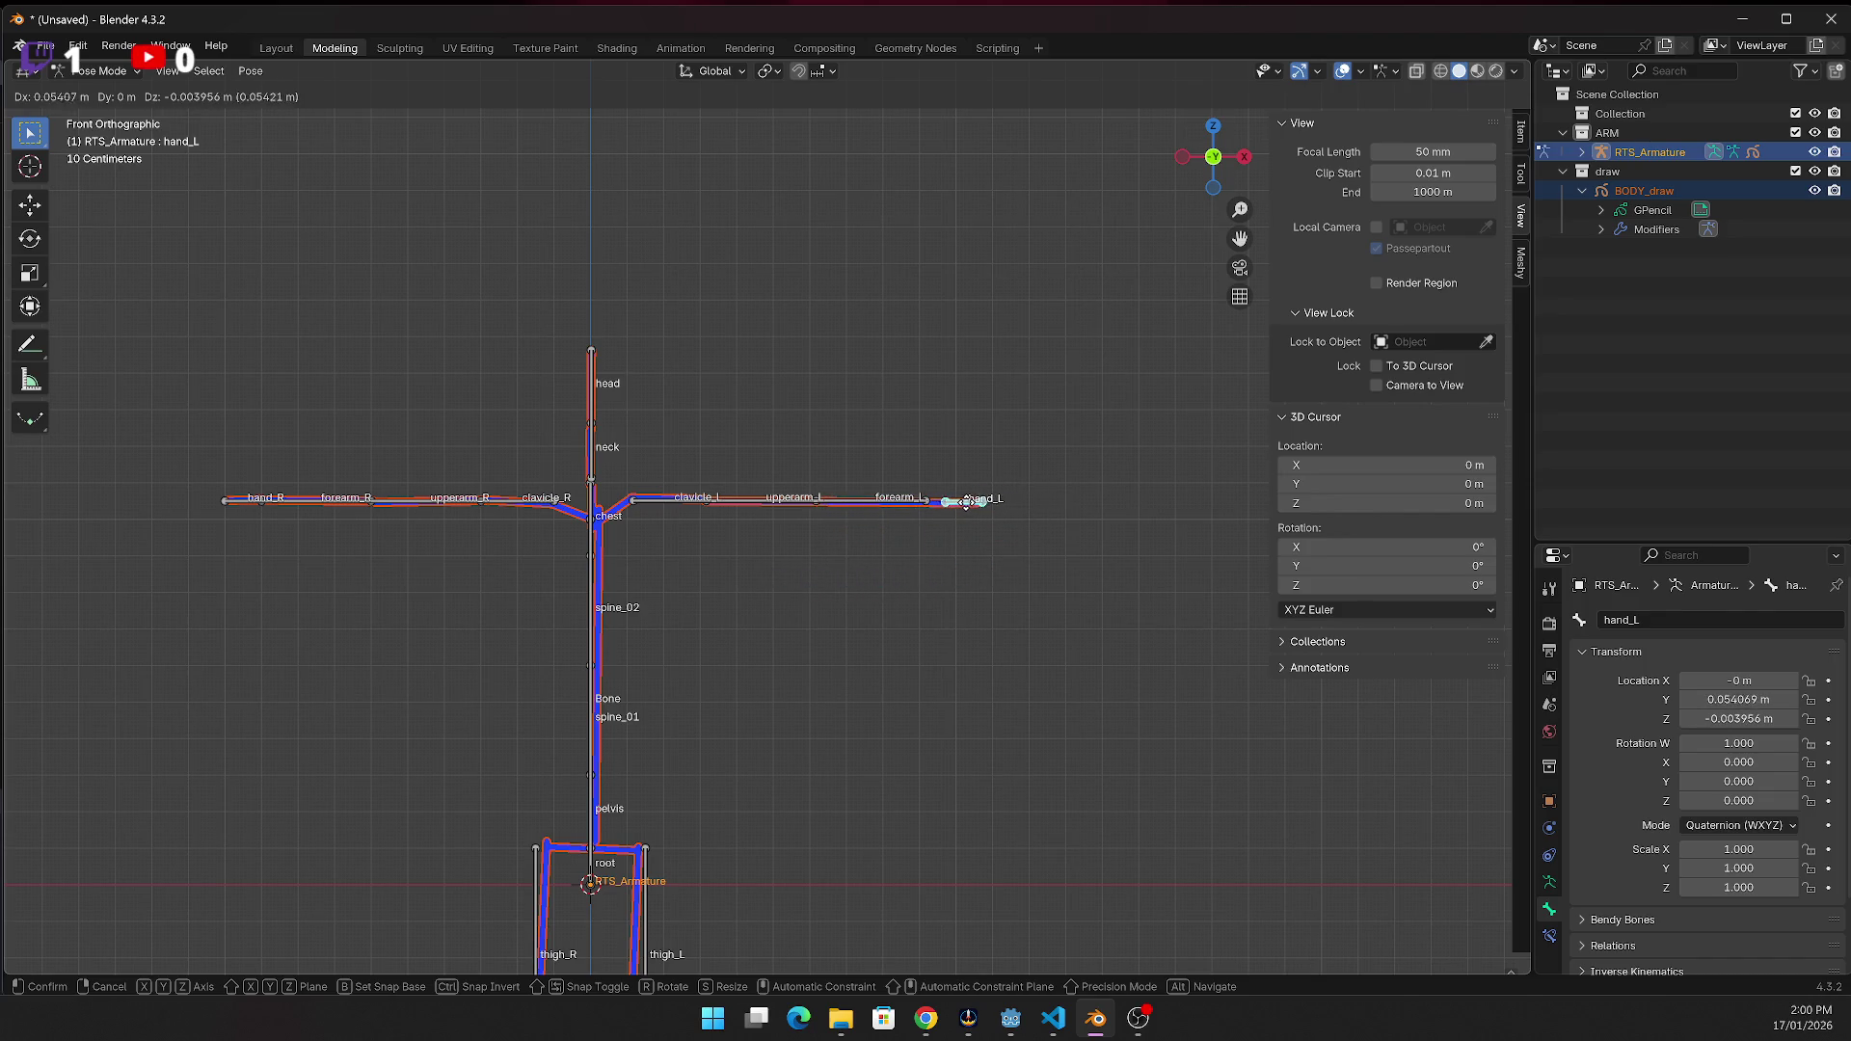
left_click(953, 503)
left_click(872, 502)
key("g")
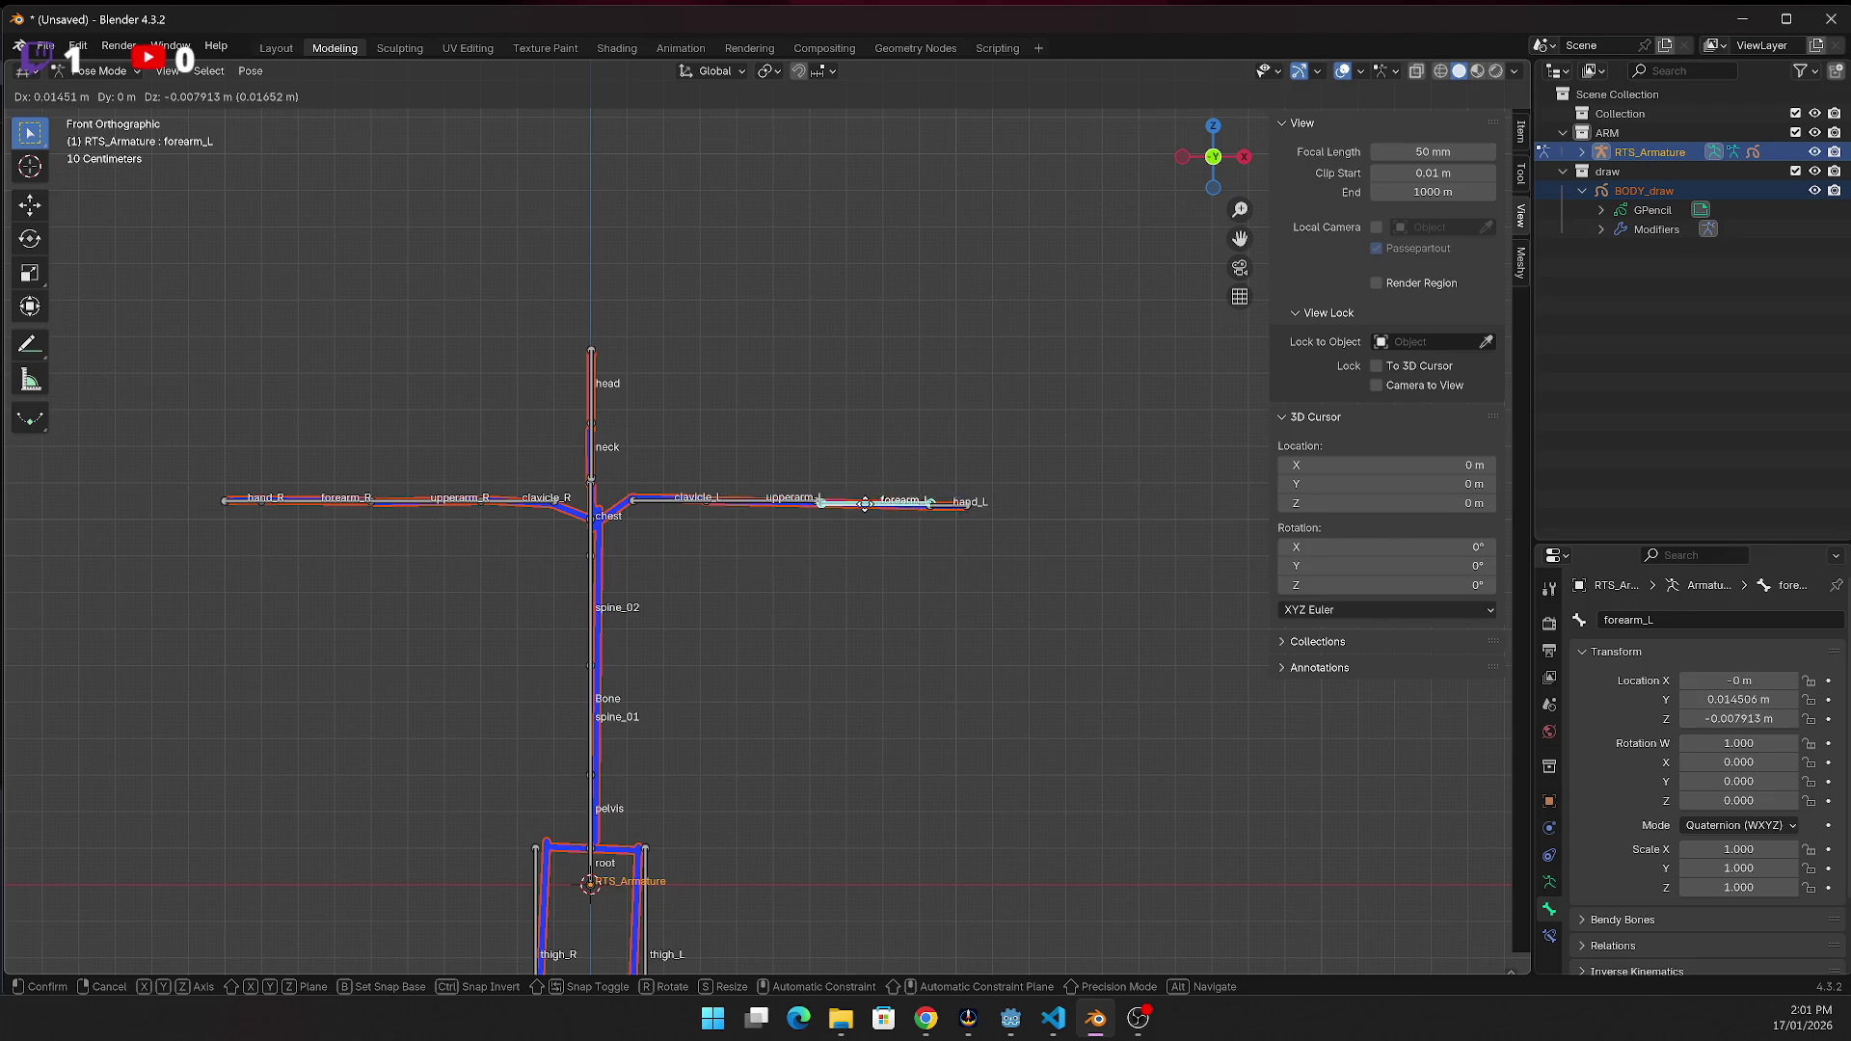
left_click(863, 502)
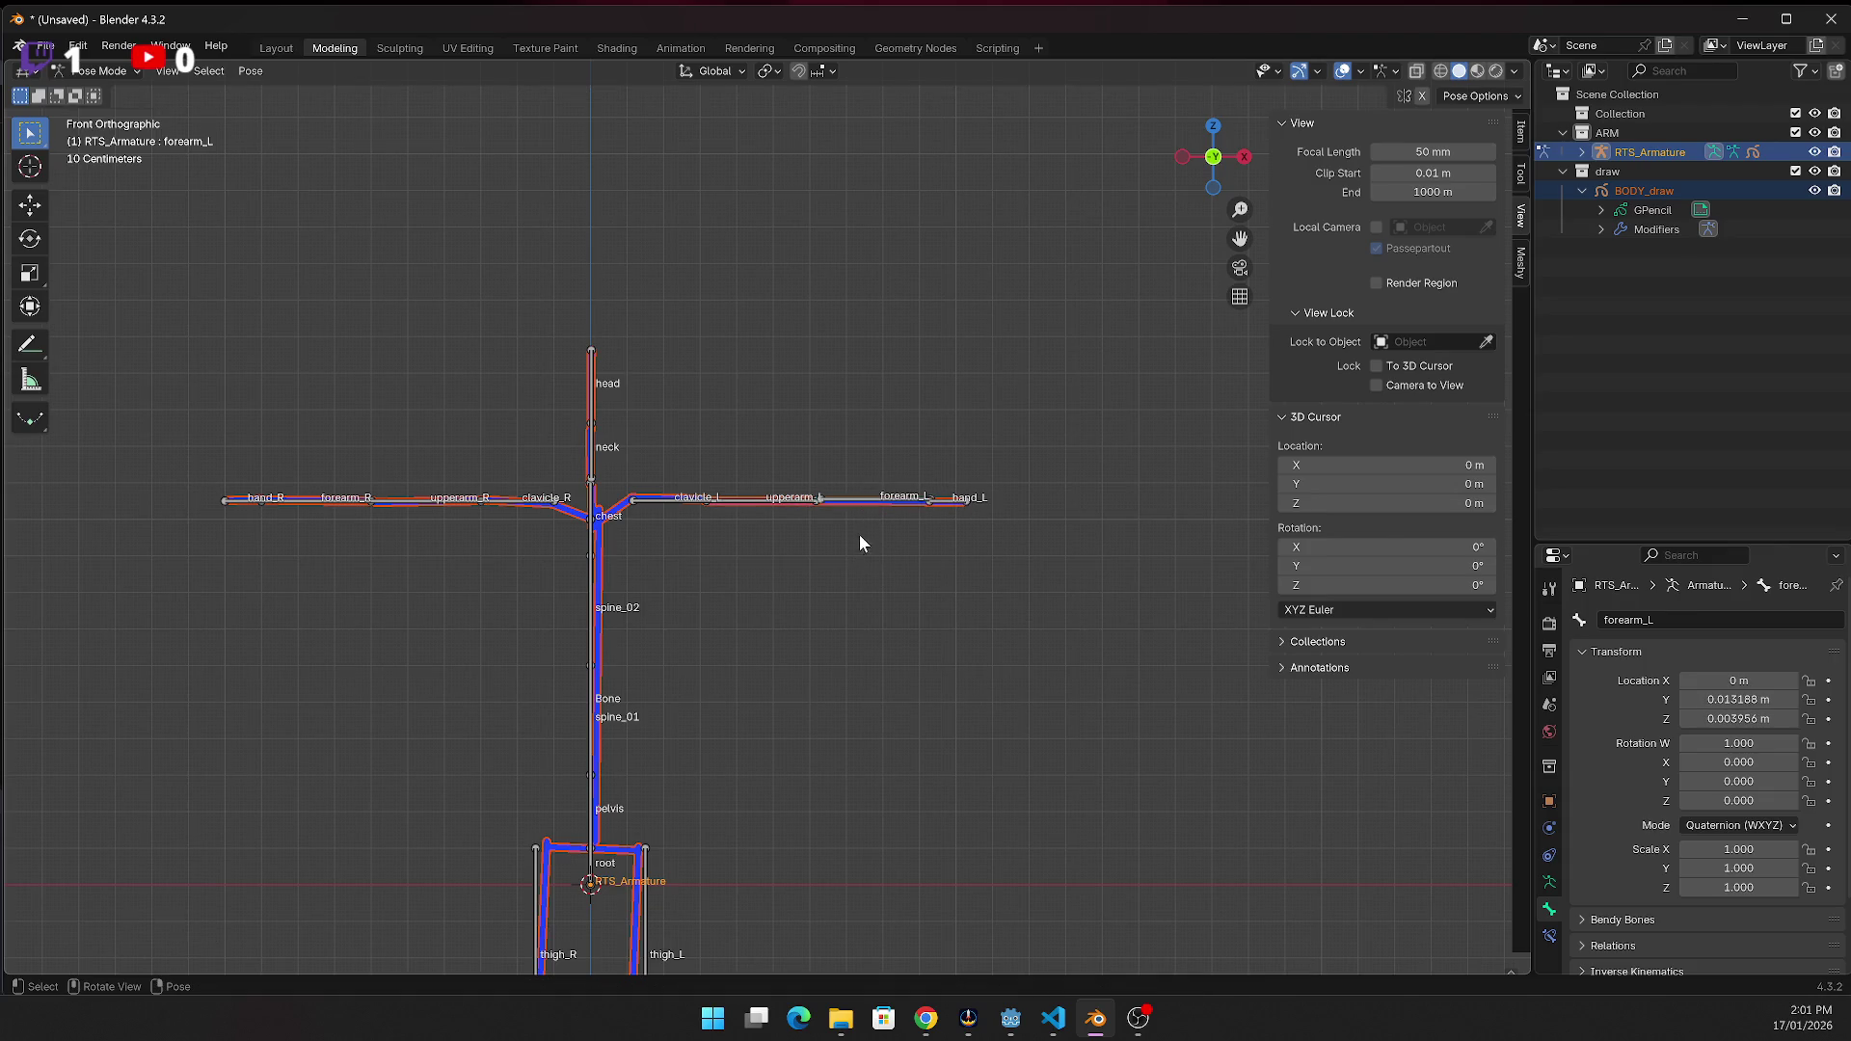
Select the forearm_L and upperarm_L bones
scroll(826, 564, "up", 6)
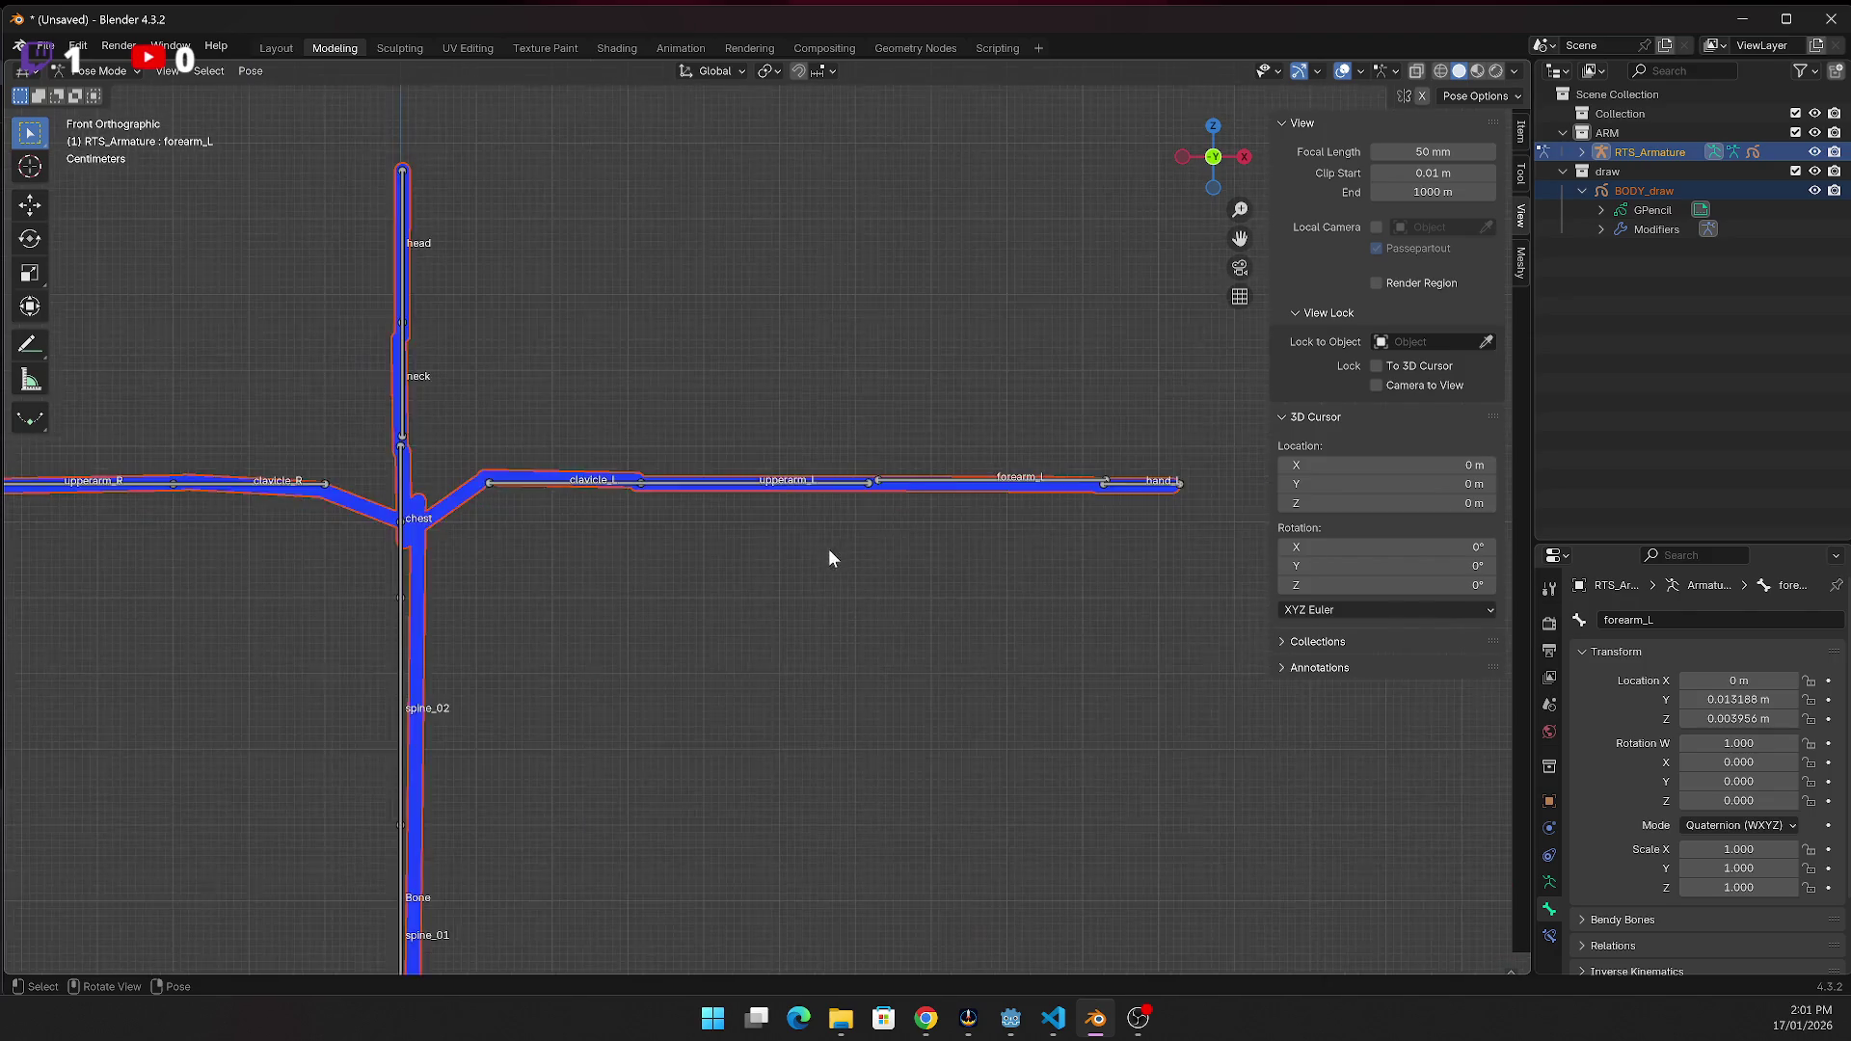
left_click(924, 466)
left_click(911, 469)
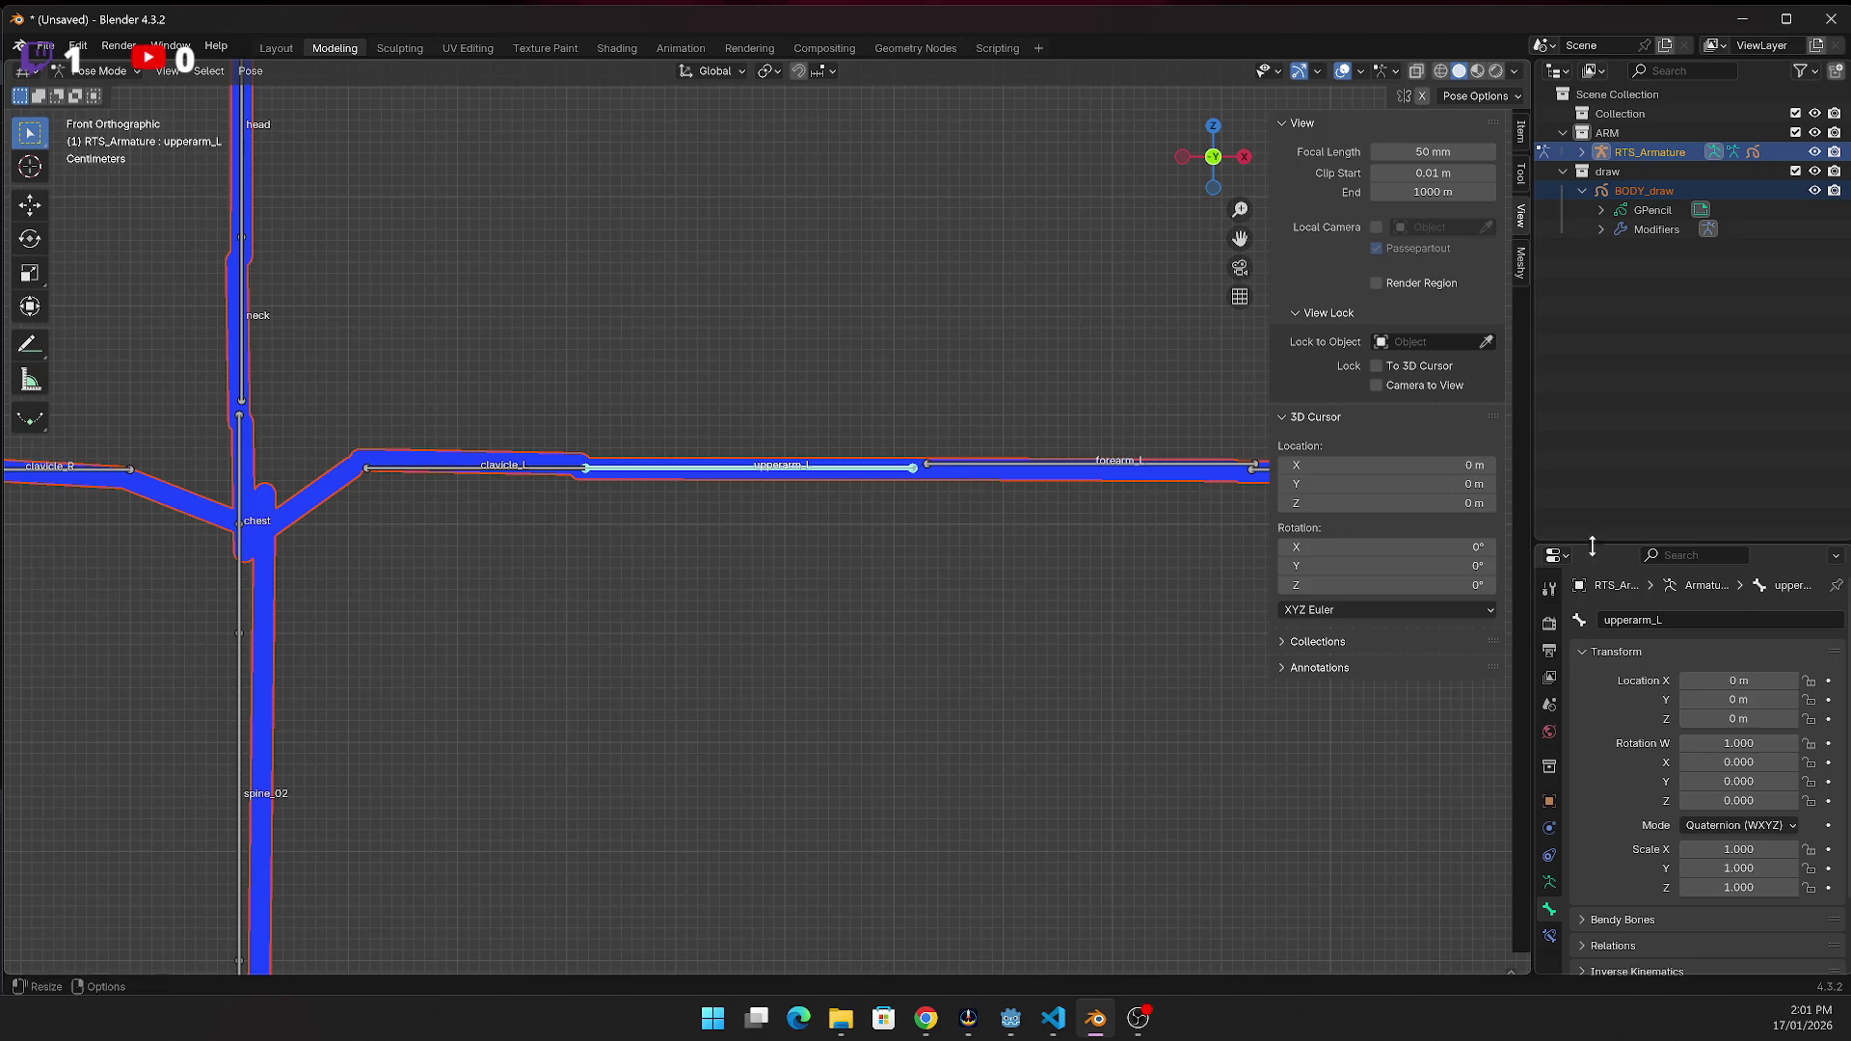
scroll(1573, 629, "down", 2)
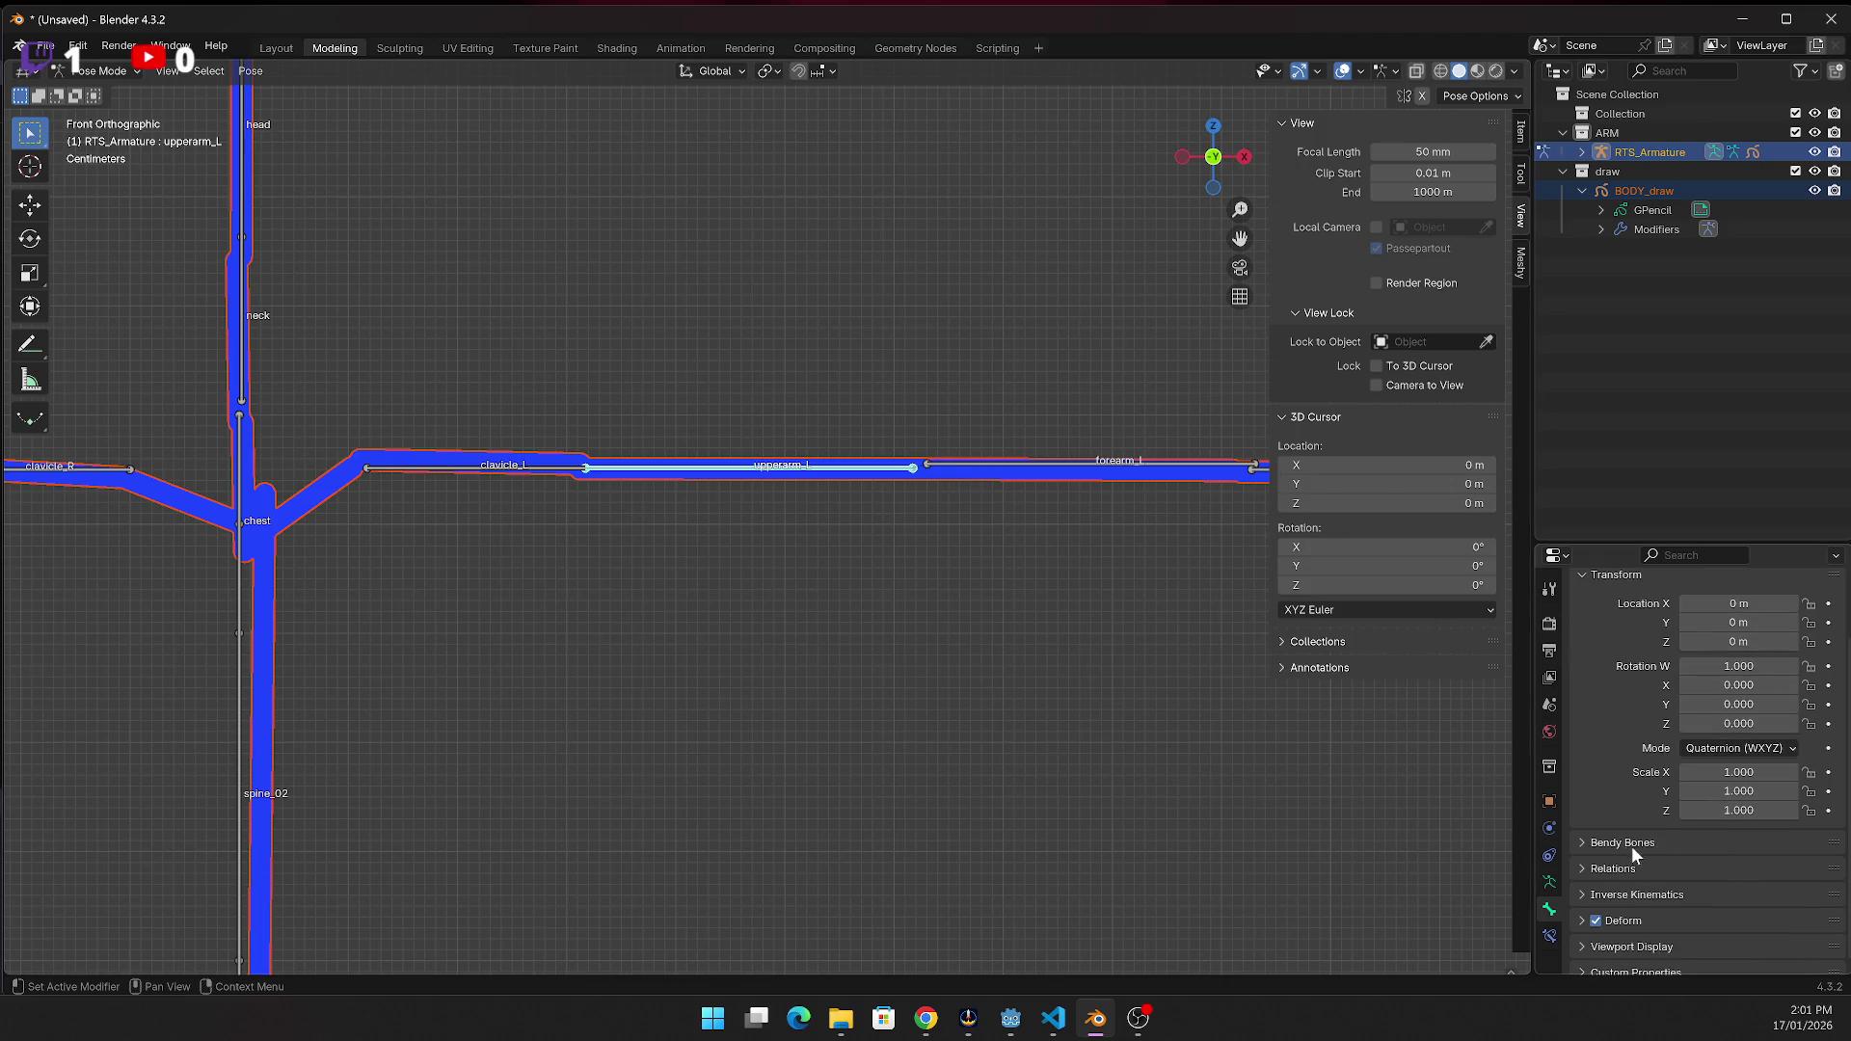
Expand RTS_Armature's bones down to forearm_R and widen the side editors
left_click(1583, 156)
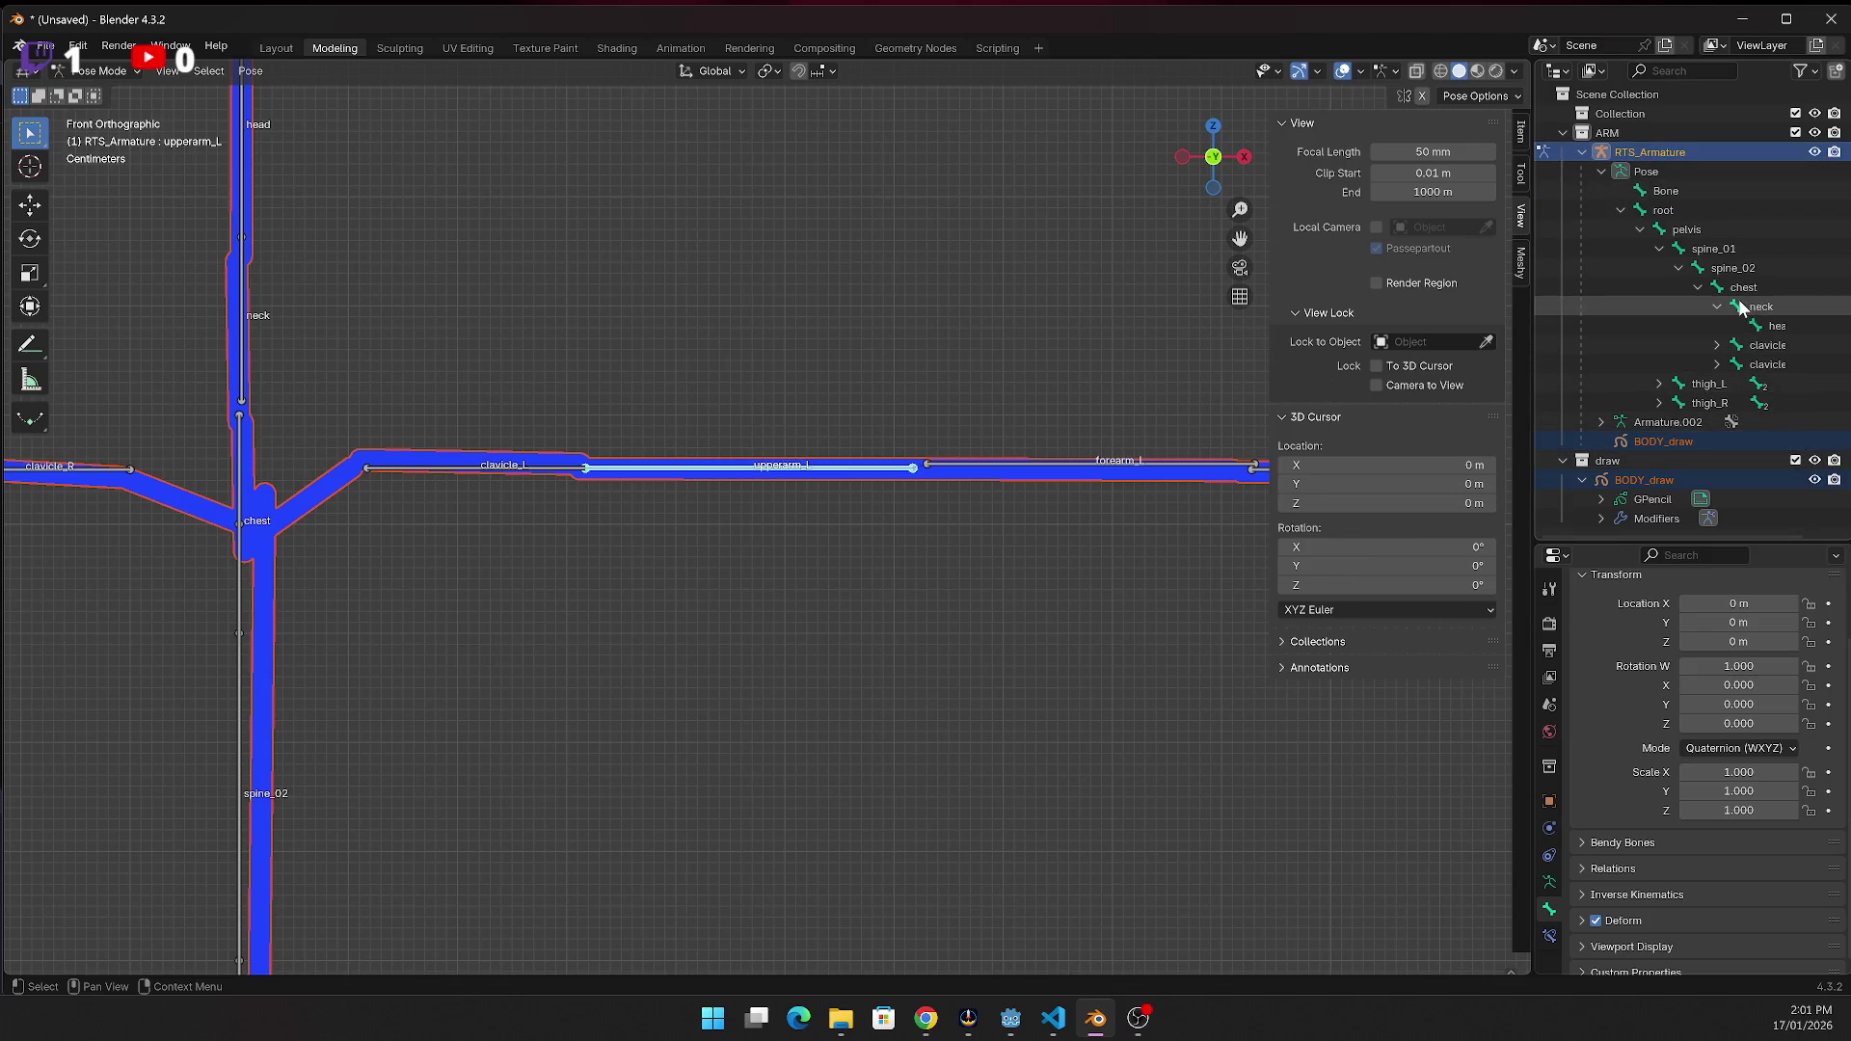
left_click(1717, 364)
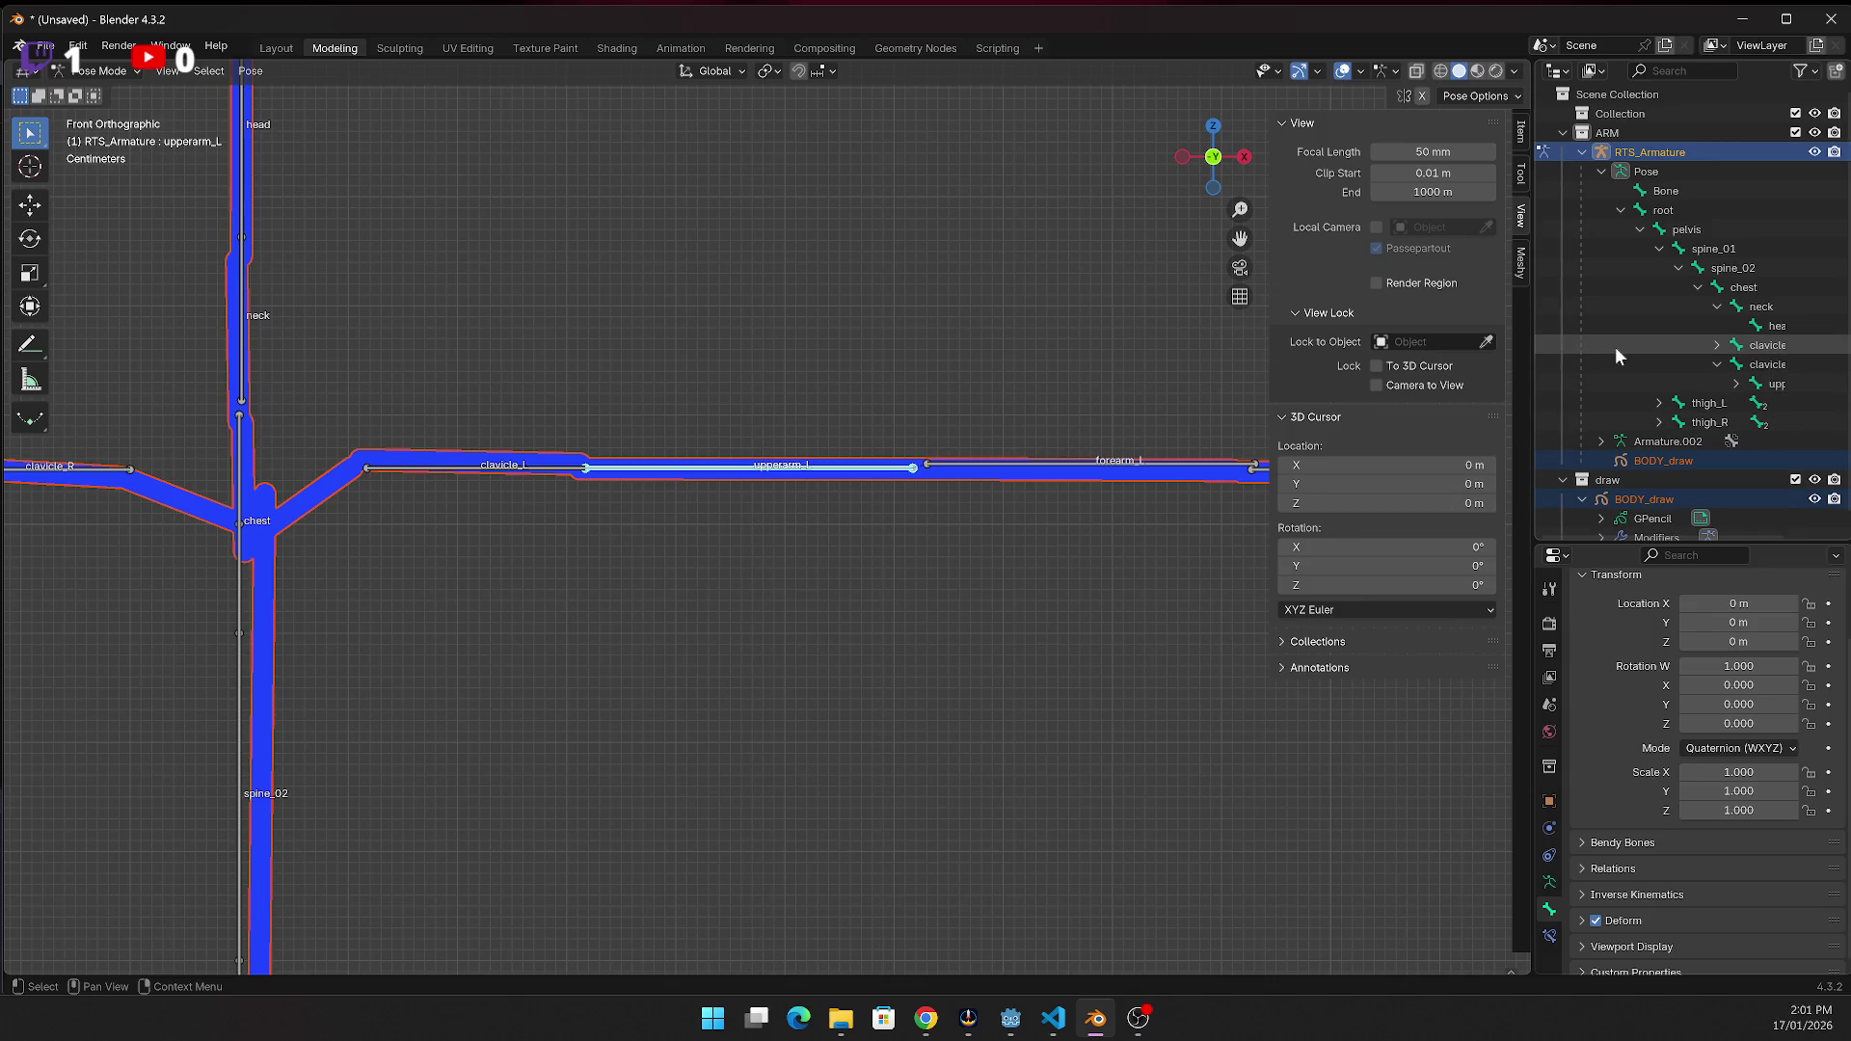
left_click_drag(1533, 345, 1256, 345)
left_click(1473, 383)
scroll(1495, 396, "down", 1)
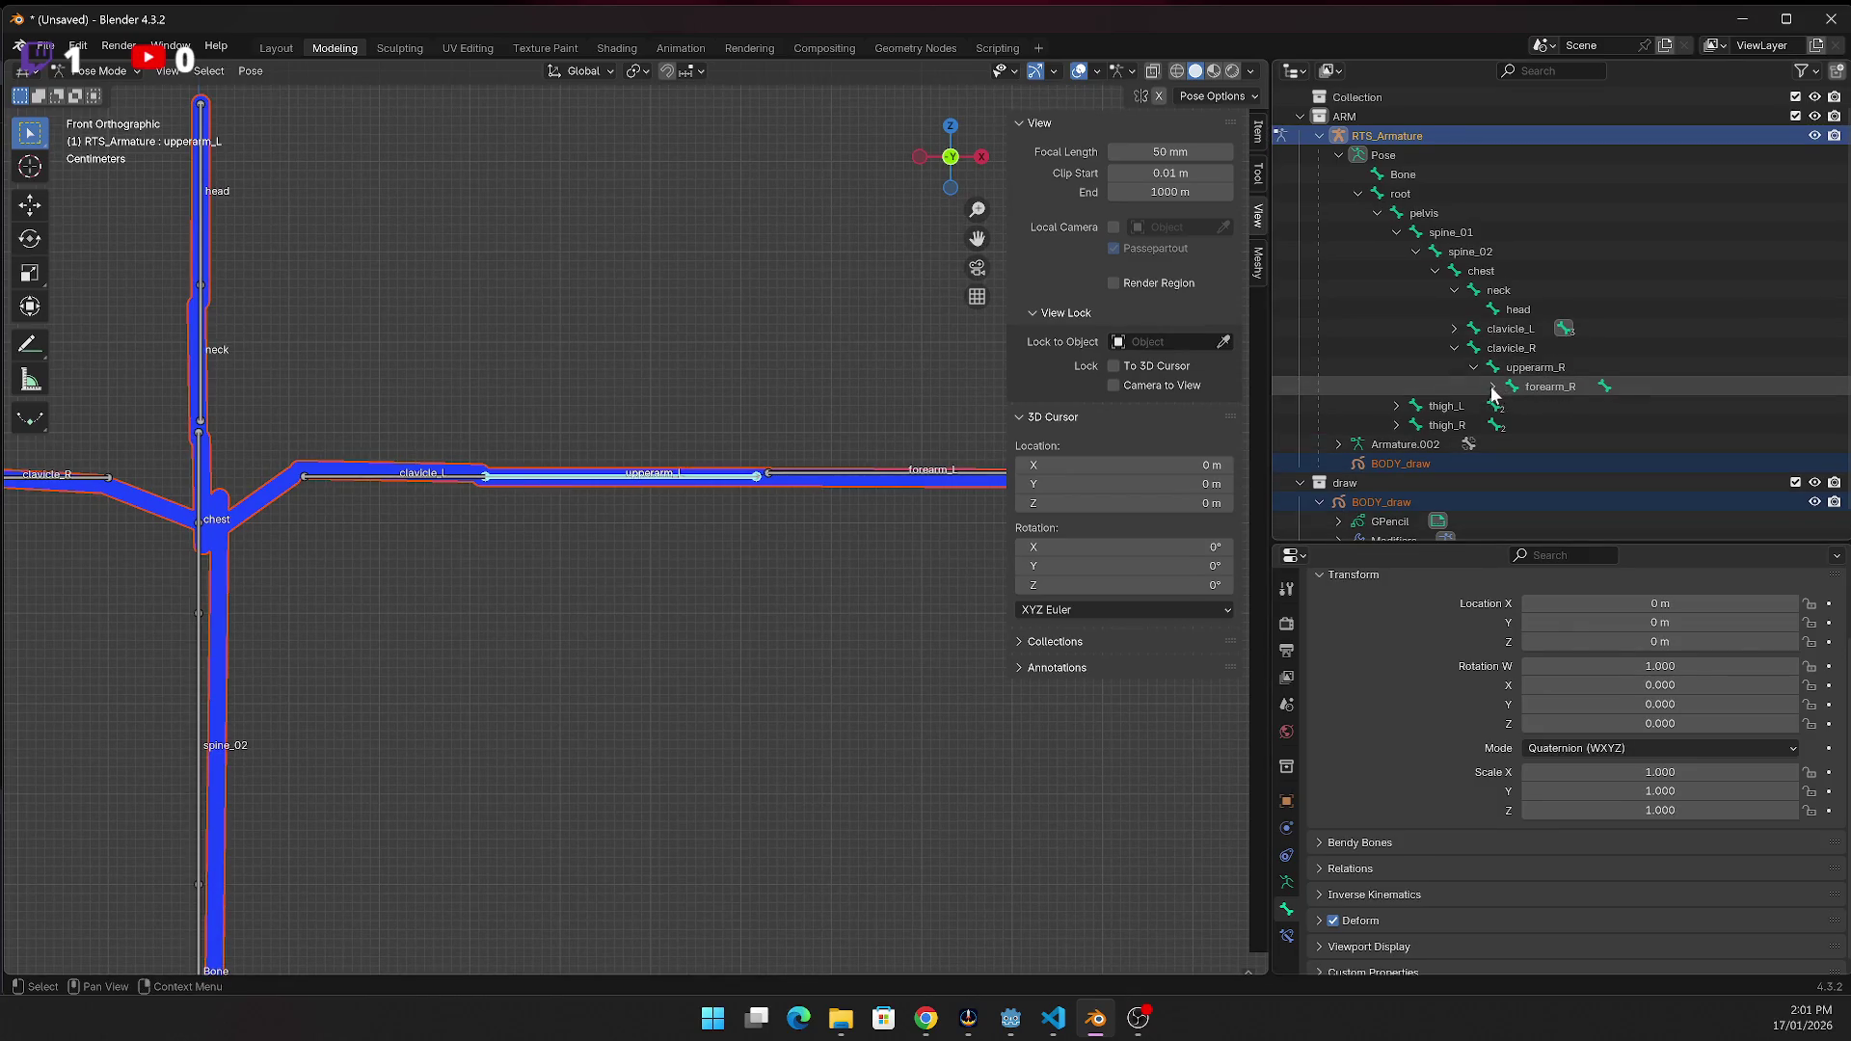
Select the hand_R bone, look at its pose options, then deselect it
left_click(1494, 387)
left_click(1546, 409)
right_click(775, 663)
left_click(889, 545)
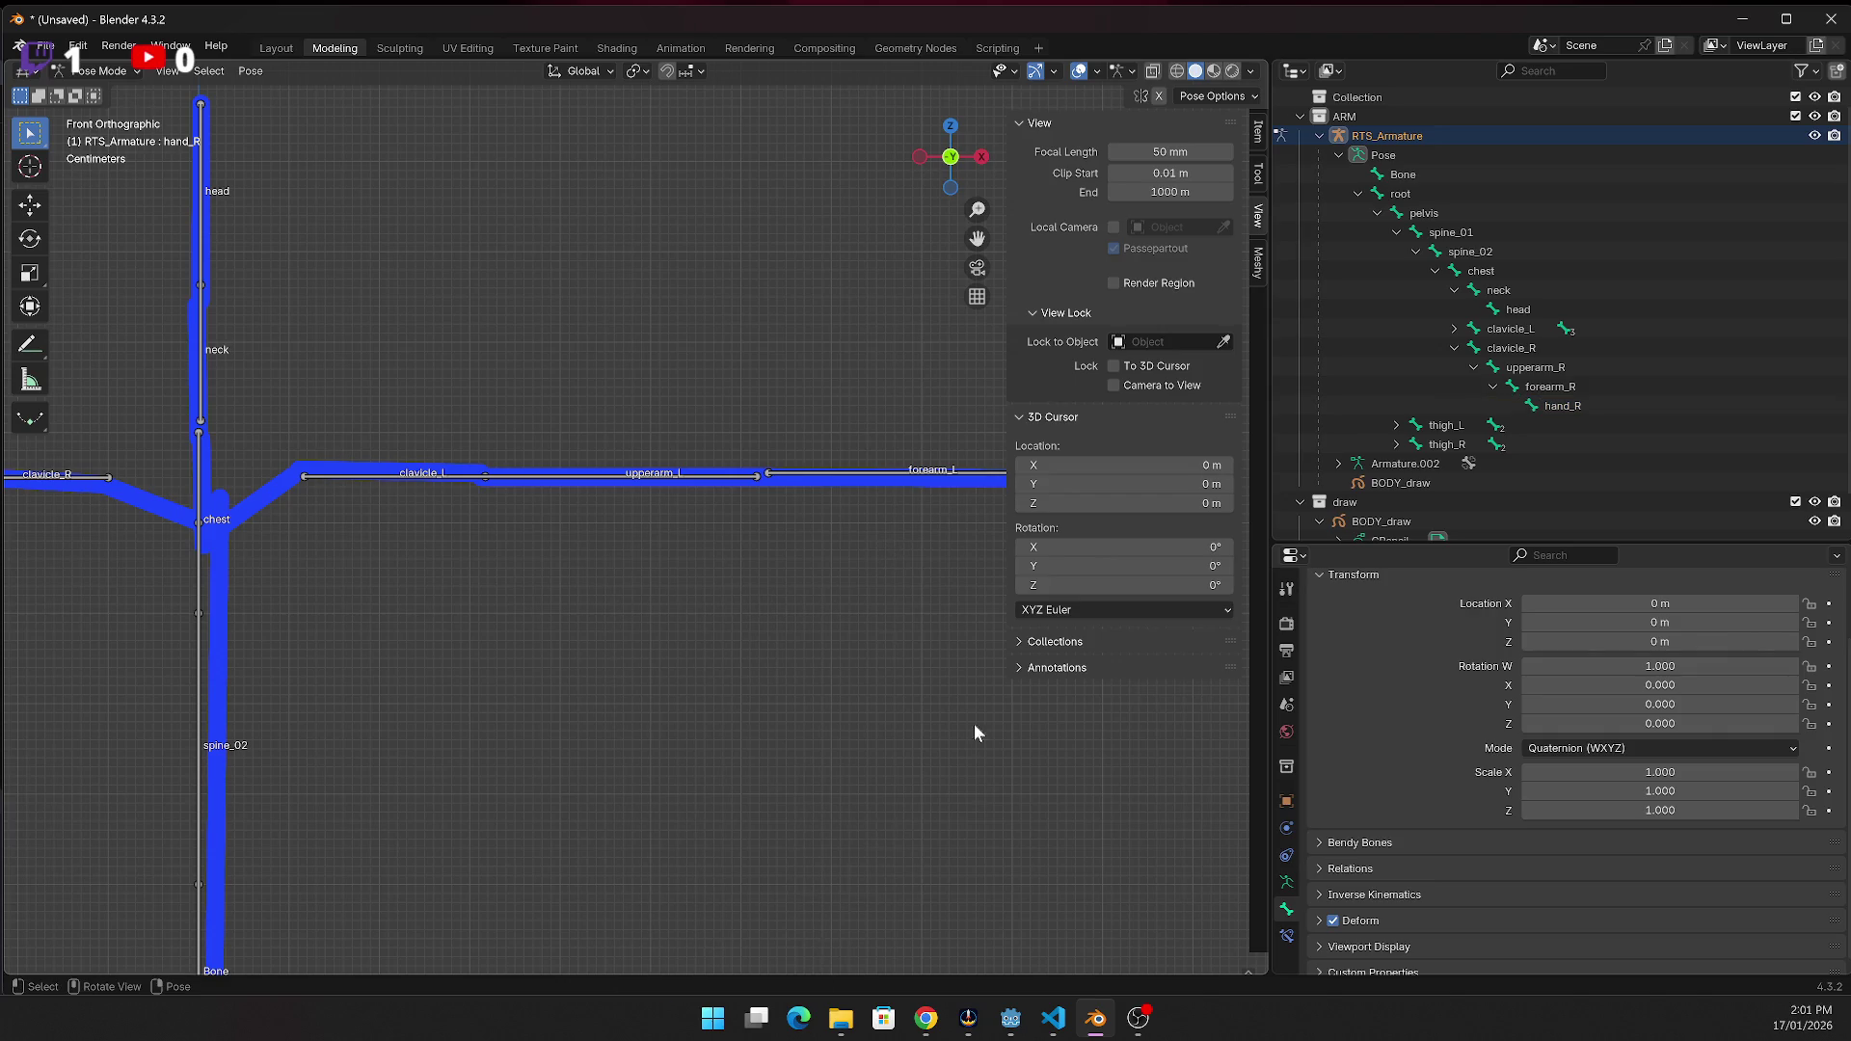
Show the Item tab transform values in the sidebar and zoom in on the left hand
left_click(1018, 127)
left_click(1257, 131)
left_click_drag(977, 238, 578, 260)
scroll(710, 574, "up", 4)
scroll(877, 530, "up", 1)
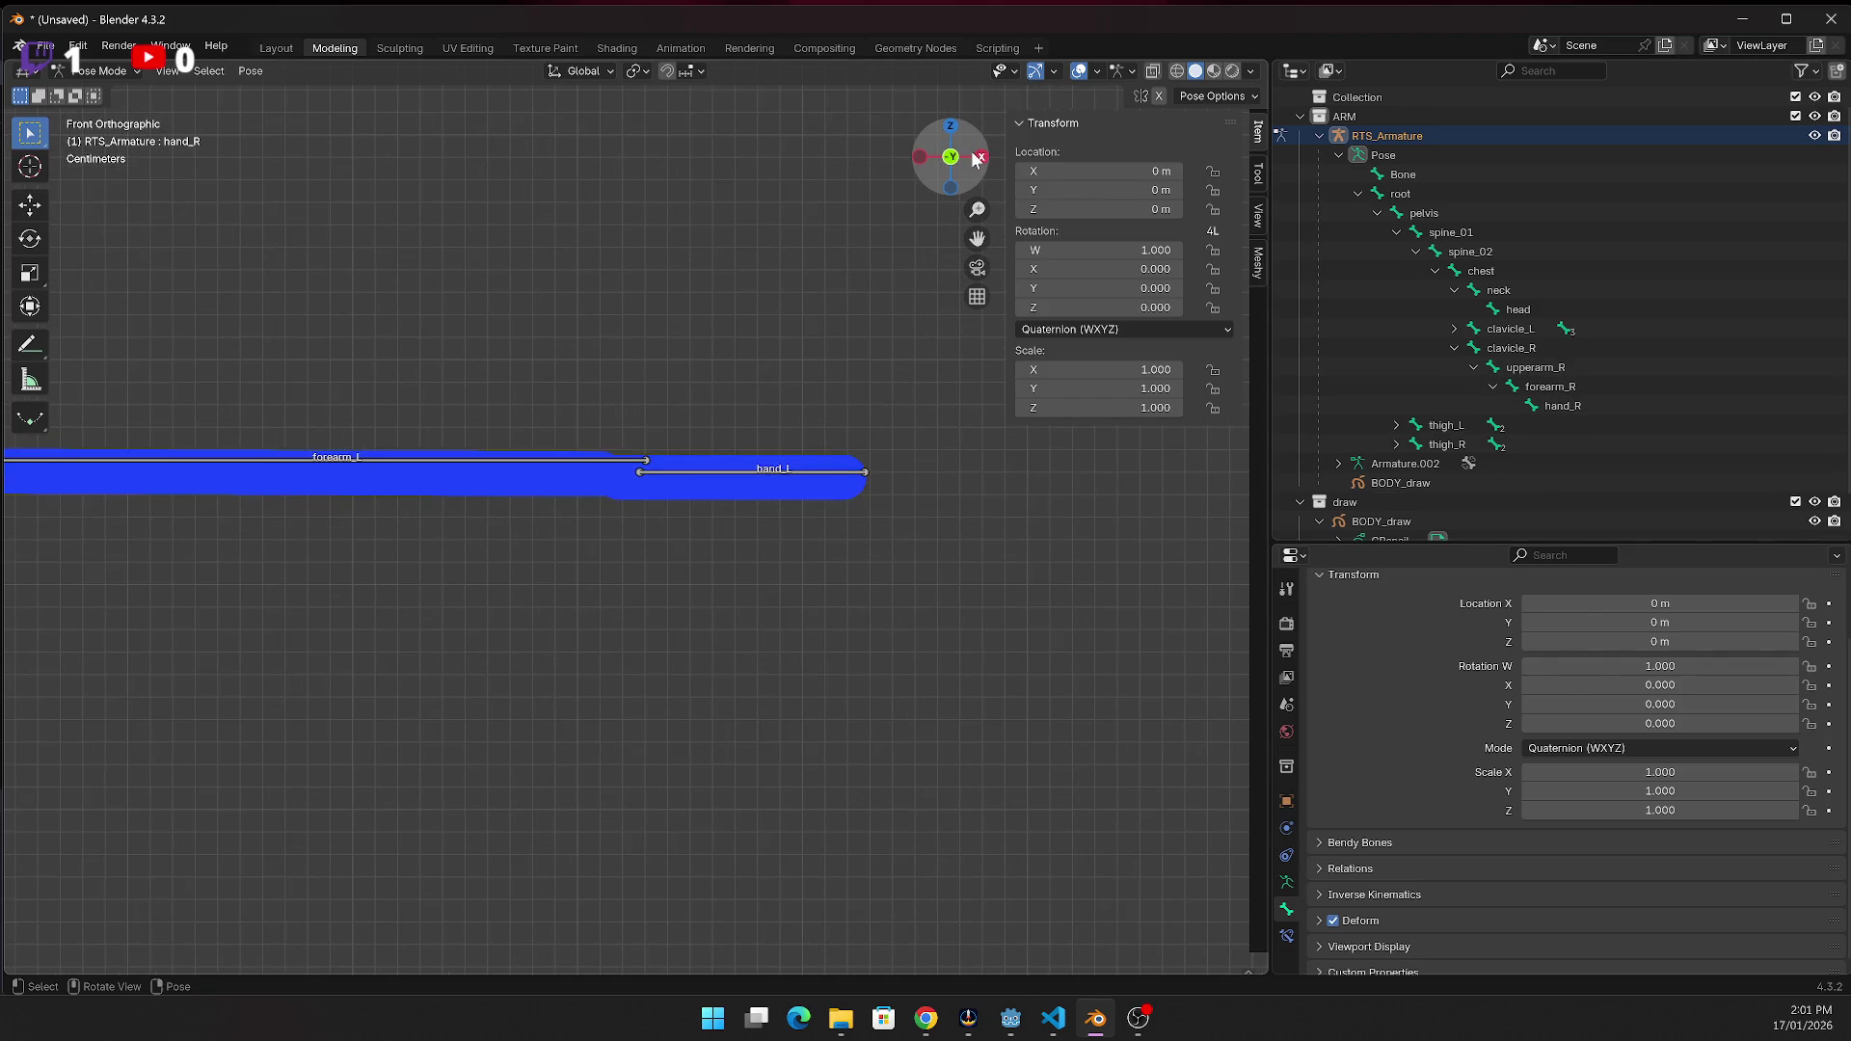
View the left arm in Back Orthographic and select hand_L to read its transform values
left_click_drag(970, 157, 978, 160)
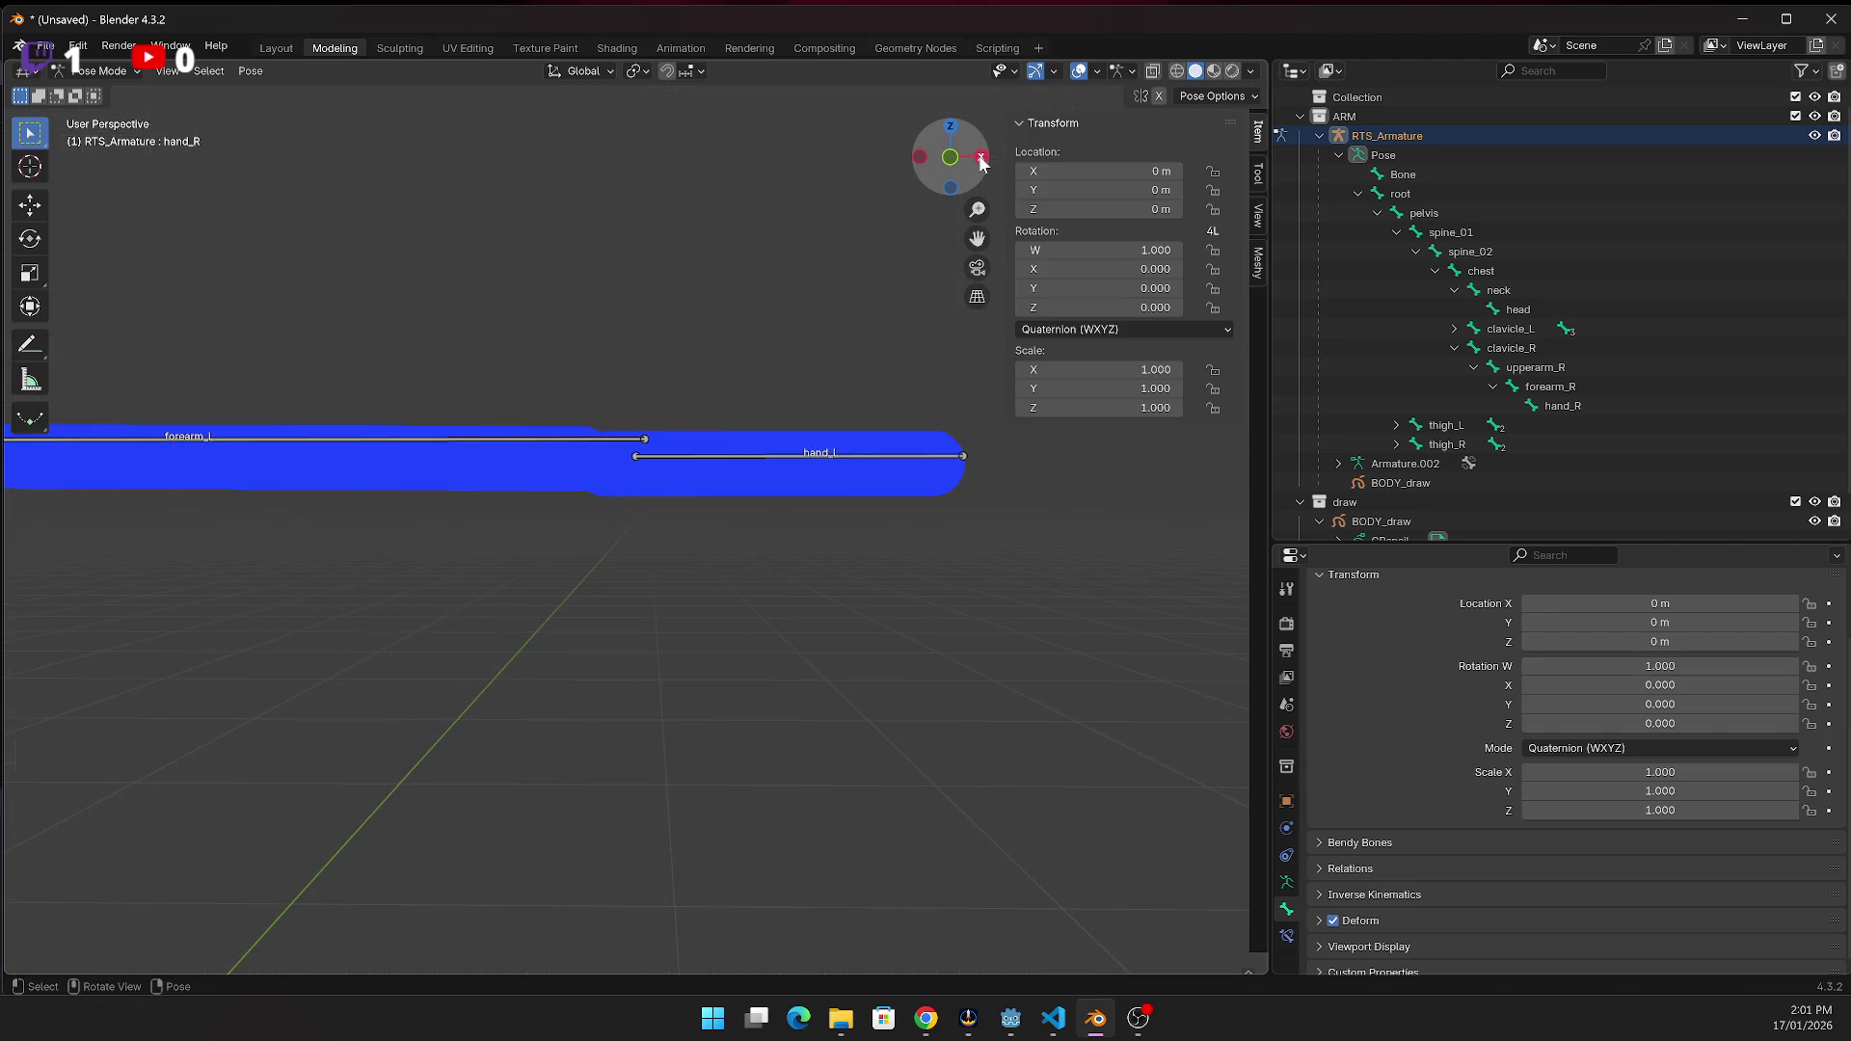
left_click(950, 158)
left_click(950, 161)
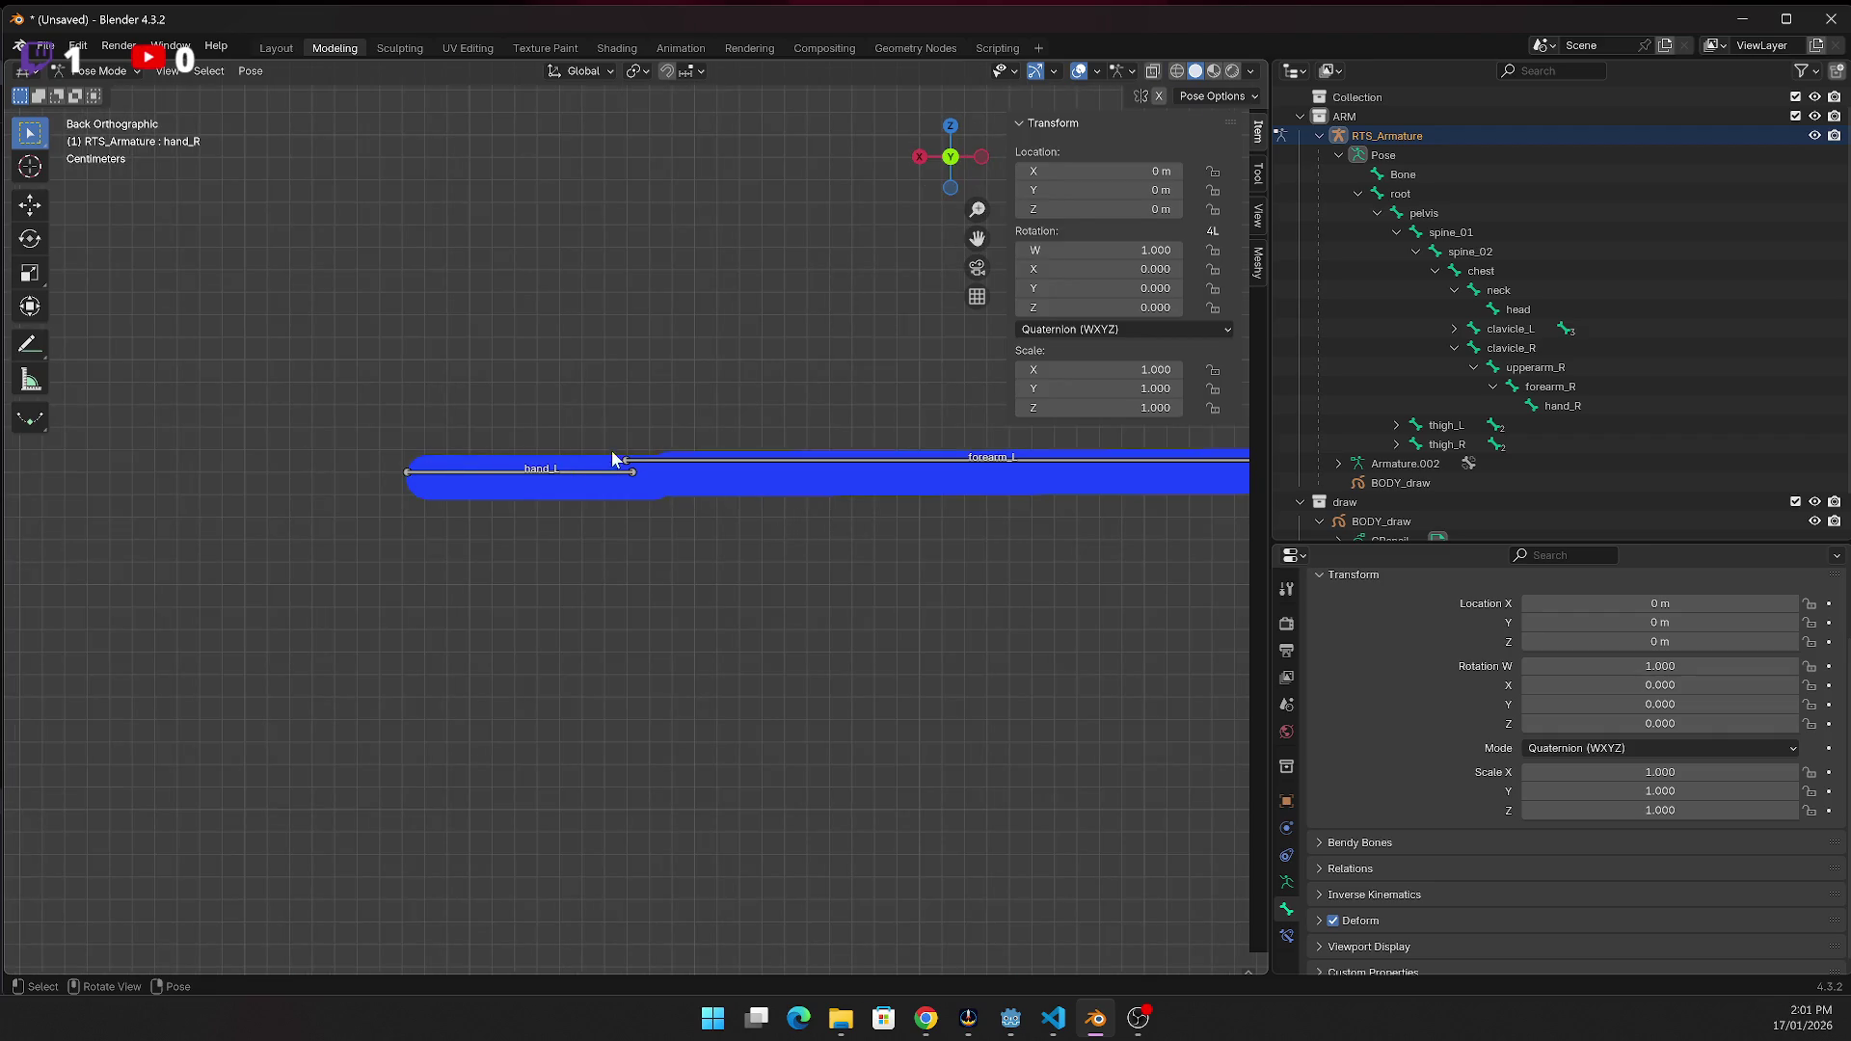
left_click(632, 465)
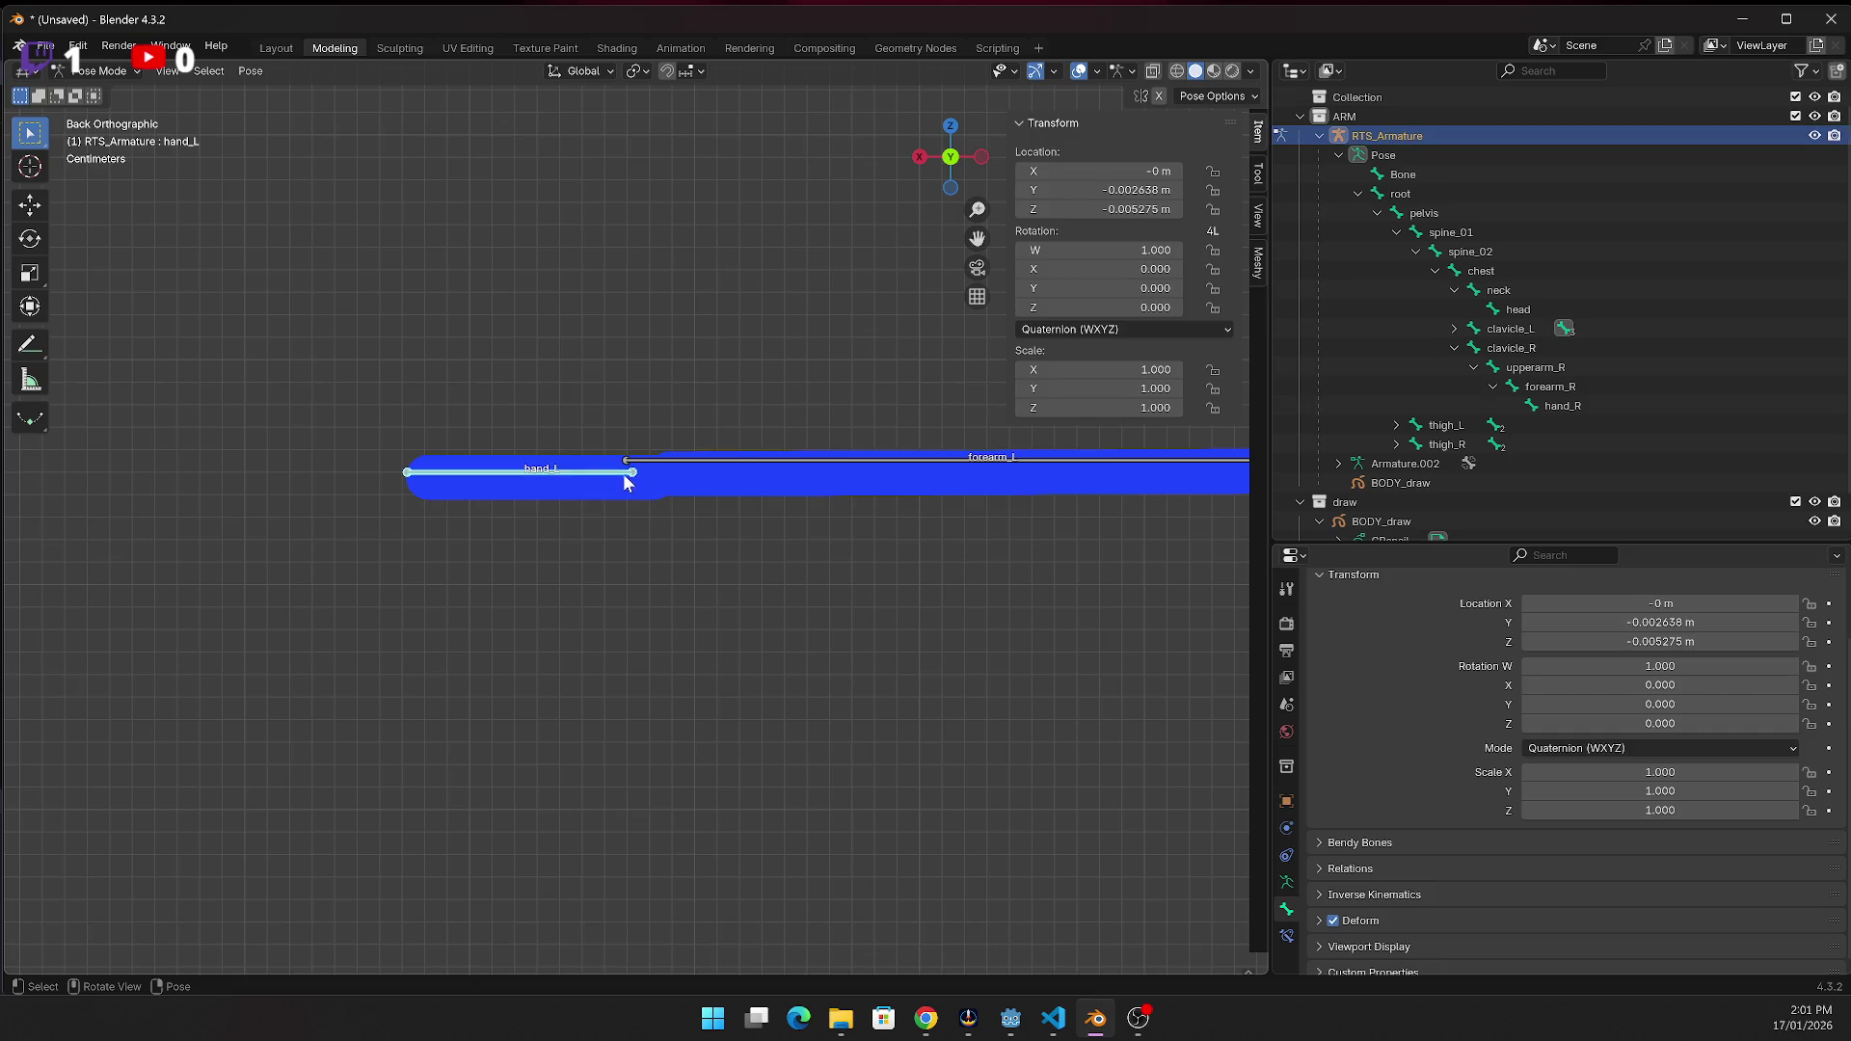
left_click(628, 472)
left_click(627, 472)
key("alt+Tab")
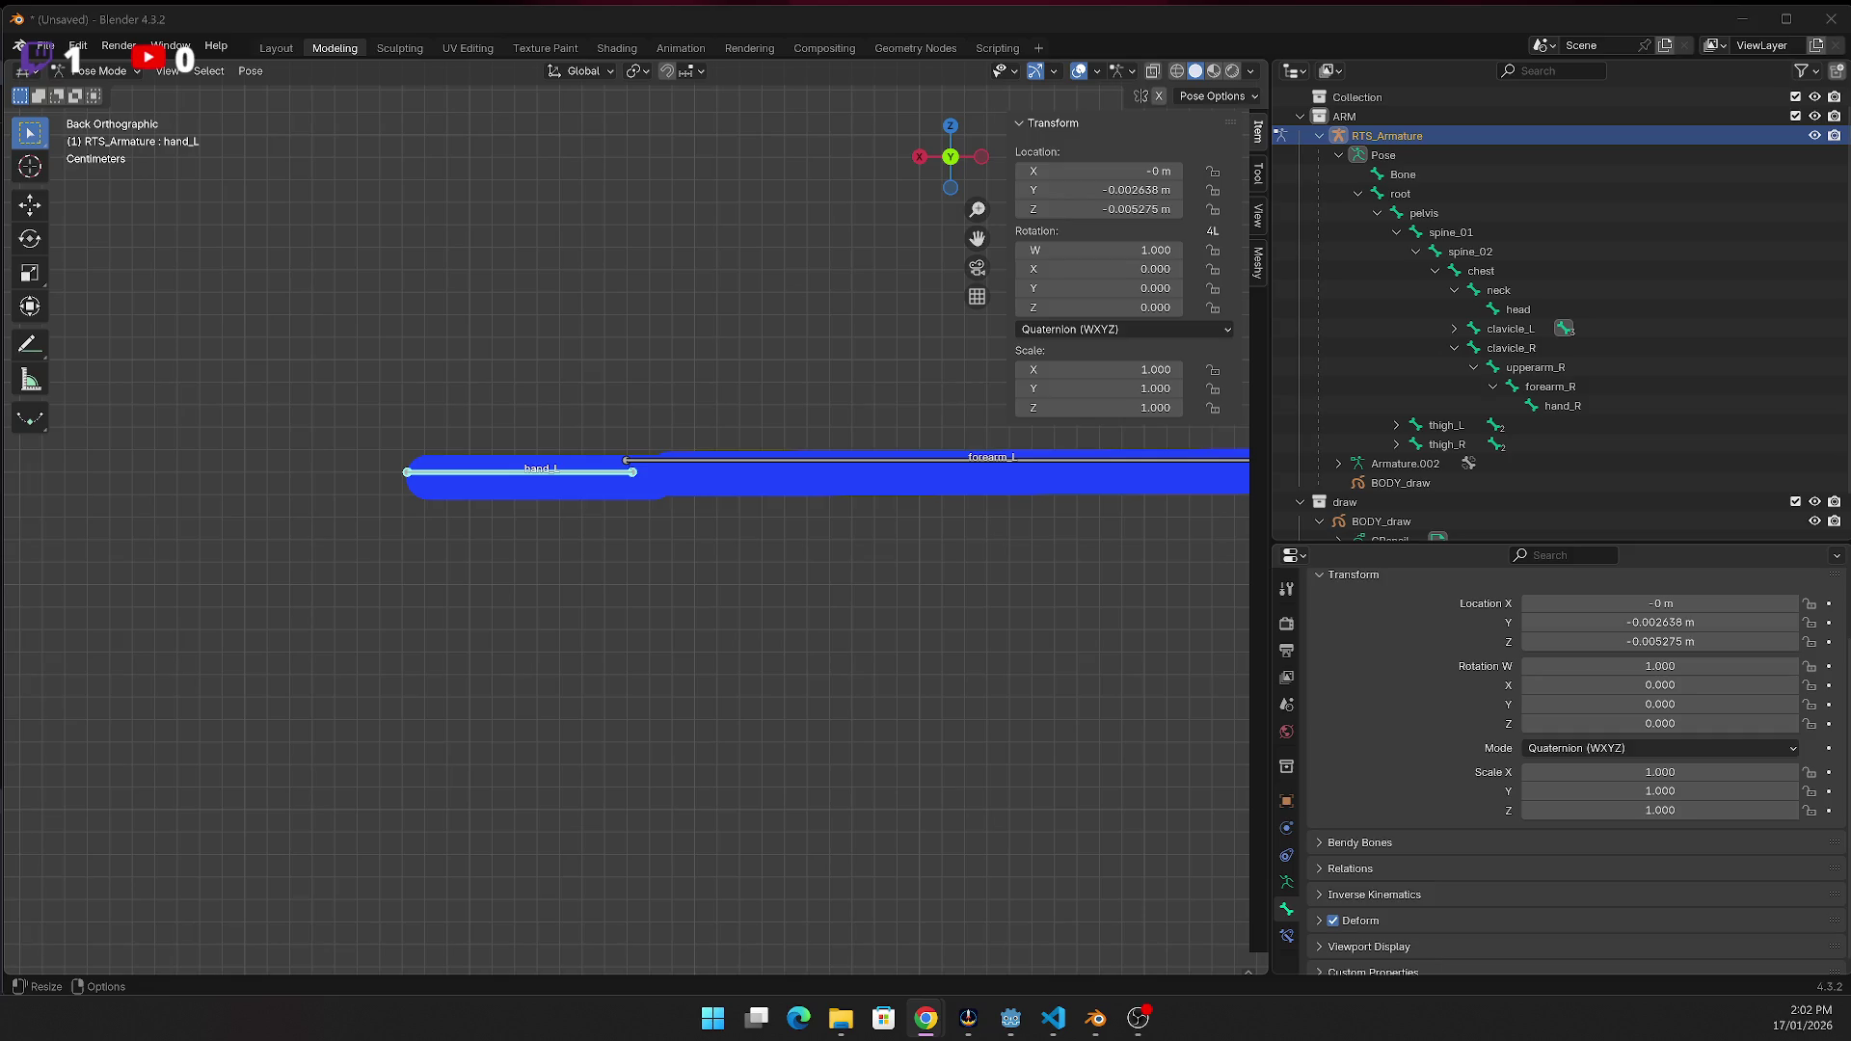
Deselect the hand_L bone and open the StickMan script in the Scripting workspace
left_click(810, 152)
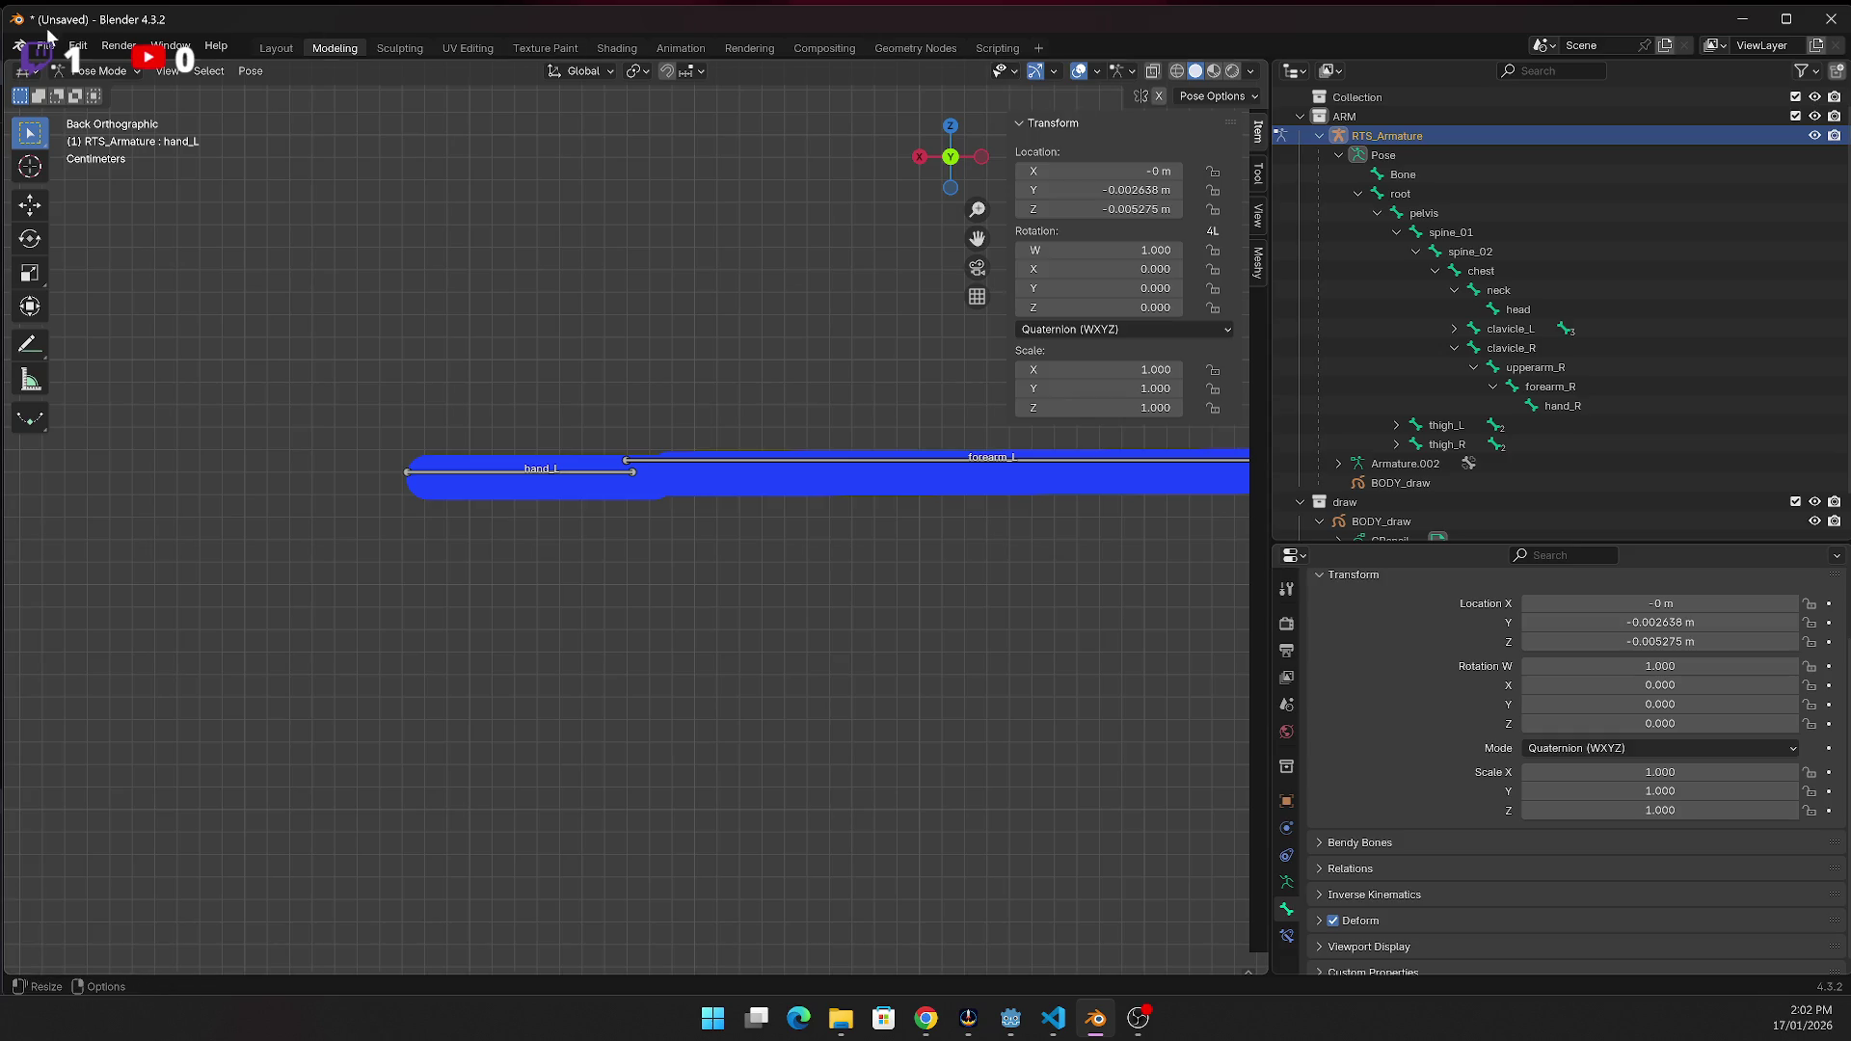
left_click(46, 45)
left_click(52, 42)
left_click(52, 43)
left_click(995, 51)
scroll(842, 535, "up", 6)
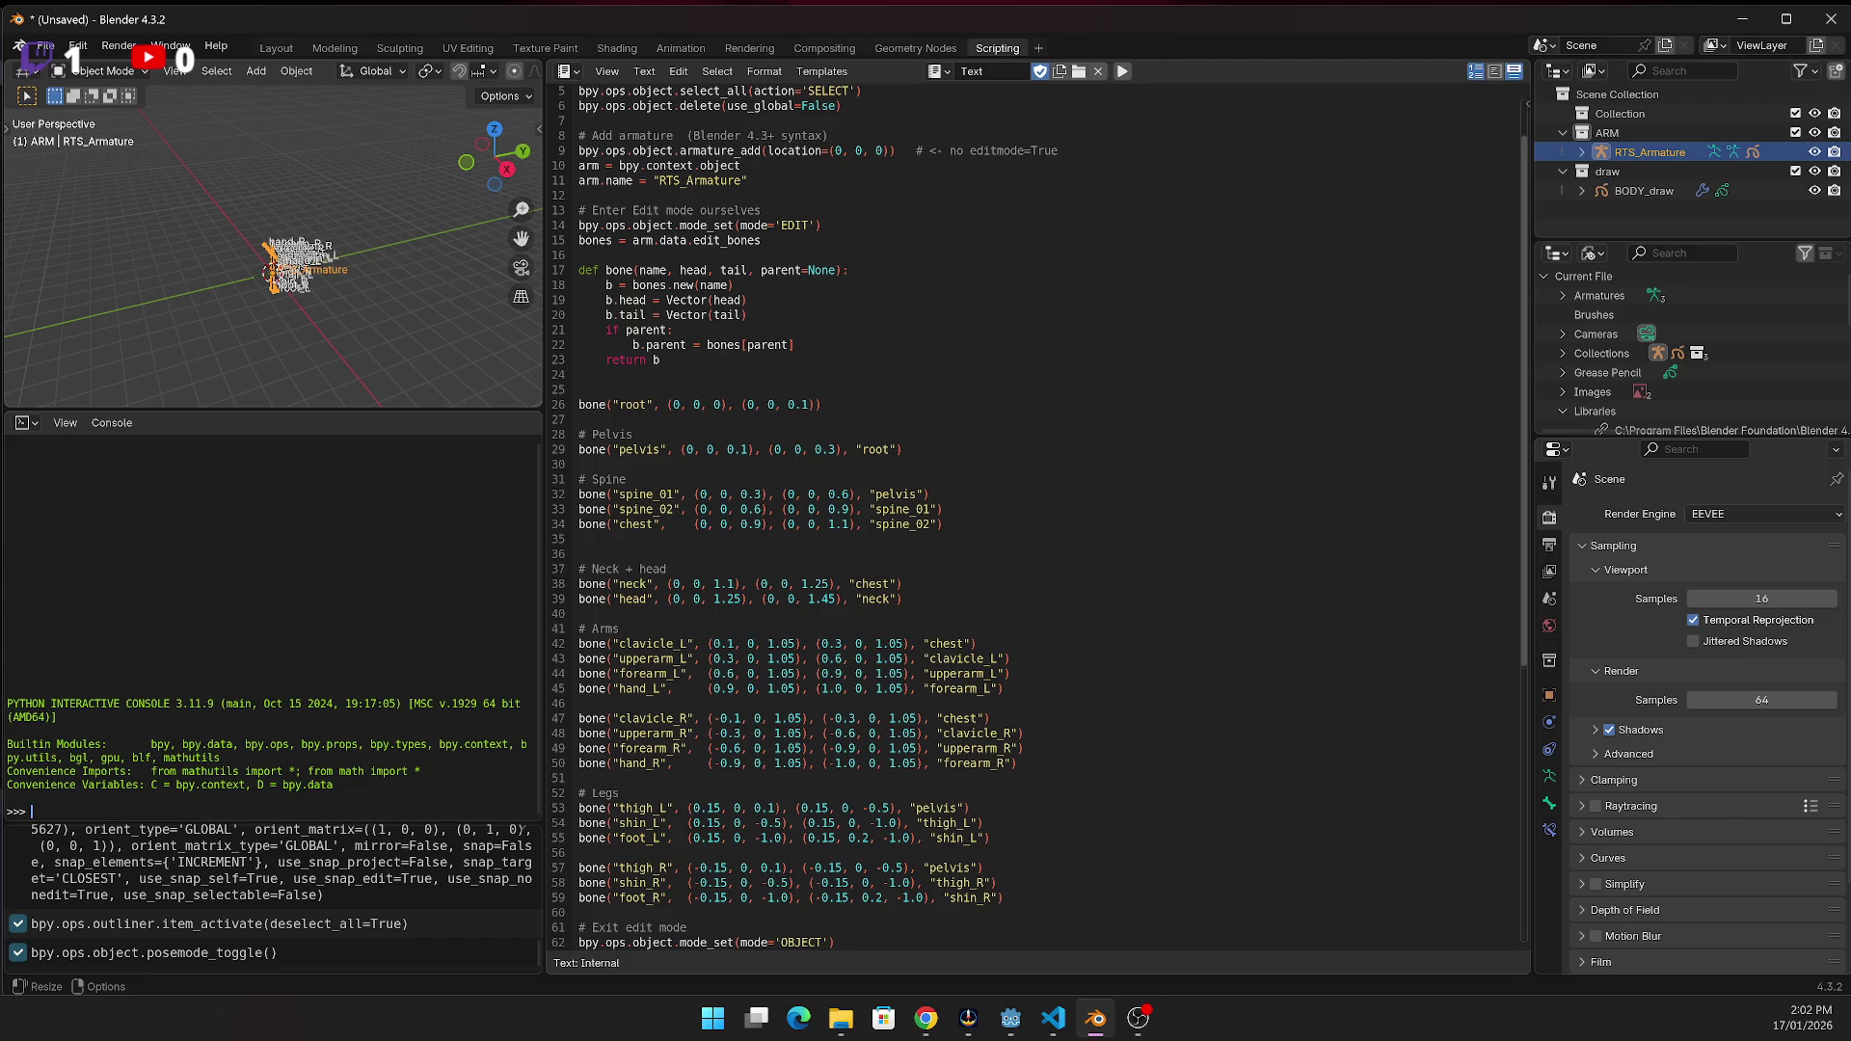
Add 'b.use_connect = True' and 'b.parent.tail = b.head' under the parent check, then run the script
left_click(822, 345)
key("Return")
type("b.use_connect = True")
key("Return")
type("b.parent.tail = b.head")
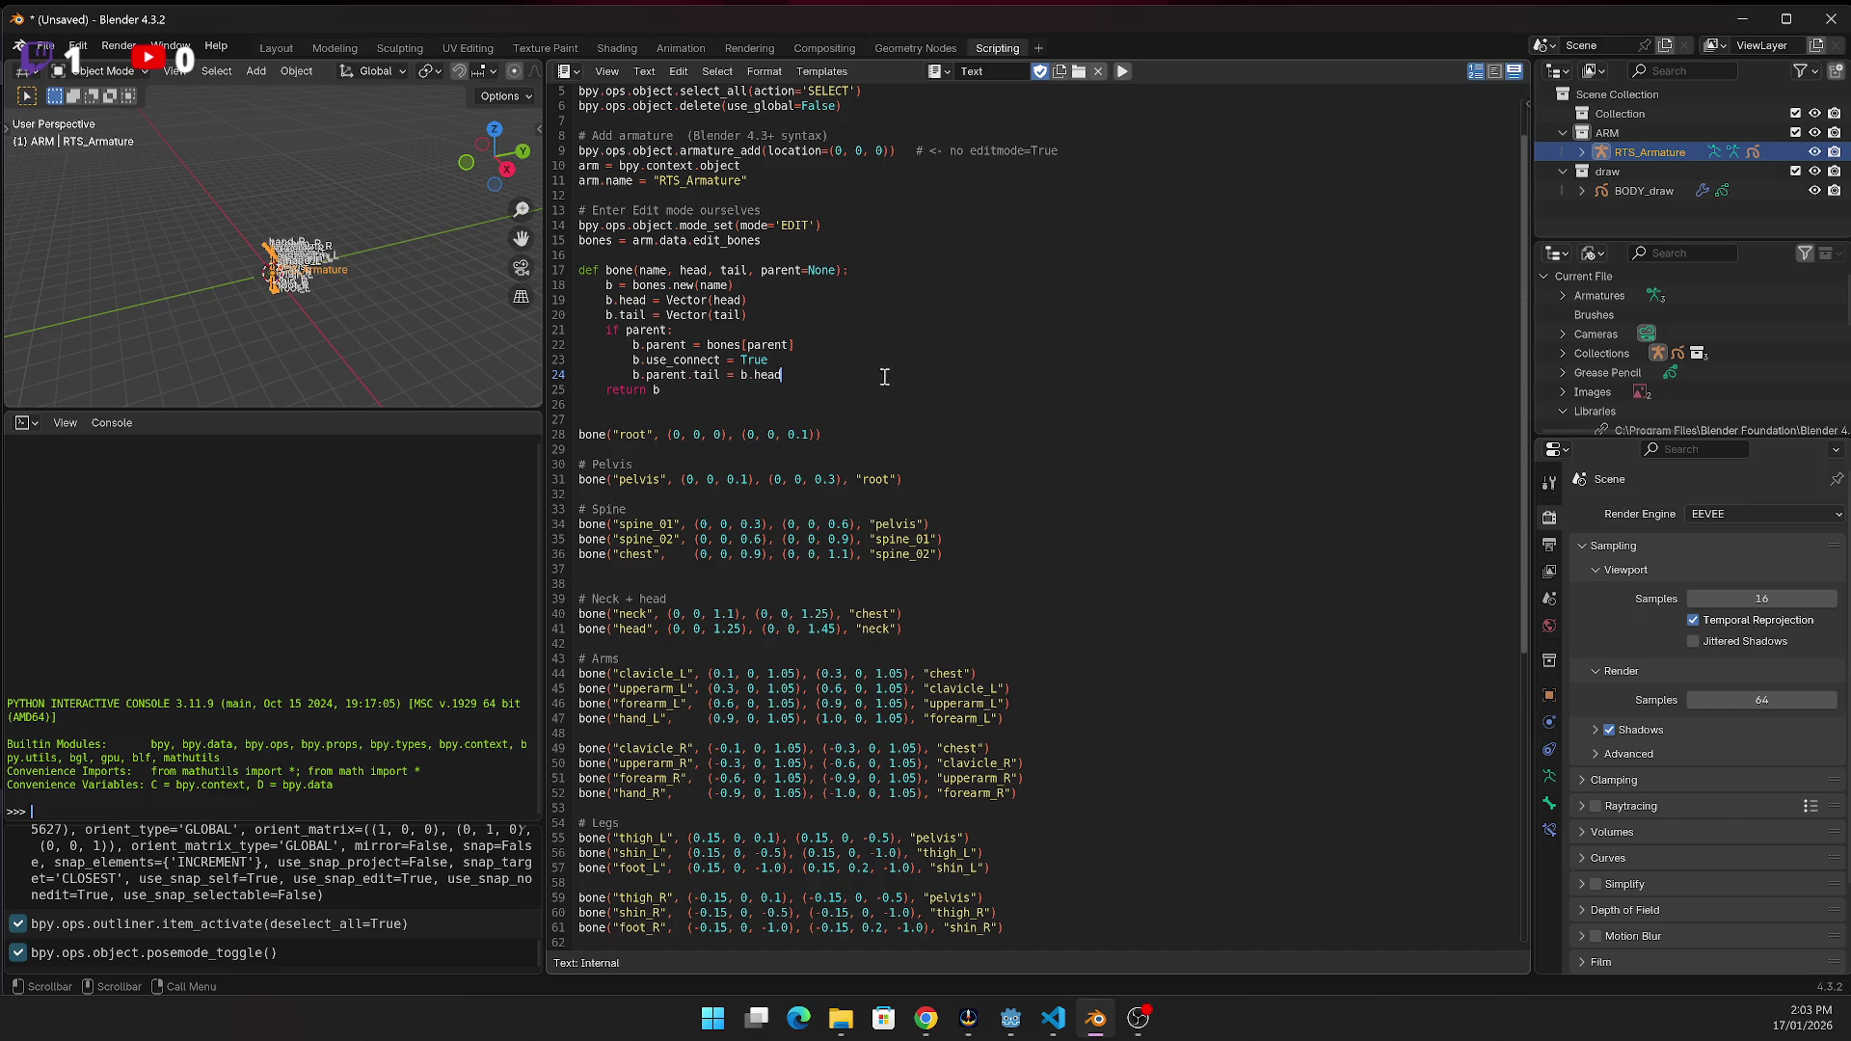
left_click(1124, 71)
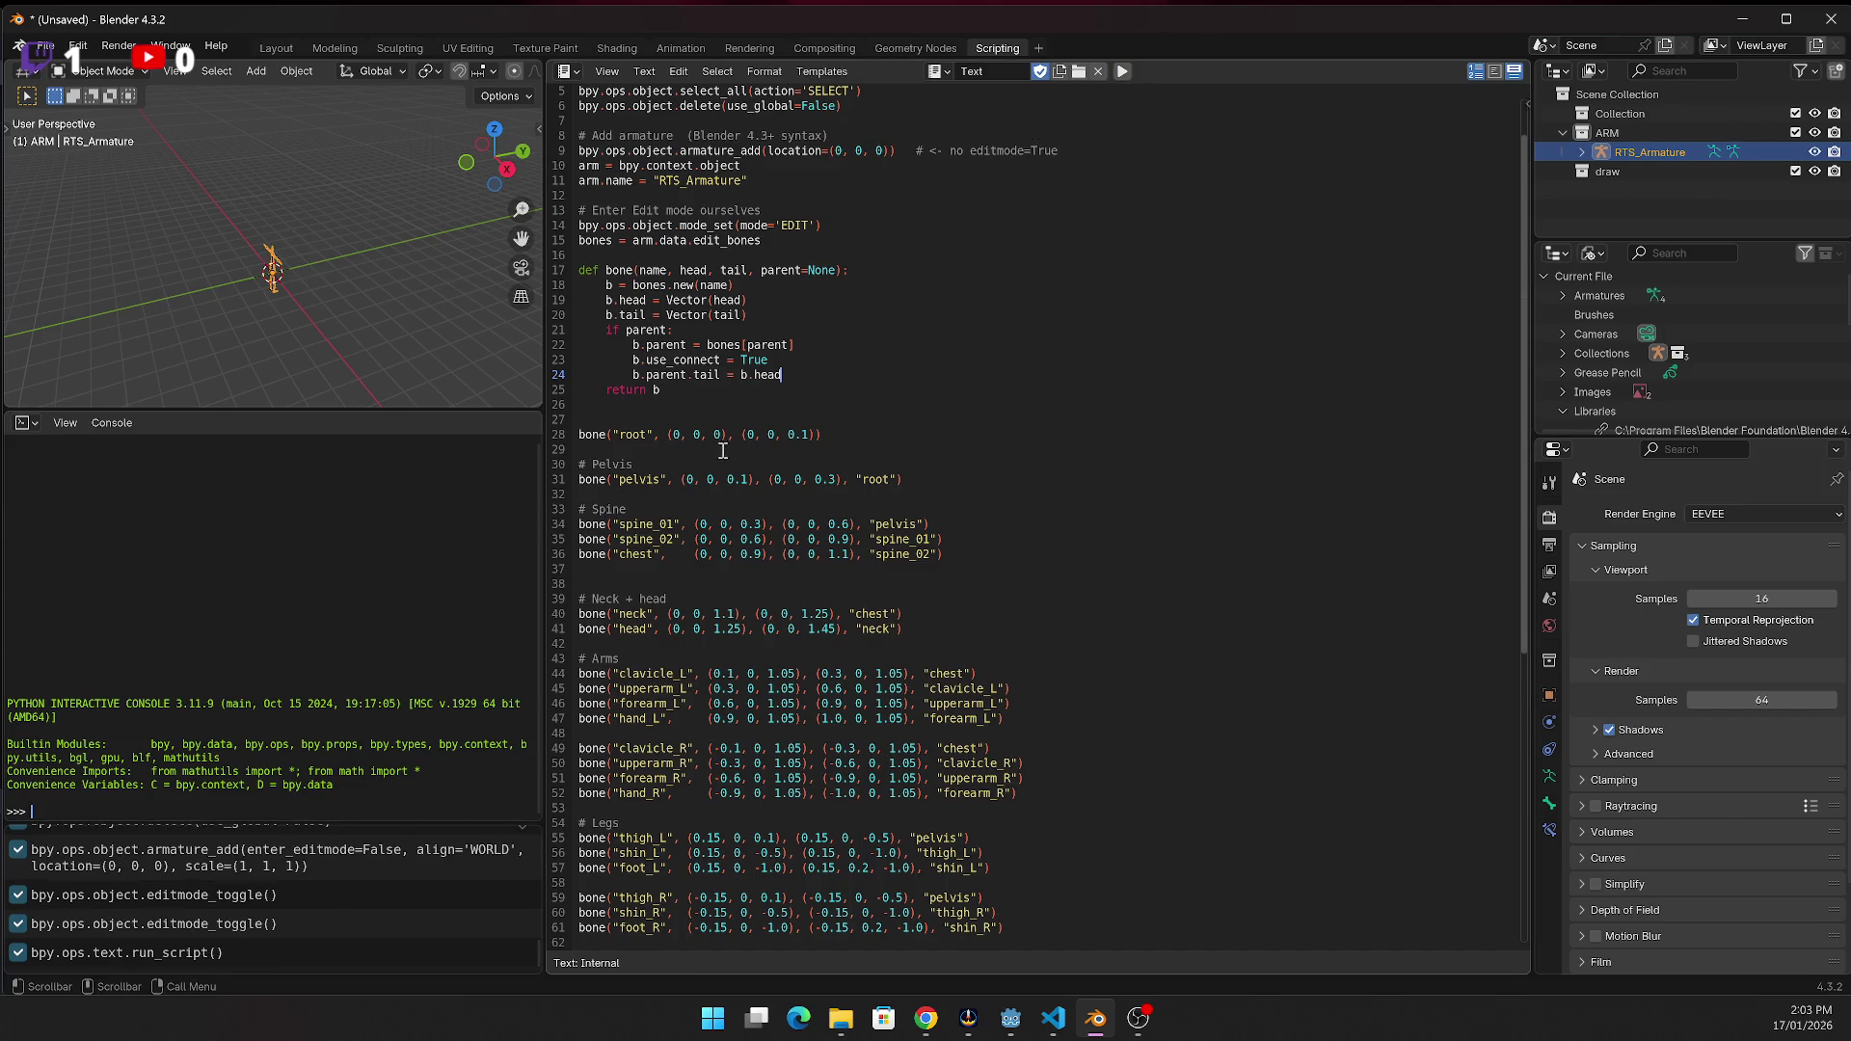
left_click(116, 50)
Back in Modeling, view the rig in Back Orthographic and try selecting the arm bones
left_click(312, 43)
key("ctrl+KP_1")
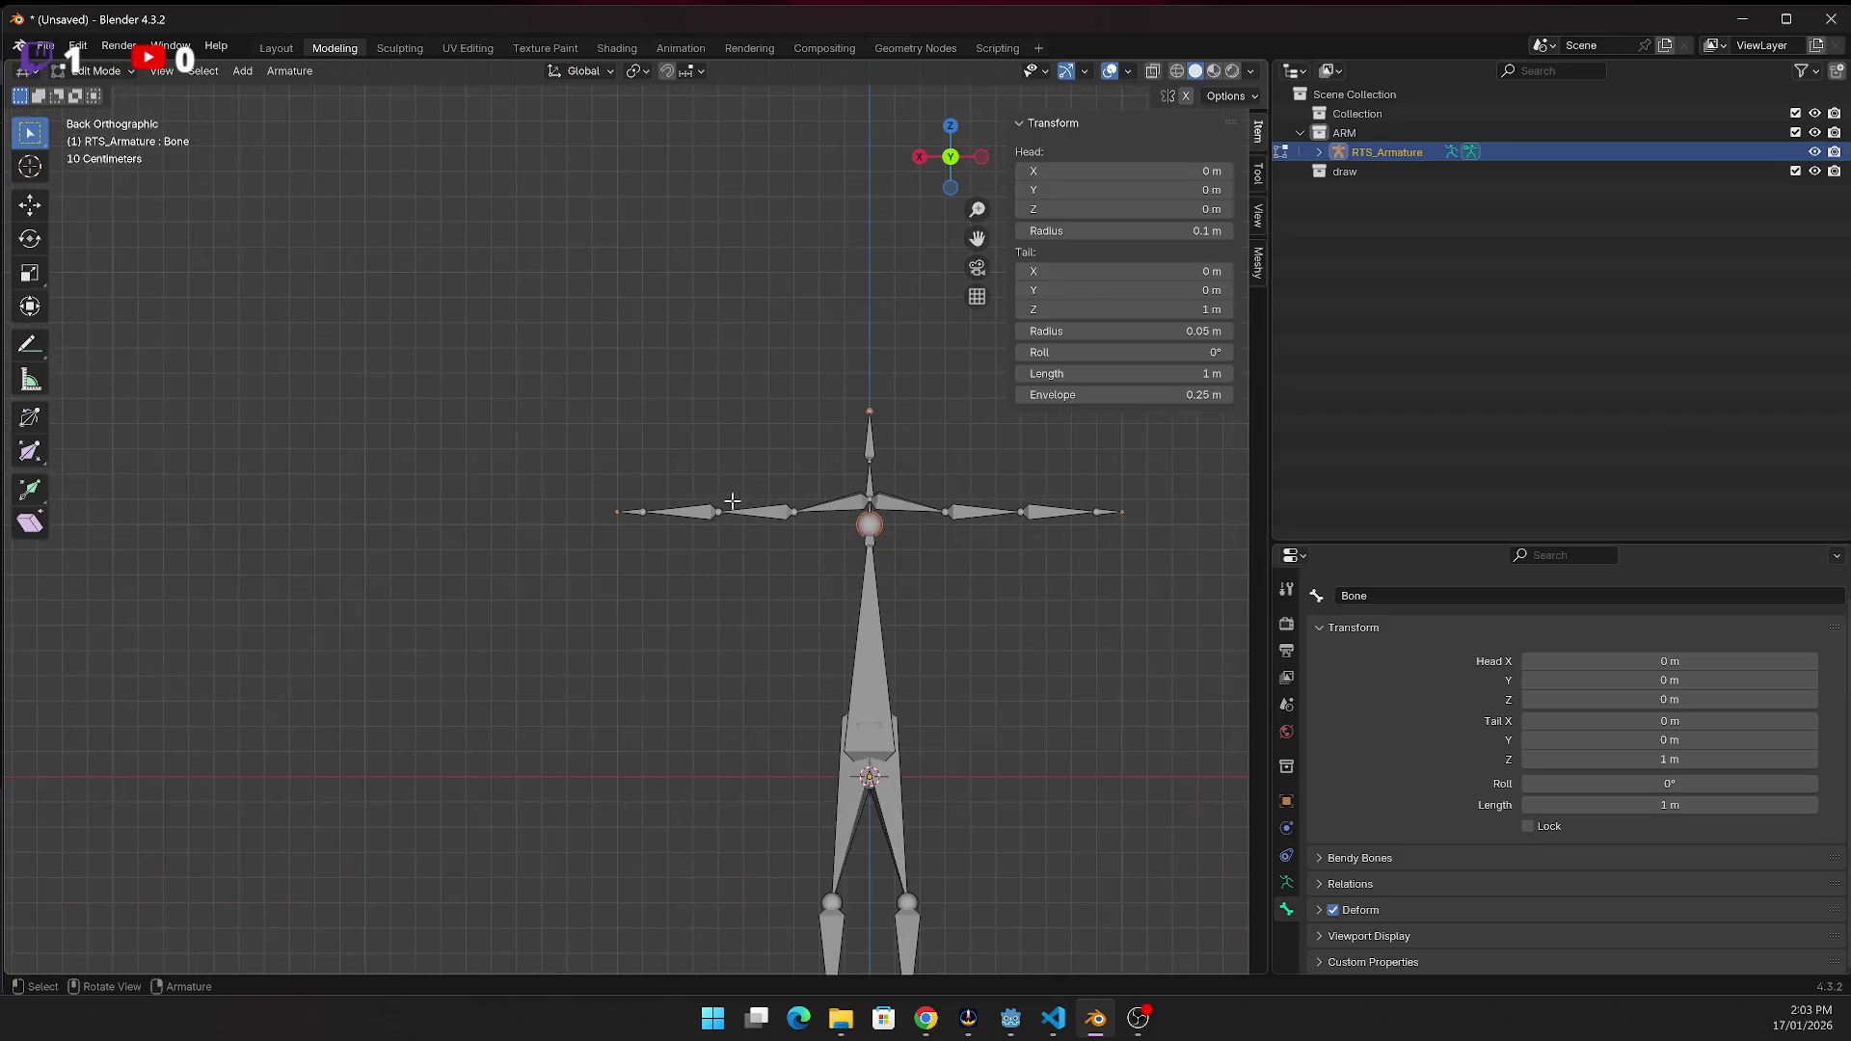
left_click(1345, 188)
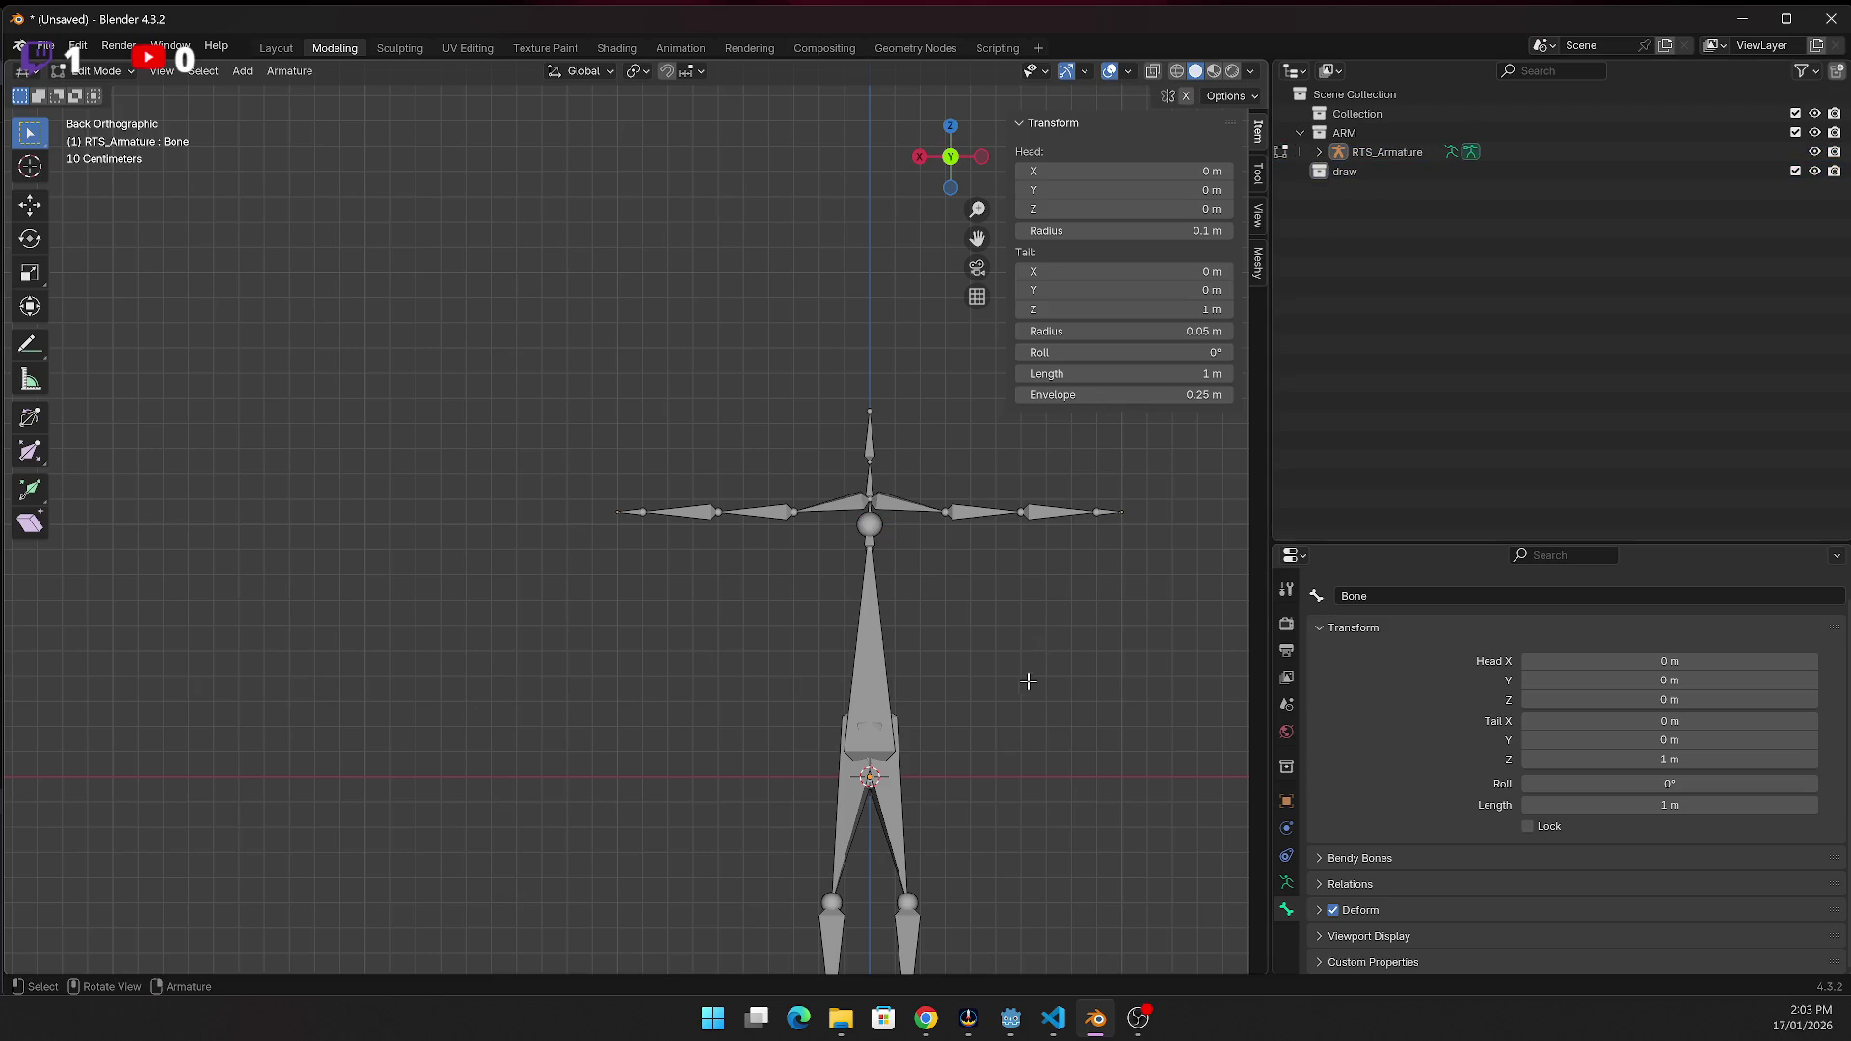
scroll(1030, 683, "up", 2)
left_click(836, 509)
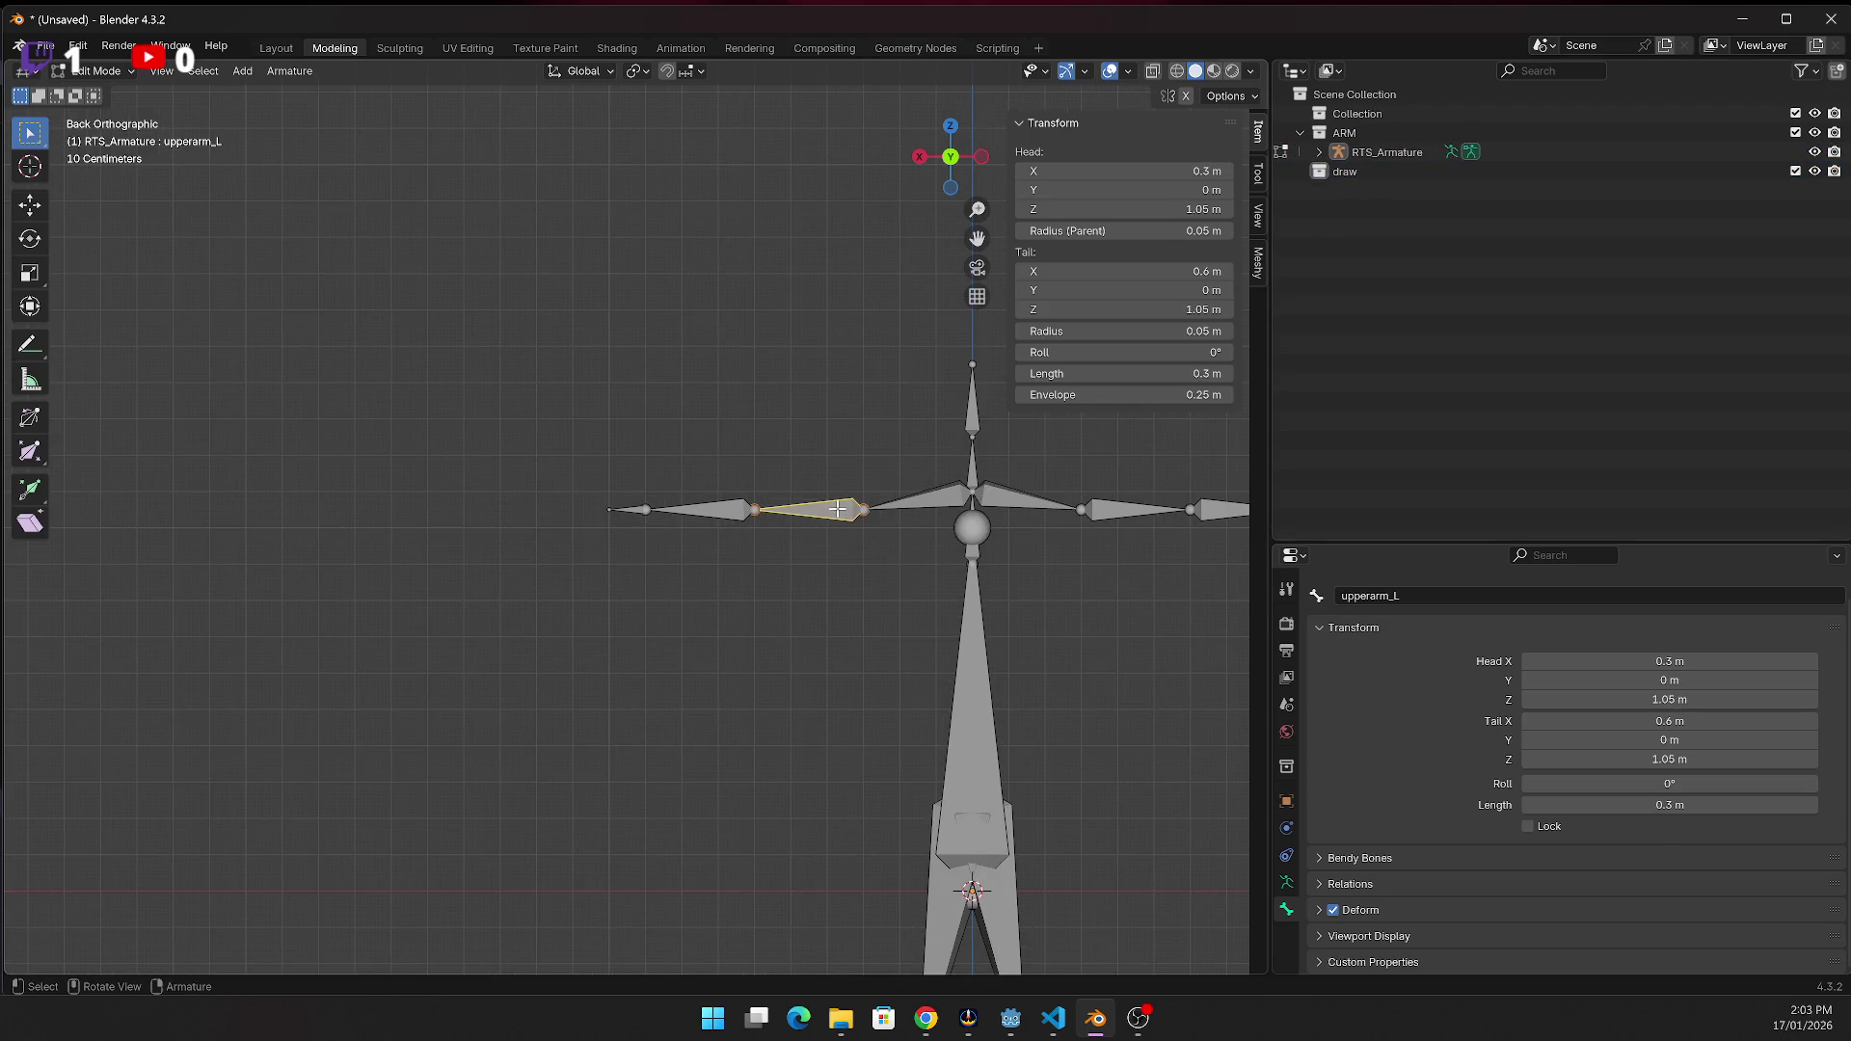
left_click(738, 508)
left_click(740, 569)
In Pose Mode, rotate forearm_L as a test and undo the rotation
left_click(130, 72)
left_click(111, 143)
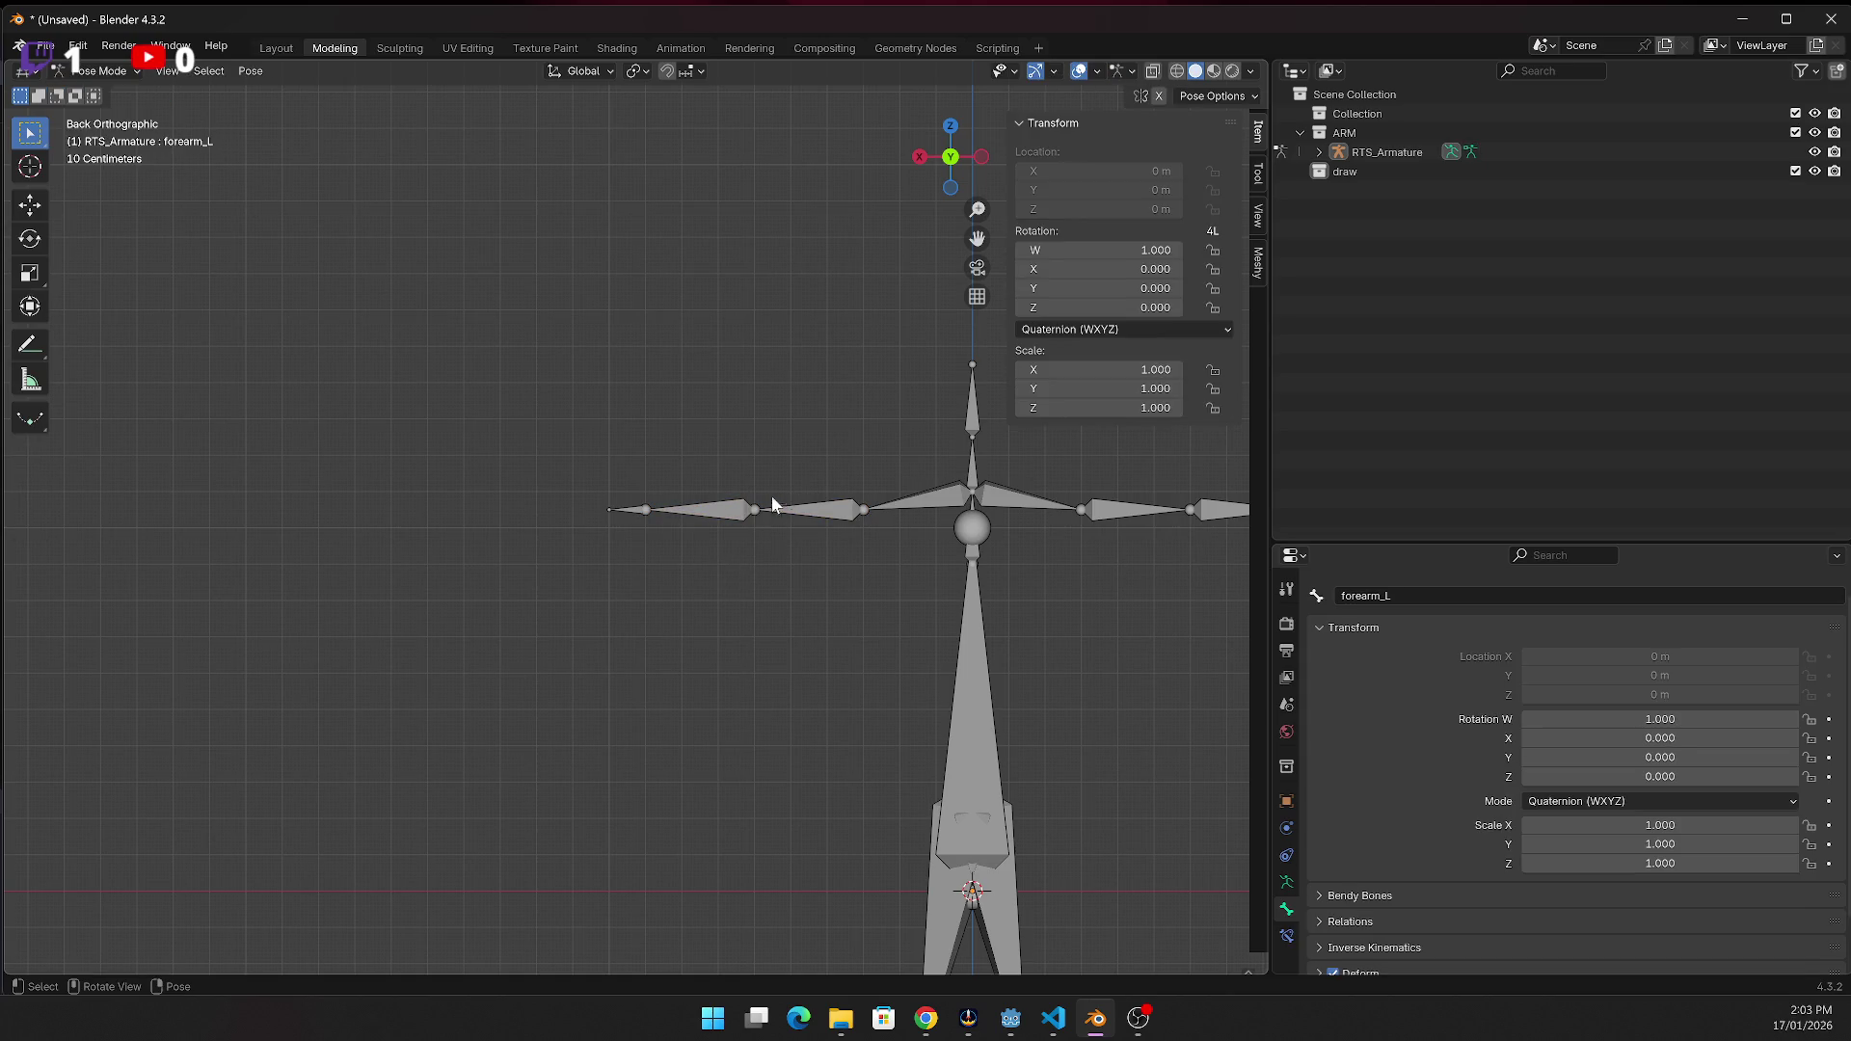
left_click(716, 512)
key("r")
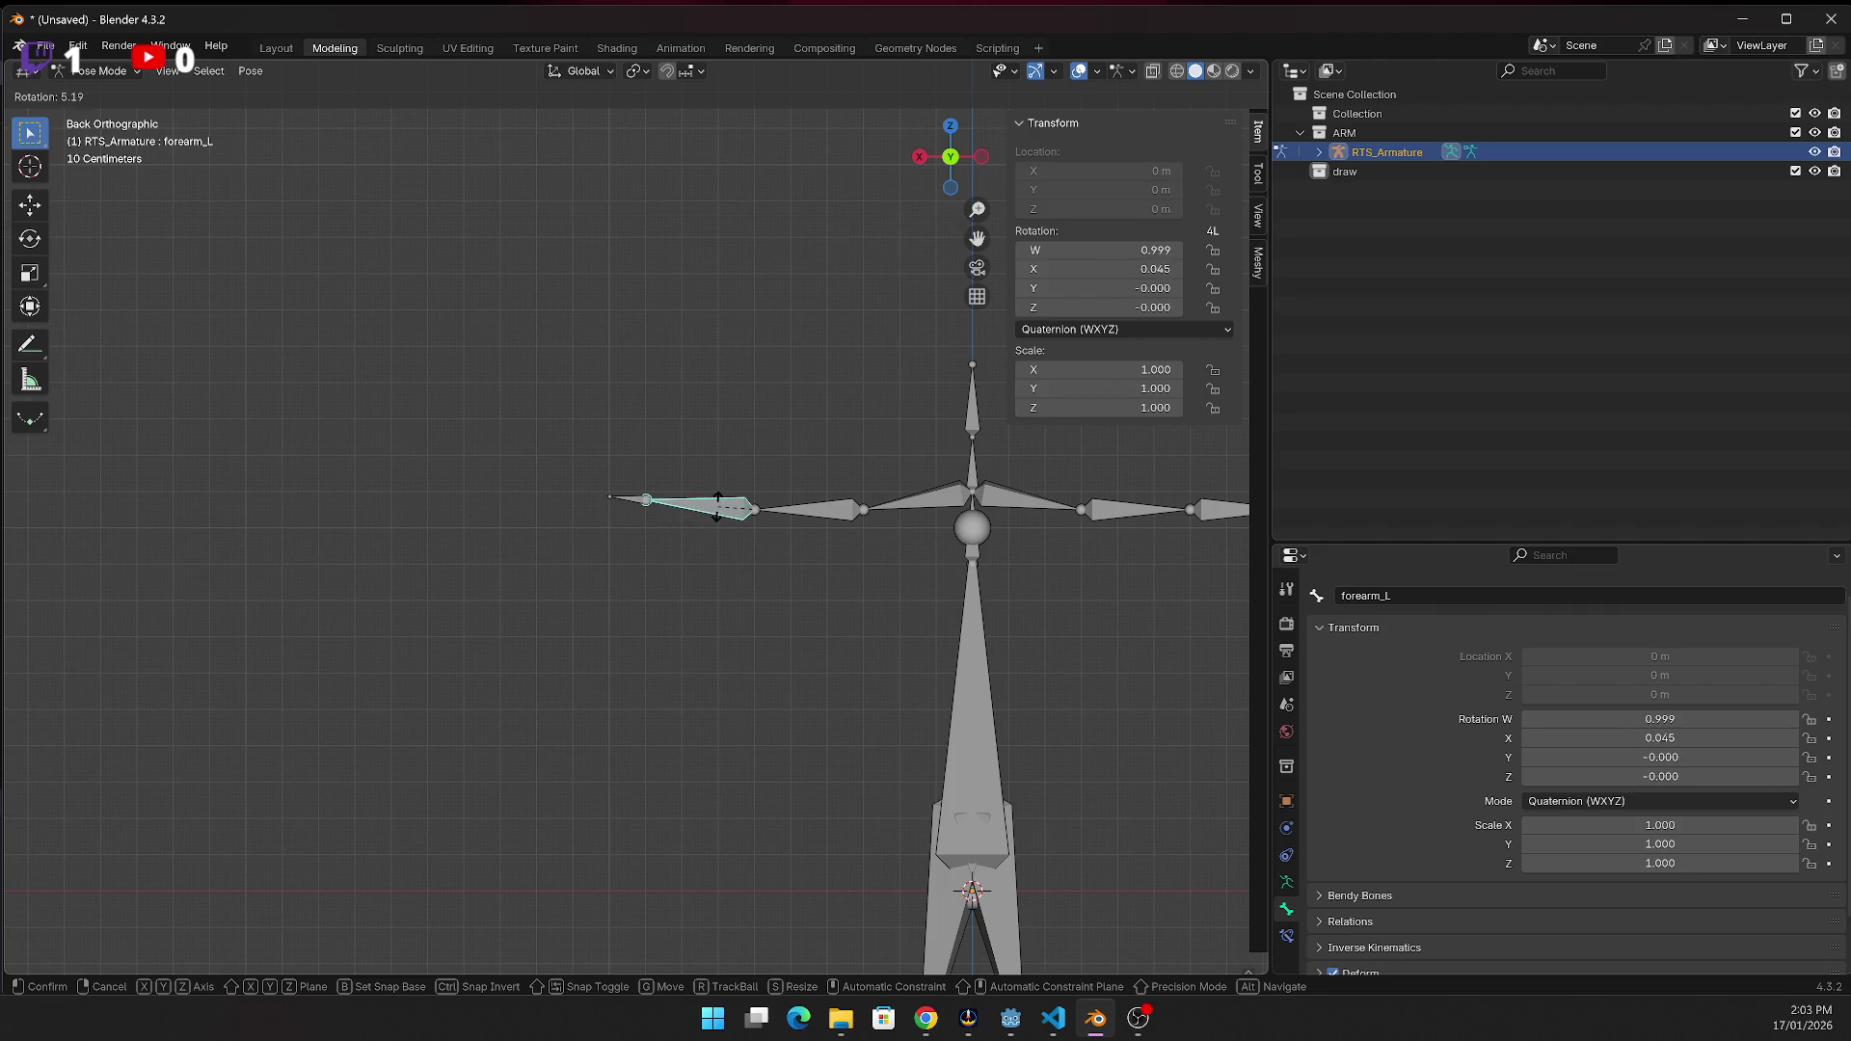
left_click(720, 508)
key("ctrl+z")
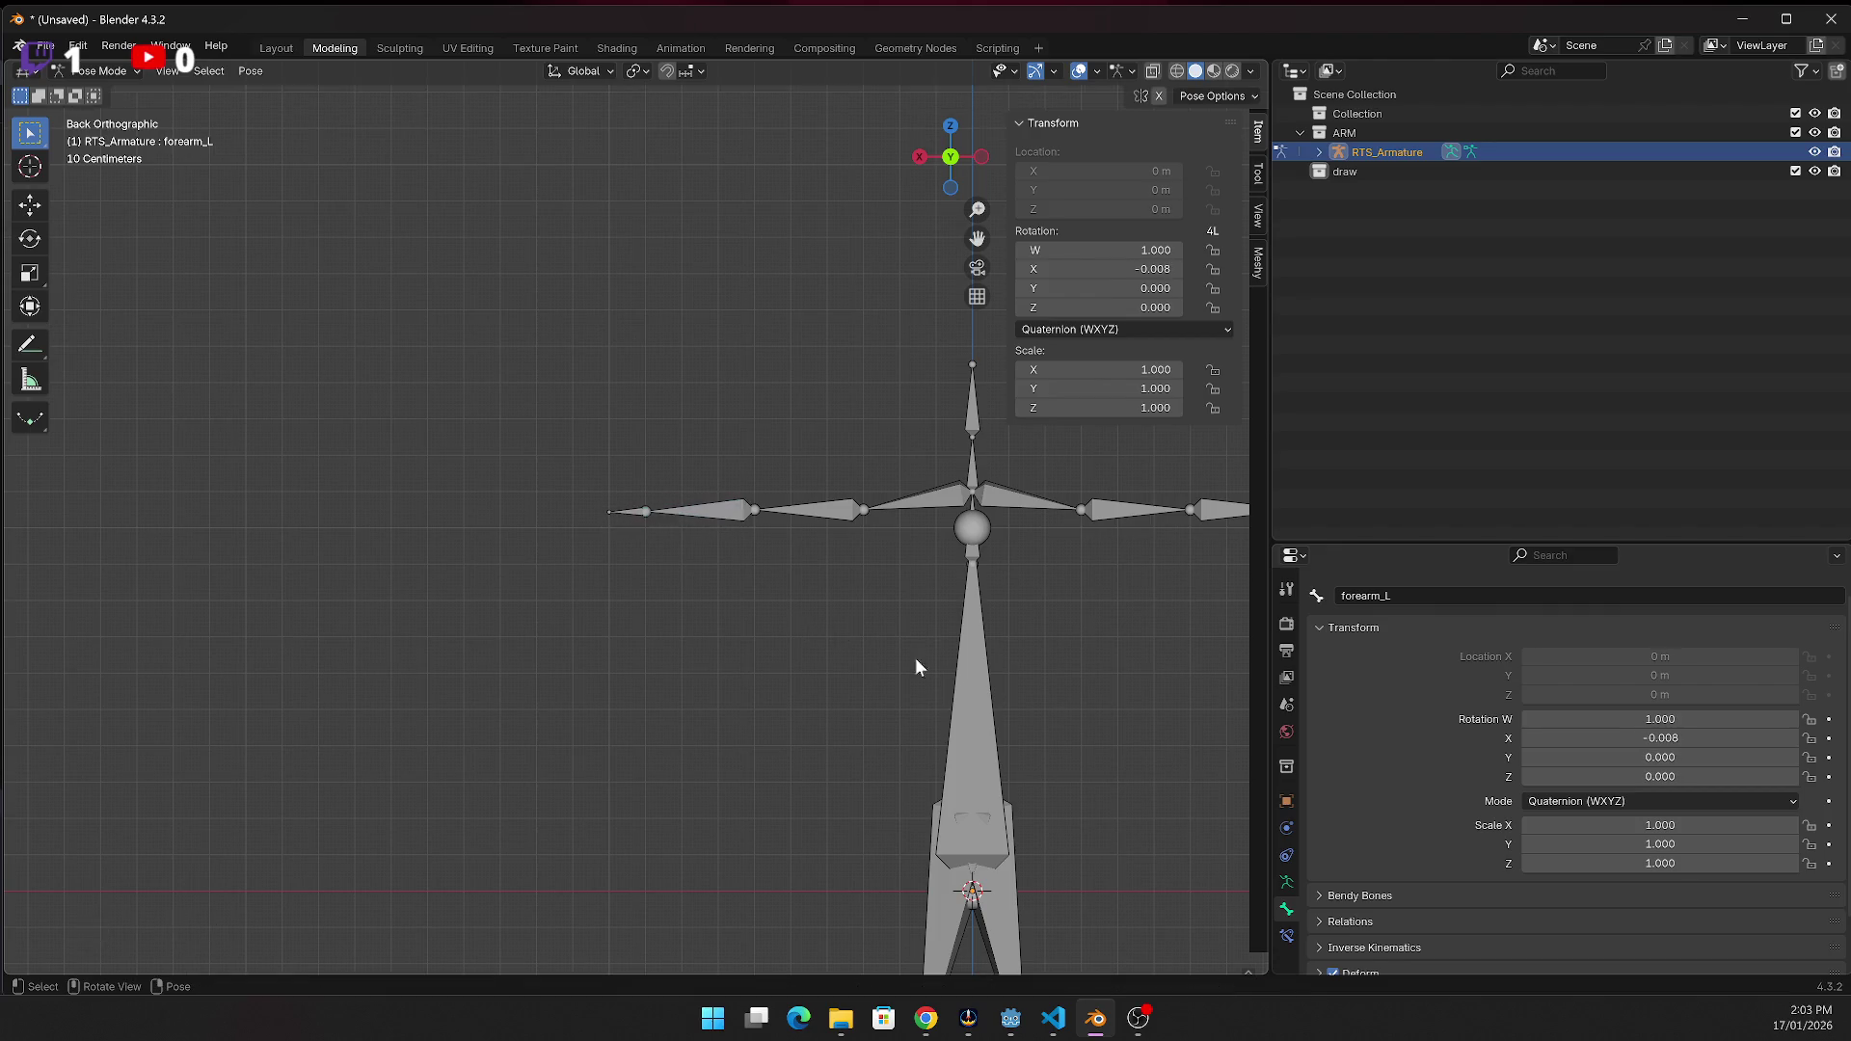
Inspect the torso and thigh bones, then expand RTS_Armature in the outliner
scroll(1134, 799, "down", 2)
left_click(881, 733)
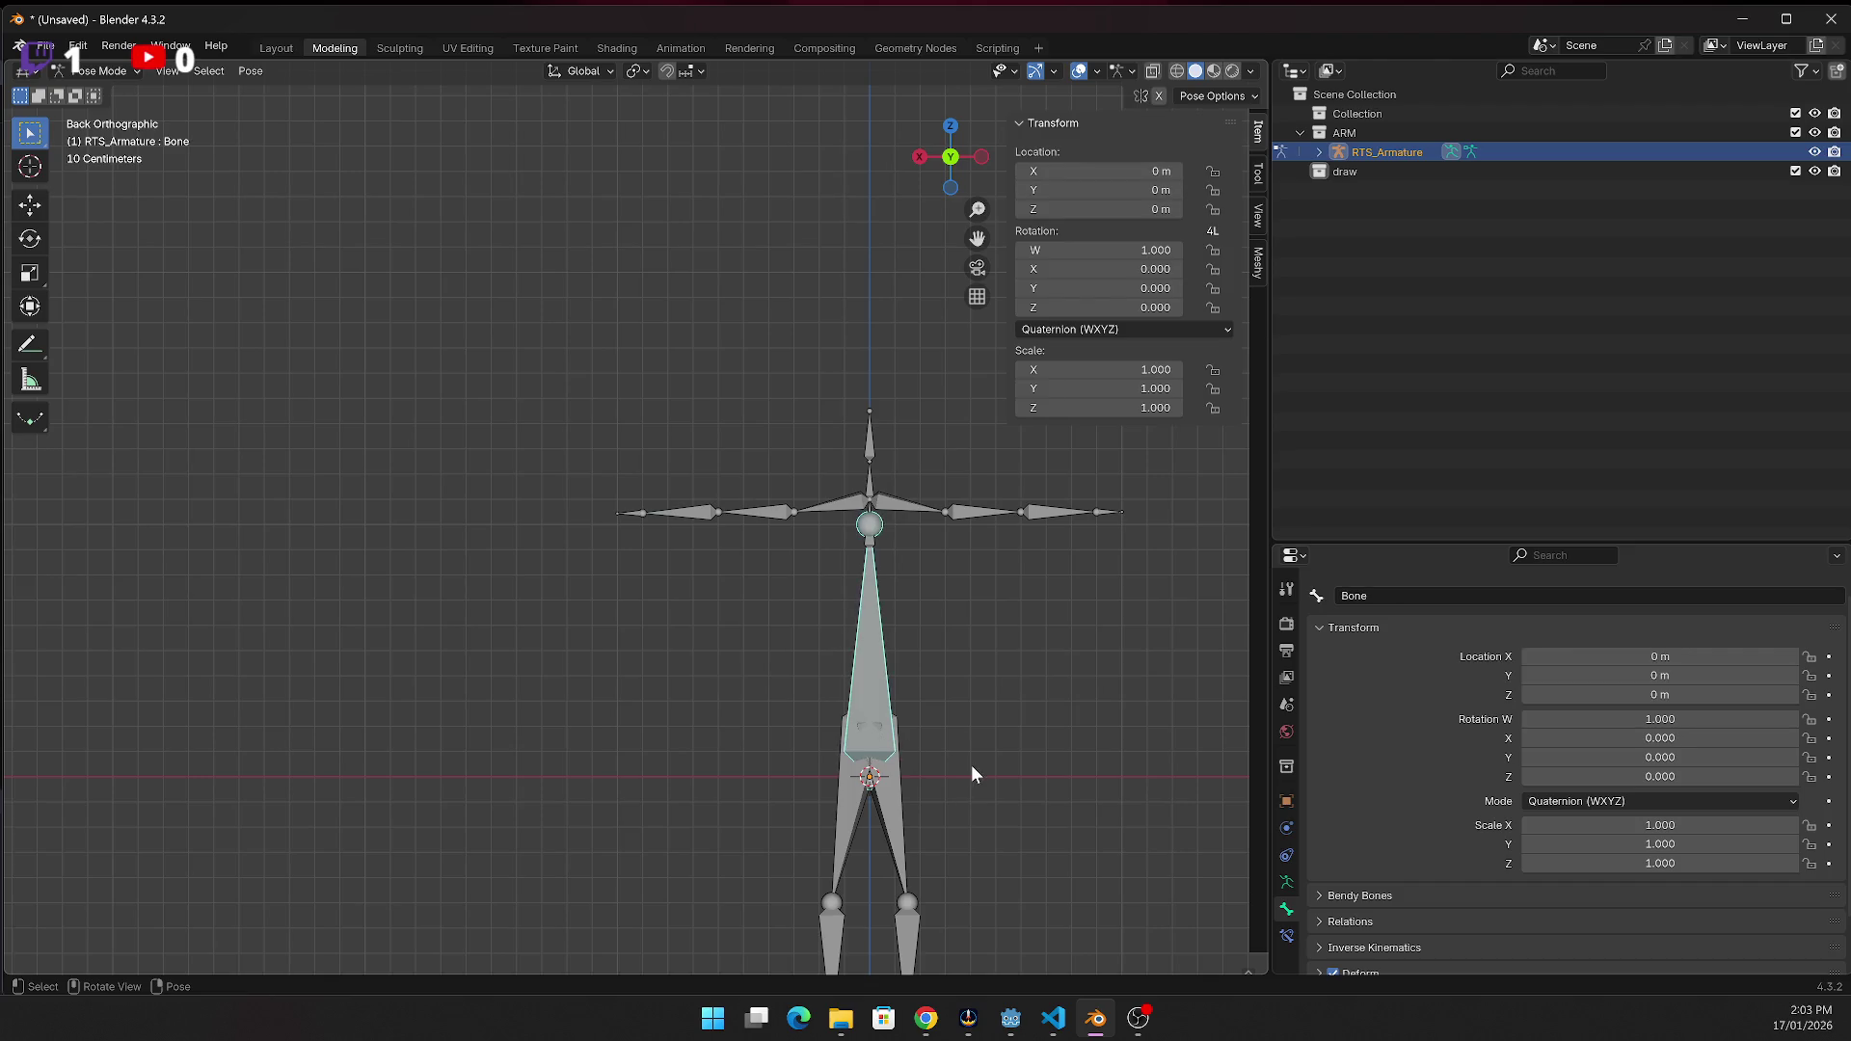
scroll(1044, 808, "up", 2)
scroll(1173, 867, "down", 2)
mouse_move(1108, 715)
middle_mouse_down("shift")
mouse_move(789, 455)
mouse_move(792, 350)
middle_mouse_up("shift")
scroll(790, 528, "up", 3)
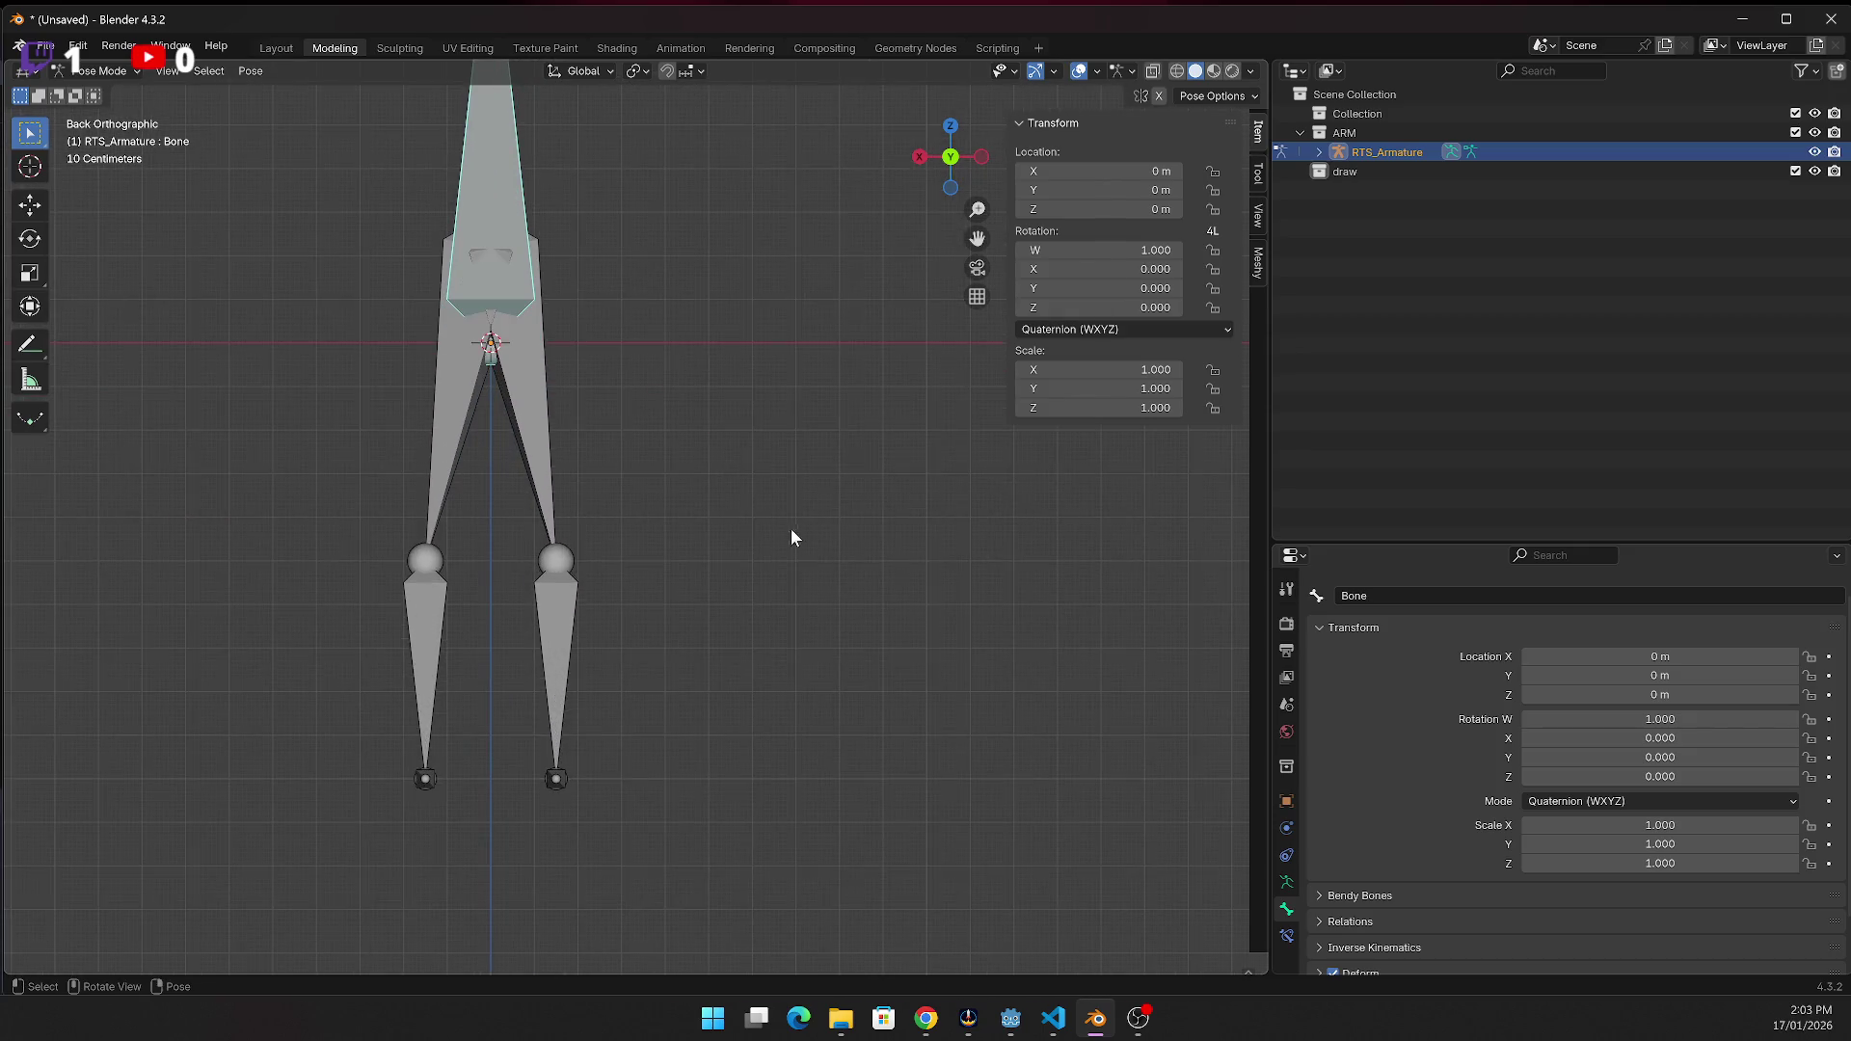
left_click(668, 268)
left_click(530, 364)
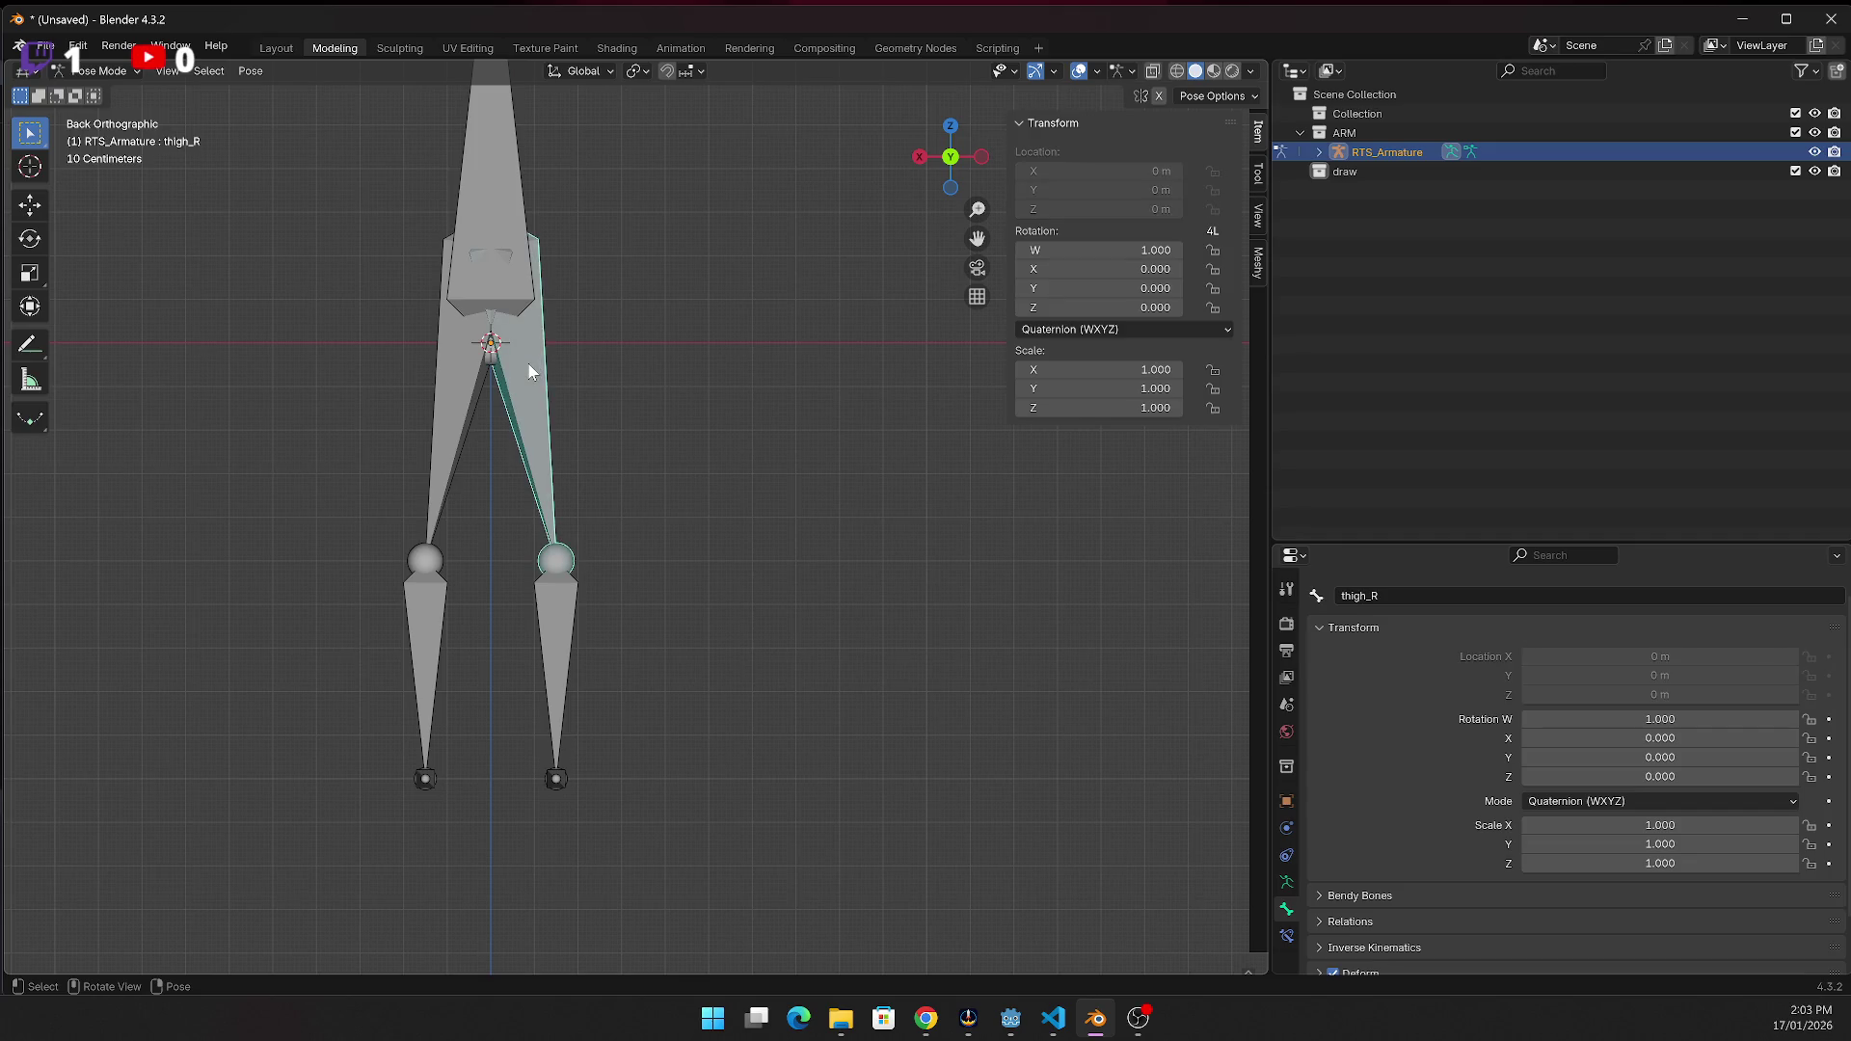
left_click(482, 214)
scroll(610, 254, "down", 2)
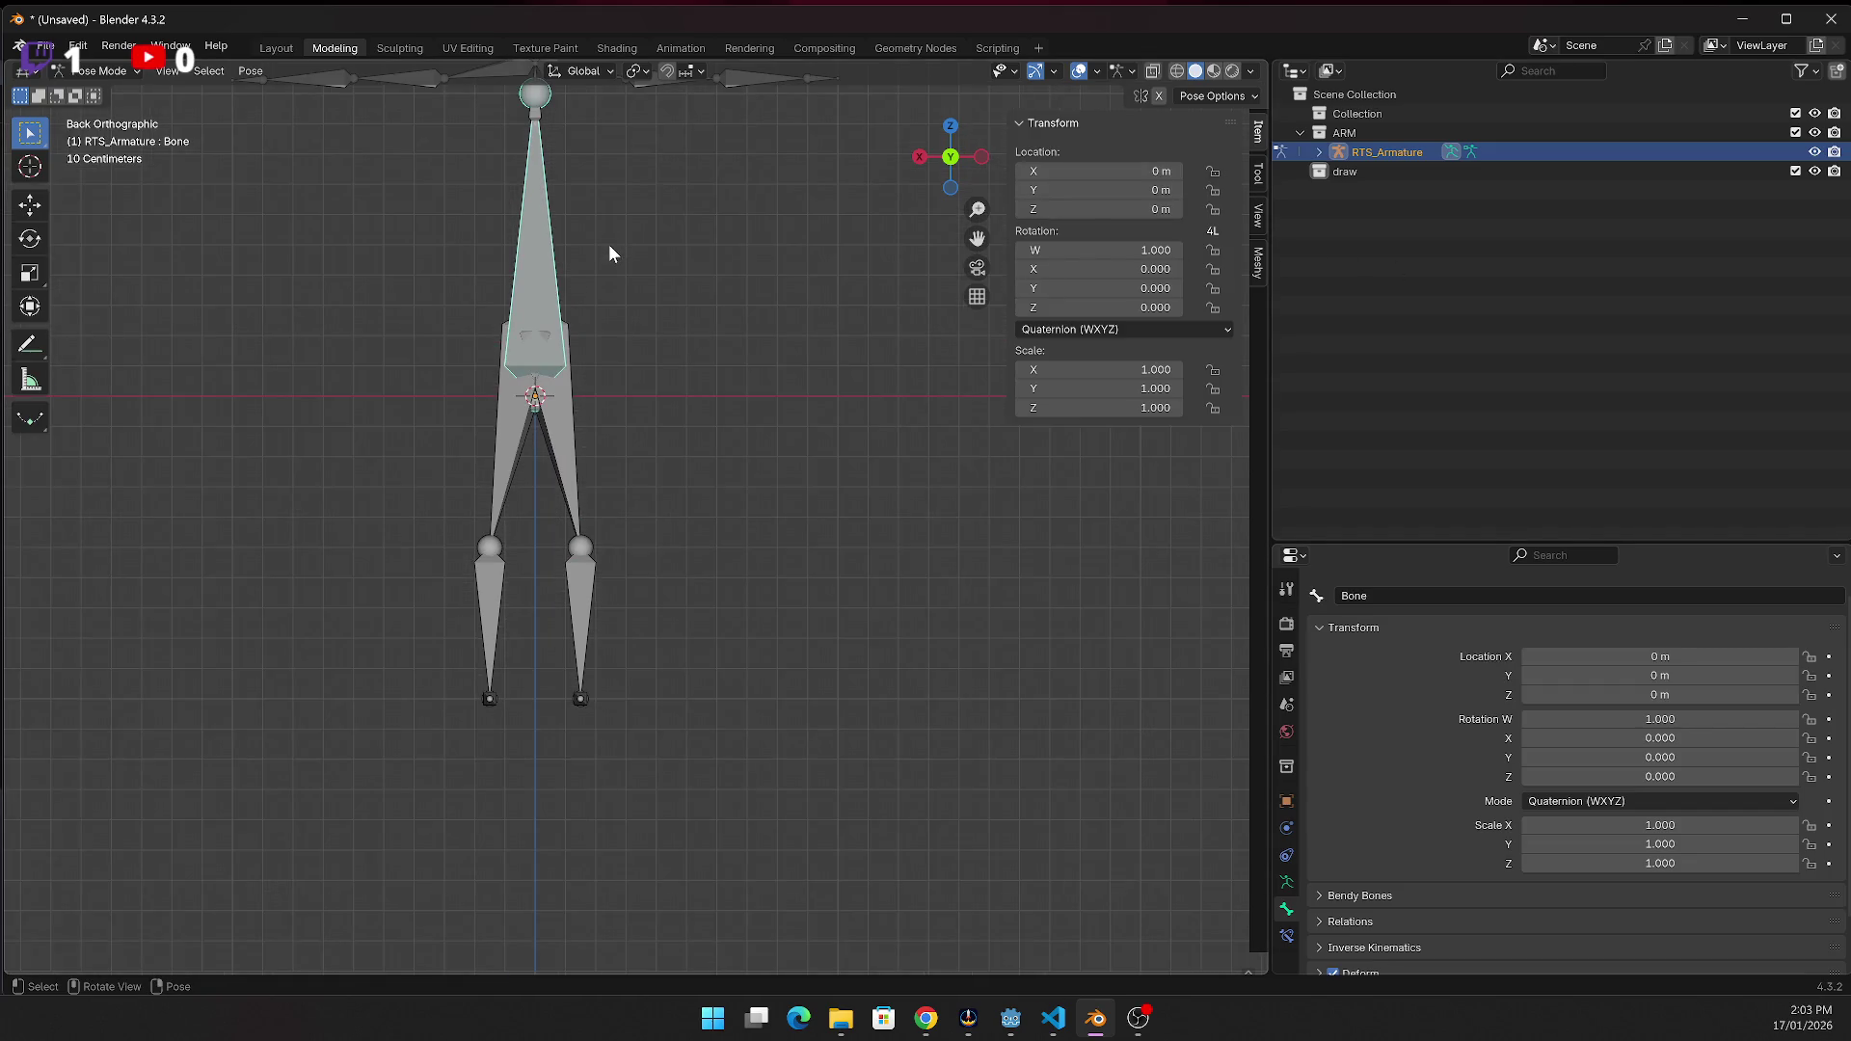
scroll(610, 235, "down", 1)
left_click(725, 274)
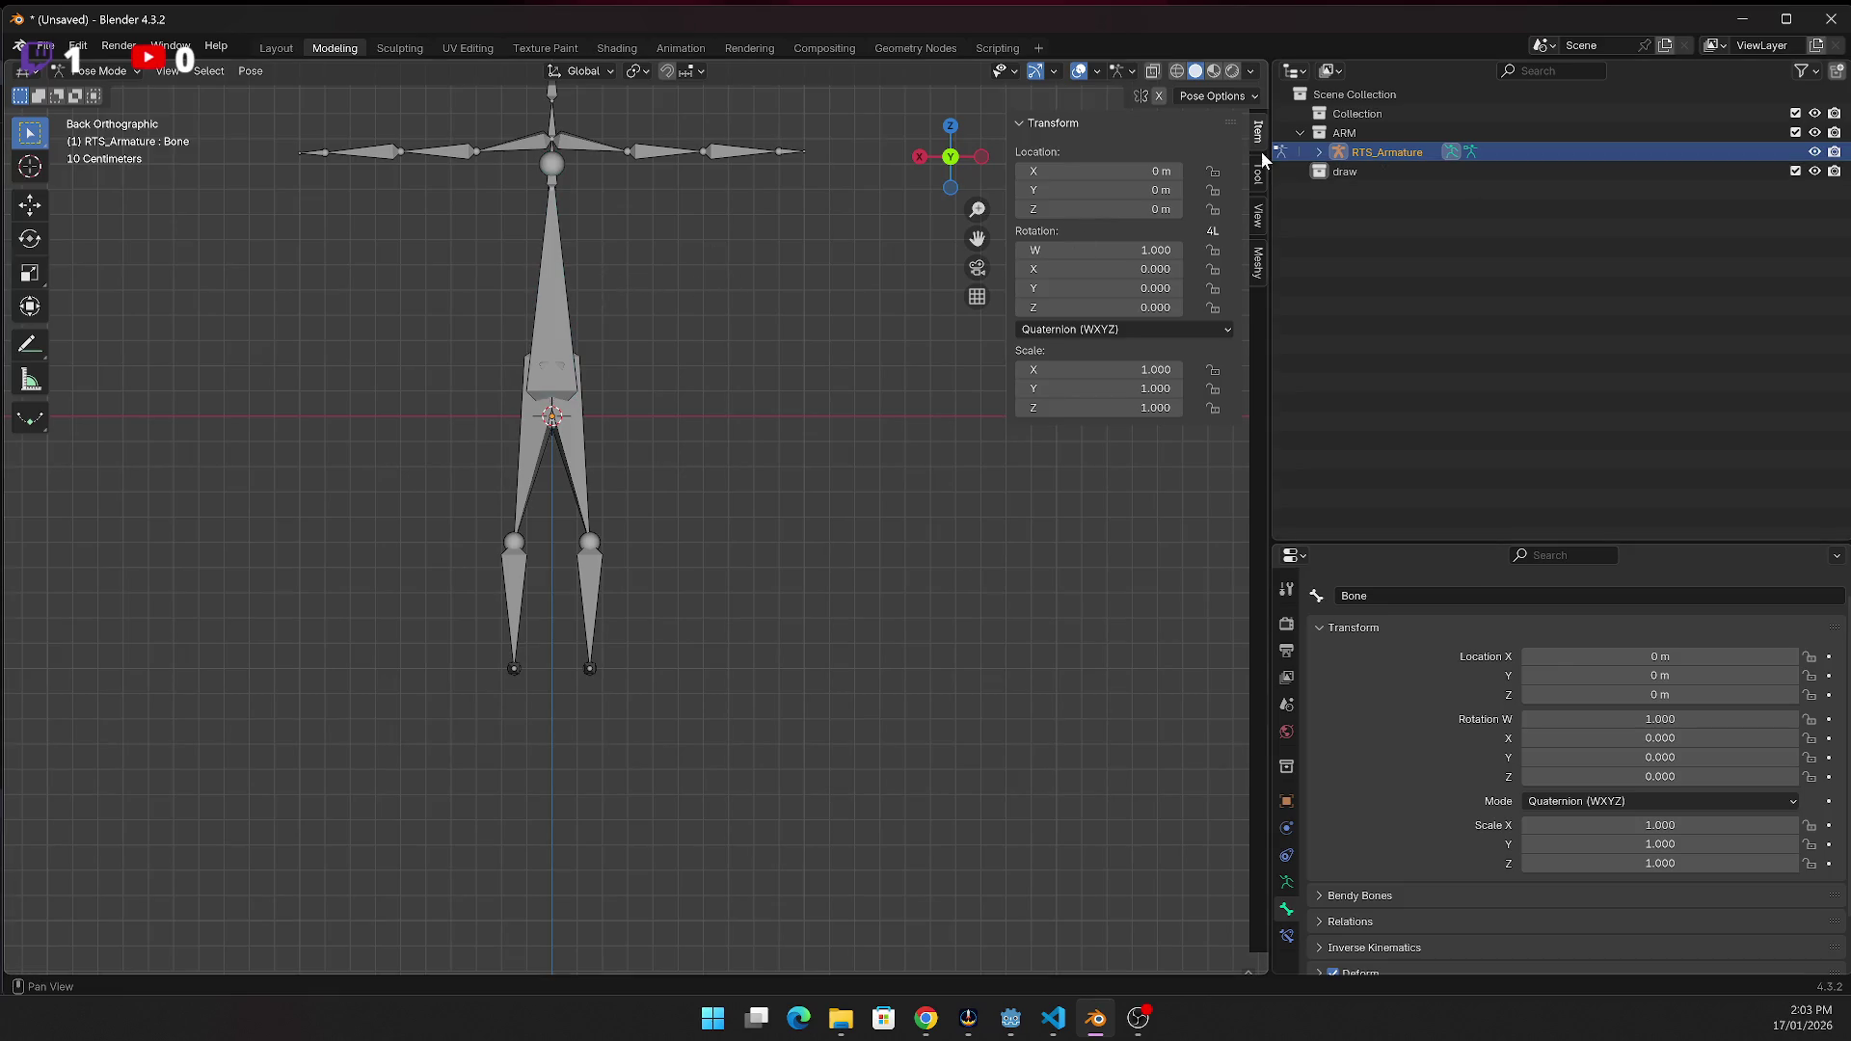
left_click(1319, 153)
Expand the Pose hierarchy from root through pelvis, spine_01 and spine_02 in the outliner
left_click(1338, 171)
left_click(1357, 210)
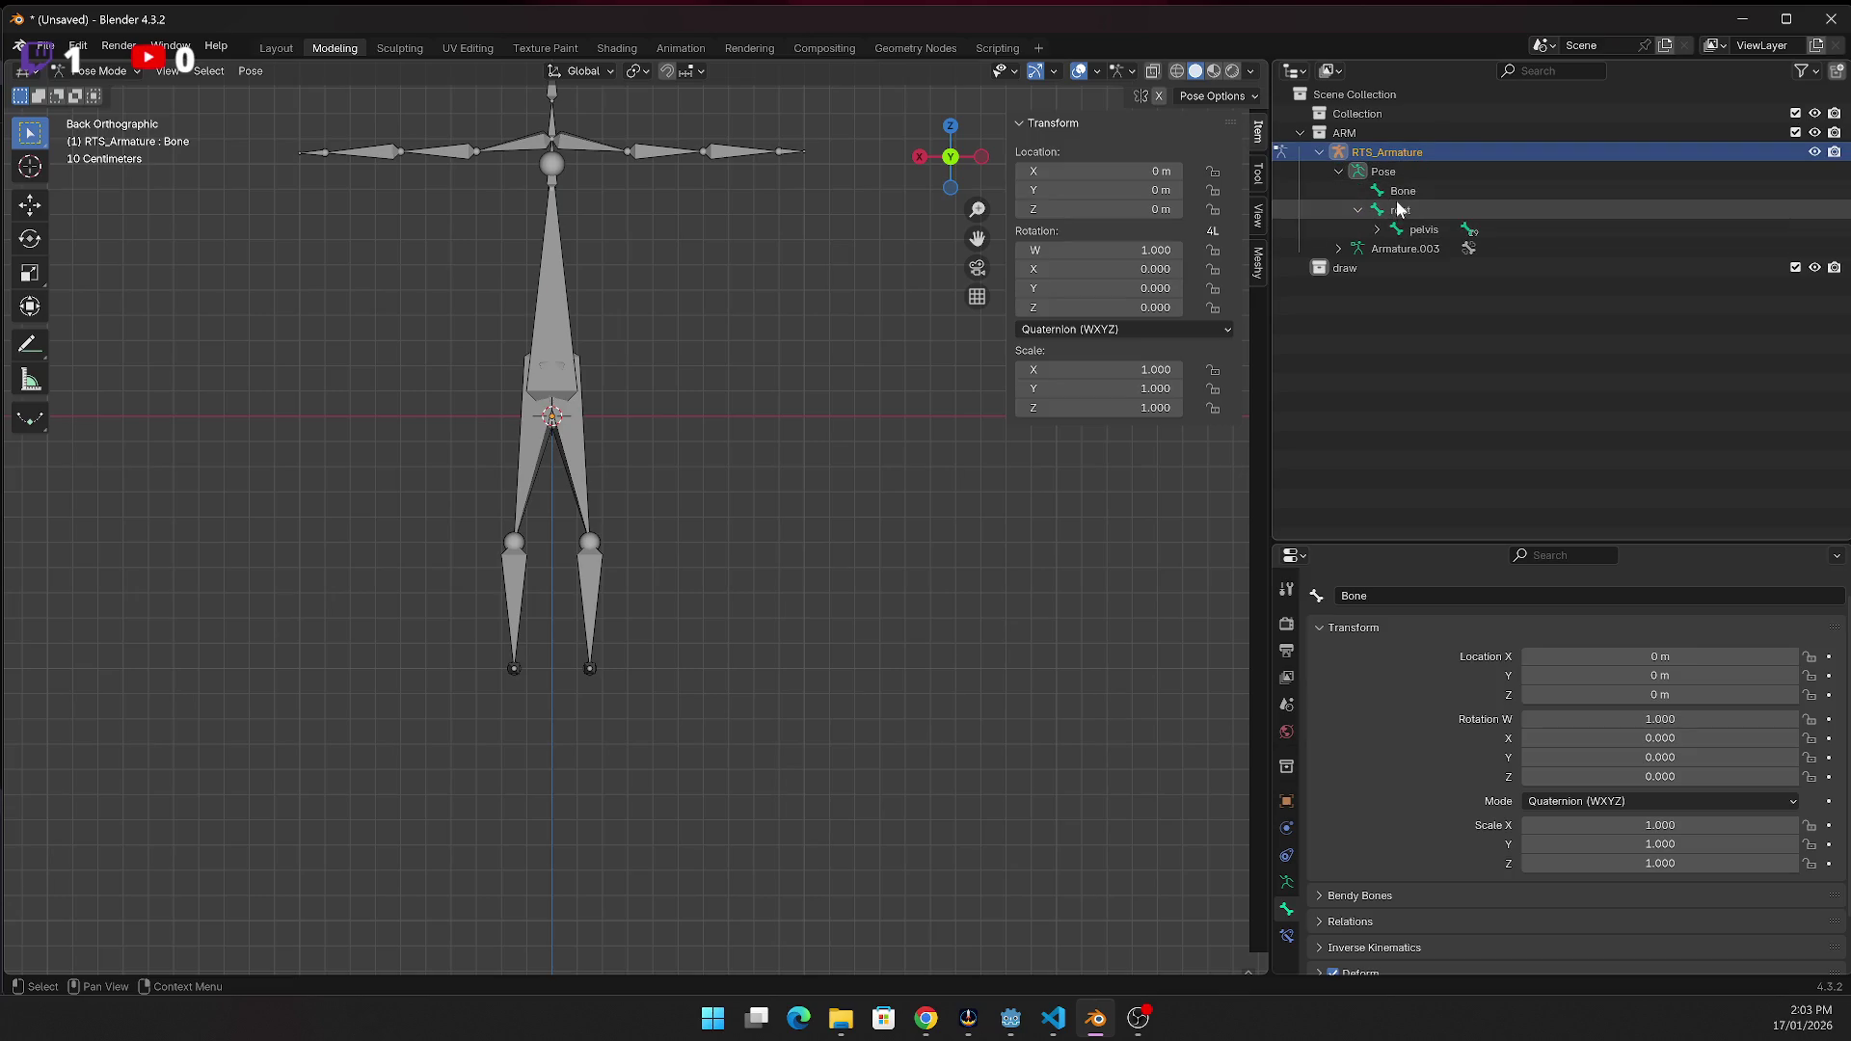
left_click(1403, 211)
left_click(1417, 230)
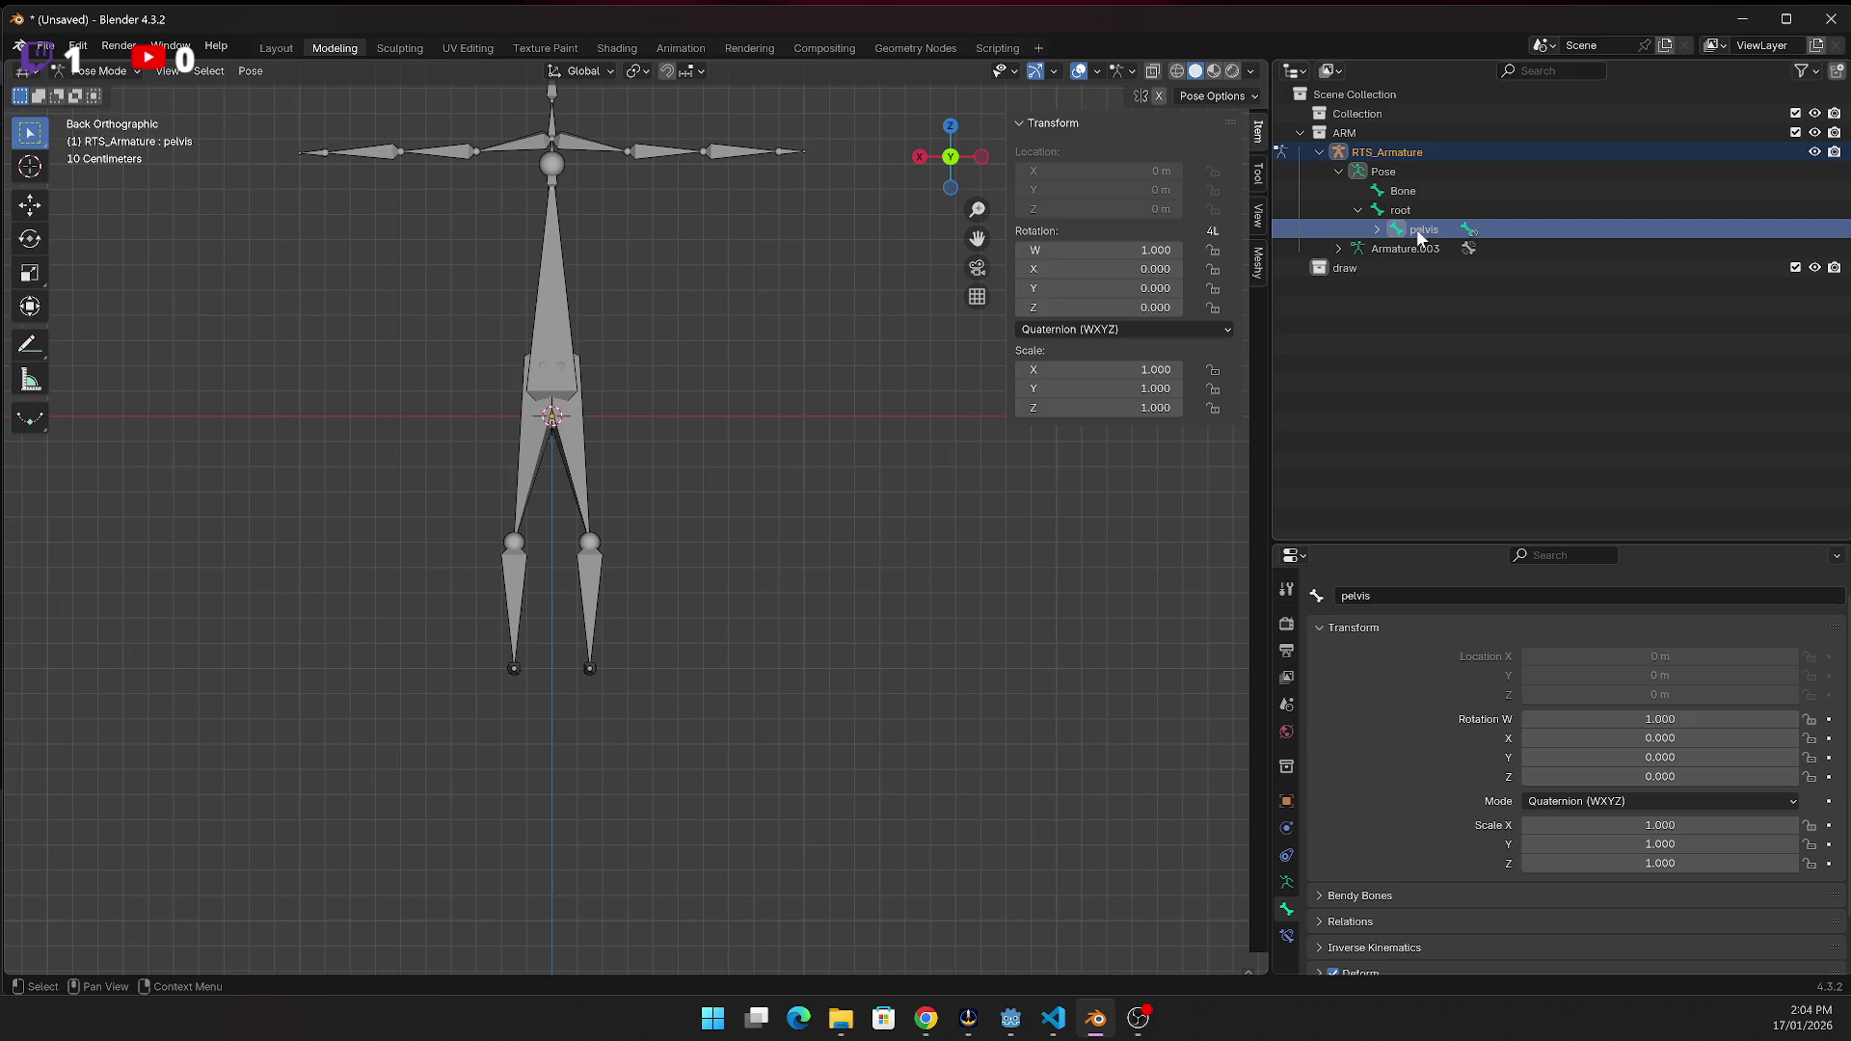
left_click(1377, 229)
left_click(1396, 248)
left_click(1413, 268)
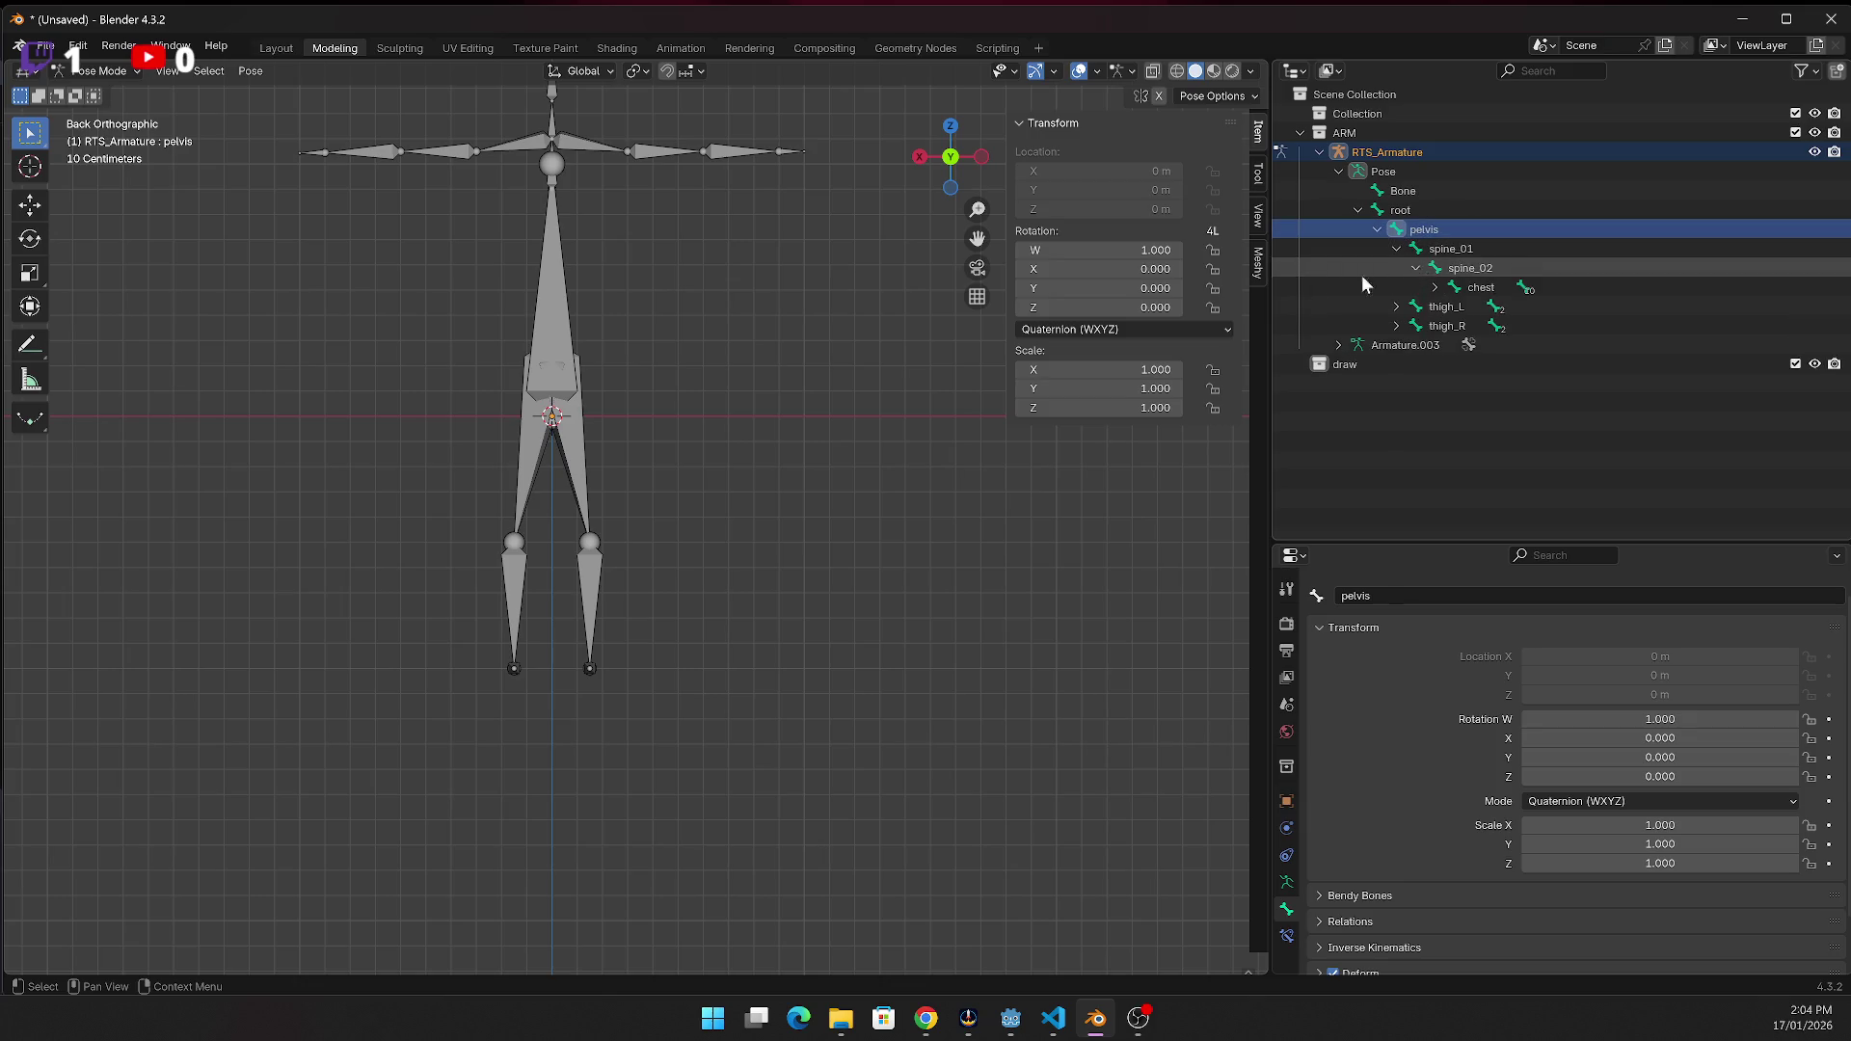
left_click(570, 310)
left_click(560, 311)
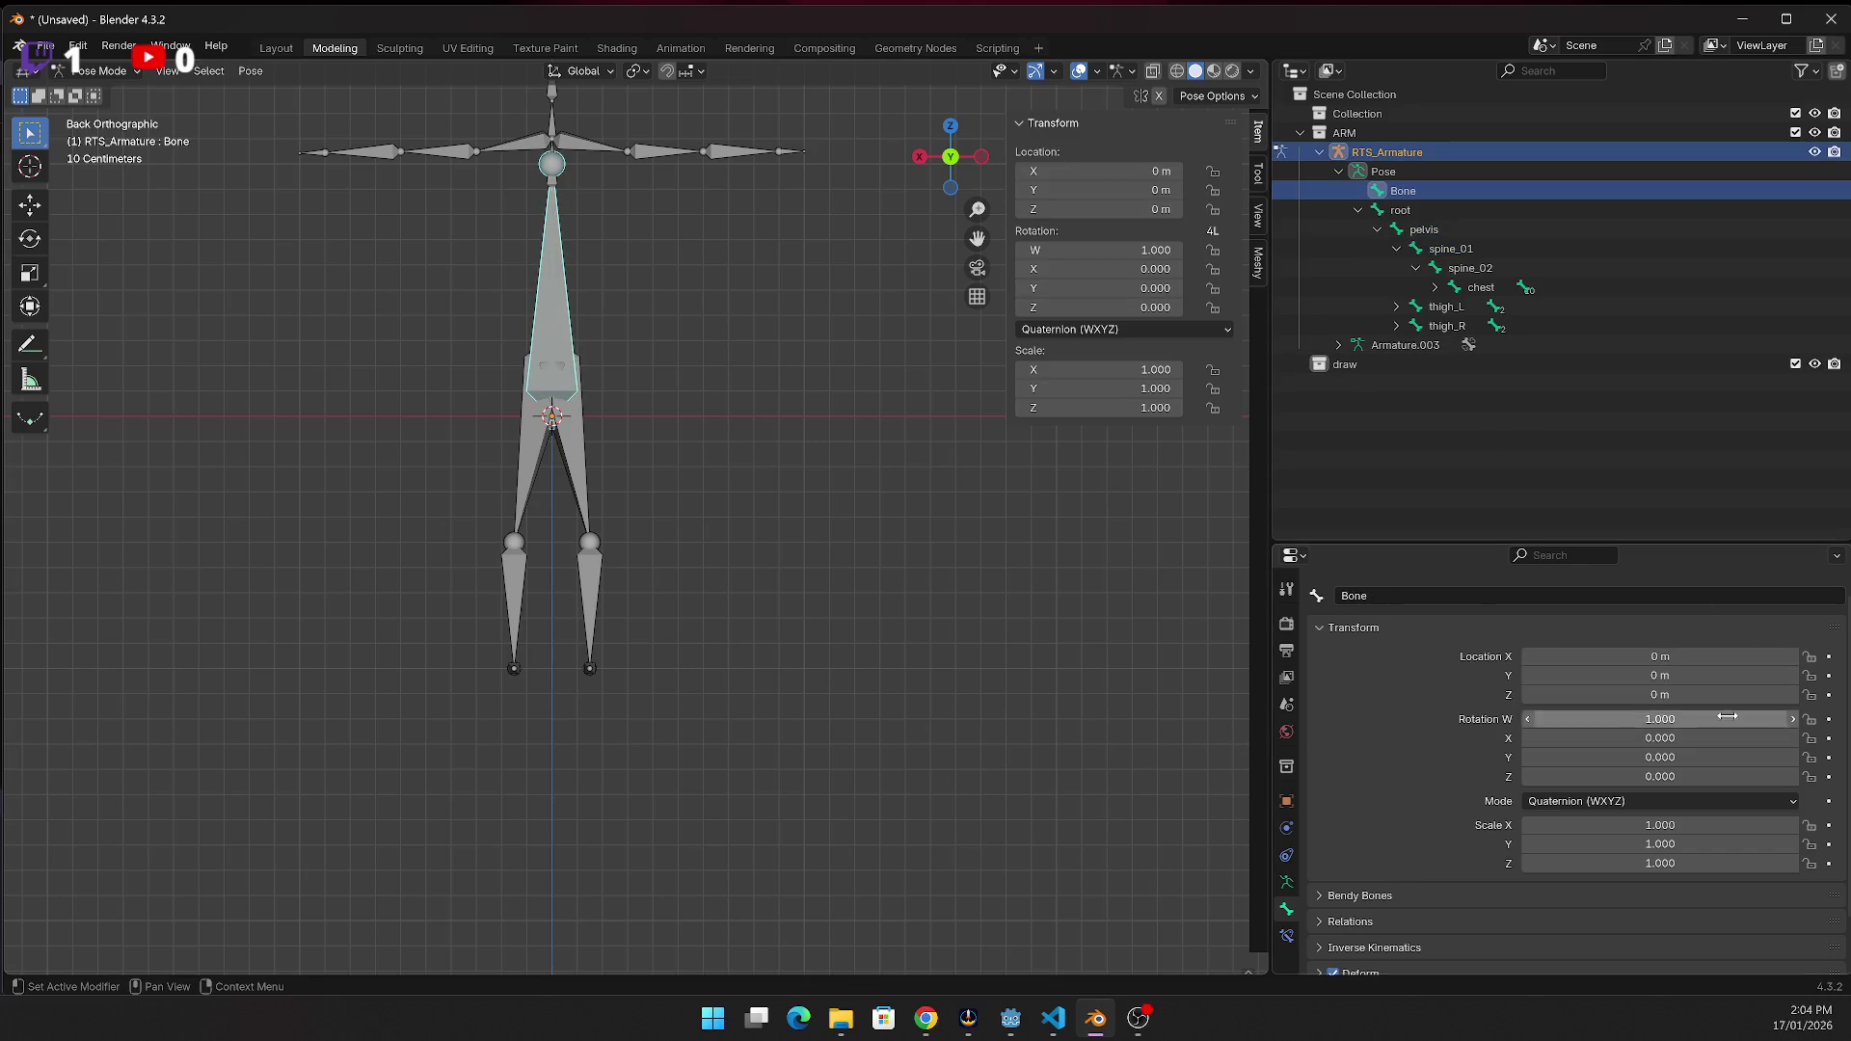
left_click(1446, 191, "ctrl")
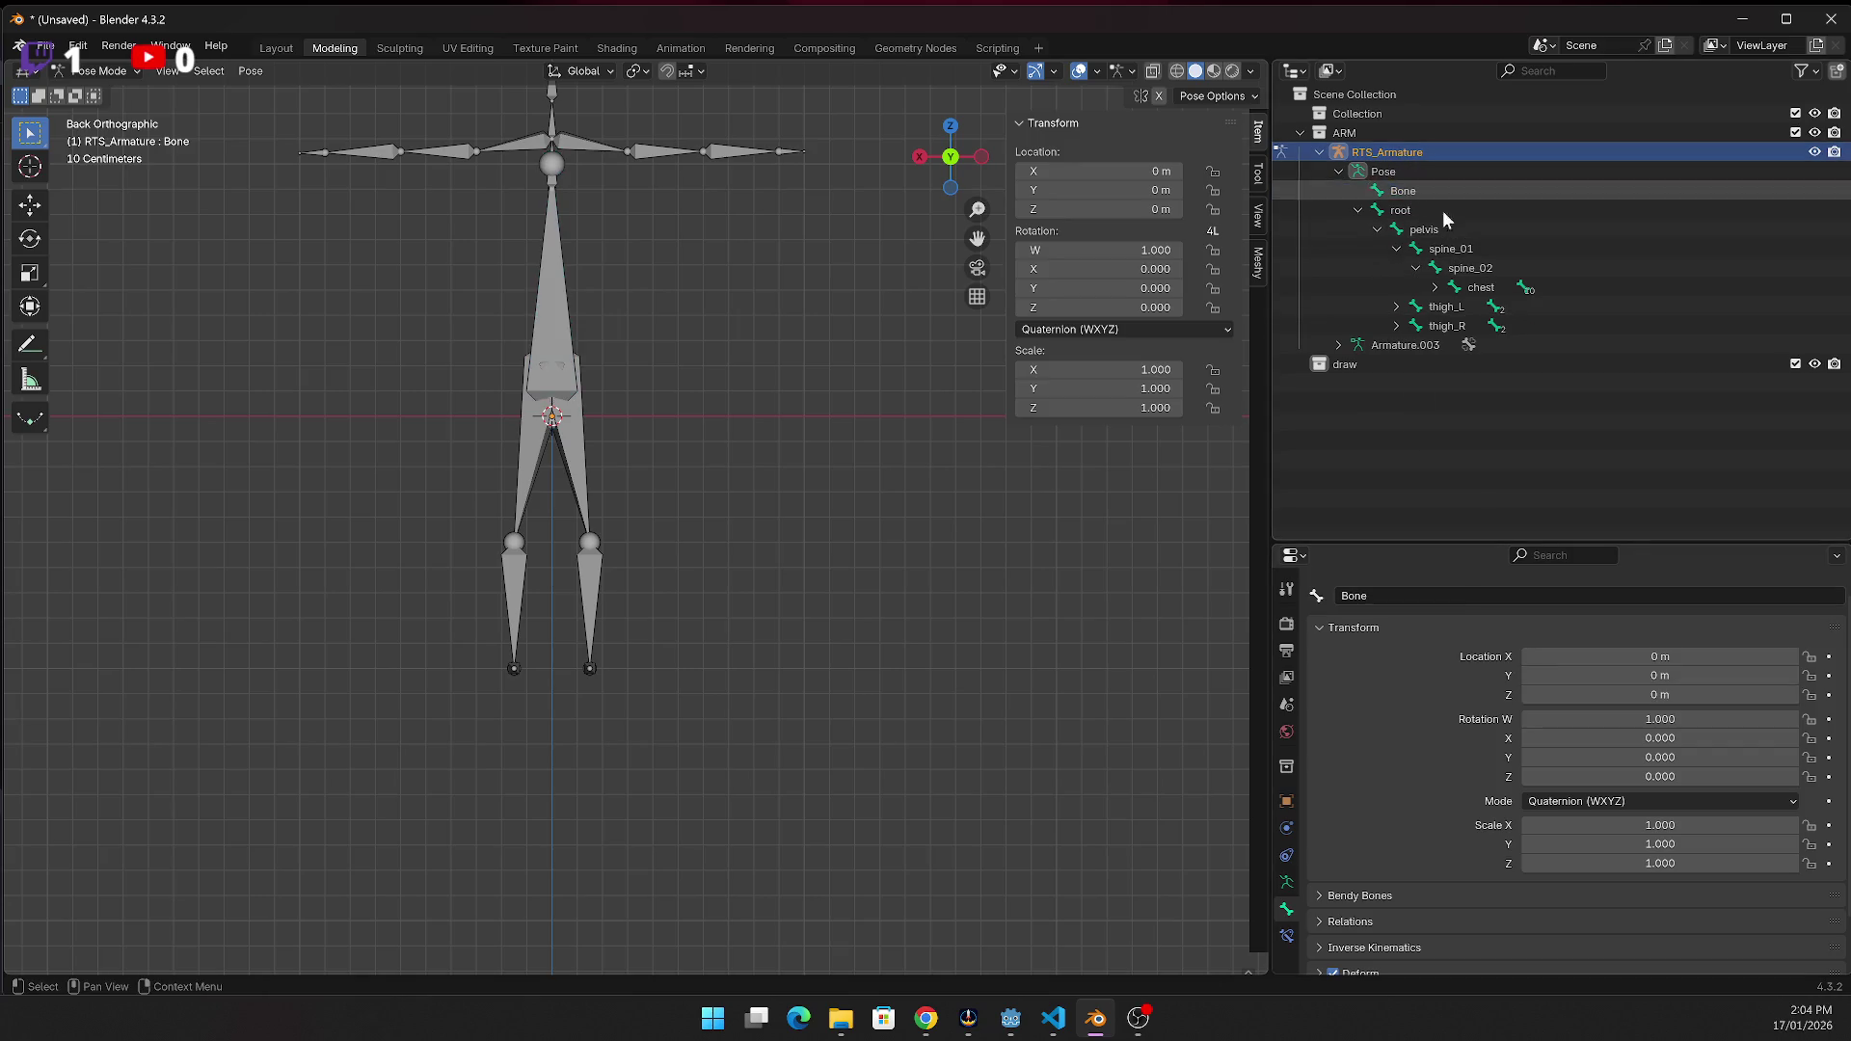
In Armature Viewport Display, set Display As to Stick and turn on Names
left_click(1385, 172)
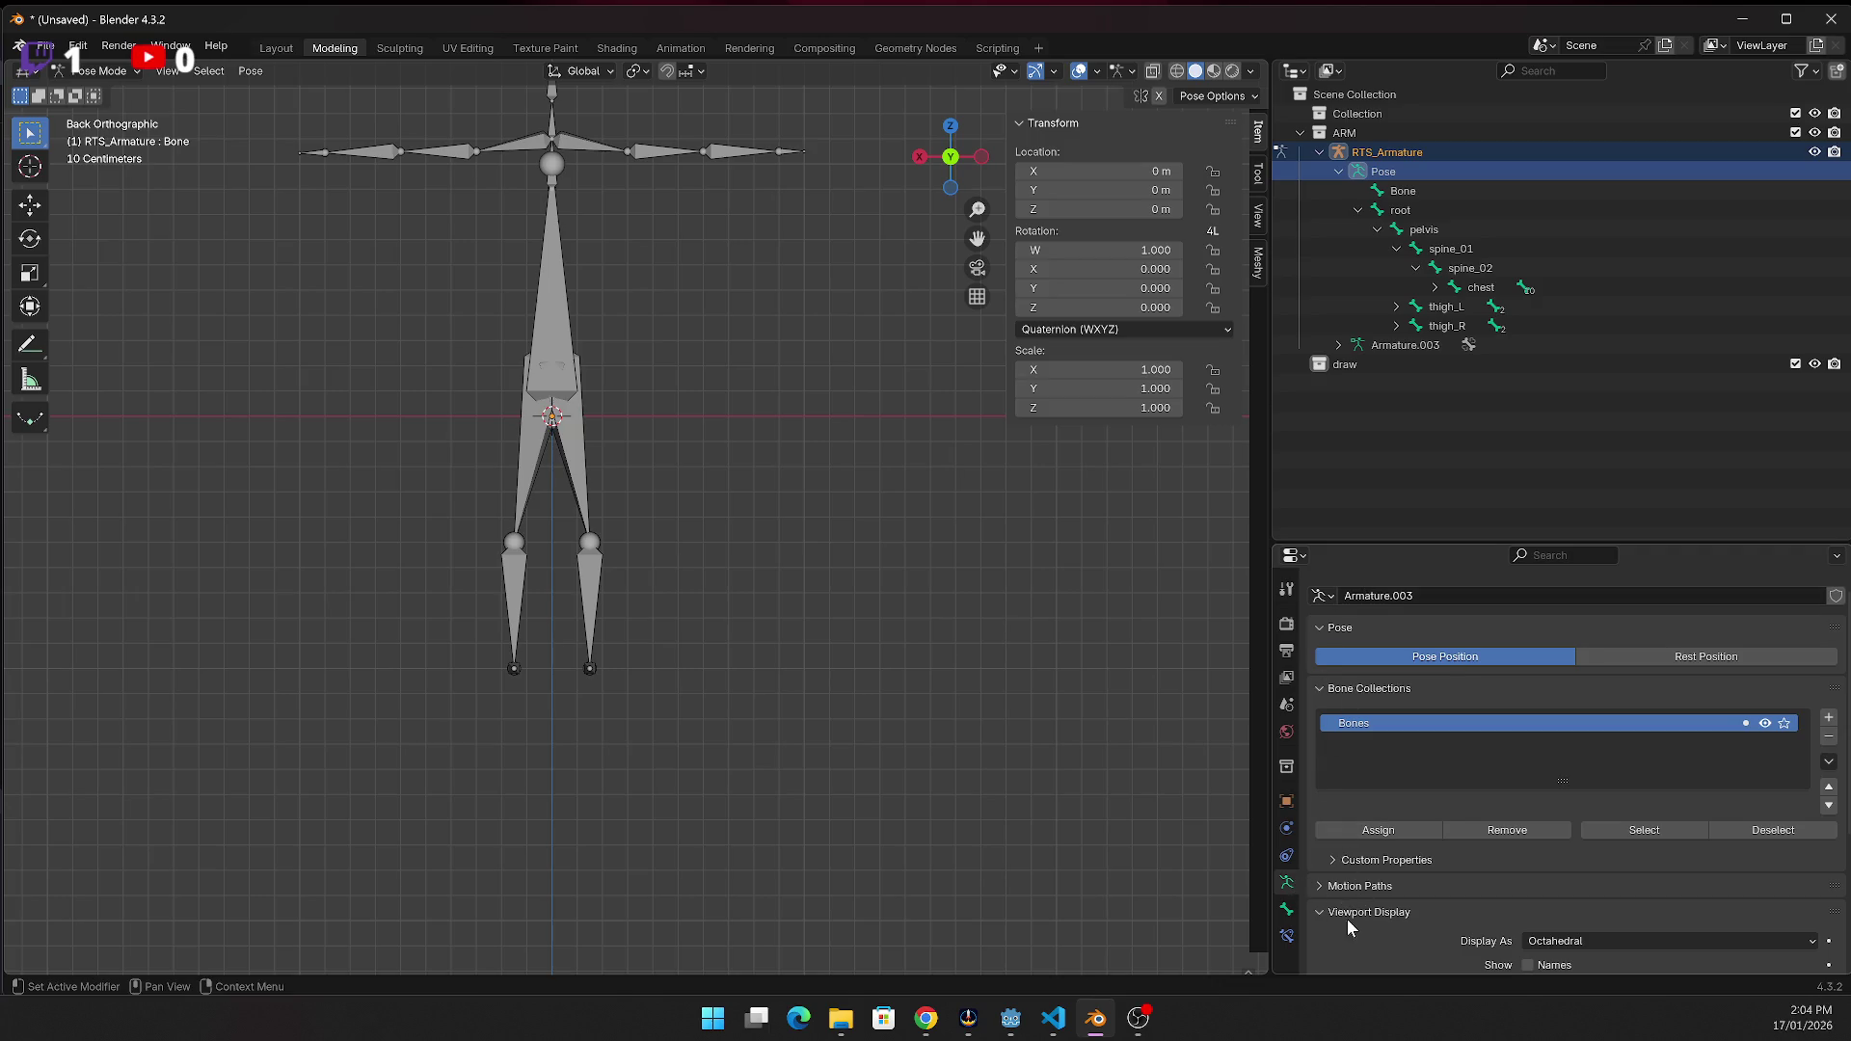
scroll(1446, 906, "down", 5)
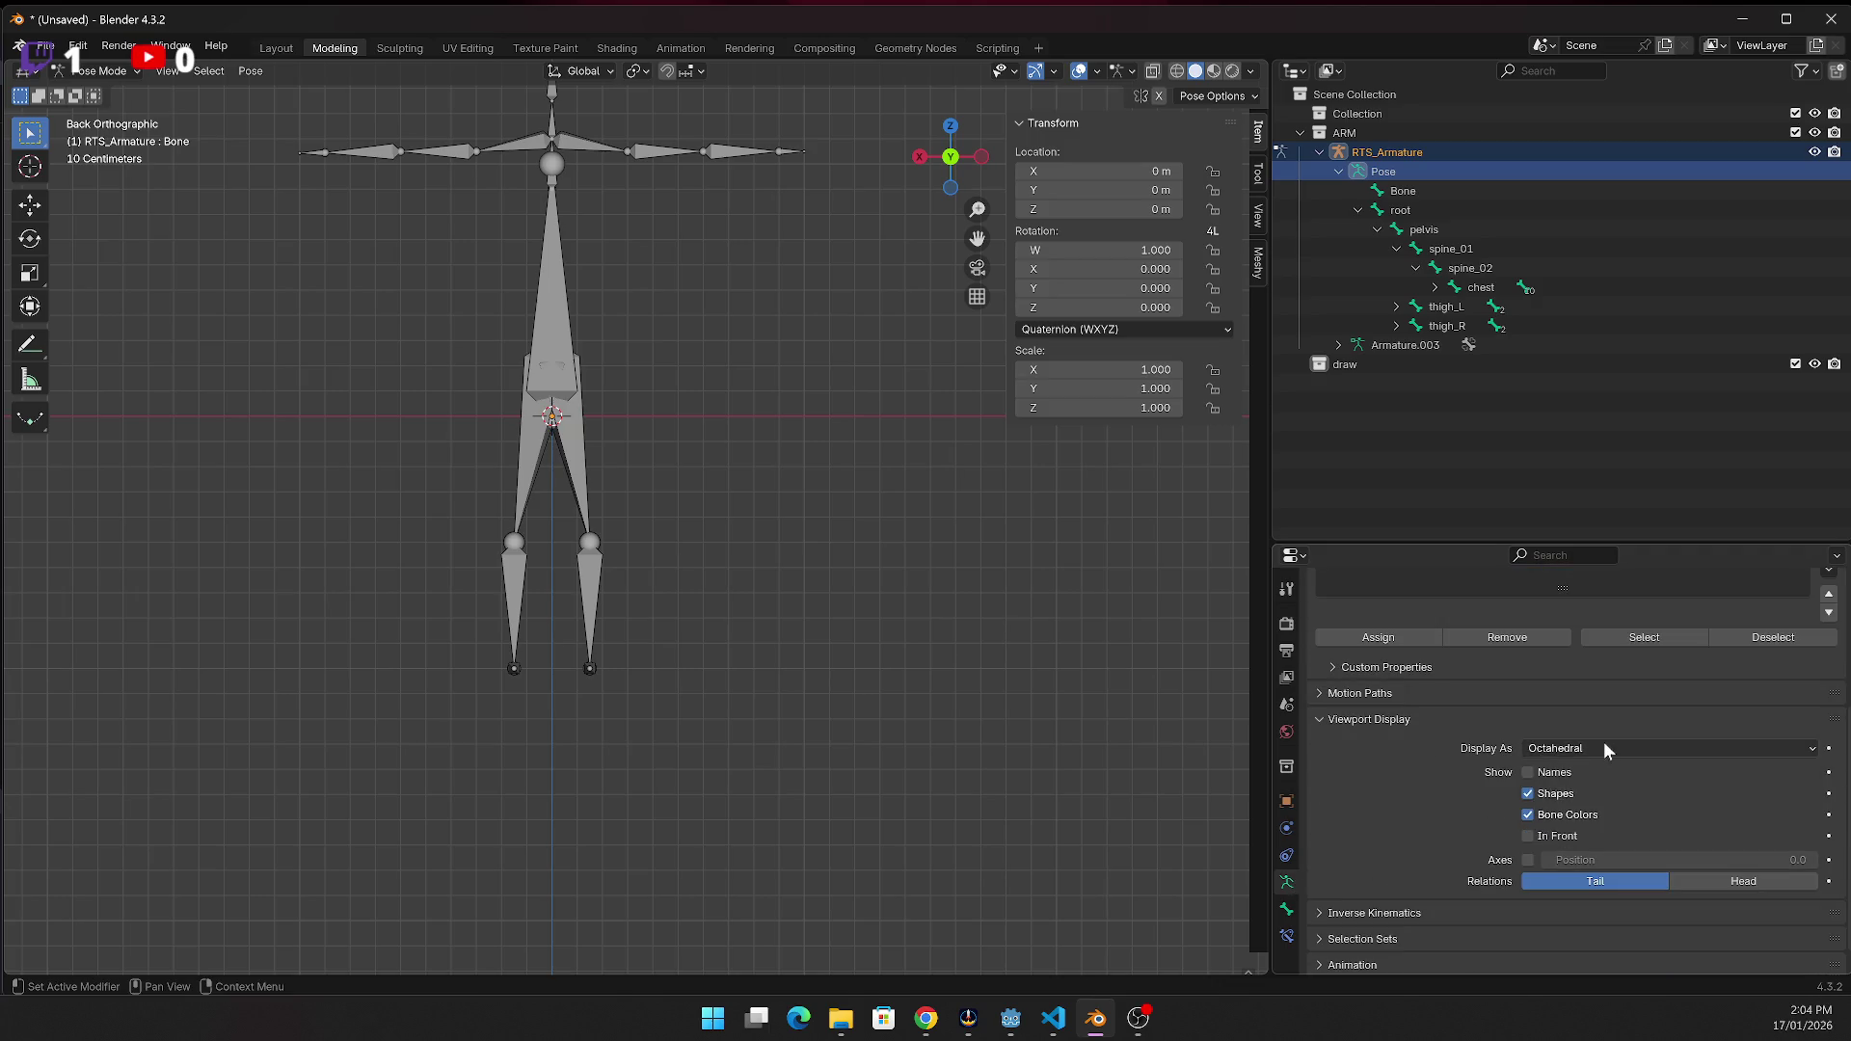
left_click(1604, 748)
left_click(1575, 789)
left_click(1542, 776)
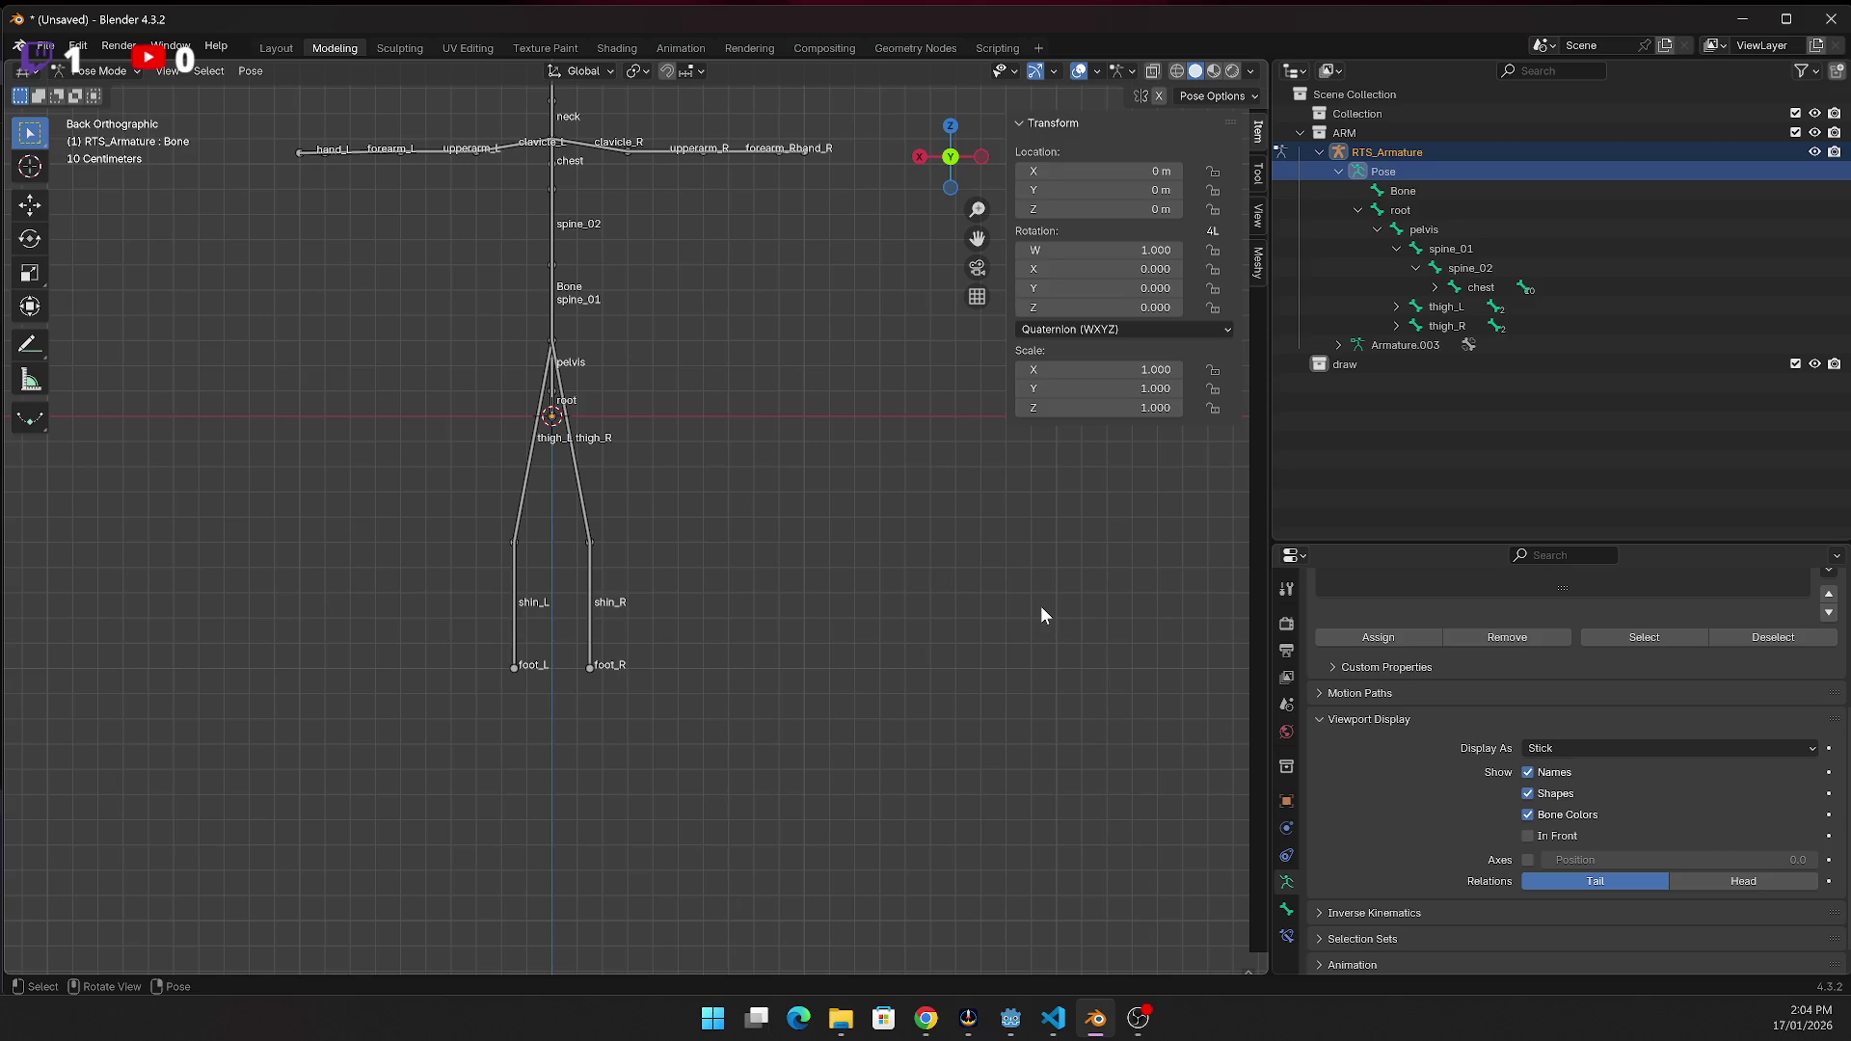
Delete the armature, undo it, then re-expand the root and pelvis bones in the outliner
left_click(1436, 188)
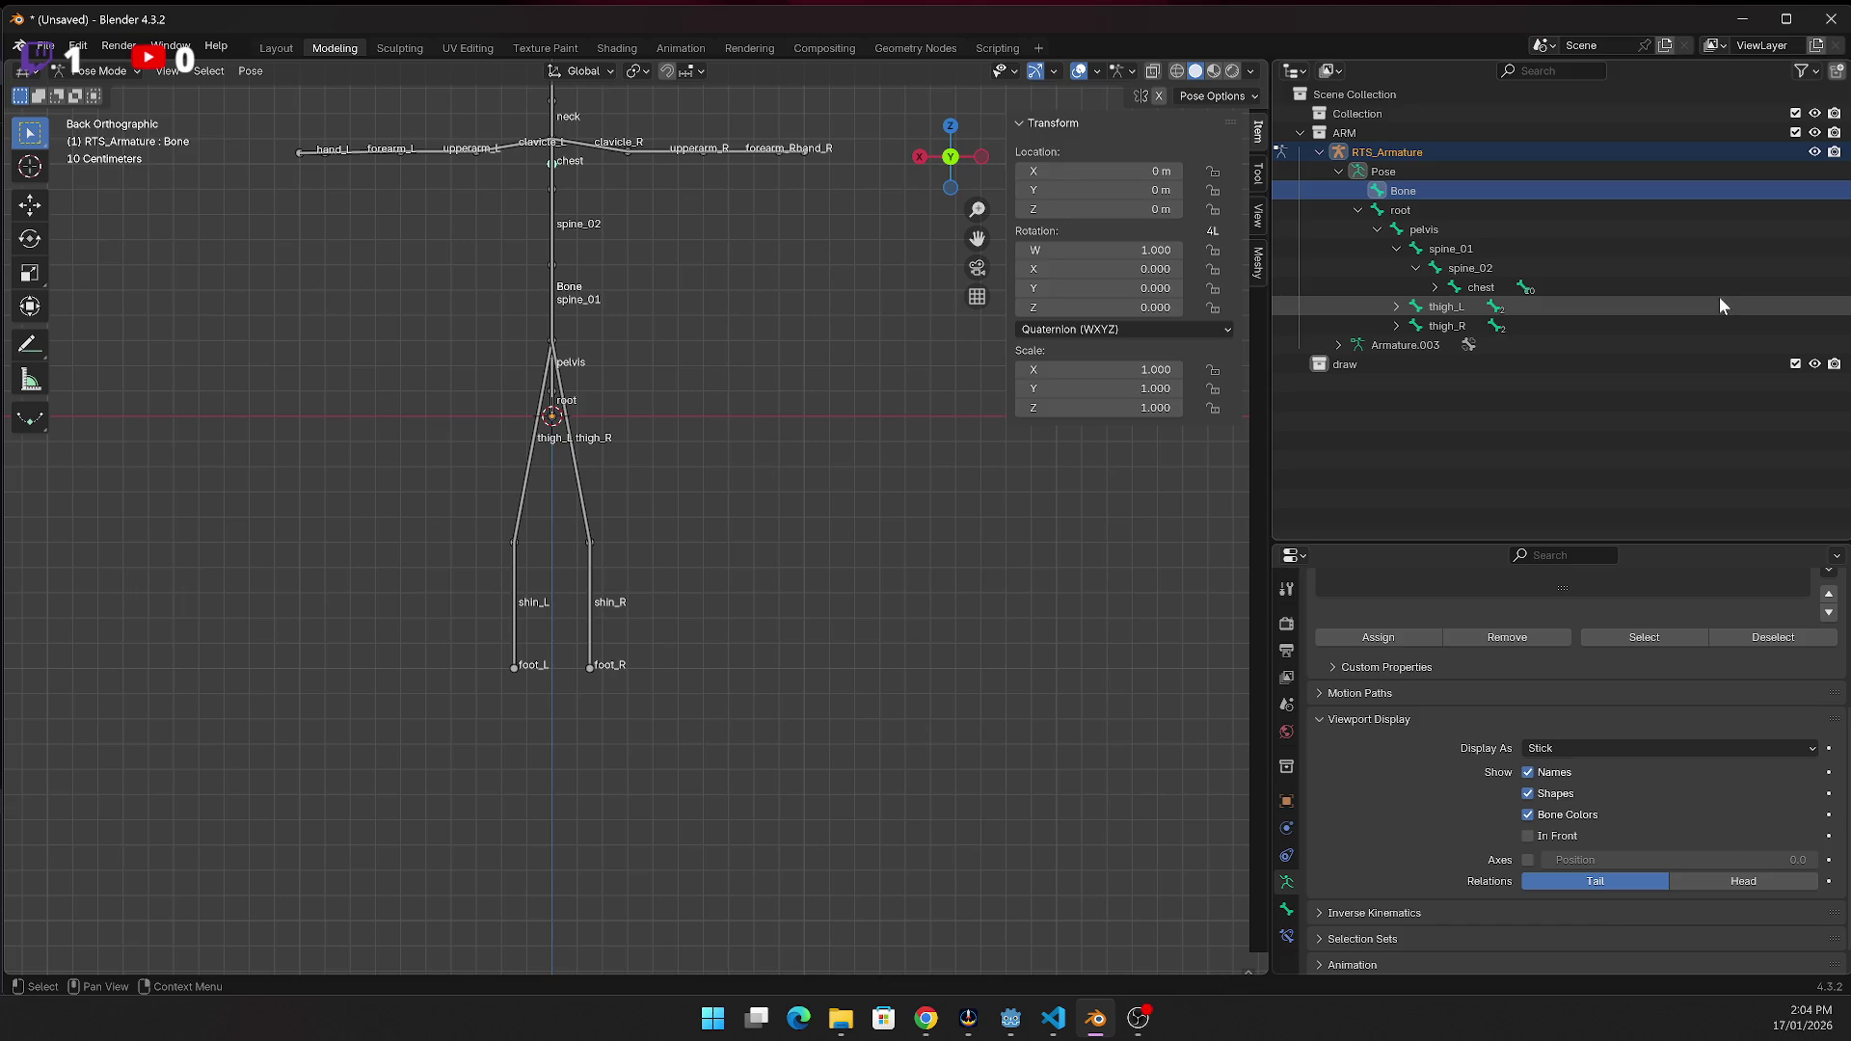
key("Delete")
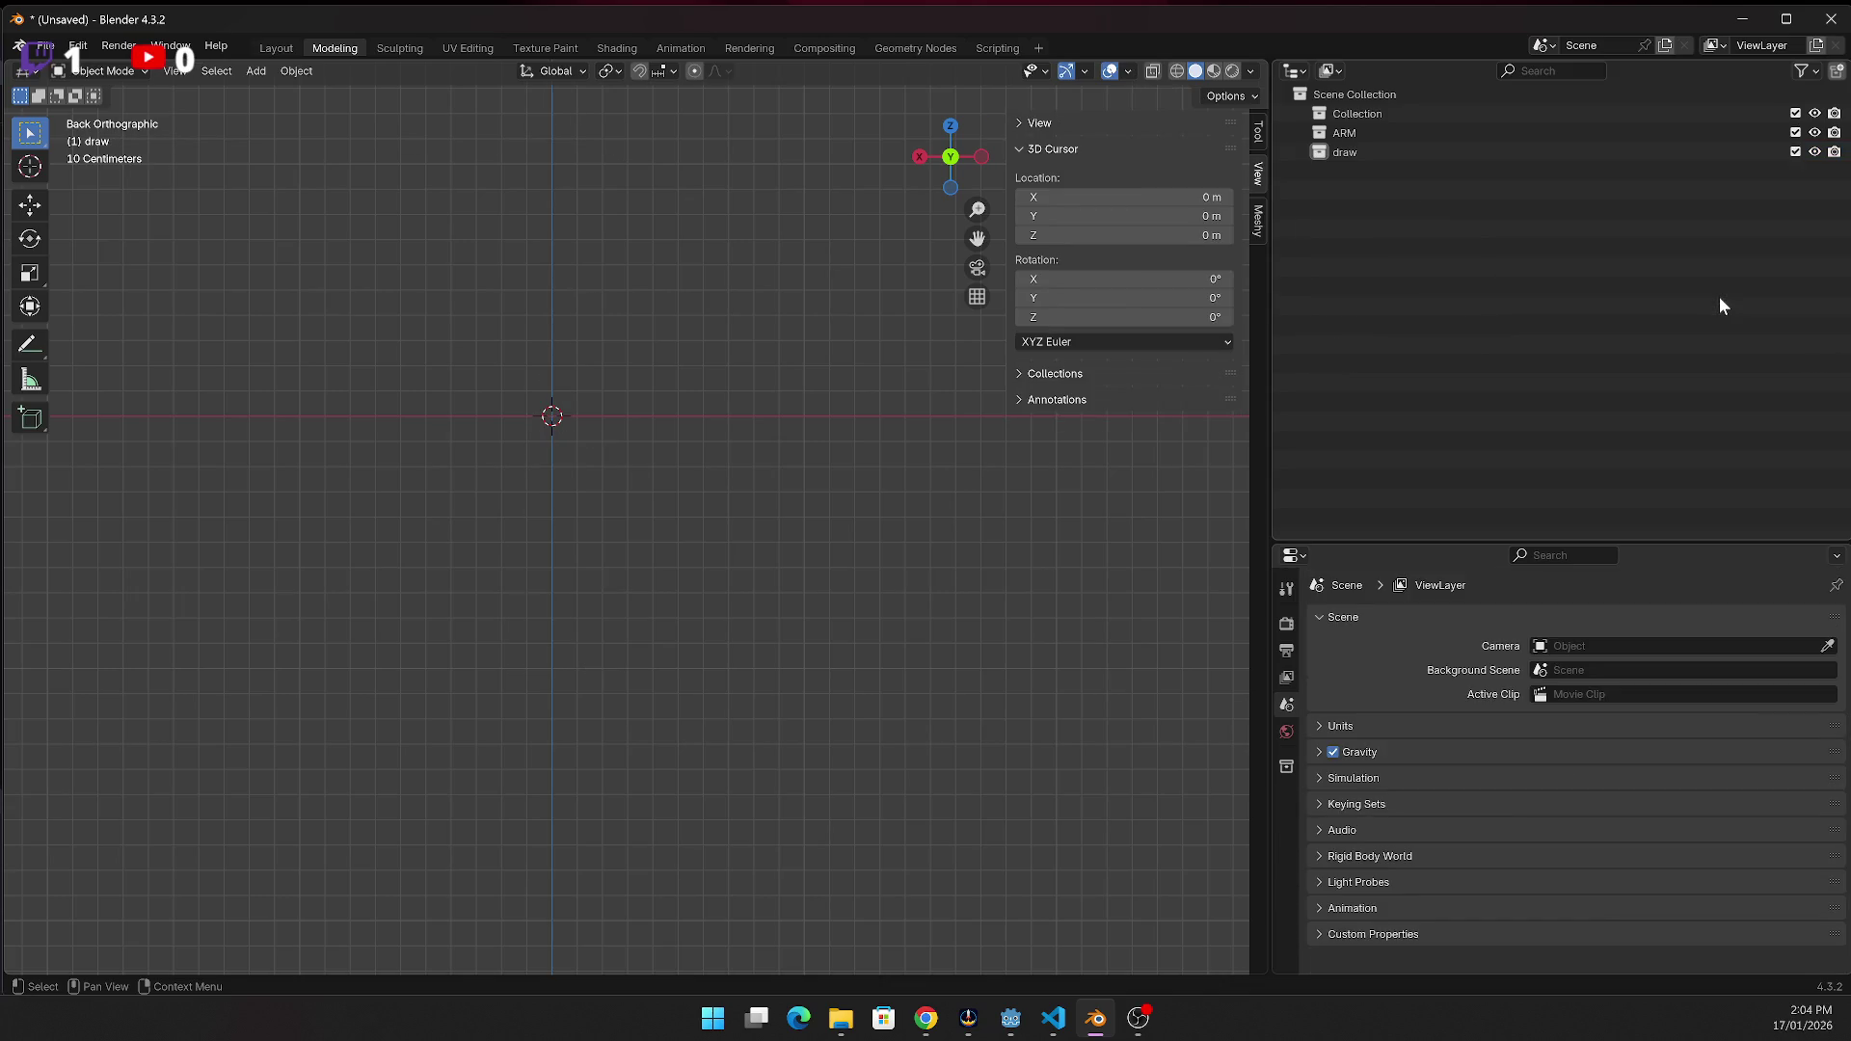
key("ctrl+z")
left_click(1318, 151)
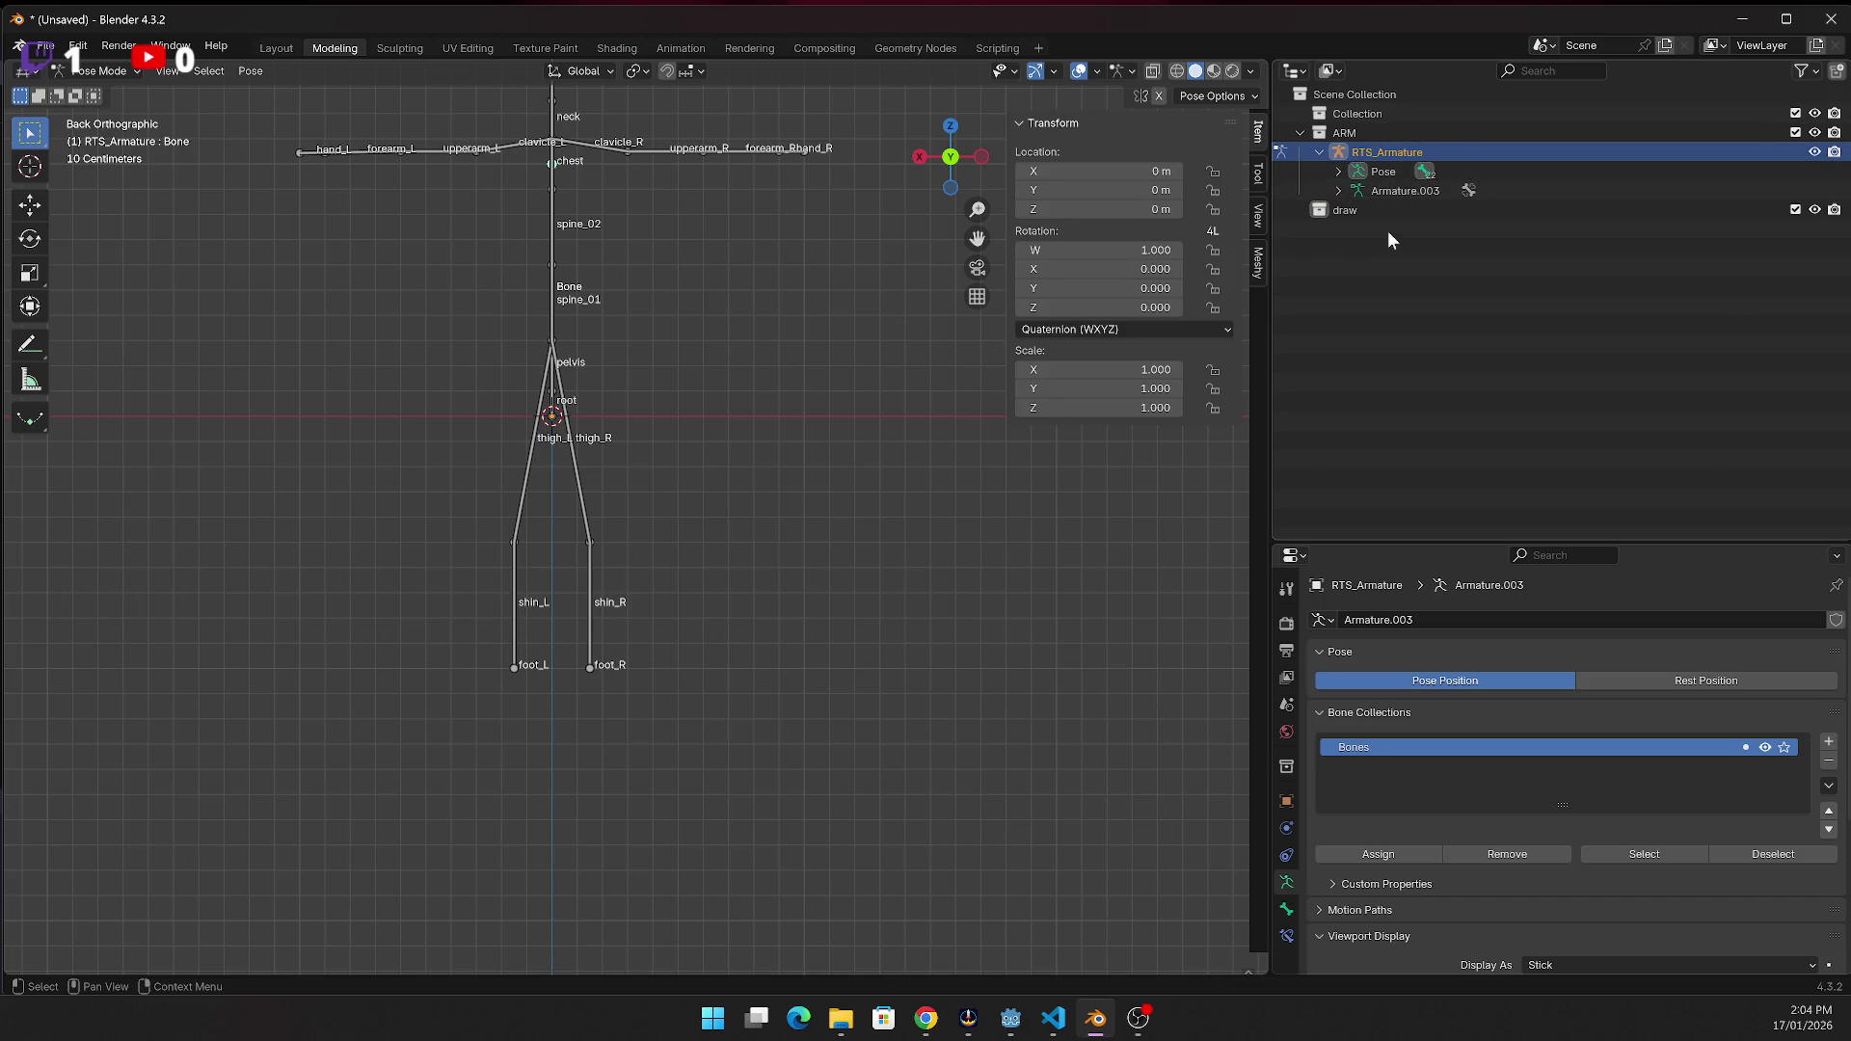
left_click(1338, 171)
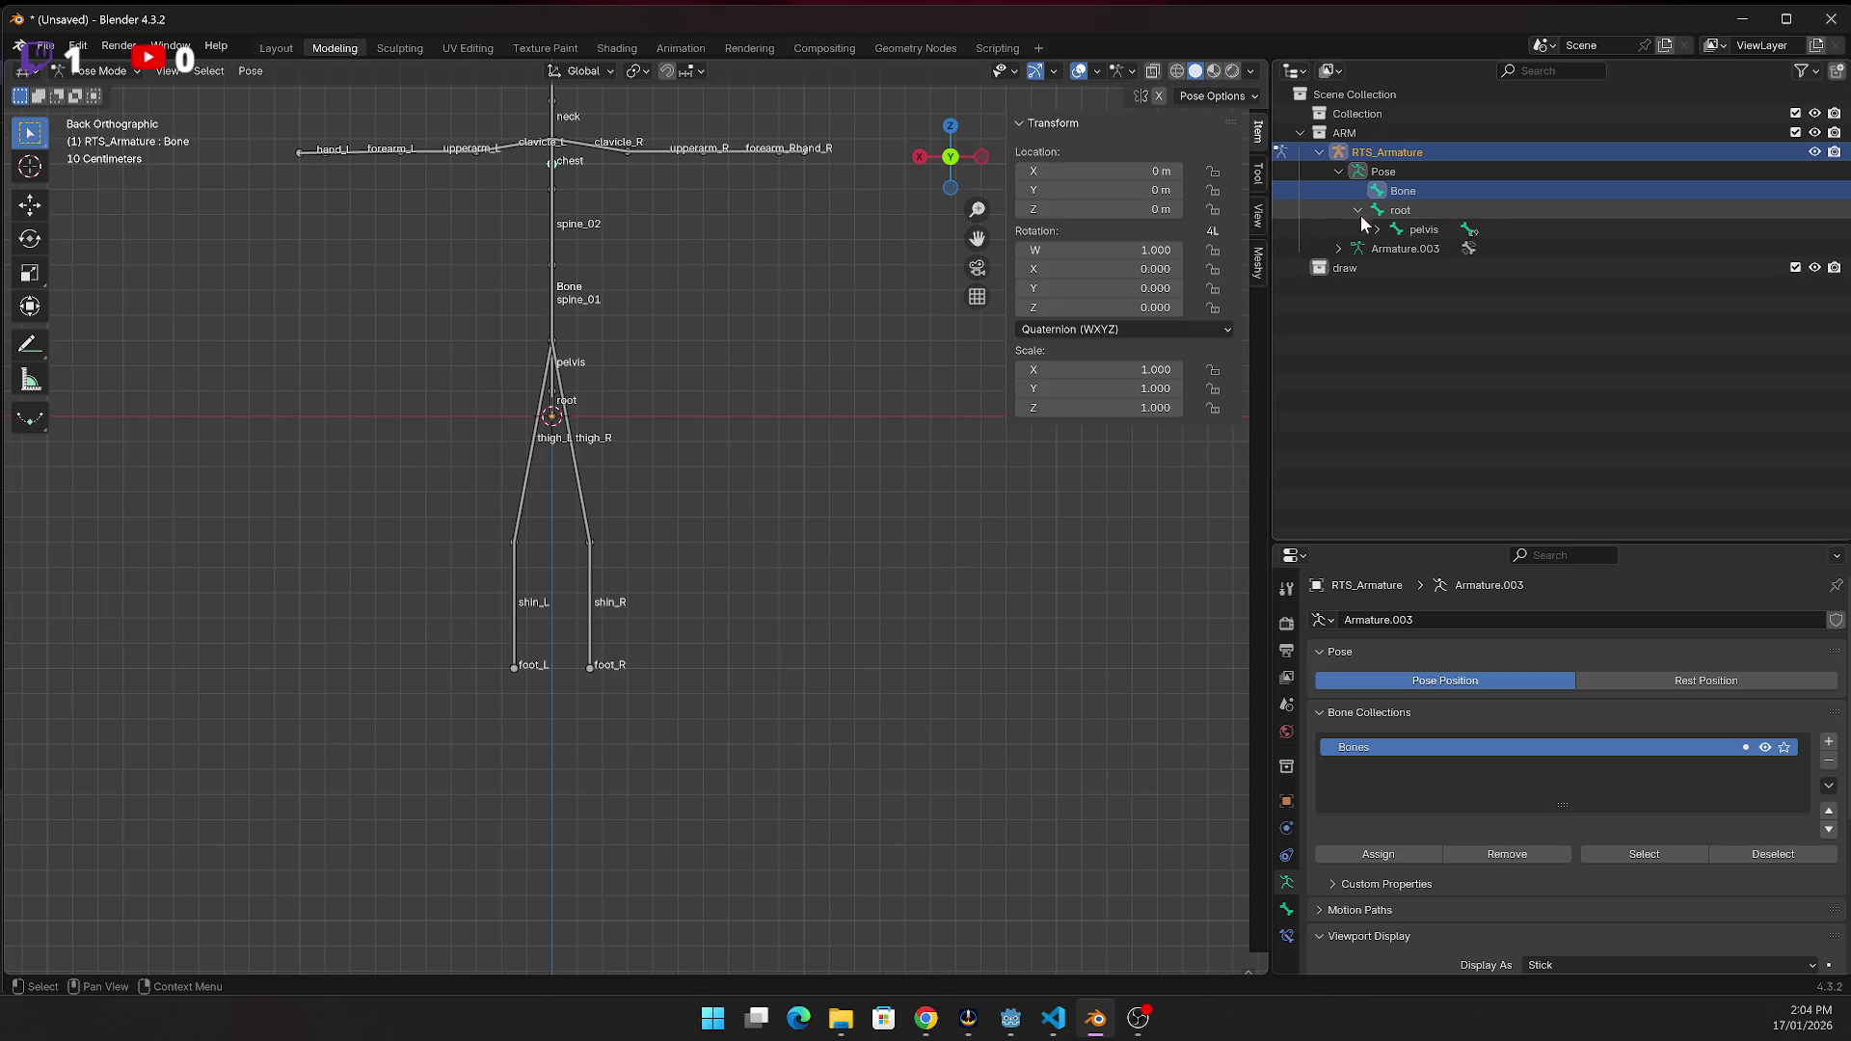
left_click(1359, 210)
left_click(1378, 229)
left_click(689, 404)
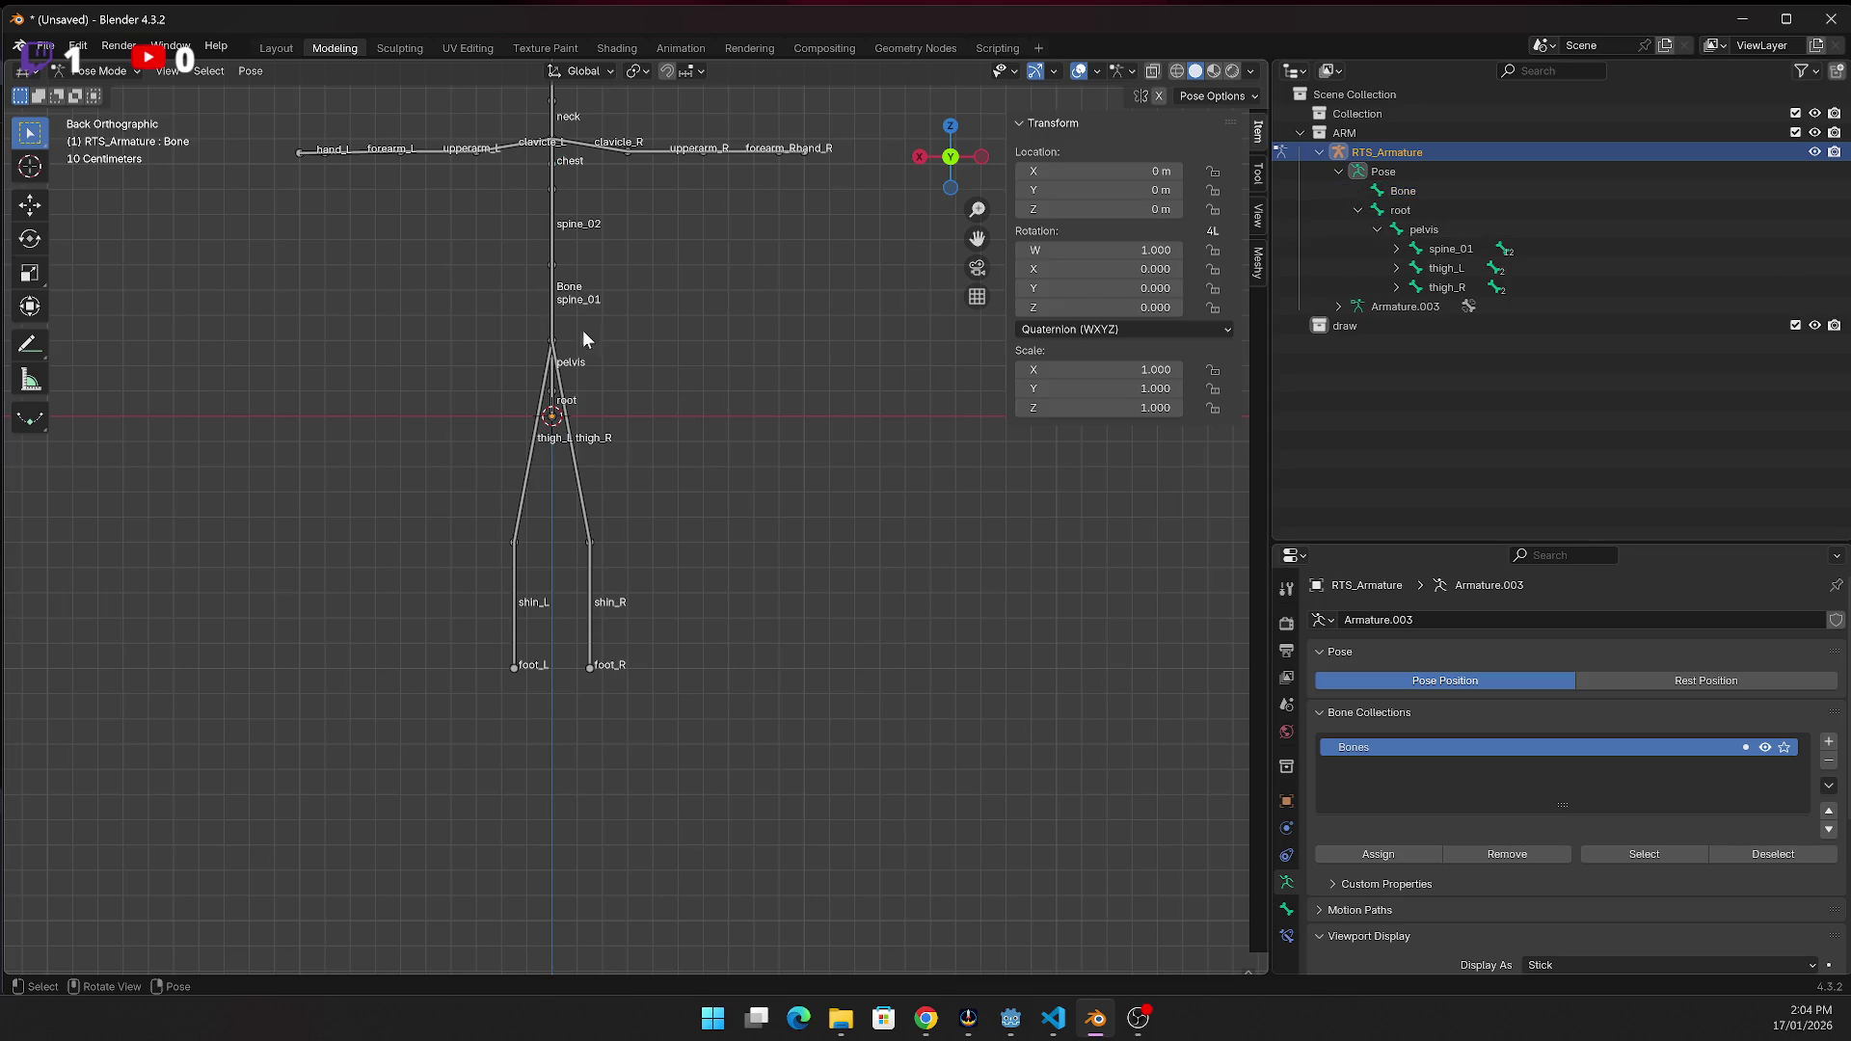
key("alt+Tab")
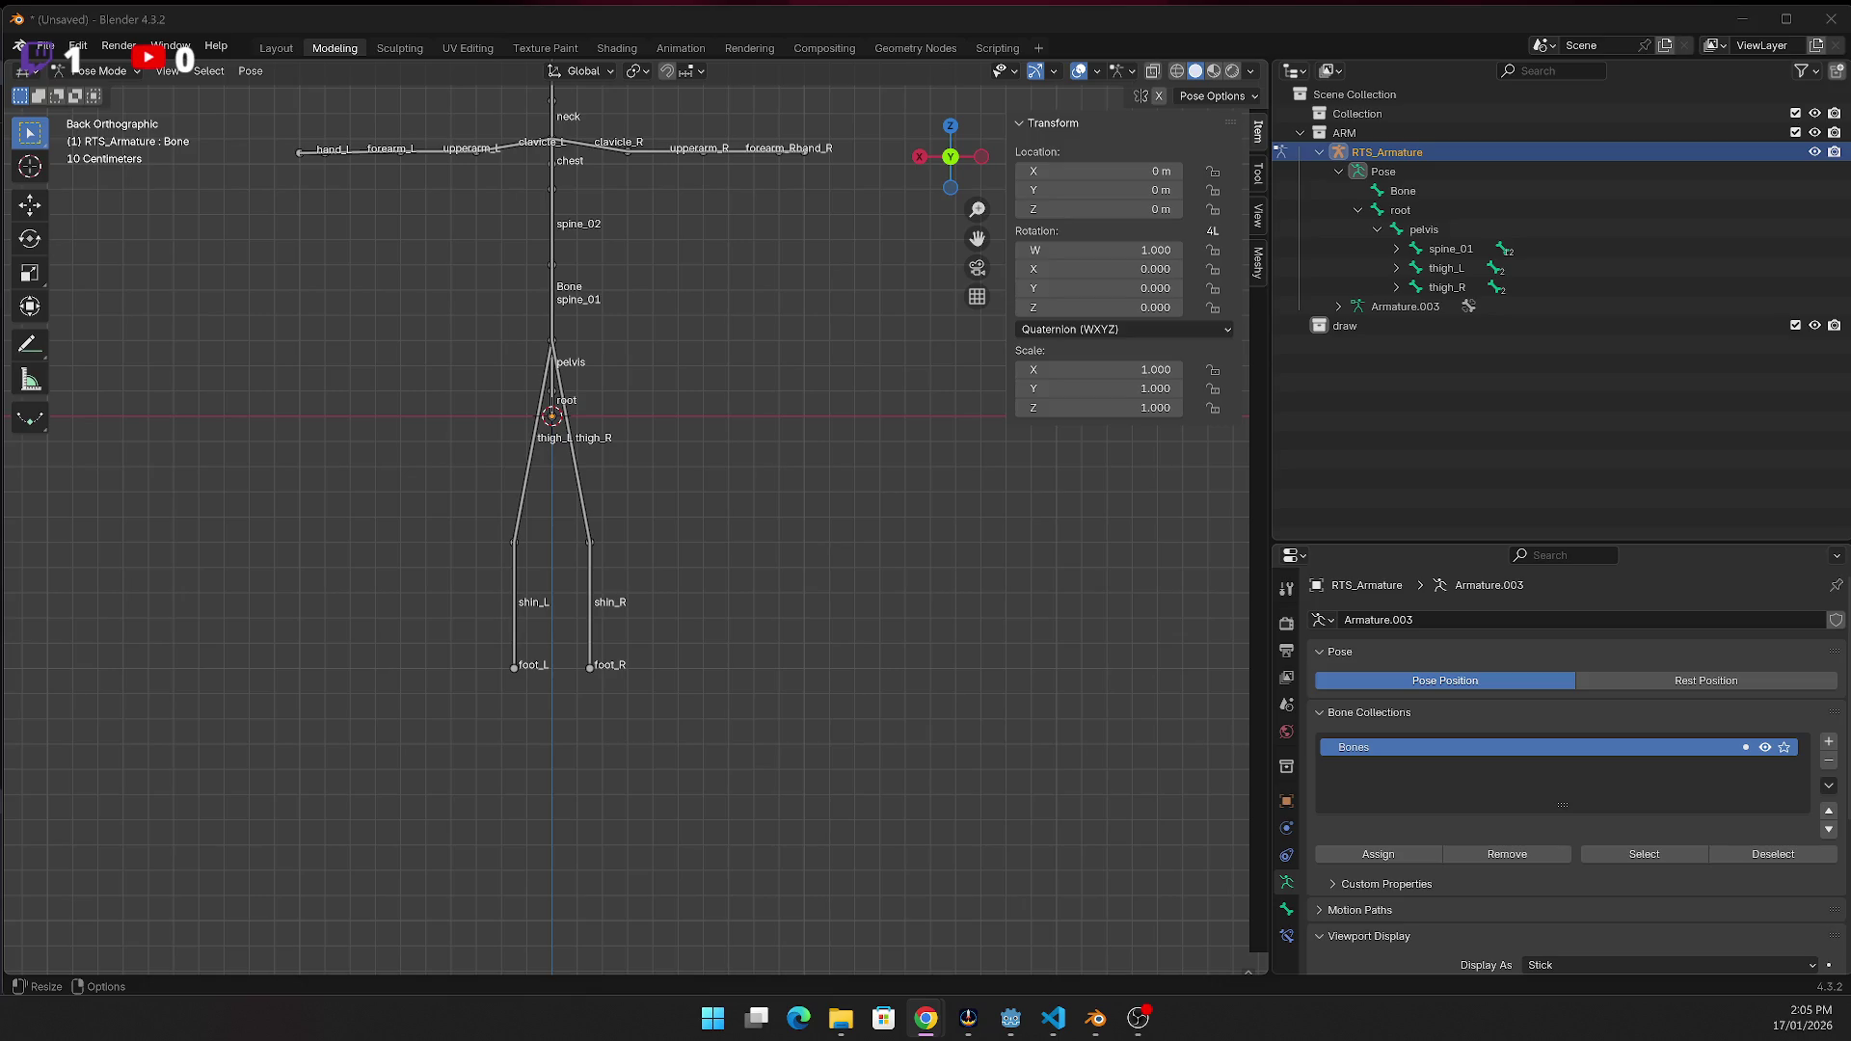
Show the armature script in the Scripting workspace, scrolled to the top
left_click(995, 48)
scroll(856, 318, "up", 1)
scroll(856, 318, "up", 1)
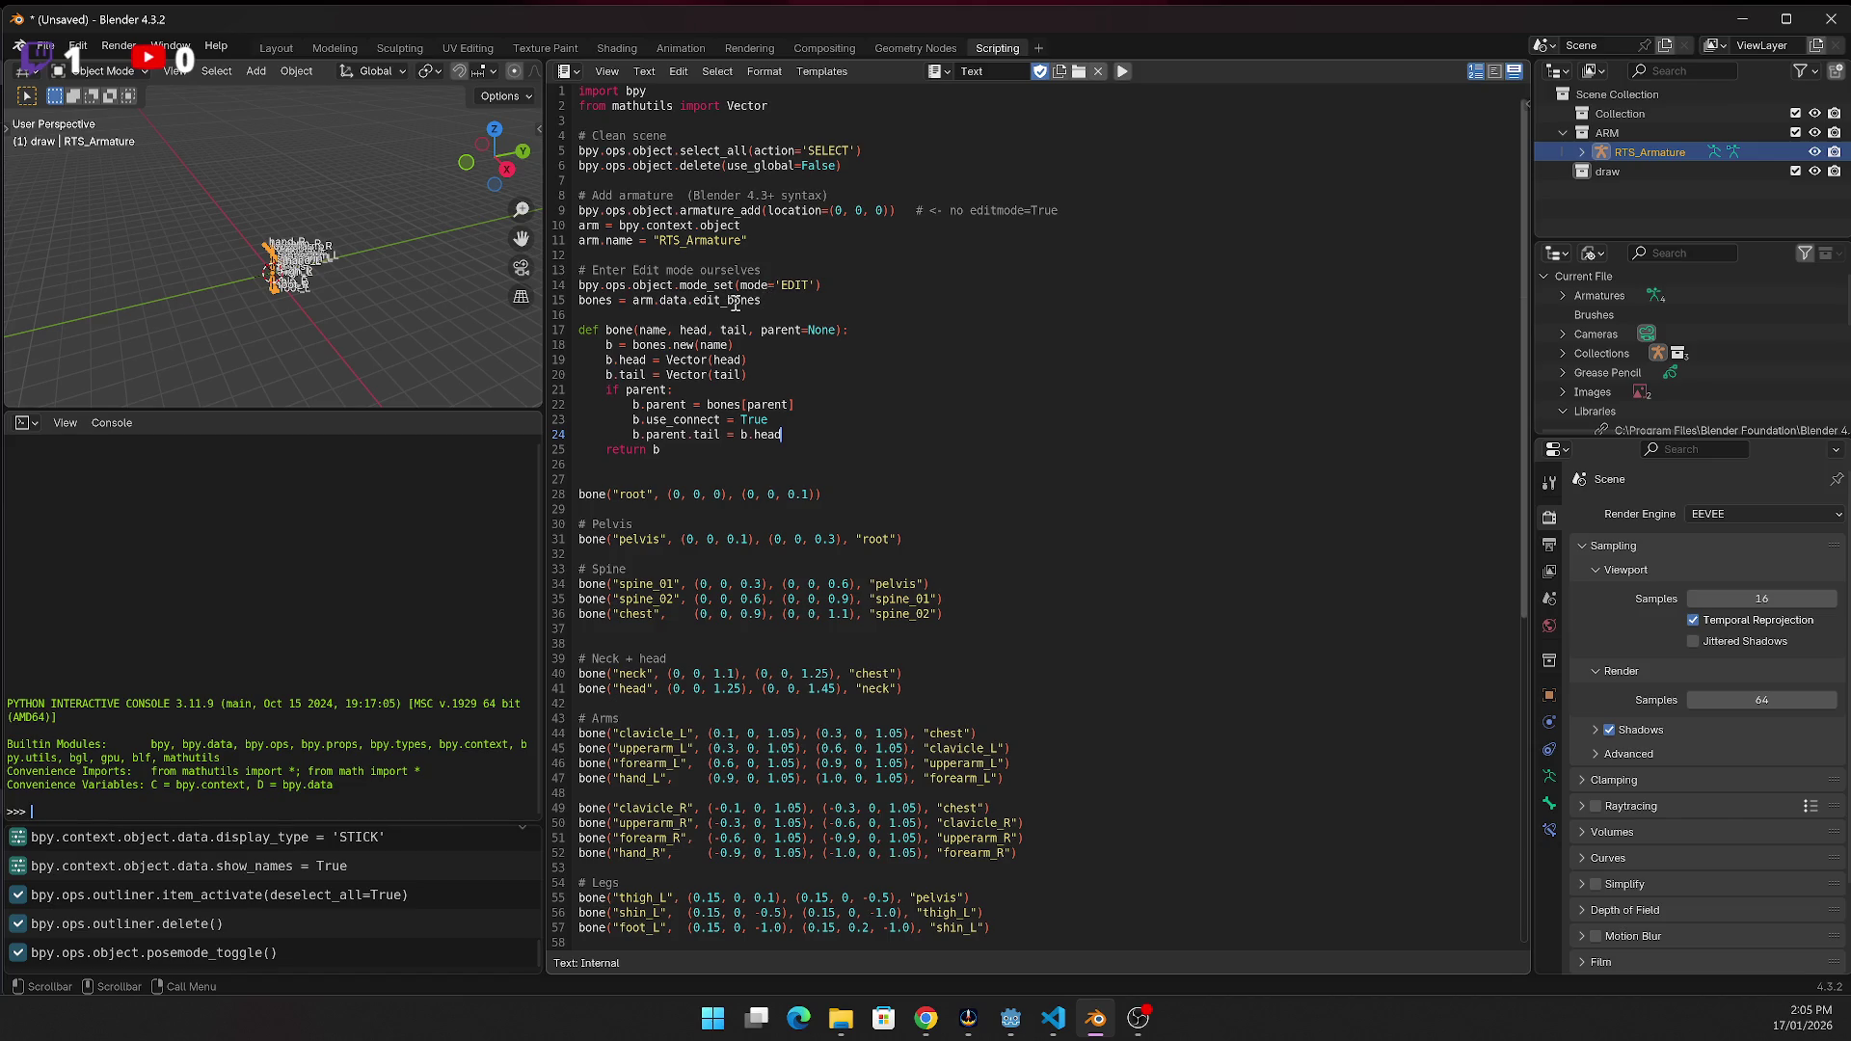
key("alt+Tab")
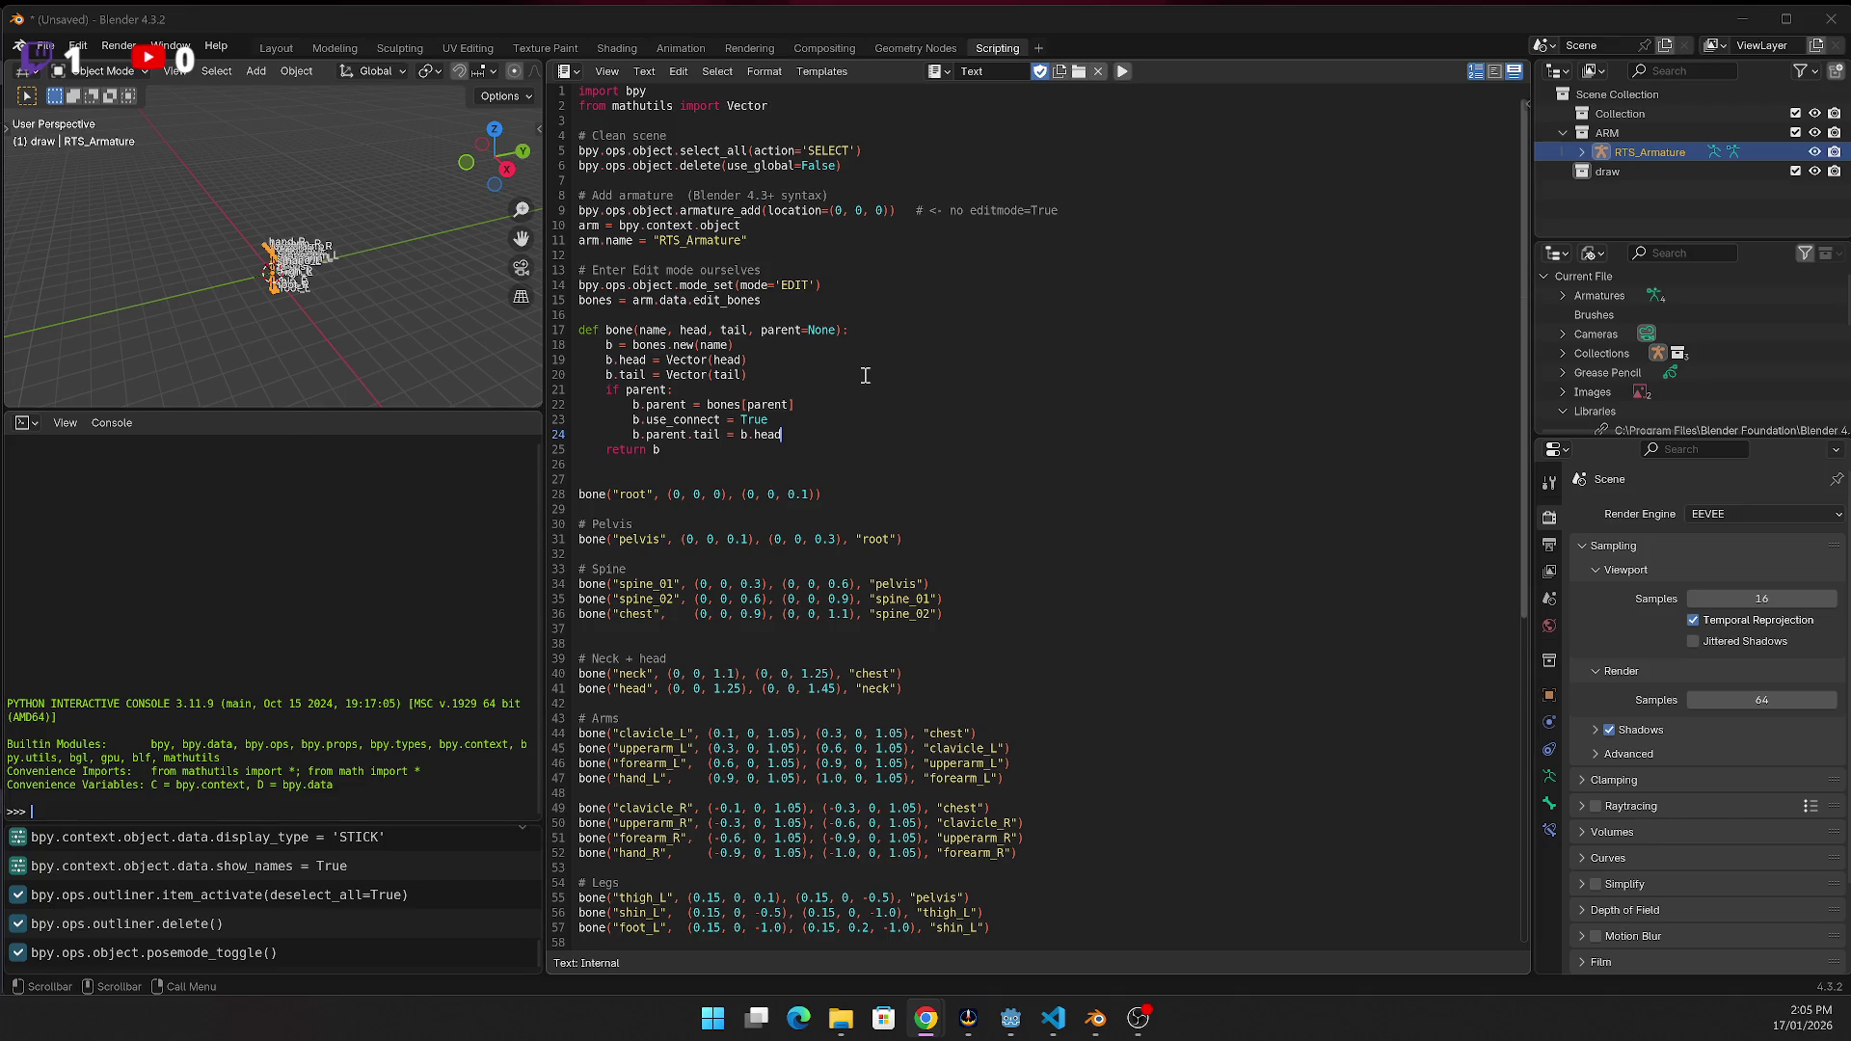
Paste the lines removing the default "Bone" after mode_set, skip the save dialog, and run the script
left_click(808, 313)
key("ctrl+v")
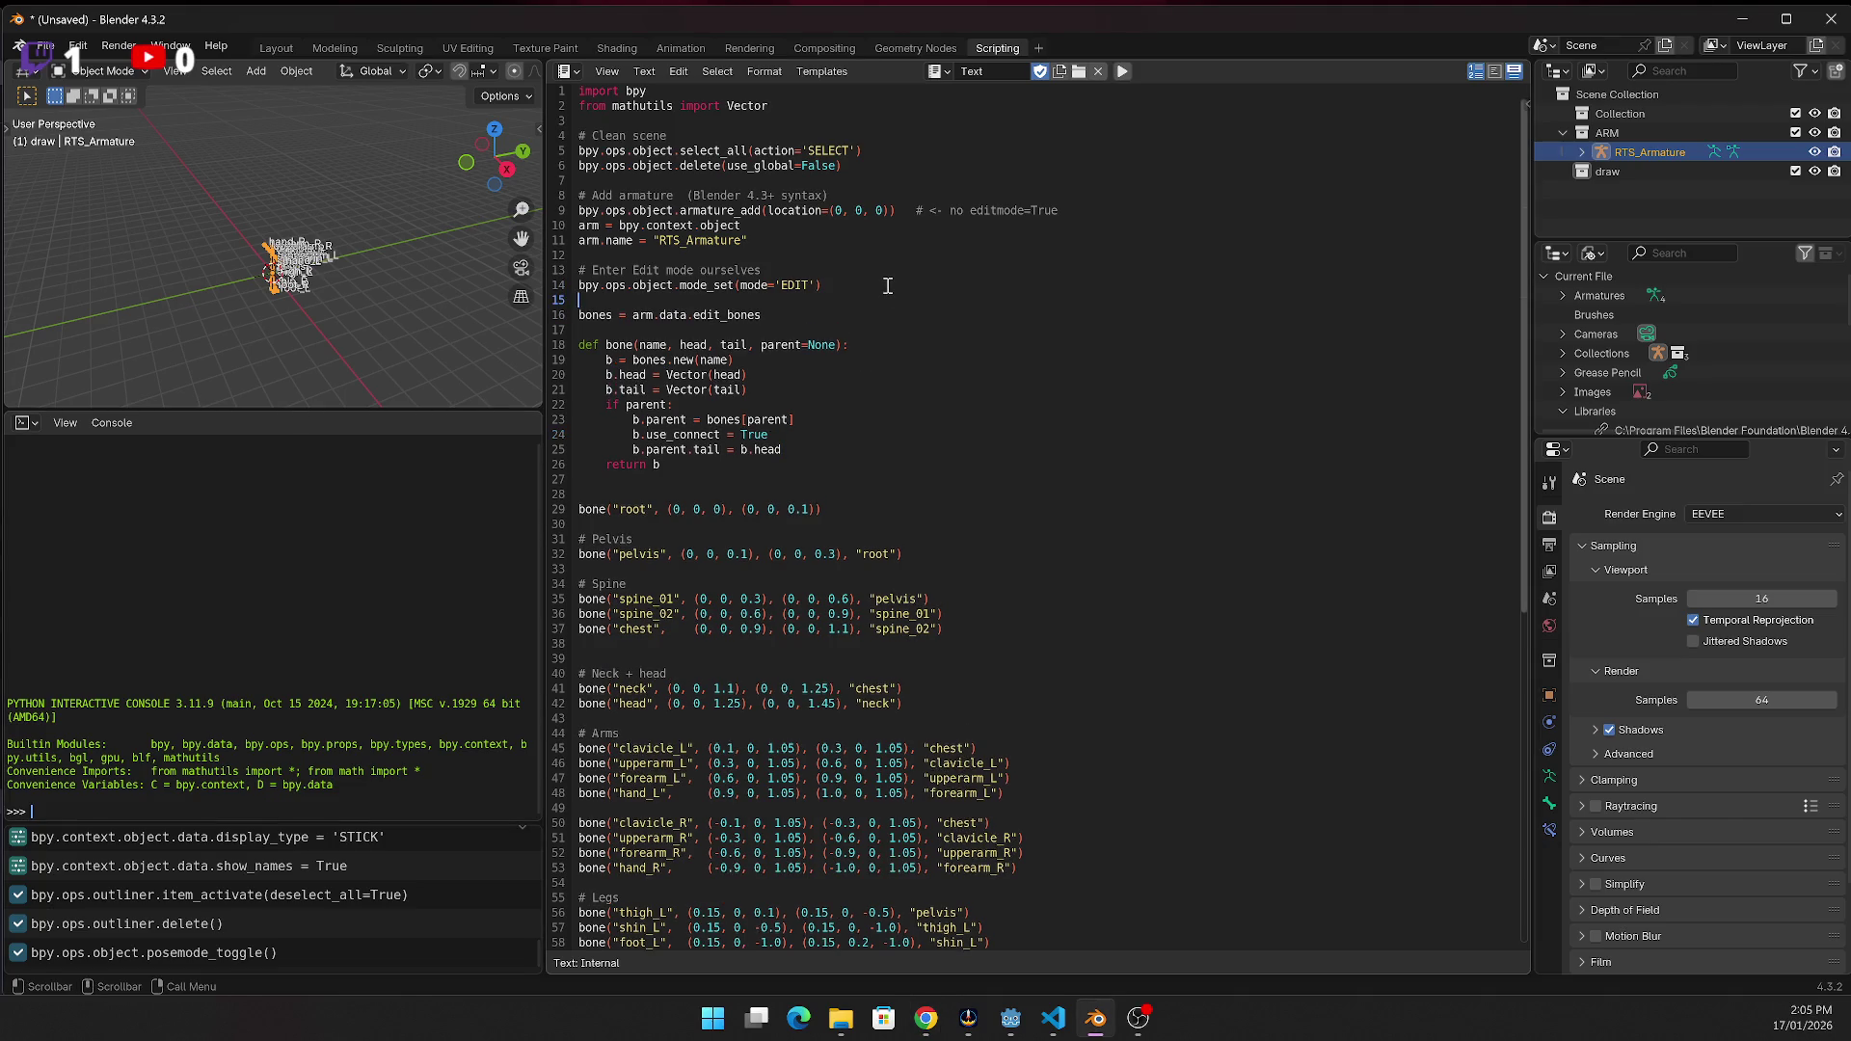
key("ctrl+s")
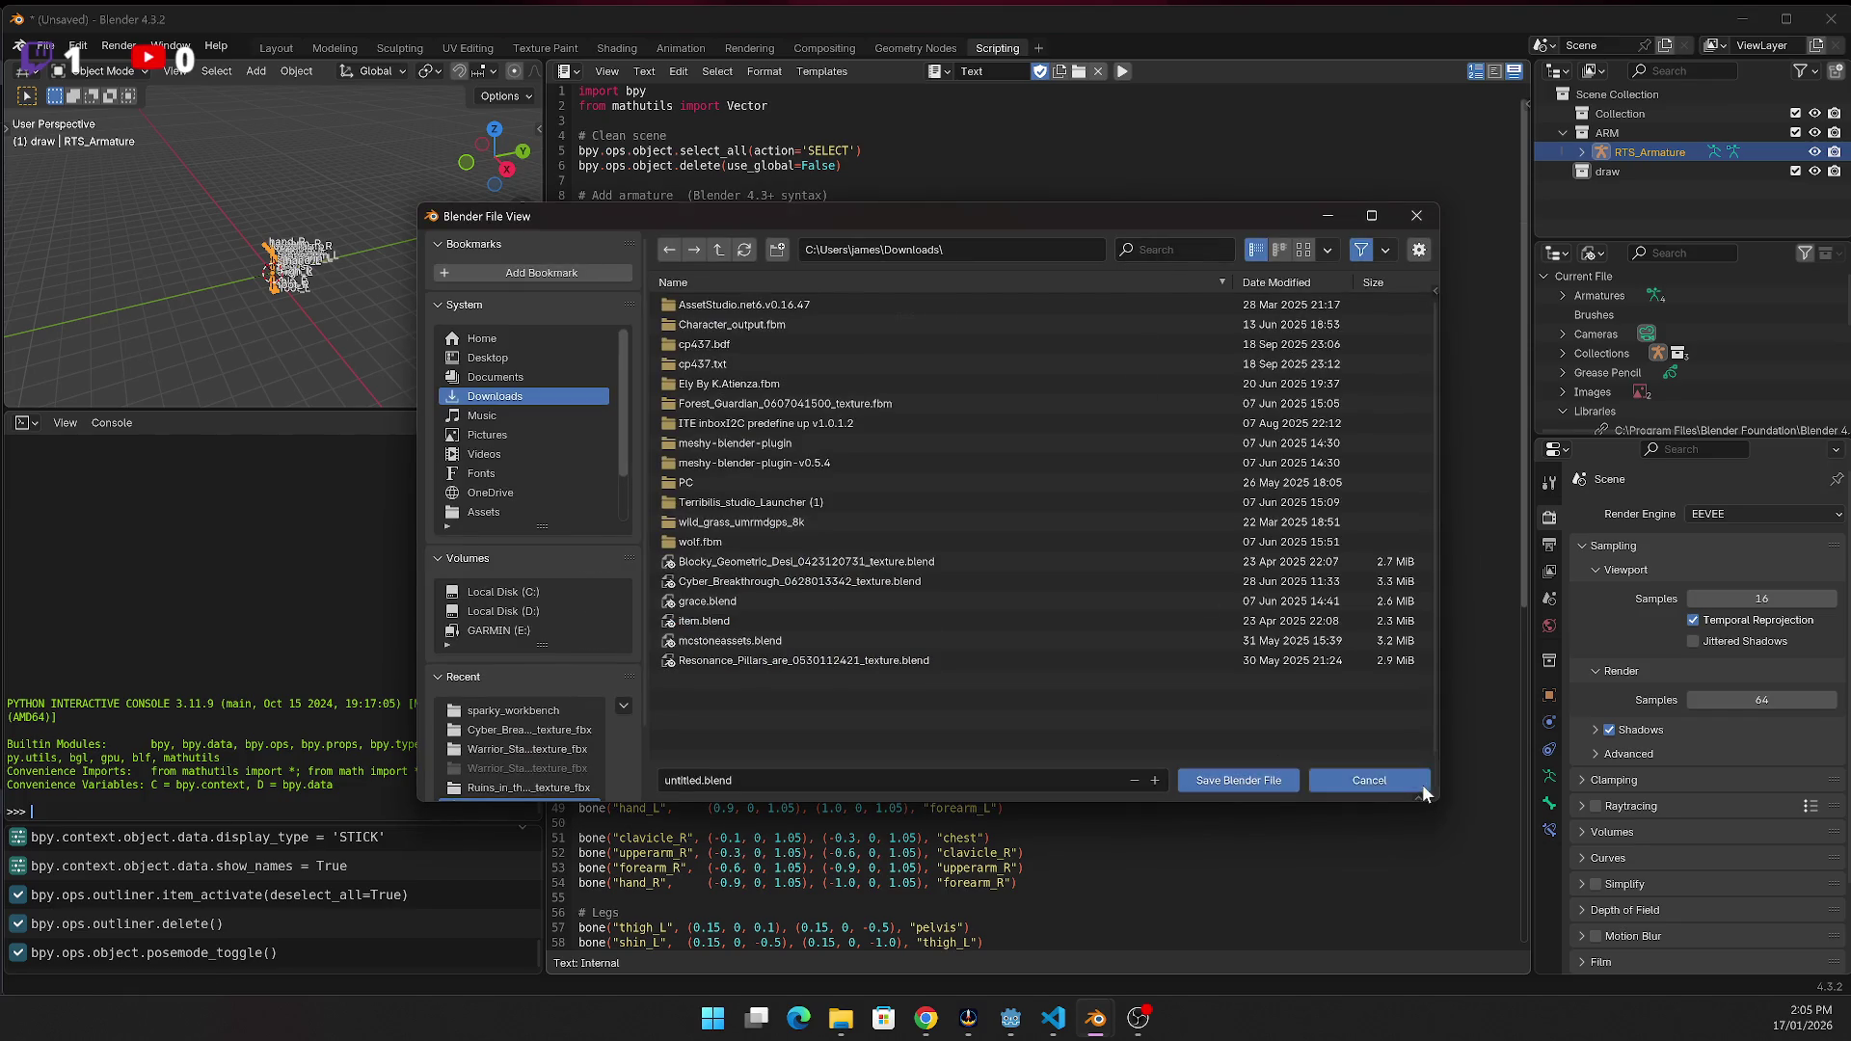
left_click(1400, 771)
left_click(1124, 71)
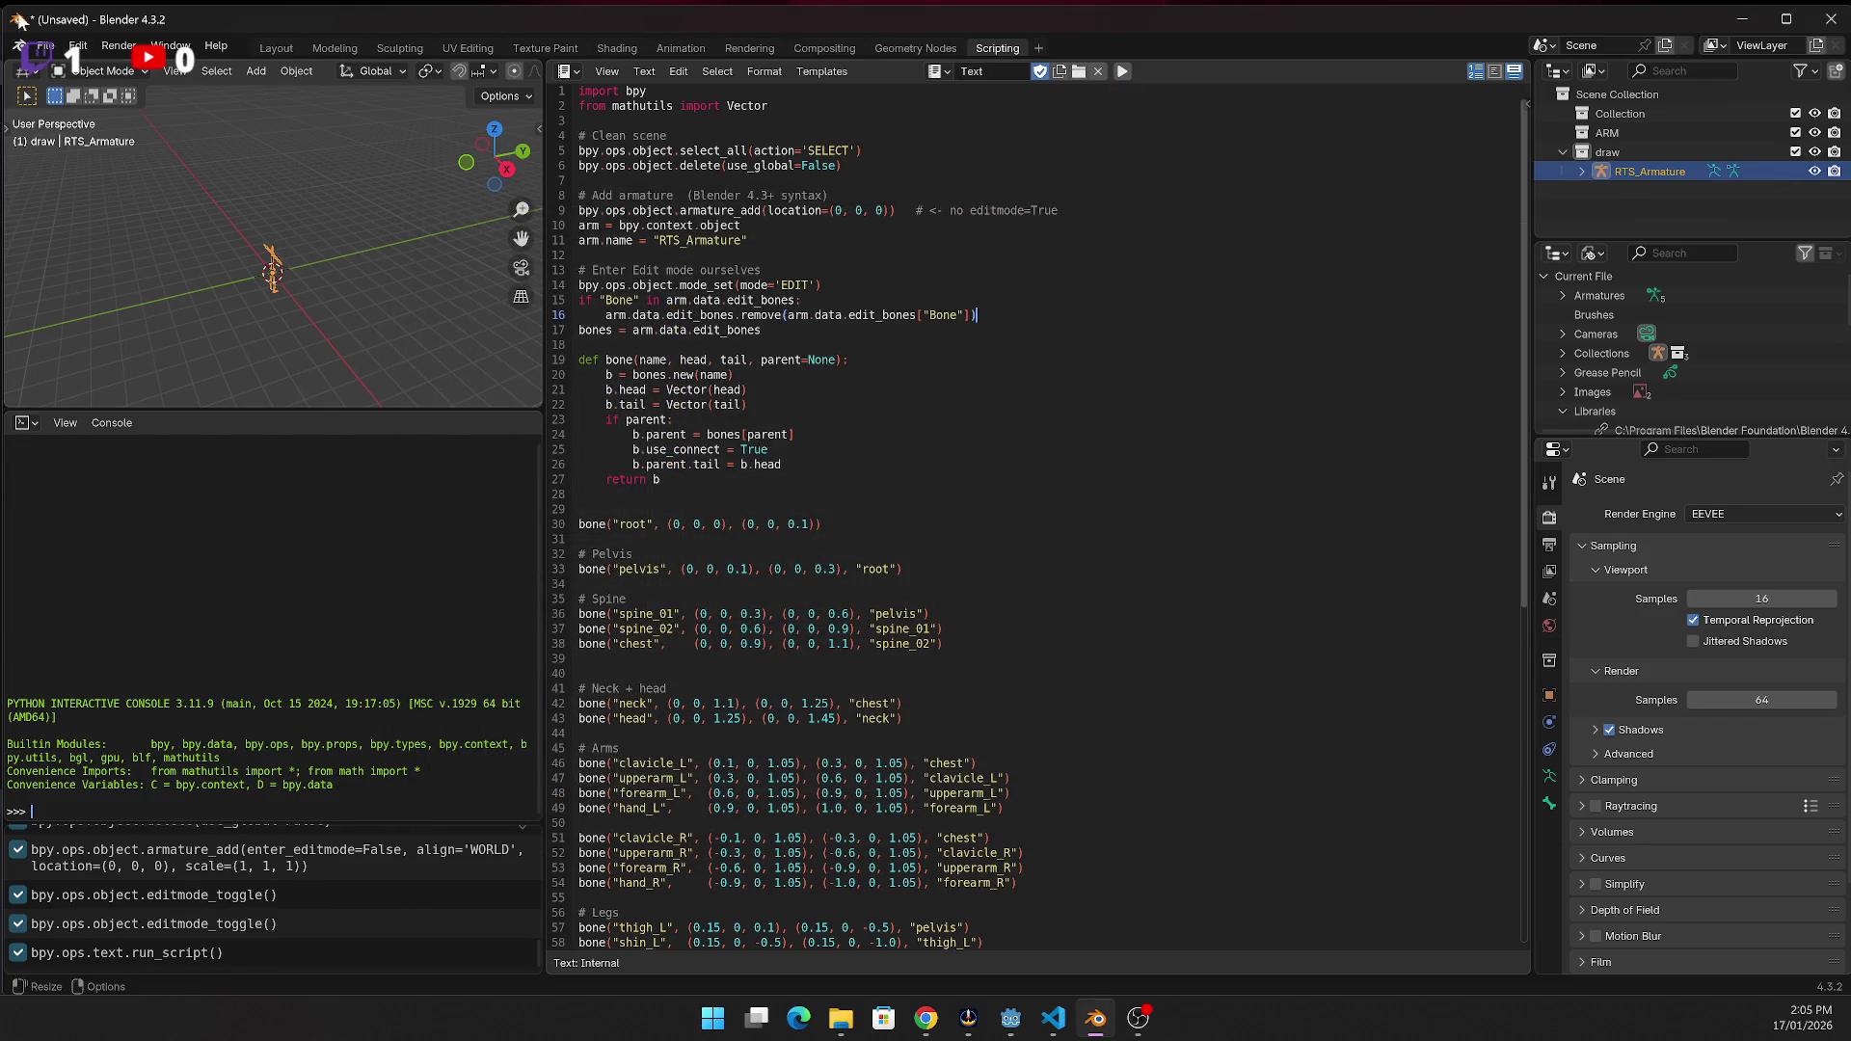
In the Modeling workspace, select thigh_R and then thigh_L to check their transforms
left_click(347, 50)
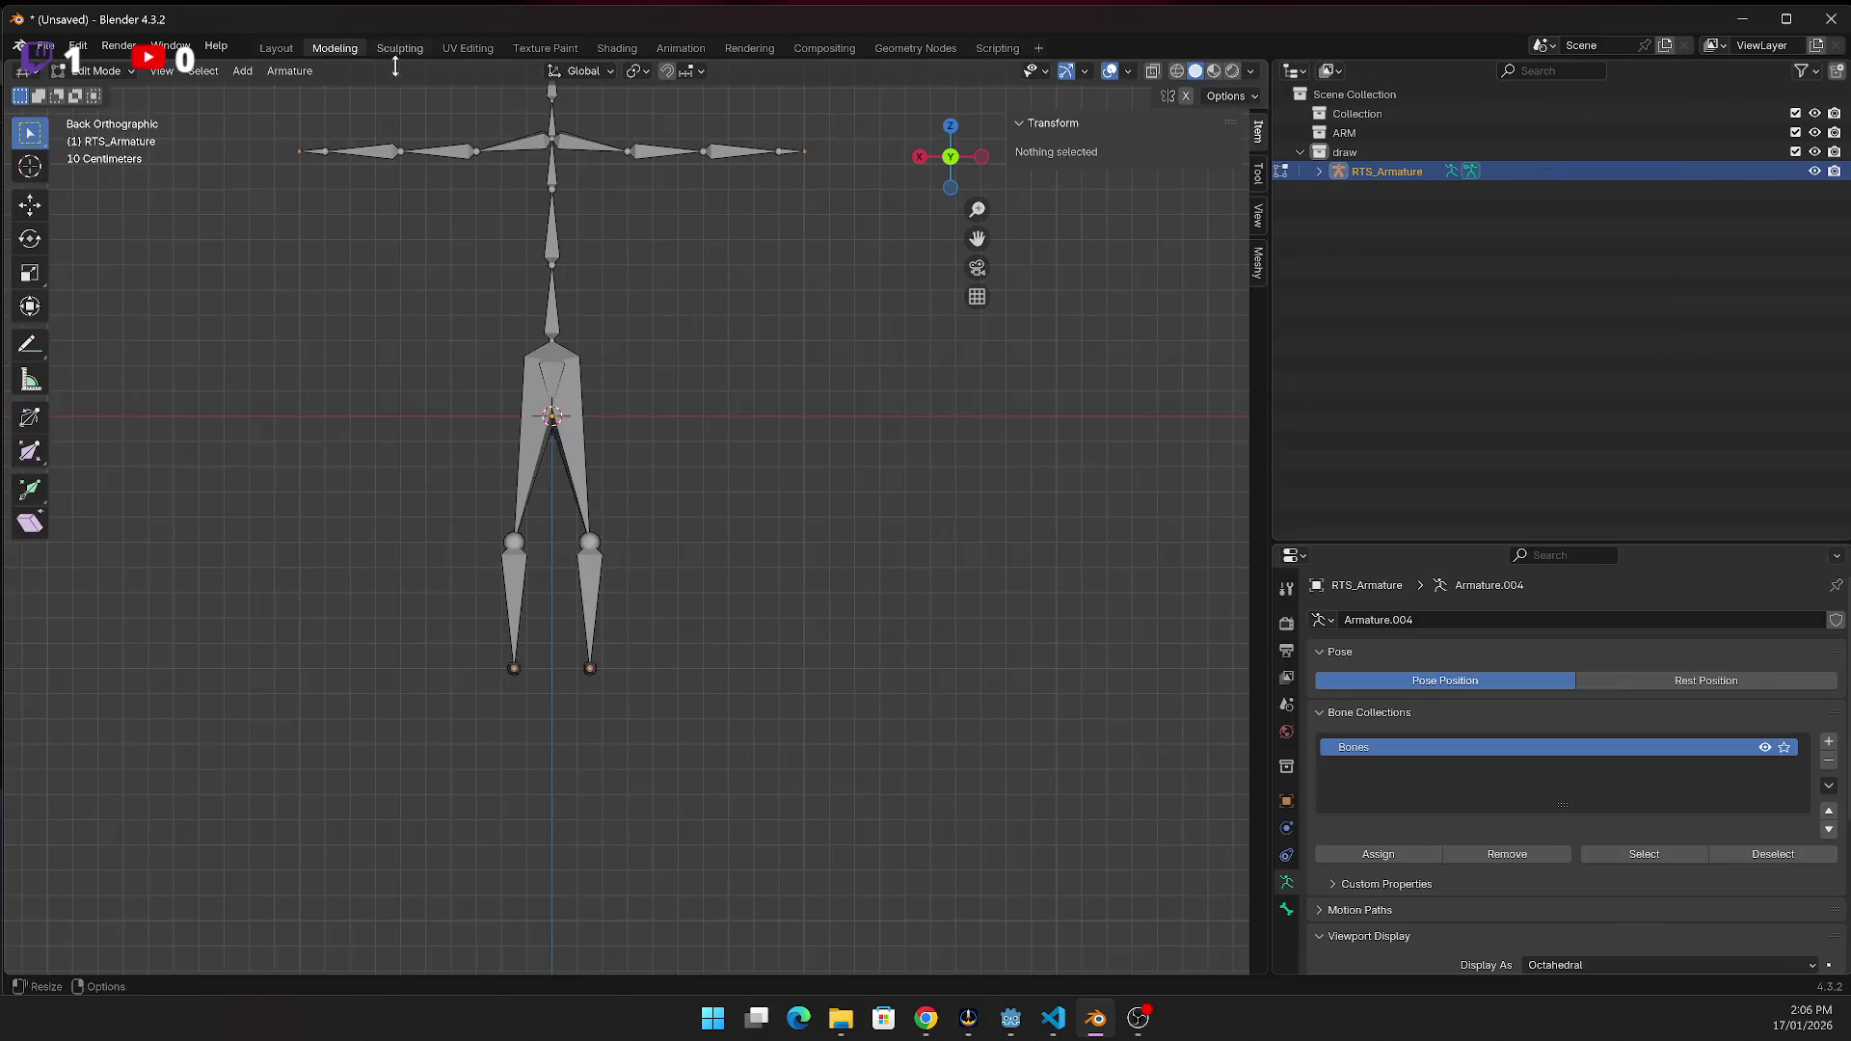
left_click(627, 313)
scroll(627, 314, "up", 2)
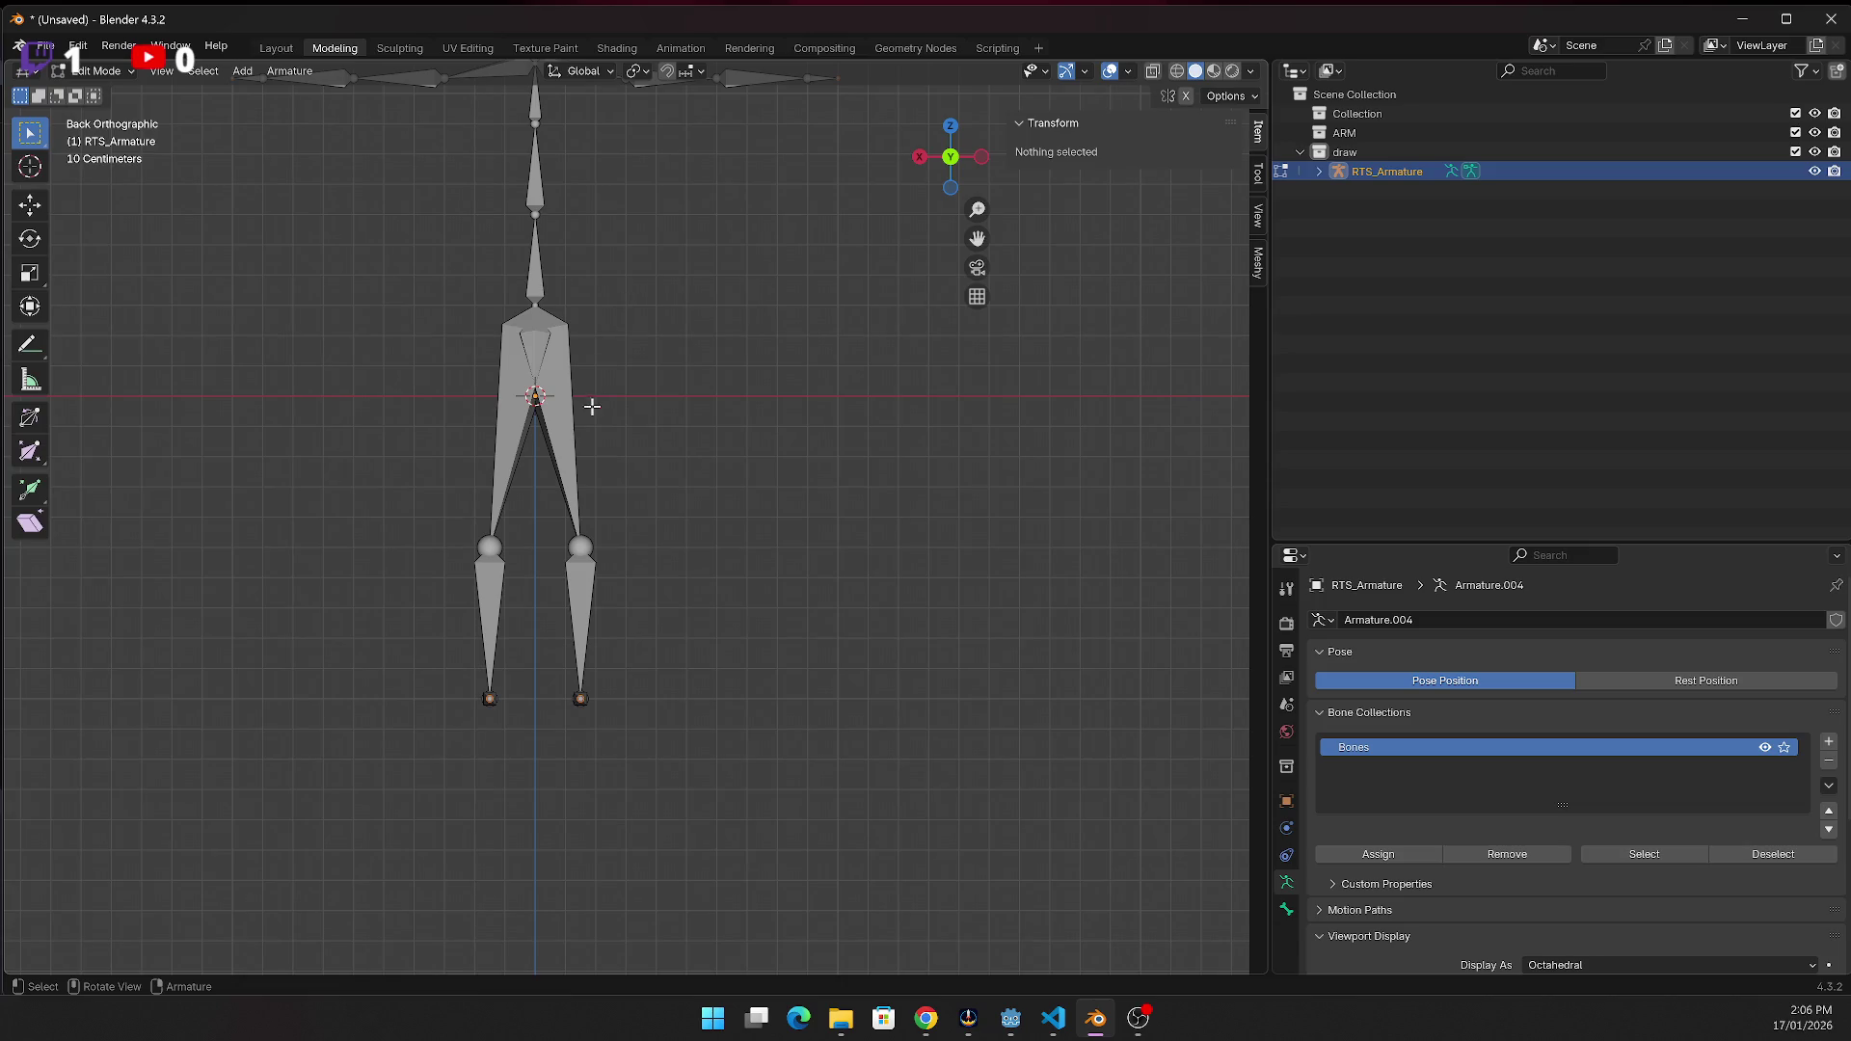
left_click(559, 426)
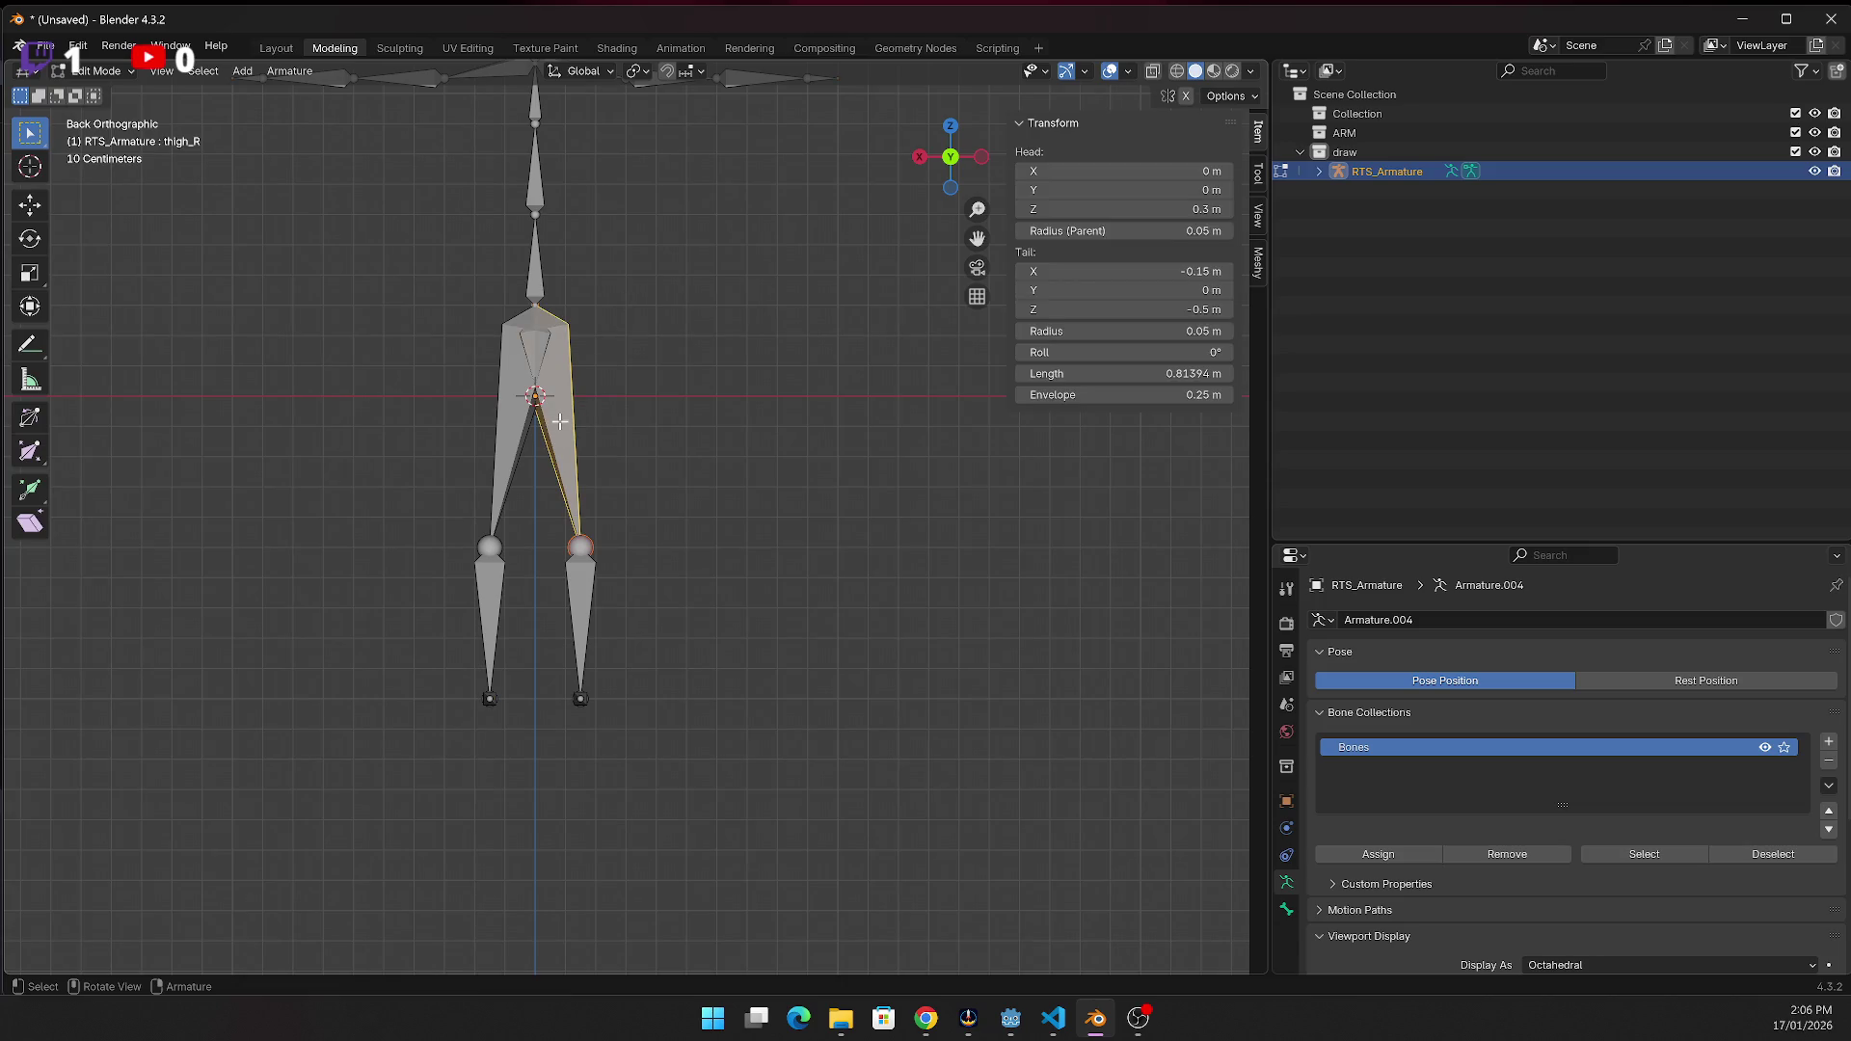
scroll(555, 434, "down", 1)
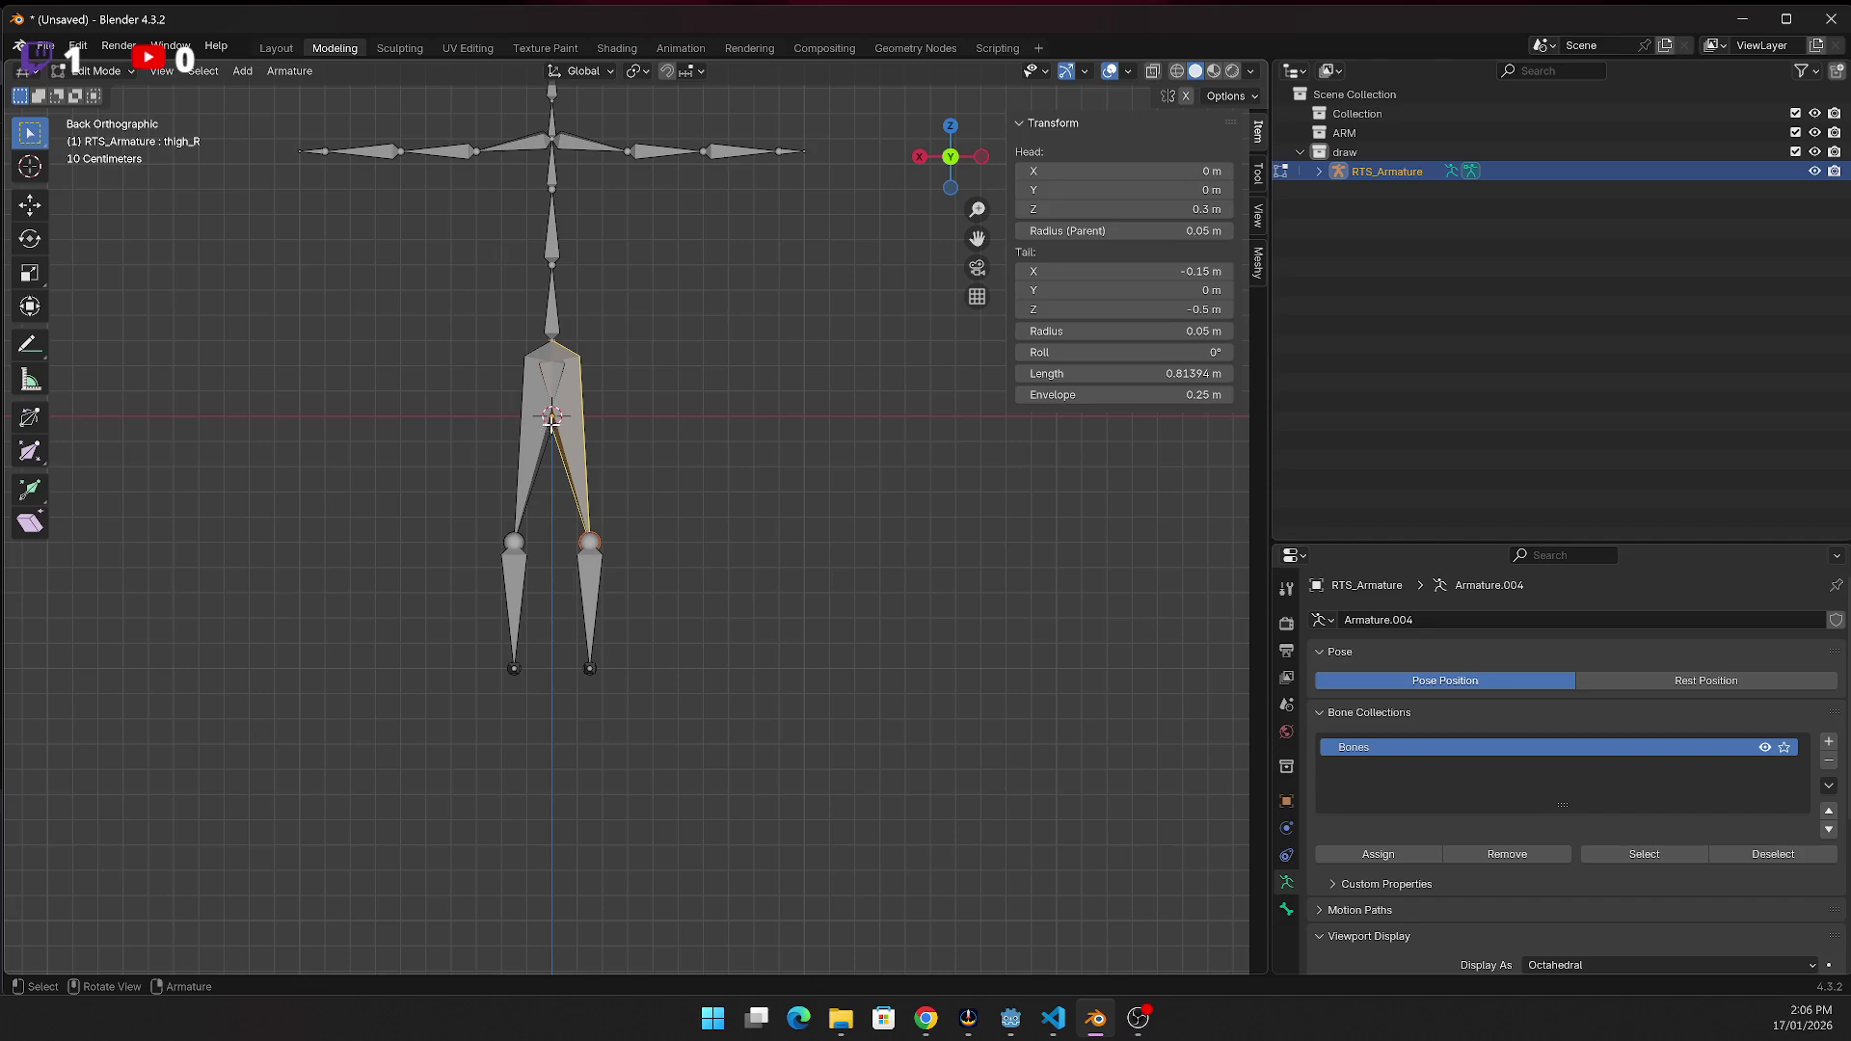
left_click(536, 419)
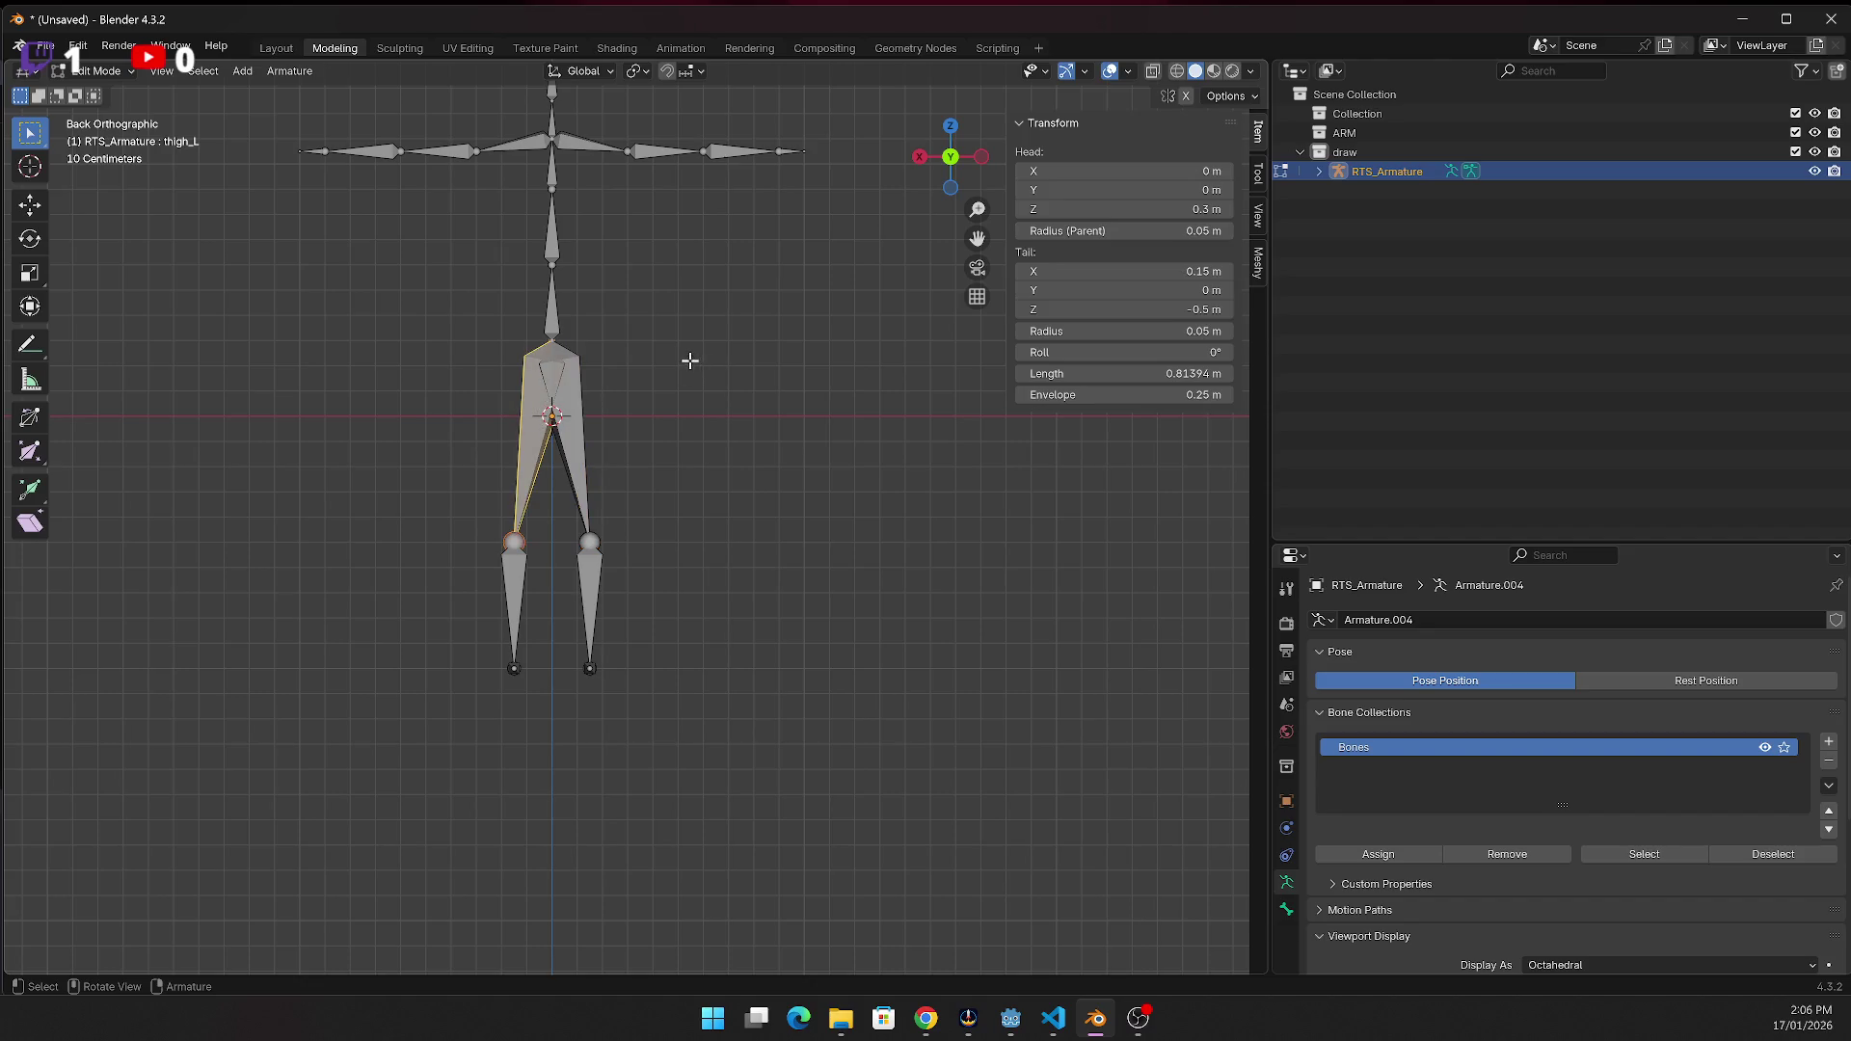
Flip between side, front and back views to check the thigh bones' placement
left_click(981, 158)
left_click(981, 158)
left_click(981, 158)
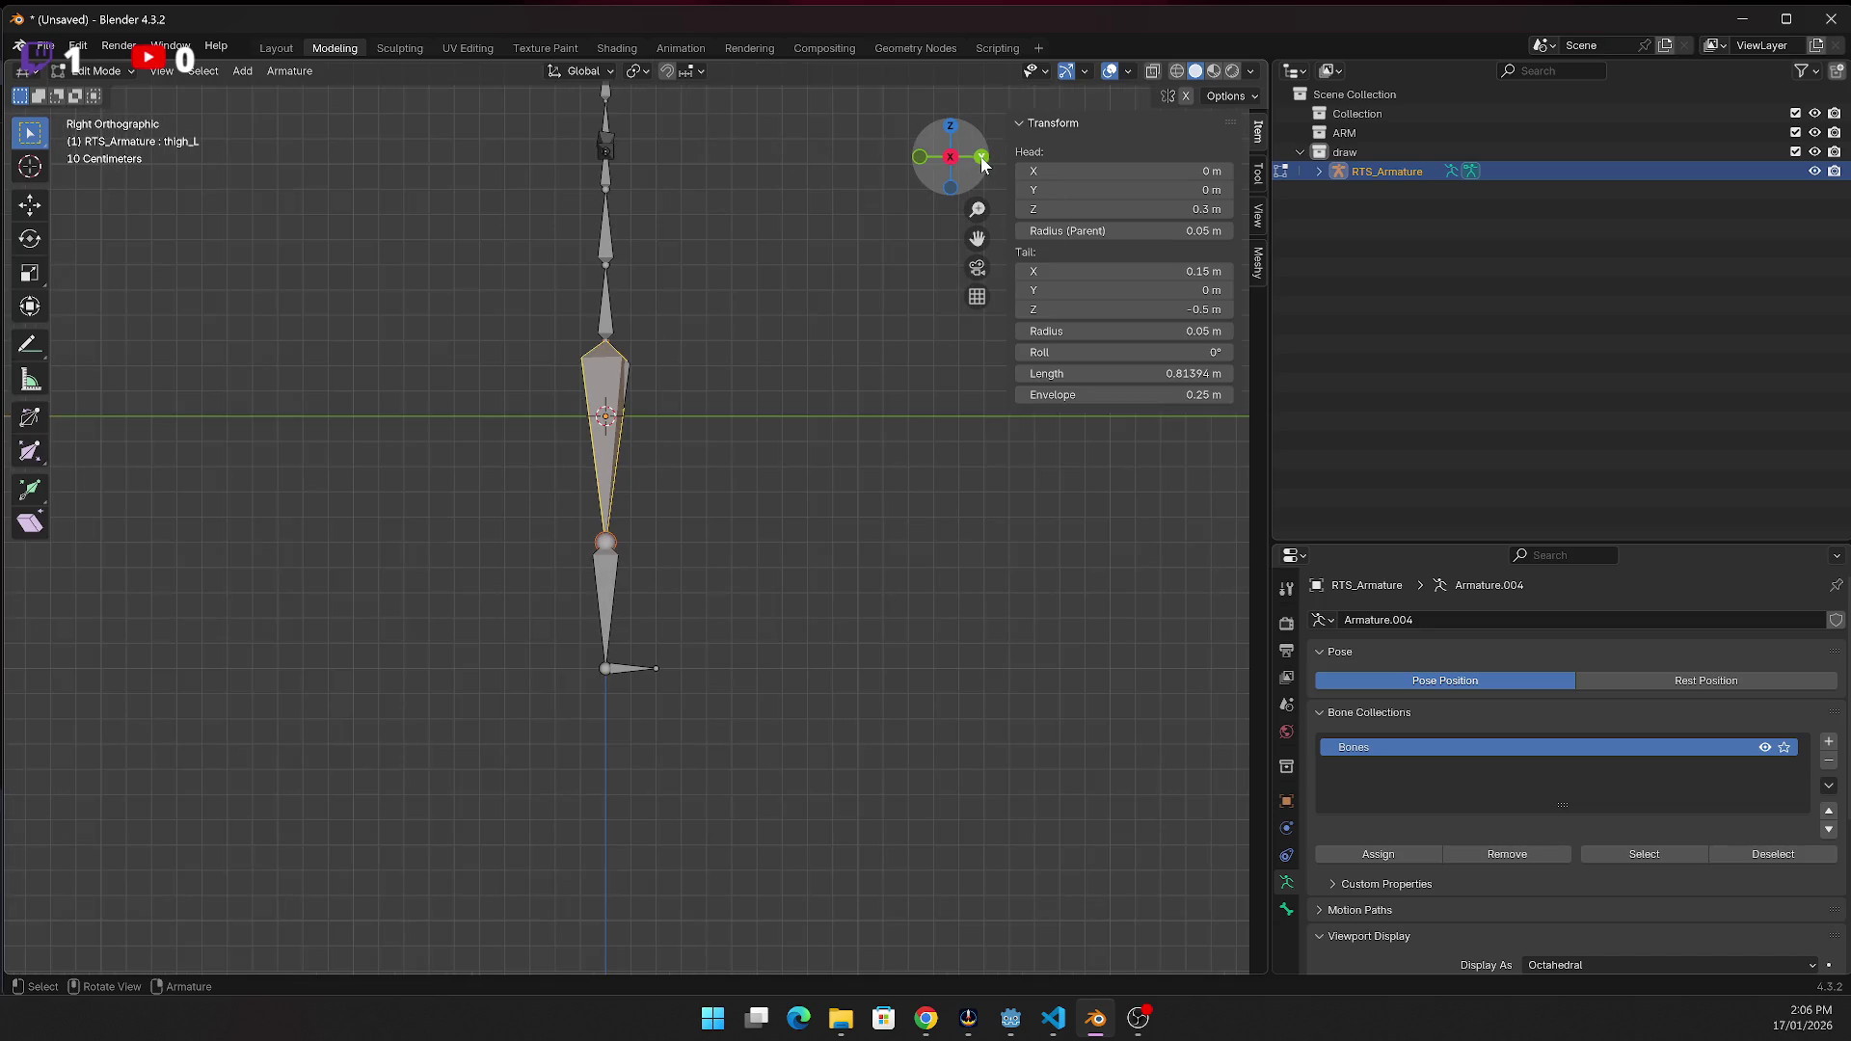
left_click(982, 158)
left_click(922, 158)
left_click(922, 158)
left_click(921, 158)
left_click(922, 158)
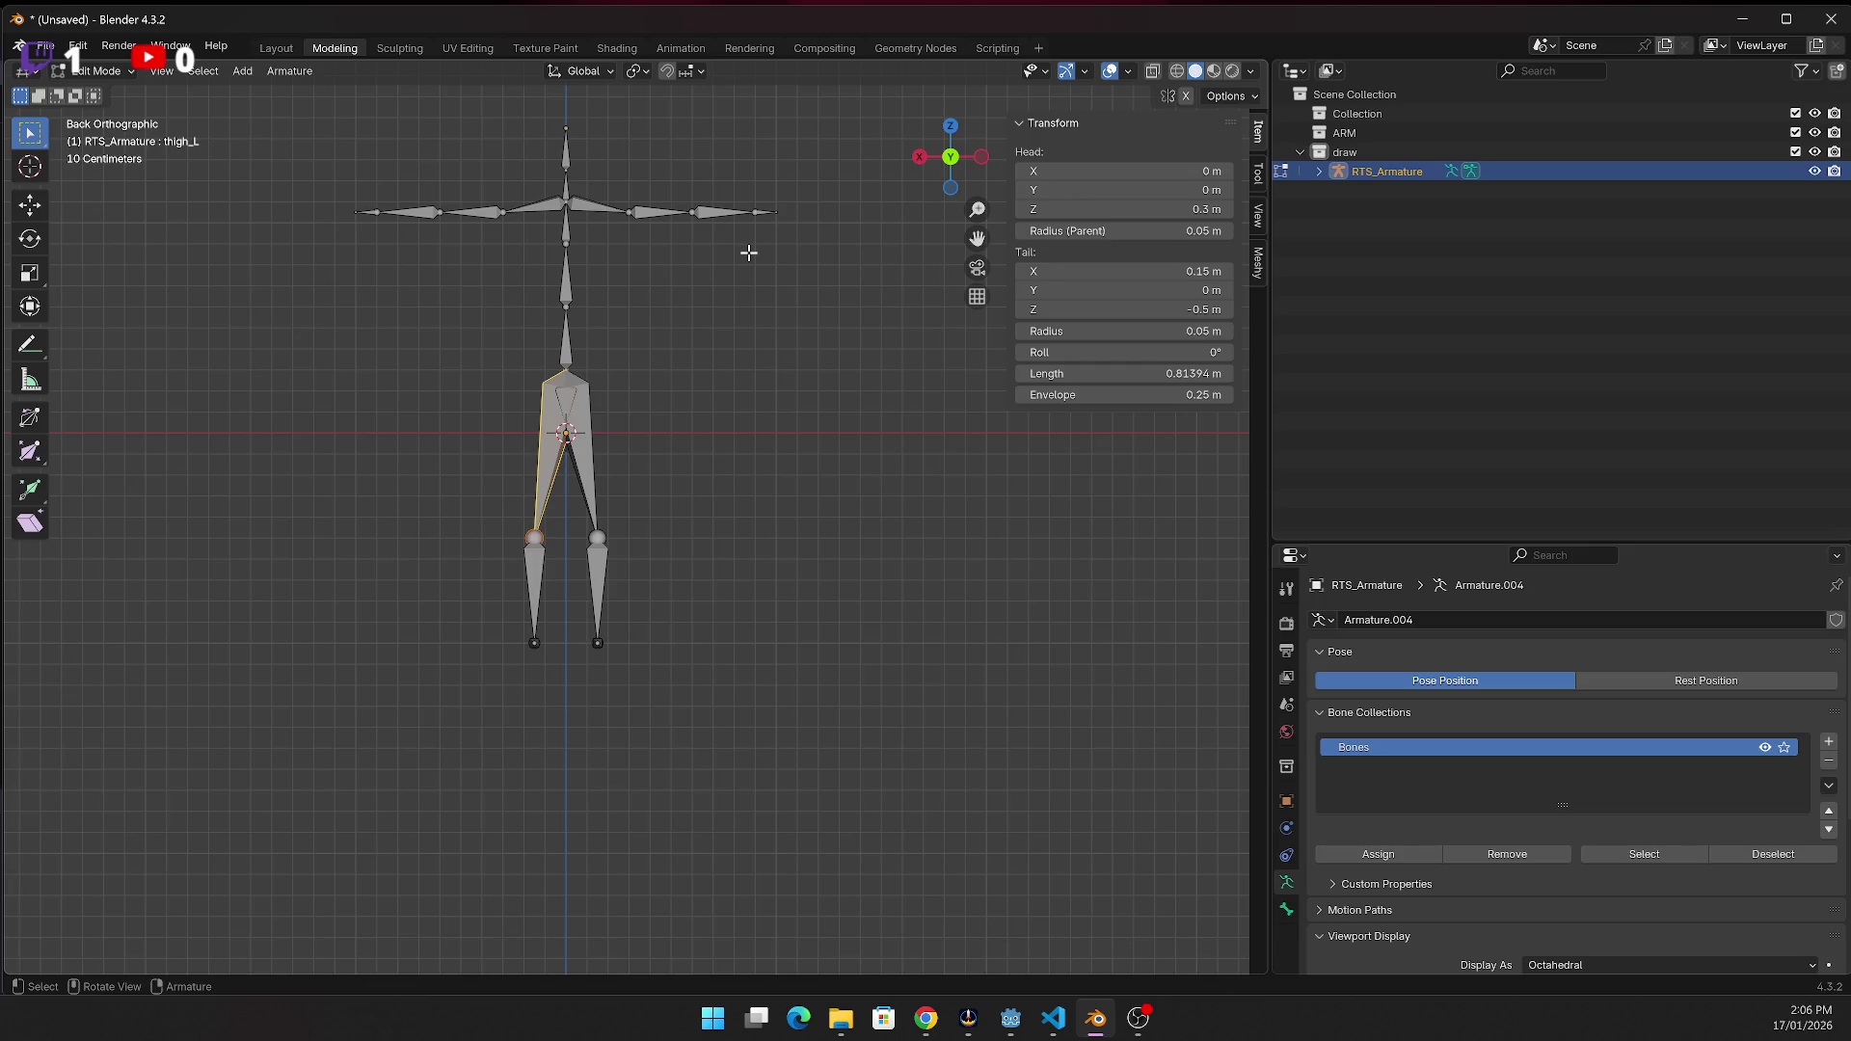
key("alt+Tab")
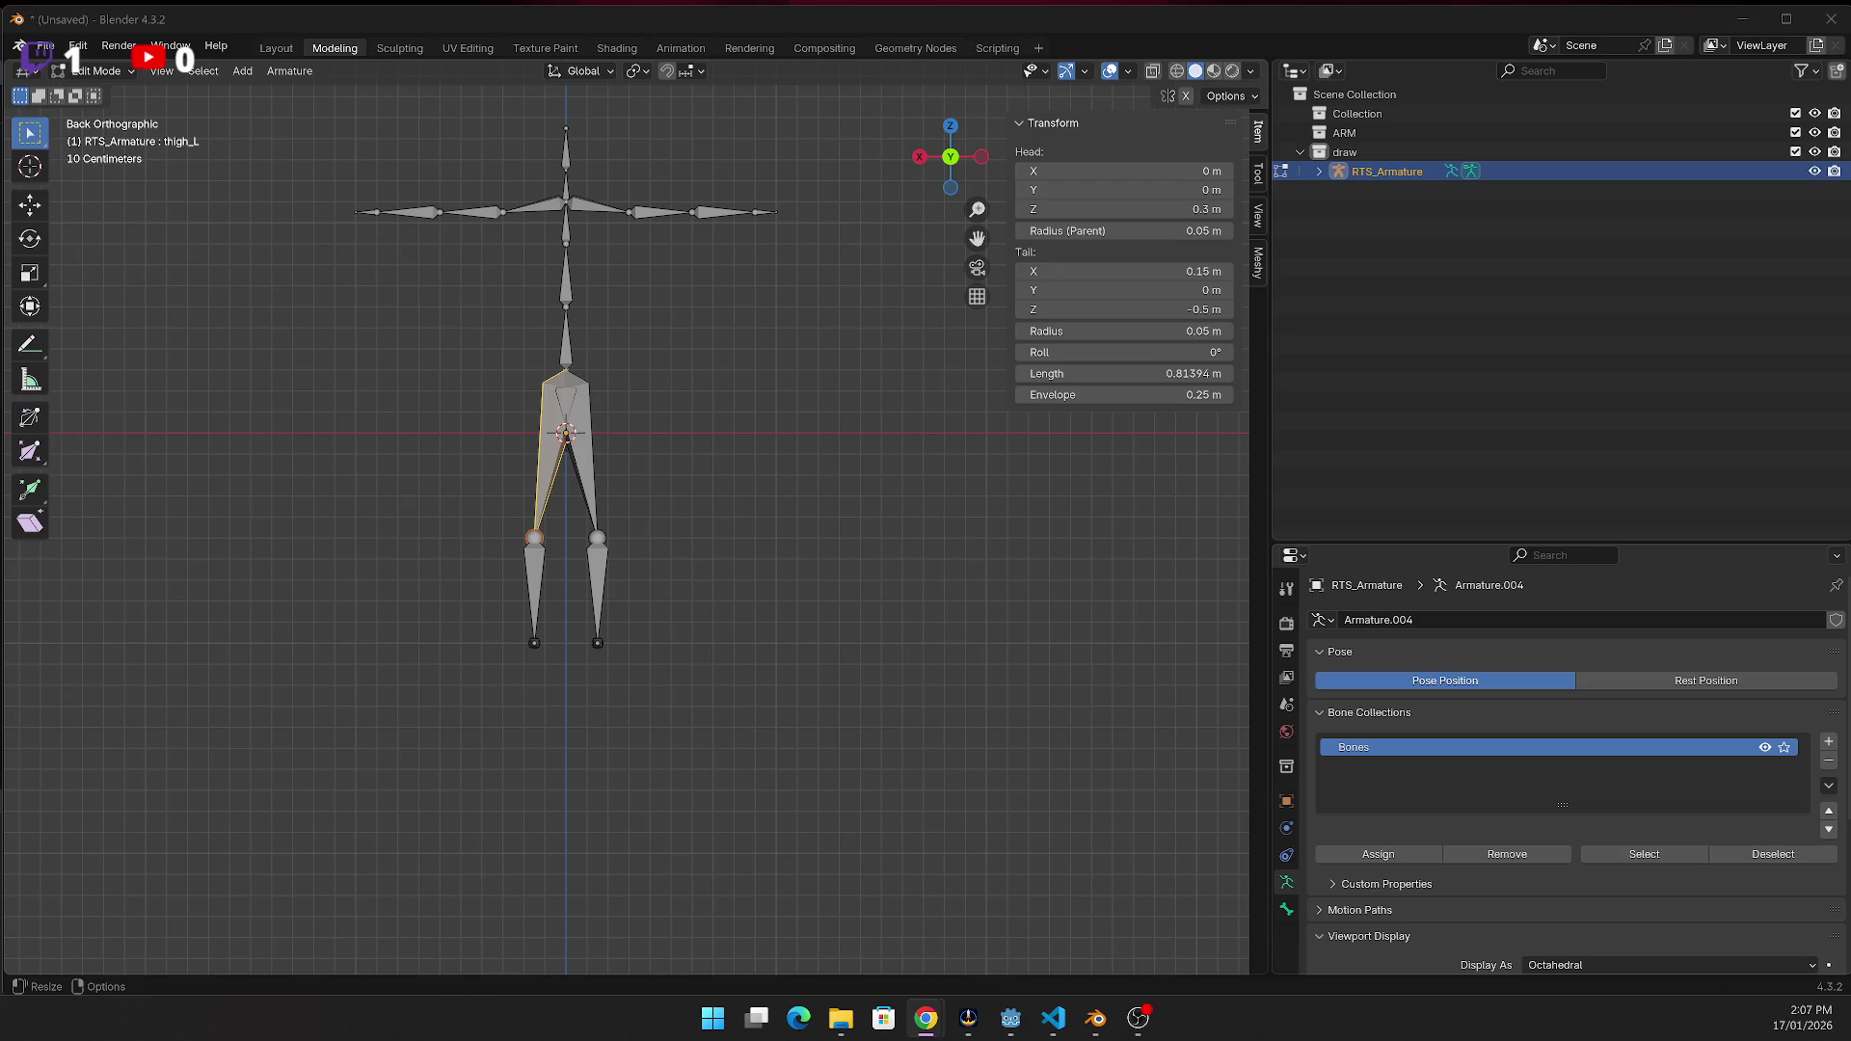
Deselect thigh_L and orbit the view into a perspective angle
left_click(719, 723)
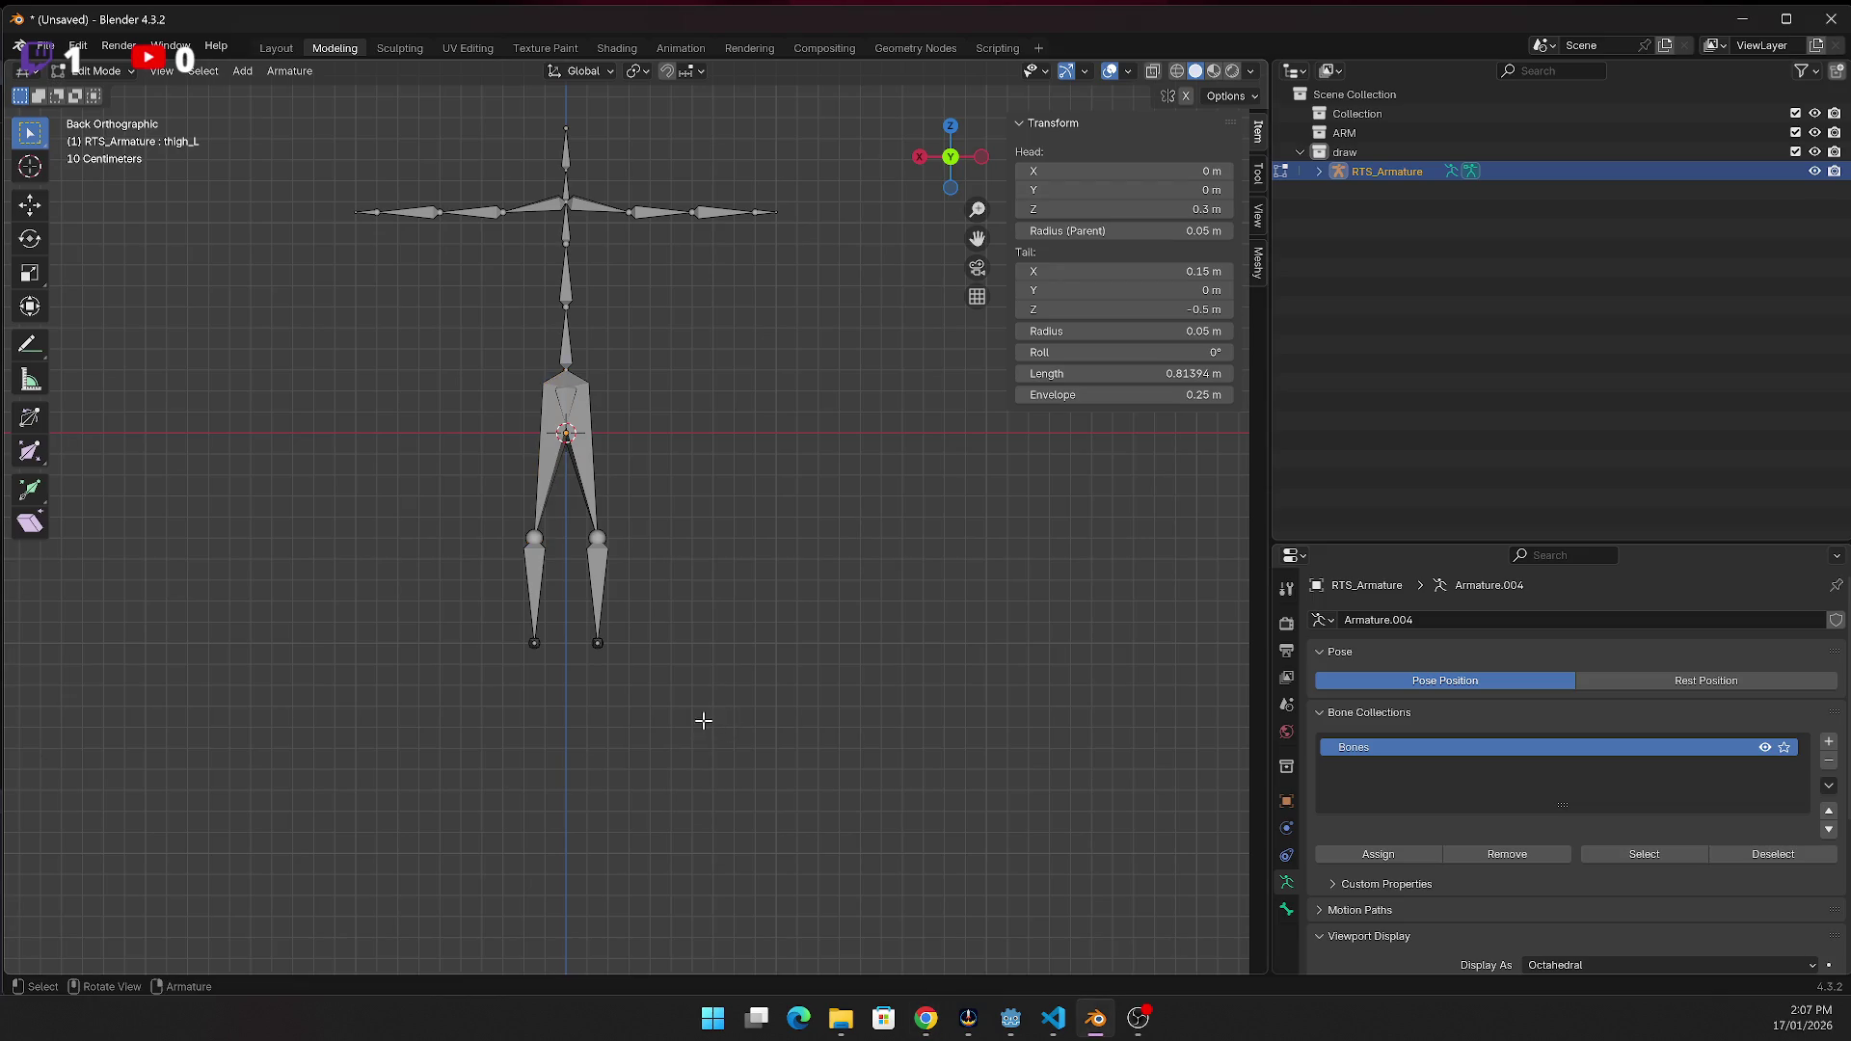
scroll(667, 586, "down", 1)
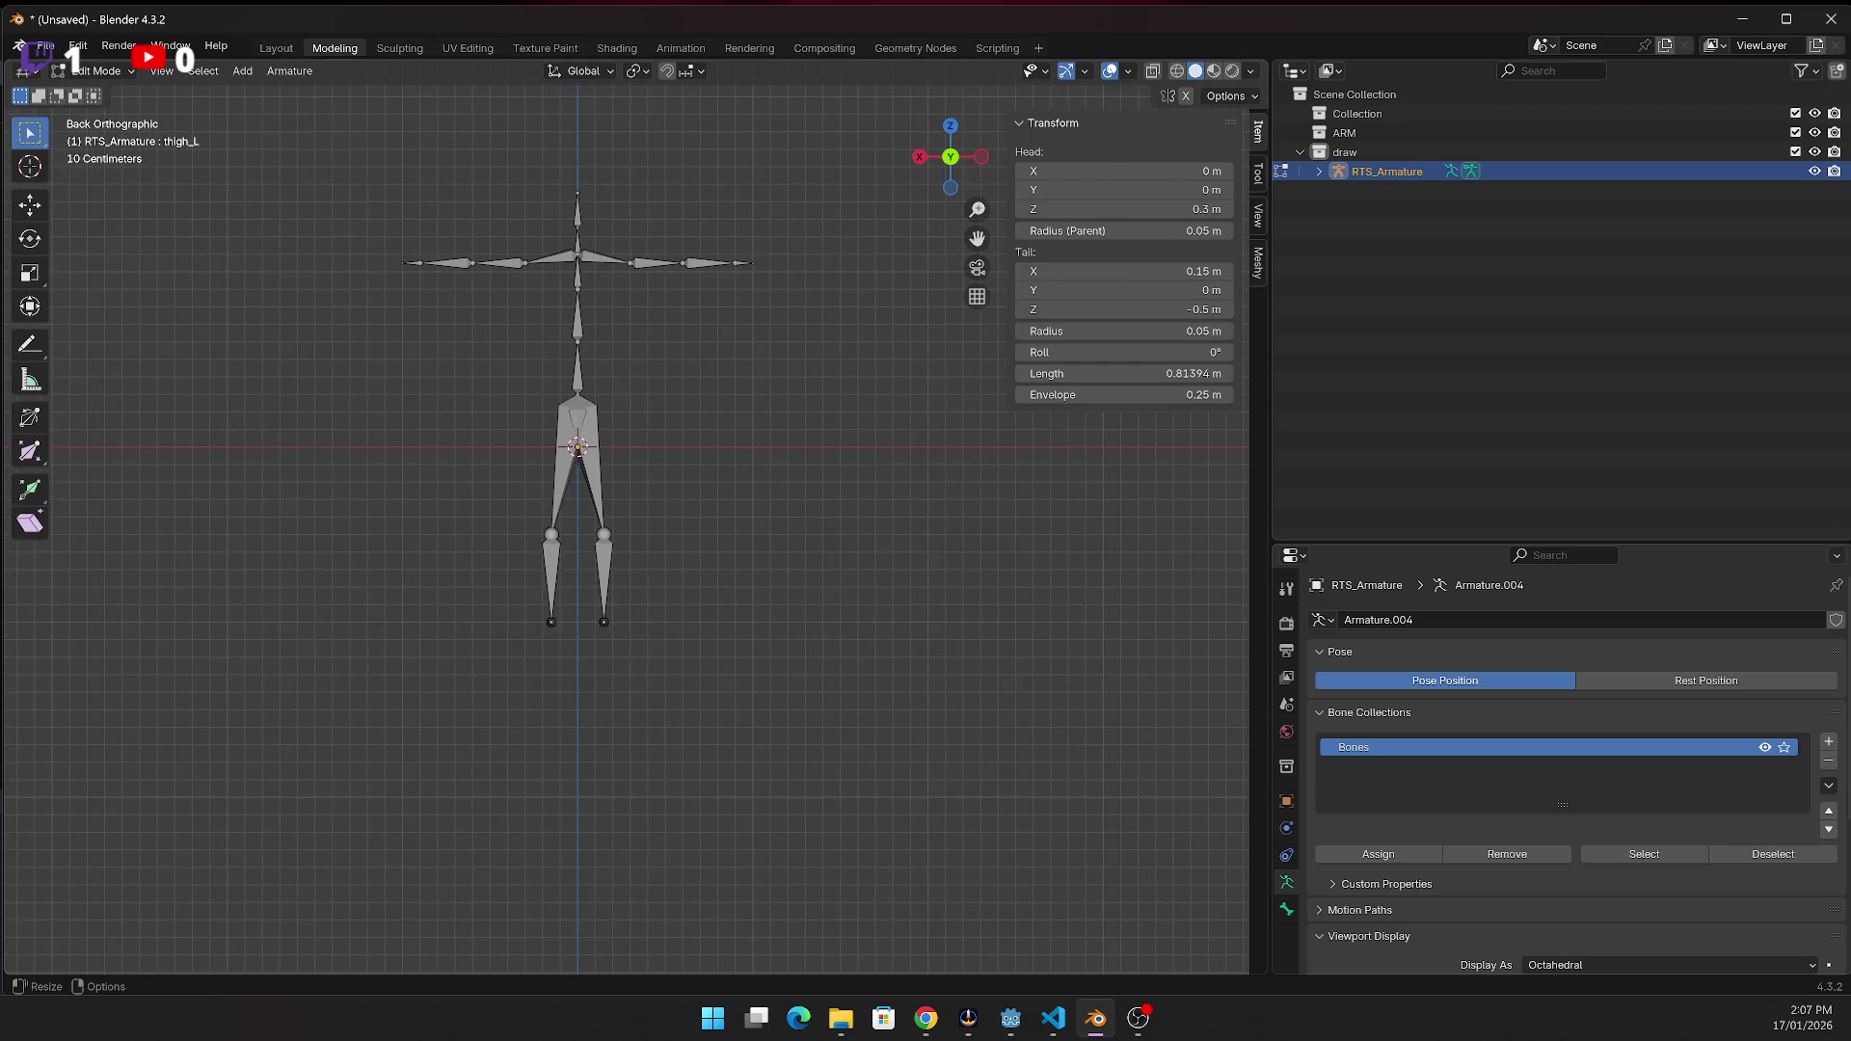
key("alt+Tab")
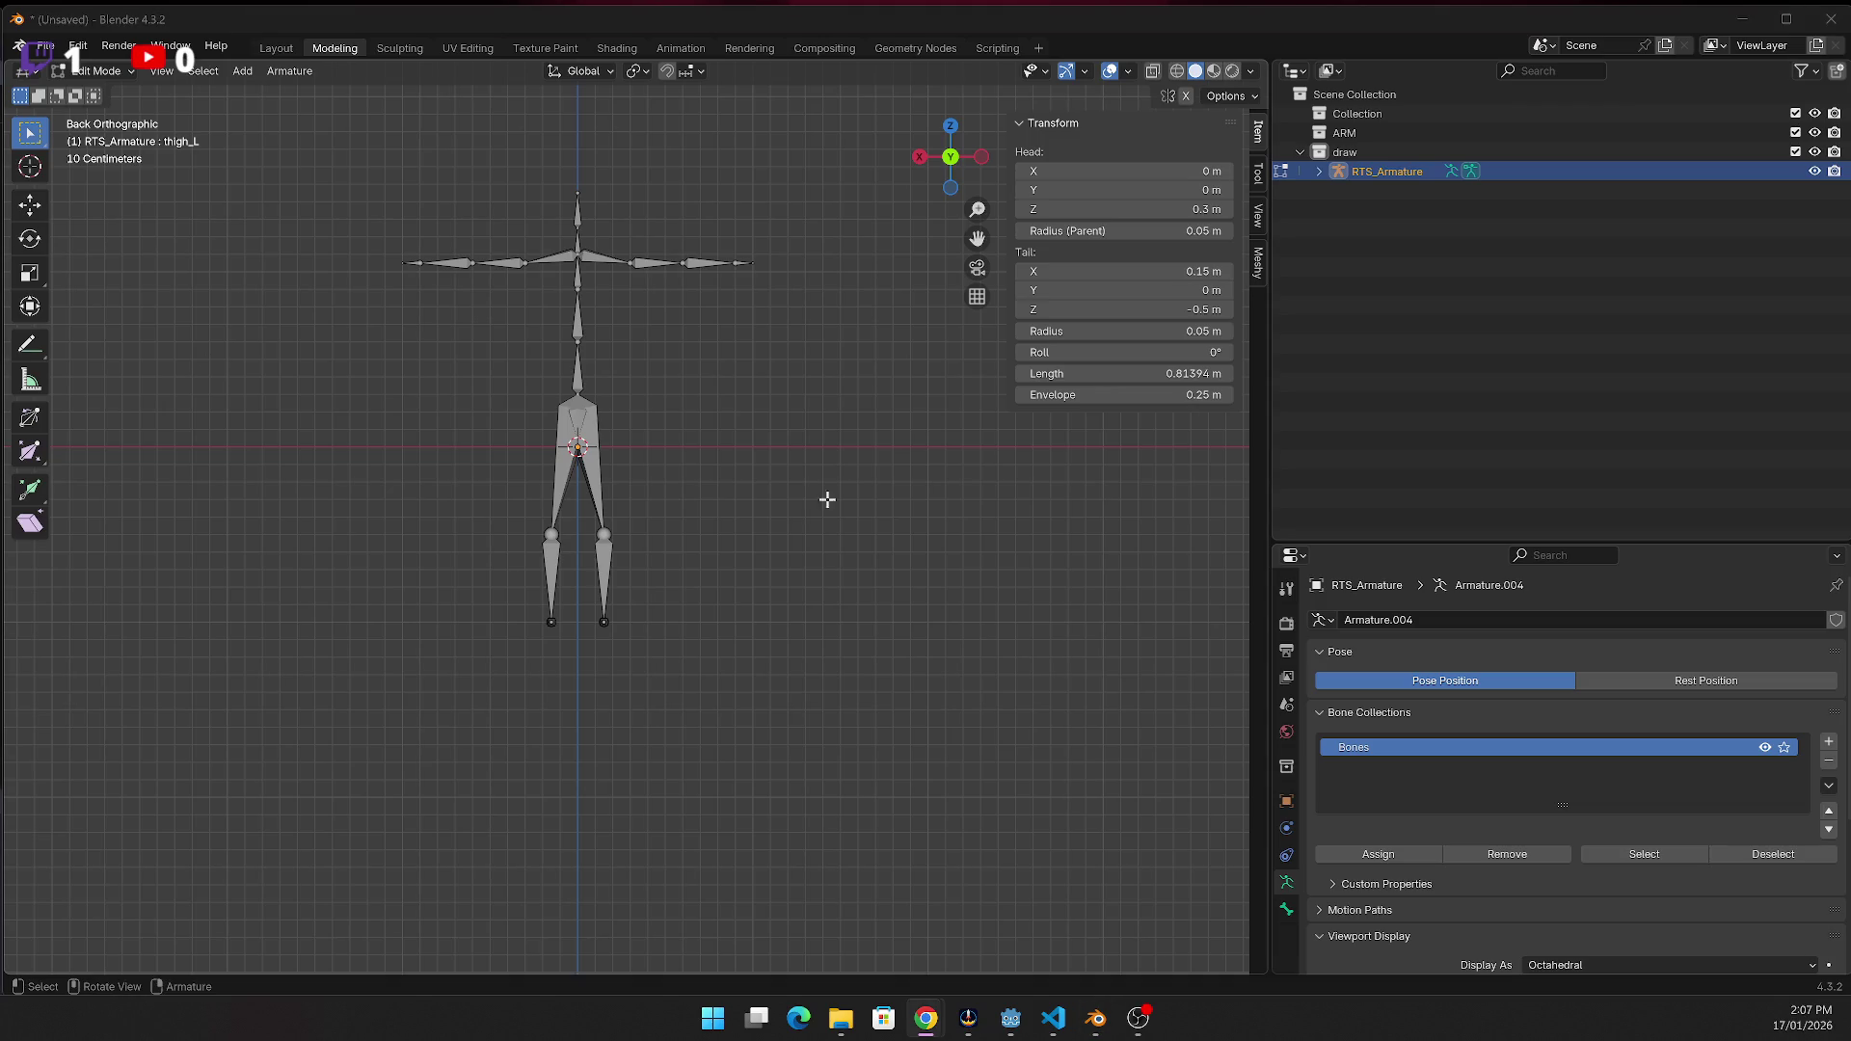
scroll(703, 549, "up", 3)
left_click_drag(976, 238, 969, 241)
left_click_drag(921, 159, 591, 202)
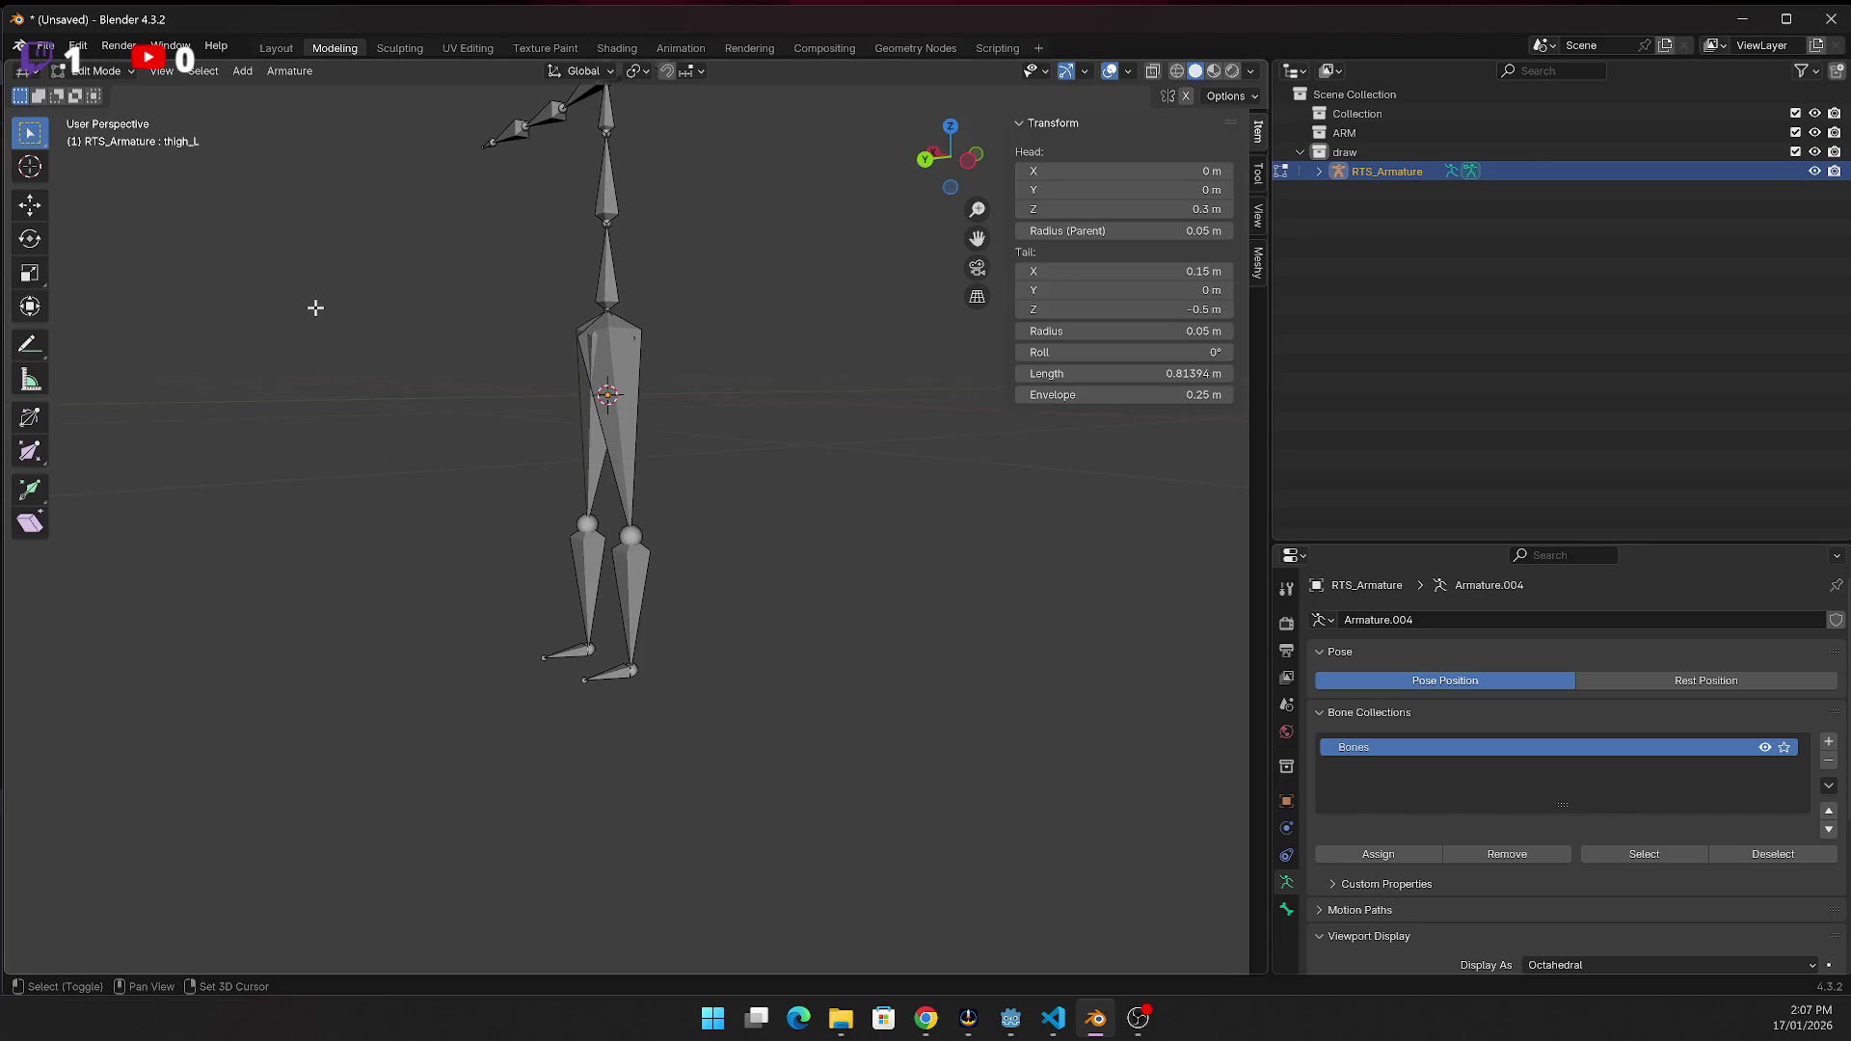
Switch to Object Mode and move RTS_Armature into the ARM collection
left_click(242, 72)
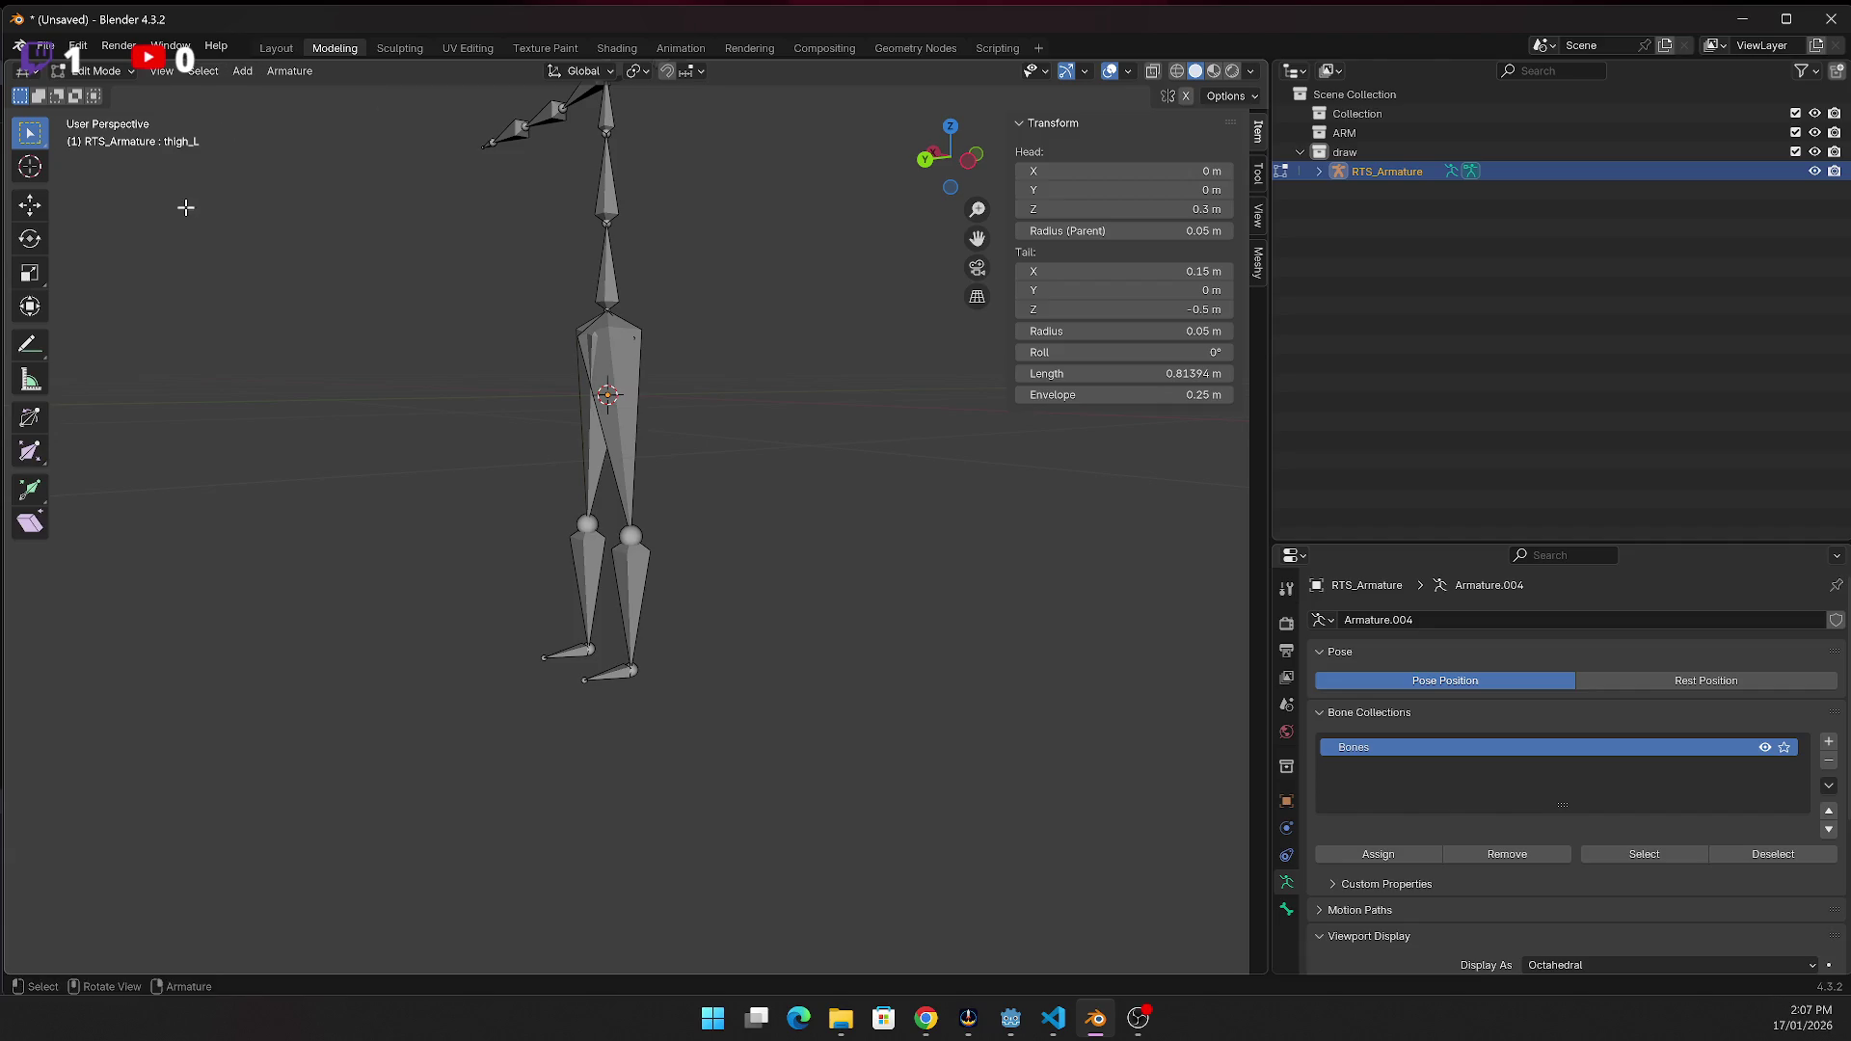
left_click(100, 71)
left_click(100, 95)
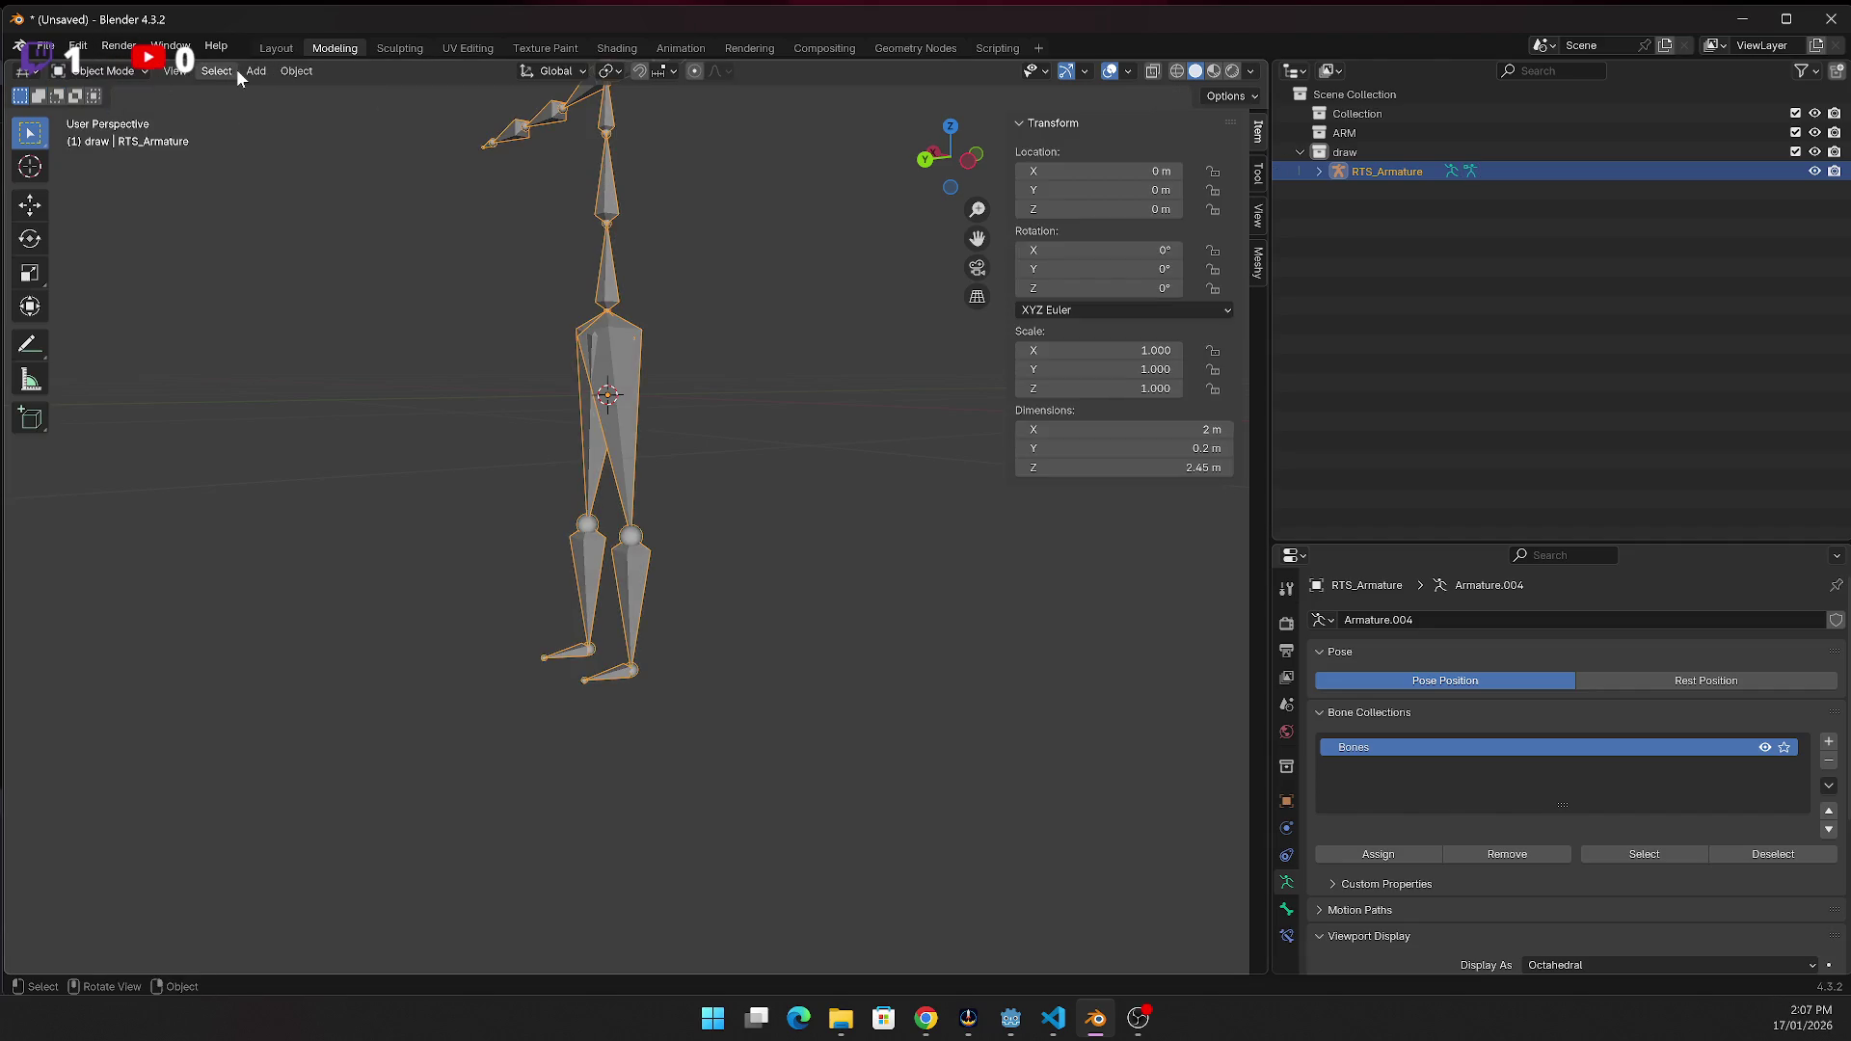
left_click(249, 71)
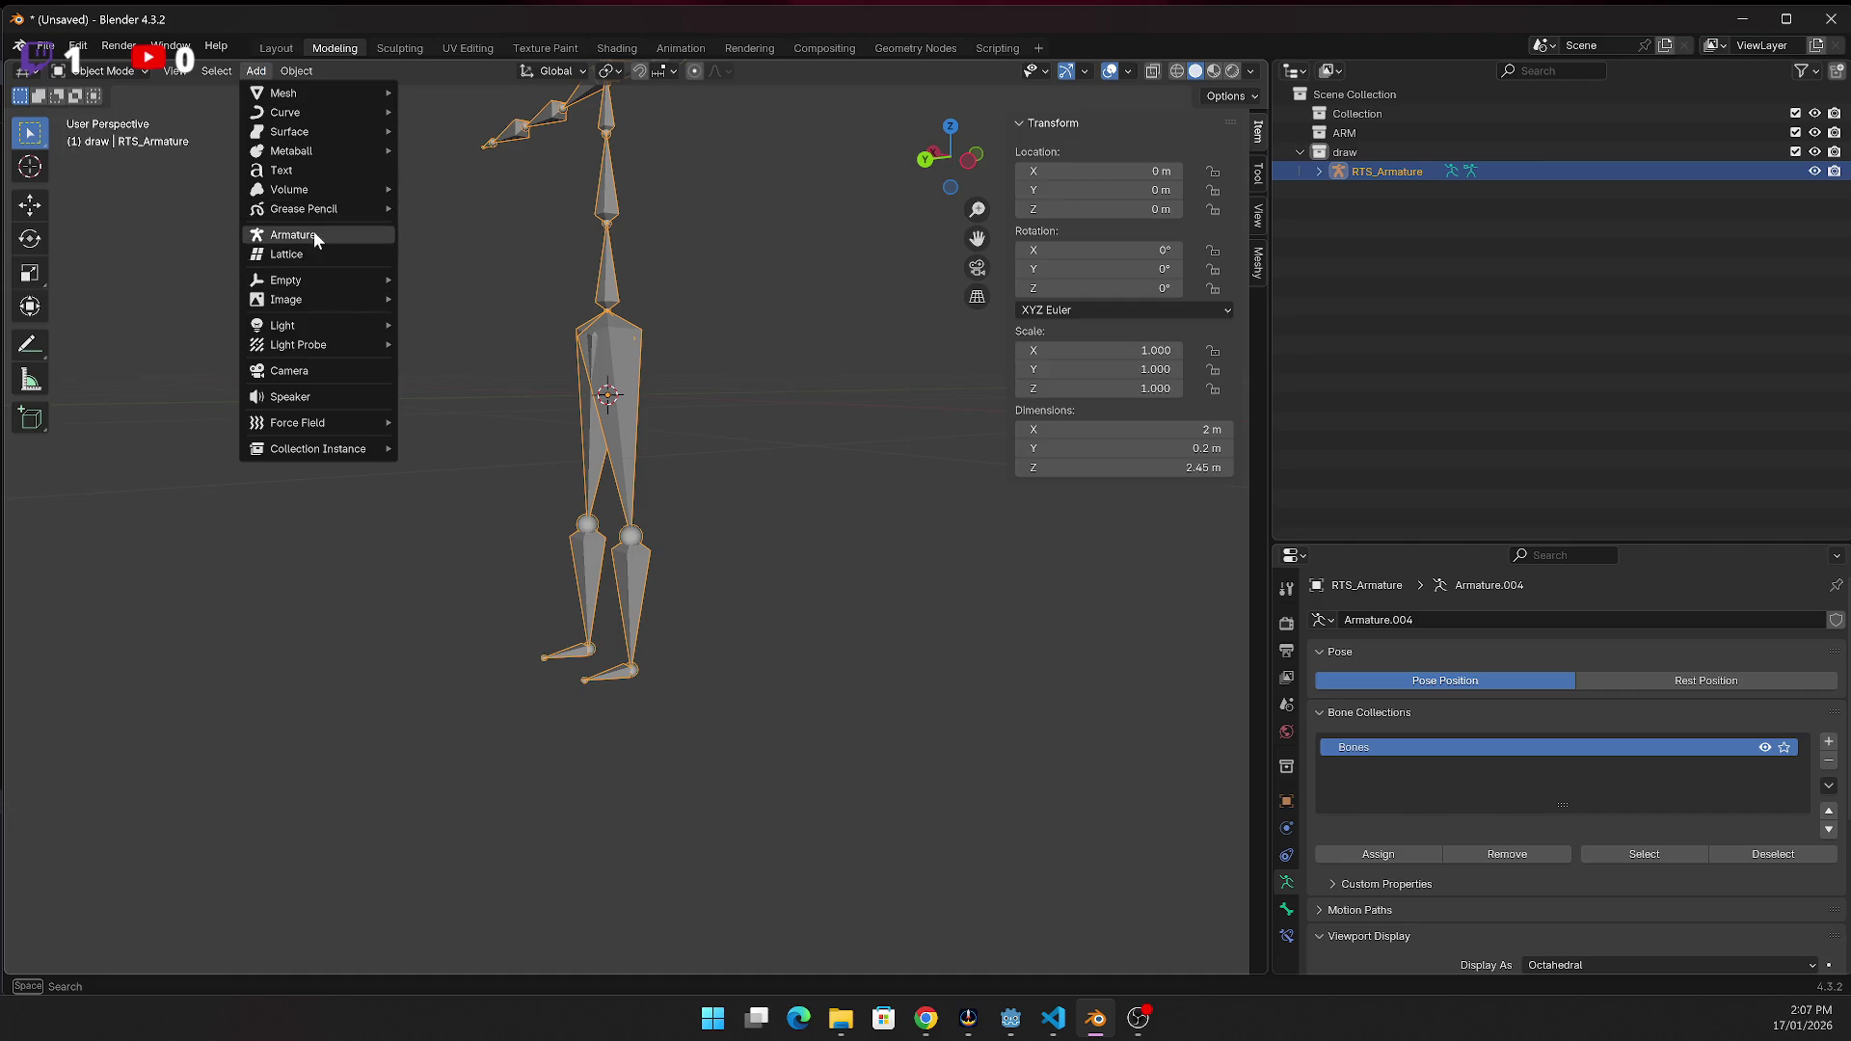
mouse_move(311, 206)
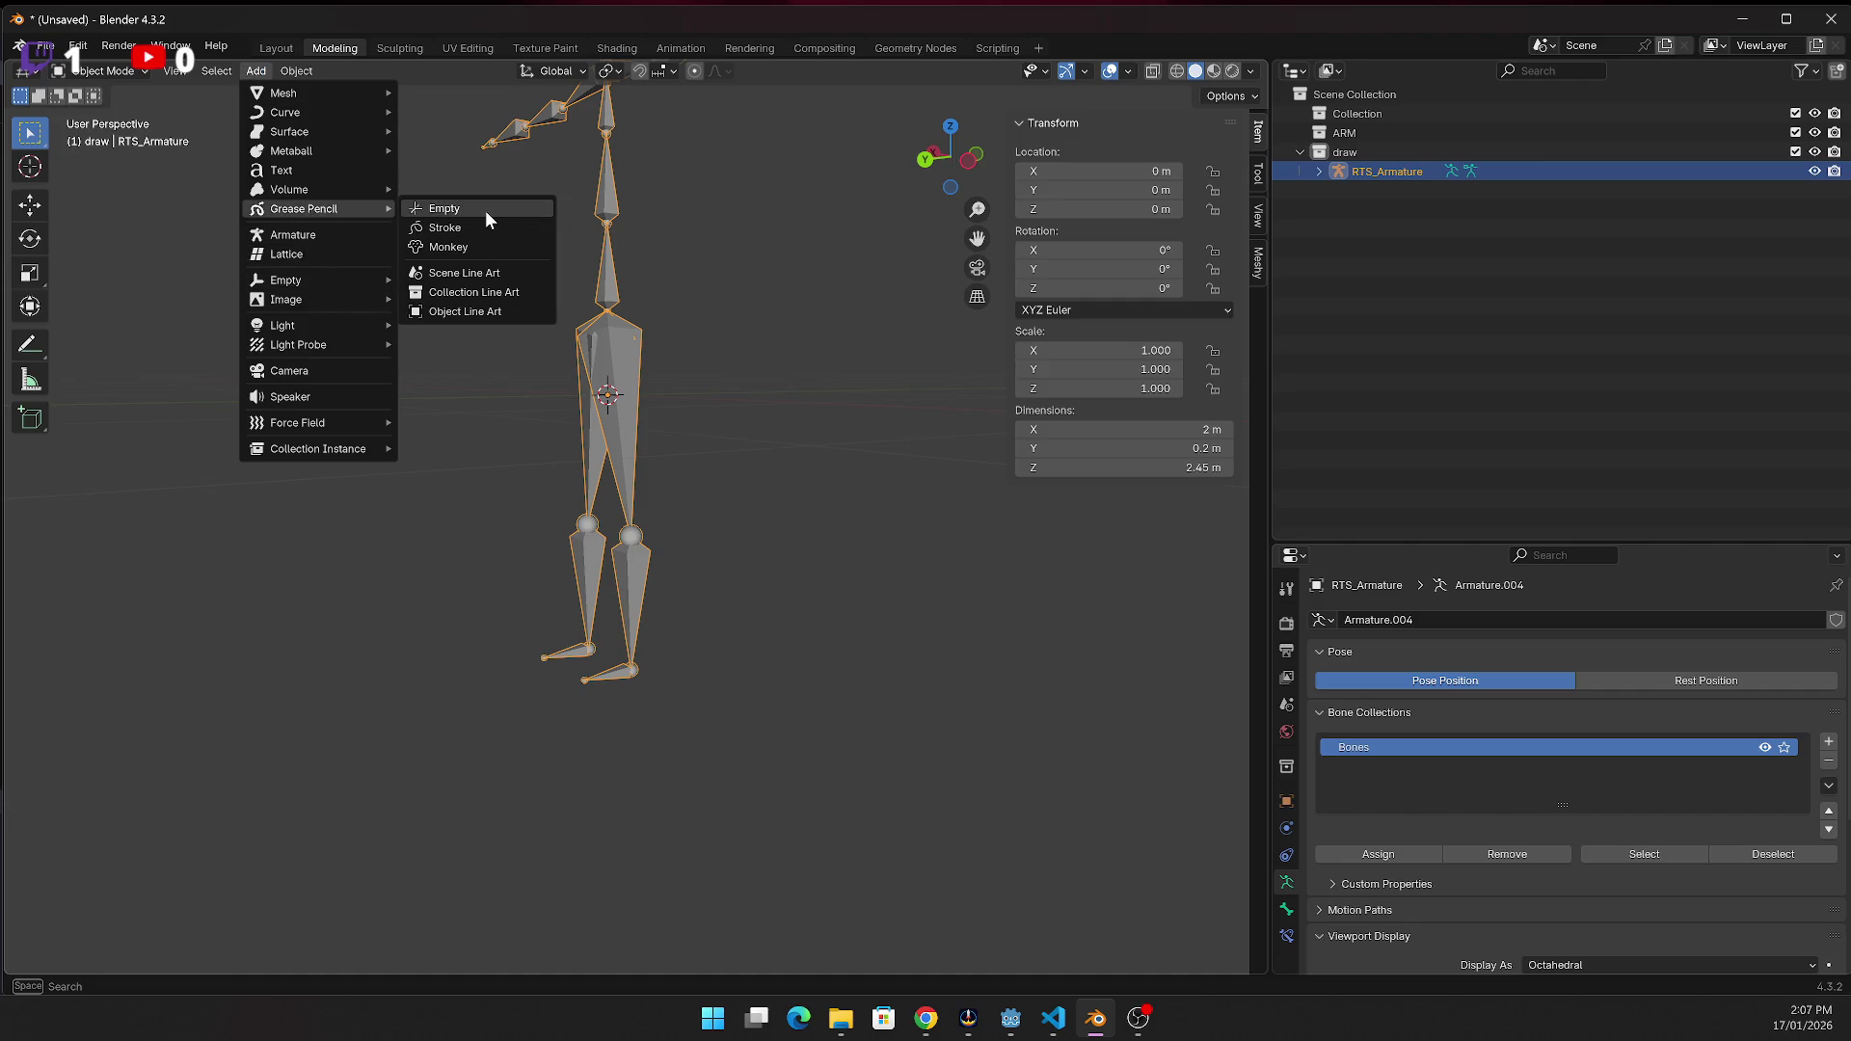
left_click_drag(1350, 176, 1344, 141)
With the draw collection selected, add an empty Grease Pencil object
left_click(1350, 173)
left_click(259, 72)
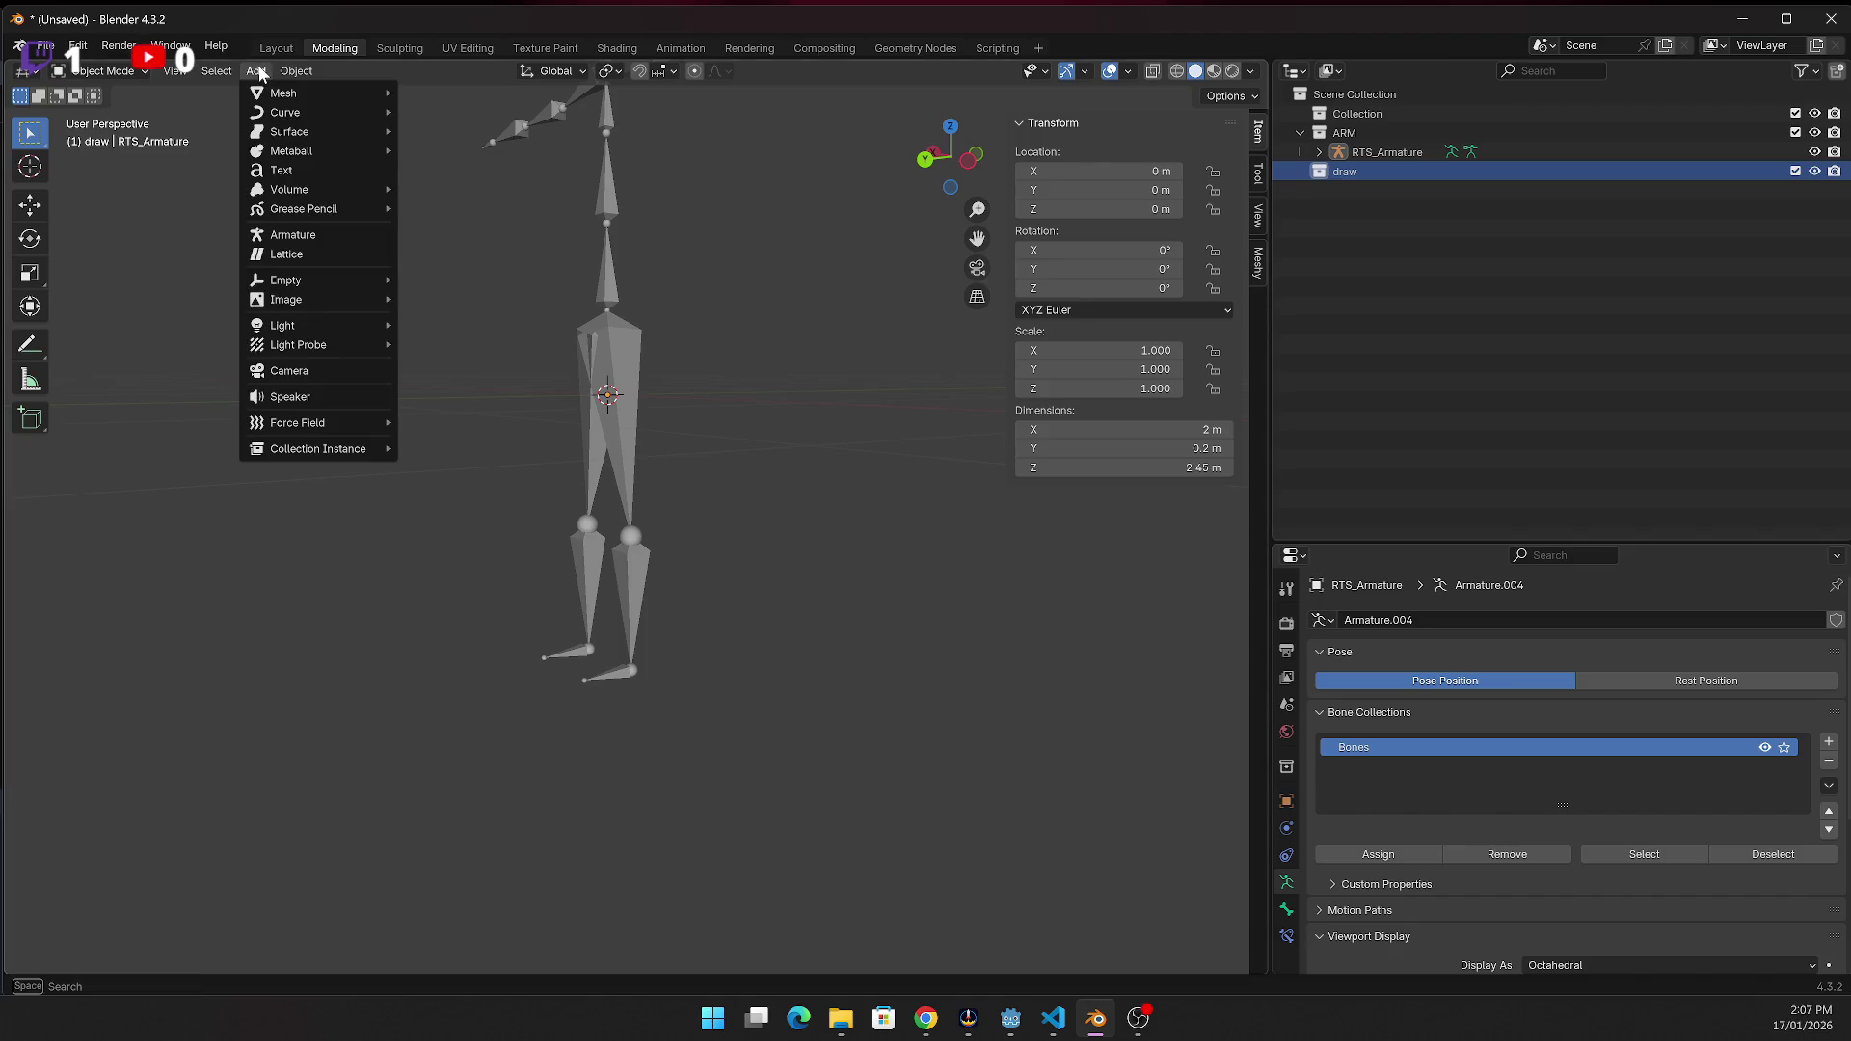
left_click(256, 71)
left_click(257, 71)
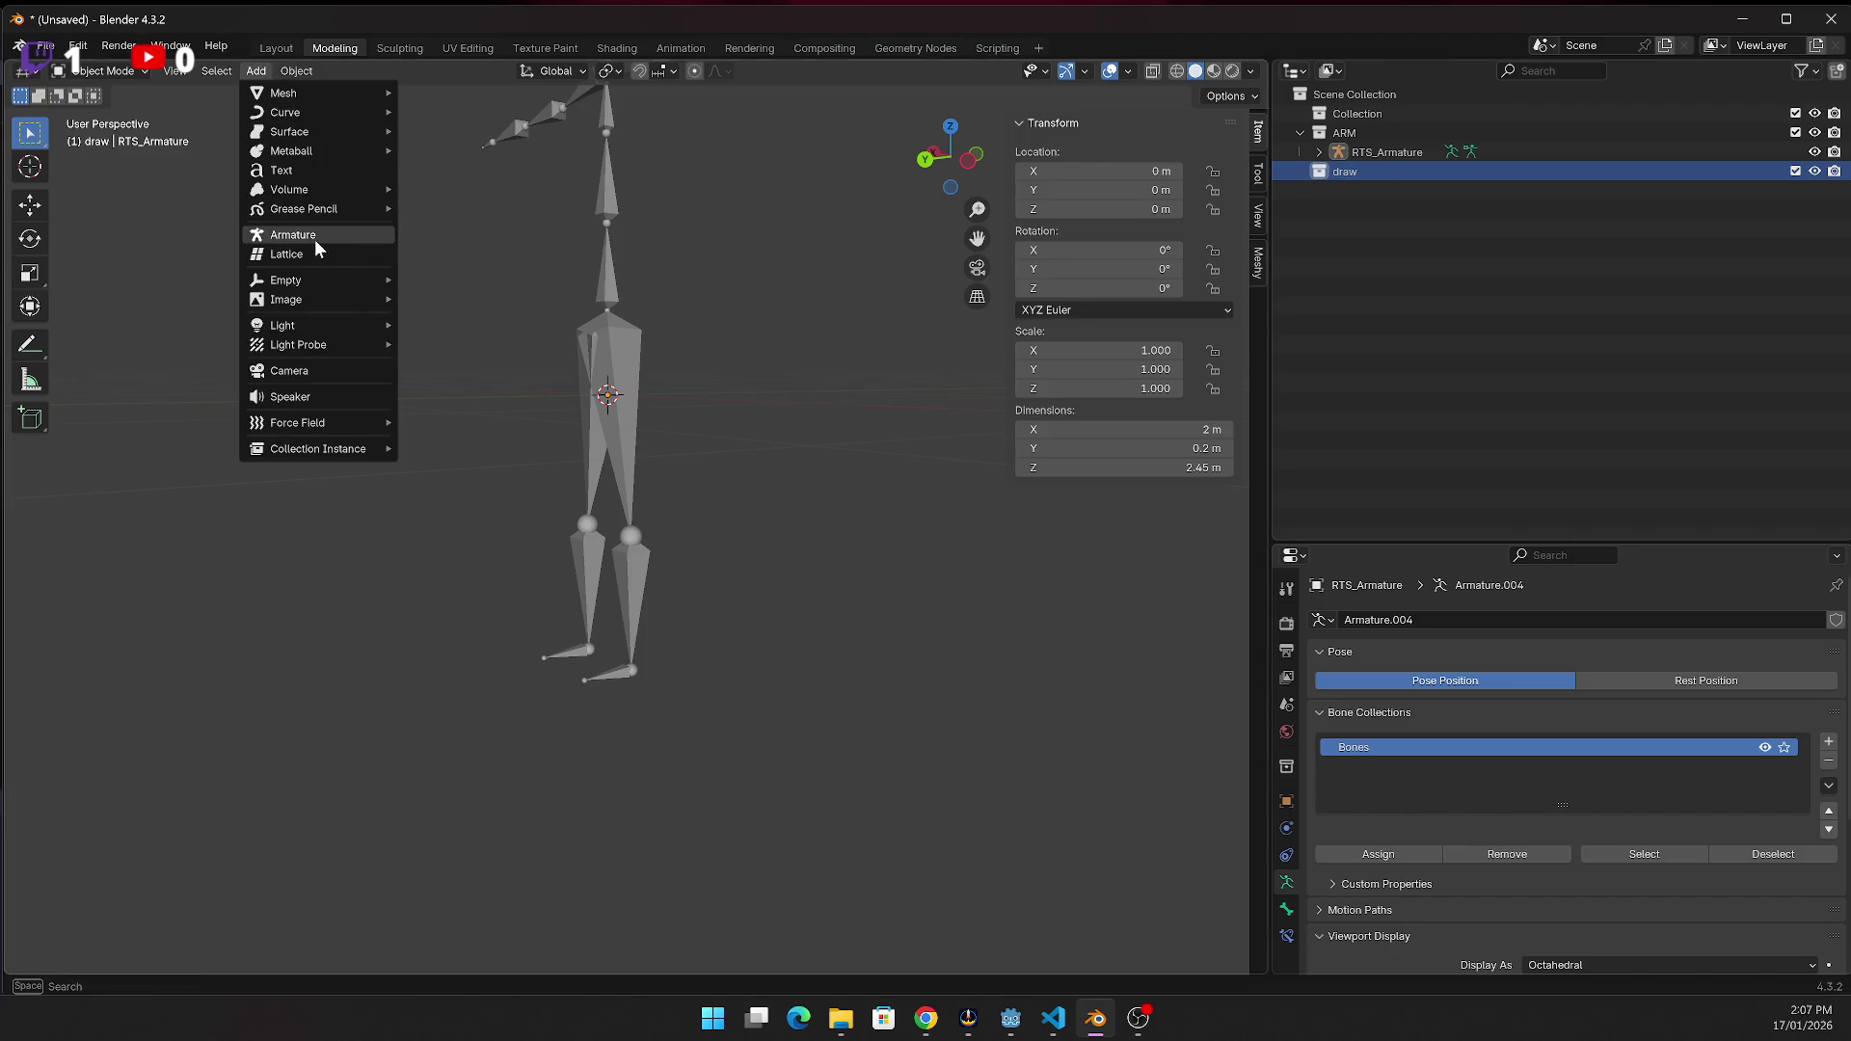
mouse_move(310, 208)
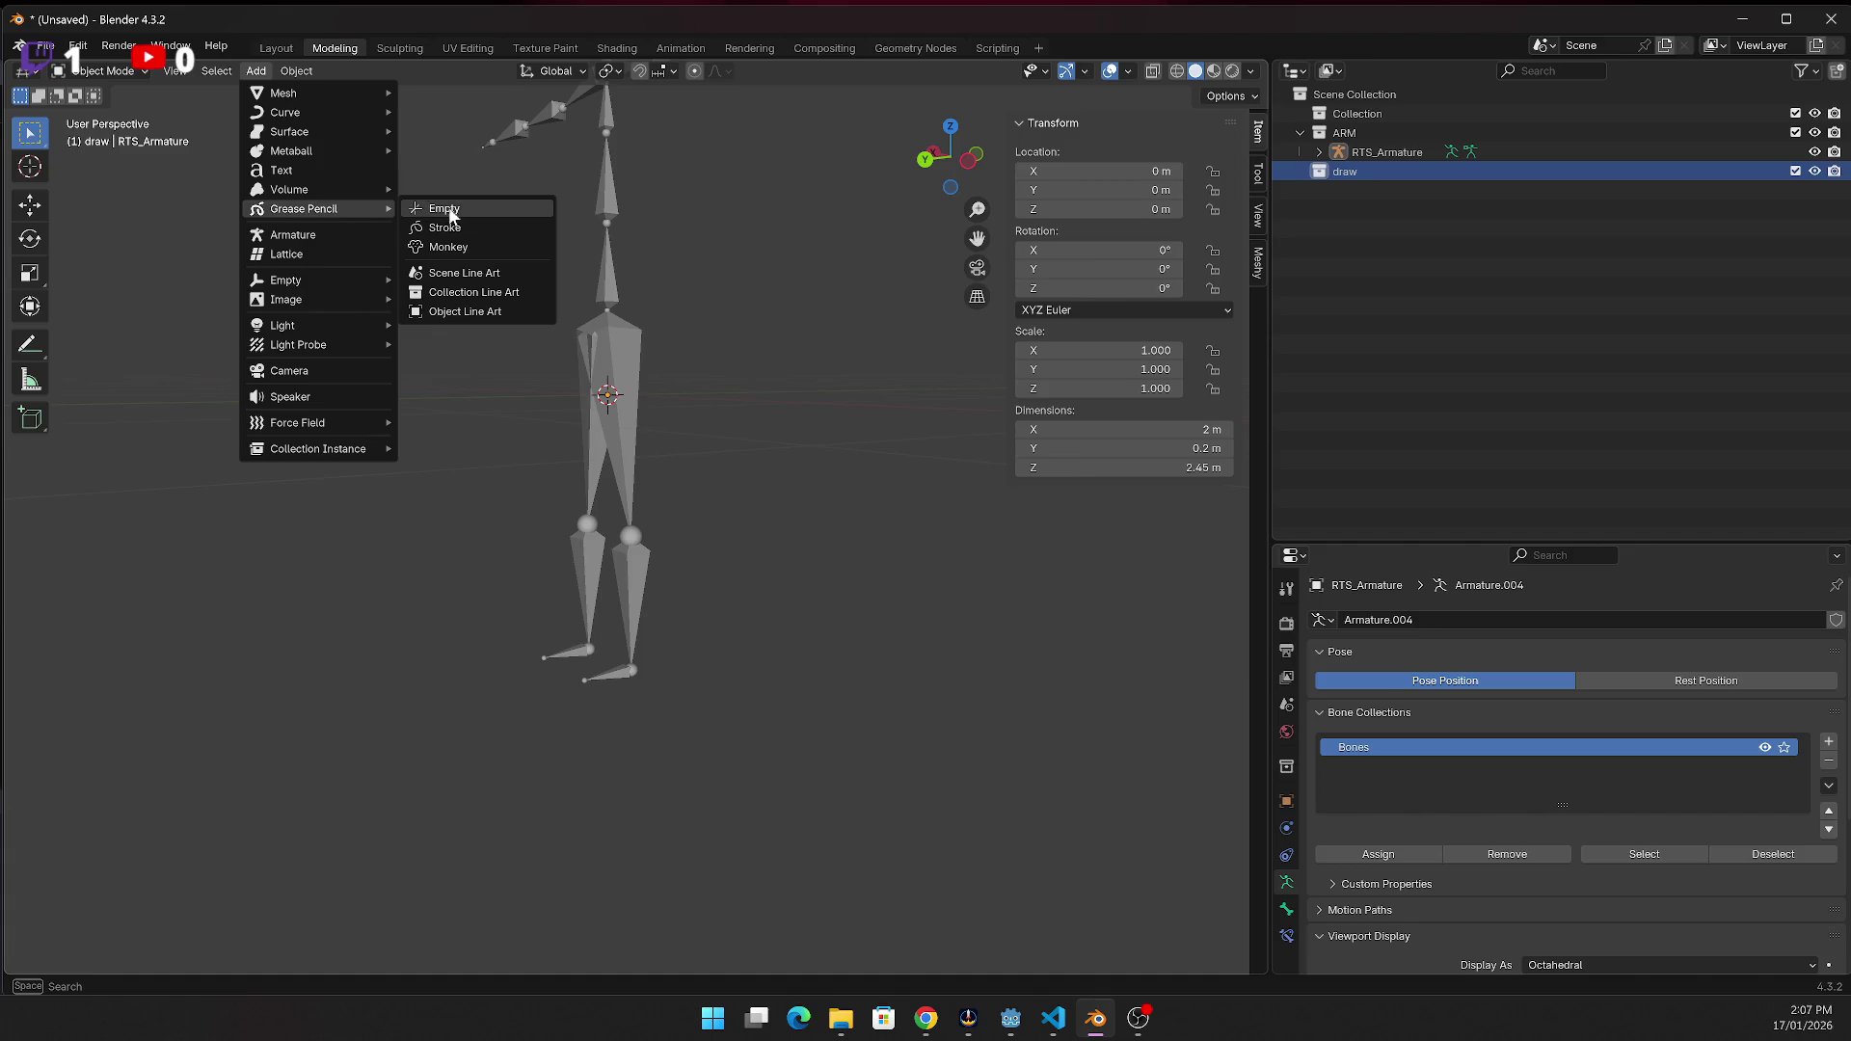
left_click(449, 210)
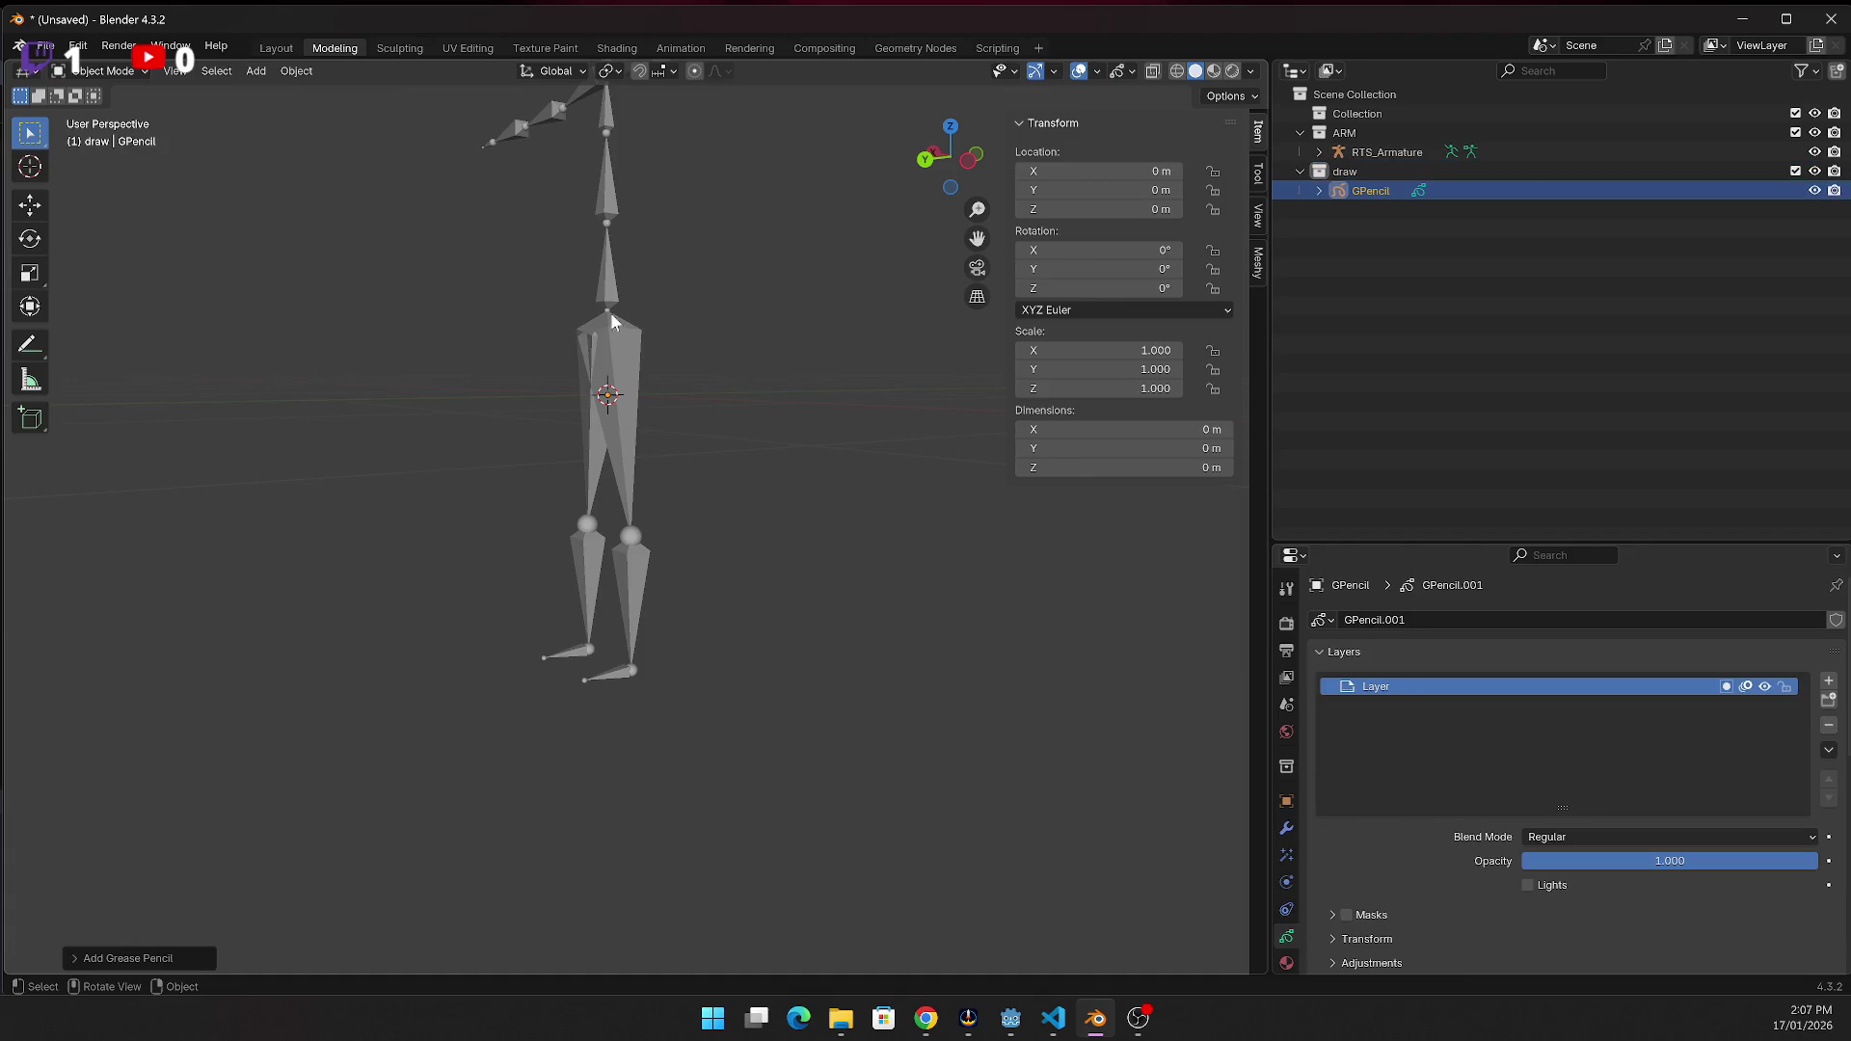
Expand GPencil to select its GPencil.001 data and switch it into Draw Mode
left_click(1319, 191)
left_click(1338, 210)
left_click(1403, 211)
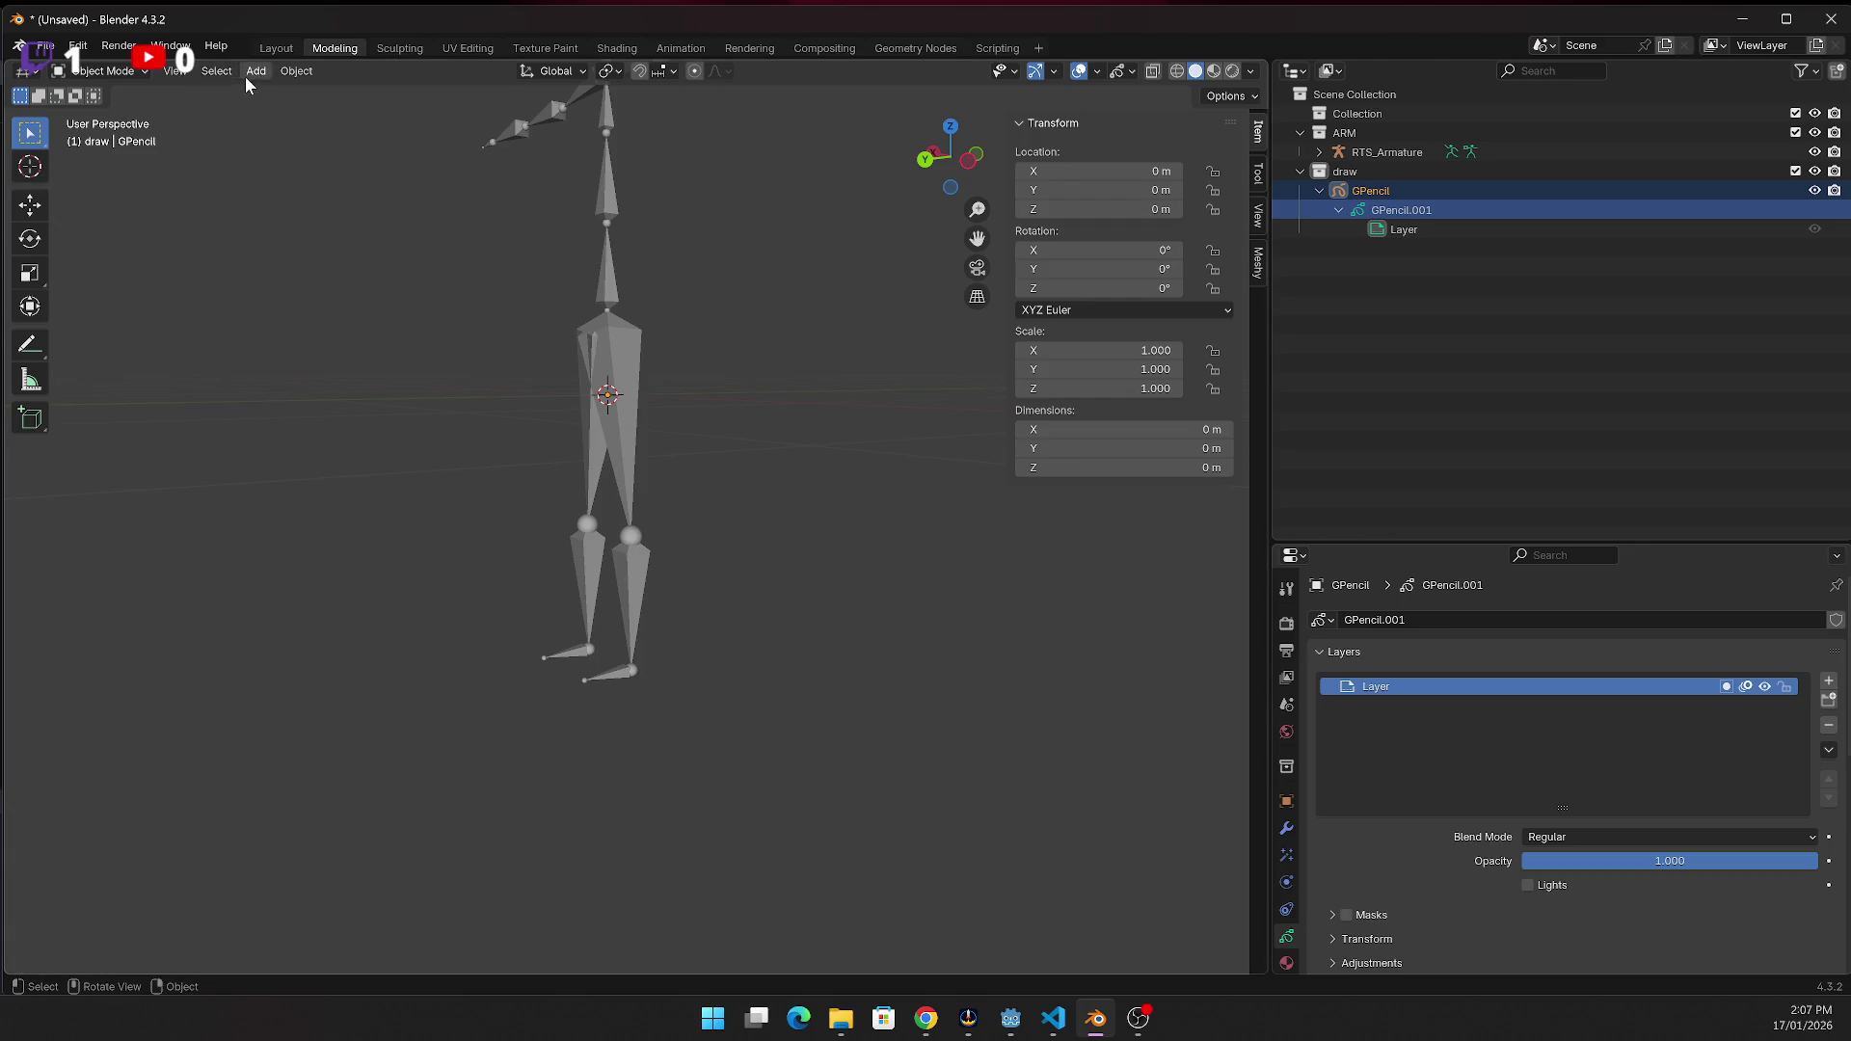
left_click(123, 75)
left_click(106, 154)
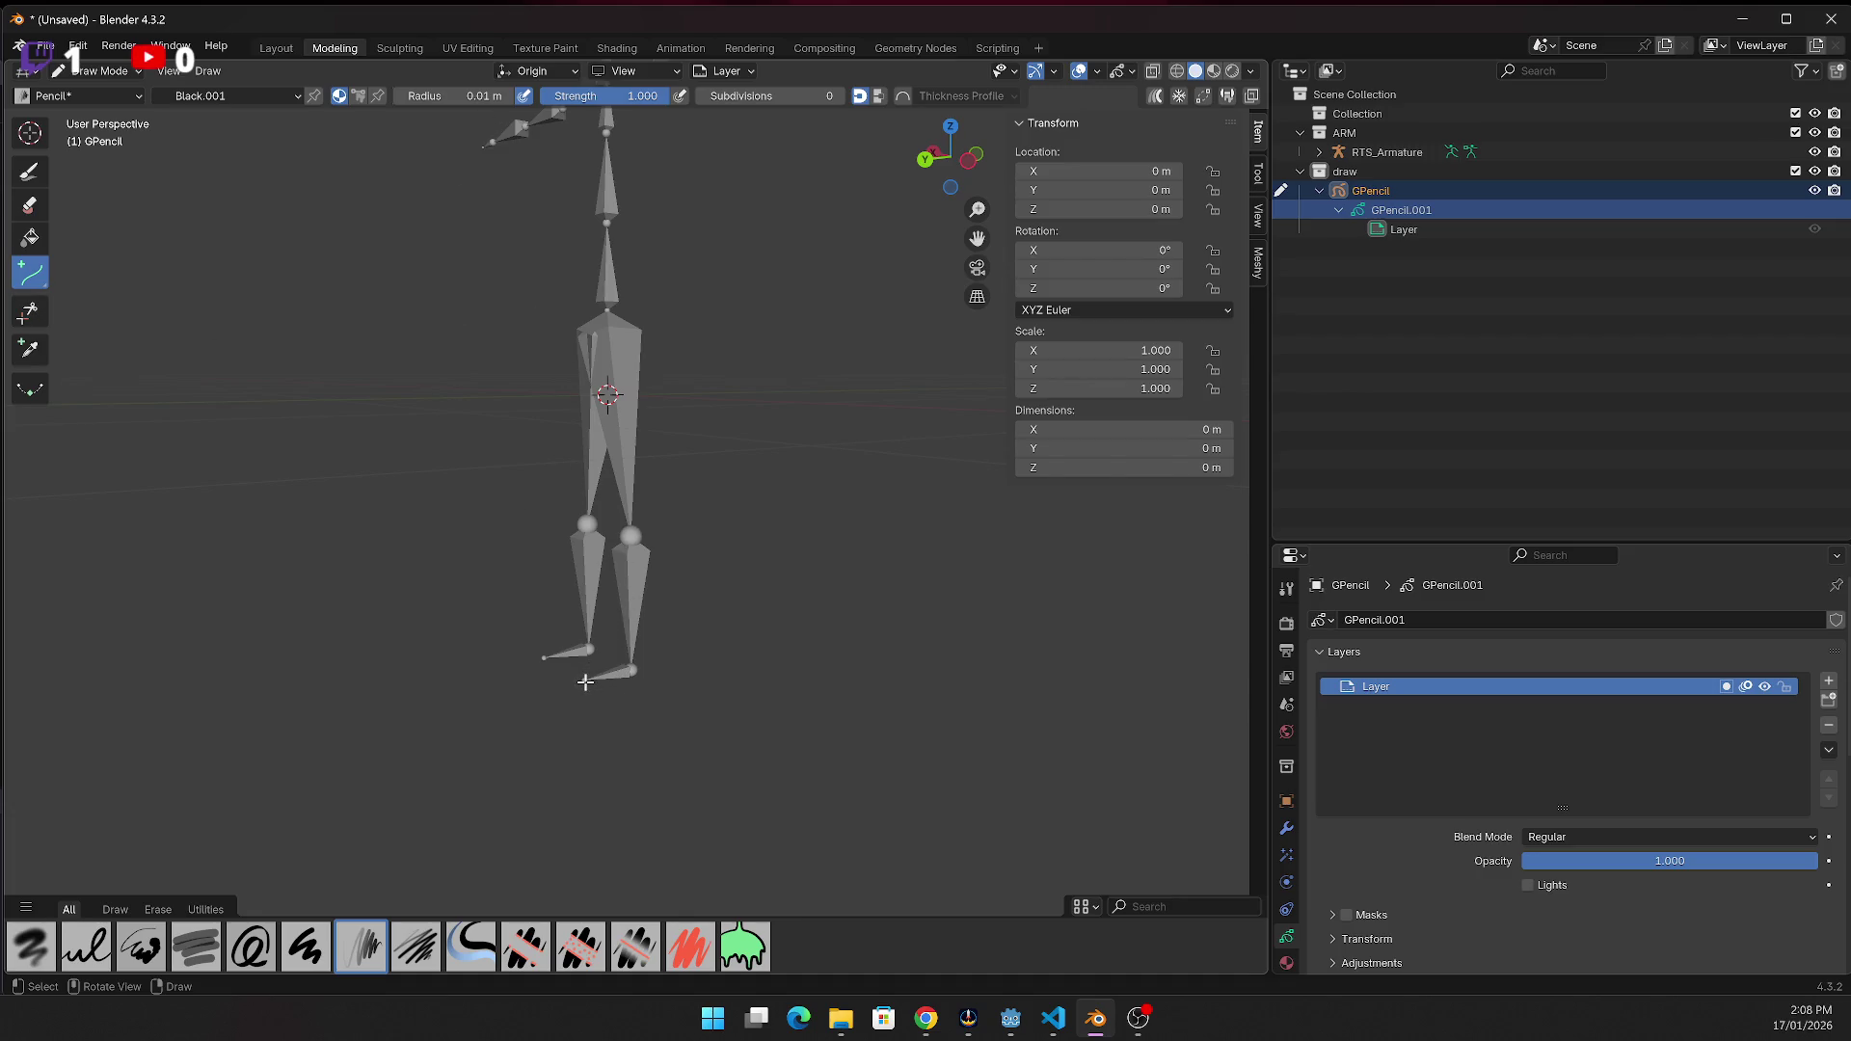
Draw test strokes along both feet and up both legs of the rig
scroll(593, 729, "up", 3)
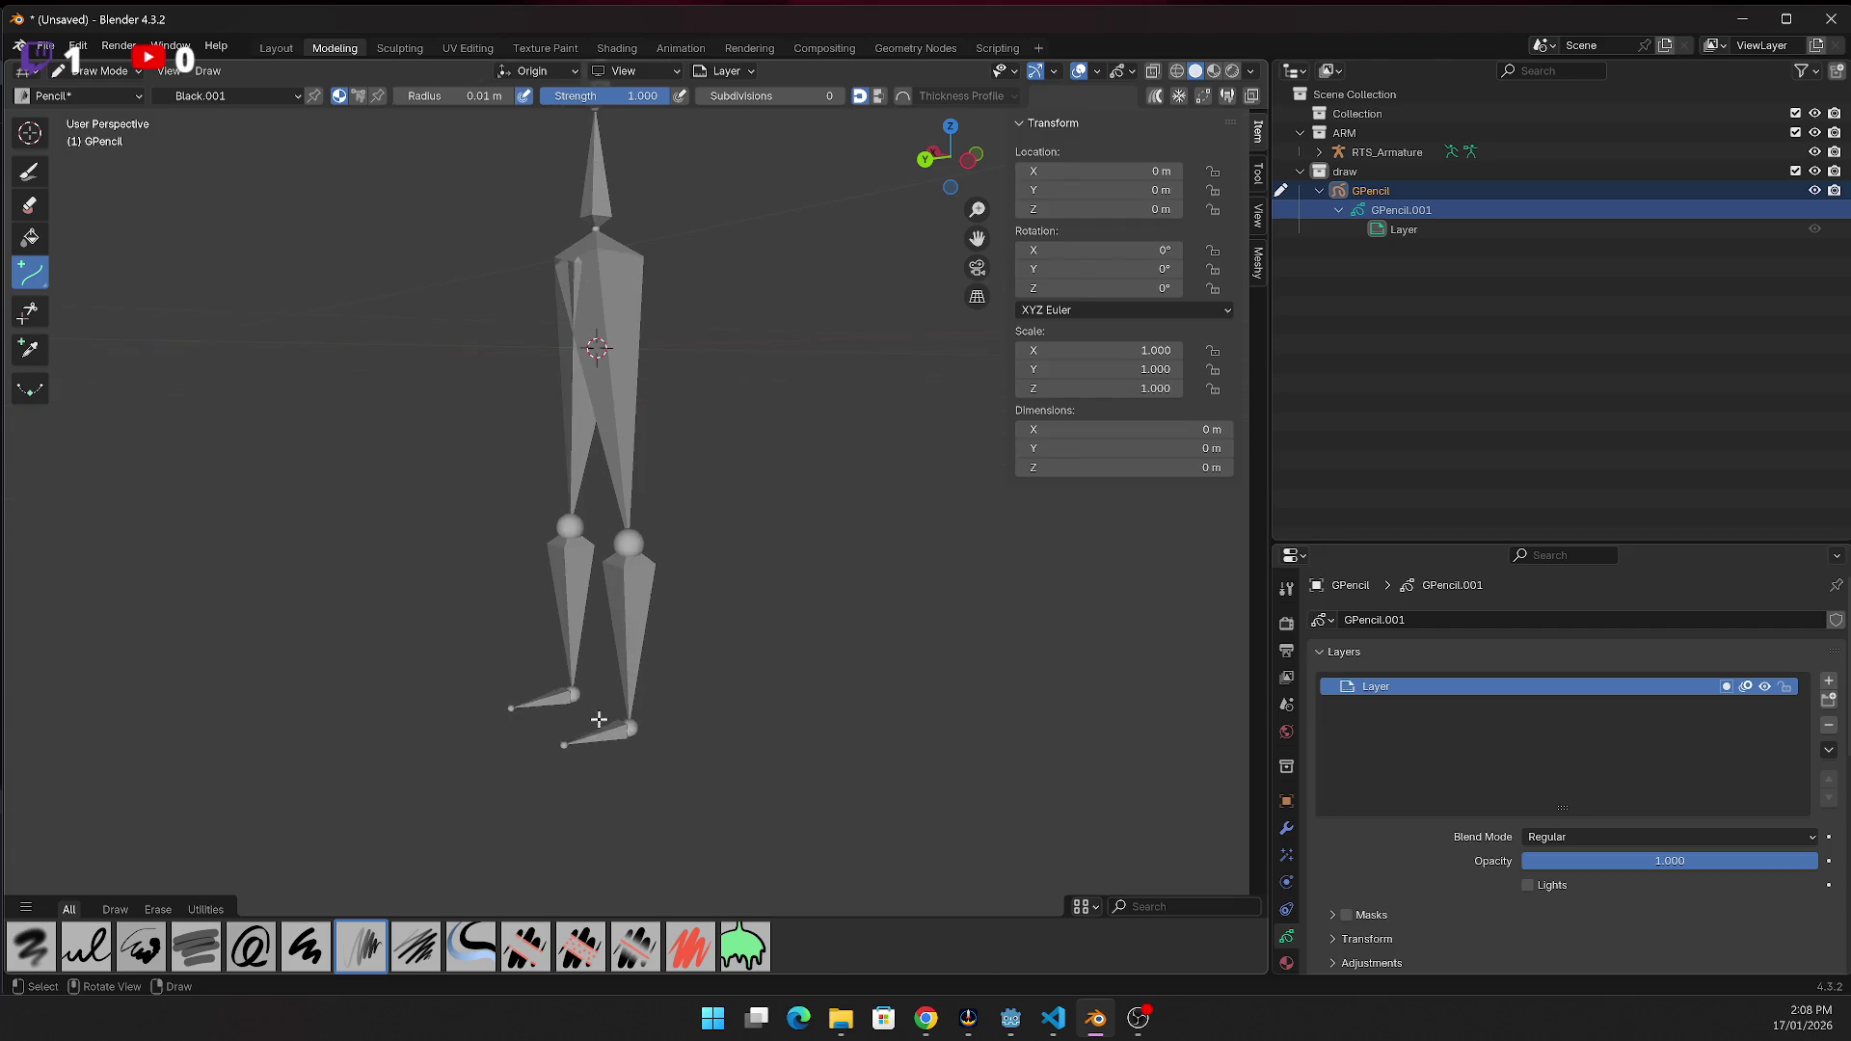
scroll(636, 809, "up", 2)
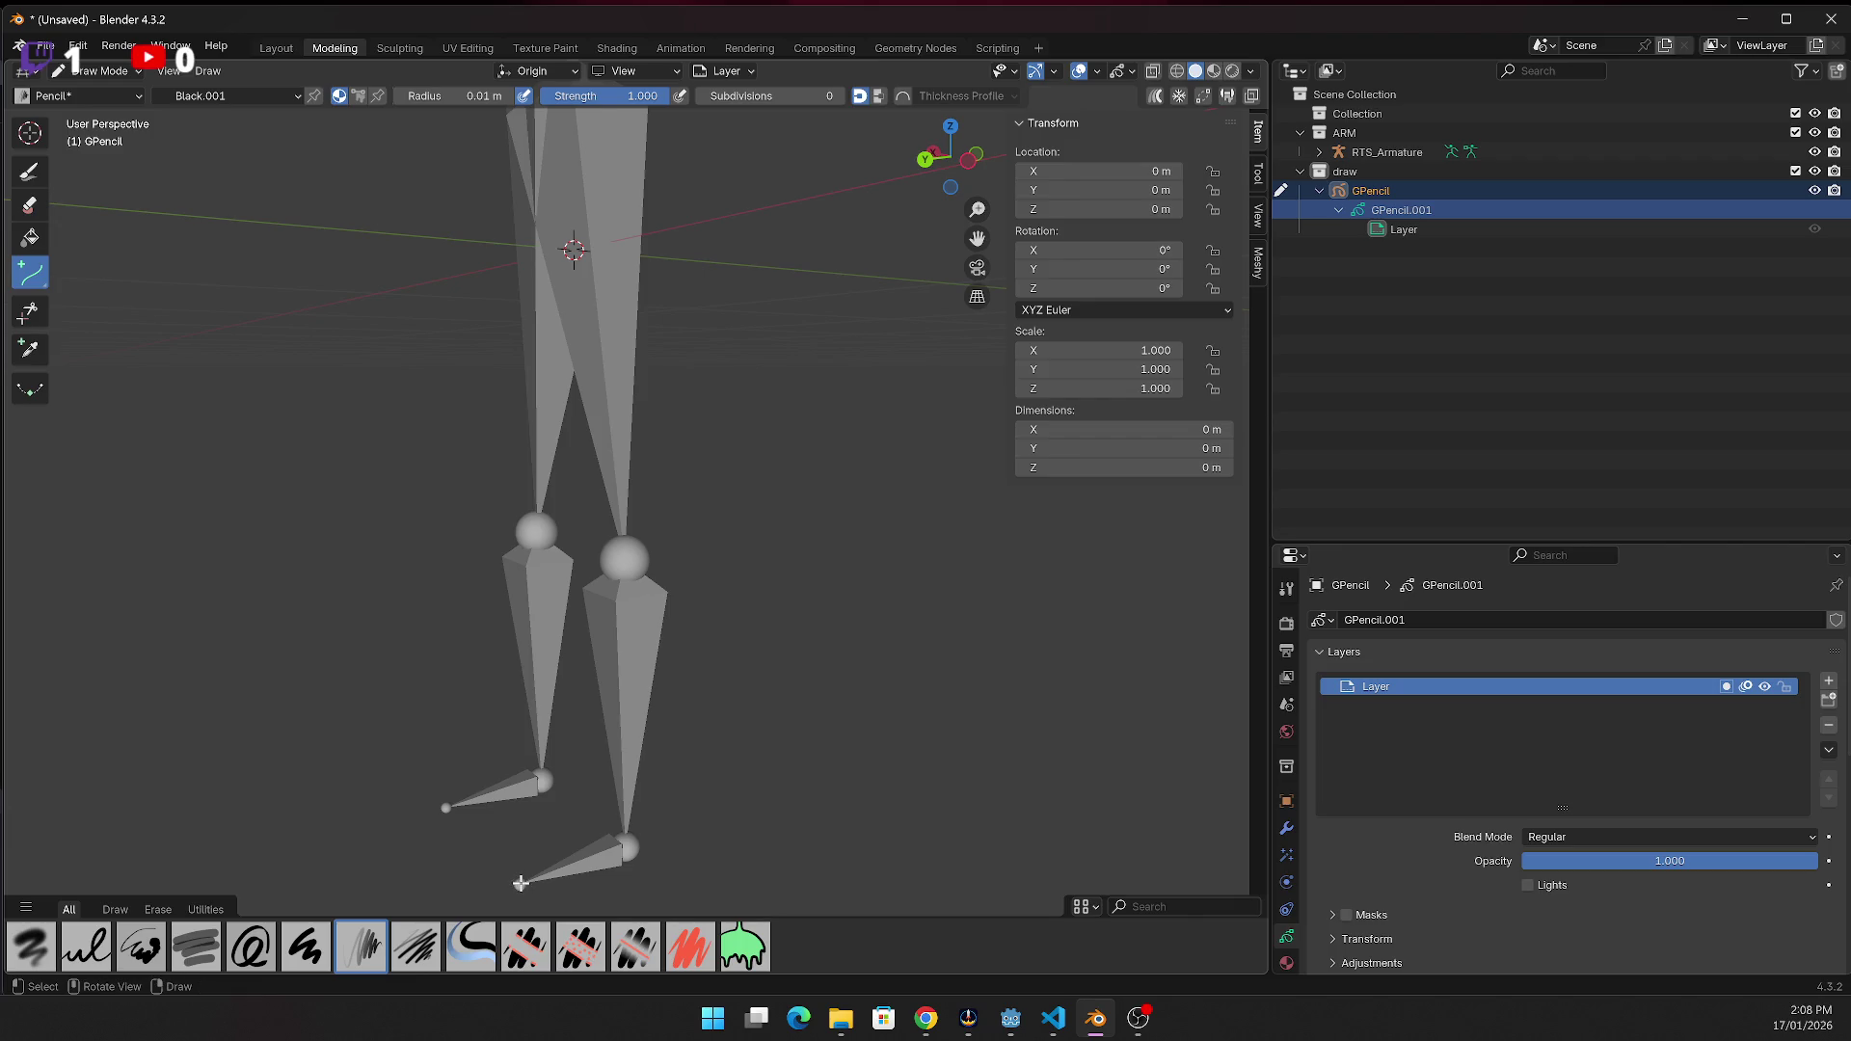
mouse_move(977, 238)
left_mouse_down()
mouse_move(964, 159)
mouse_move(957, 194)
left_mouse_up()
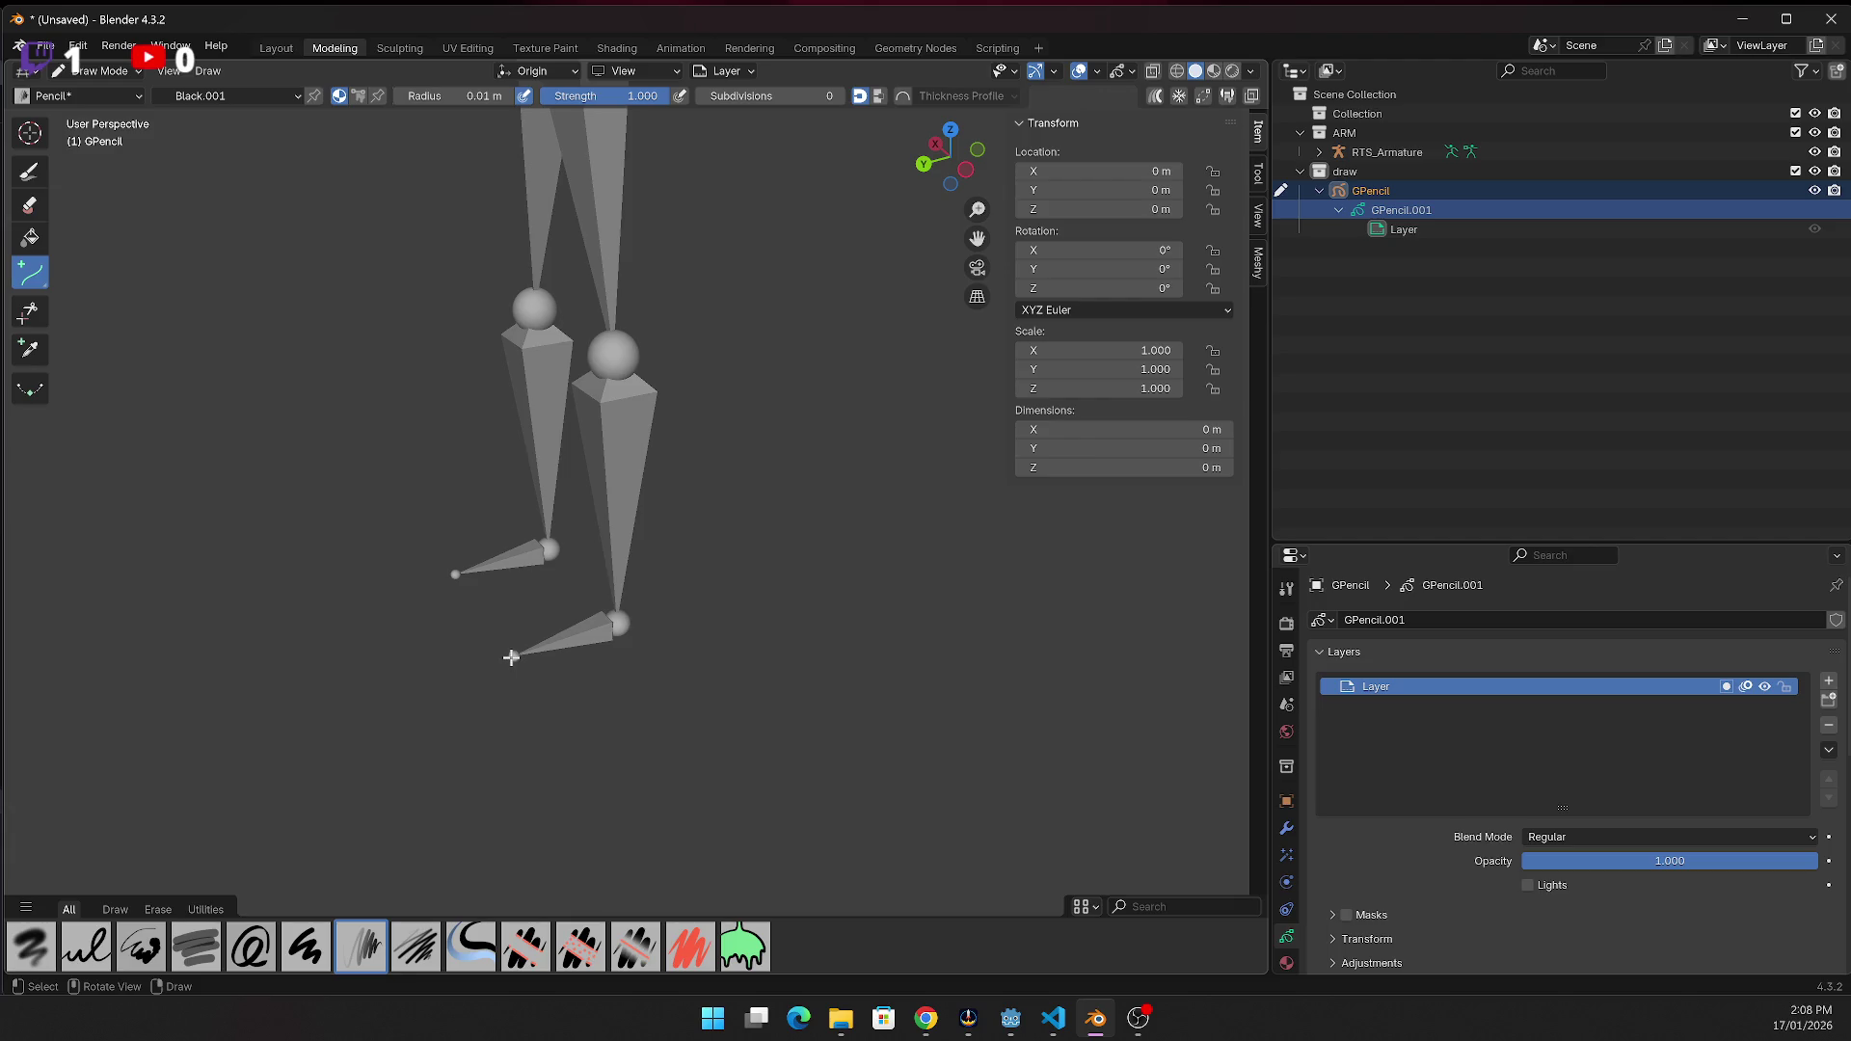
mouse_move(512, 655)
left_mouse_down()
mouse_move(579, 631)
mouse_move(611, 647)
mouse_move(624, 628)
left_mouse_up()
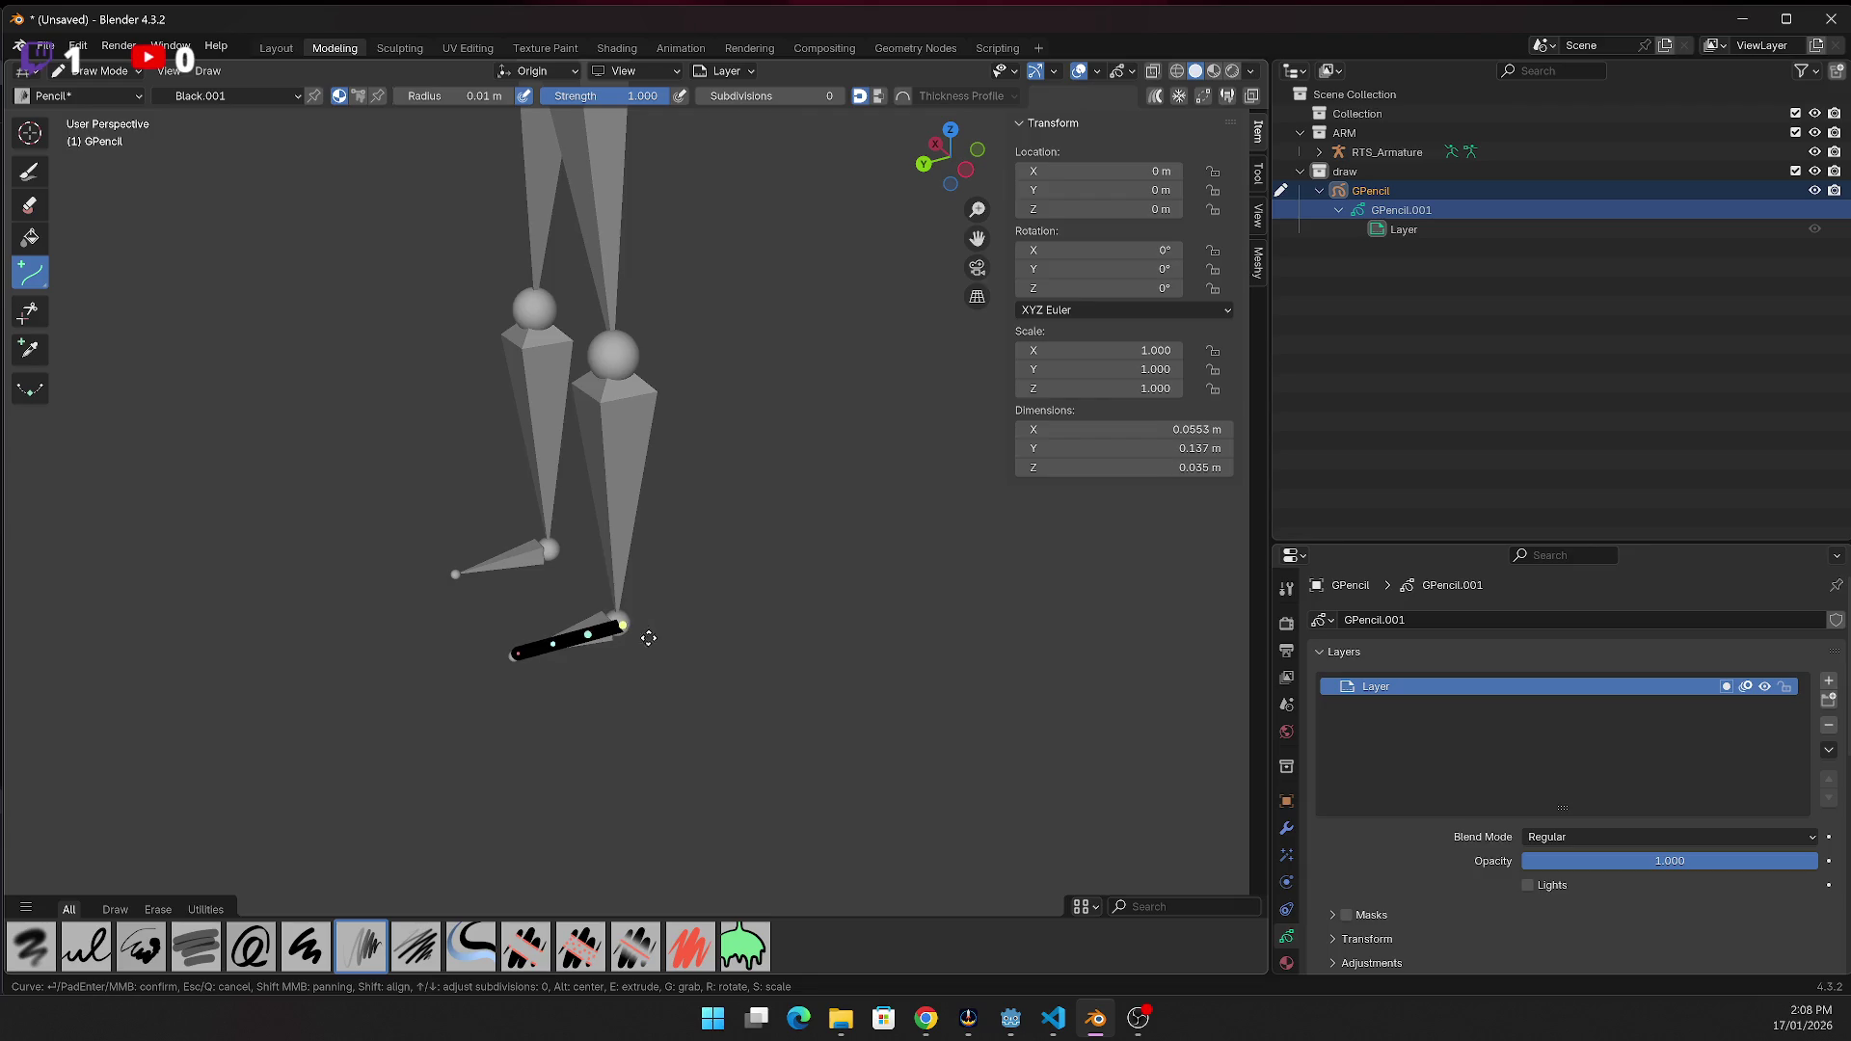
left_click_drag(625, 627, 624, 628)
key("Return")
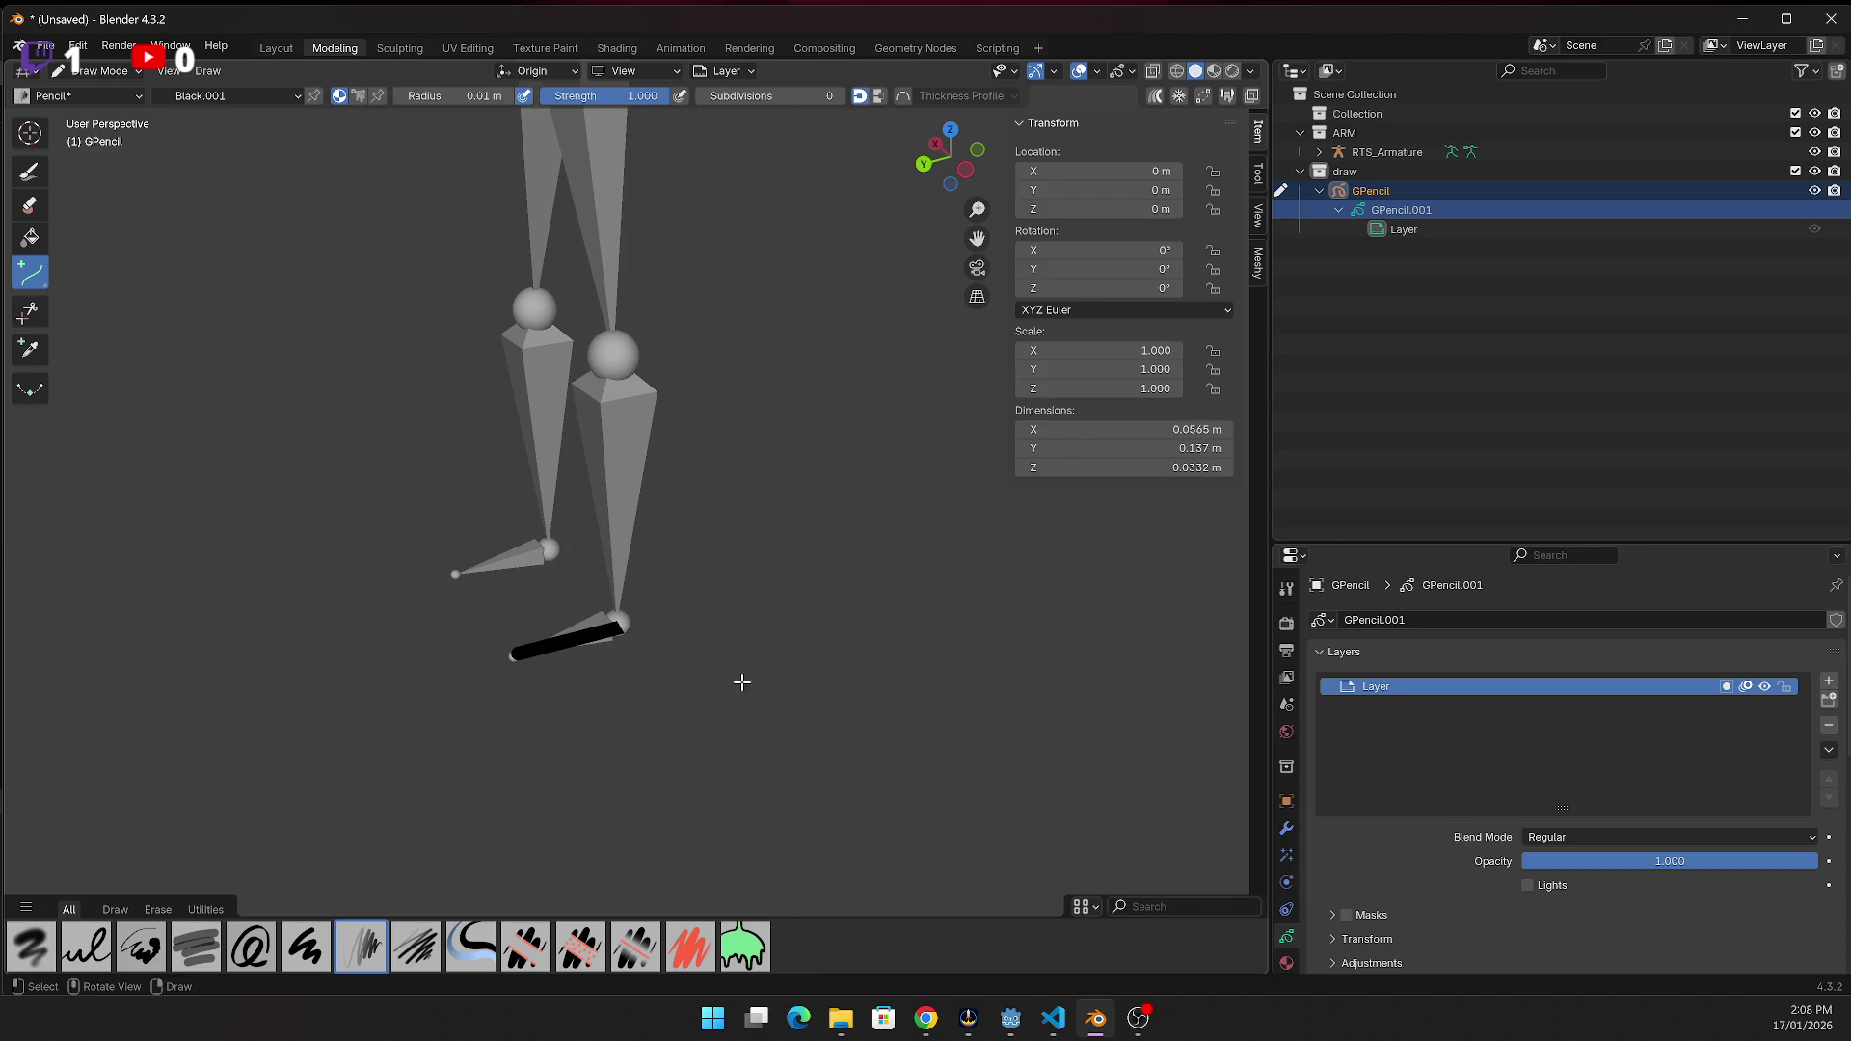
left_click_drag(624, 628, 614, 349)
key("Return")
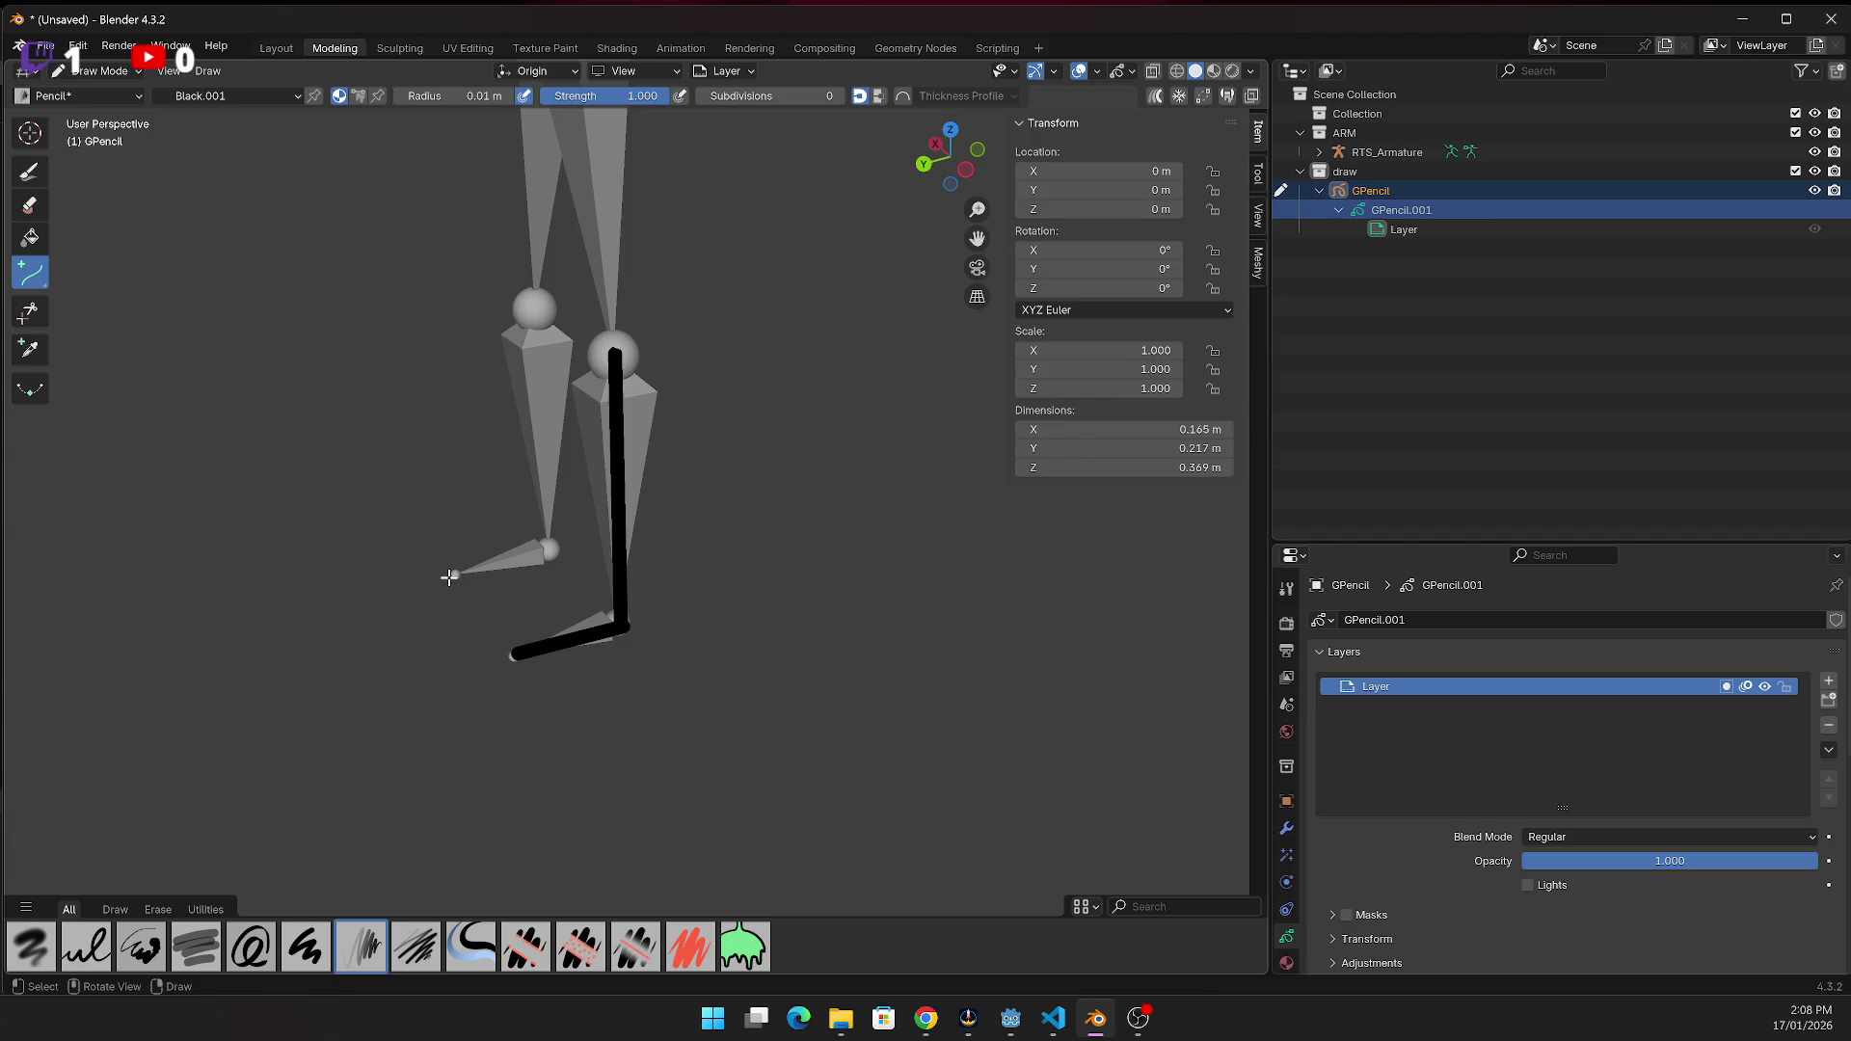
left_click_drag(453, 577, 555, 562)
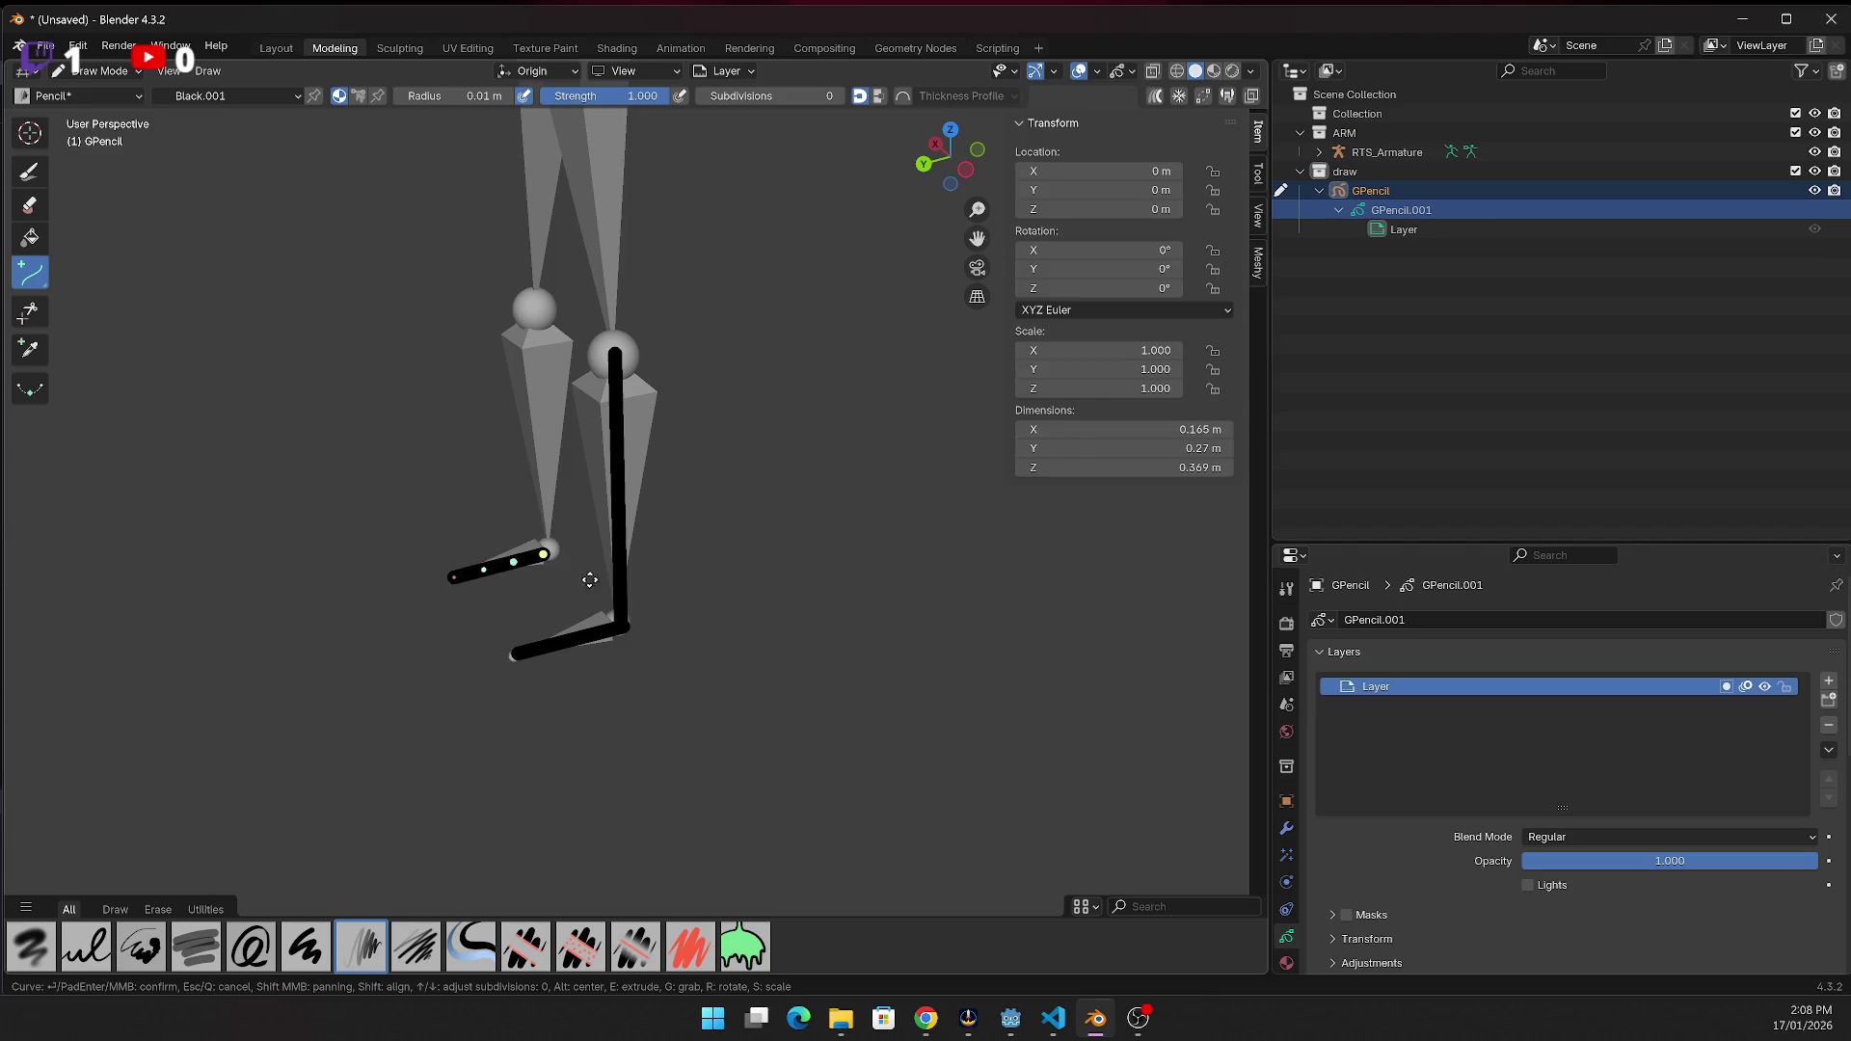
key("Return")
left_click_drag(545, 551, 536, 301)
key("Return")
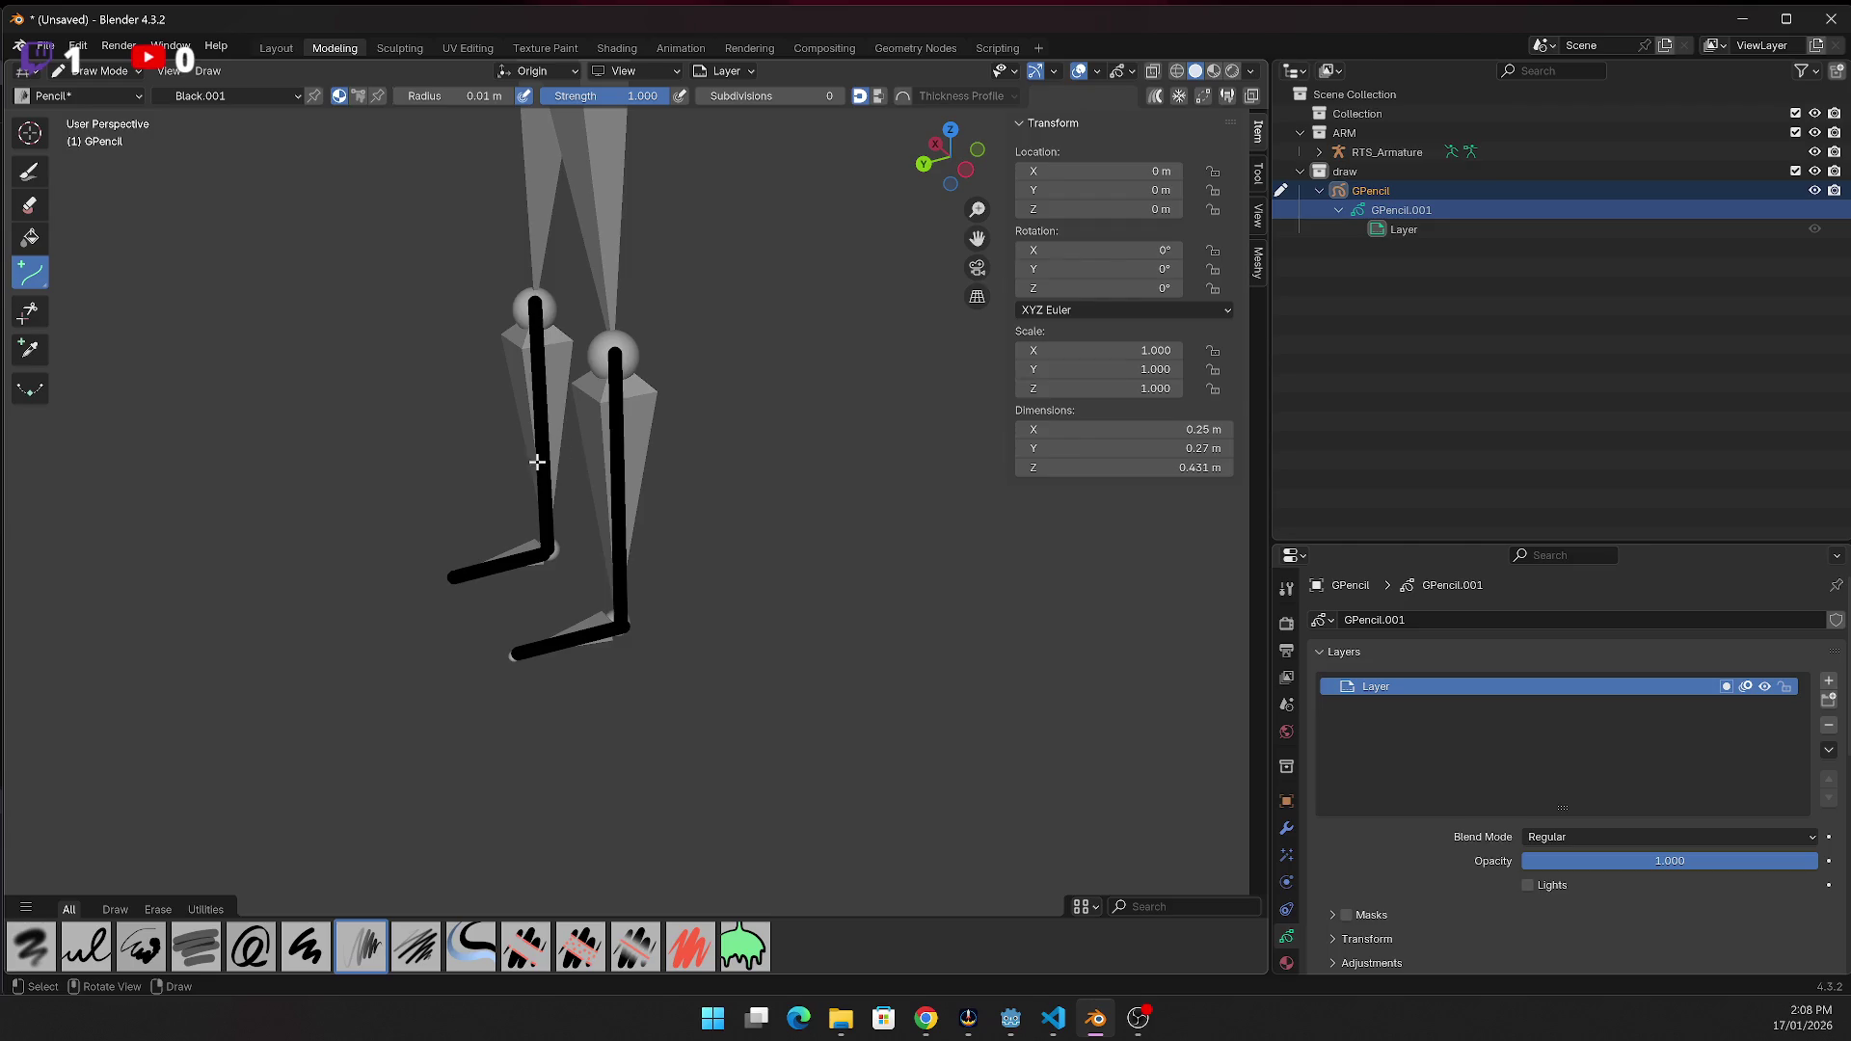
Switch to Back view, orbit slightly, and undo the drawn leg strokes
scroll(535, 458, "down", 3)
scroll(539, 458, "down", 2)
scroll(545, 448, "up", 1)
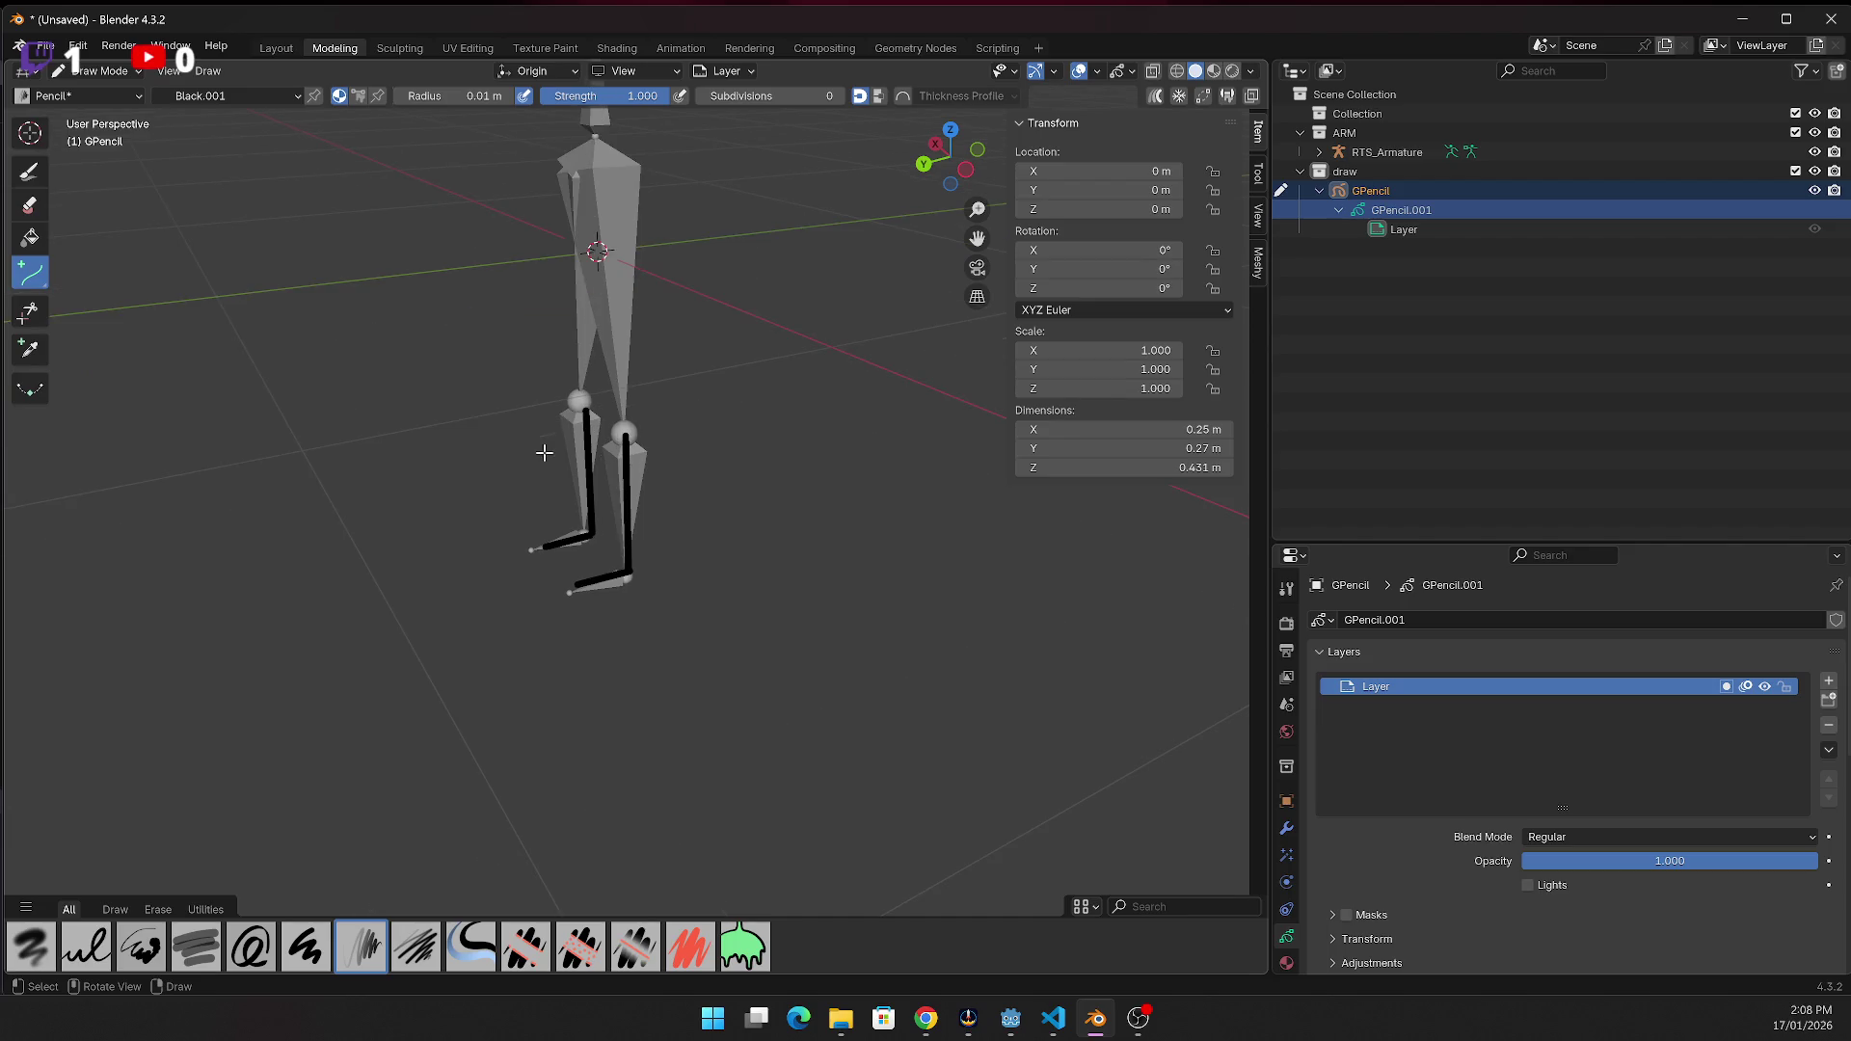
left_click(929, 172)
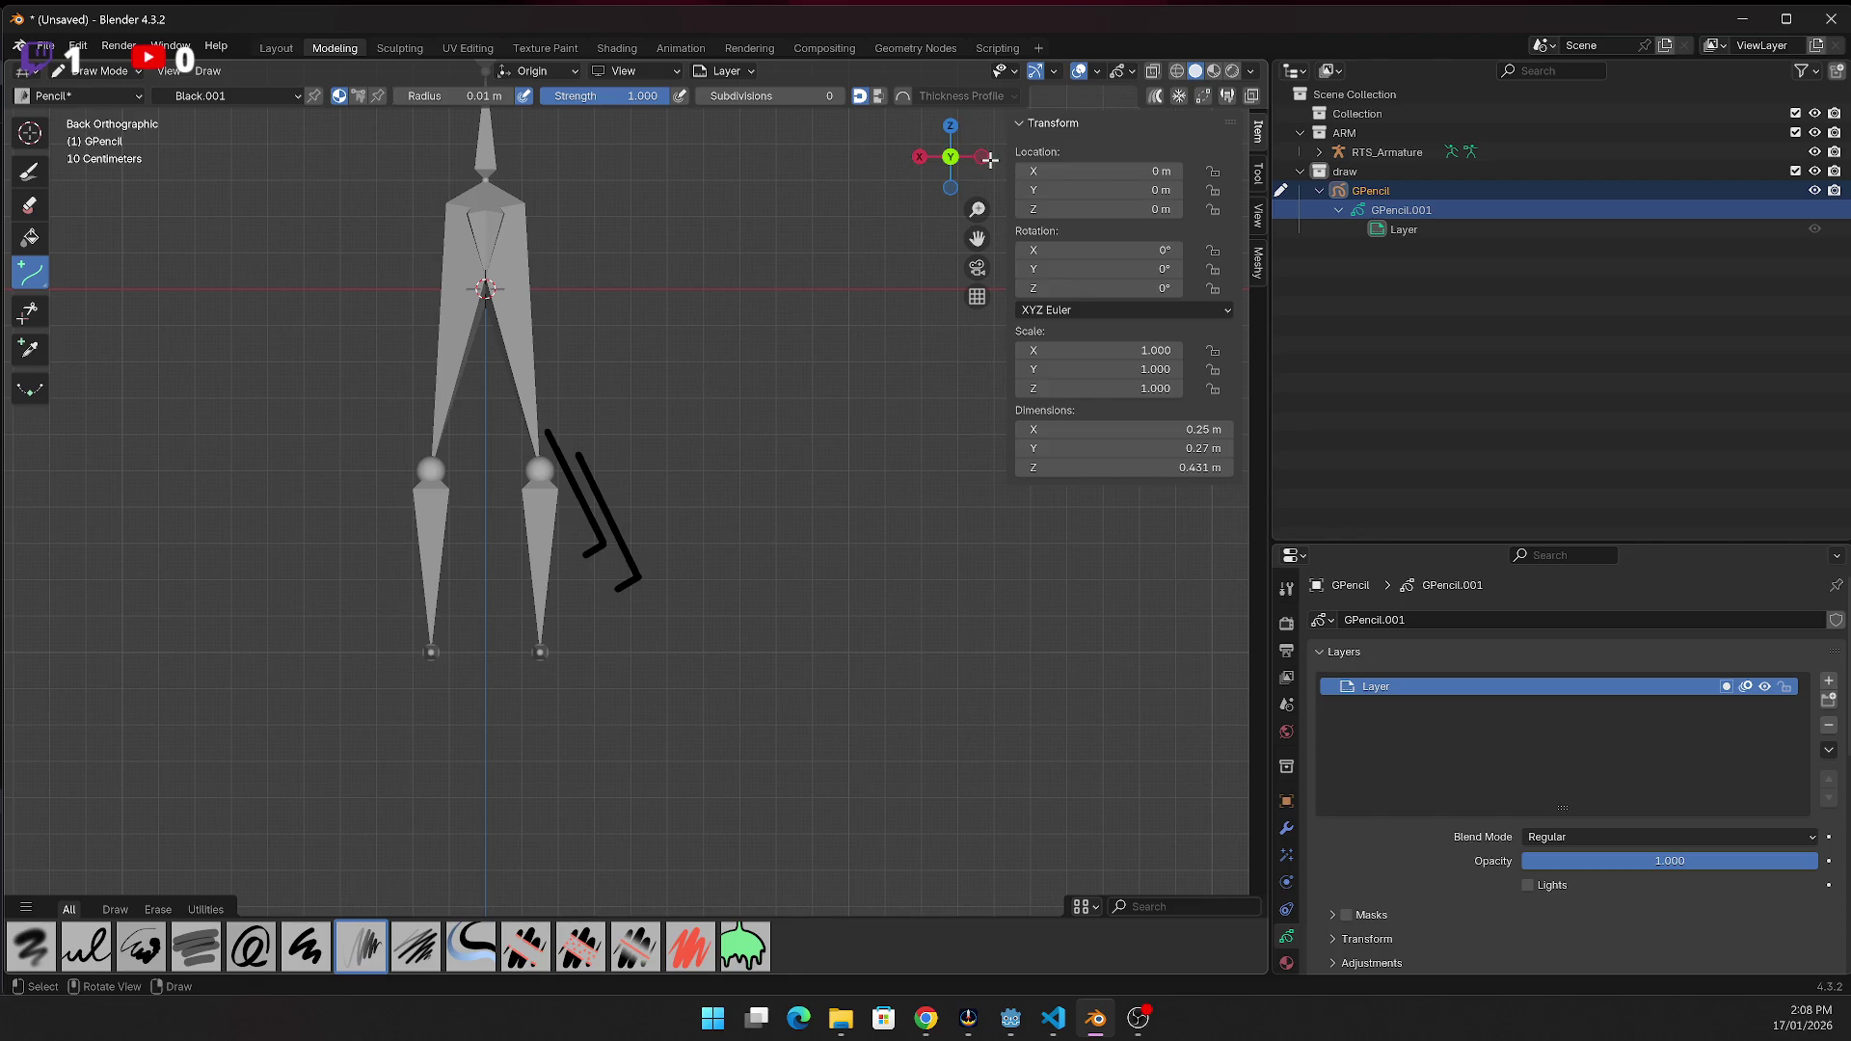
left_click_drag(980, 164, 985, 169)
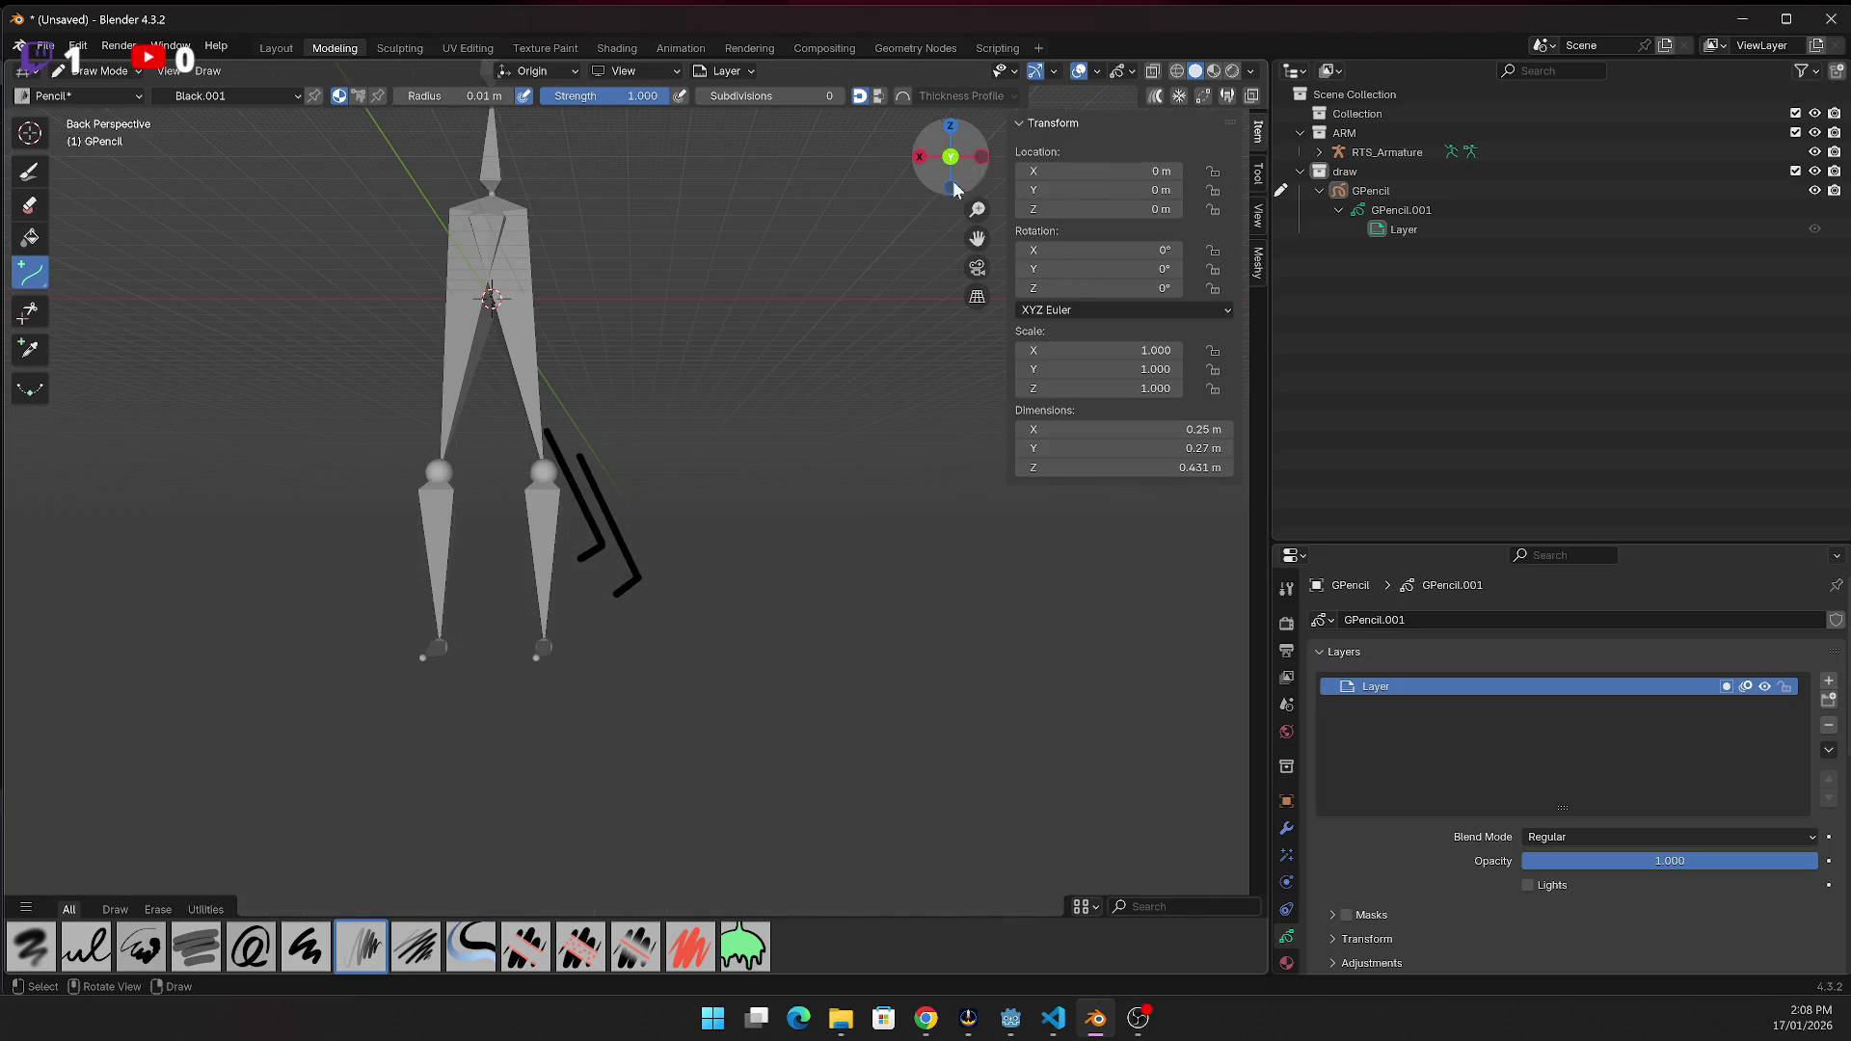
key("ctrl+z")
key("ctrl+z")
key("ctrl+z")
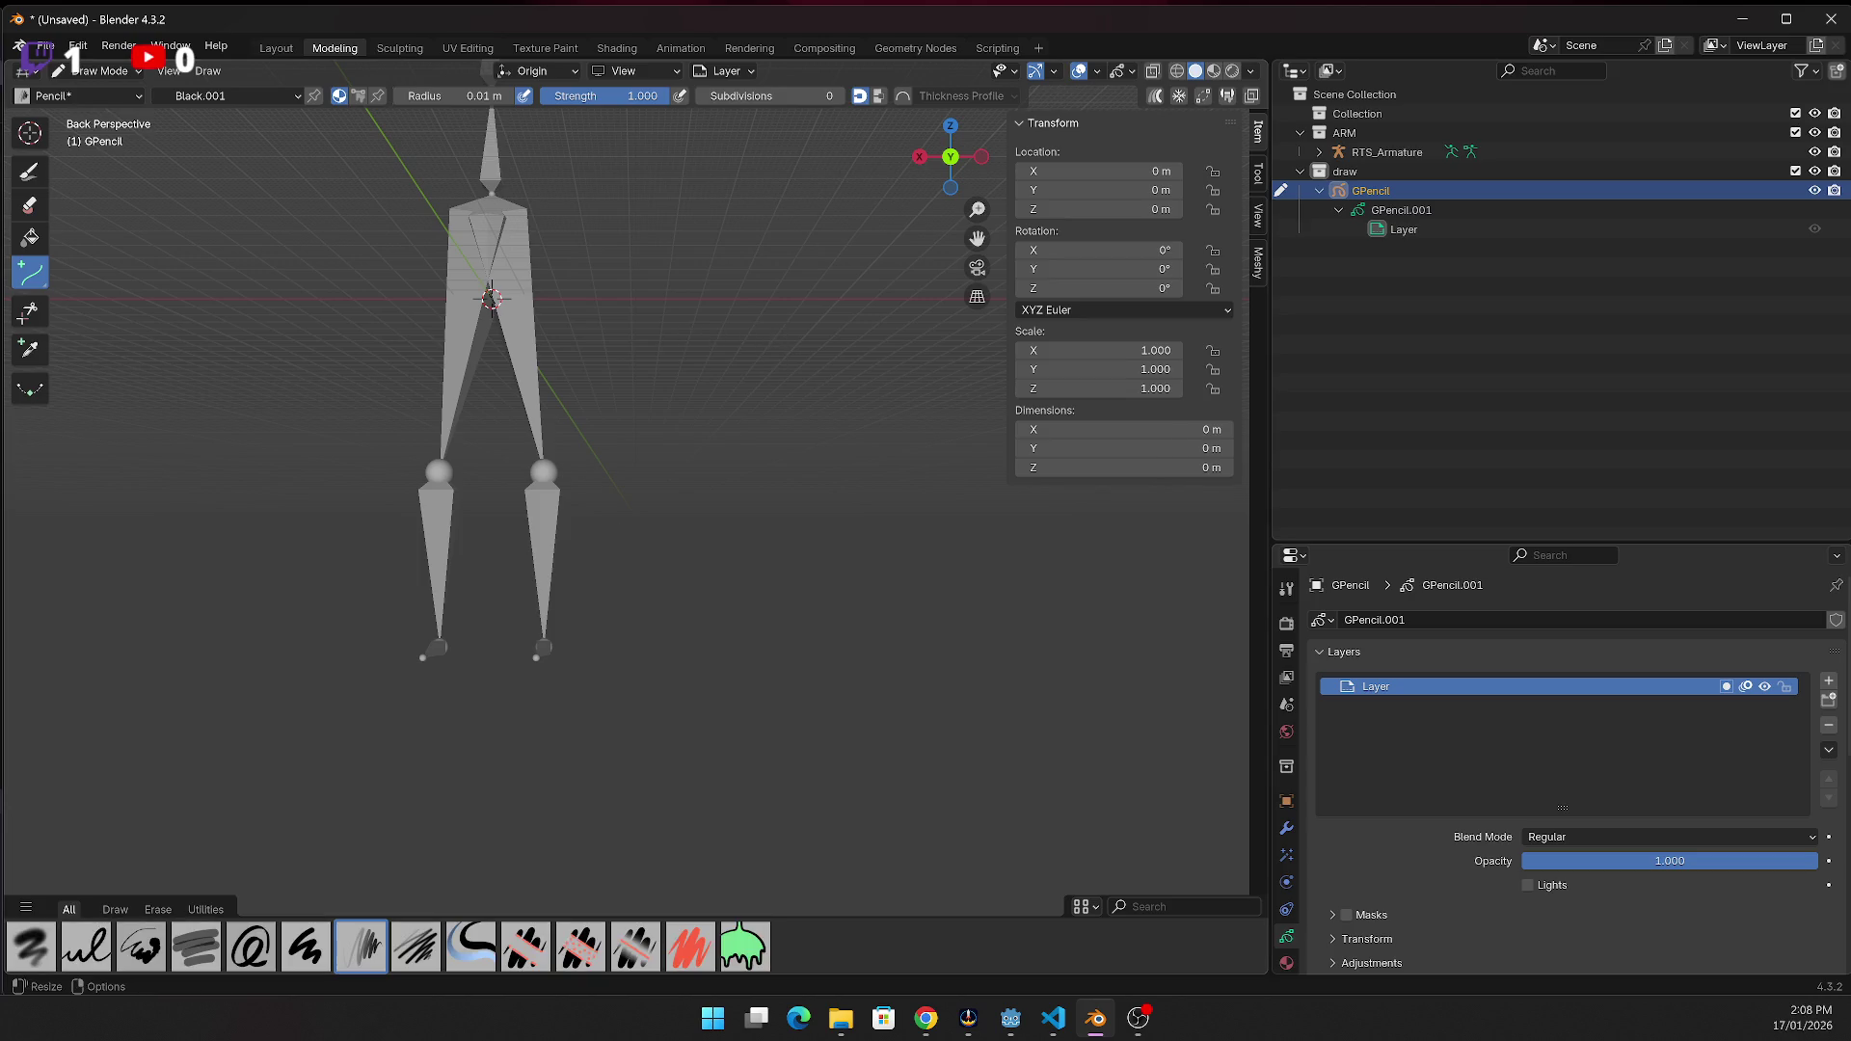
After checking the browser, return to Blender's Scripting workspace with the armature script
key("alt+Tab")
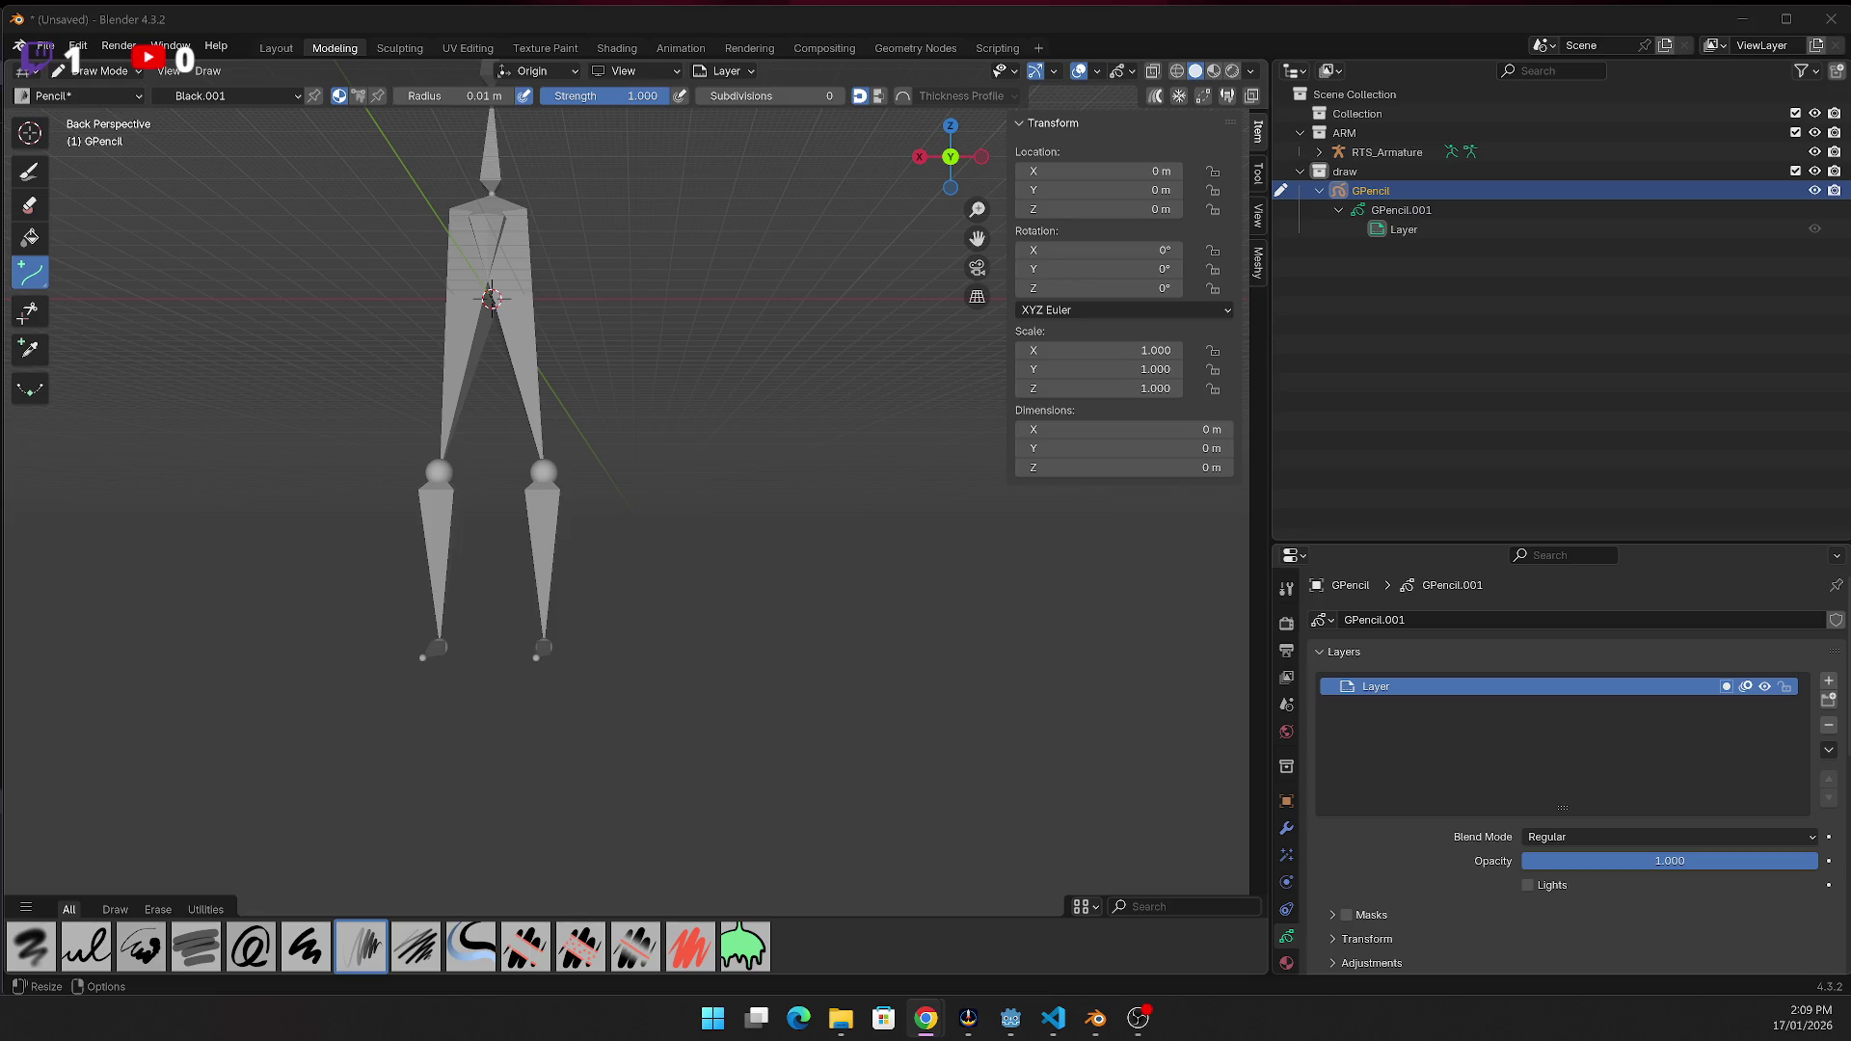
left_click(993, 49)
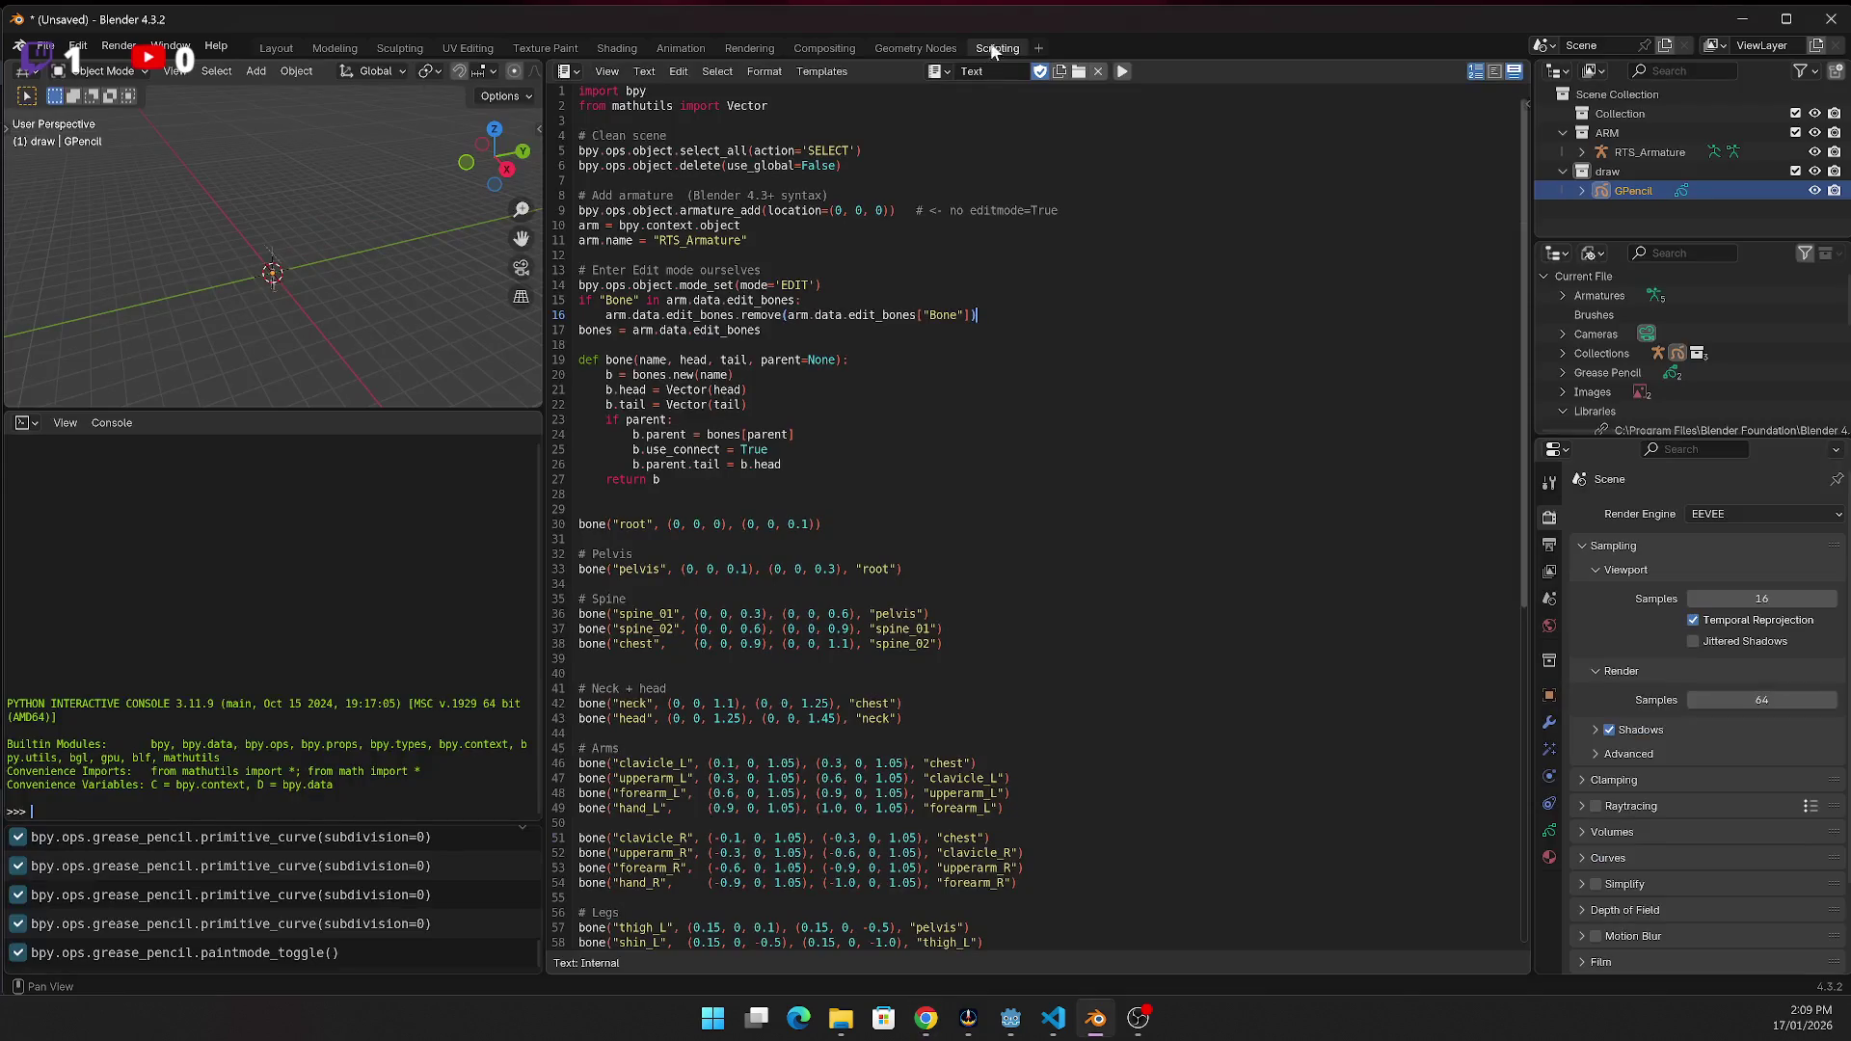
Create a new empty text block in the Text Editor
left_click(1010, 70)
type("AP")
key("Return")
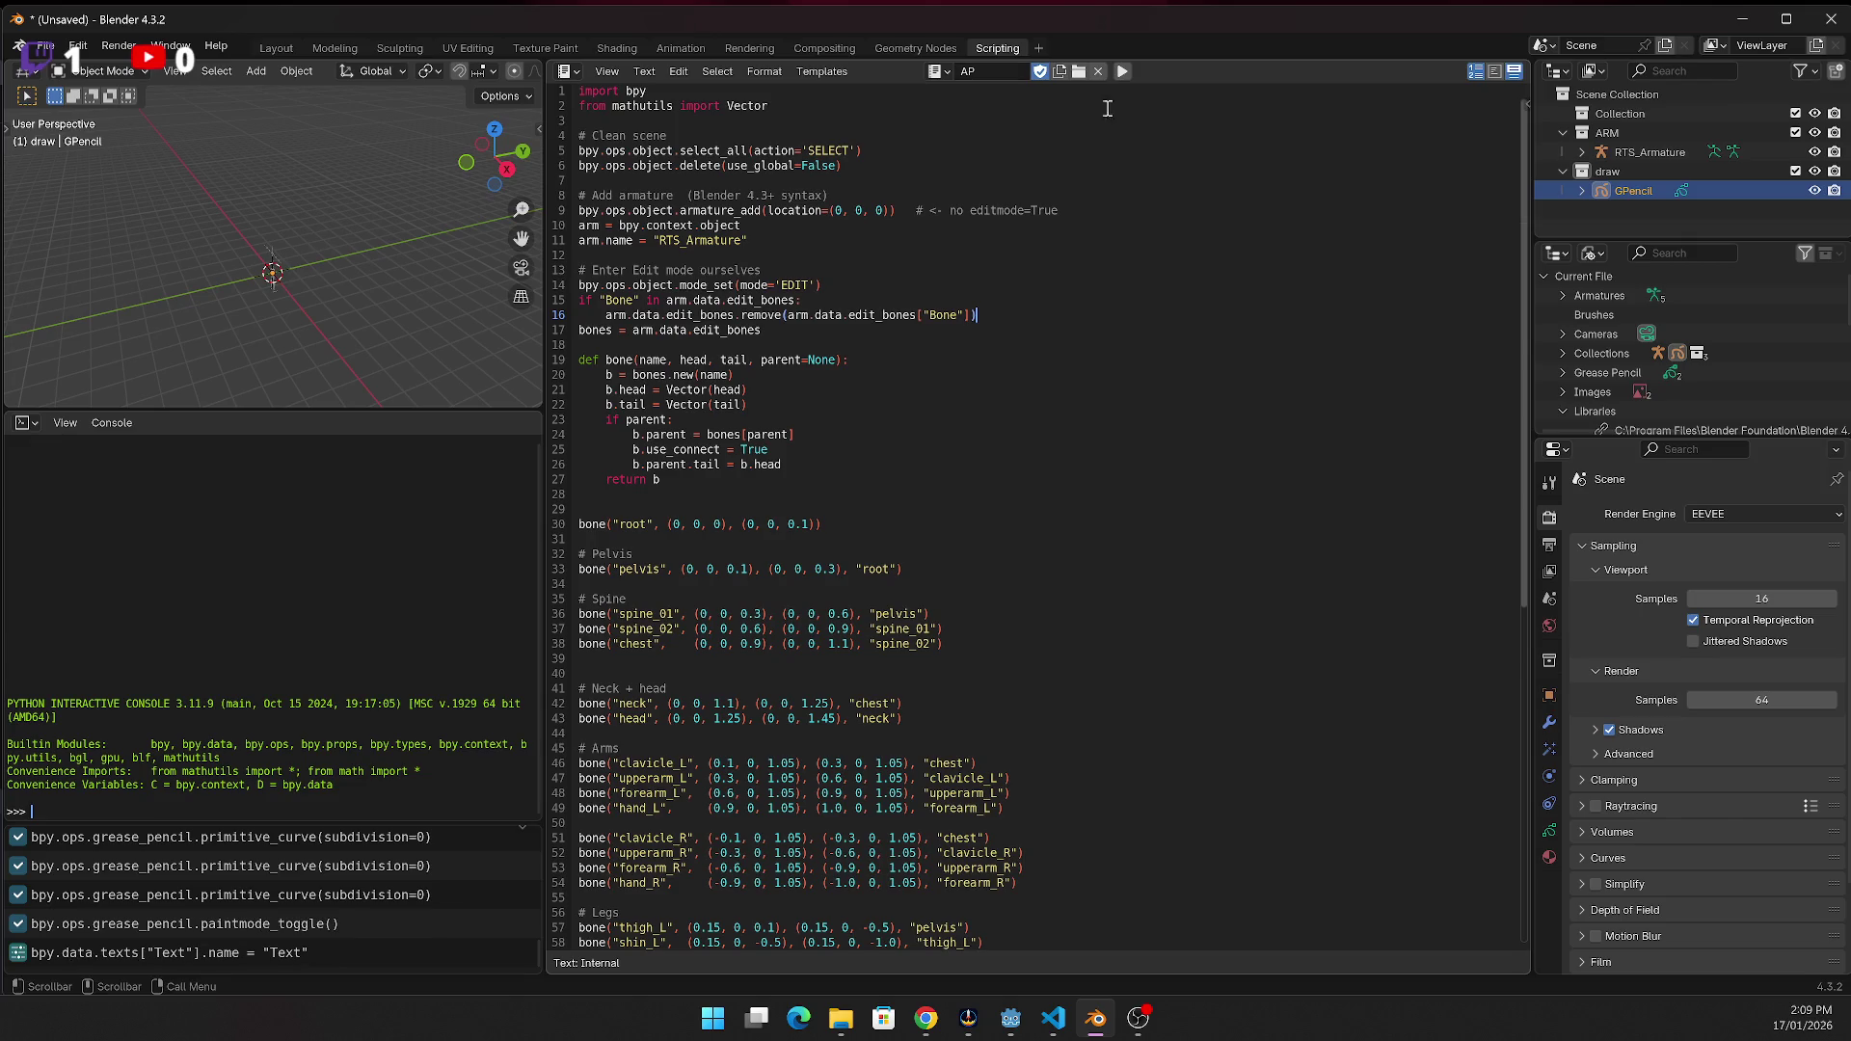
left_click(1069, 114)
left_click(1057, 73)
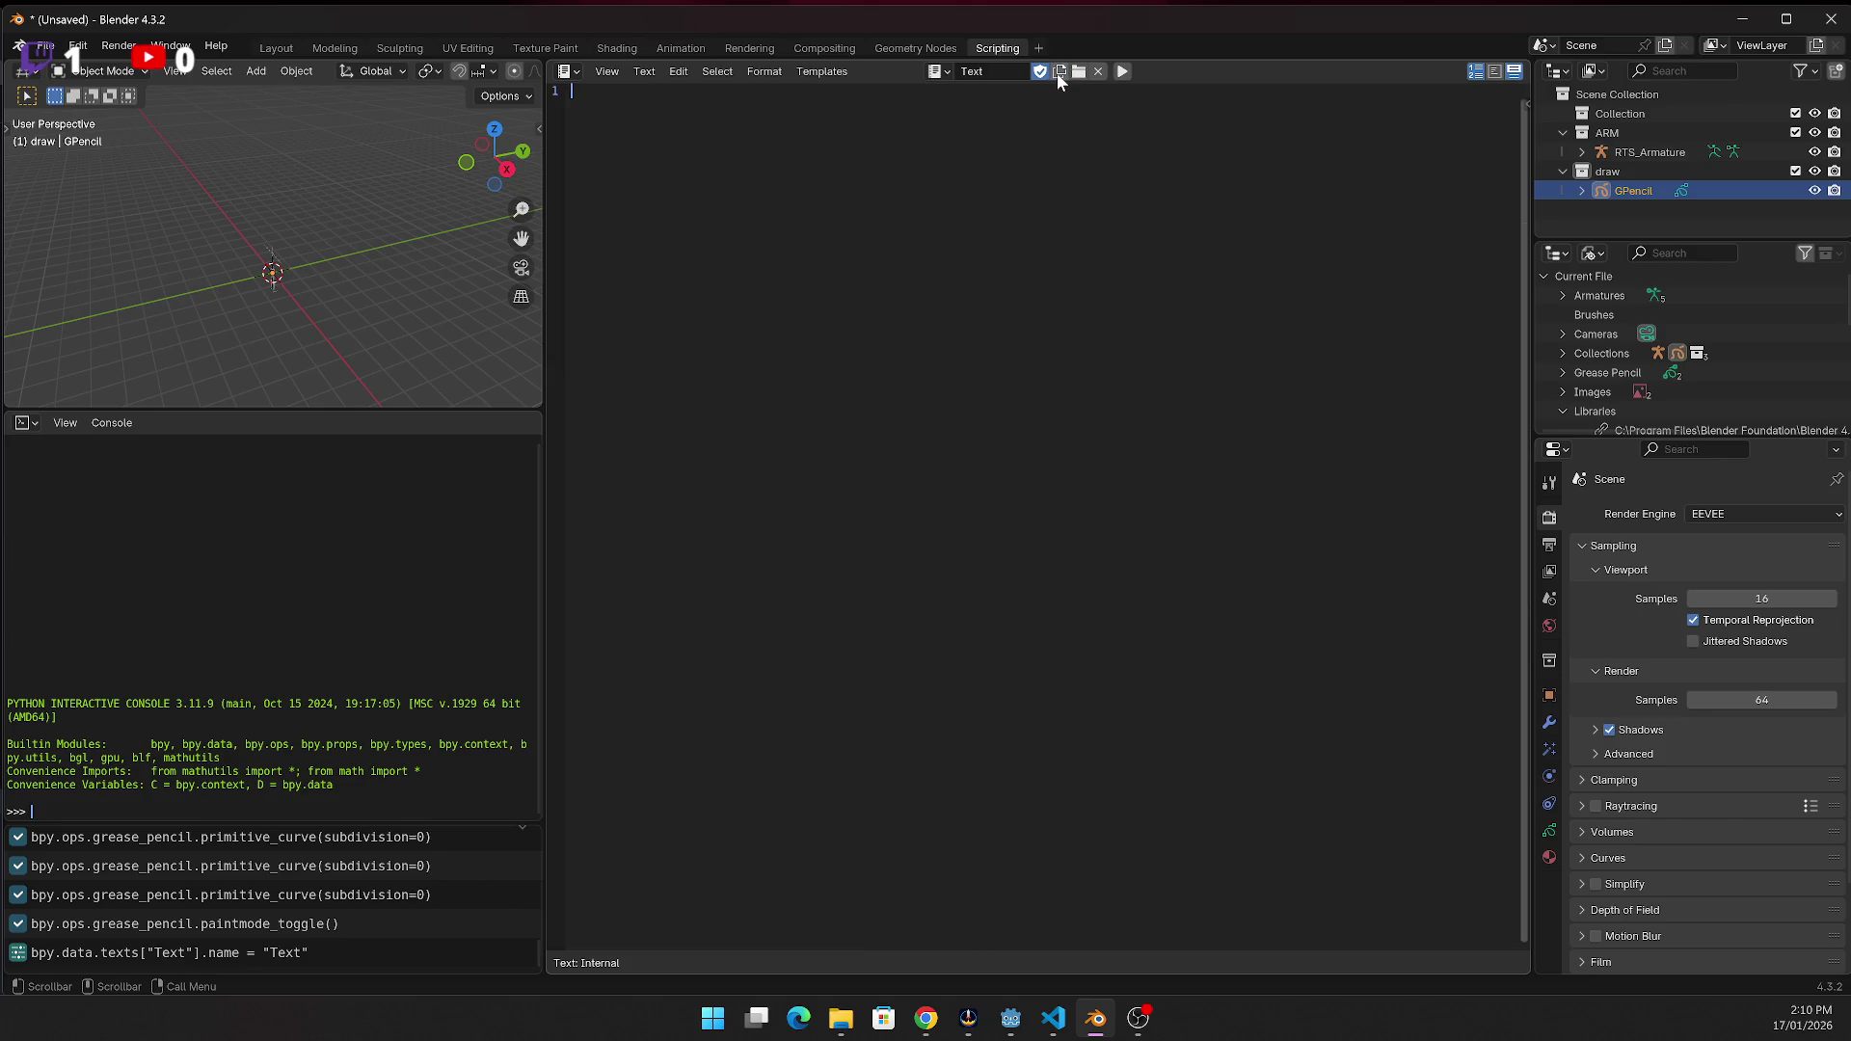
left_click(993, 71)
key("Return")
Name the text block StickMan and paste the stick-figure Grease Pencil script into it
left_click(945, 66)
left_click(985, 67)
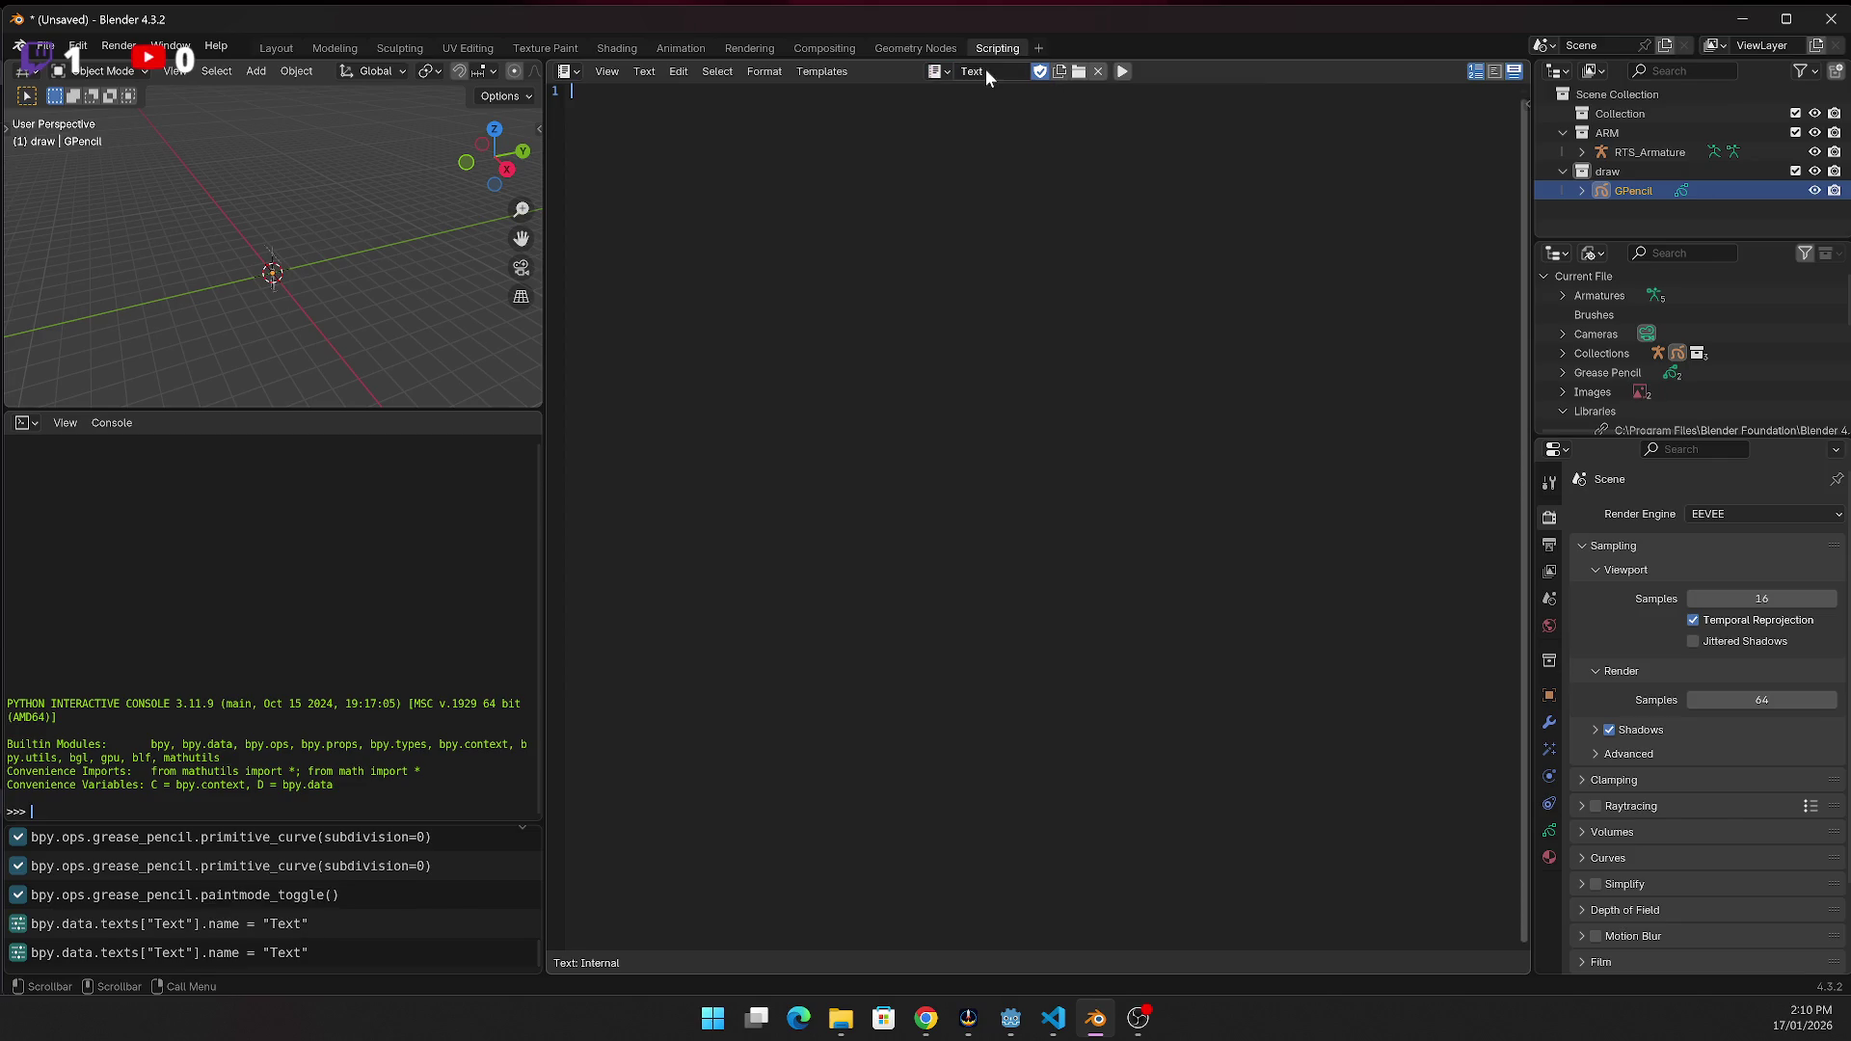
type("StickMen")
key("BackSpace")
key("BackSpace")
type("an")
left_click(920, 264)
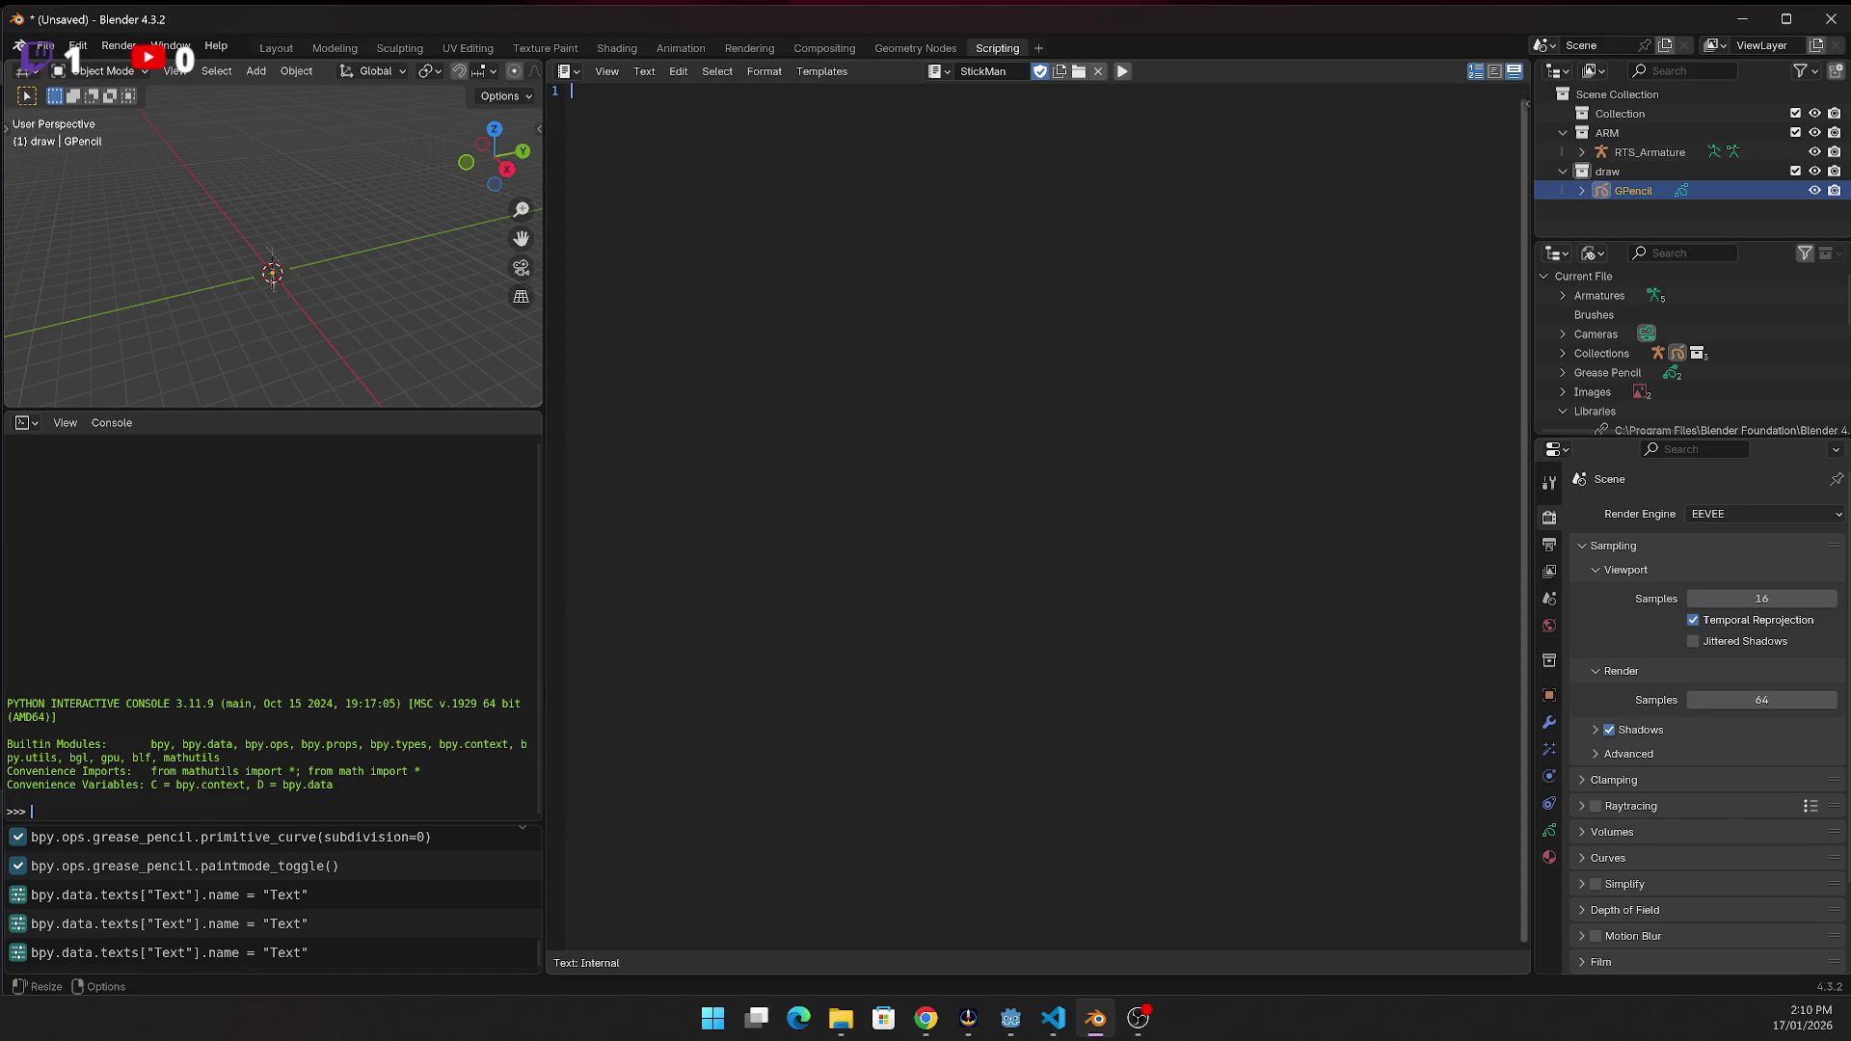
key("ctrl+v")
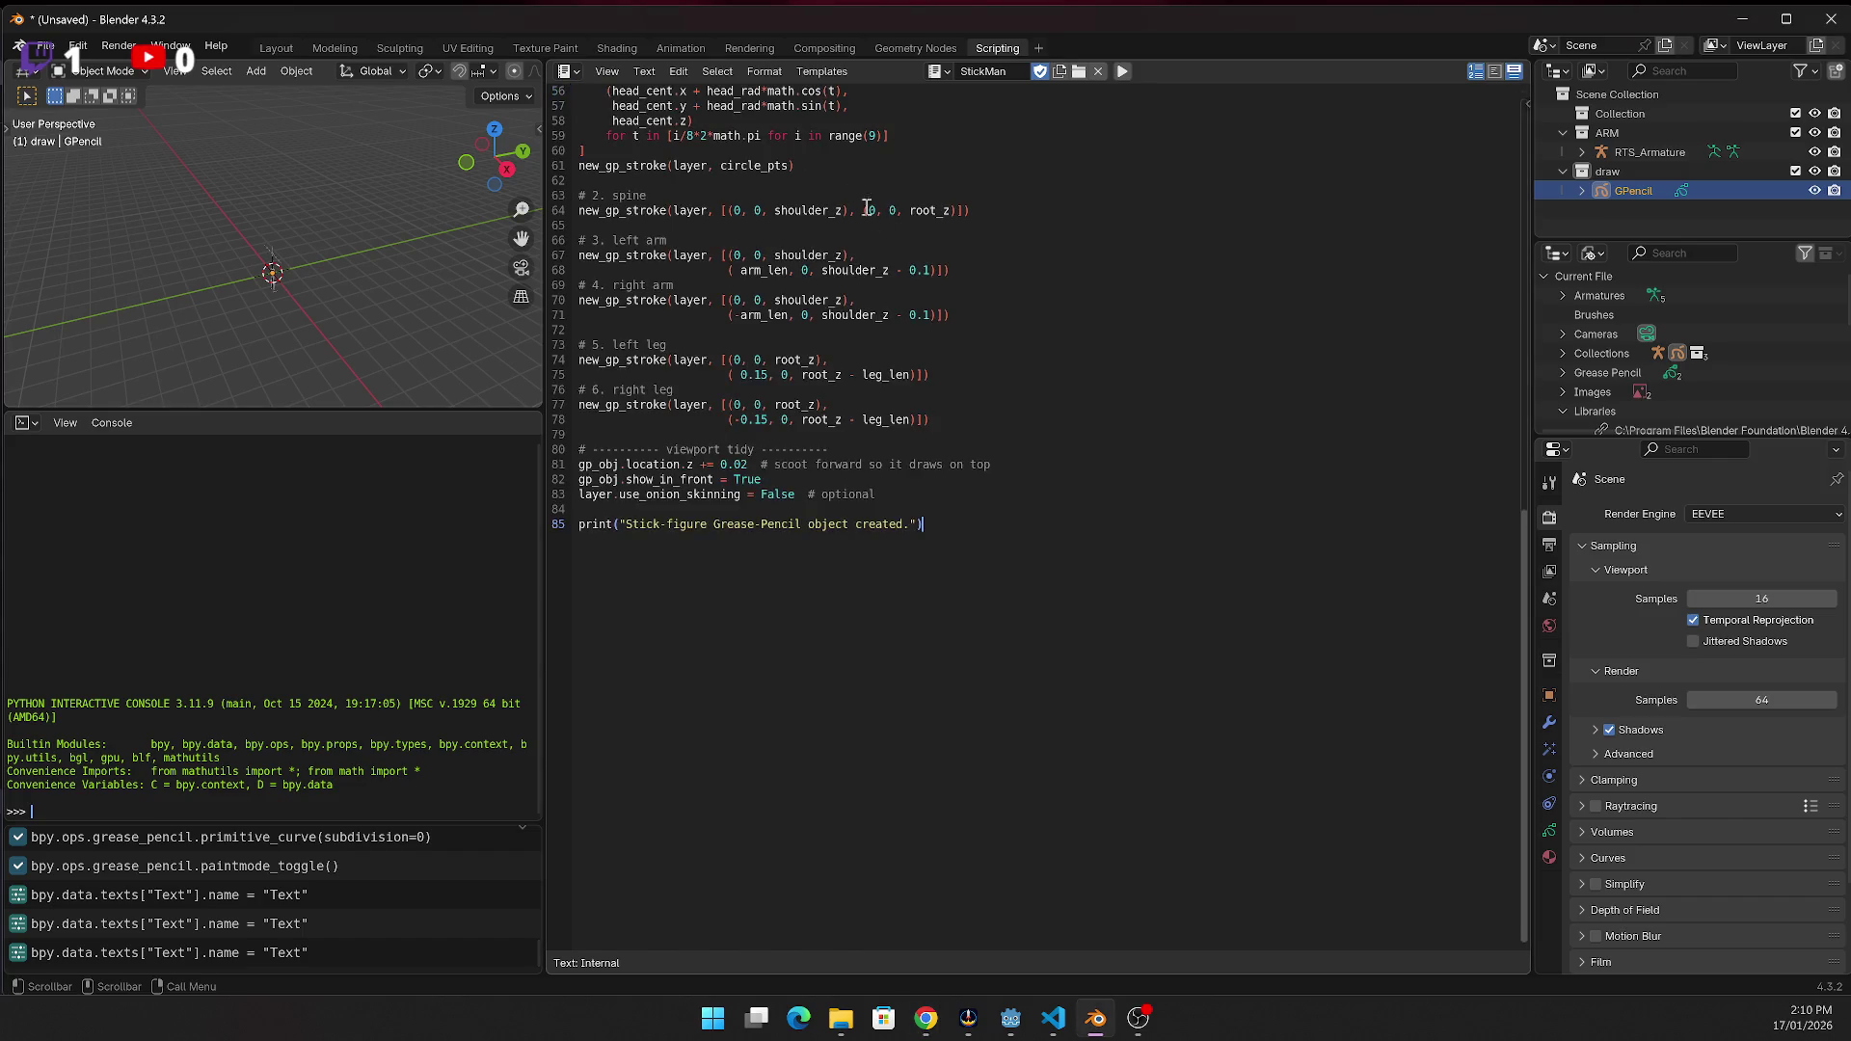
scroll(942, 592, "up", 8)
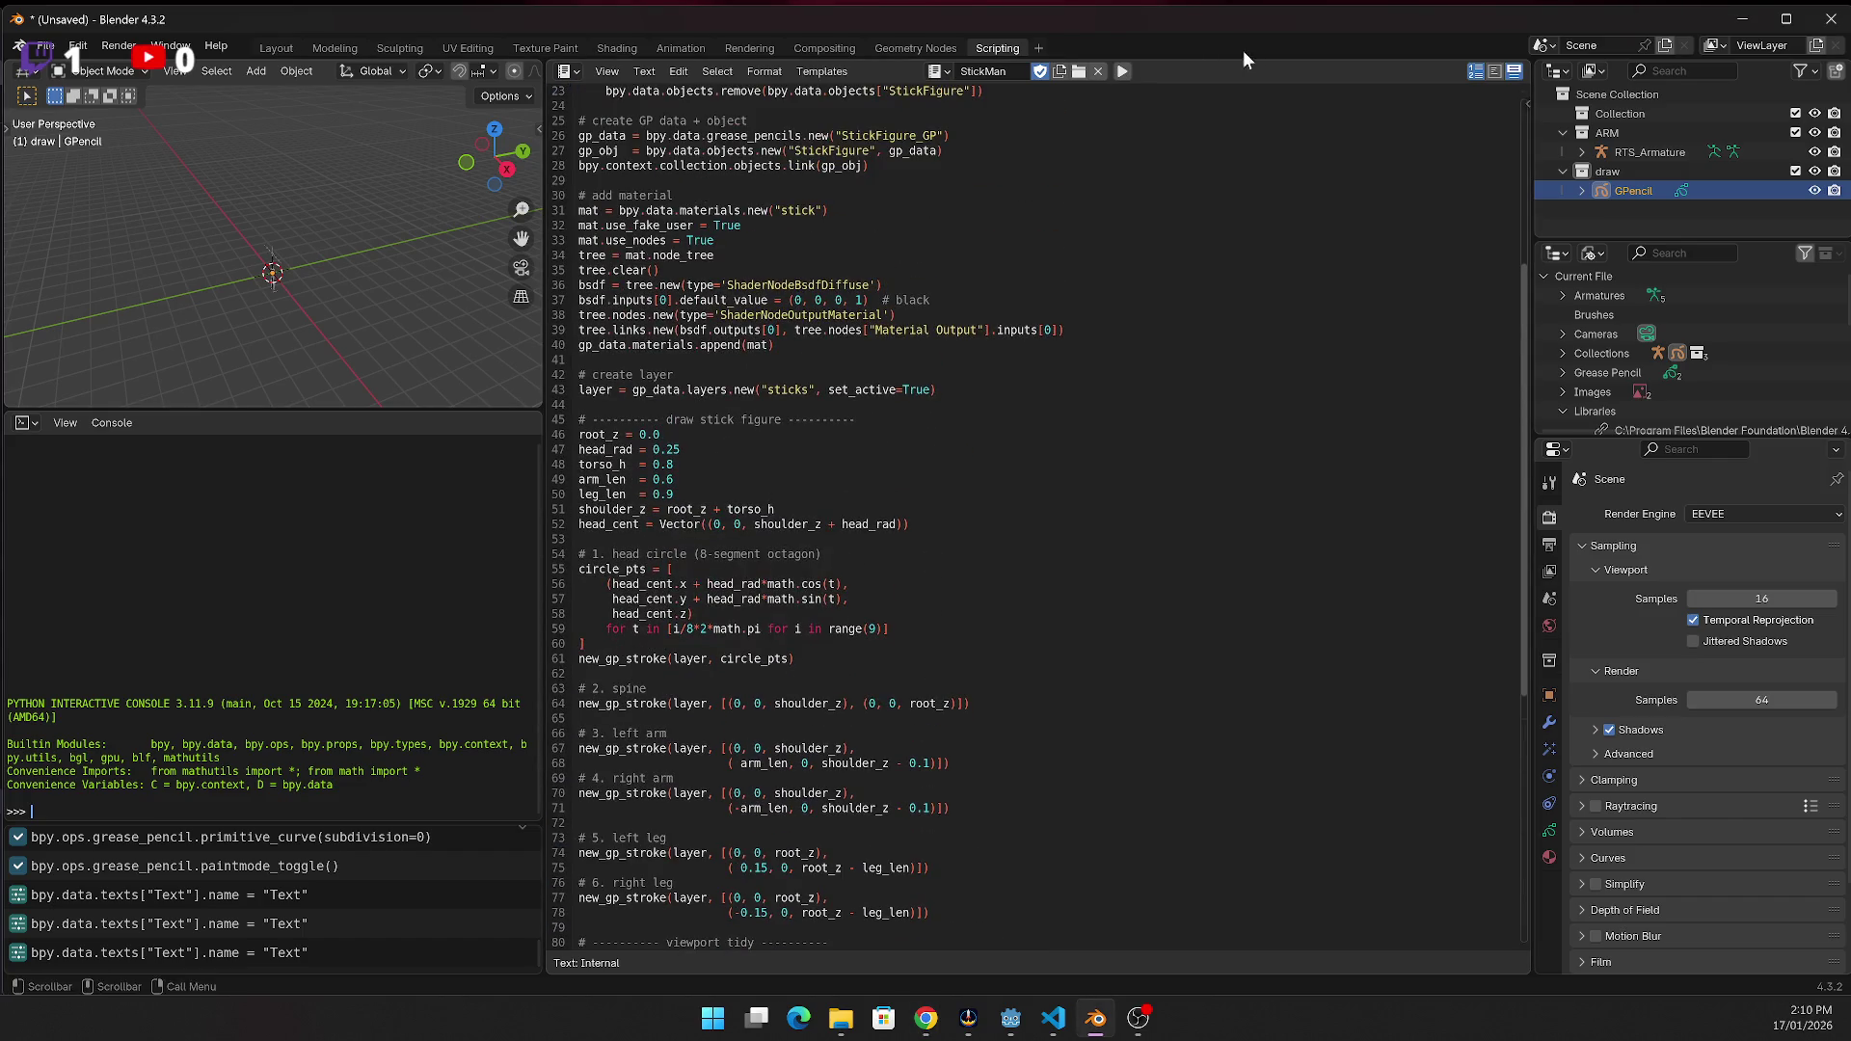
Run StickMan and copy the ShaderNodeTree 'clear' AttributeError traceback from the Info log
left_click(1122, 72)
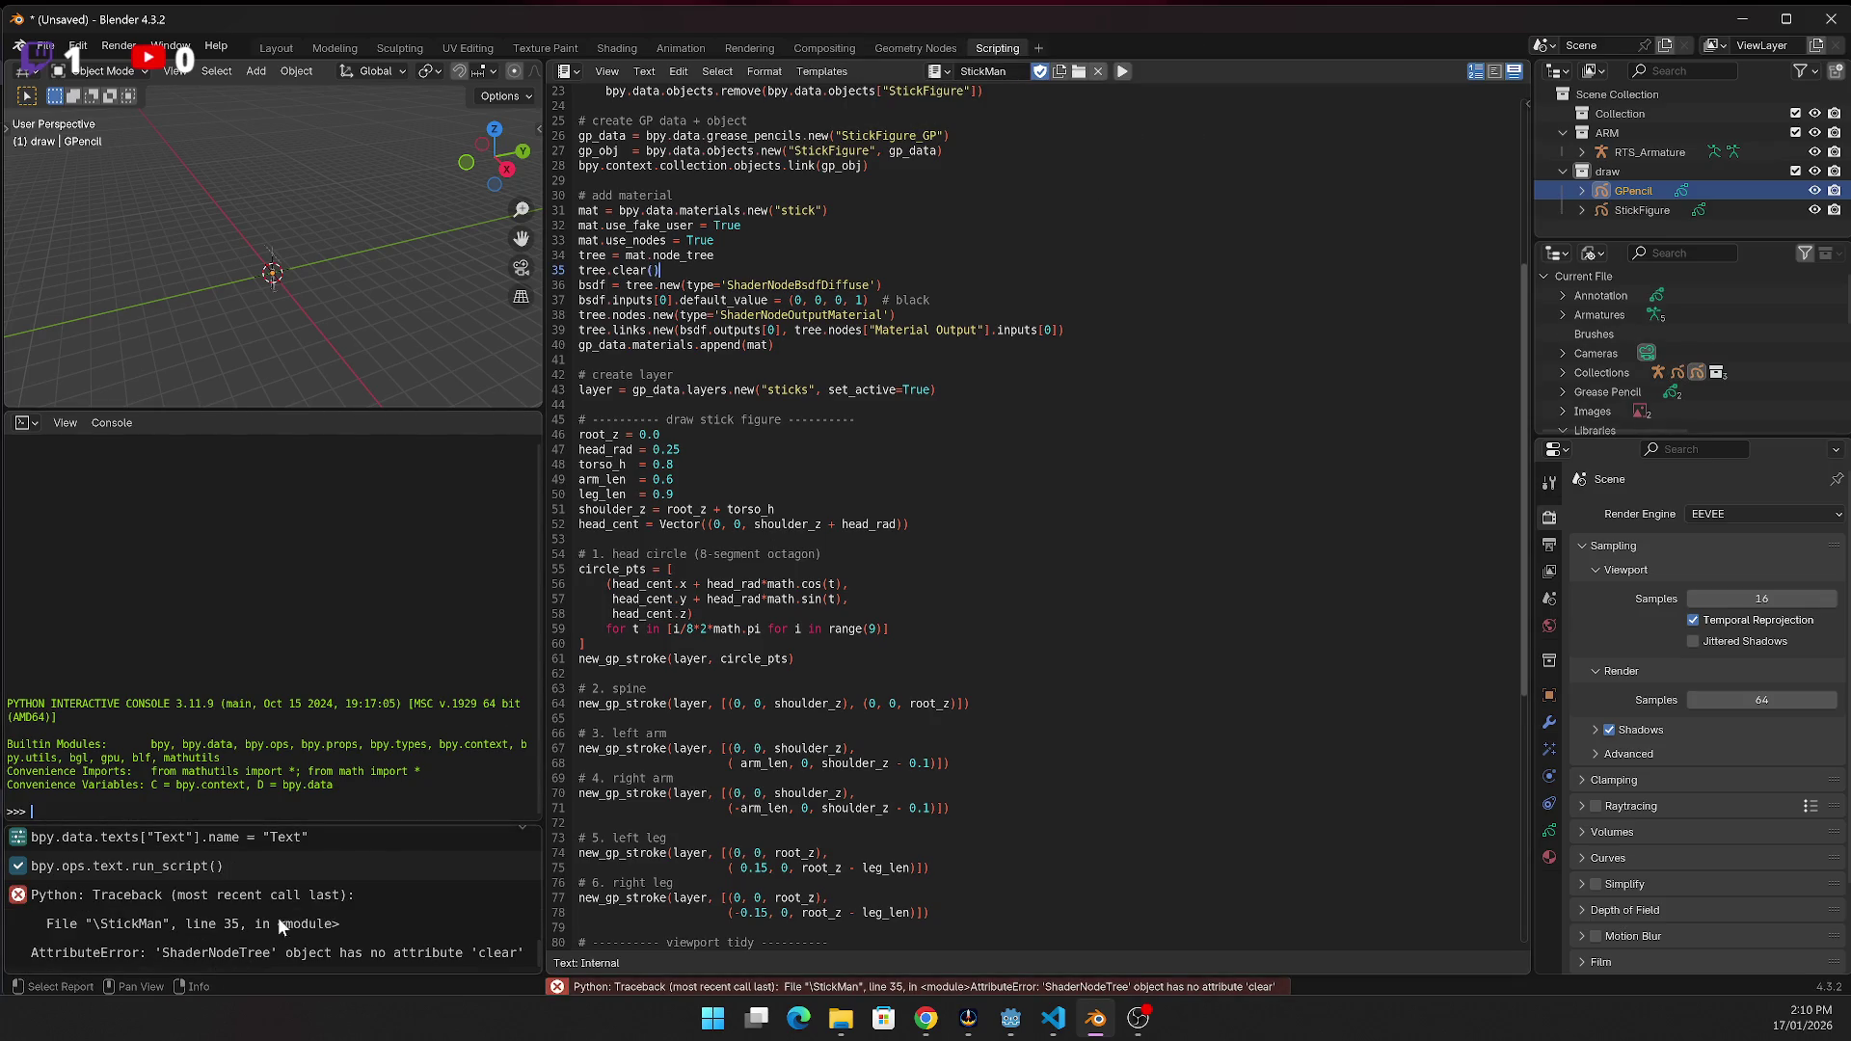
left_click(496, 953)
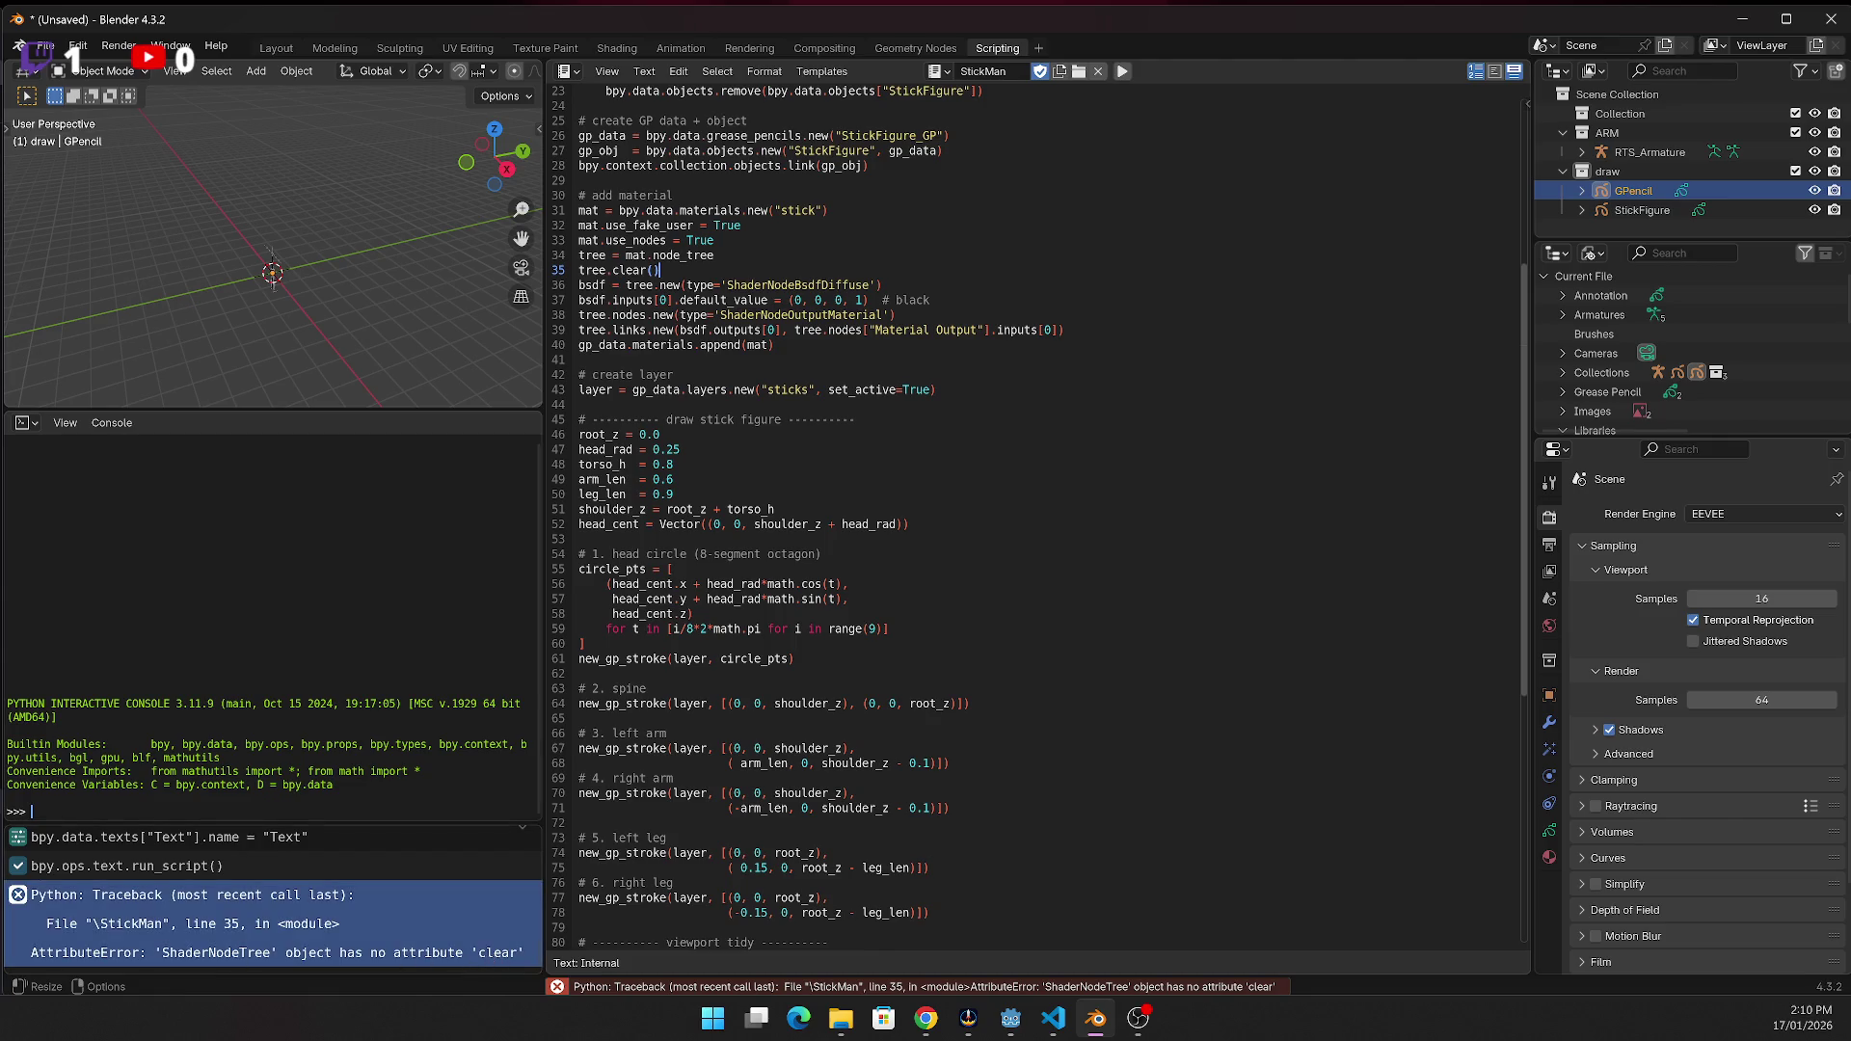
key("alt+Tab")
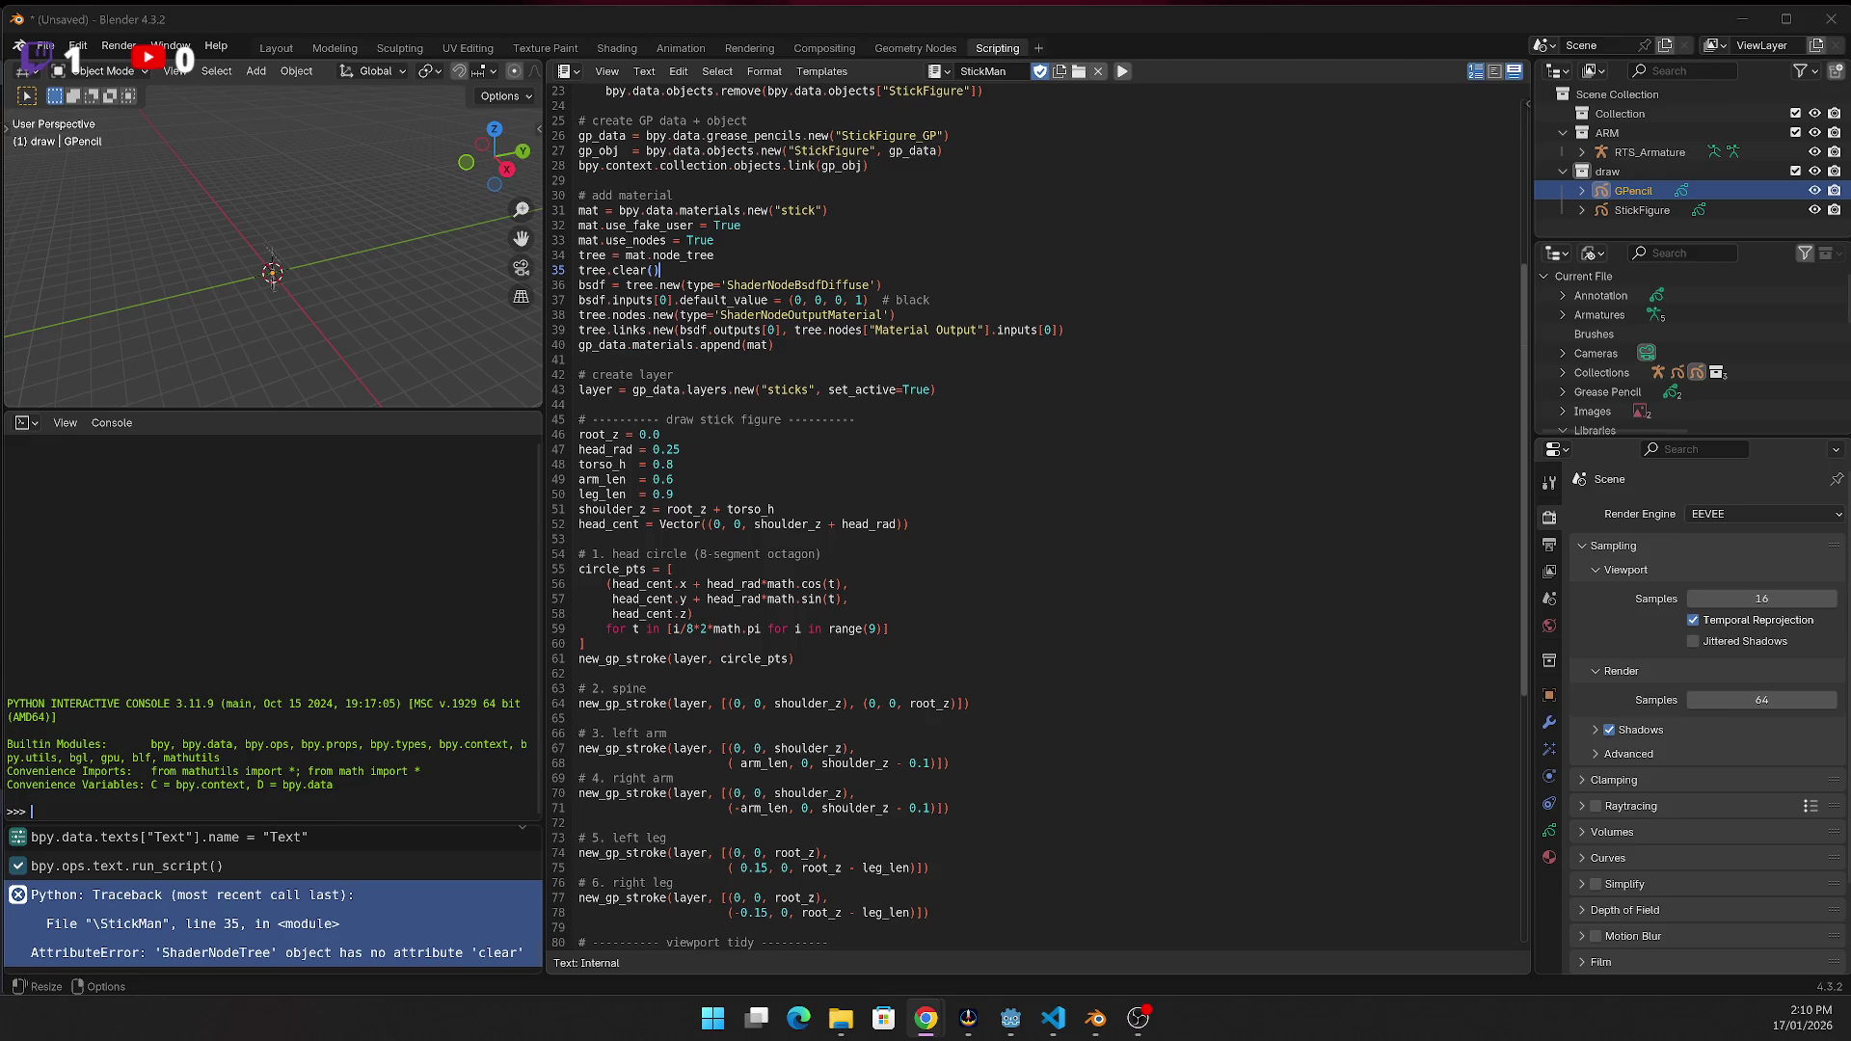
In the Modeling workspace, delete the StickFigure object from the outliner
left_click(345, 49)
scroll(547, 238, "down", 2)
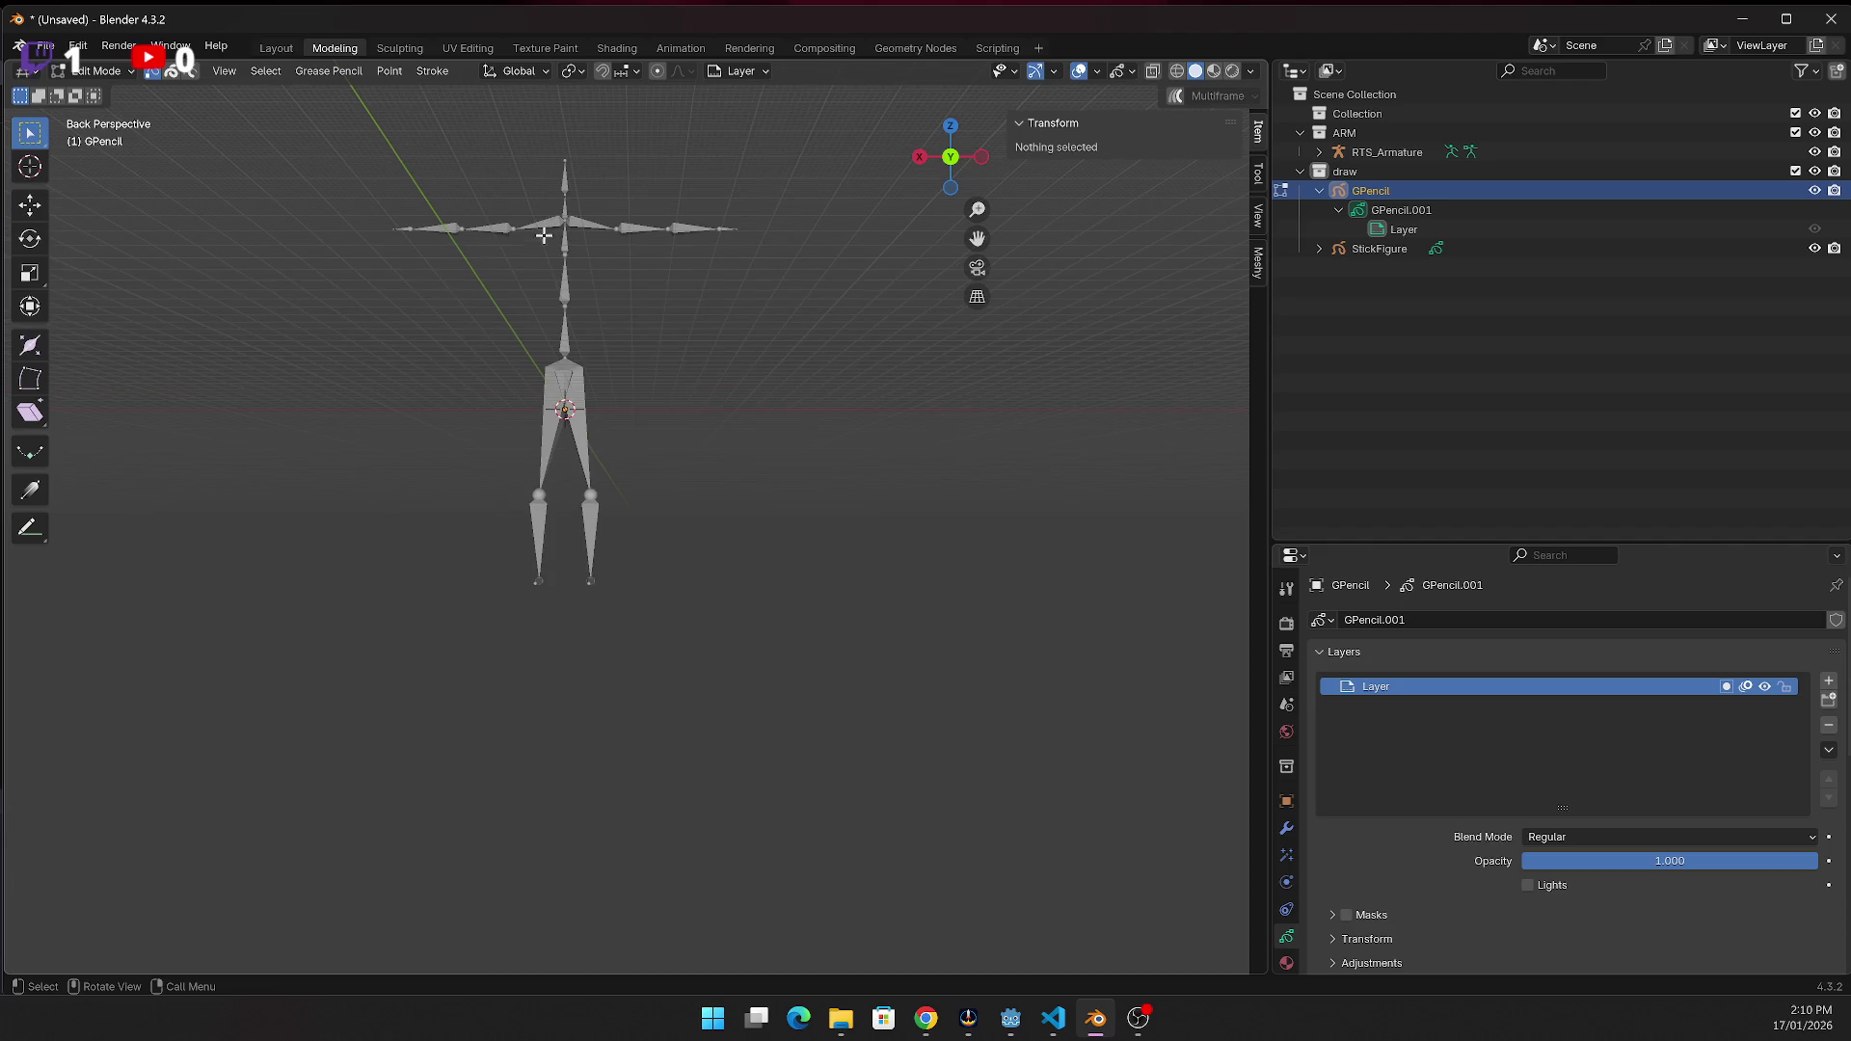
left_click(1398, 247)
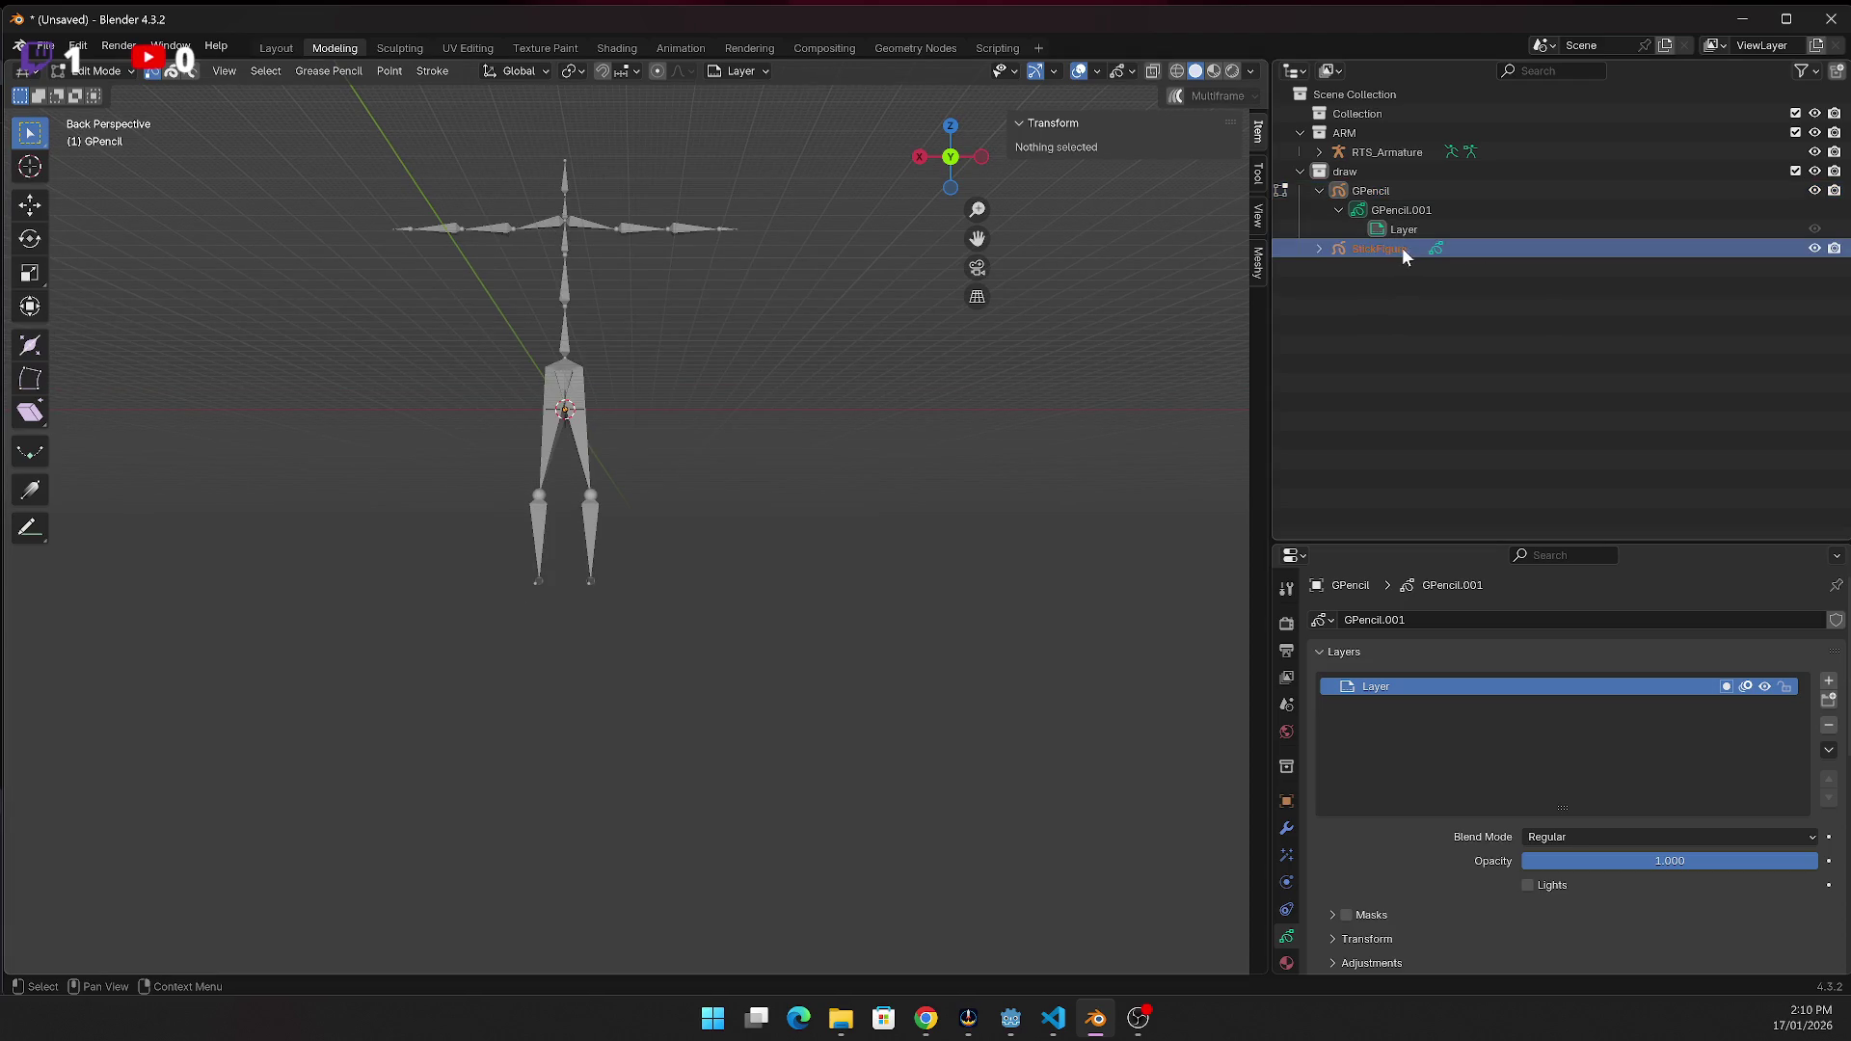
left_click(1317, 248)
double_click(1384, 268)
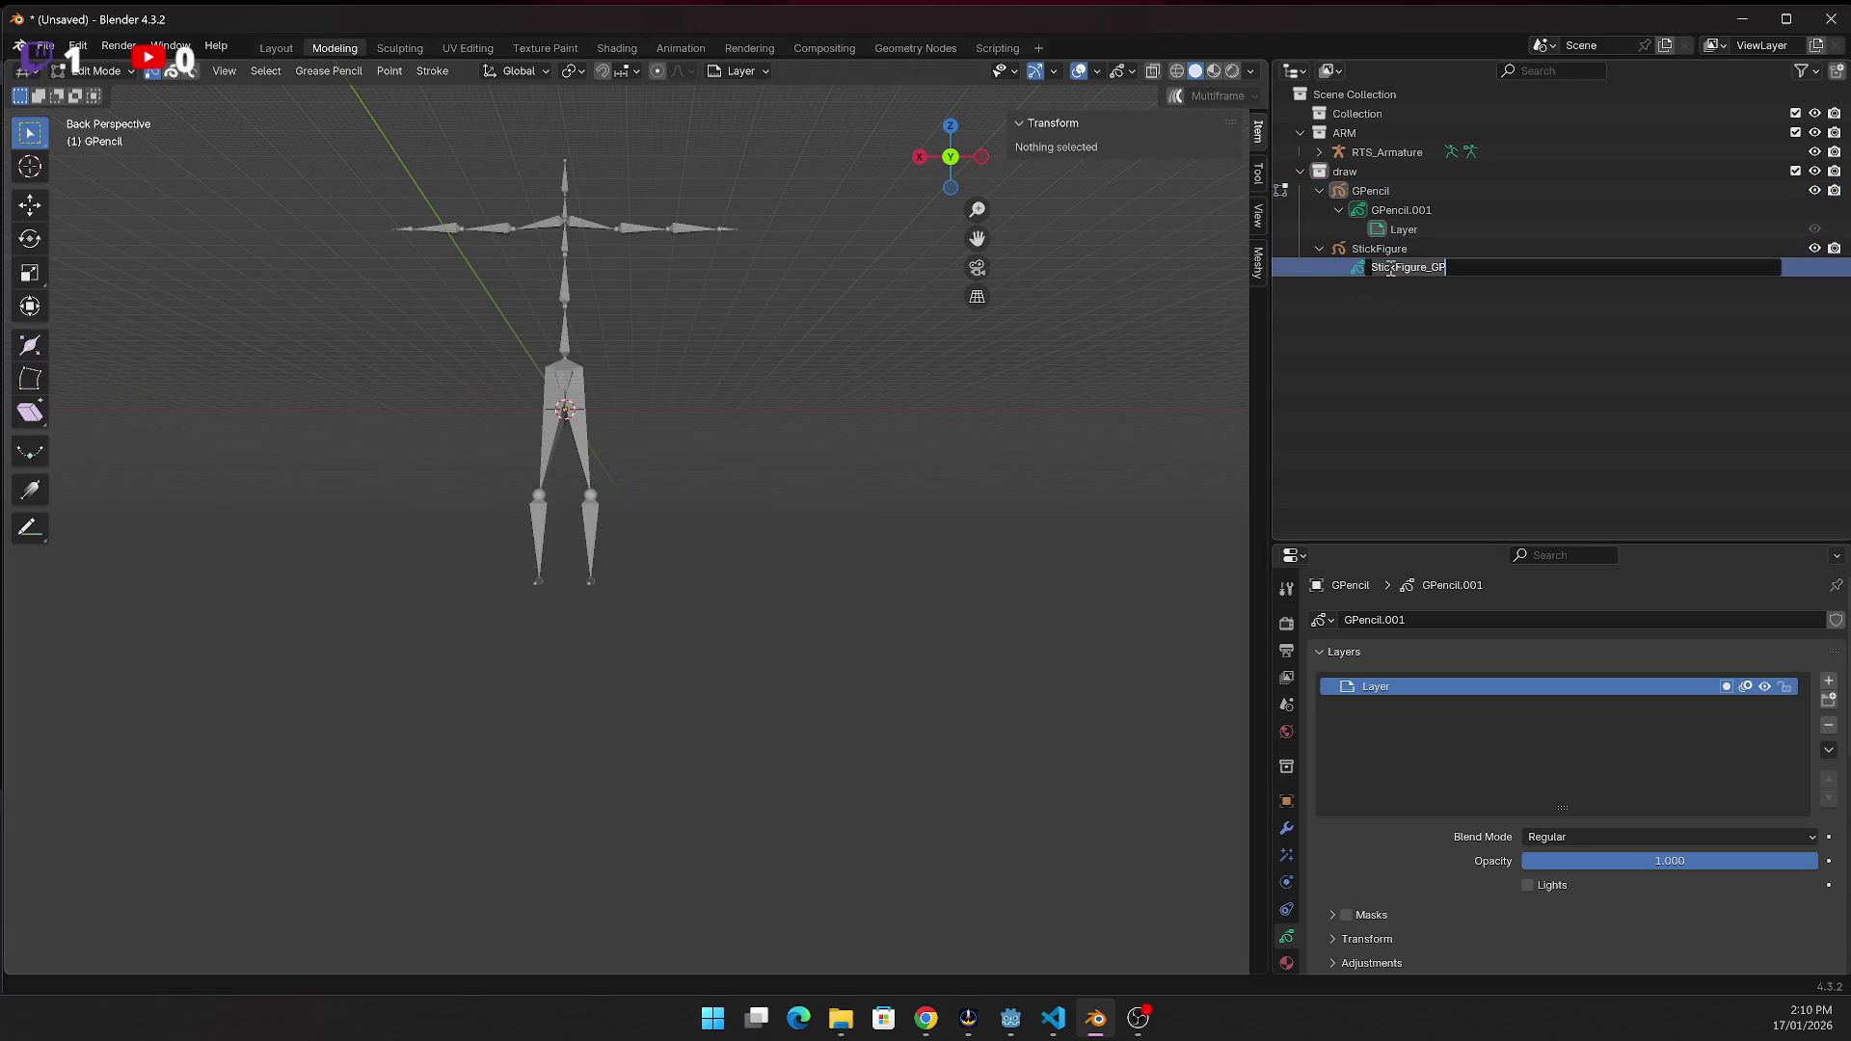
key("Return")
left_click(1384, 250)
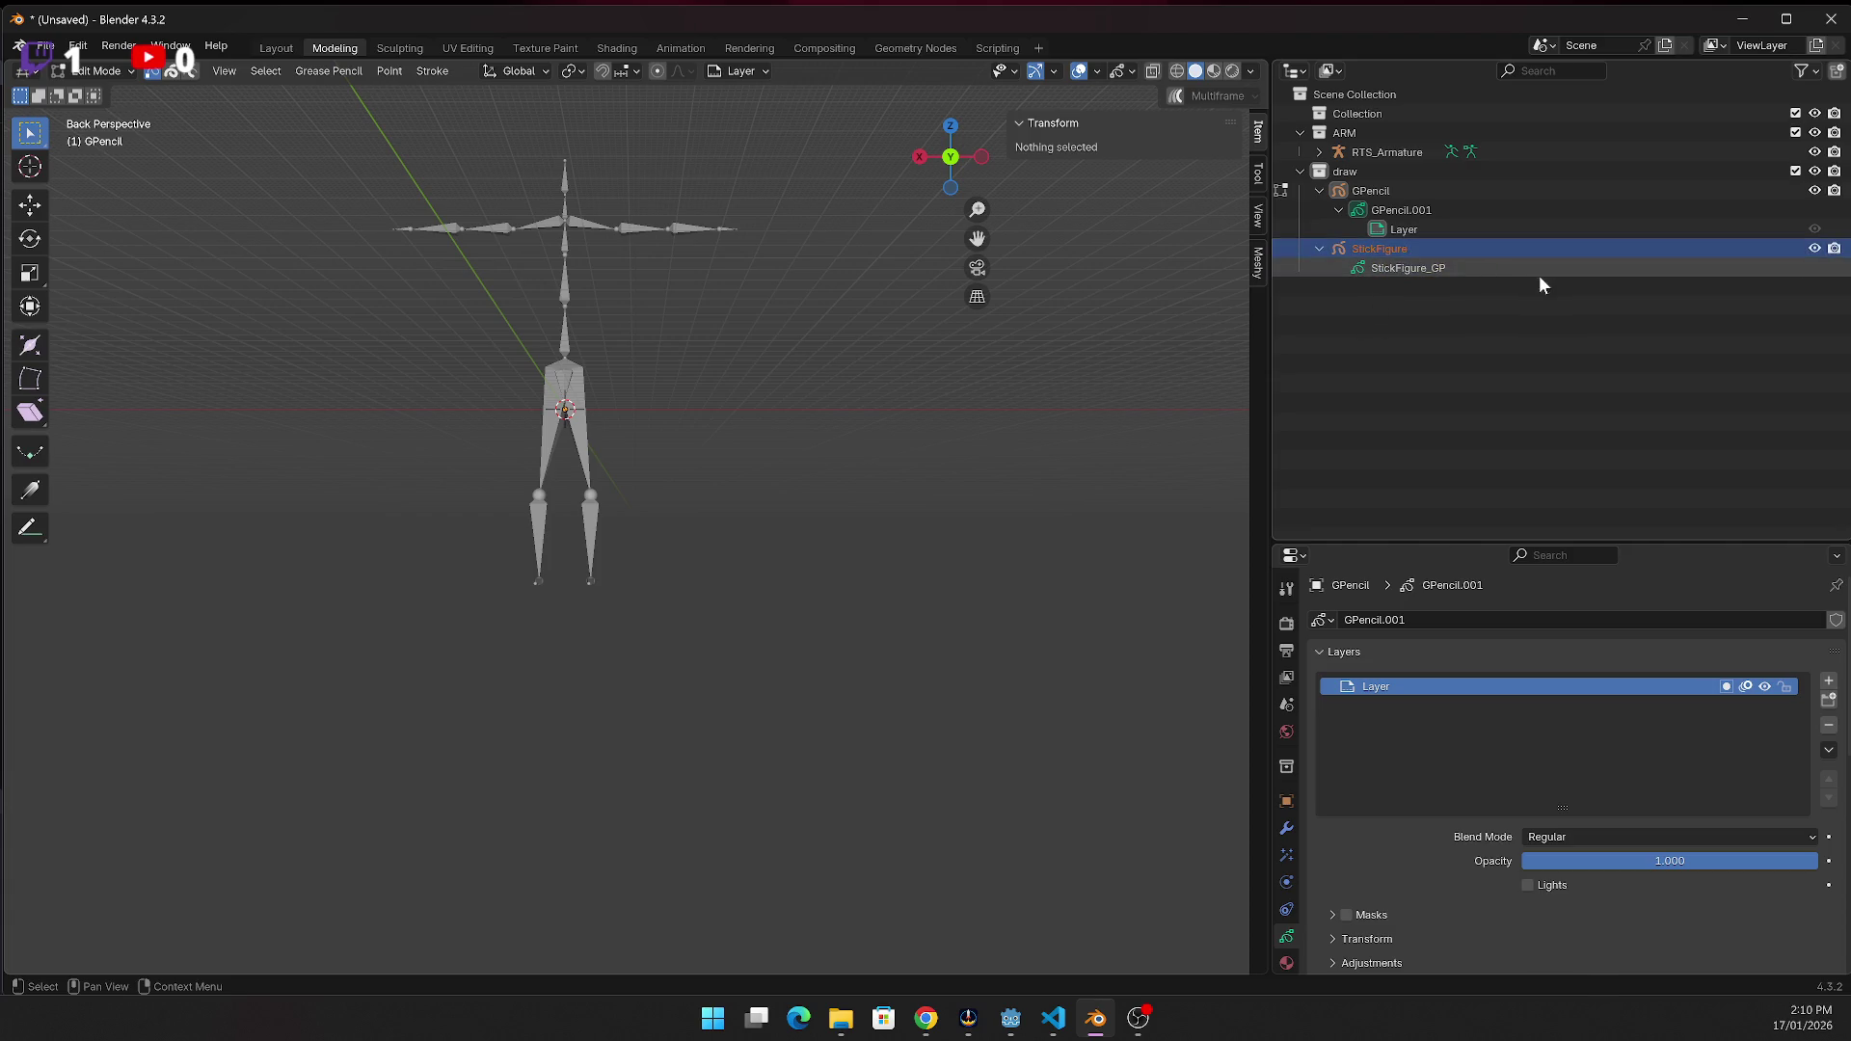
key("Delete")
Delete the GPencil object, leaving the draw collection empty, and go back to Scripting
key("Up")
key("Down")
key("Delete")
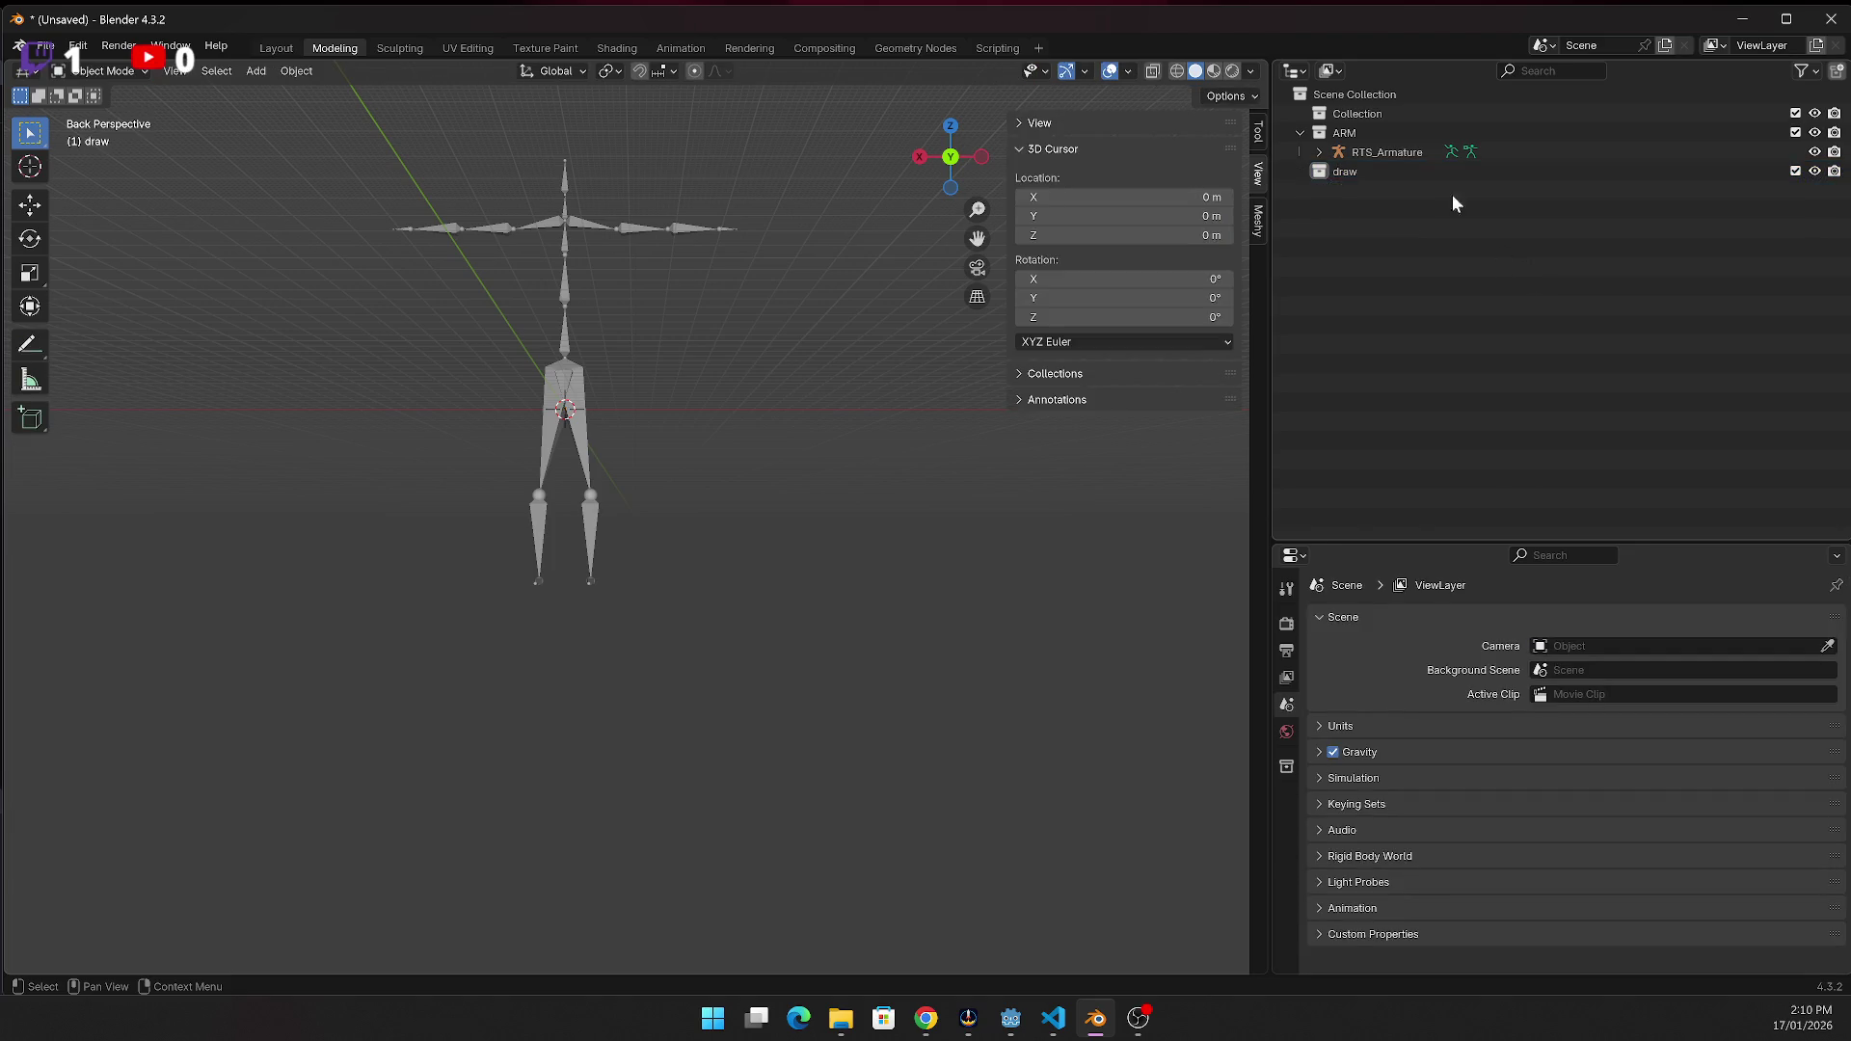
left_click(1412, 177)
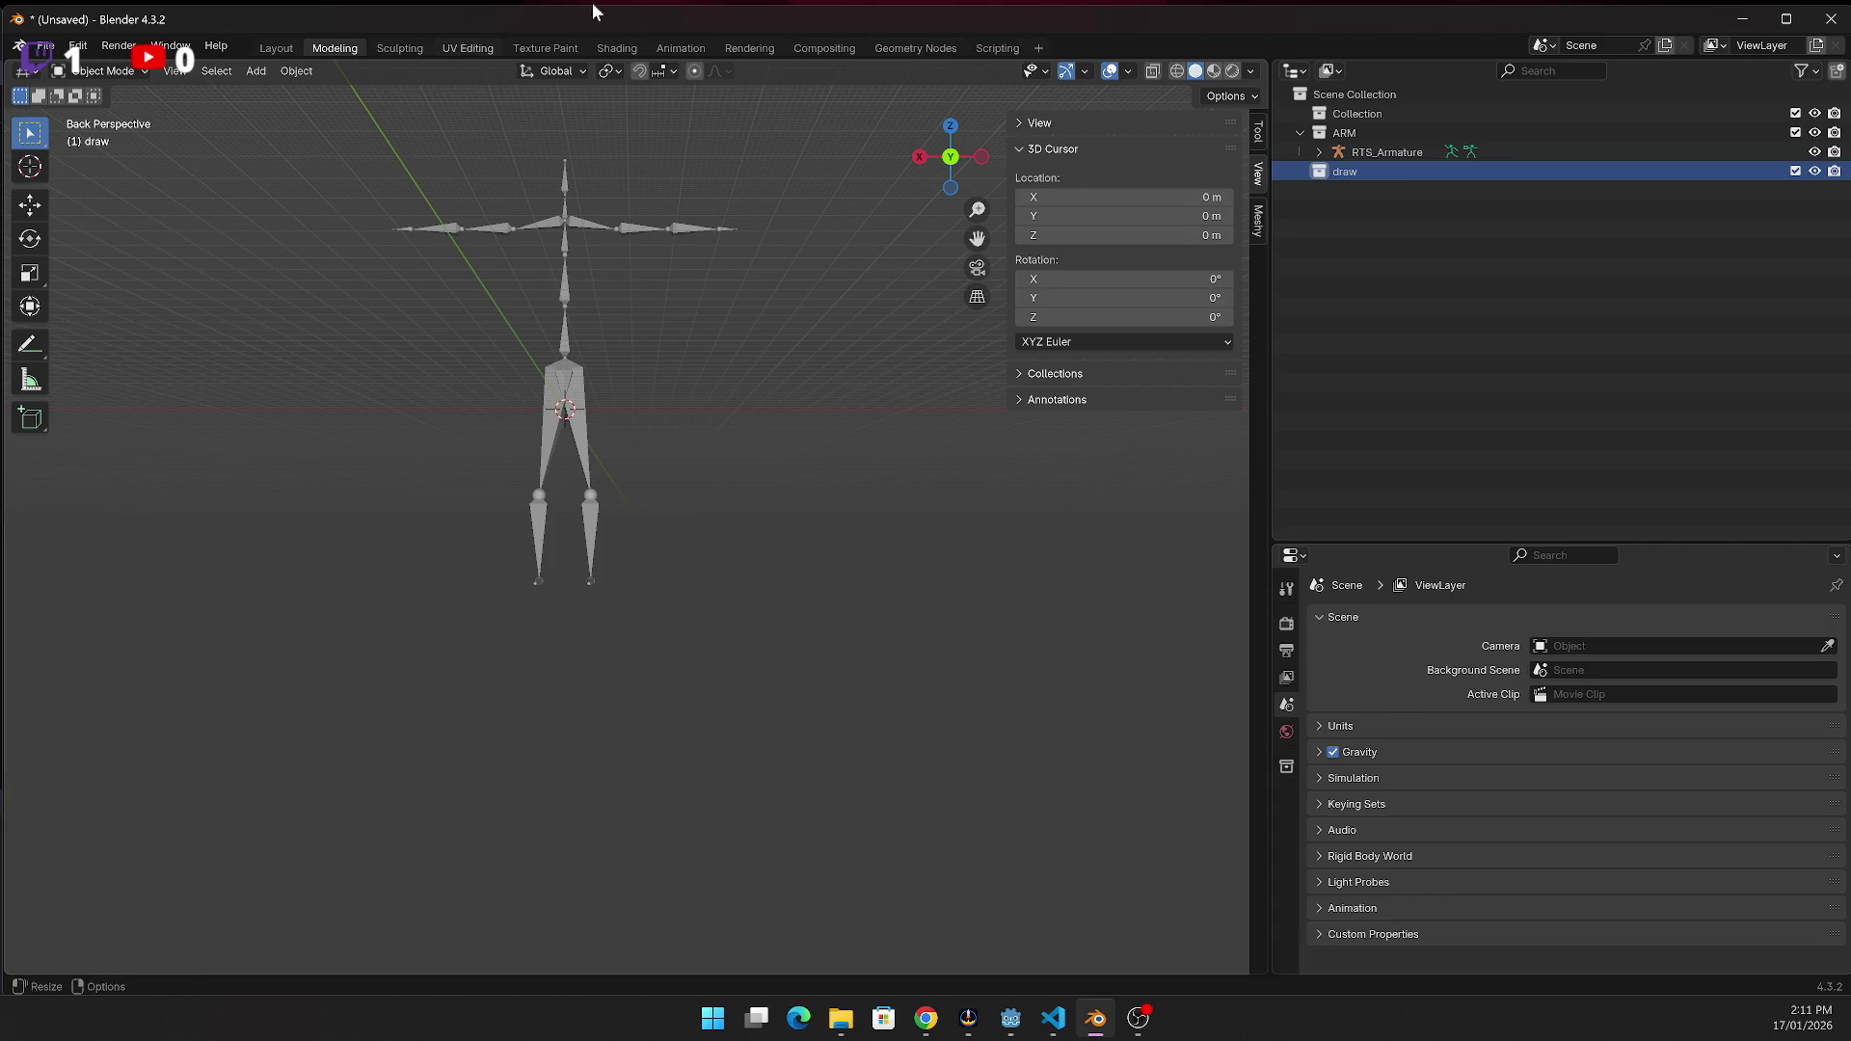
left_click(978, 46)
scroll(783, 307, "up", 5)
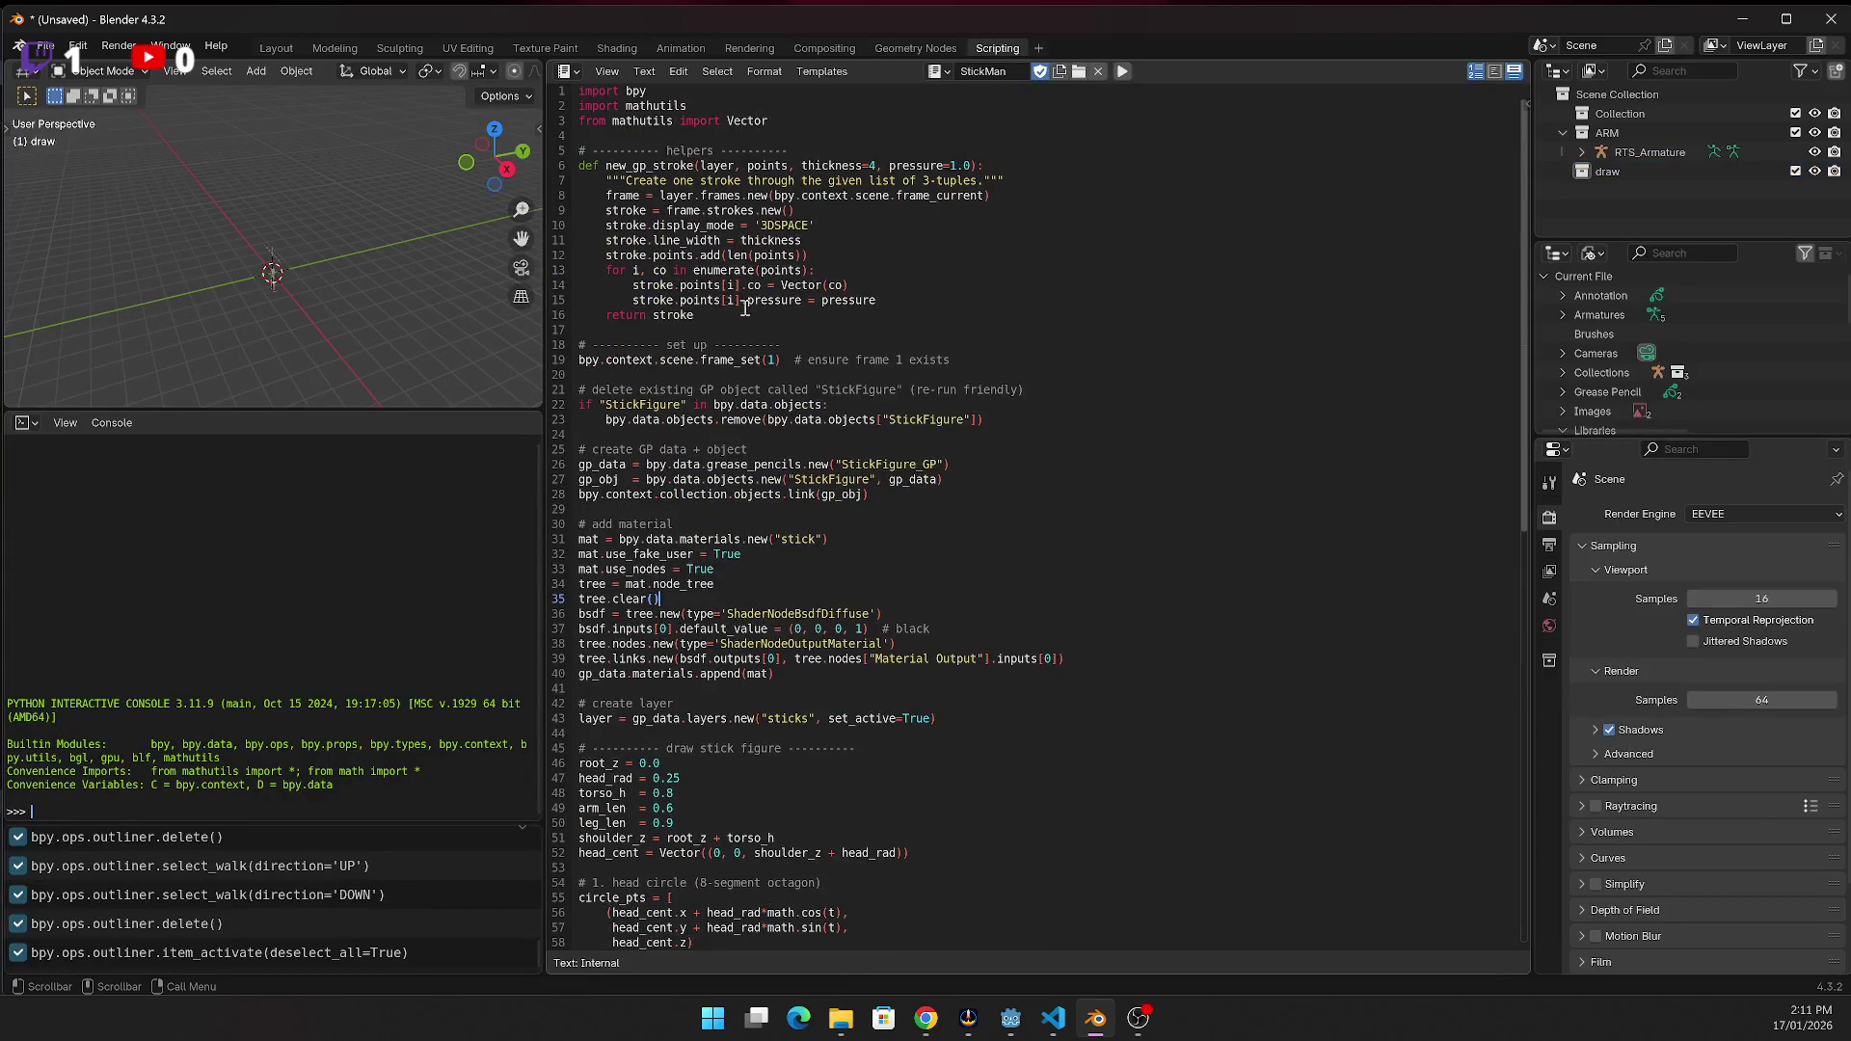
Add an 'import math' line below 'import mathutils' and rerun StickMan
left_click(704, 105)
key("Return")
type("import math")
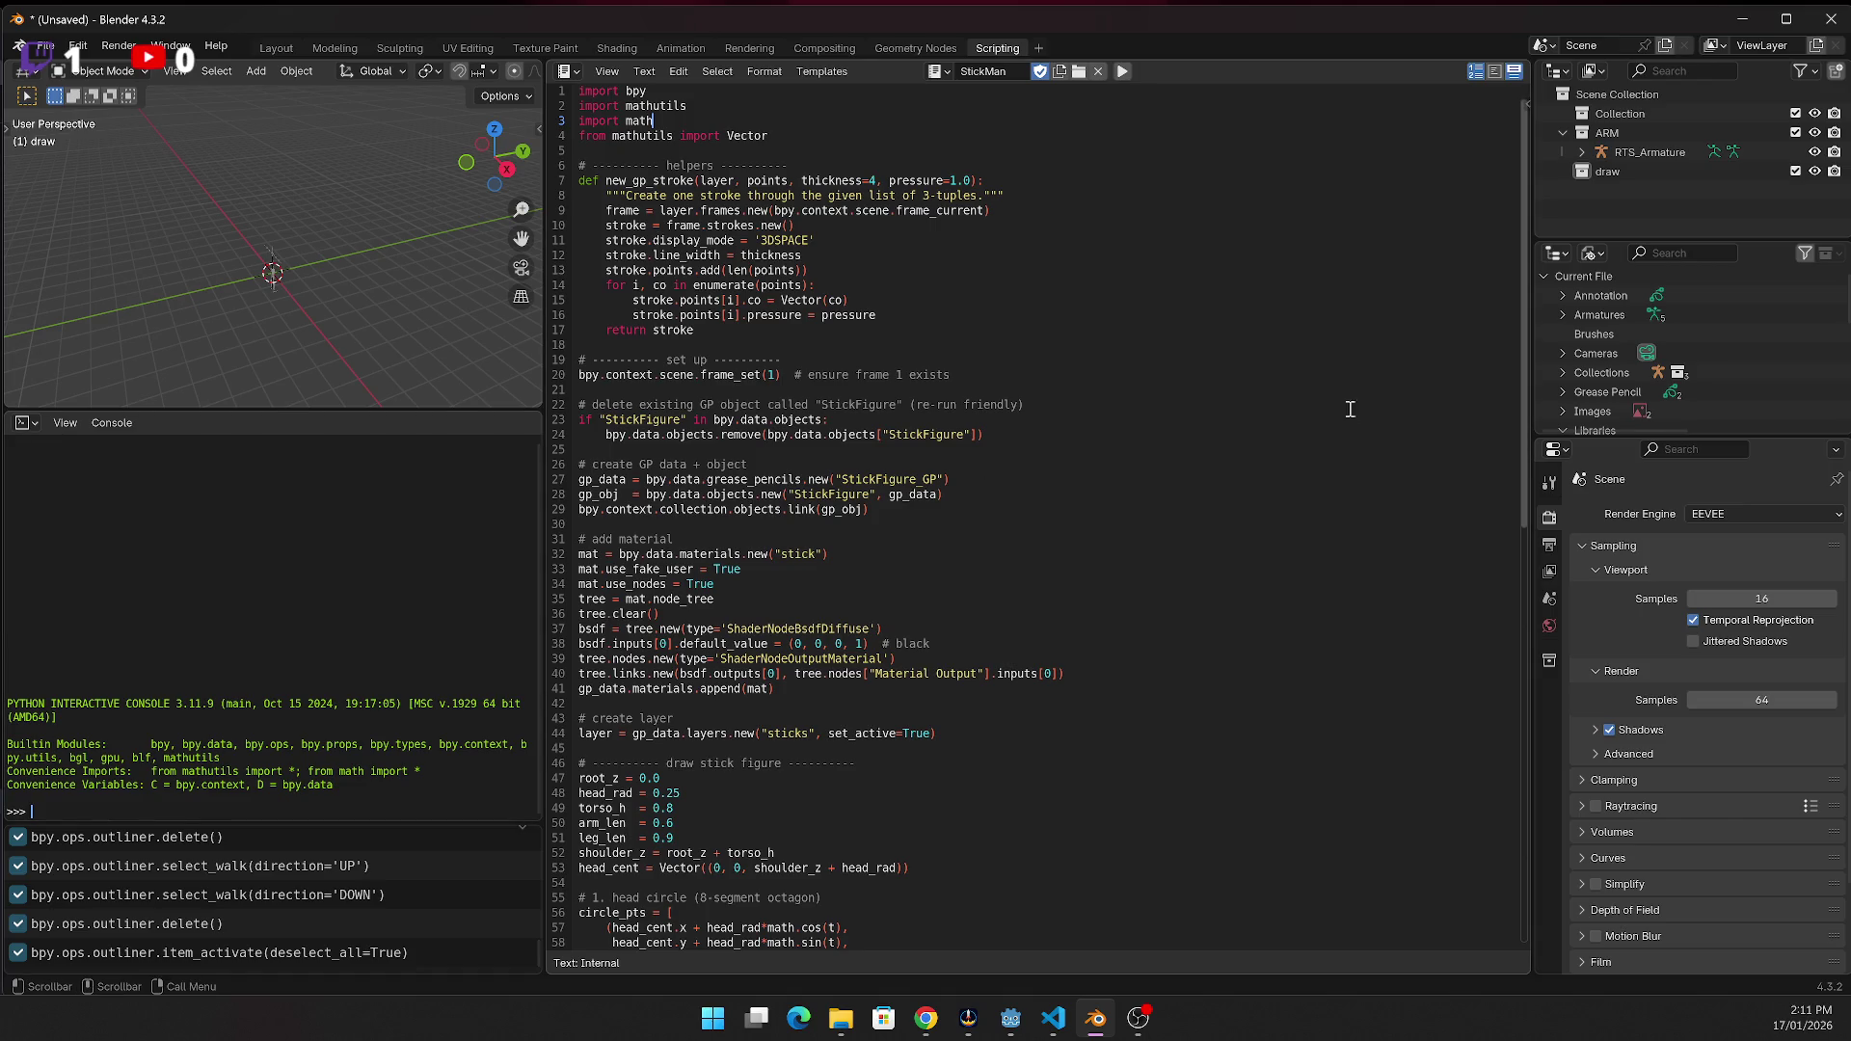
left_click_drag(1299, 406, 1292, 390)
left_click(1124, 72)
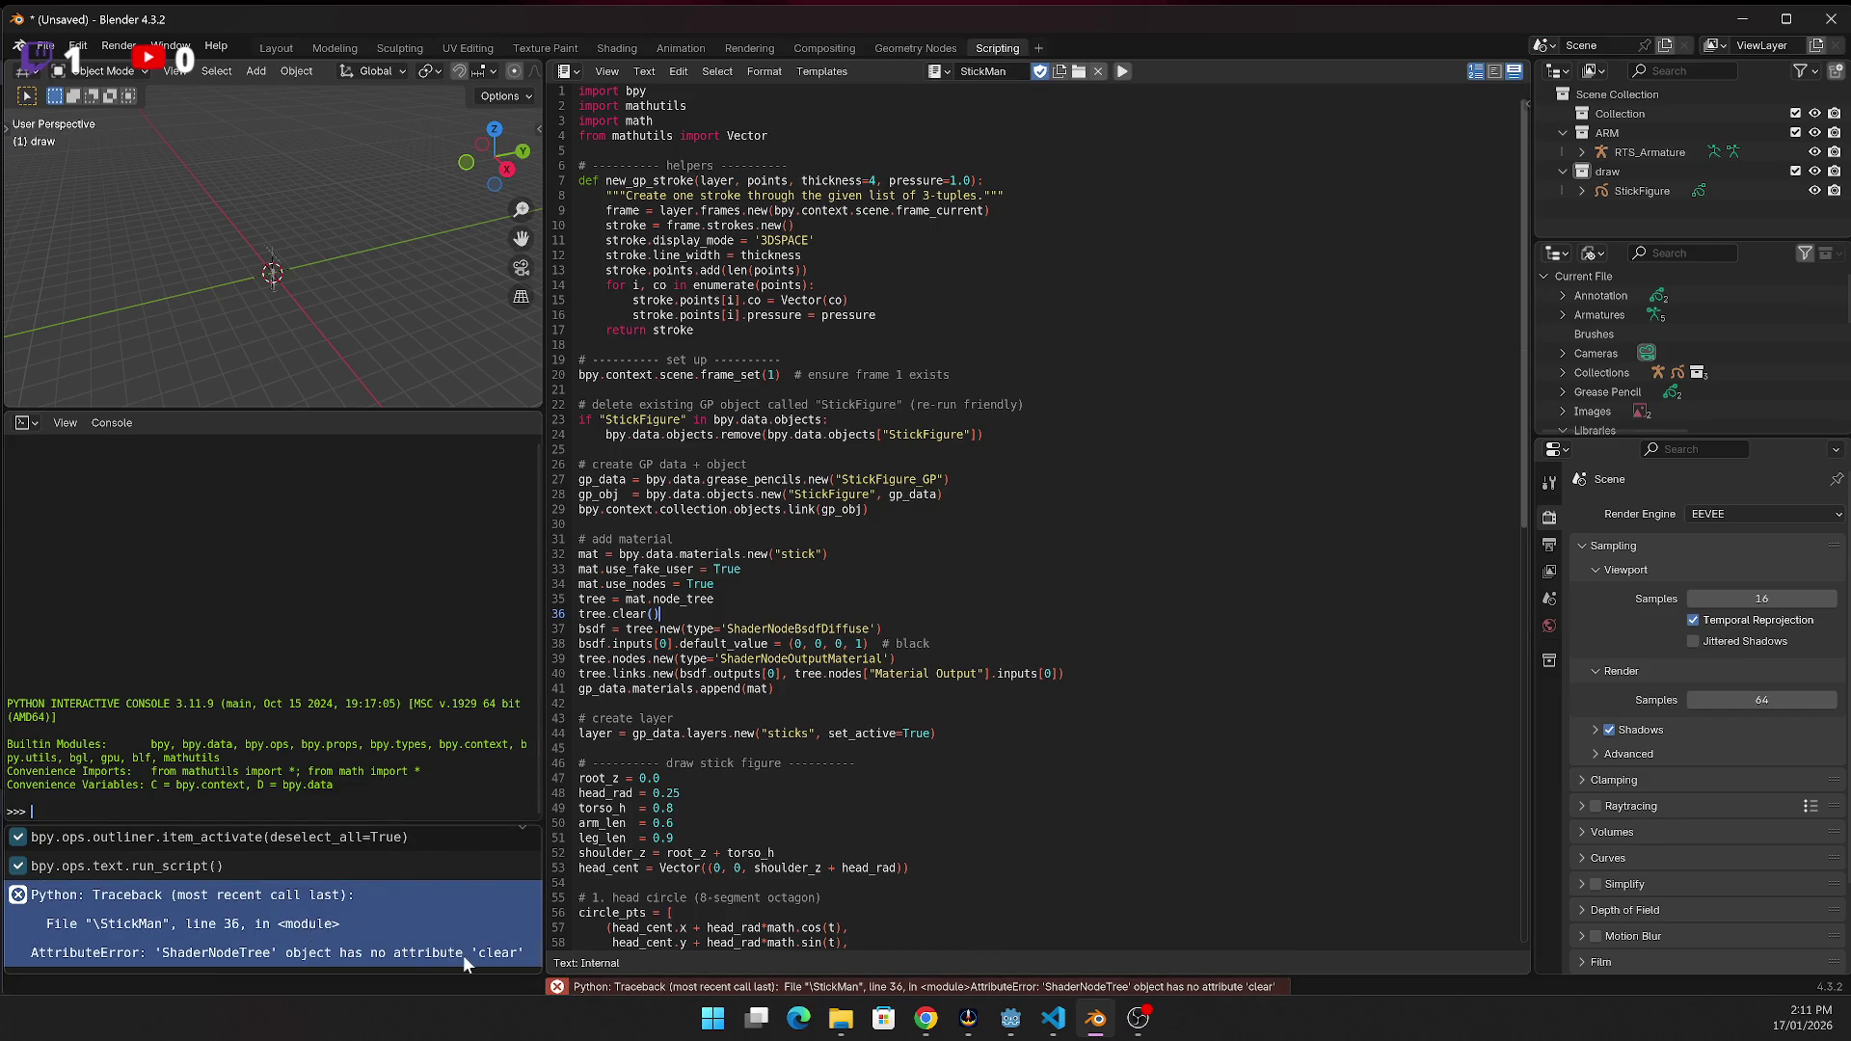
key("alt+Tab")
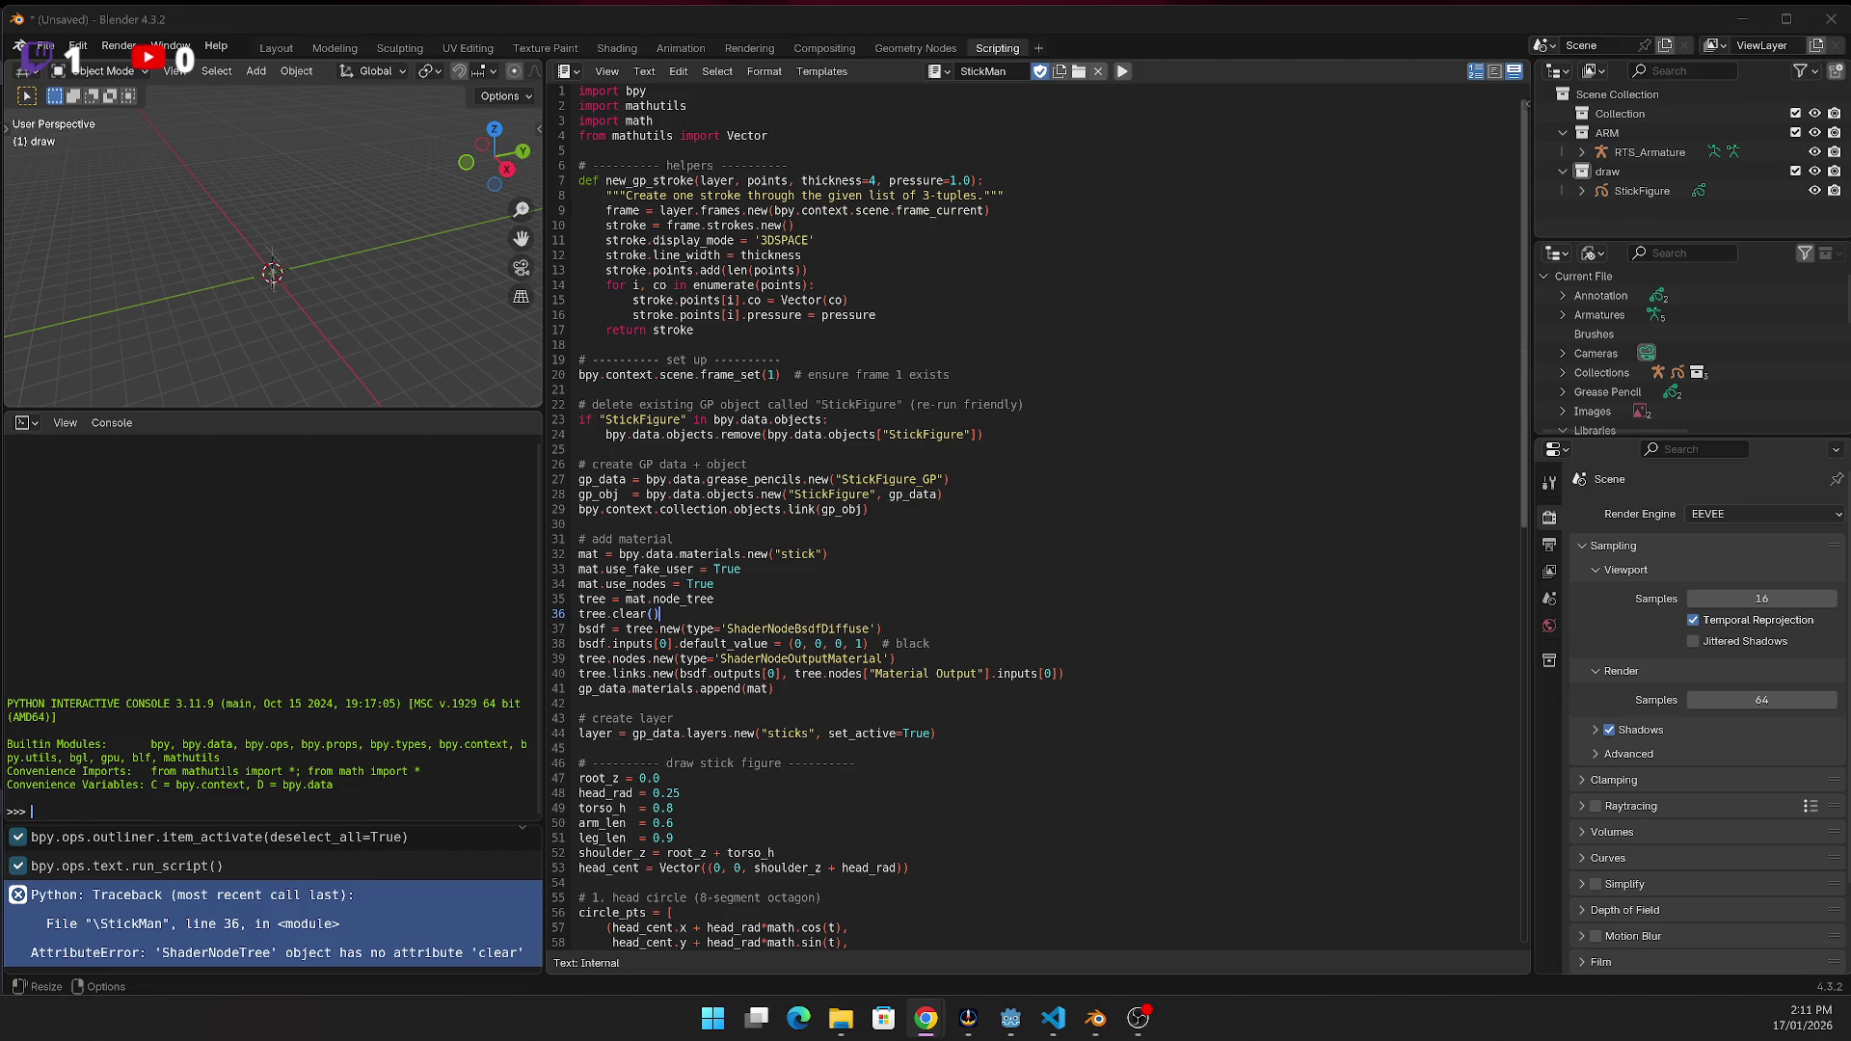
Insert a blank line after the tree.clear() line
left_click(1034, 426)
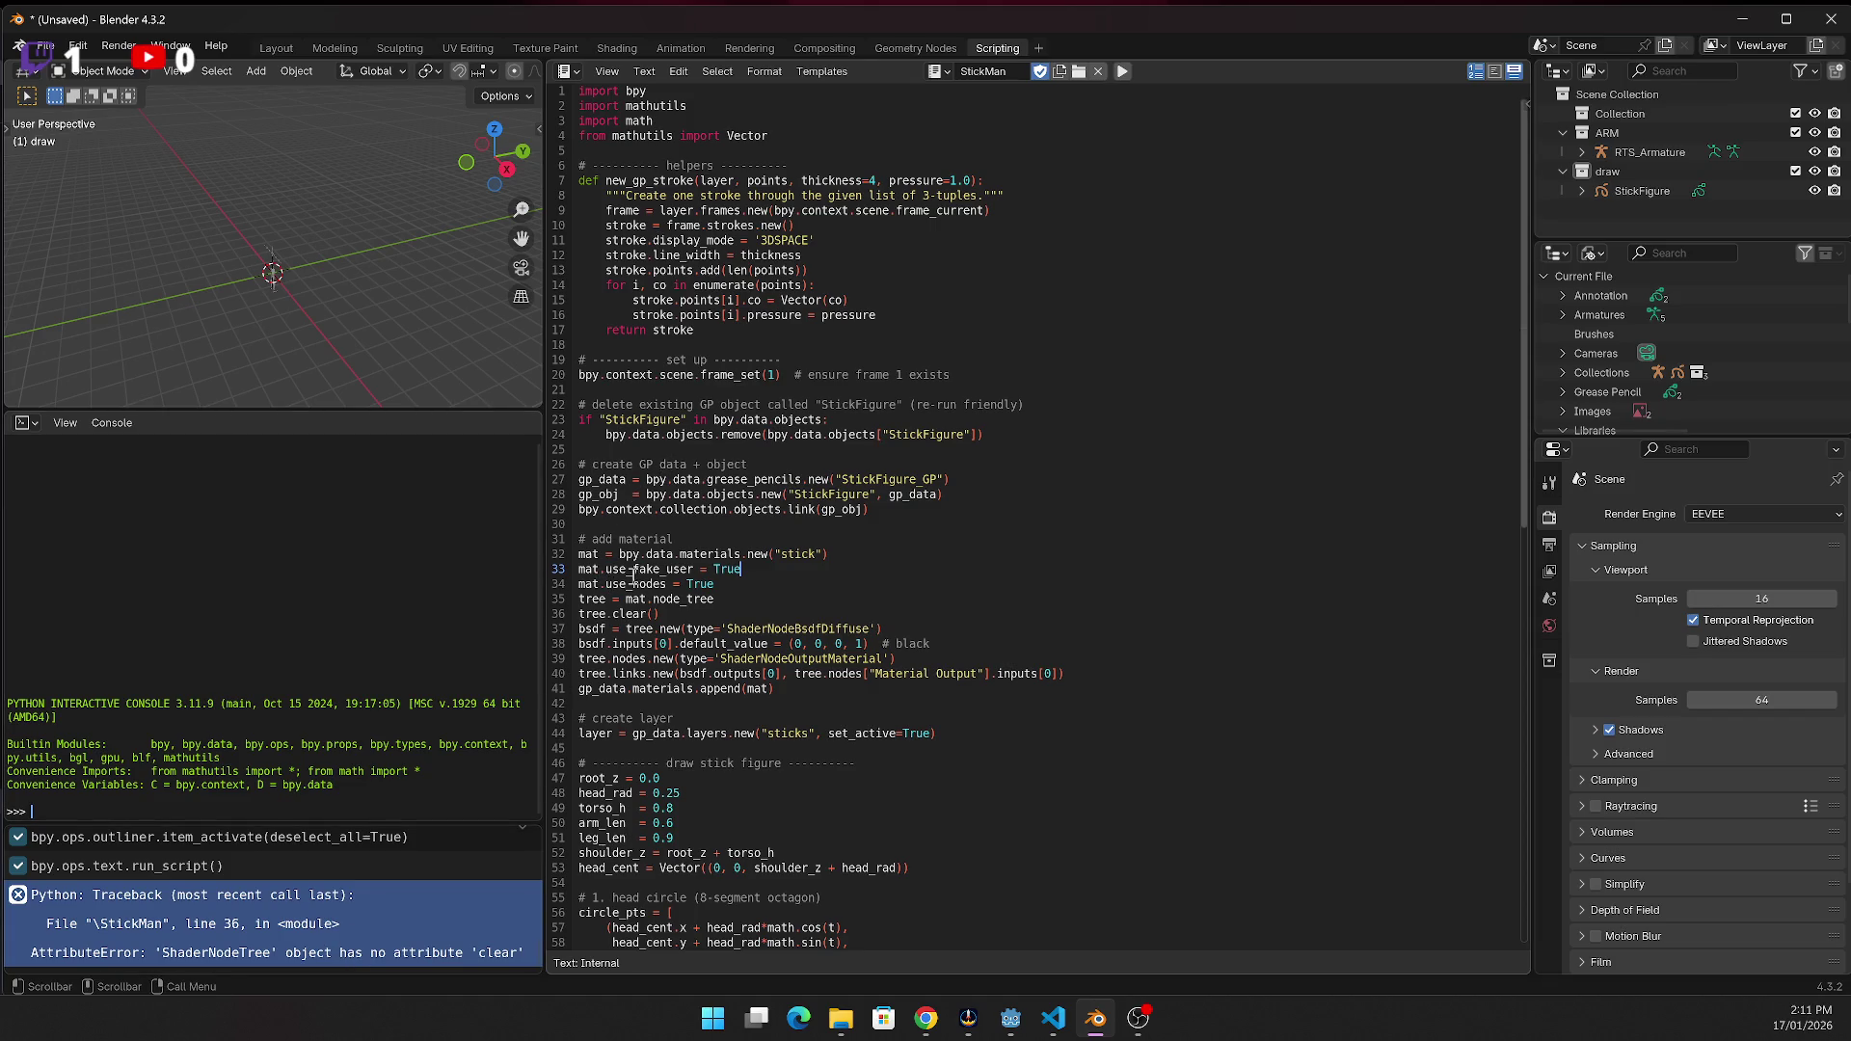
left_click(689, 613)
key("Return")
key("Up")
key("Up")
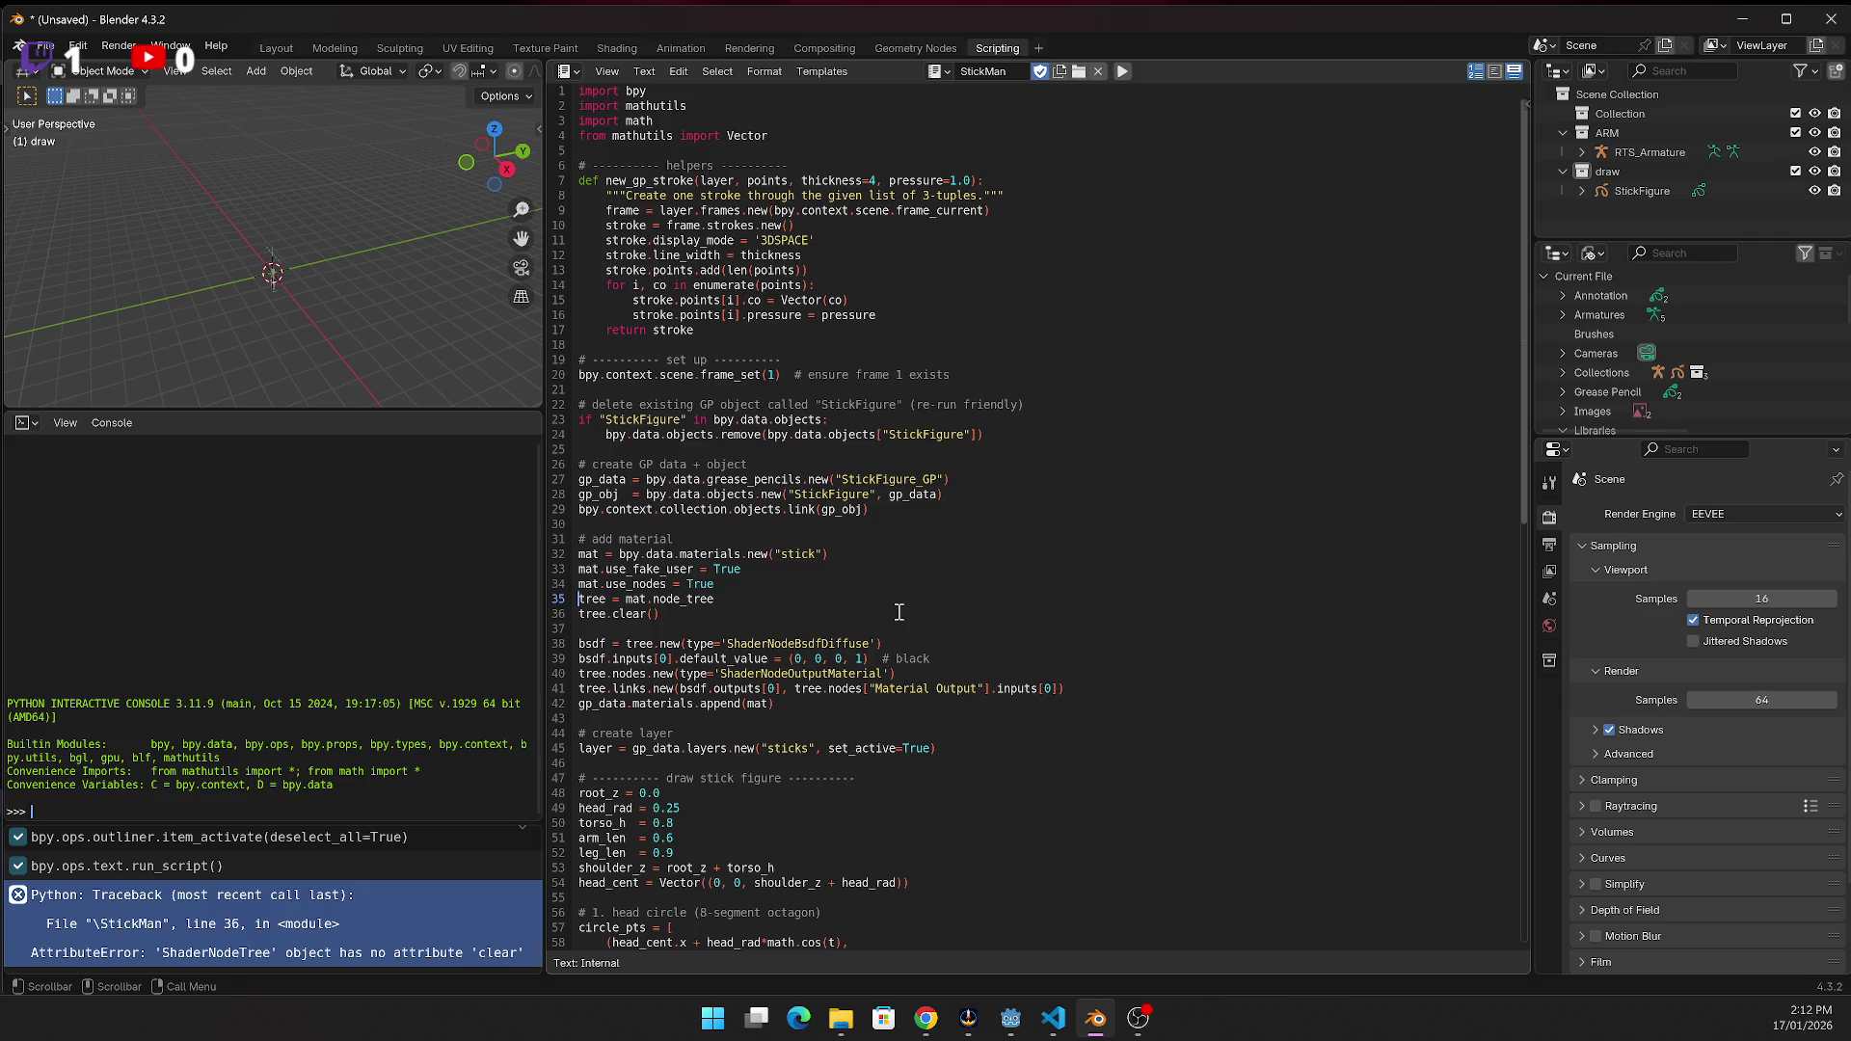
Tidy the blank lines around the tree = mat.node_tree and bsdf setup lines
key("Down")
key("Down")
key("Down")
key("Return")
key("Up")
key("Up")
key("Up")
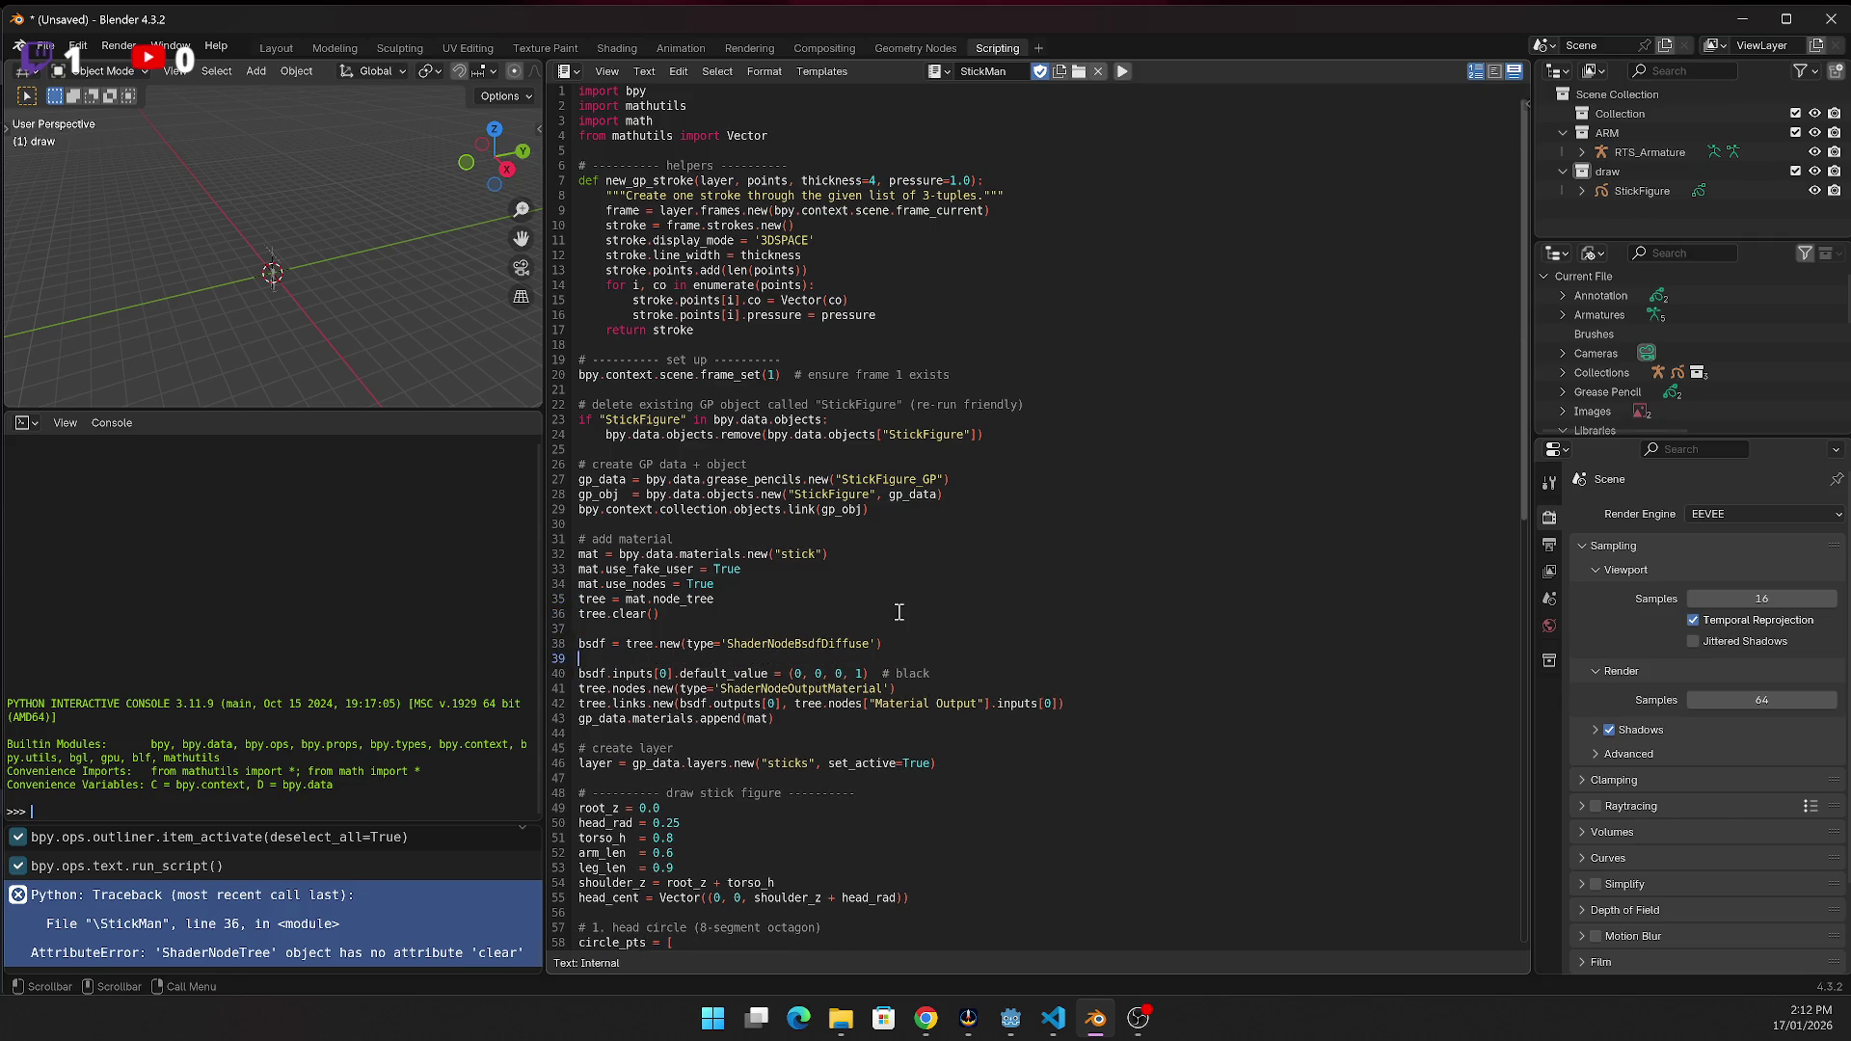
key("Up")
key("Return")
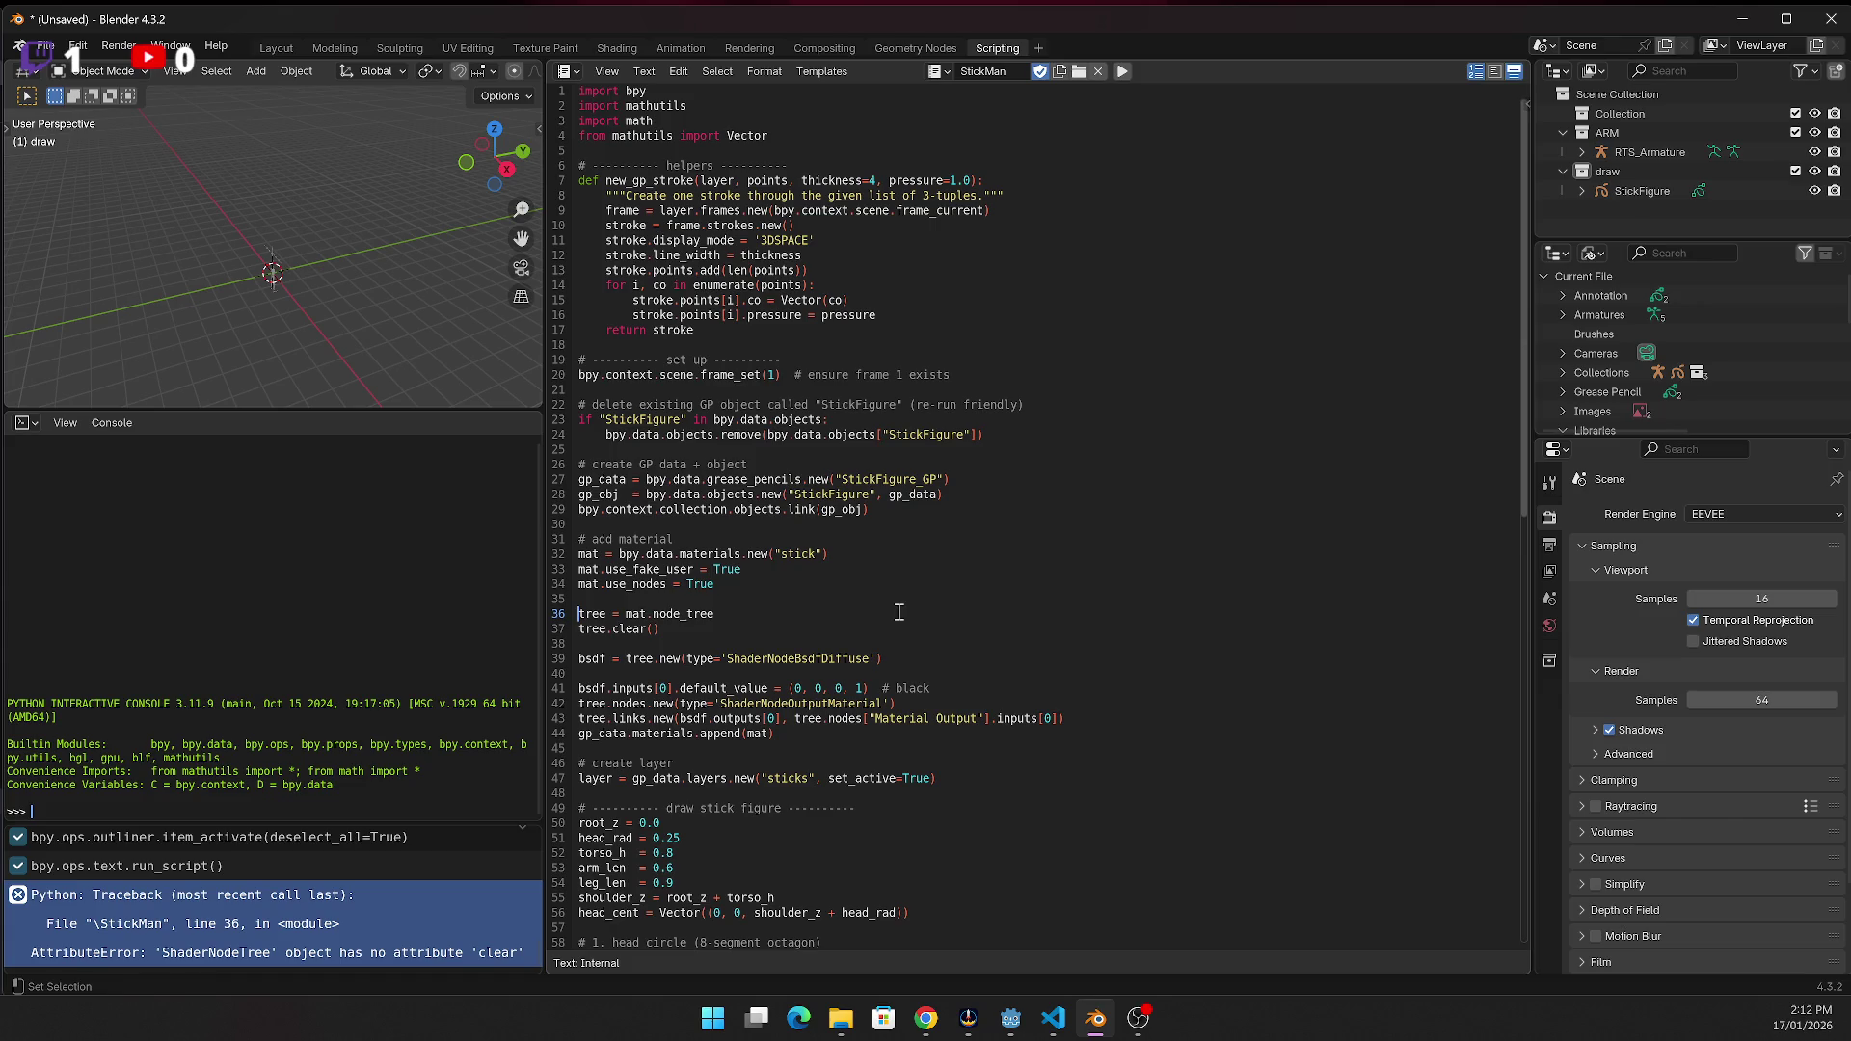
key("shift+Down")
key("shift+Down")
key("shift+Down")
key("shift+Down")
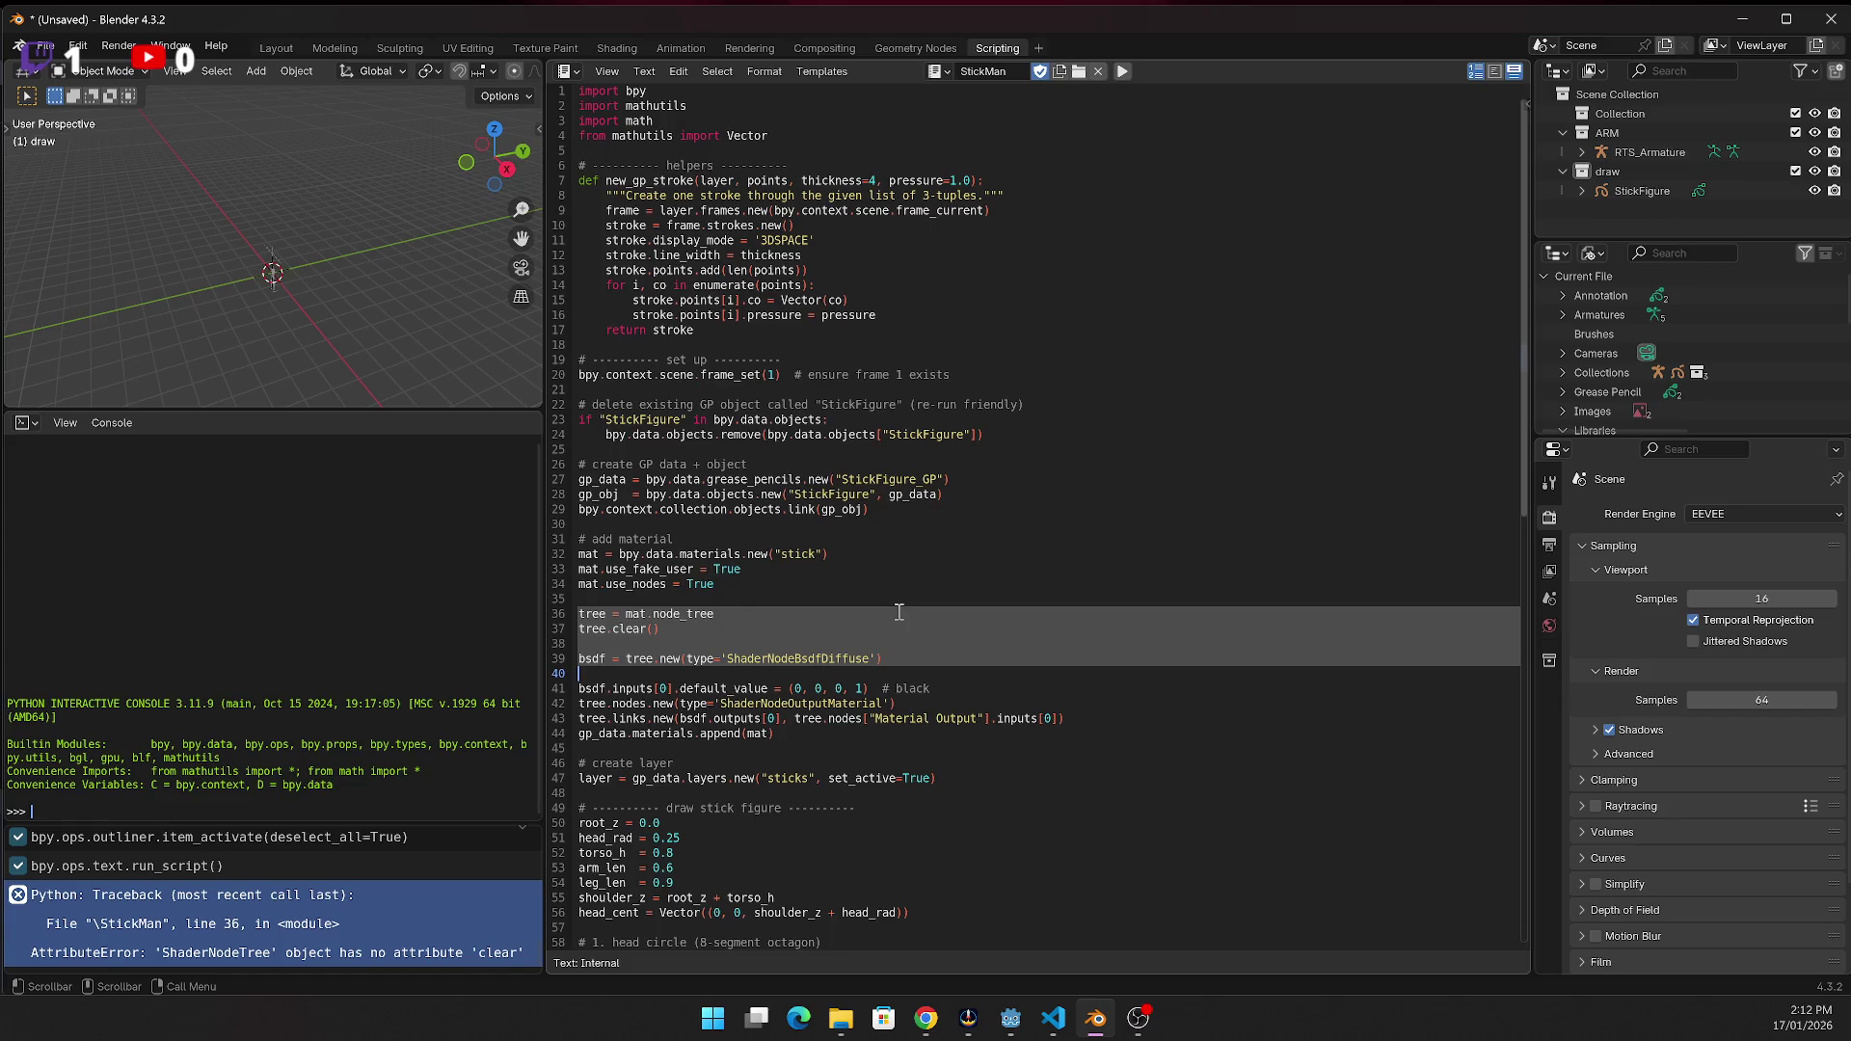
key("Left")
key("Up")
key("Delete")
key("Down")
Replace tree.clear() with 'for n in tree.nodes:' and 'tree.nodes.remove(n)', then rerun
left_click(898, 612, "shift")
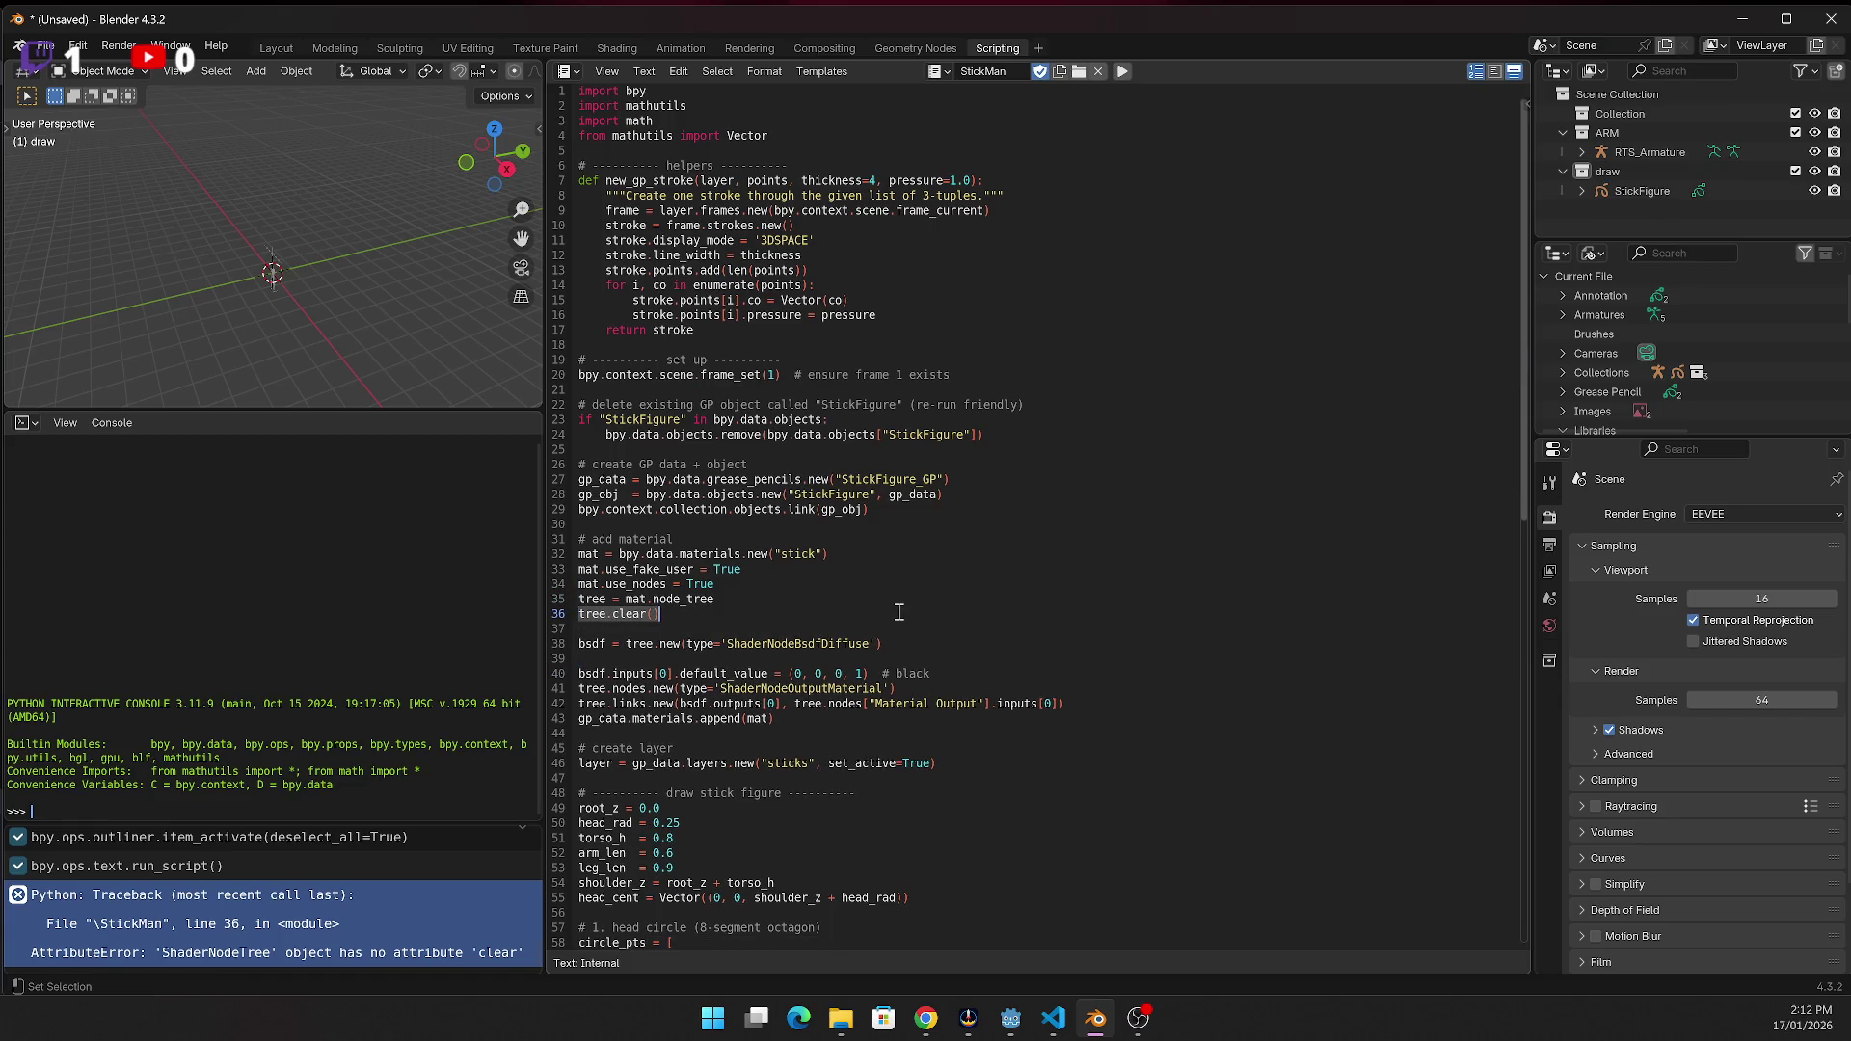
key("BackSpace")
key("Return")
type("for n in tree")
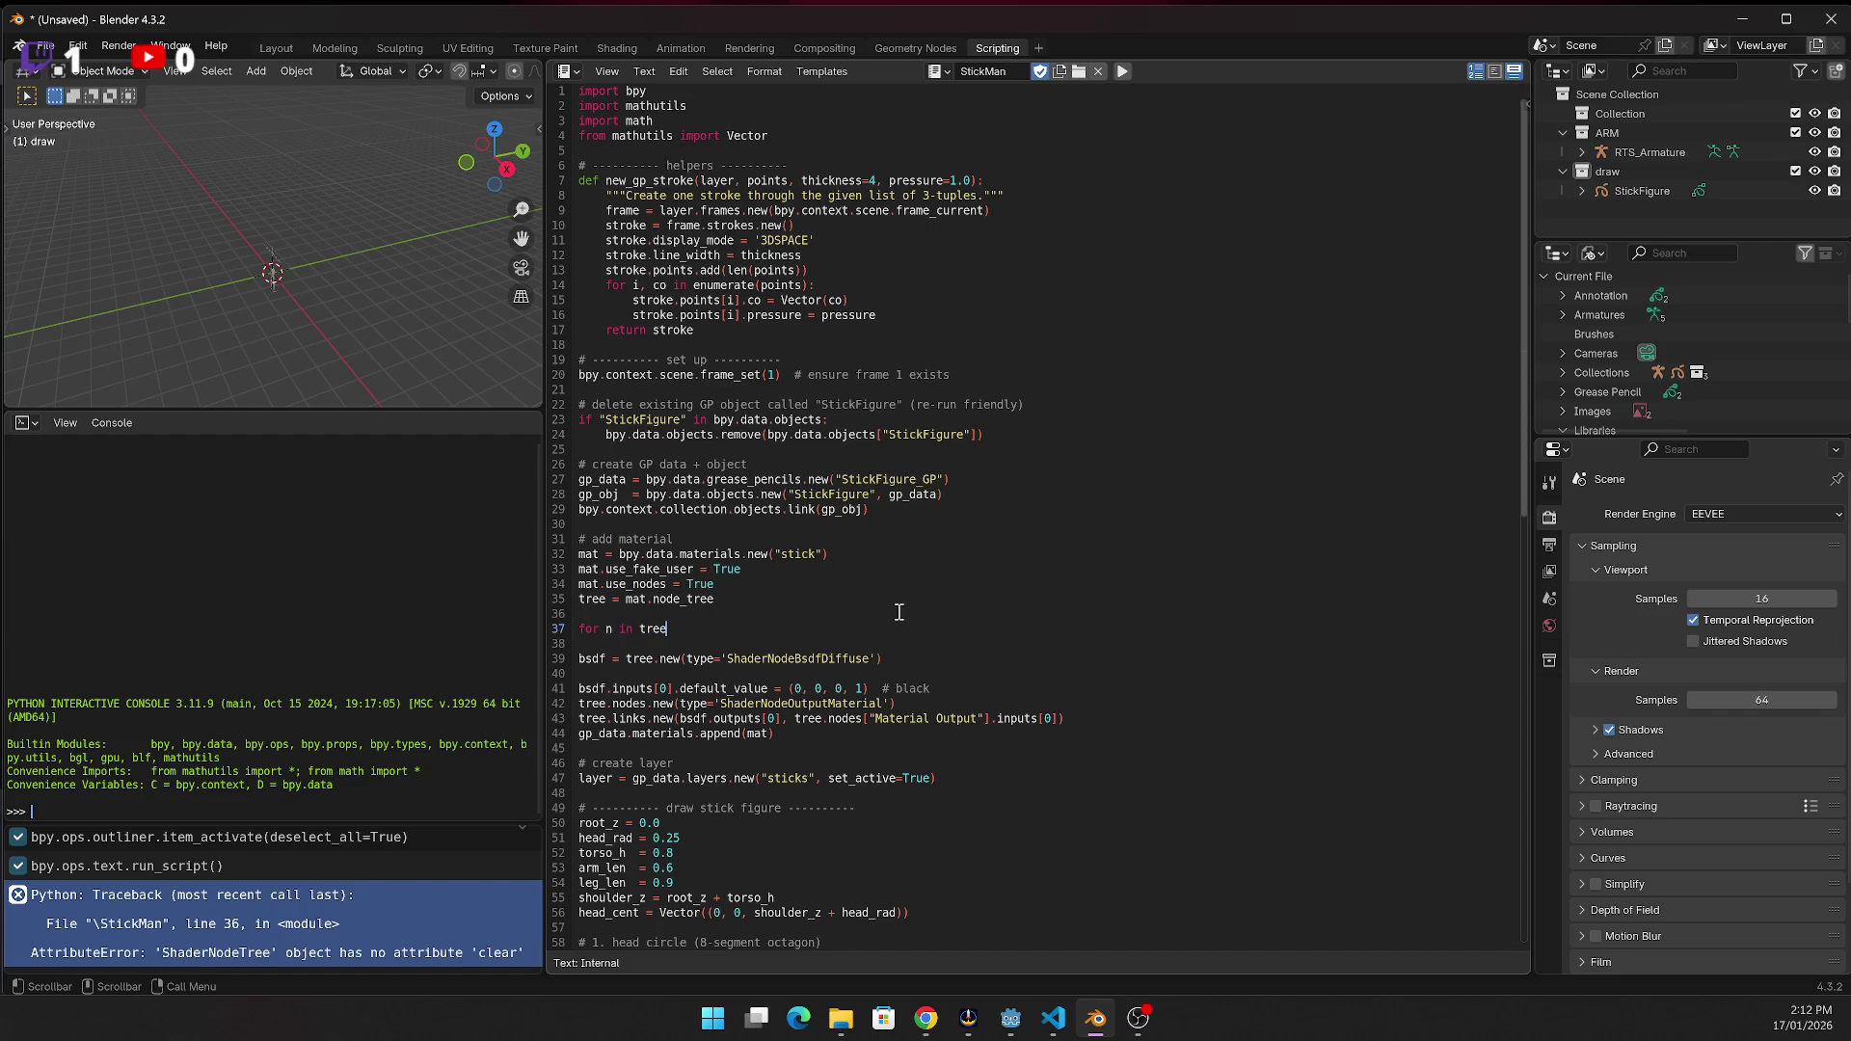
type(".nod")
type("es:")
key("Return")
type("t")
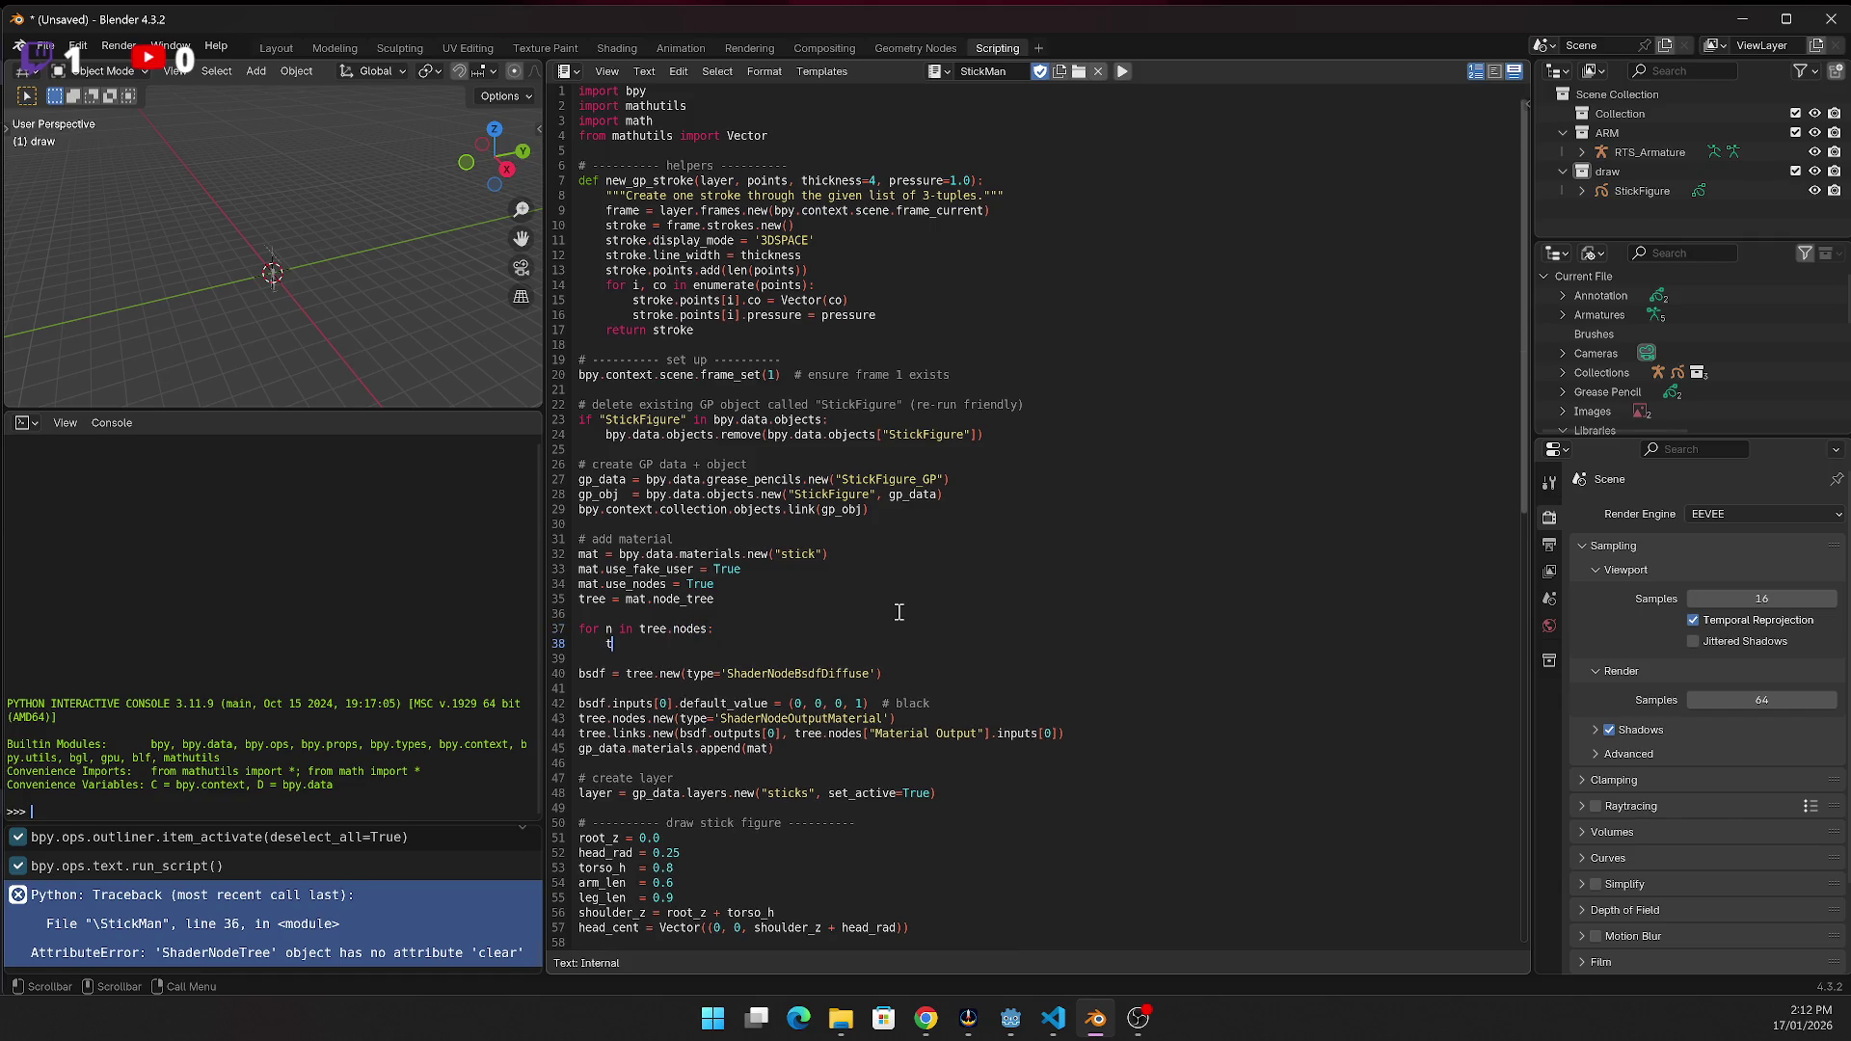
type("ree.nodes.remove")
type("(n)")
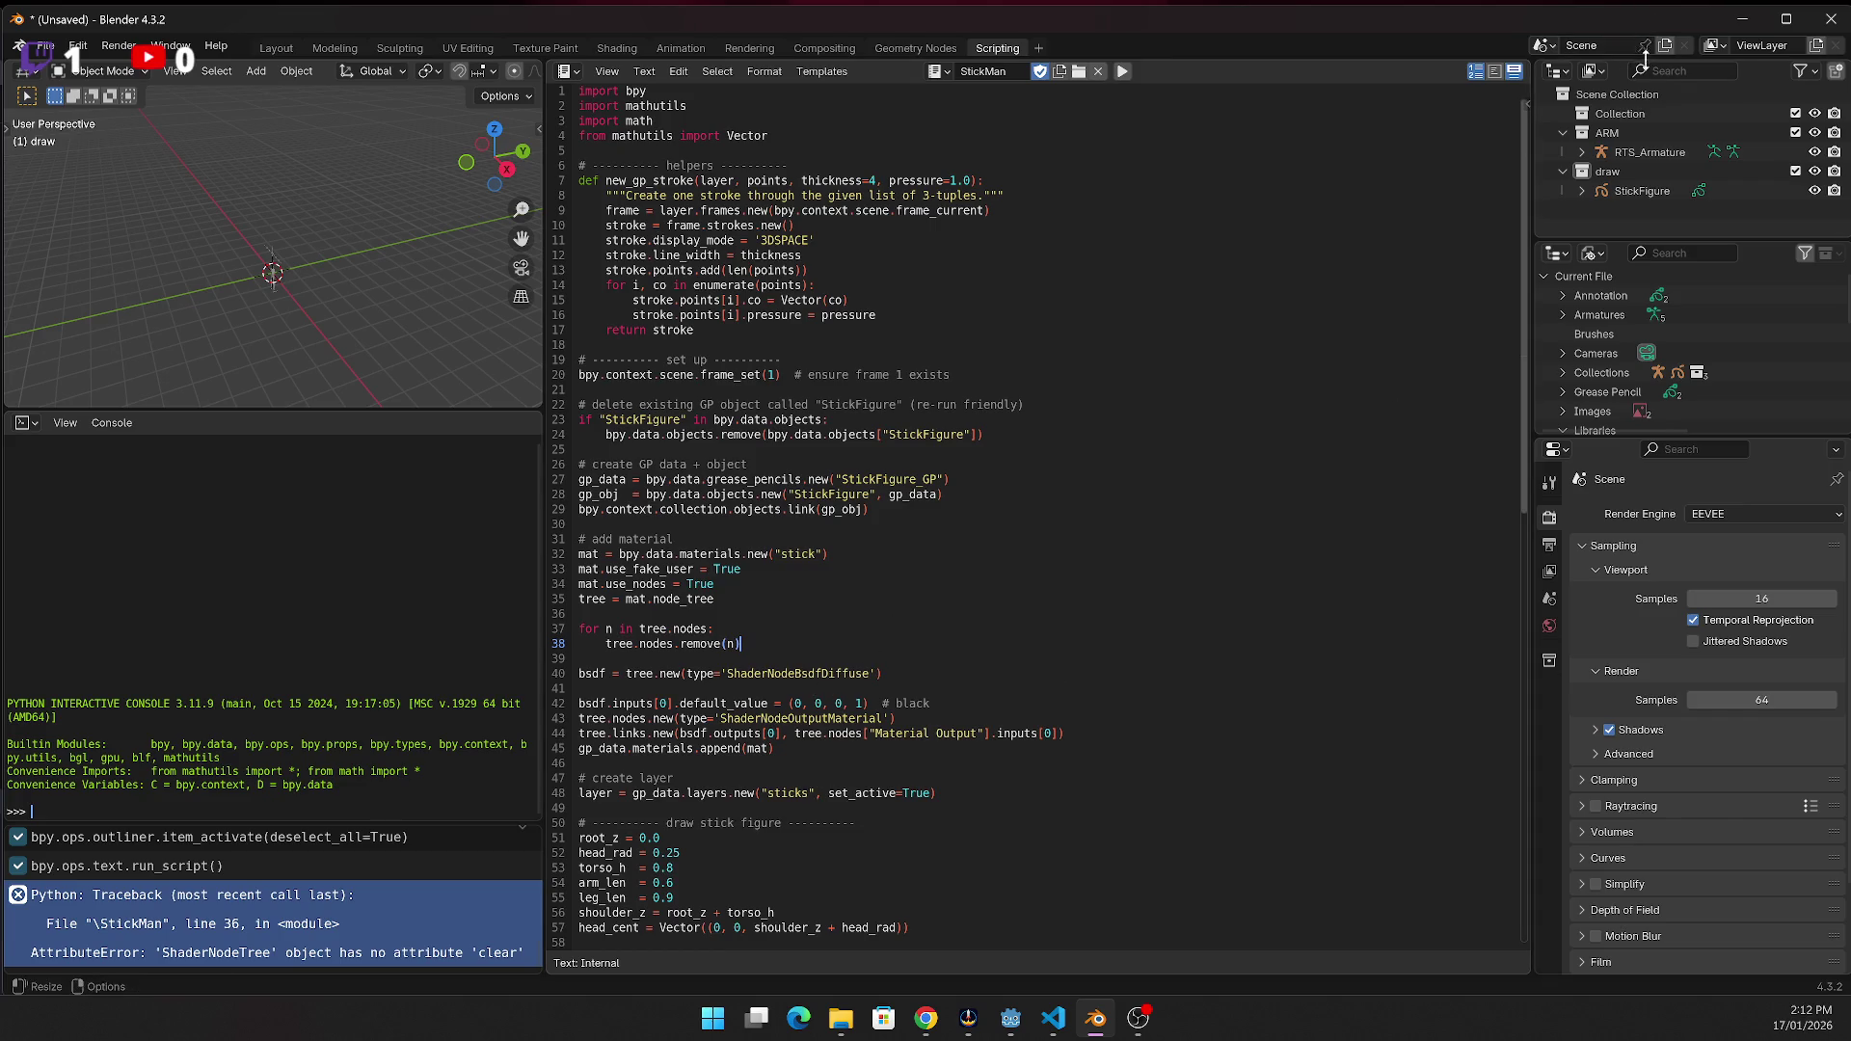
left_click(1120, 72)
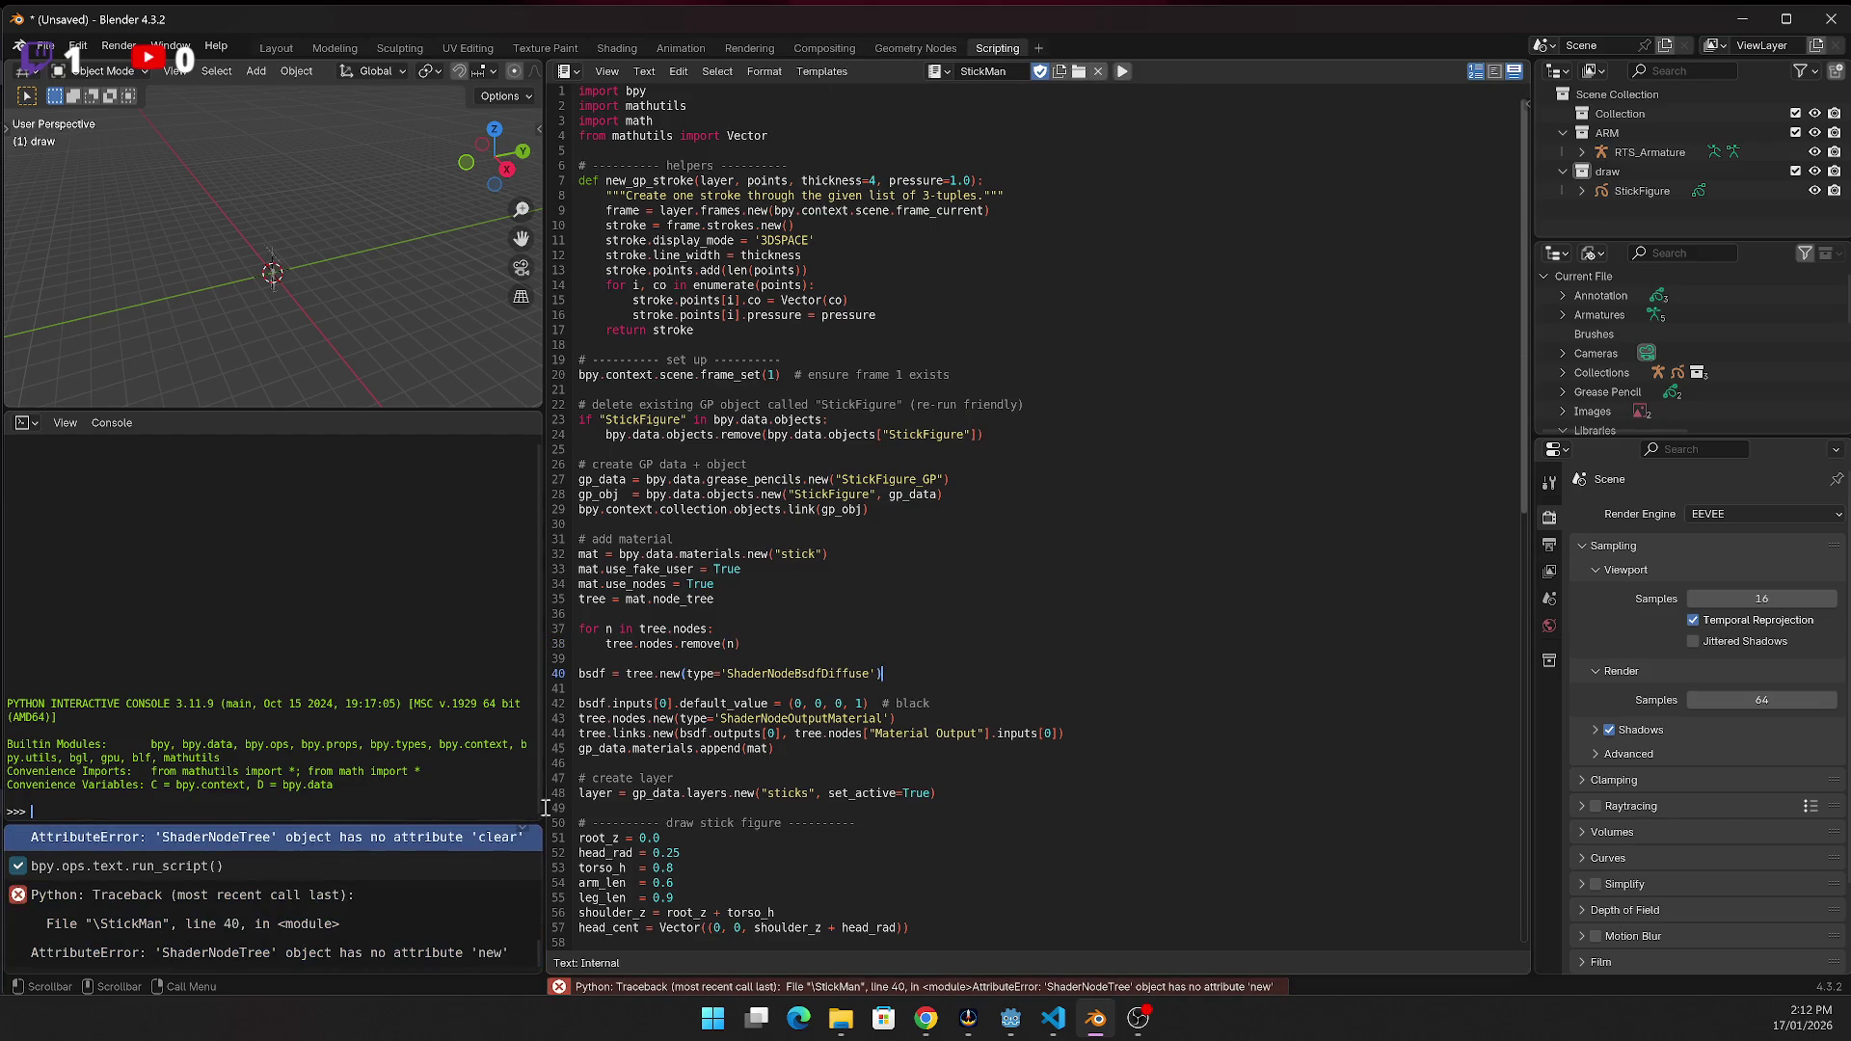
Change line 40's node creation to tree.nodes.new and remove the blank line after it
right_click(341, 868)
left_click(258, 923)
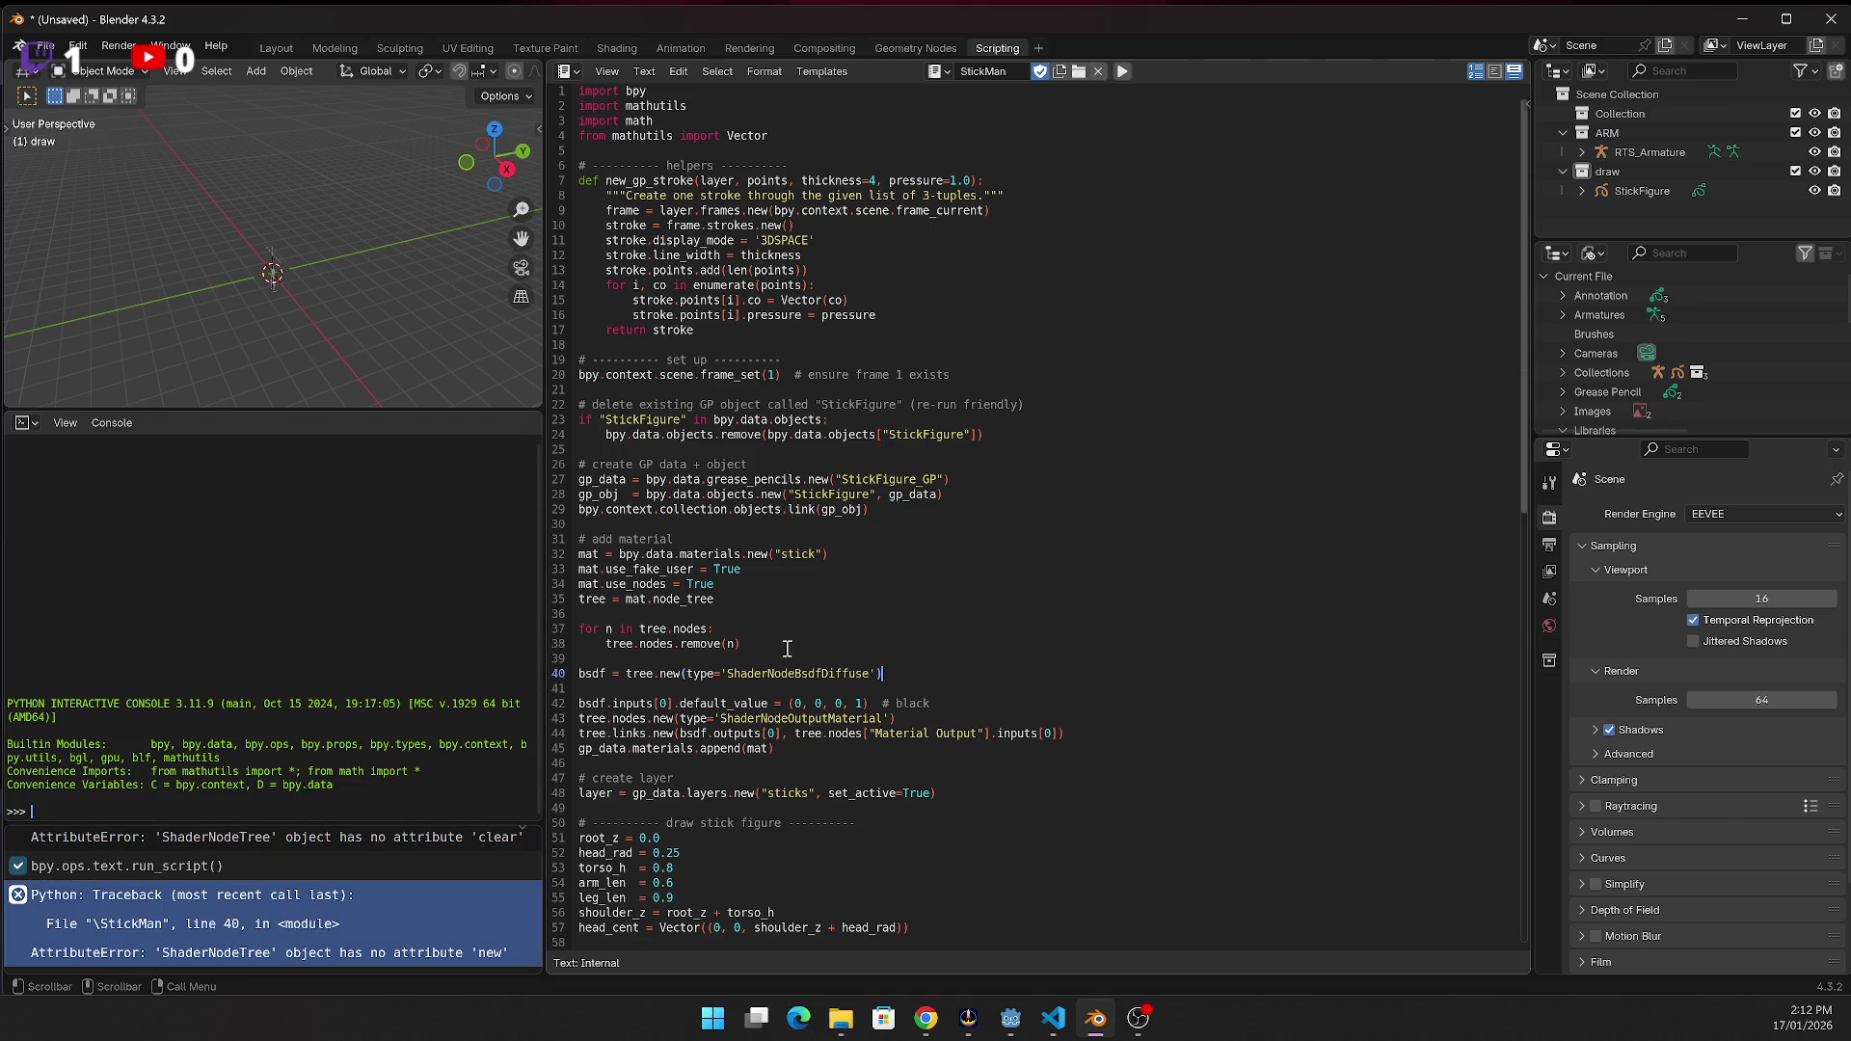
left_click(640, 675)
left_click(660, 674)
type("nodes.")
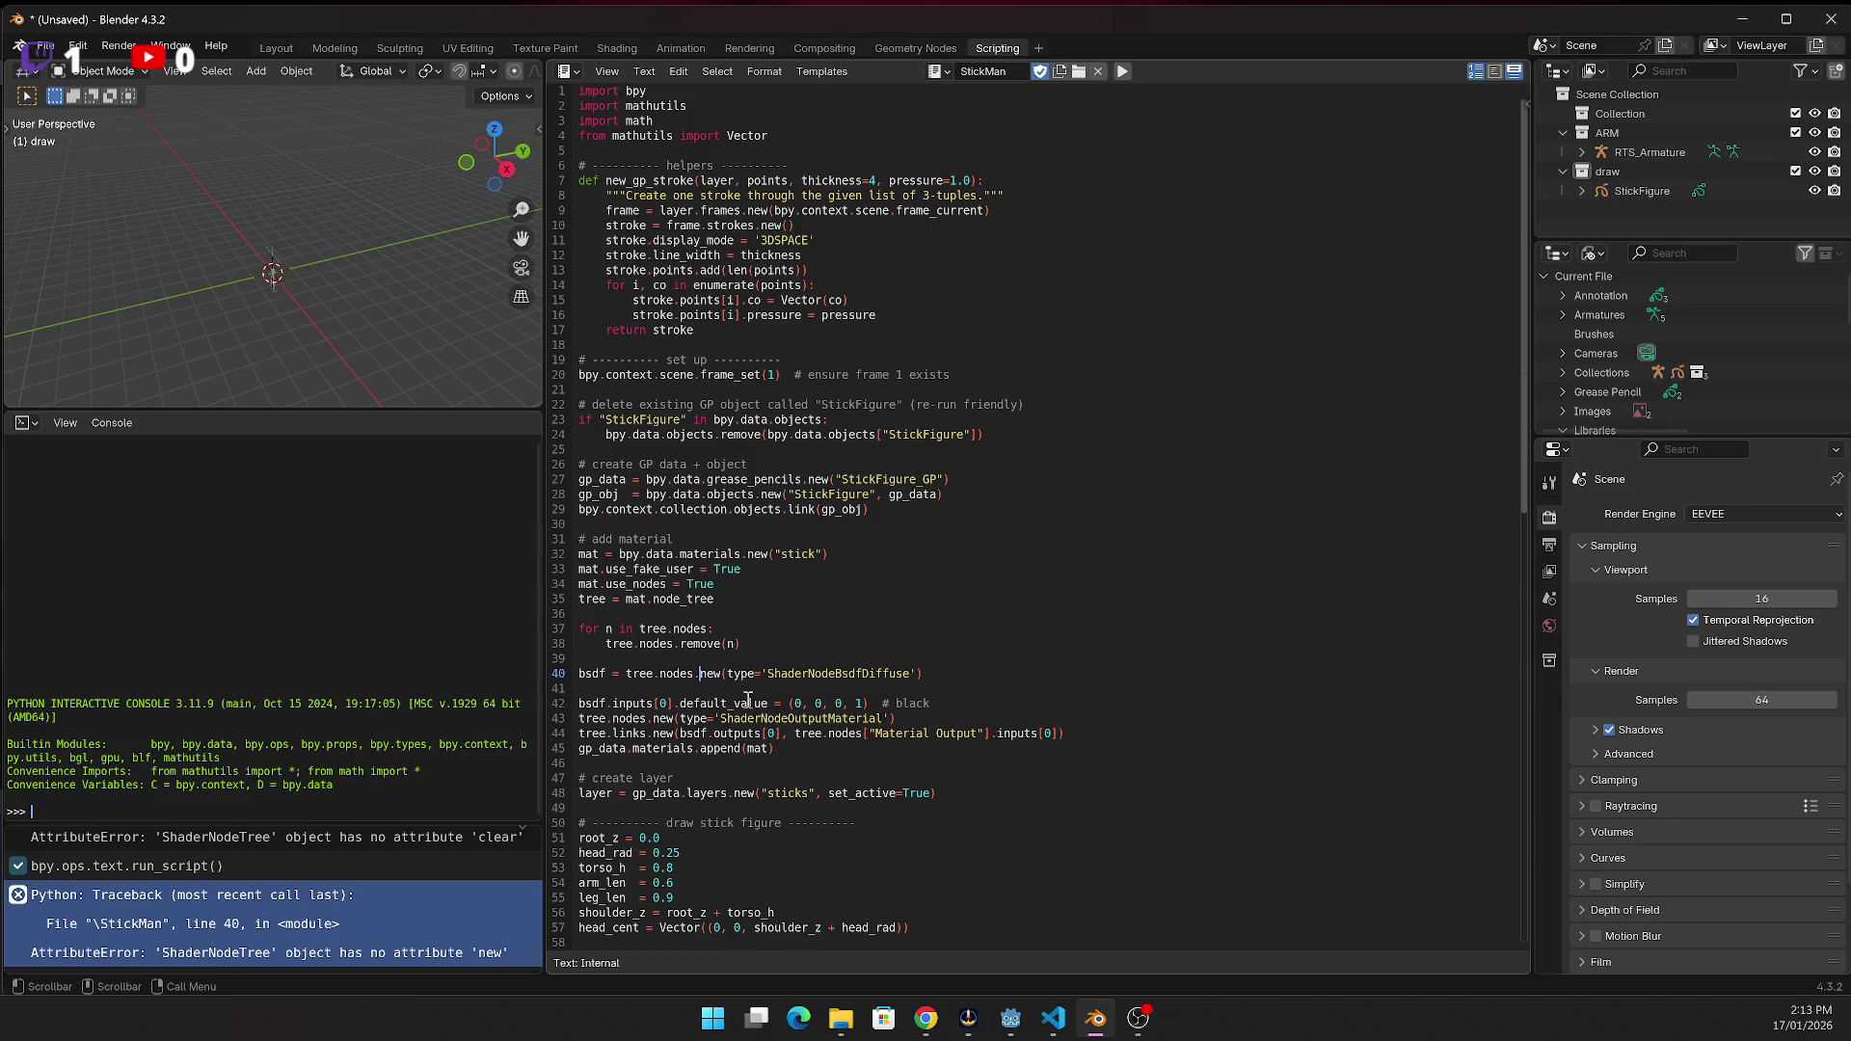
key("Down")
key("Delete")
Store the output node as 'out', use out in the links line, and rerun StickMan
key("Down")
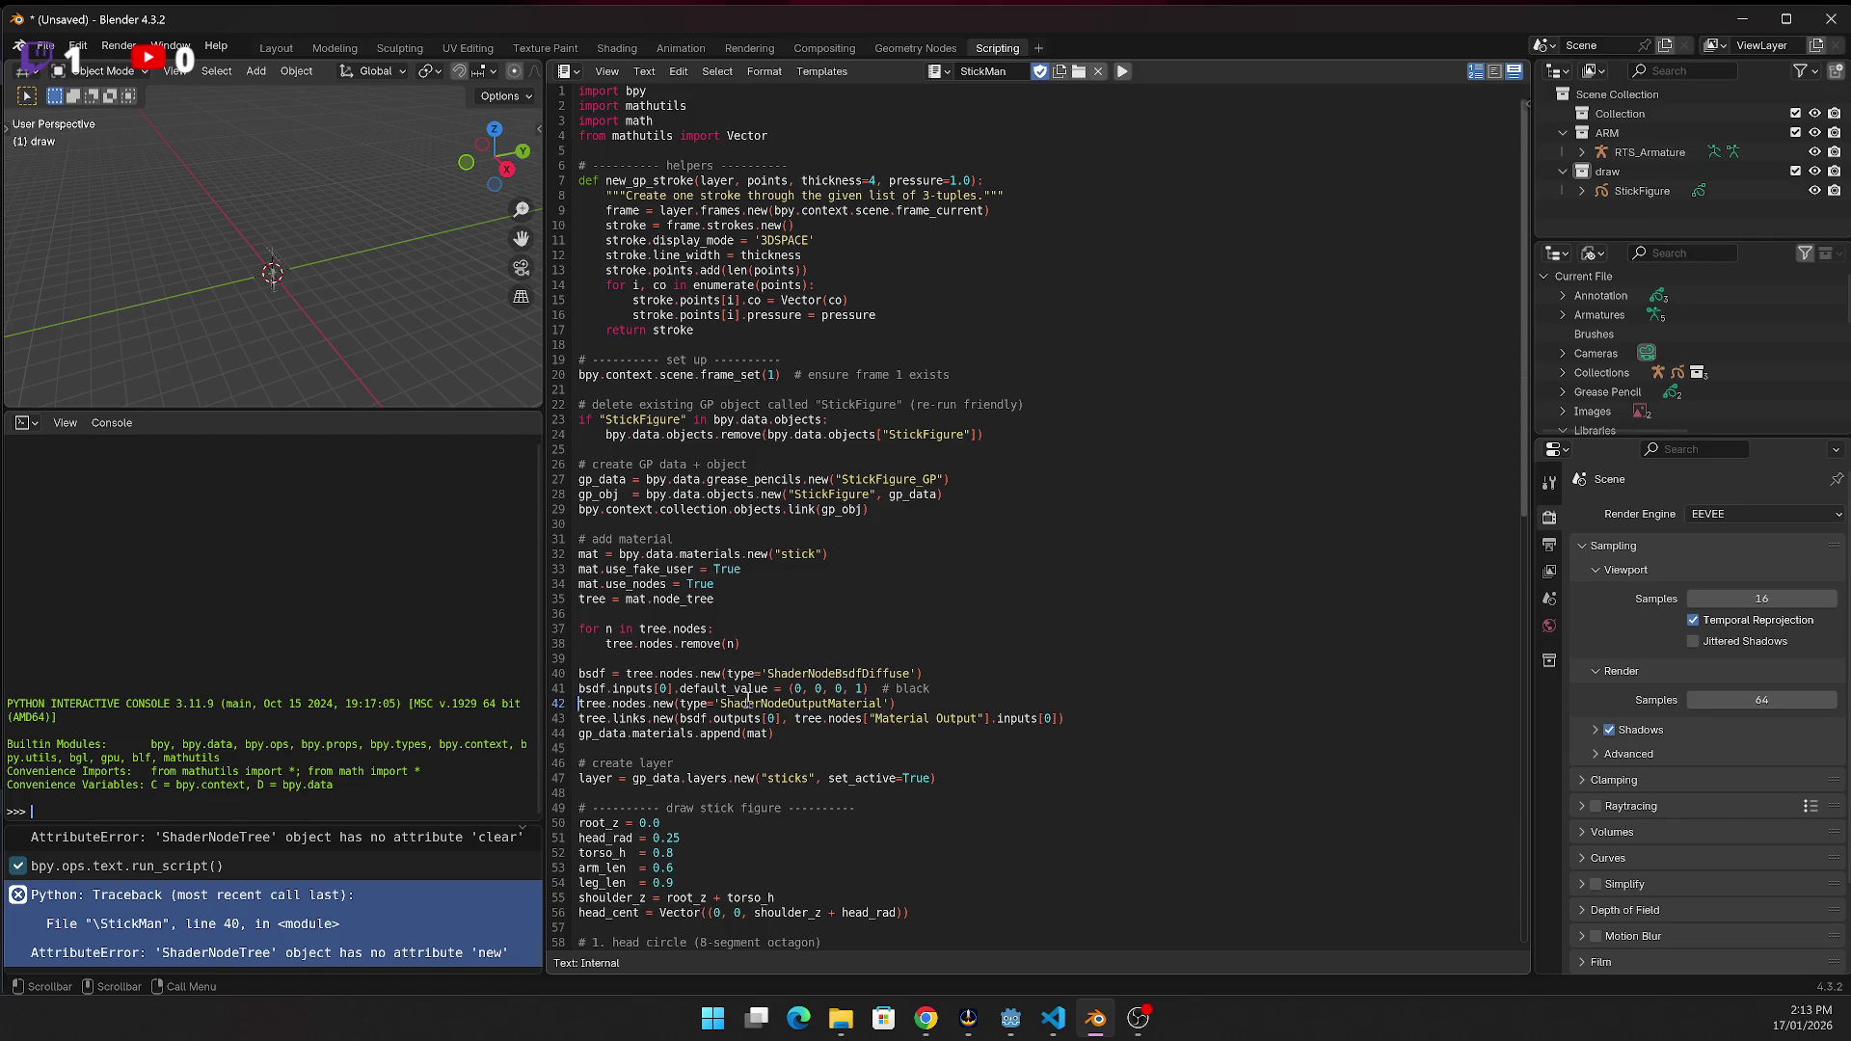
key("Return")
type("out =")
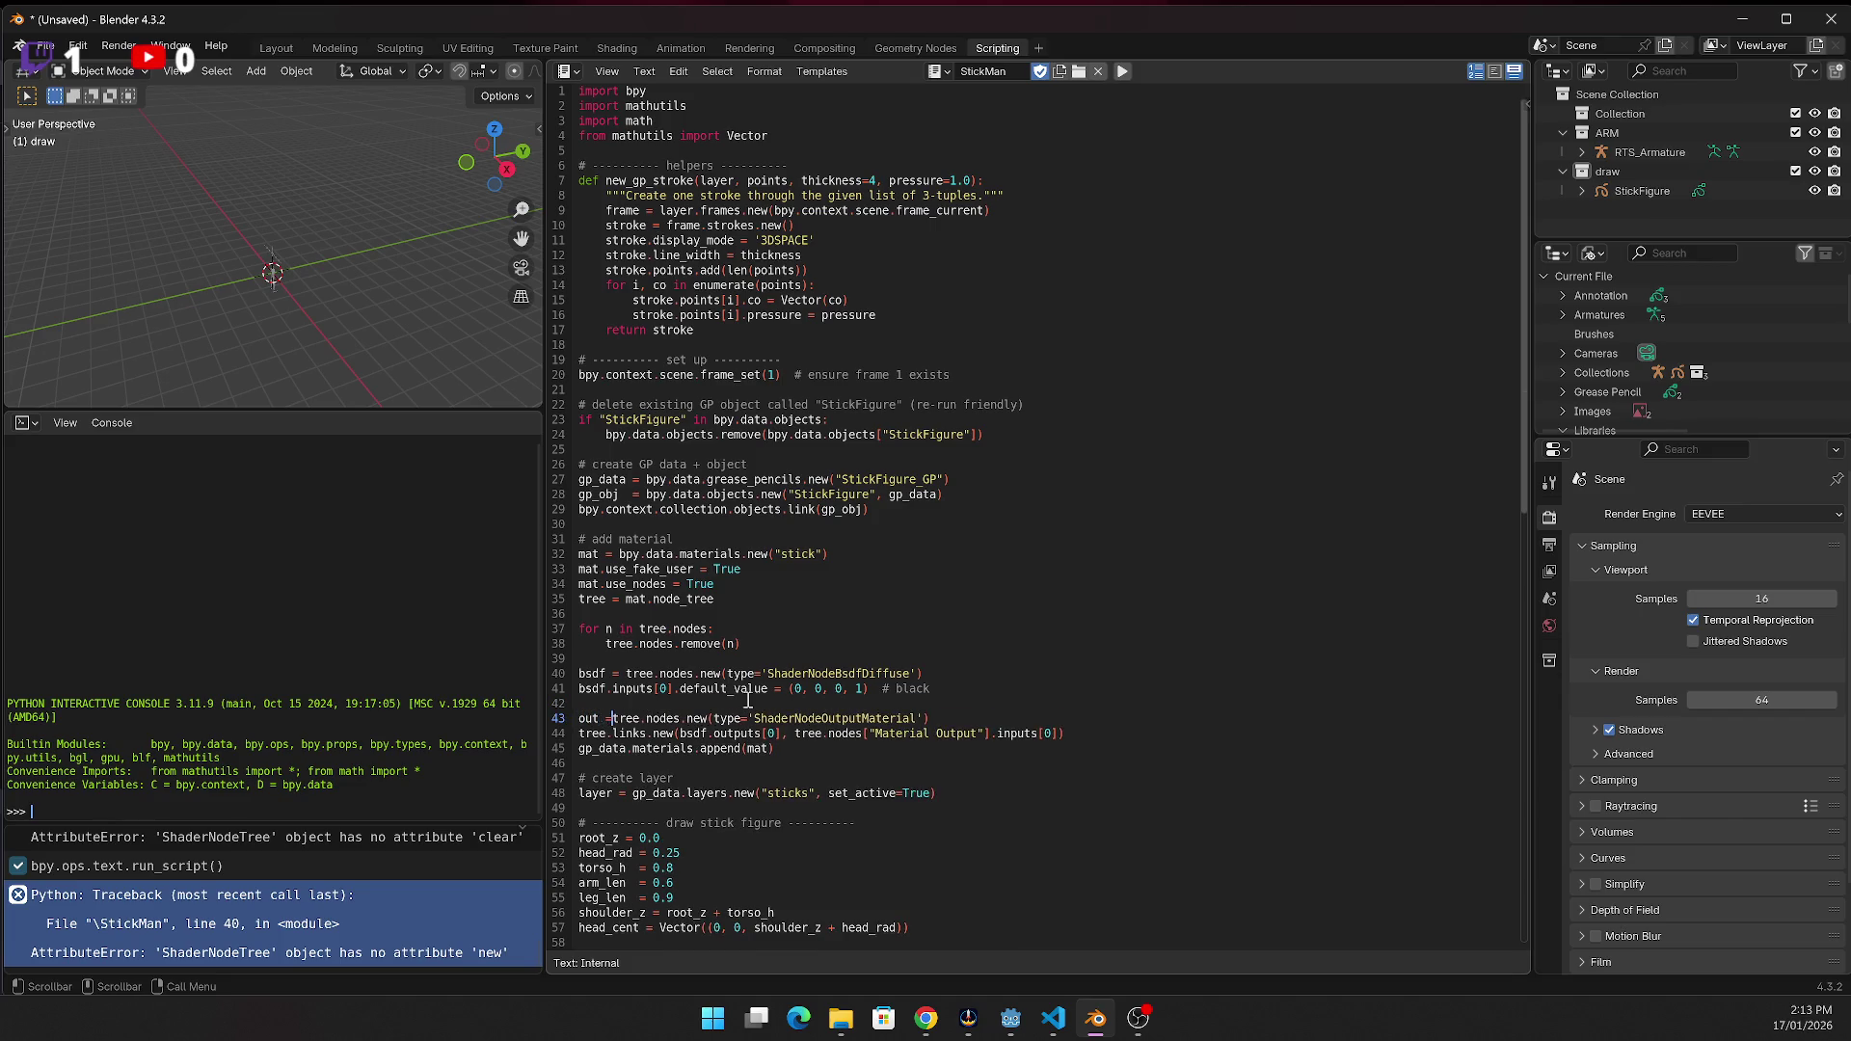
key("Right")
key("Right")
key("Right")
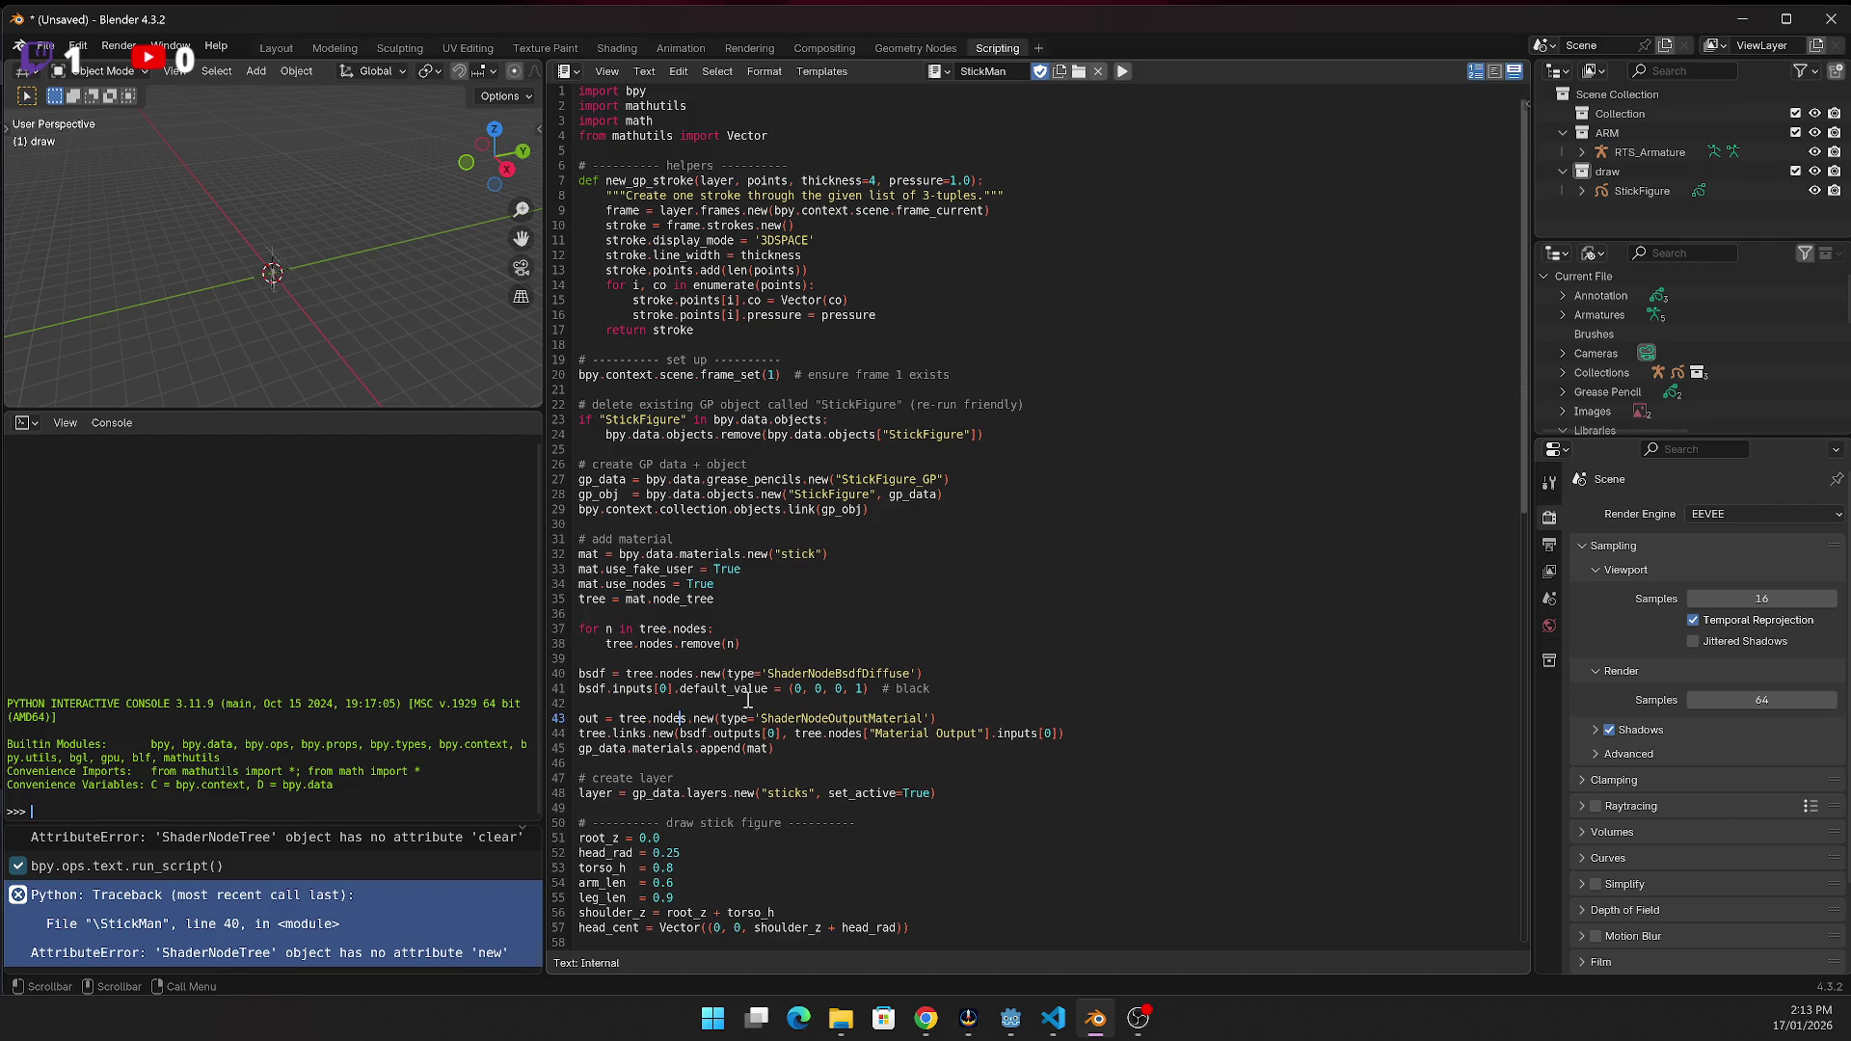
key("Down")
key("Right")
key("Right")
key("Right")
key("shift+End")
key("shift+Left")
key("shift+Left")
key("shift+Left")
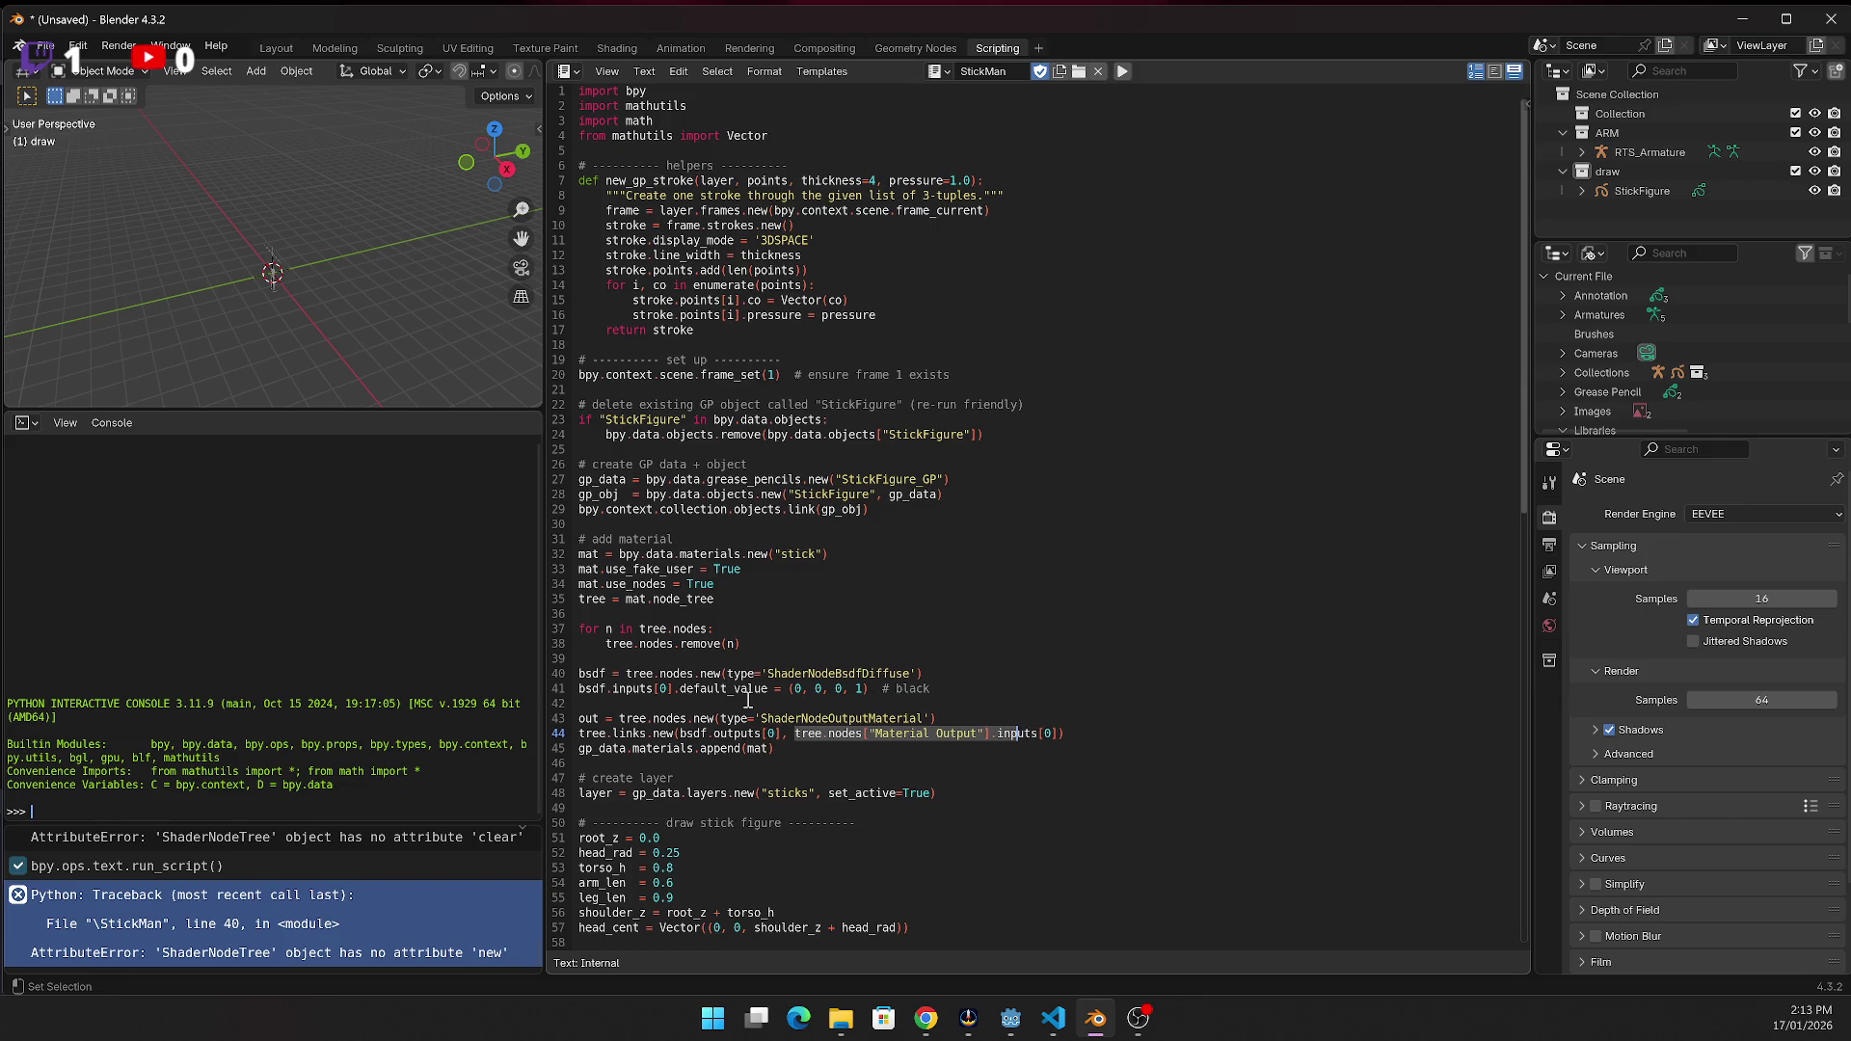
key("shift+Left")
key("shift+Left")
key("shift+Left")
type("out")
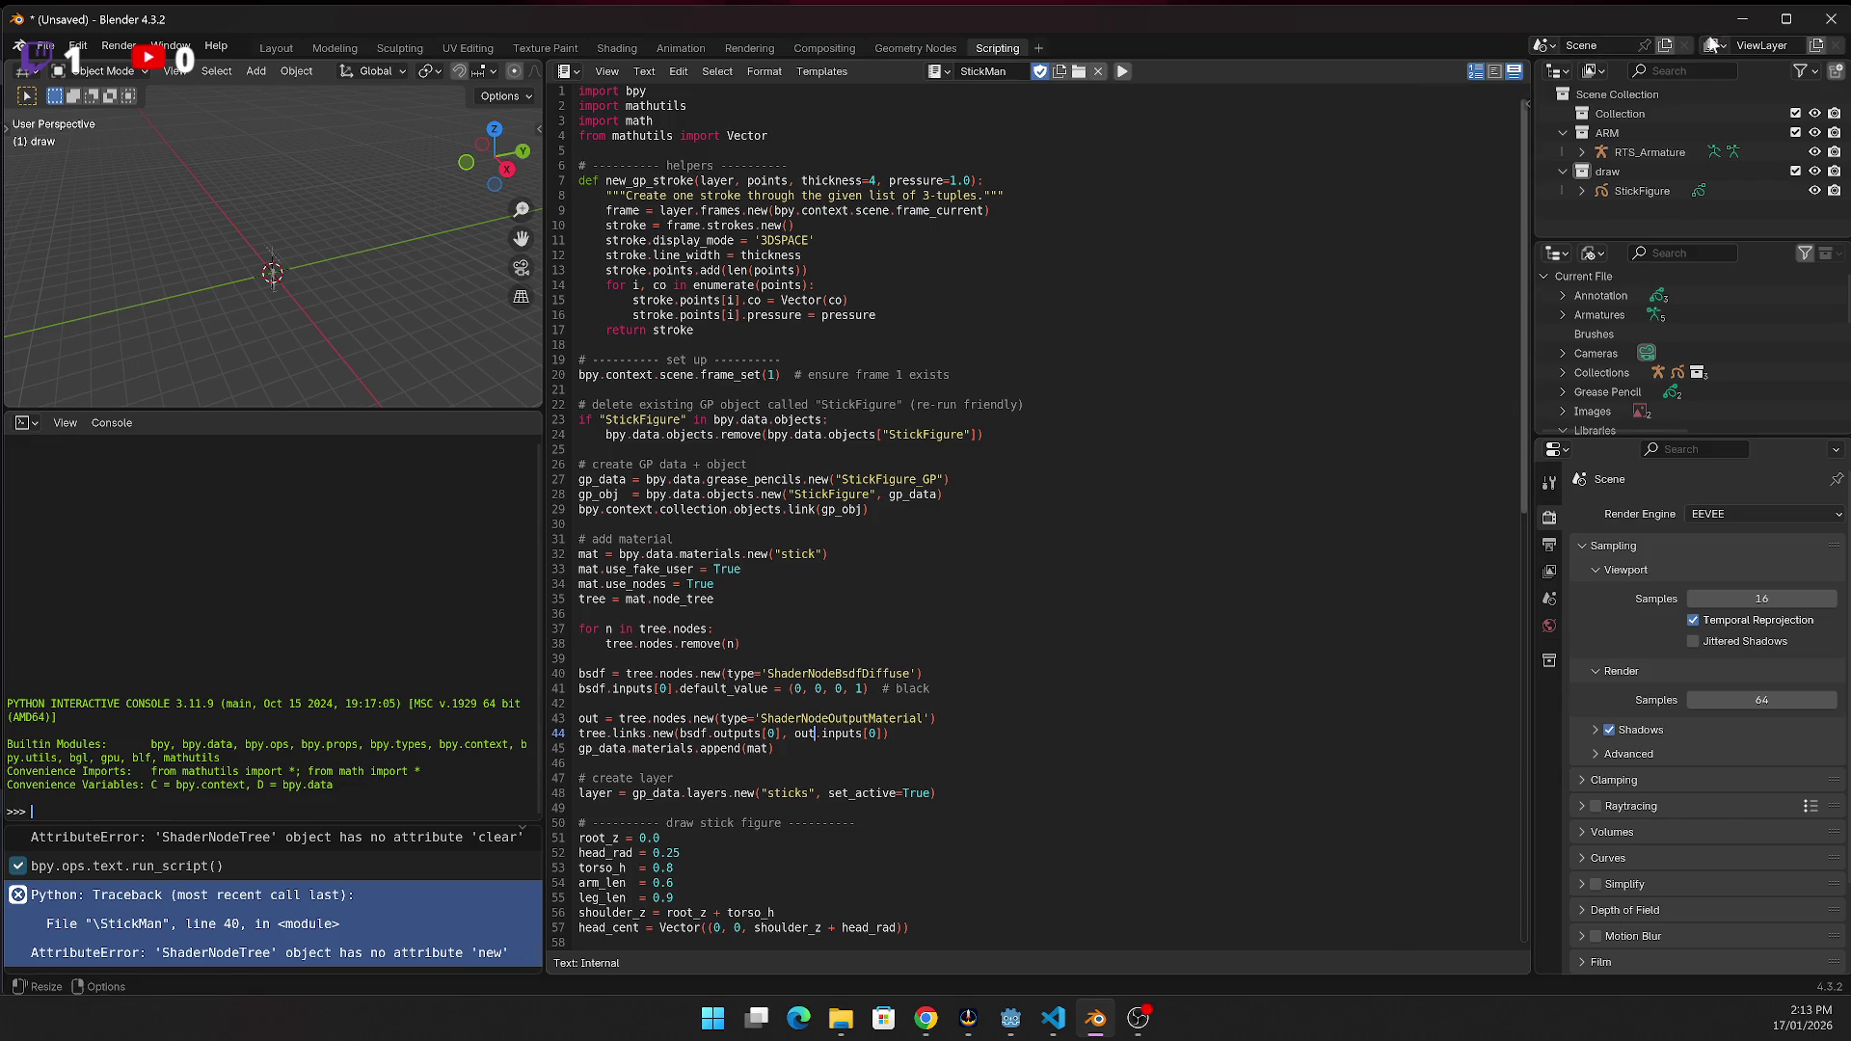
left_click(1121, 72)
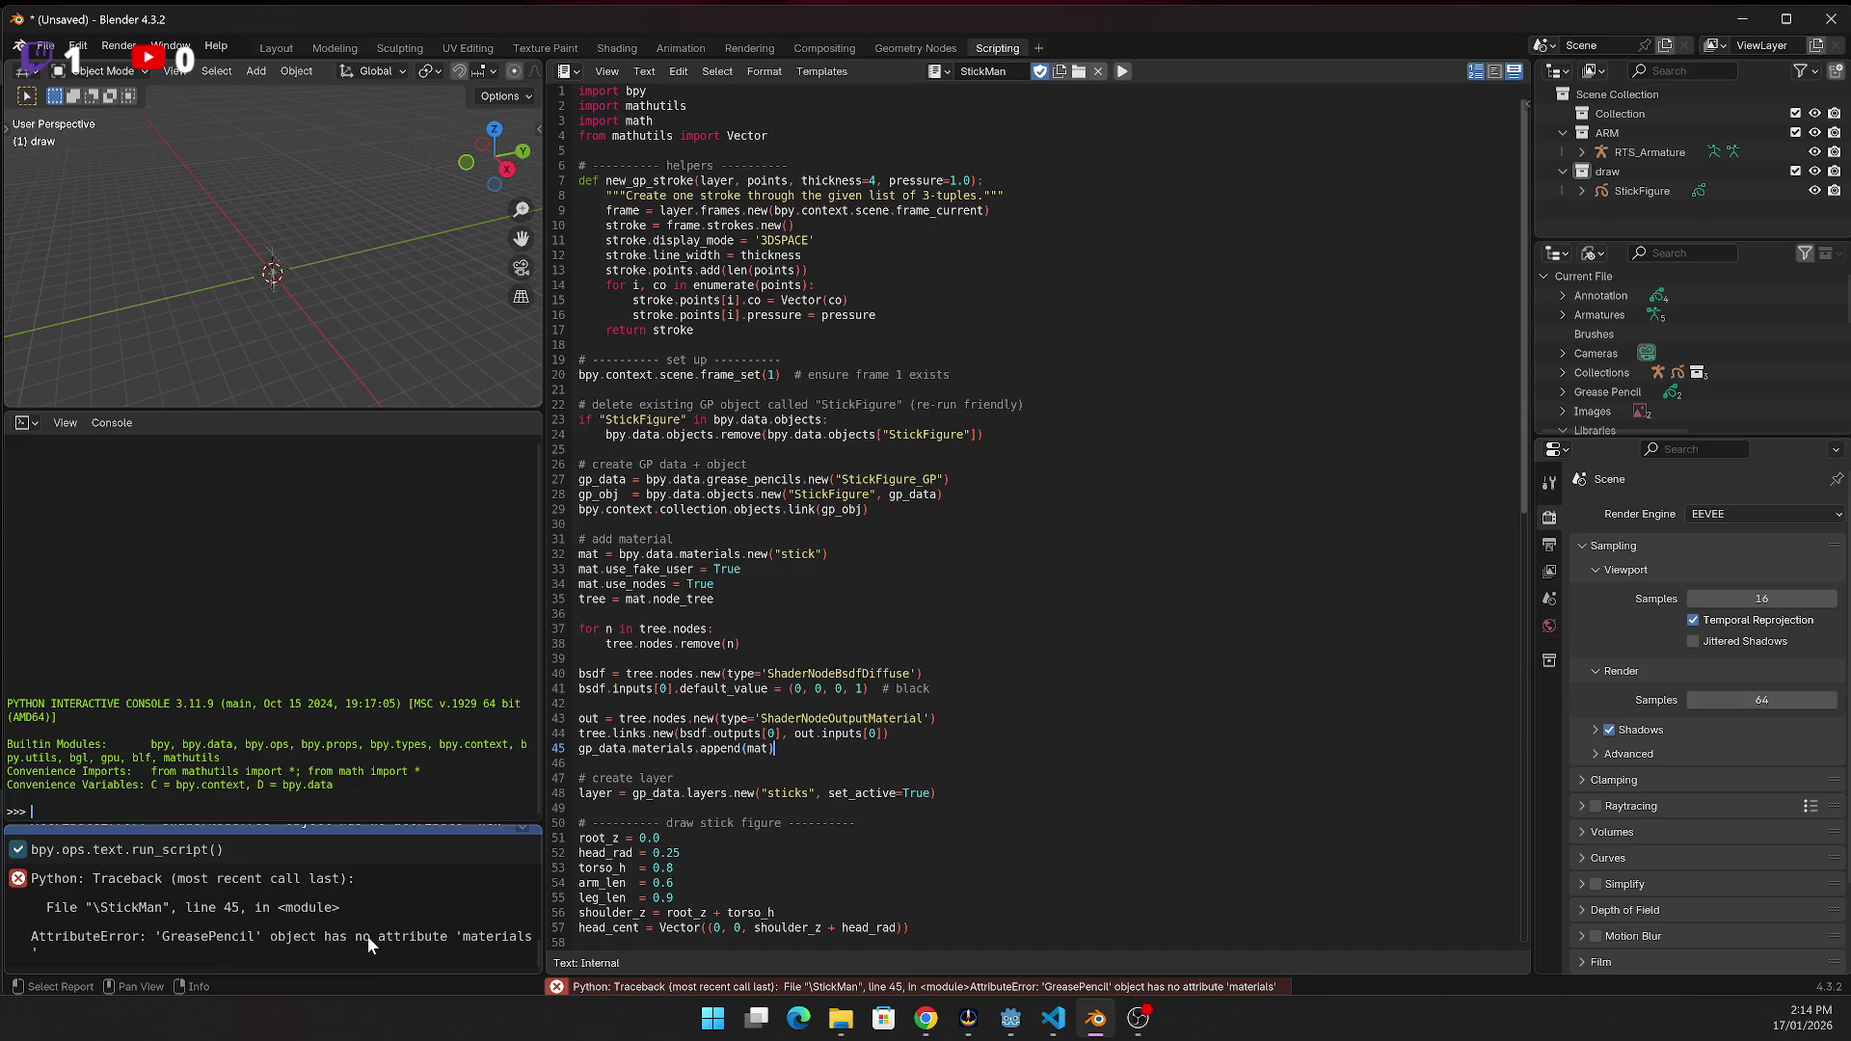
Check the new traceback and add a blank line before the material append line
left_click(366, 937)
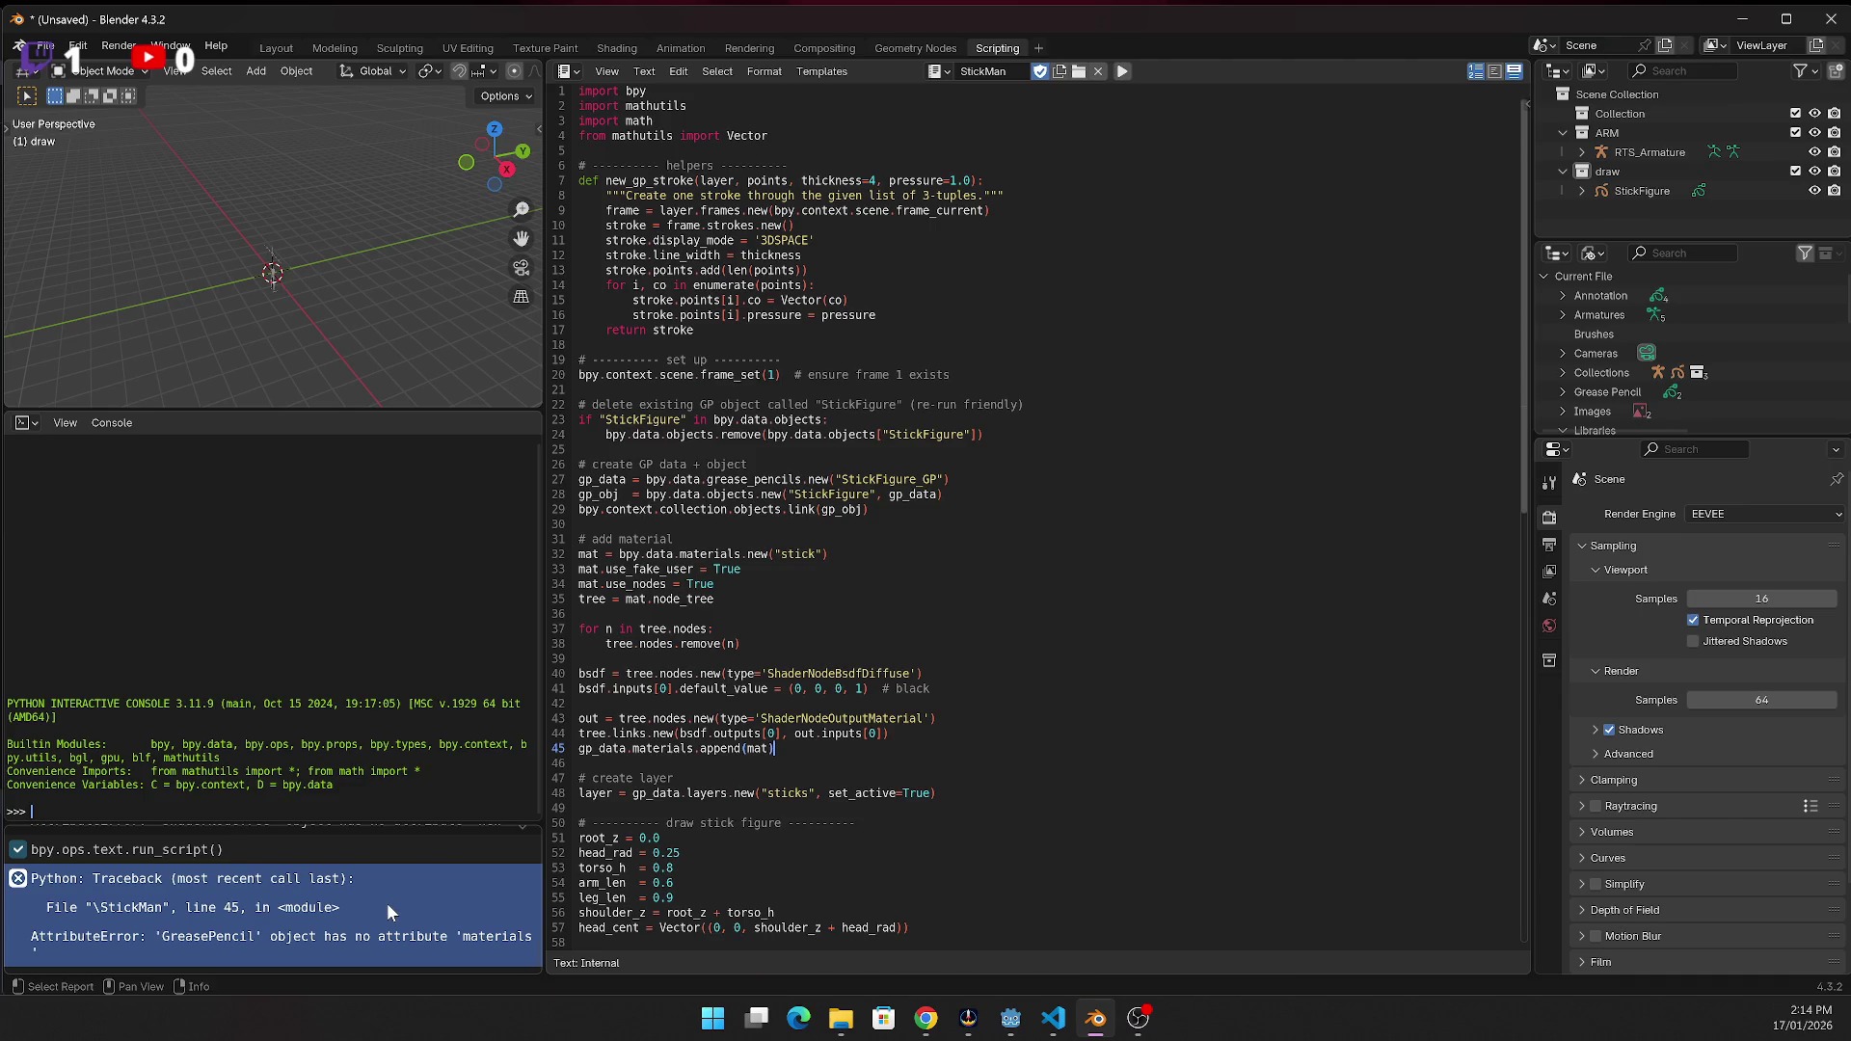
key("alt+Tab")
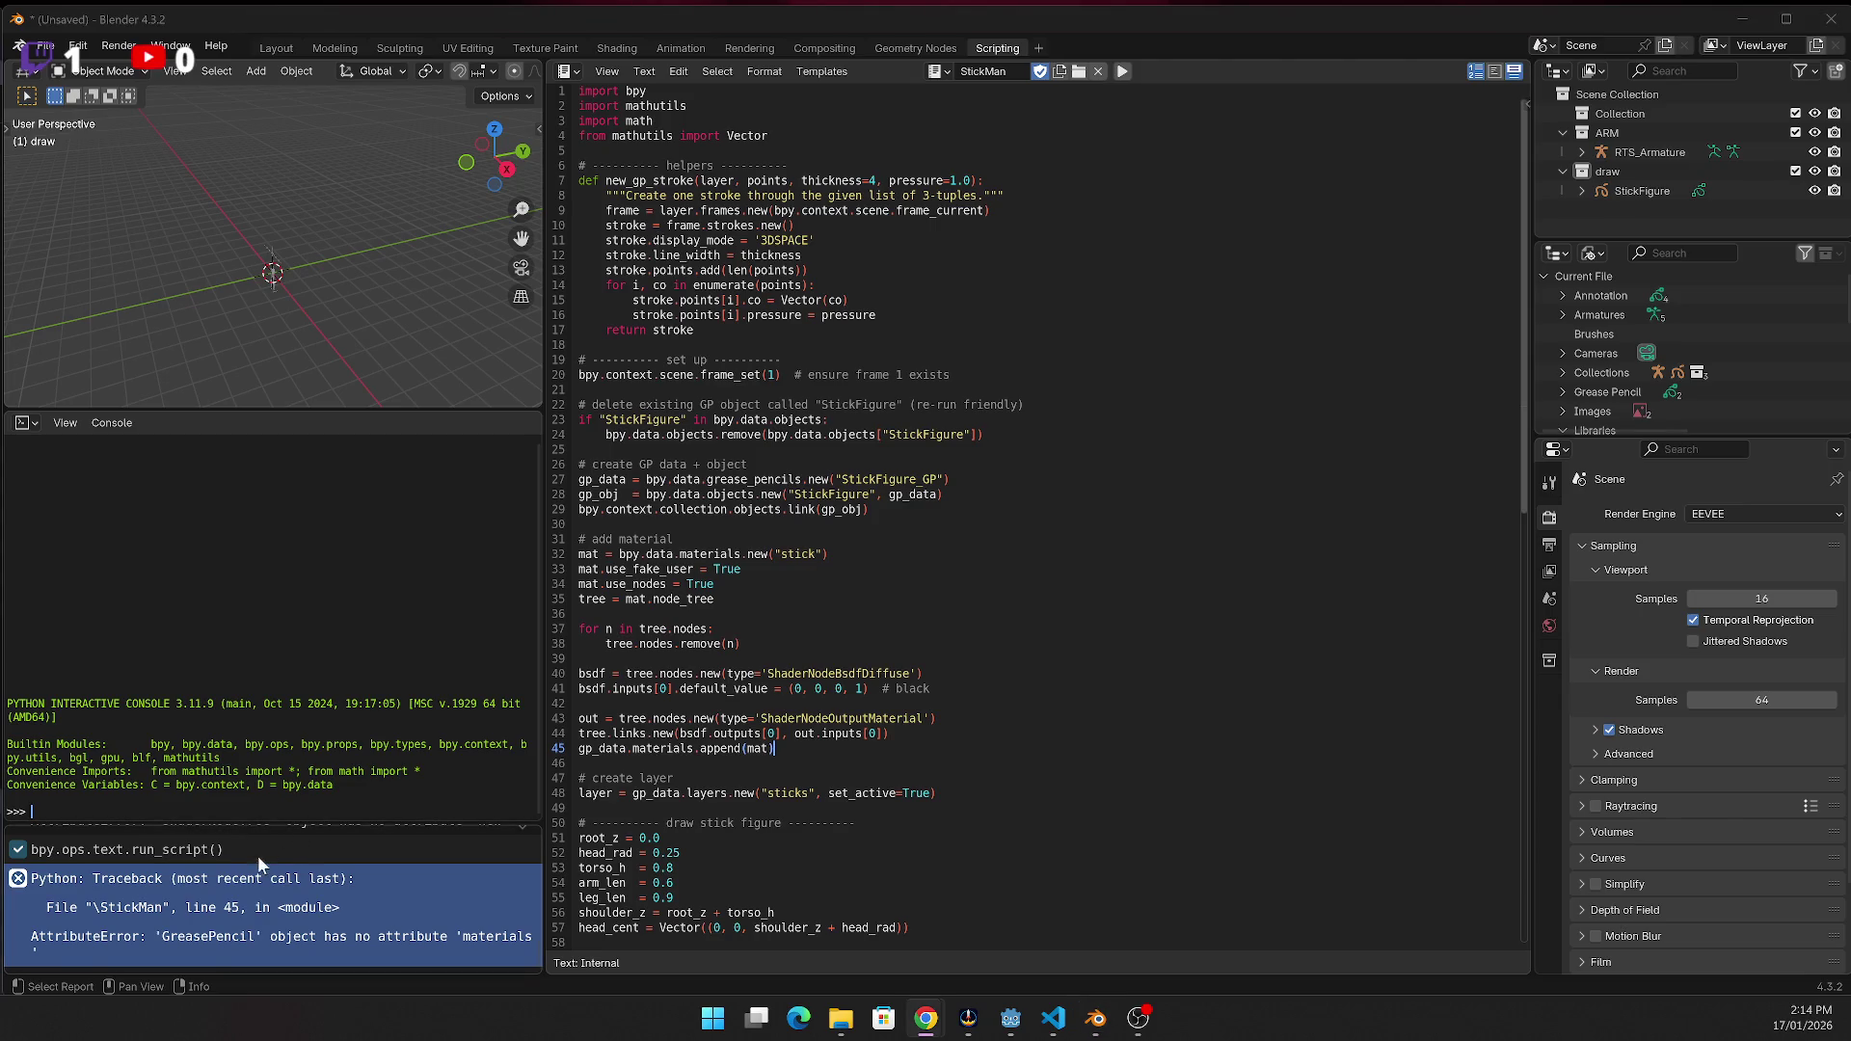
scroll(767, 718, "down", 1)
left_click(984, 627)
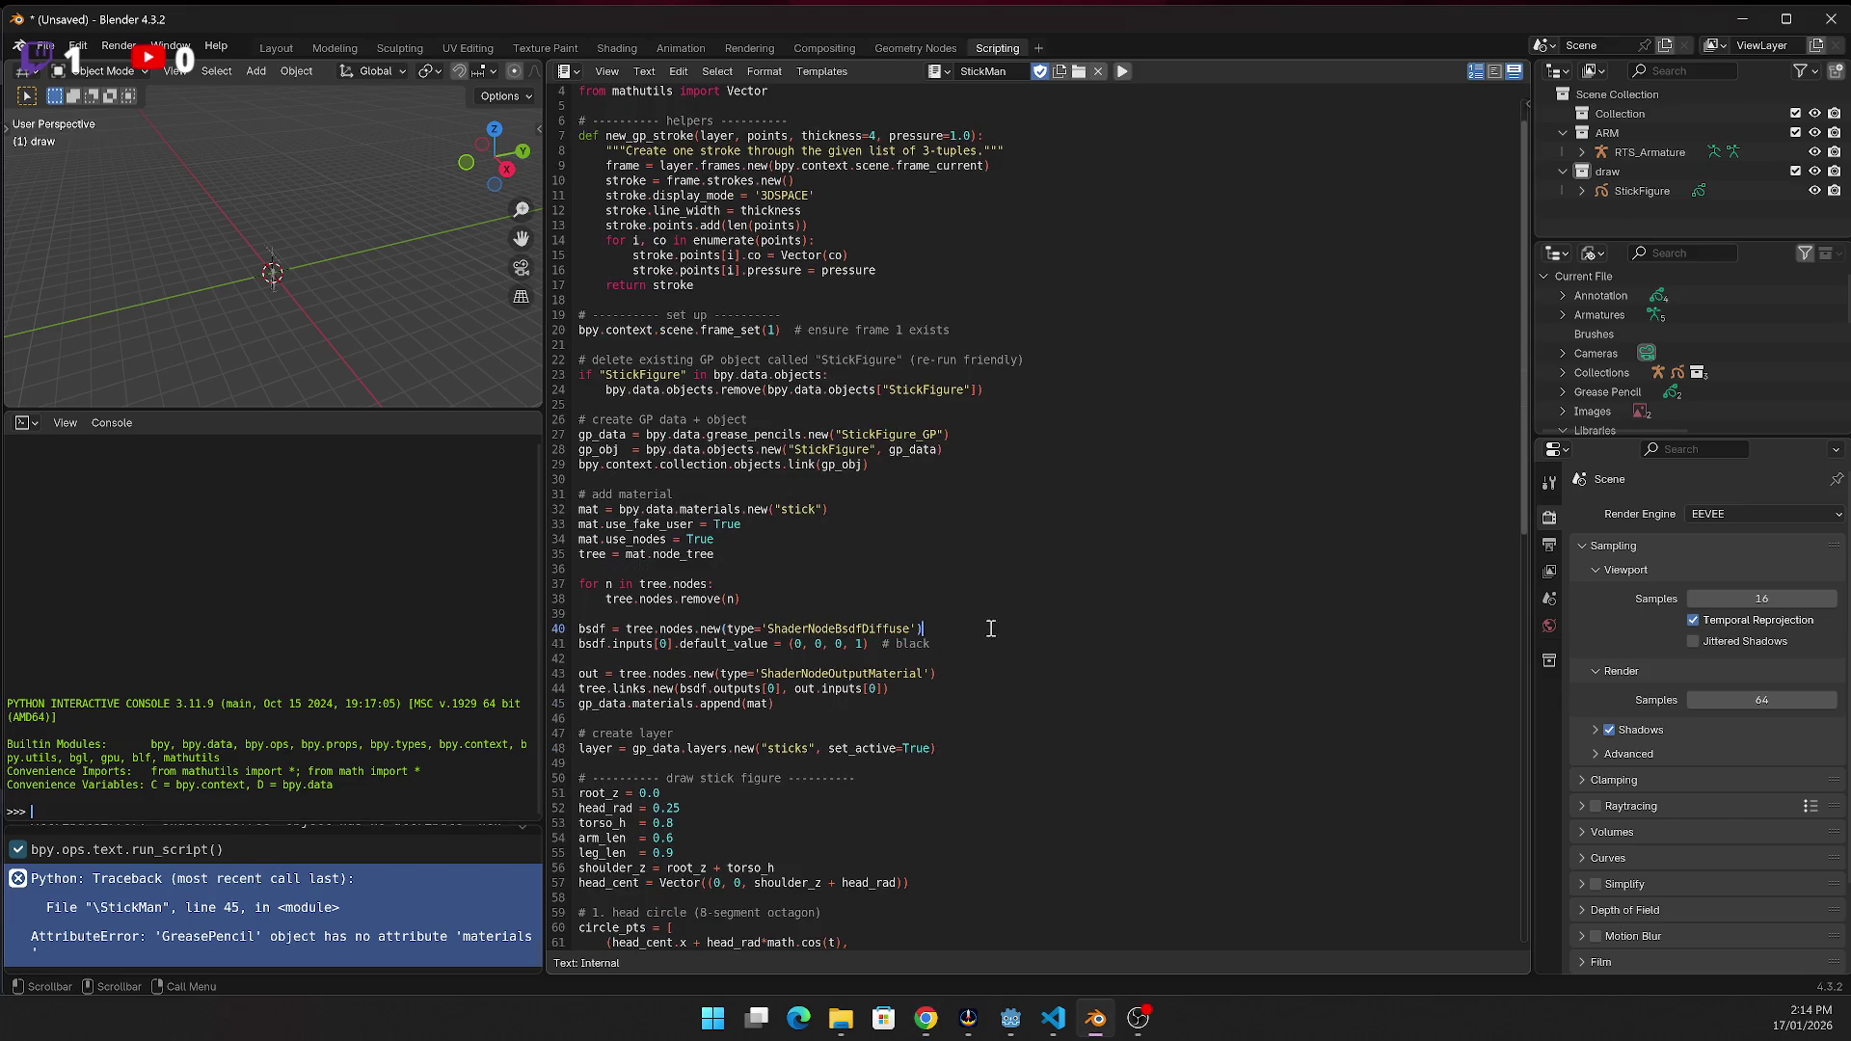
key("Down")
key("Down")
key("Down")
key("Return")
key("Up")
key("Up")
key("Up")
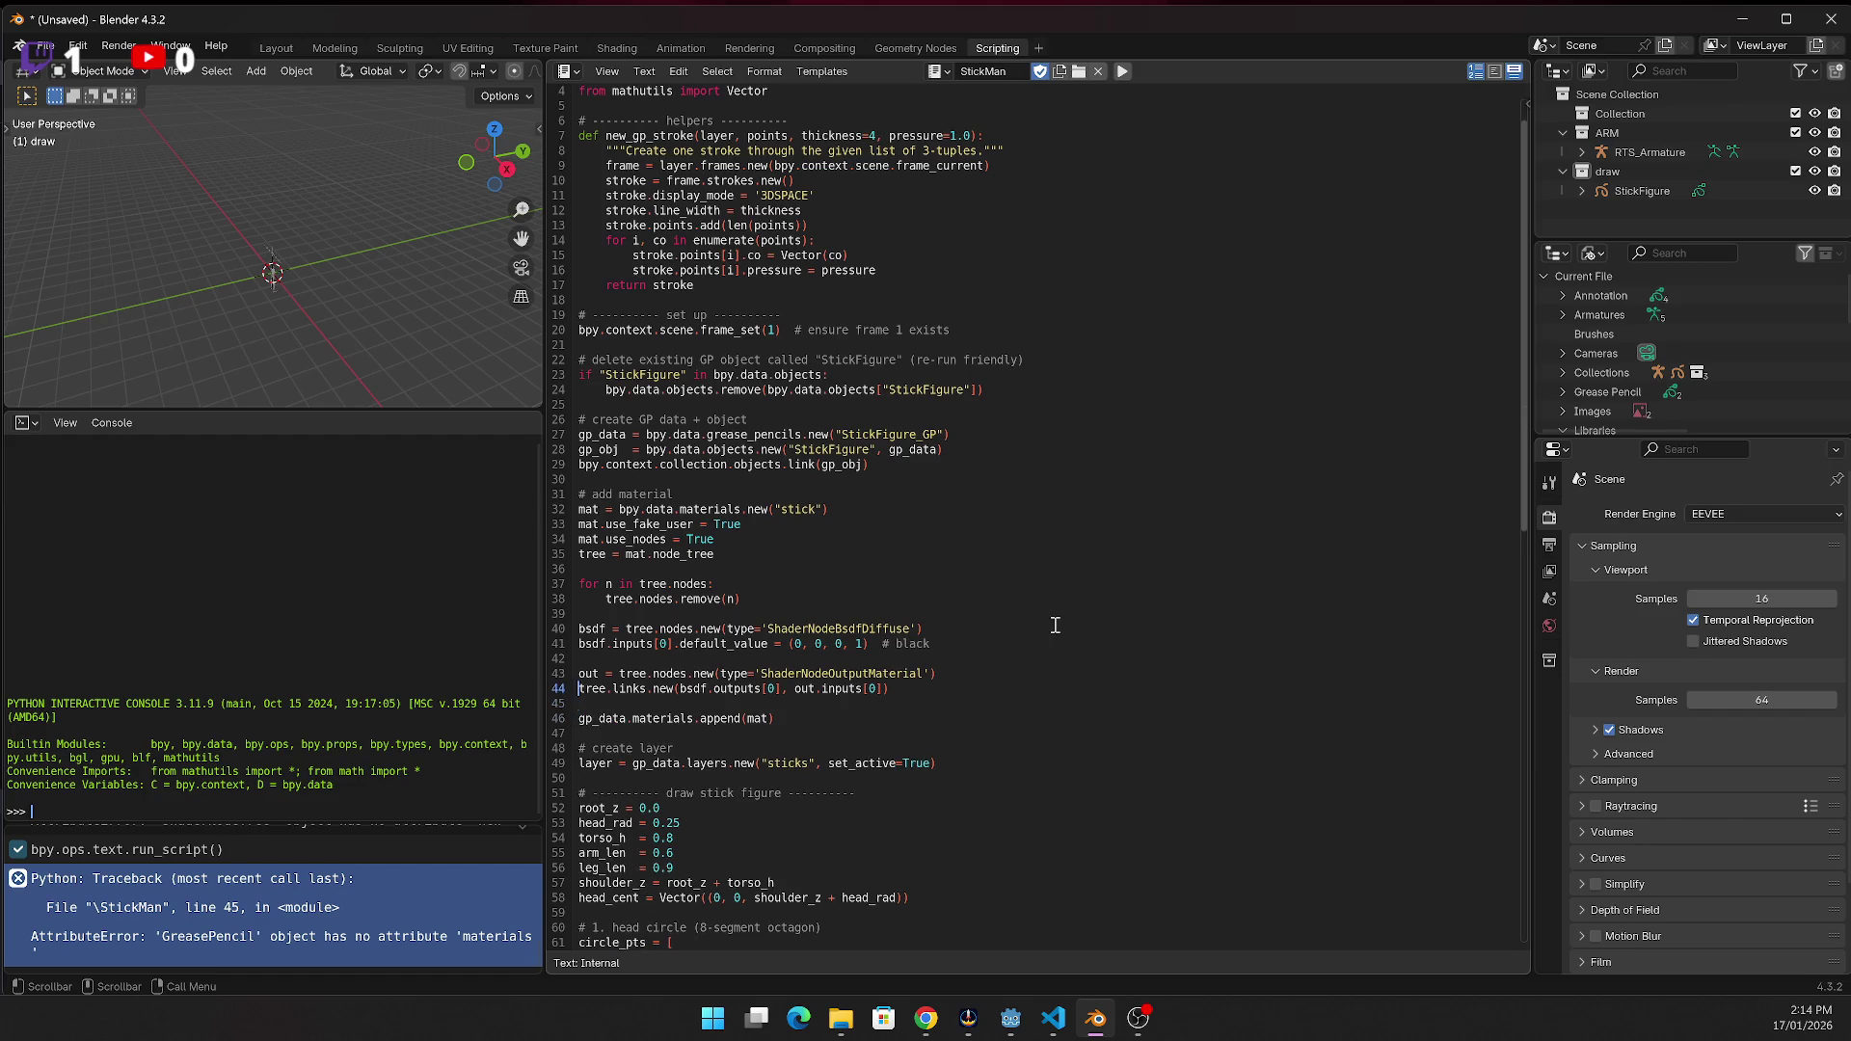
key("Down")
Insert 'data.' before materials on line 46 and rerun the script
left_click(613, 719)
left_click(632, 721)
type("data.")
double_click(612, 721)
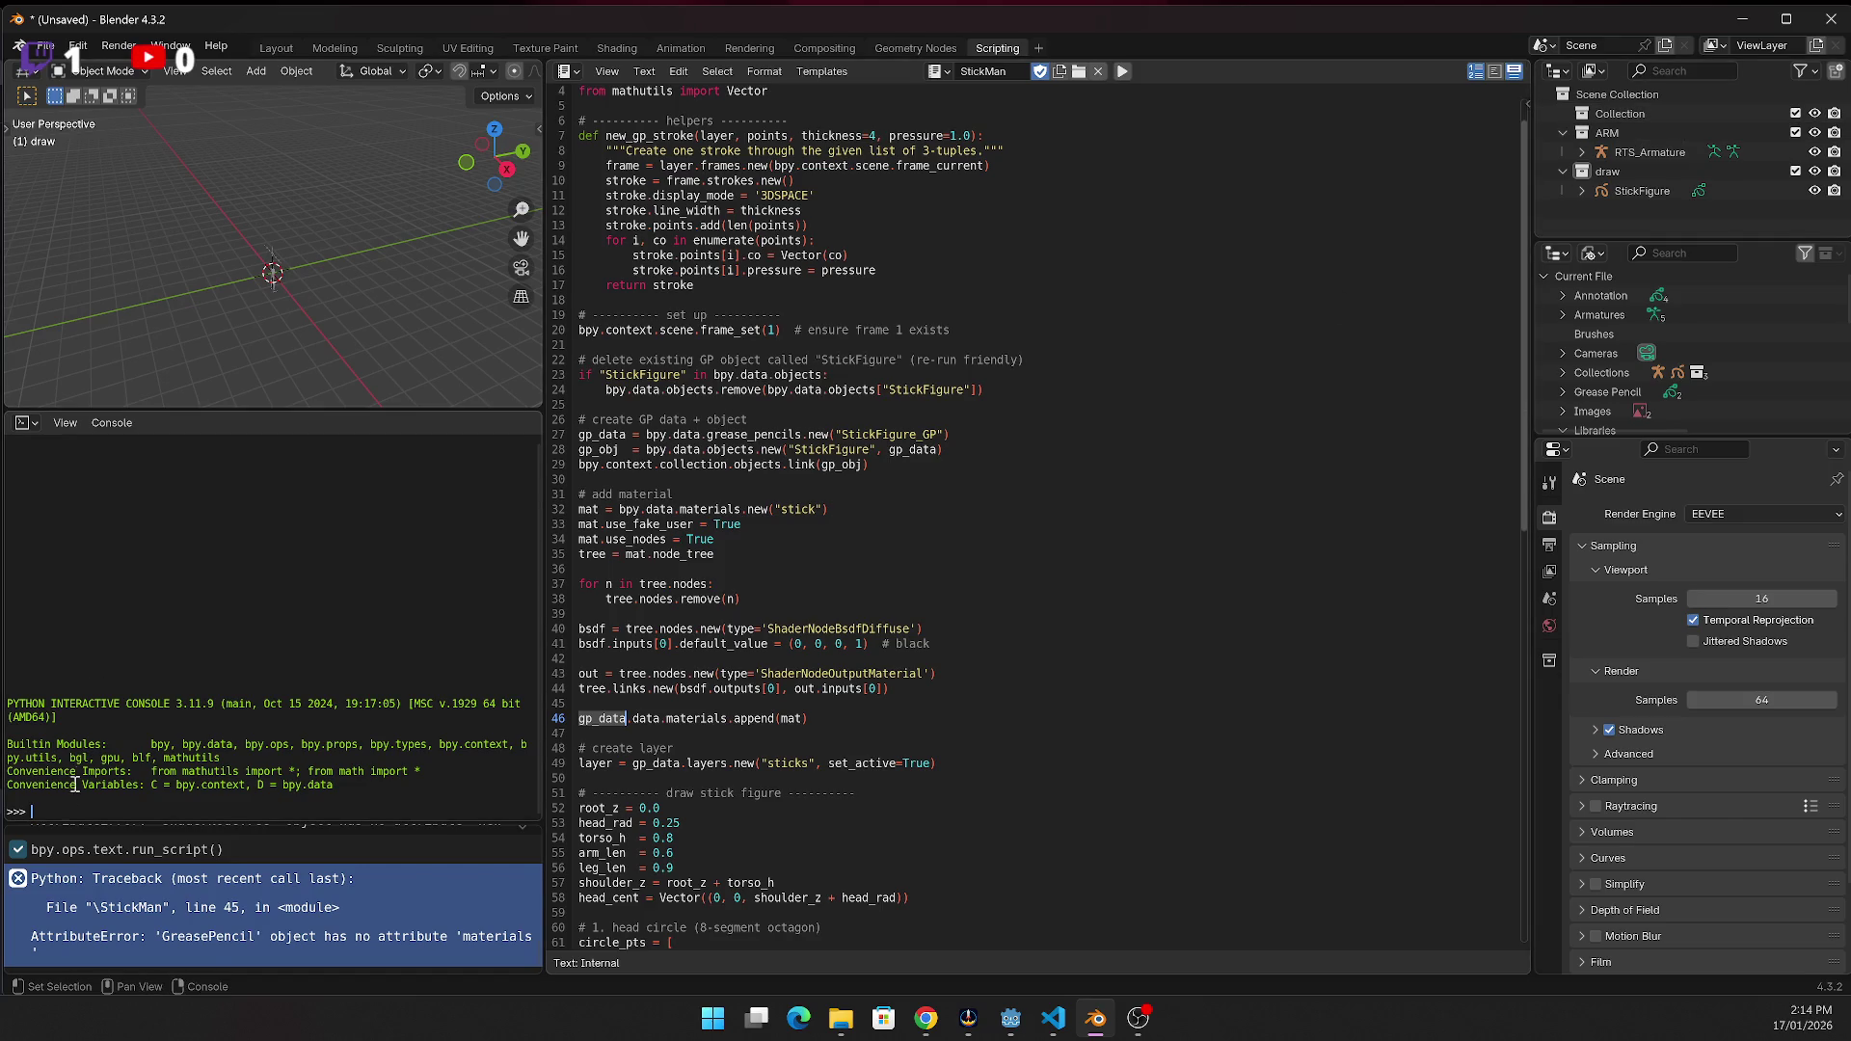
left_click(1122, 71)
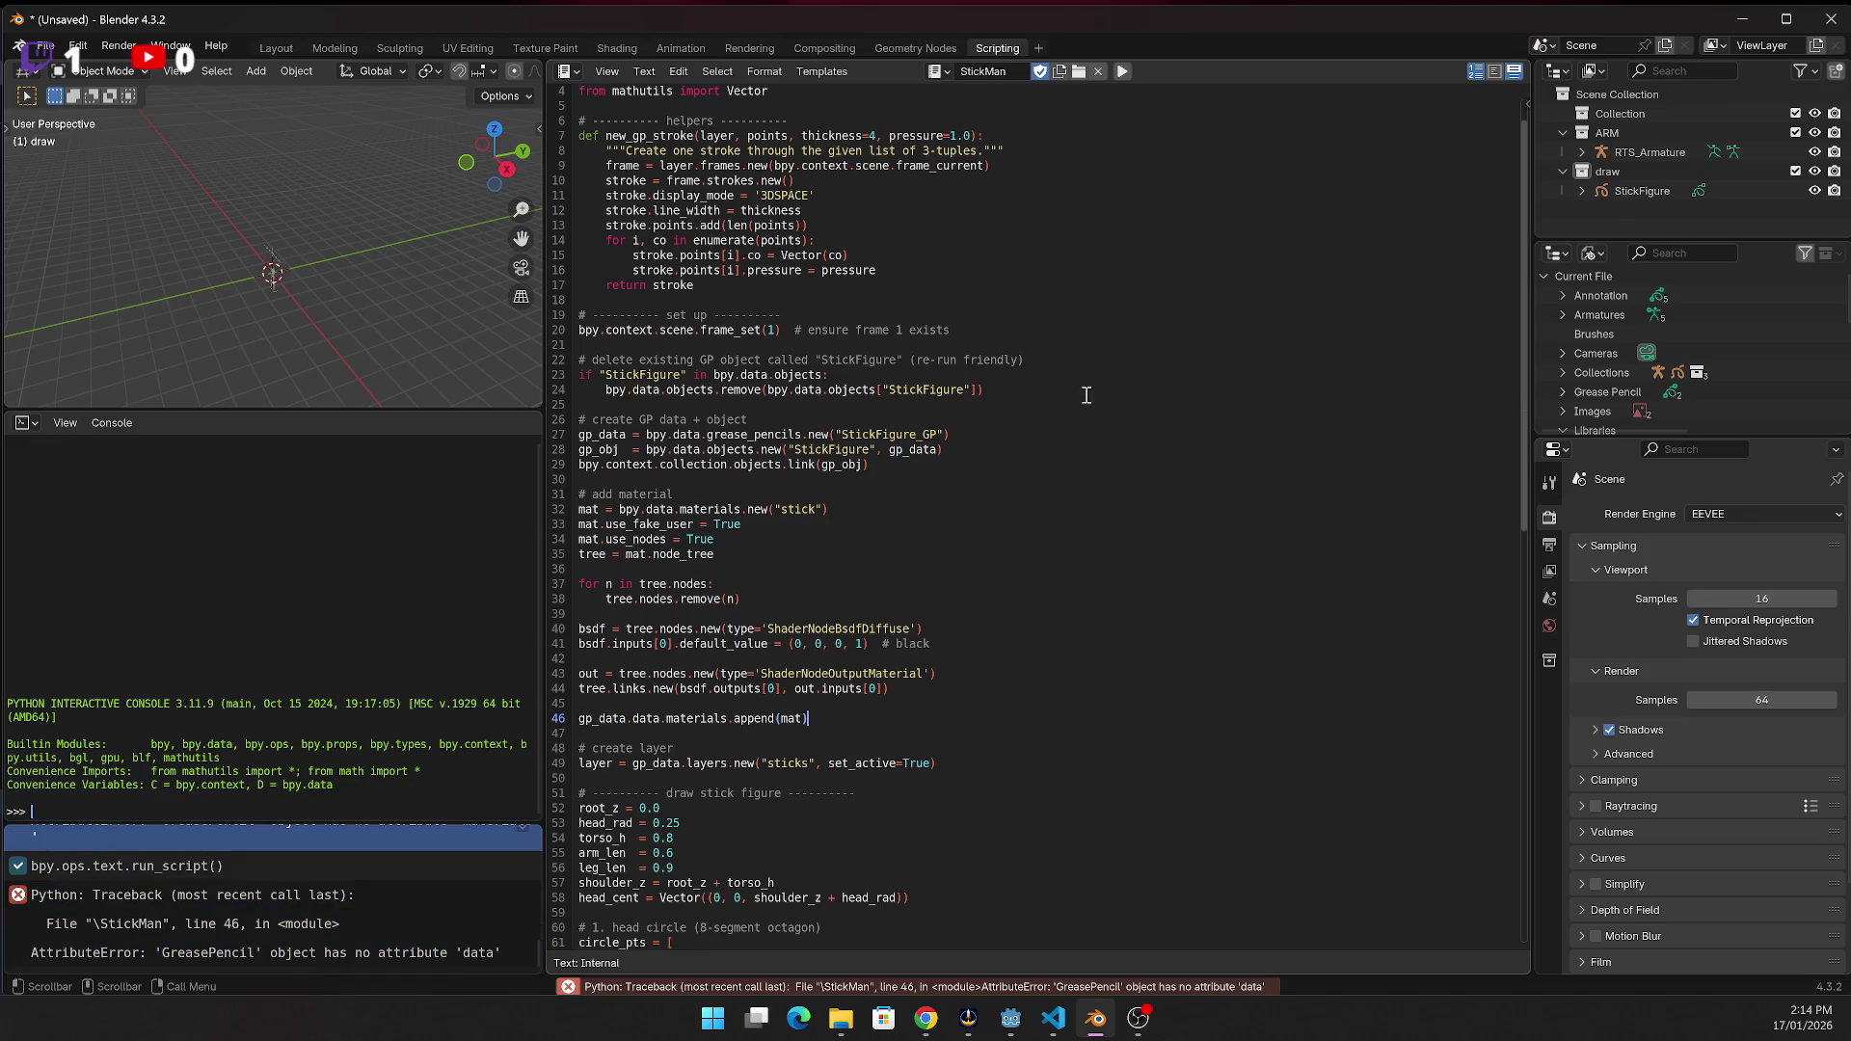
Replace gp_data on line 46 with gp_obj copied from line 28, then rerun
left_click(701, 763)
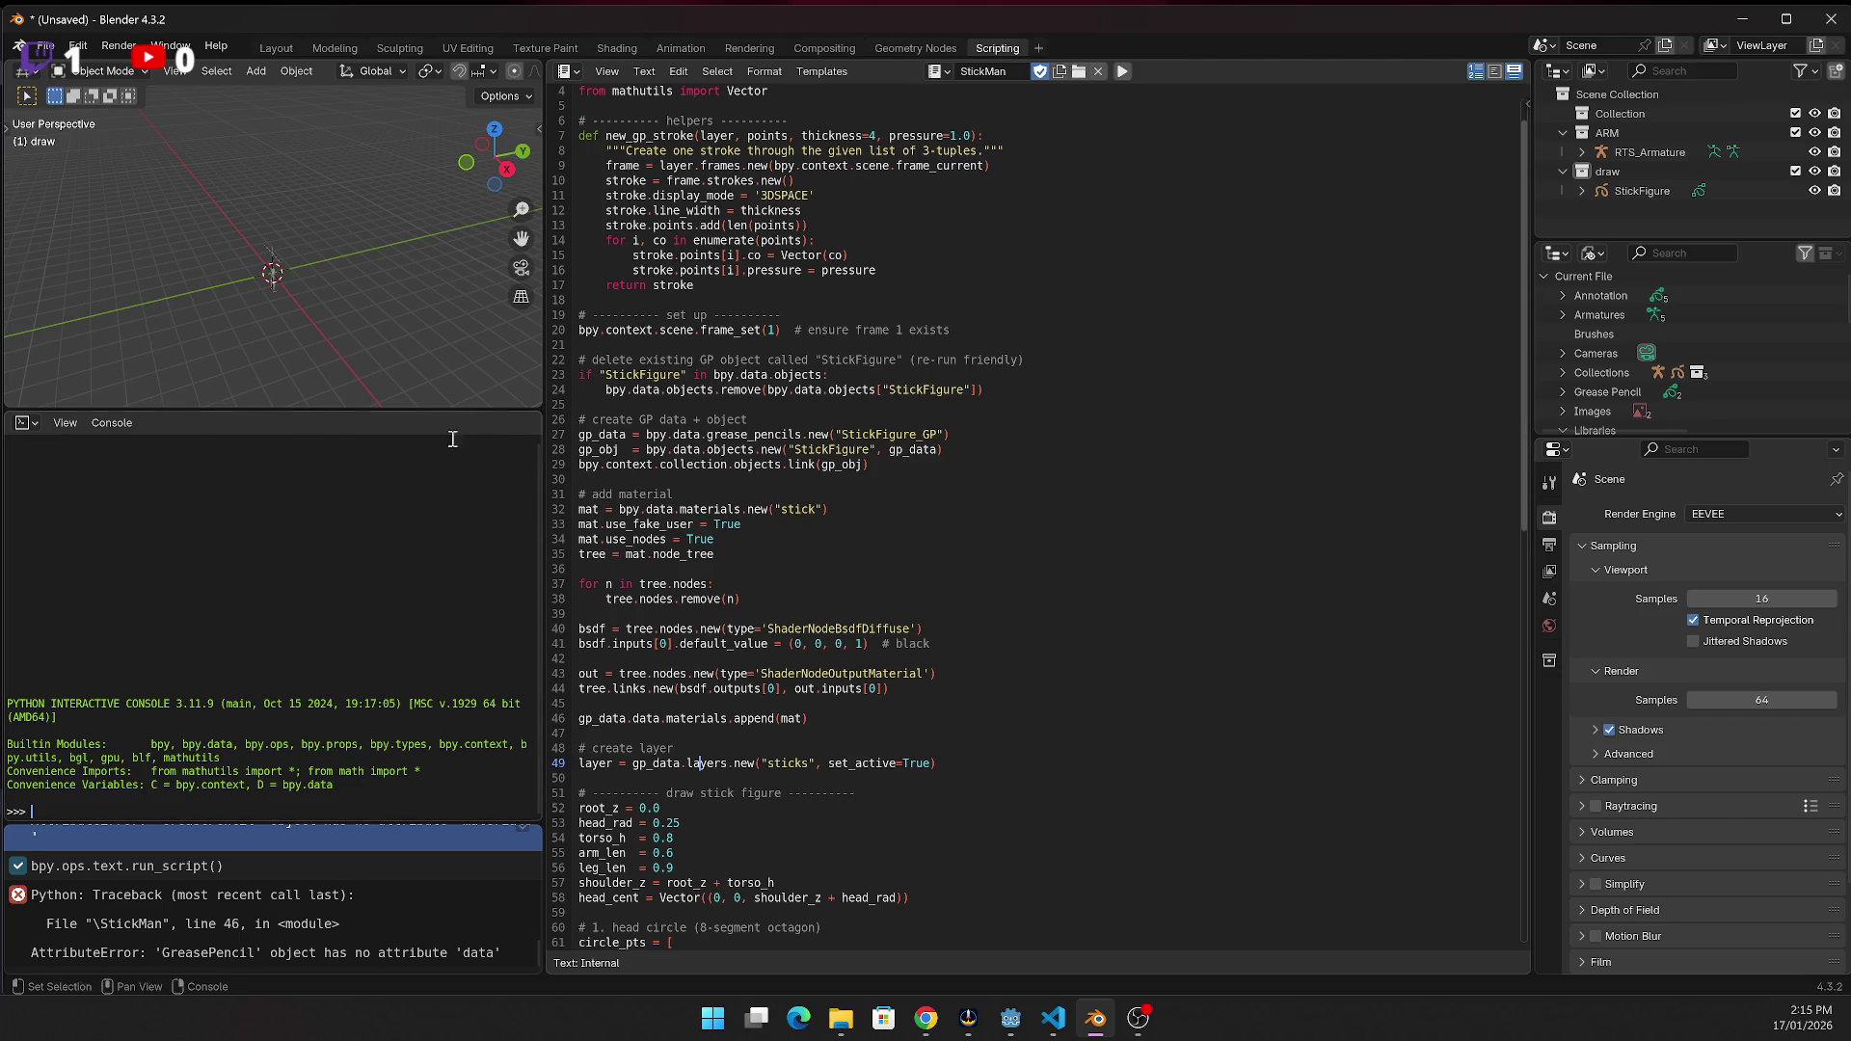
double_click(604, 449)
key("ctrl+c")
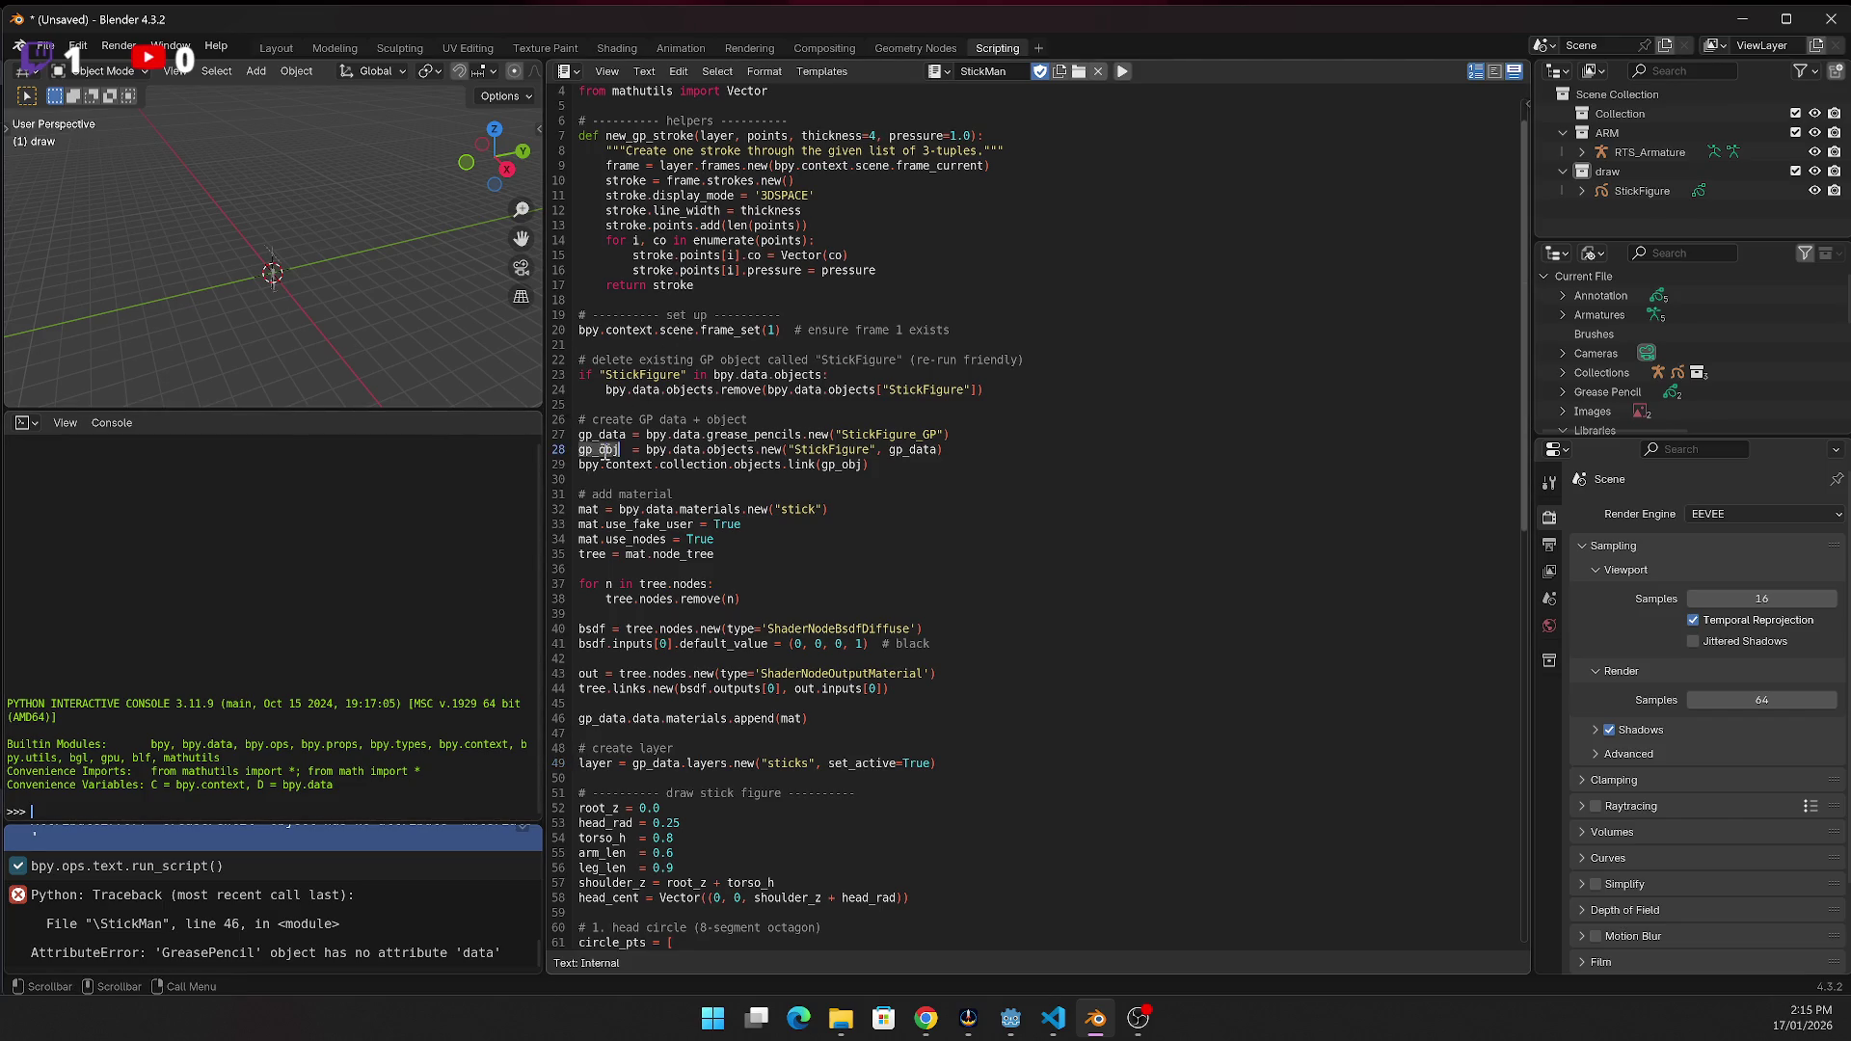
double_click(599, 719)
key("ctrl+v")
left_click(1121, 73)
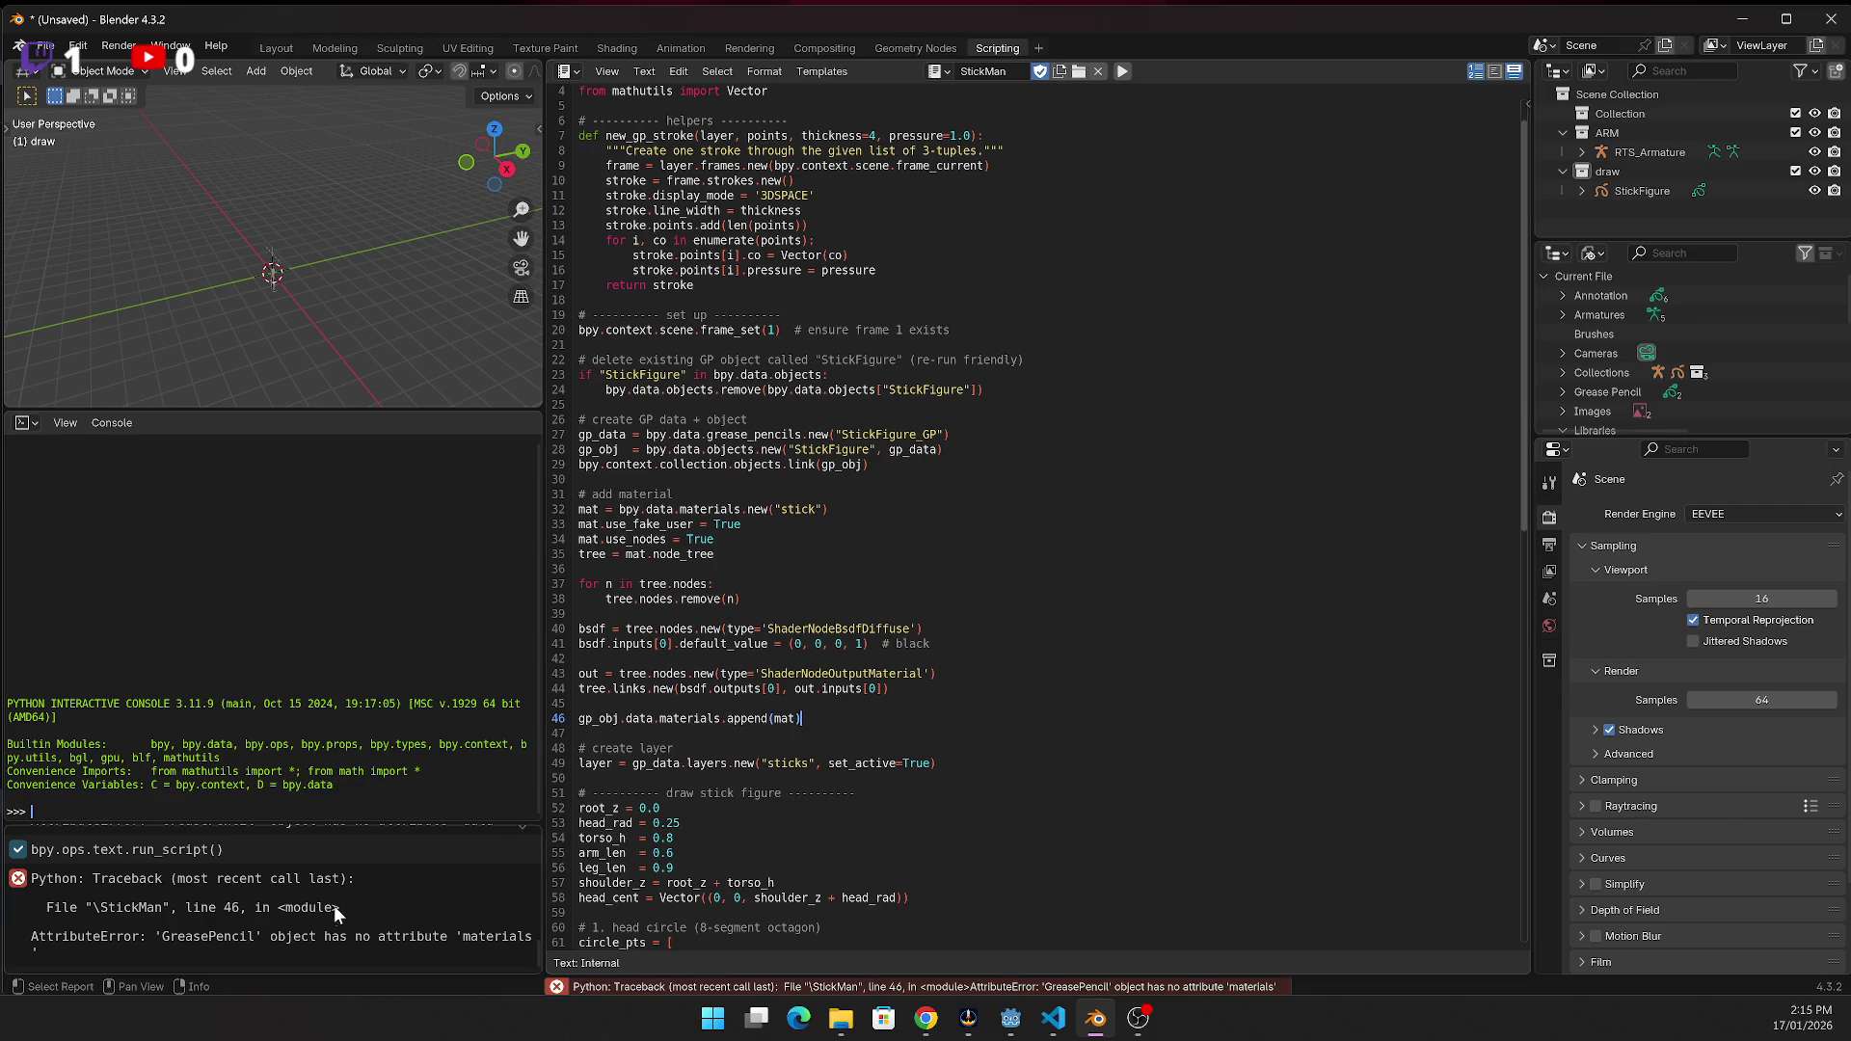
left_click(483, 937)
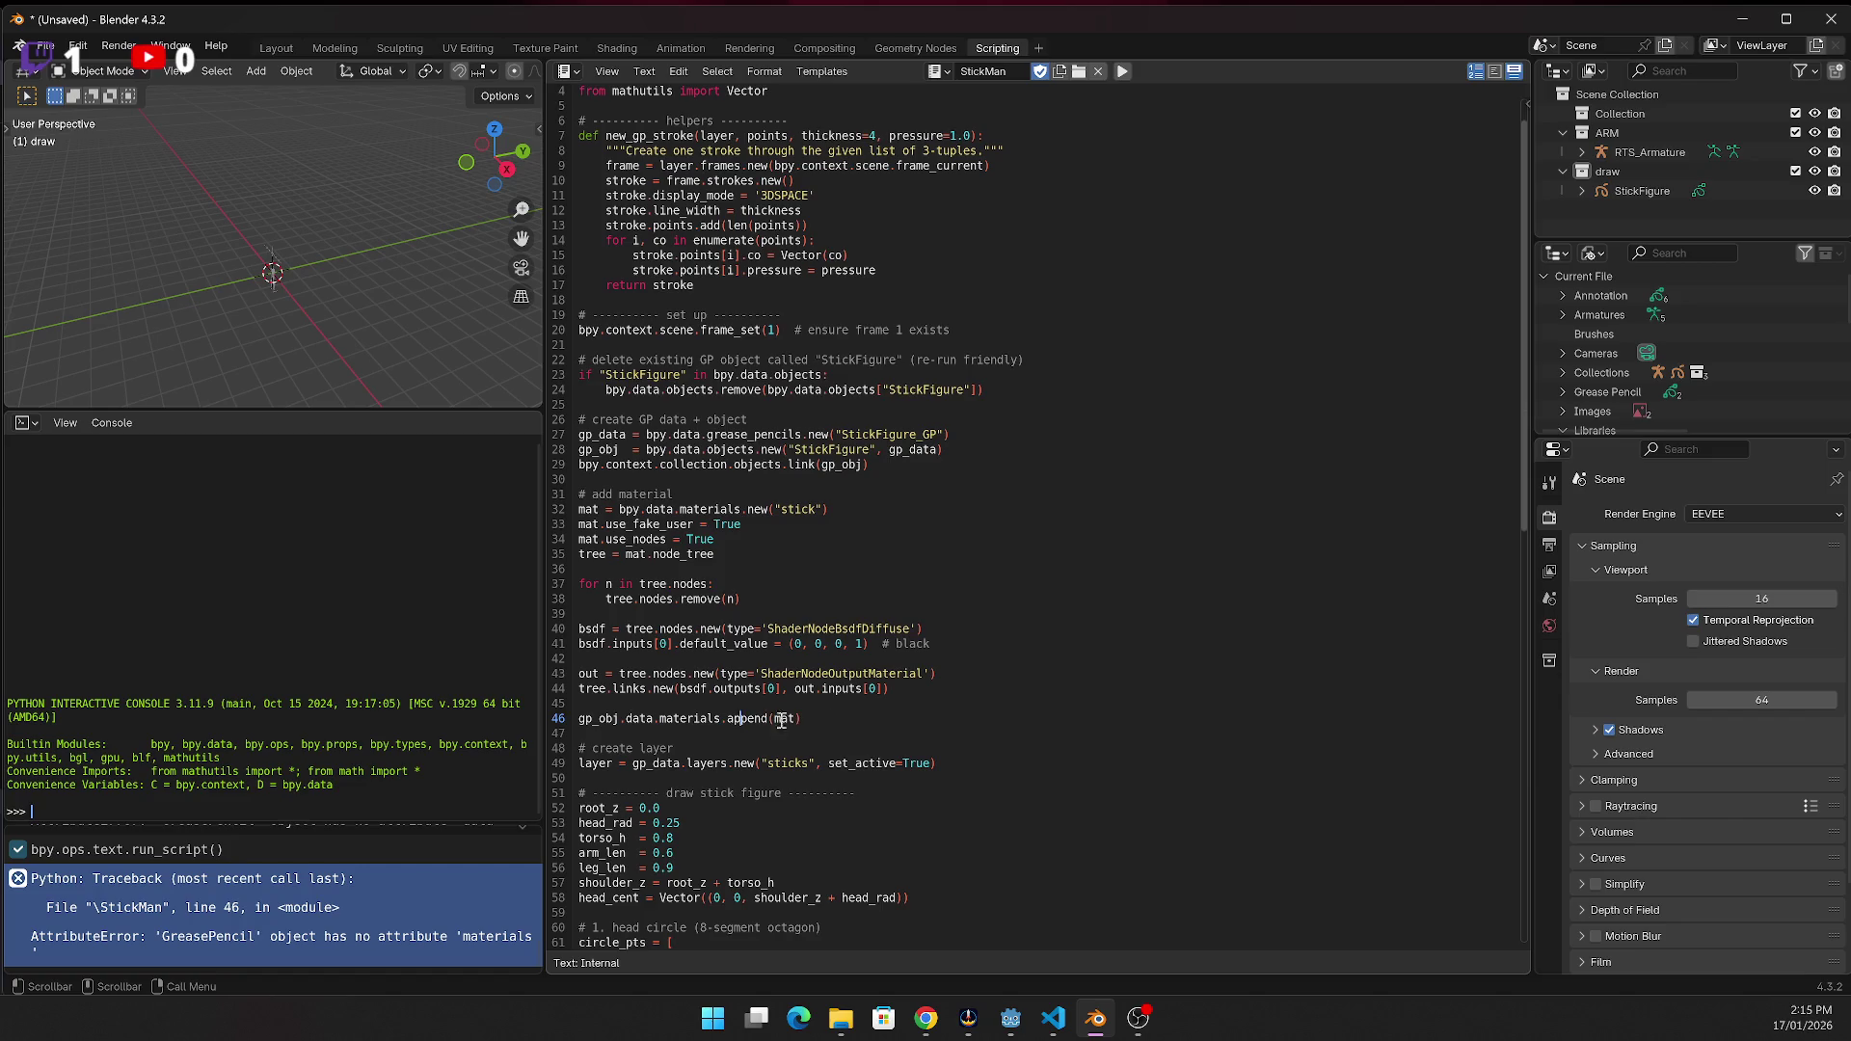
left_click(580, 721)
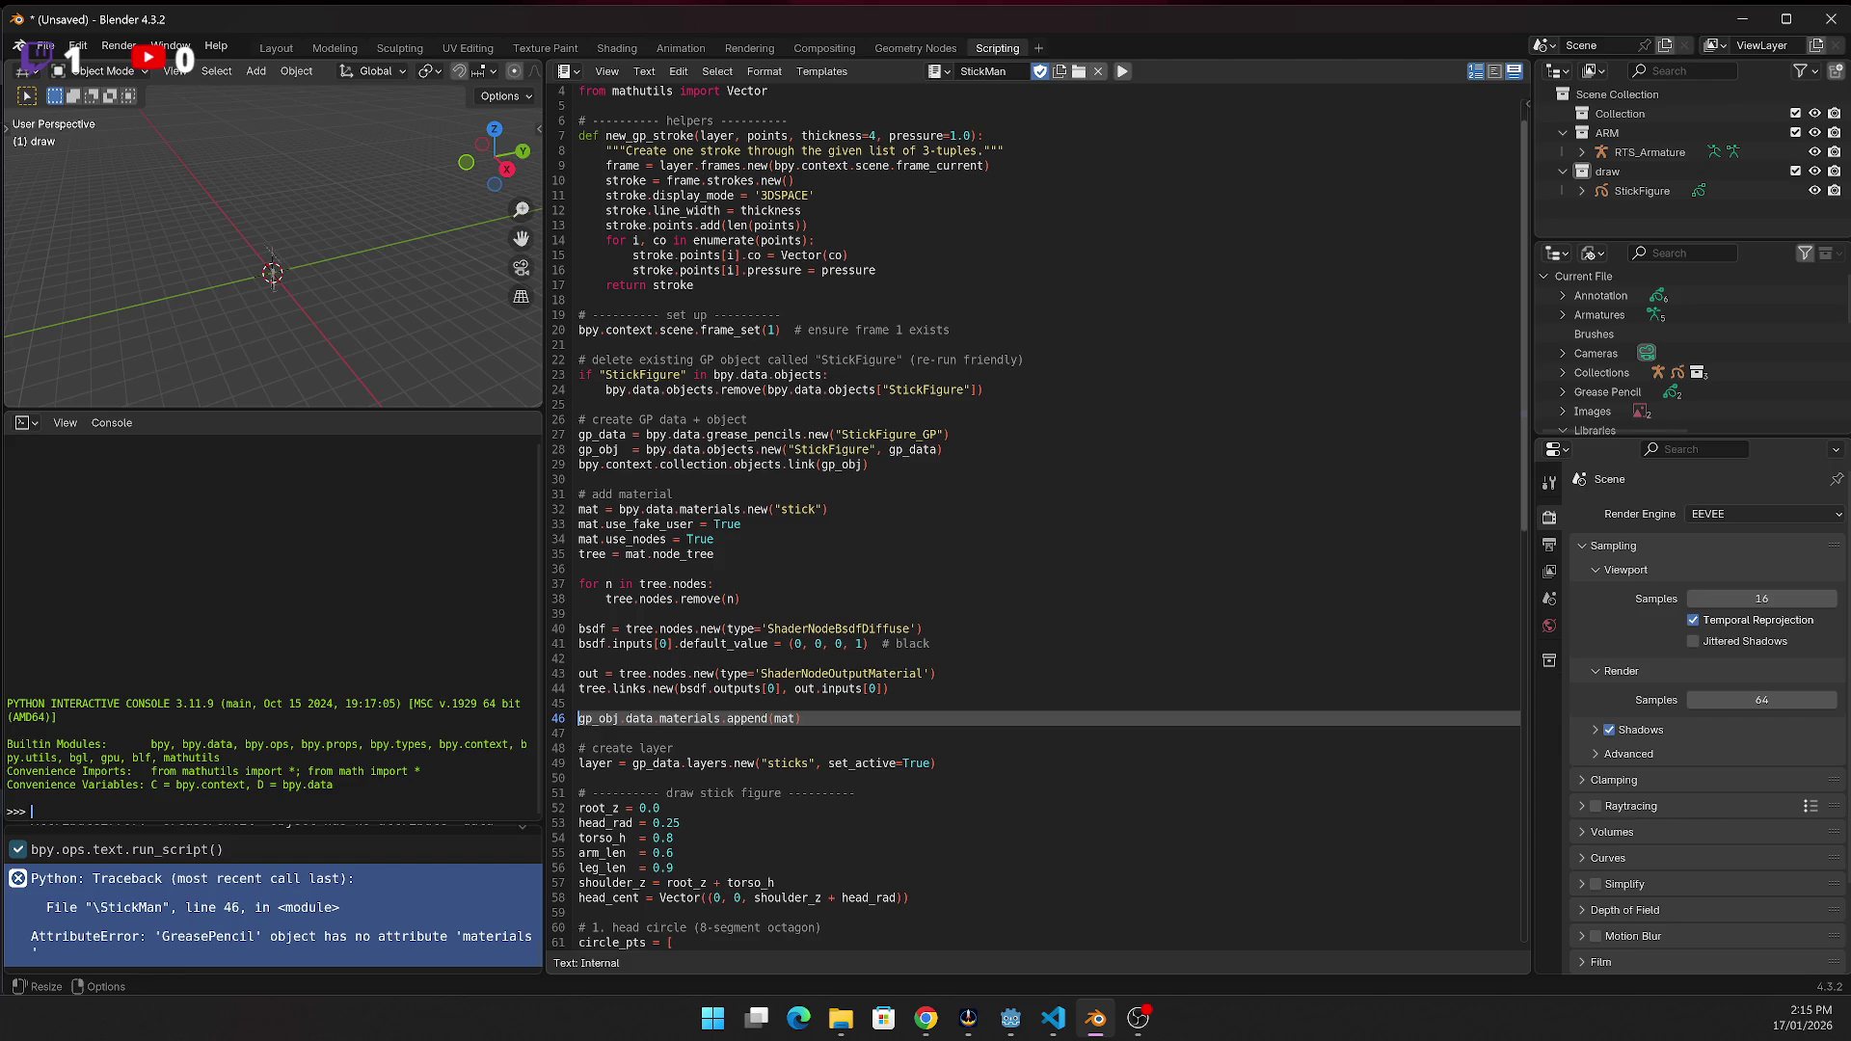
key("alt+Tab")
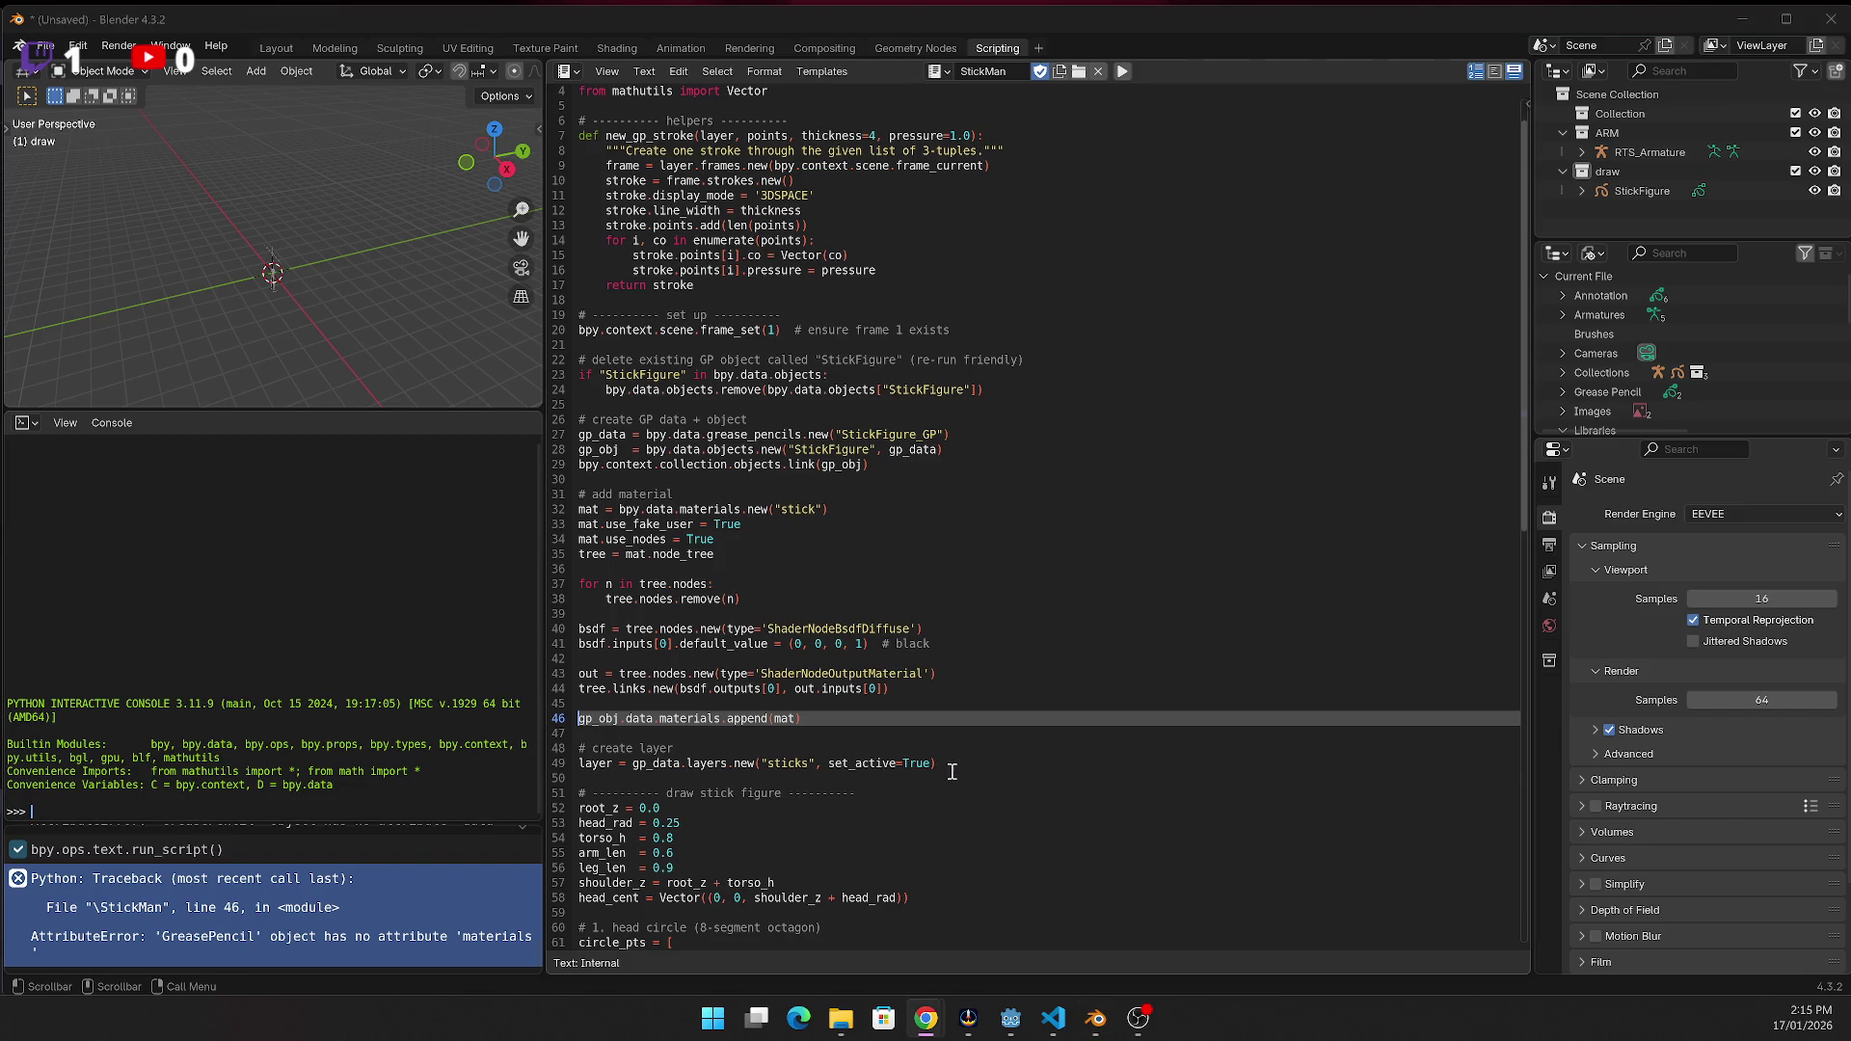
left_click(861, 749)
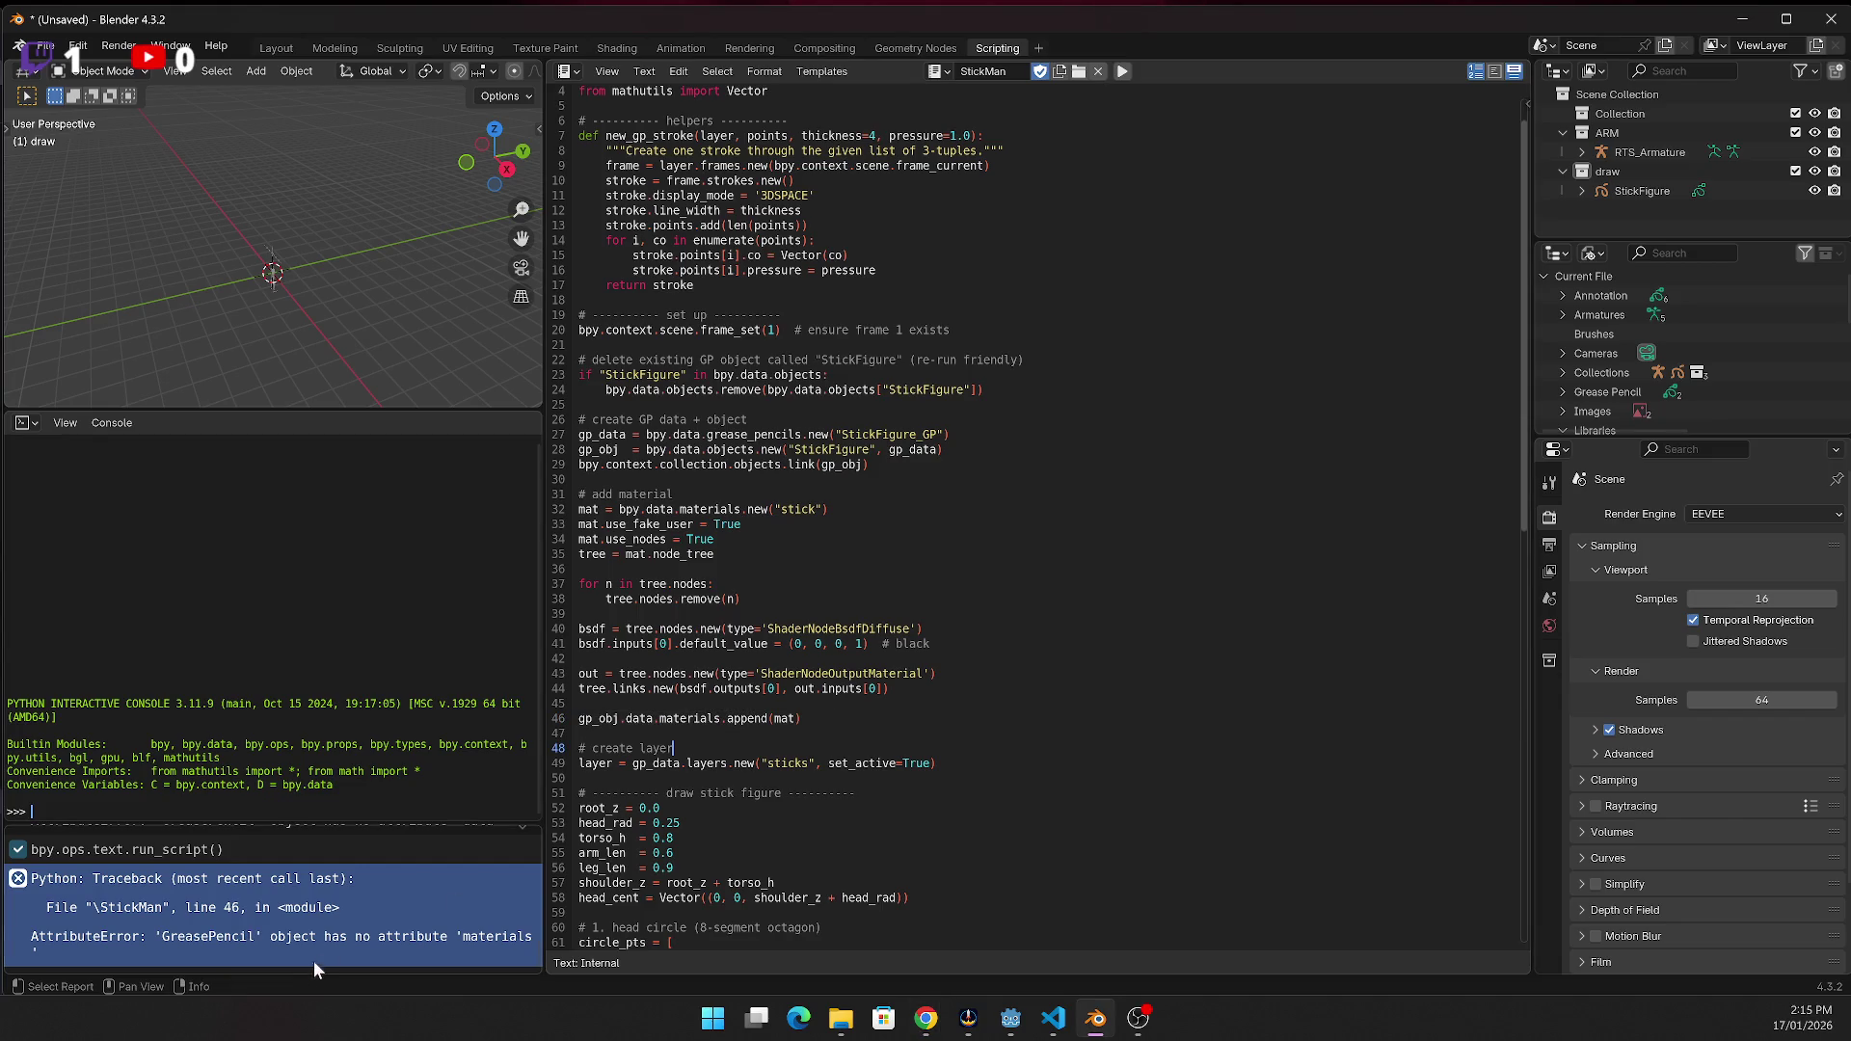
key("alt+Tab")
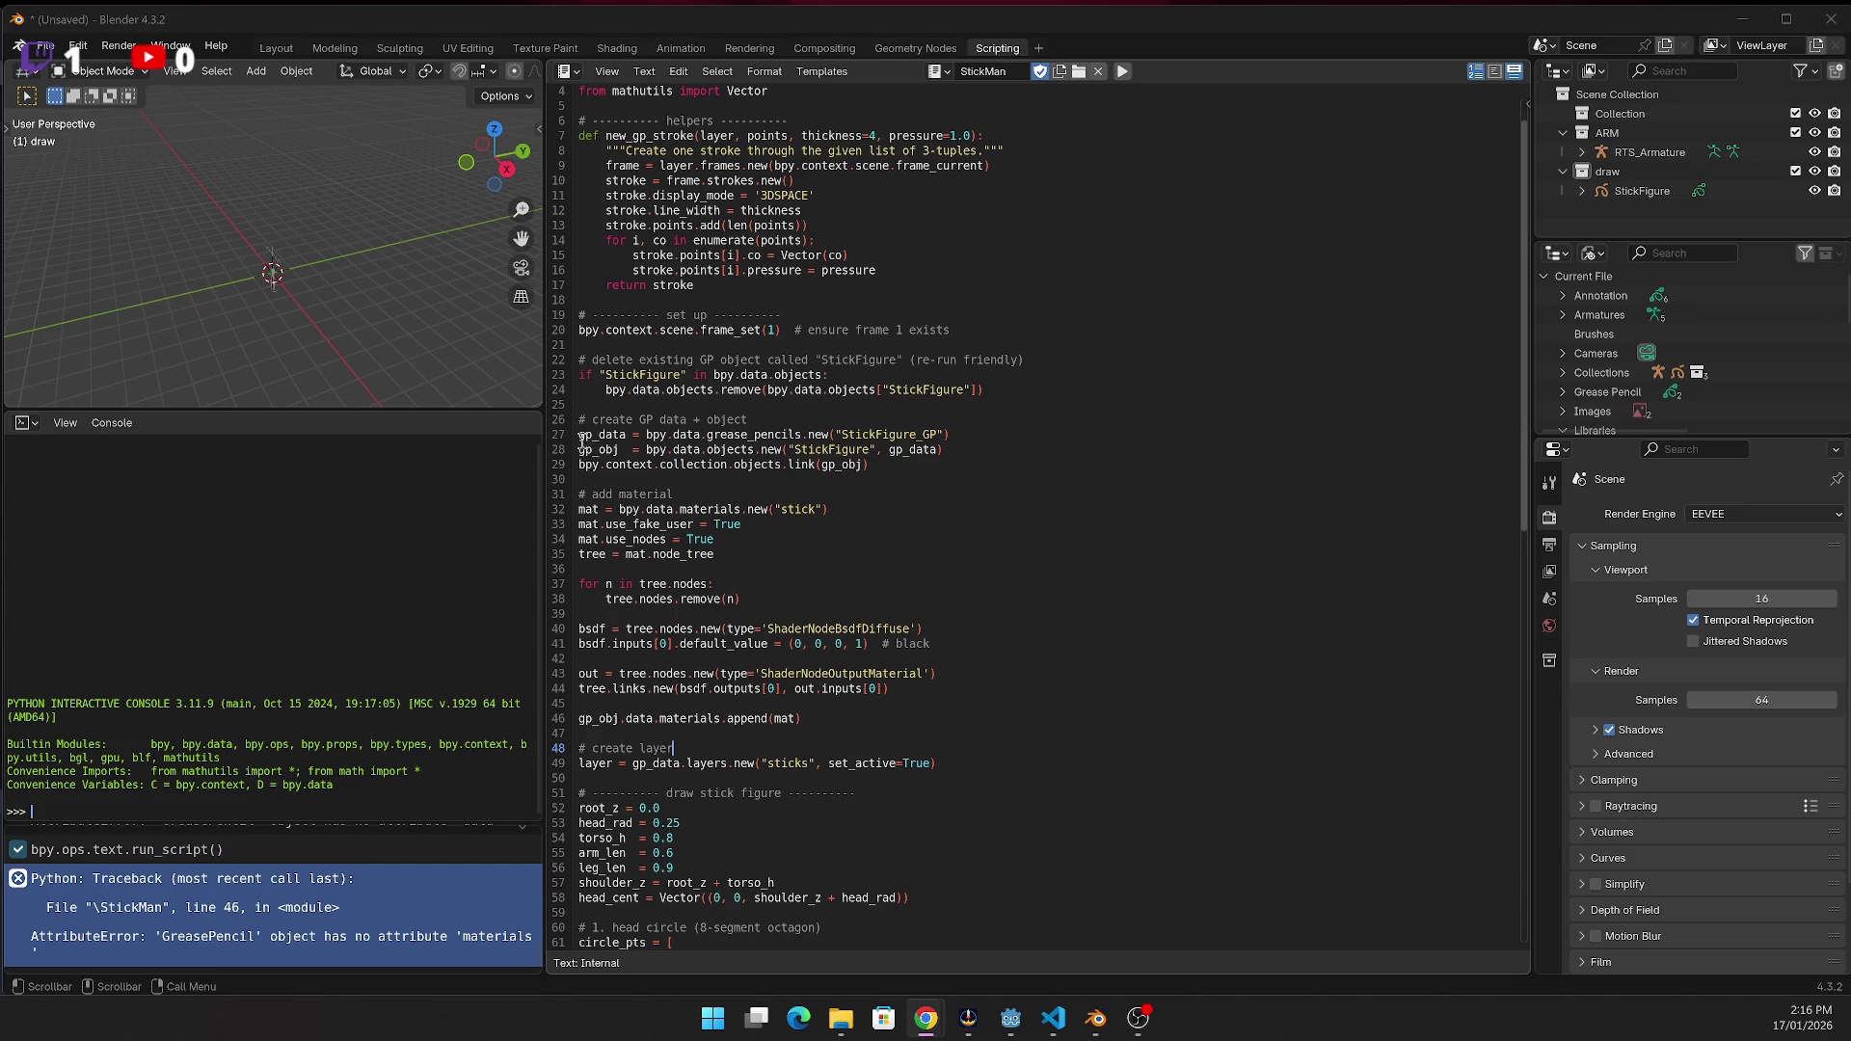
mouse_move(582, 436)
left_mouse_down()
mouse_move(819, 752)
mouse_move(800, 721)
mouse_move(1012, 717)
left_mouse_up()
Paste the replacement object and Stick_Mat material code and run it
key("ctrl+v")
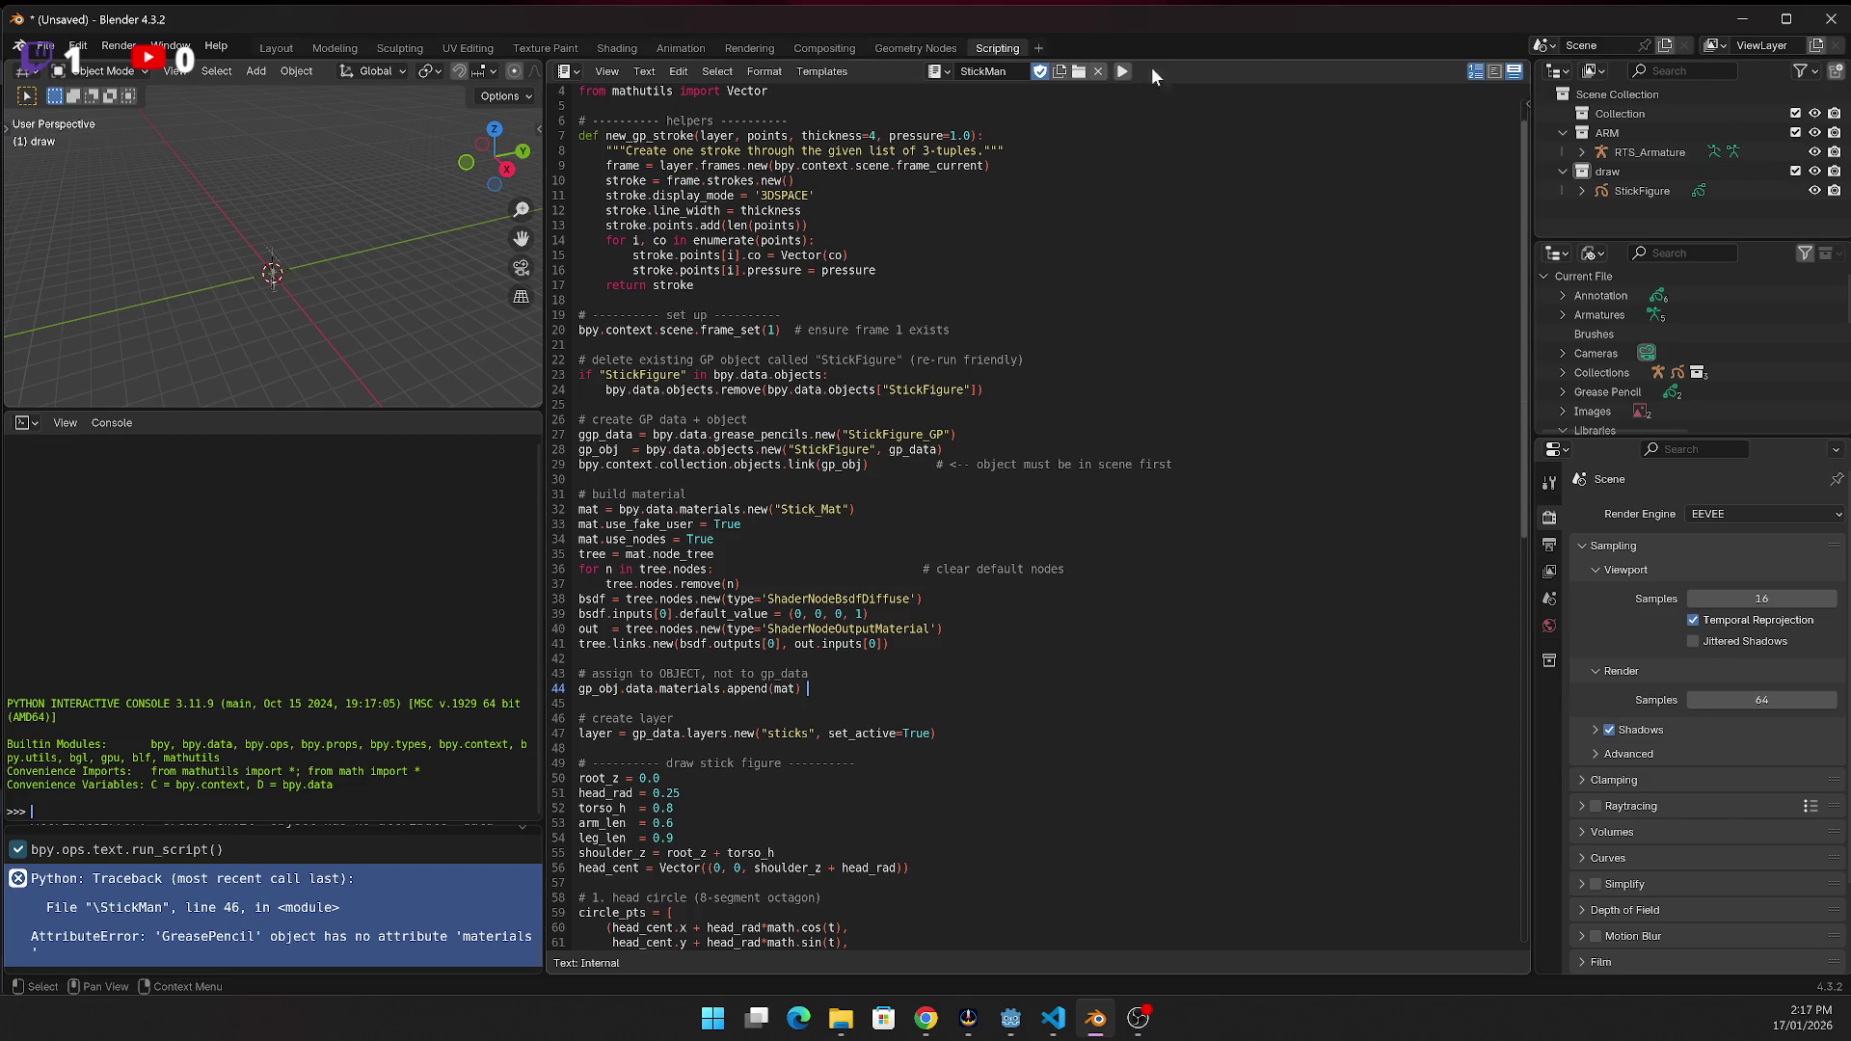
left_click(1121, 73)
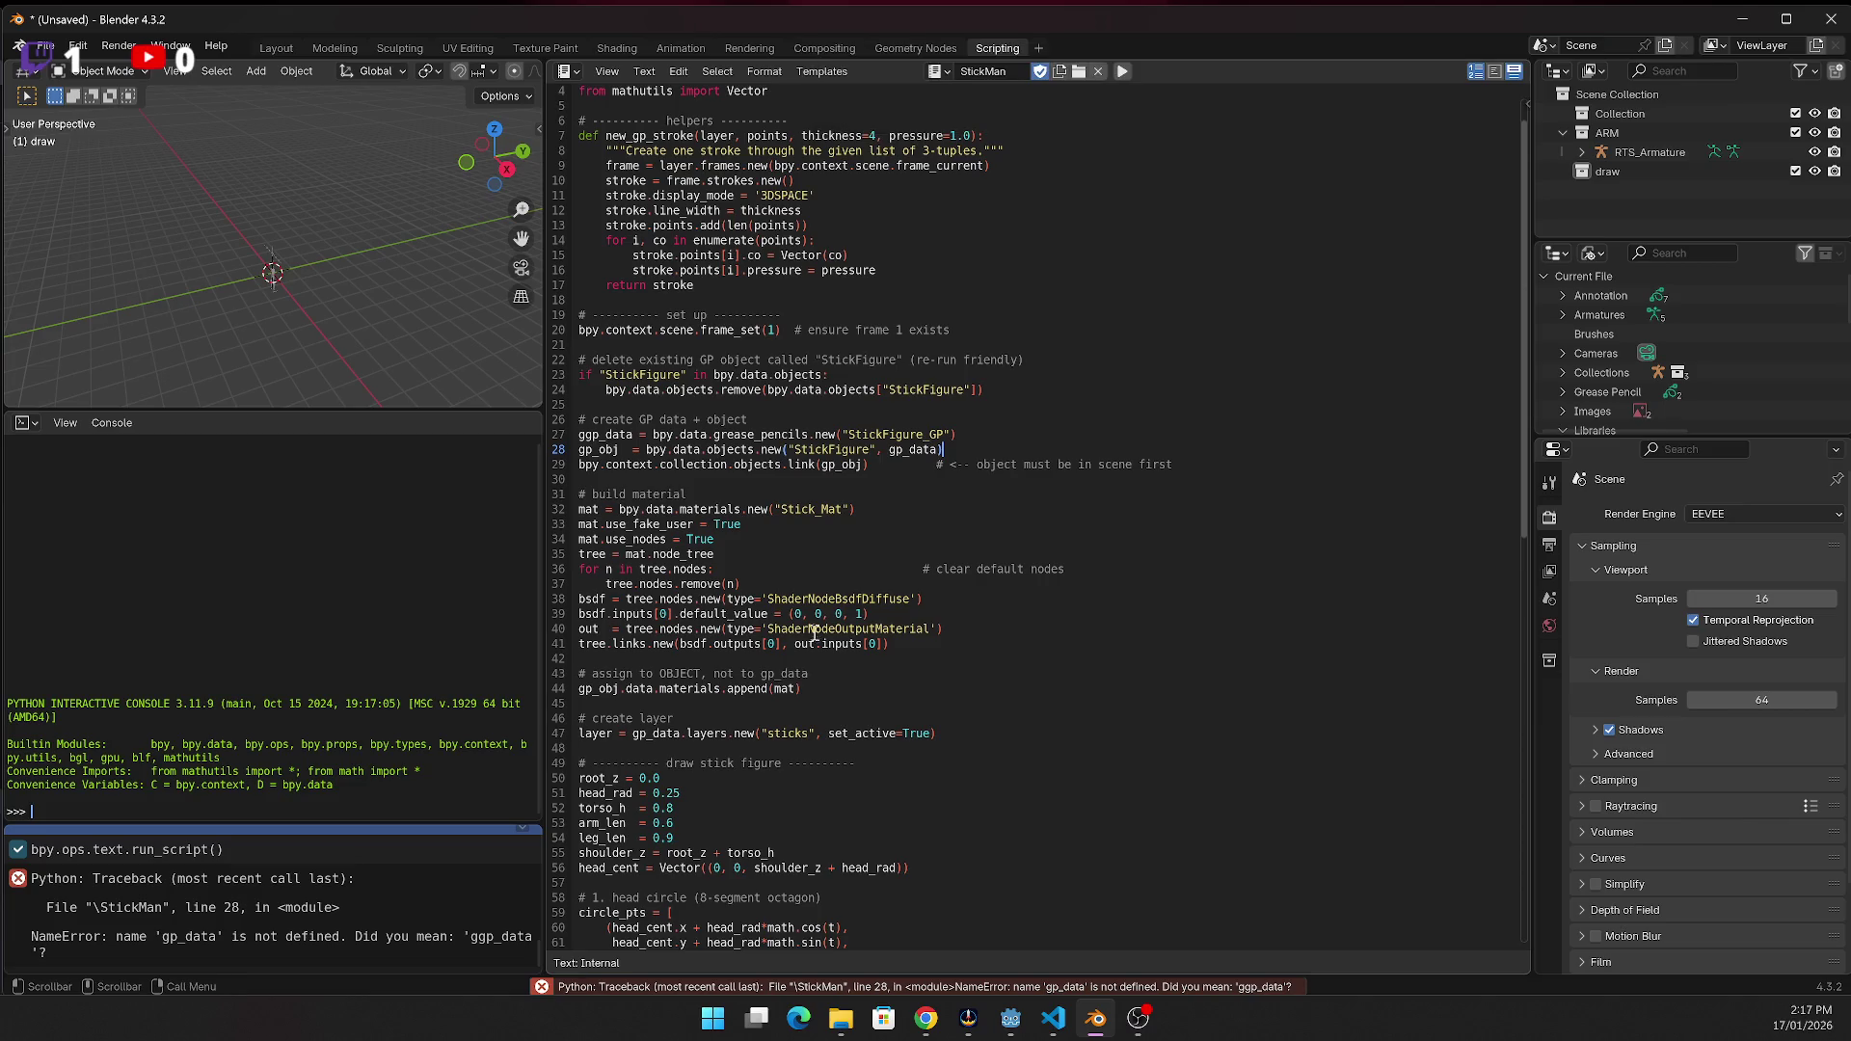
left_click(678, 511)
Fix the 'ggp_data' typo to gp_data on line 27 and rerun the script
left_click(594, 435)
key("BackSpace")
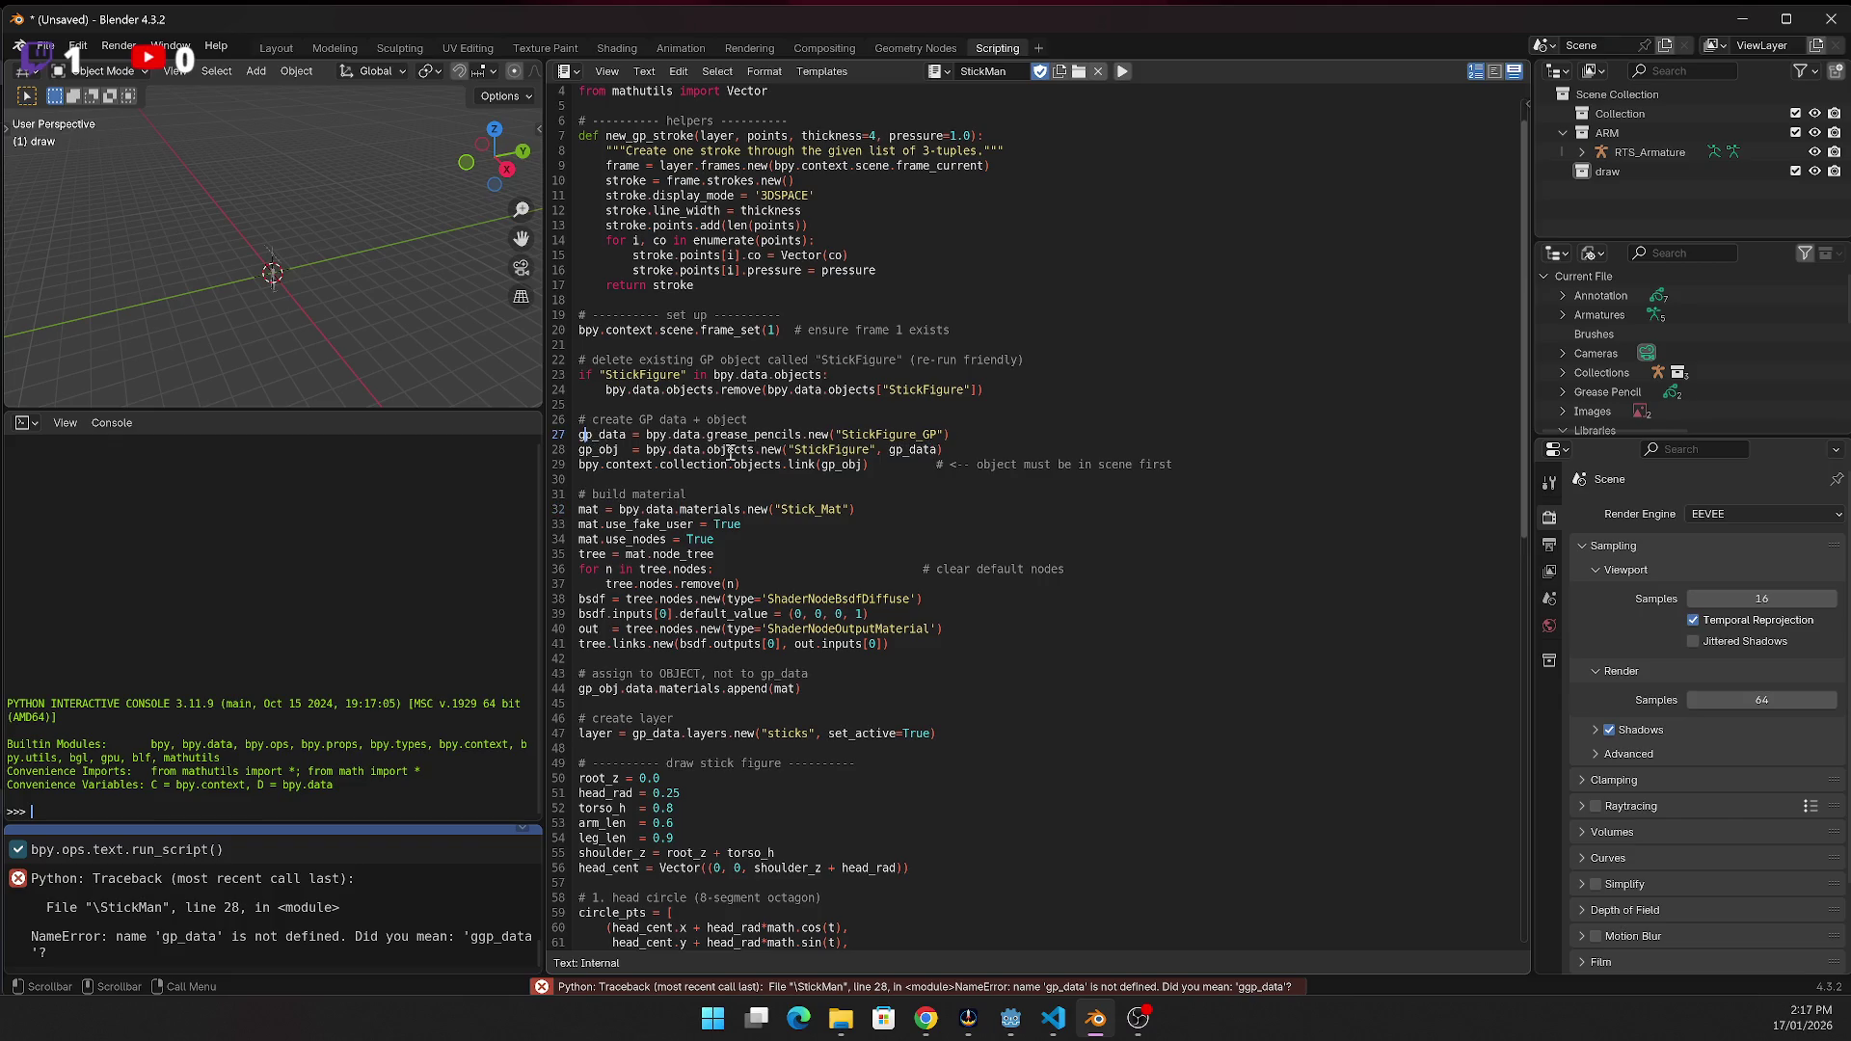
left_click(1124, 70)
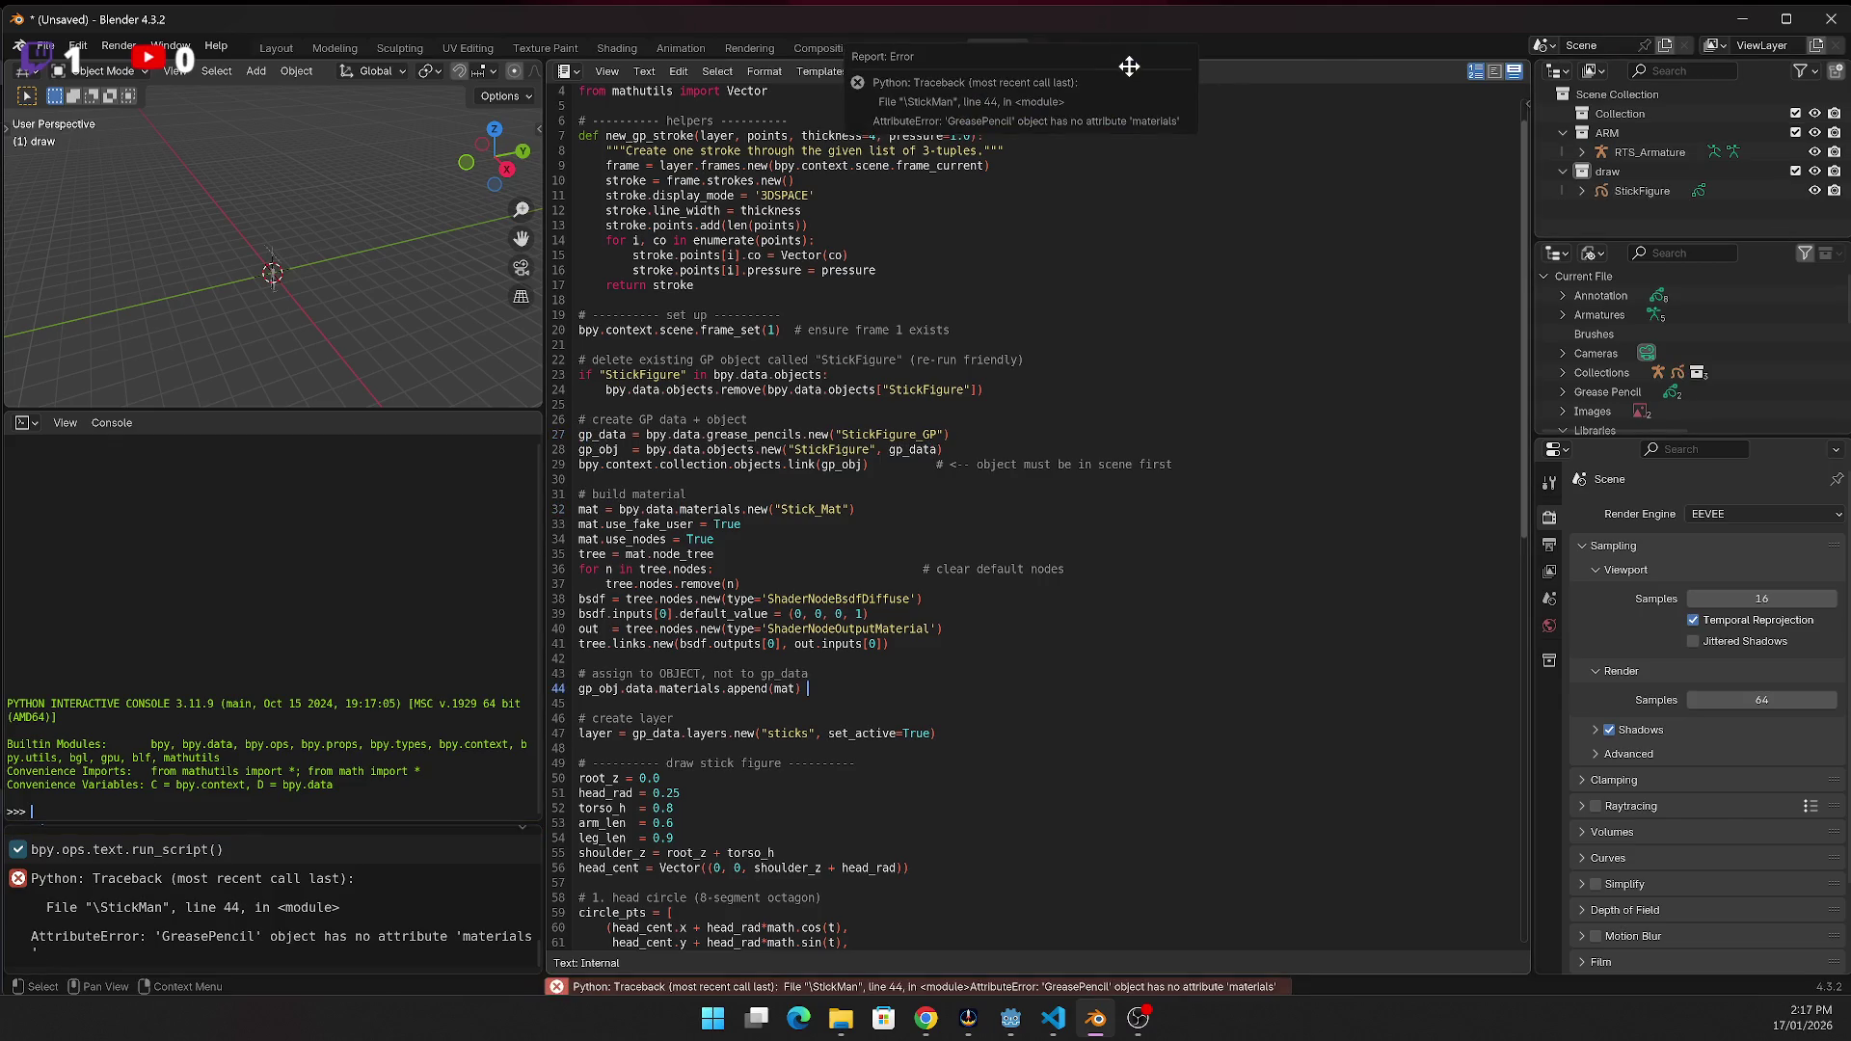
left_click(1058, 607)
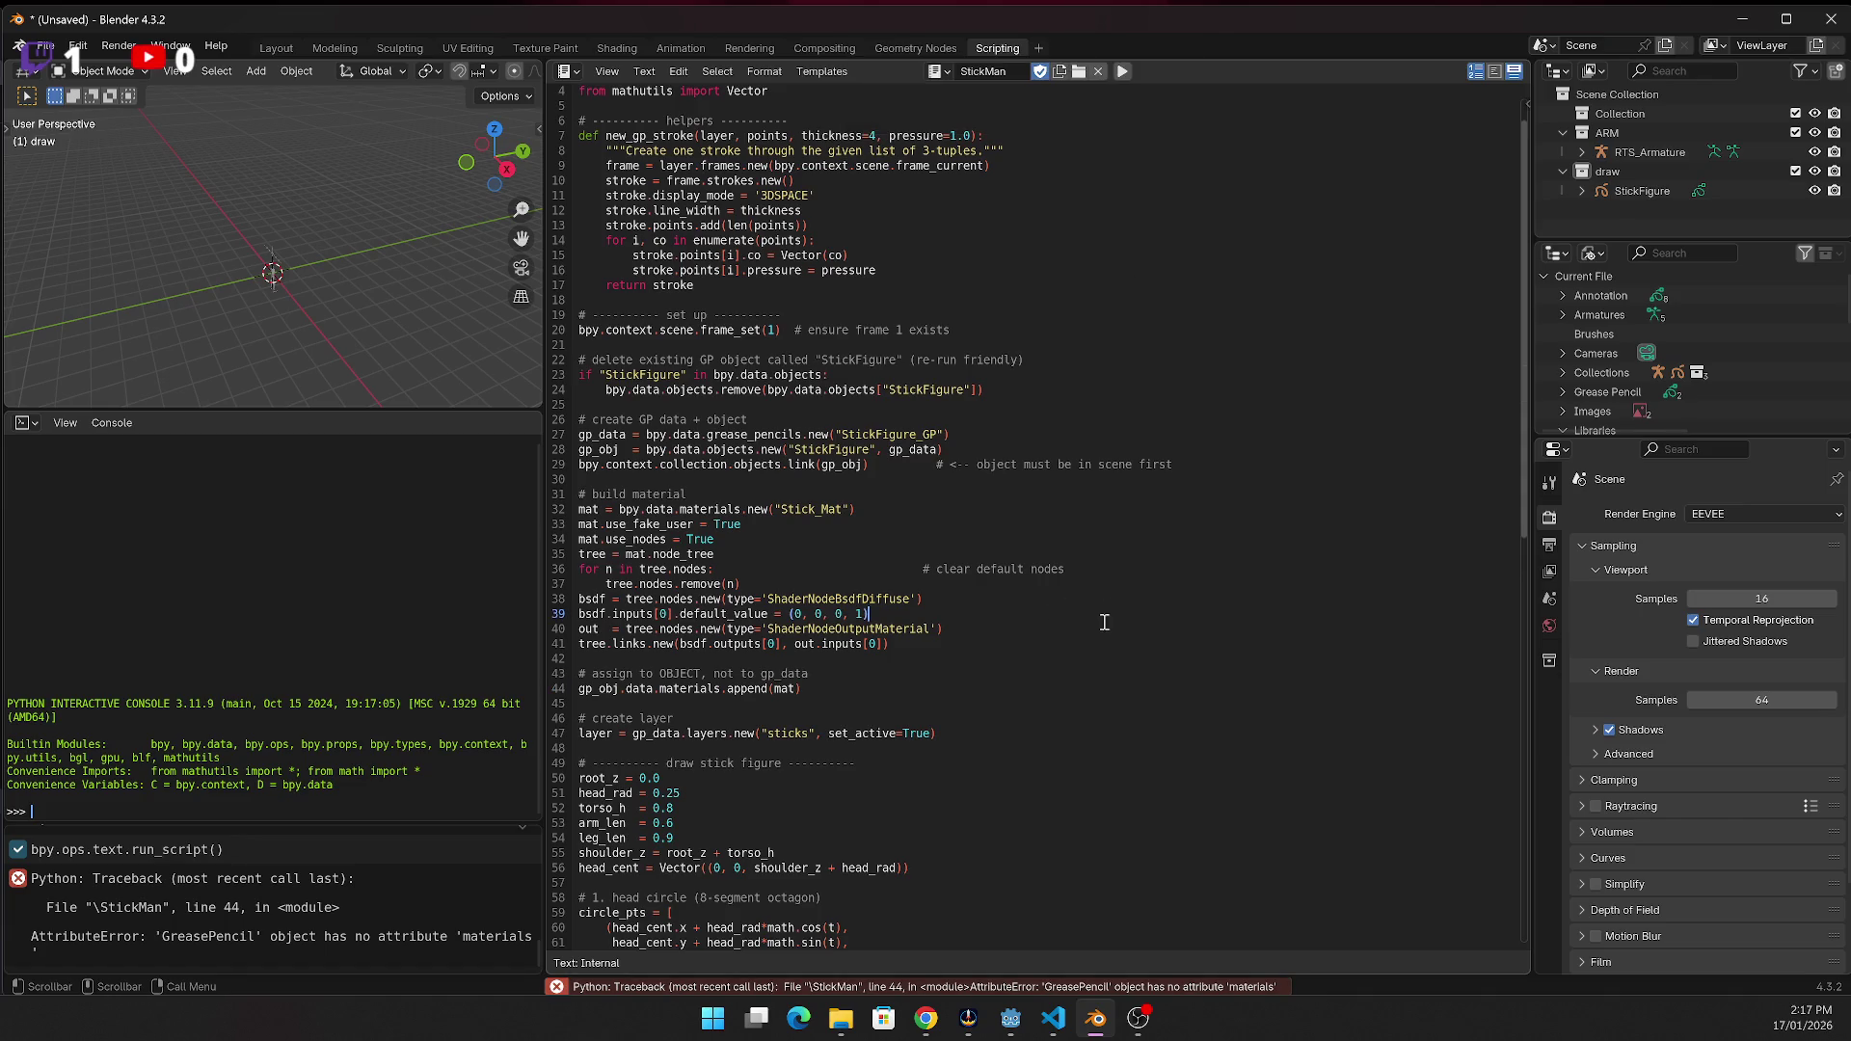
key("ctrl+a")
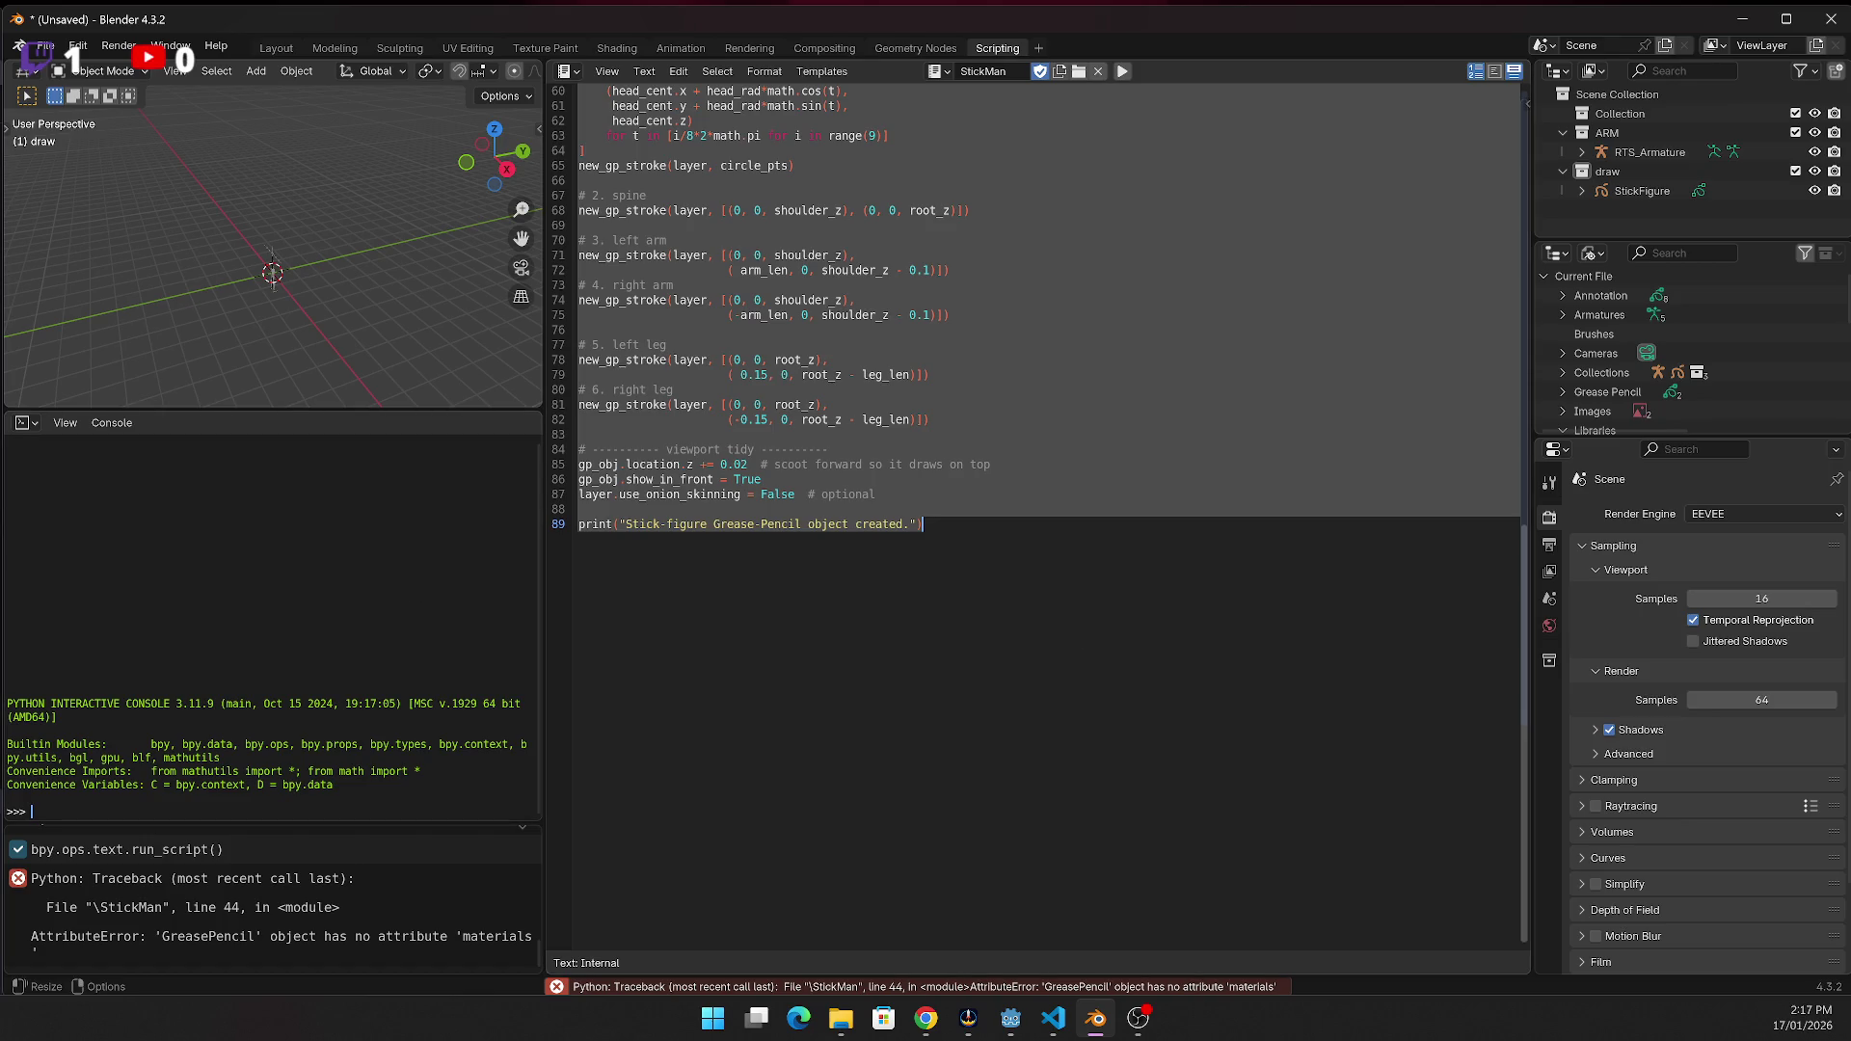
Replace the entire StickMan script with the revised version copied from the browser
key("alt+Tab")
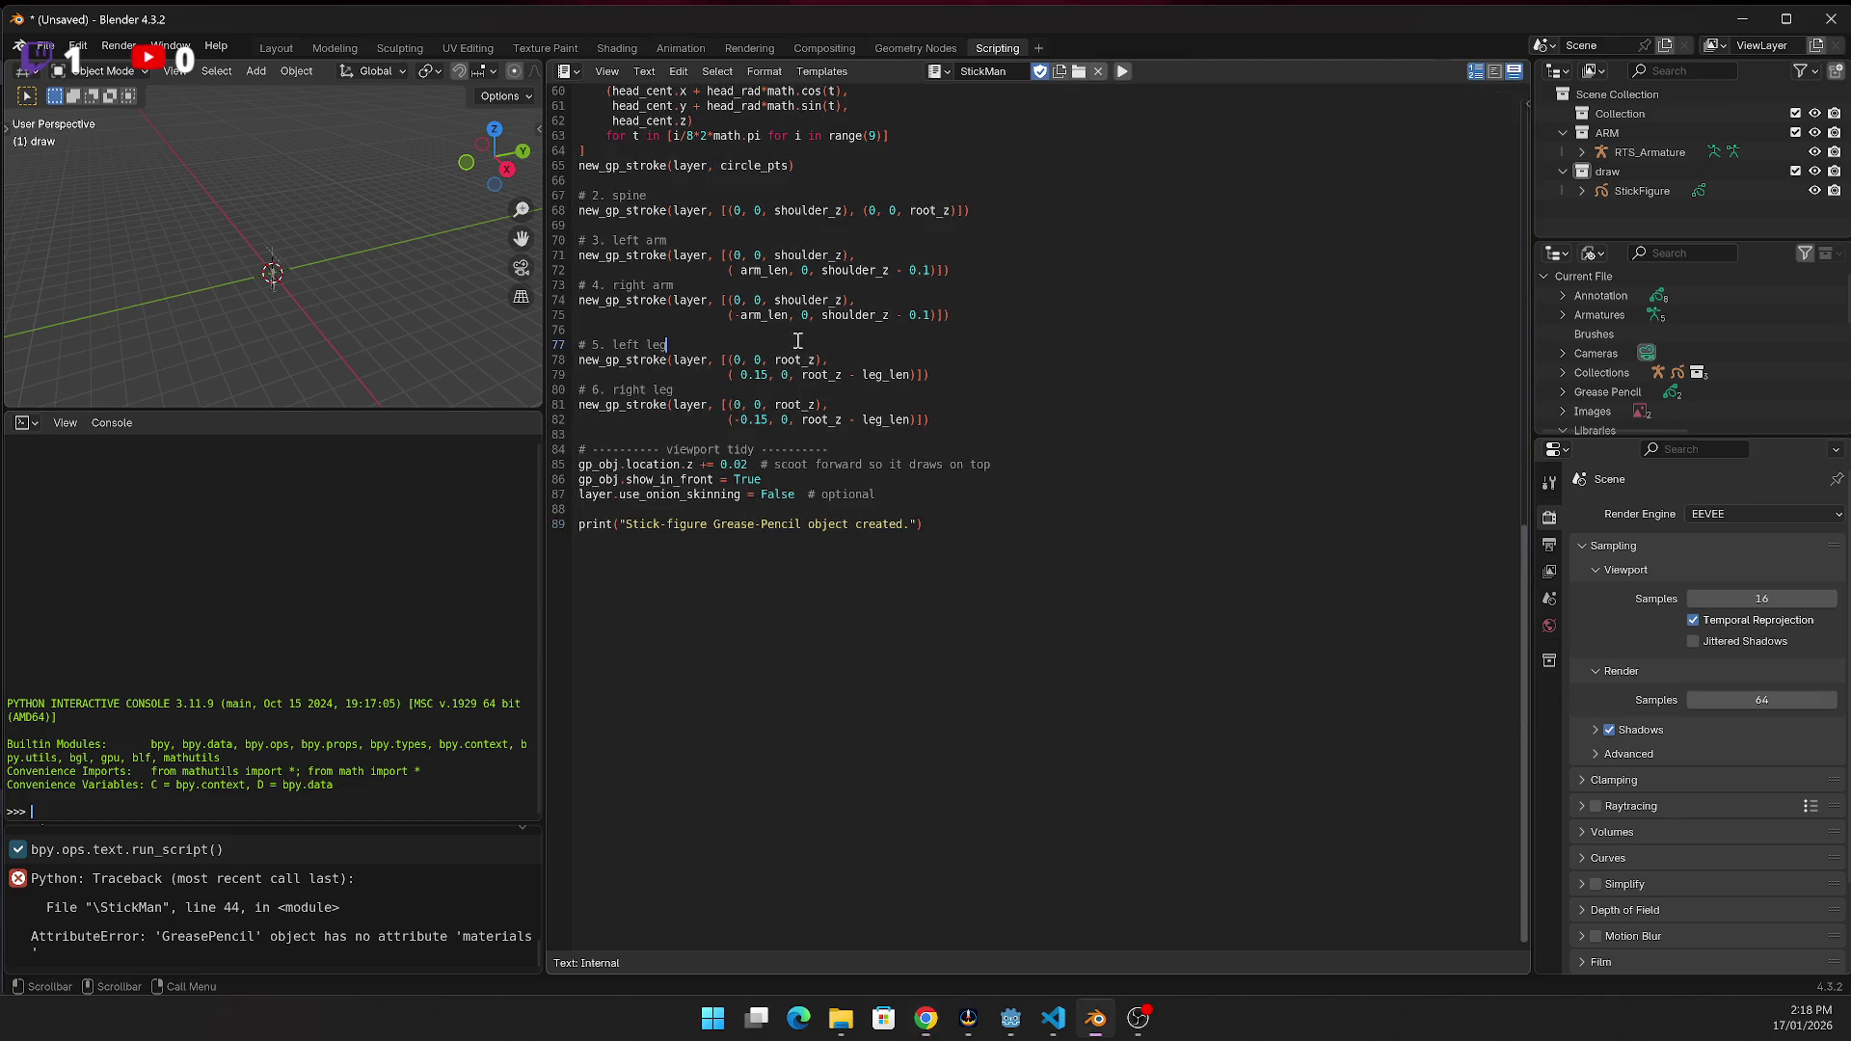
key("ctrl+a")
key("ctrl+v")
Dismiss the save dialog without saving and run the revised script
key("ctrl+s")
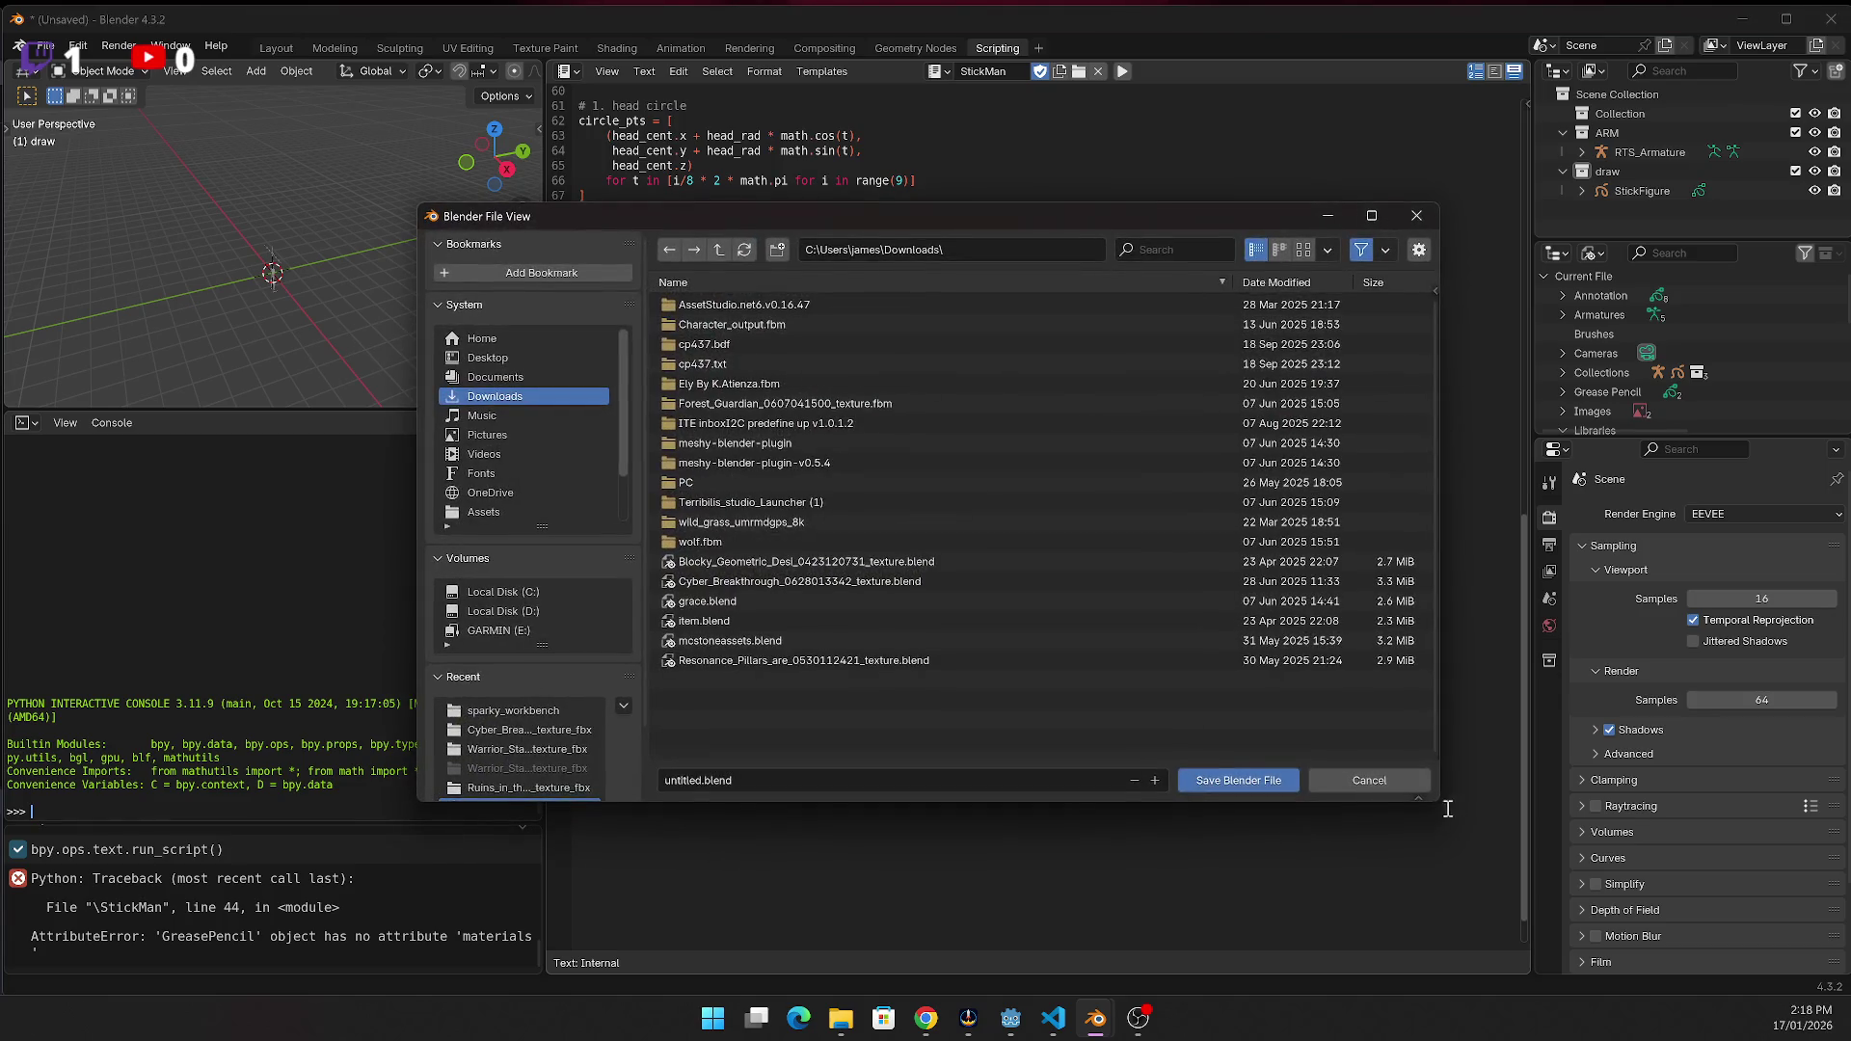
left_click(1388, 777)
left_click(1123, 73)
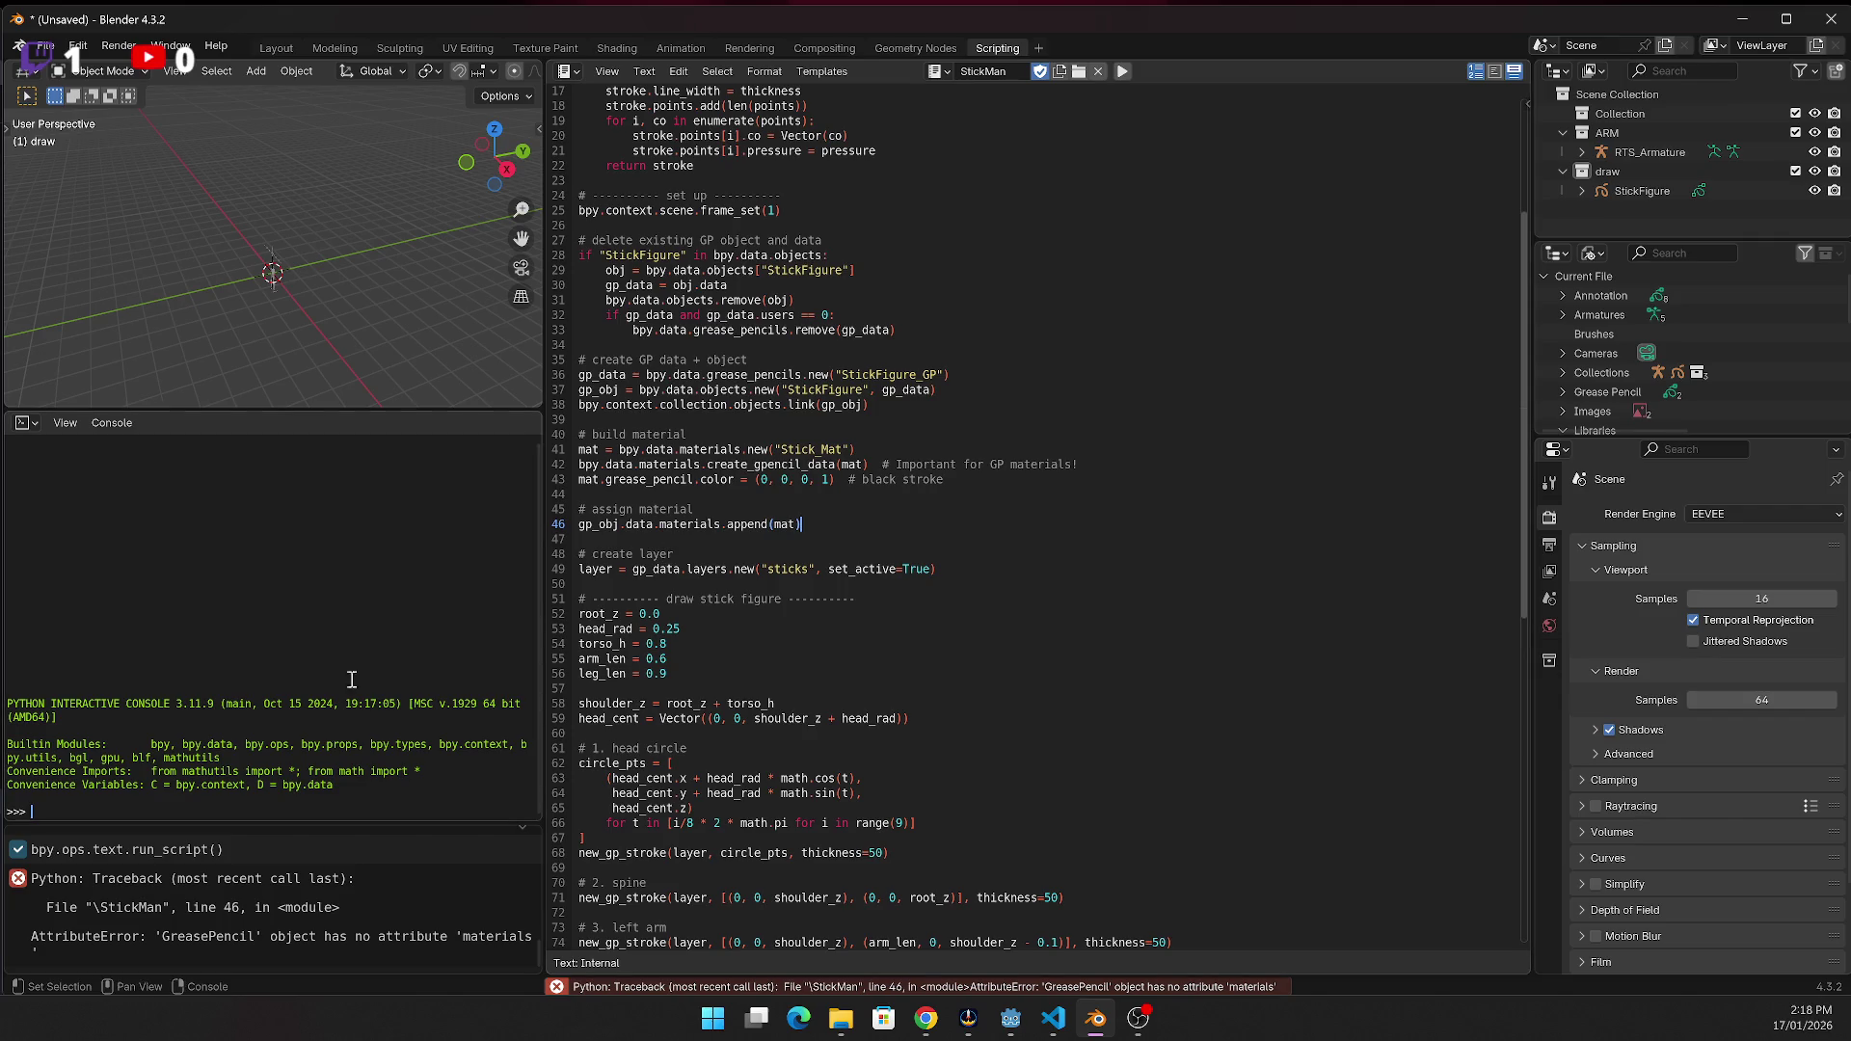
Compare with the browser, then select material-assignment lines 45–46 and the error report
left_click(925, 1018)
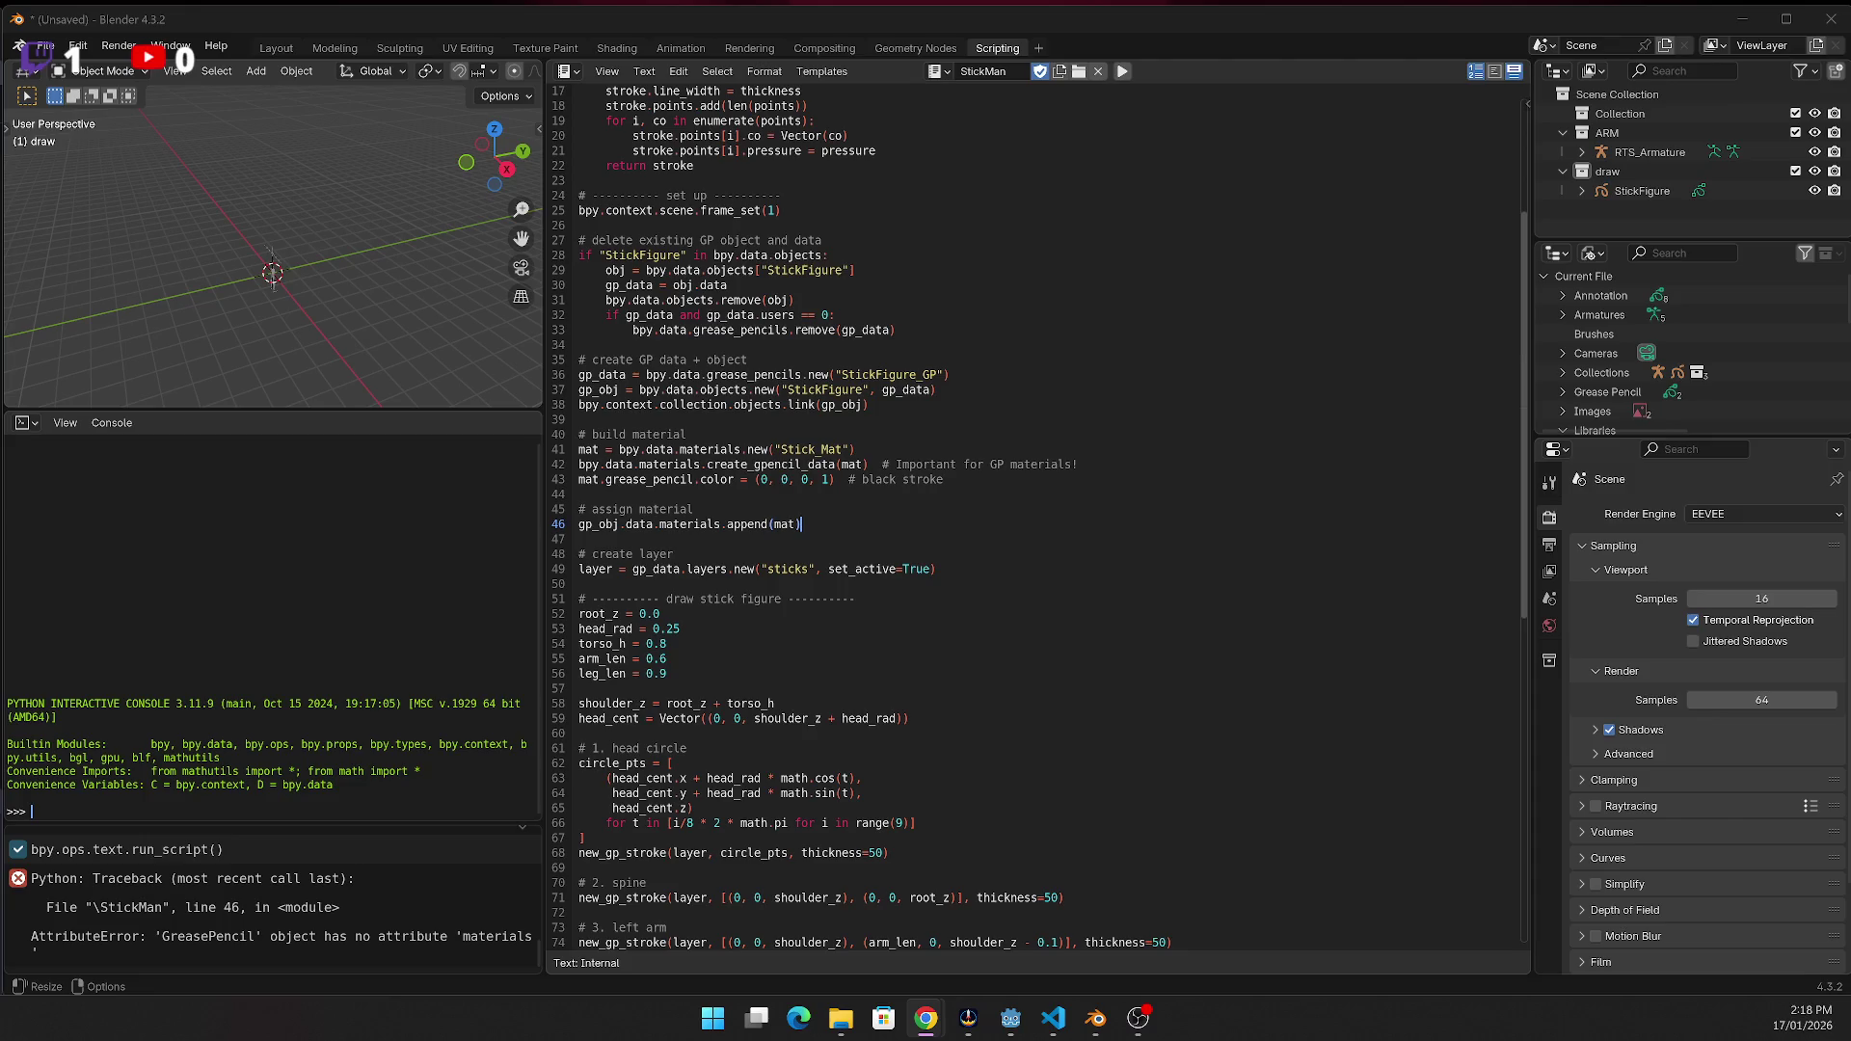
left_click(654, 523)
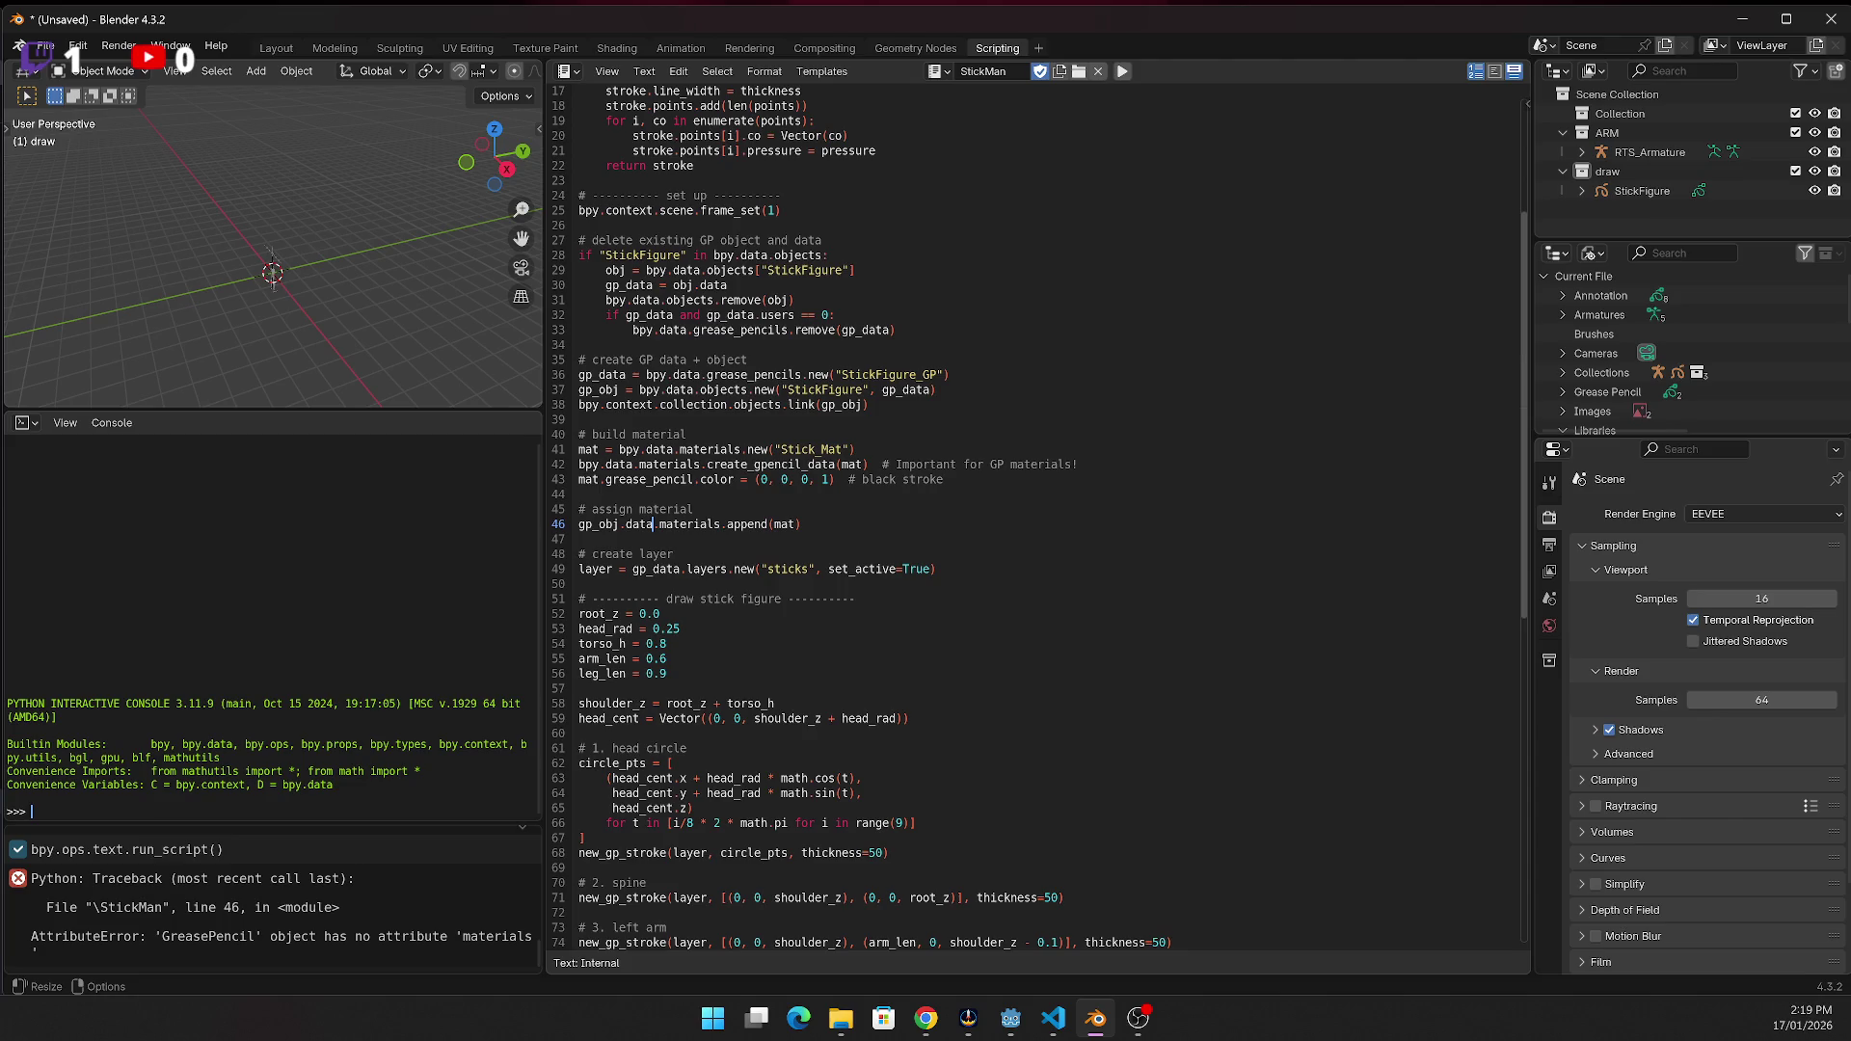
mouse_move(845, 529)
left_mouse_down()
mouse_move(544, 505)
mouse_move(519, 528)
left_mouse_up()
left_click(391, 917)
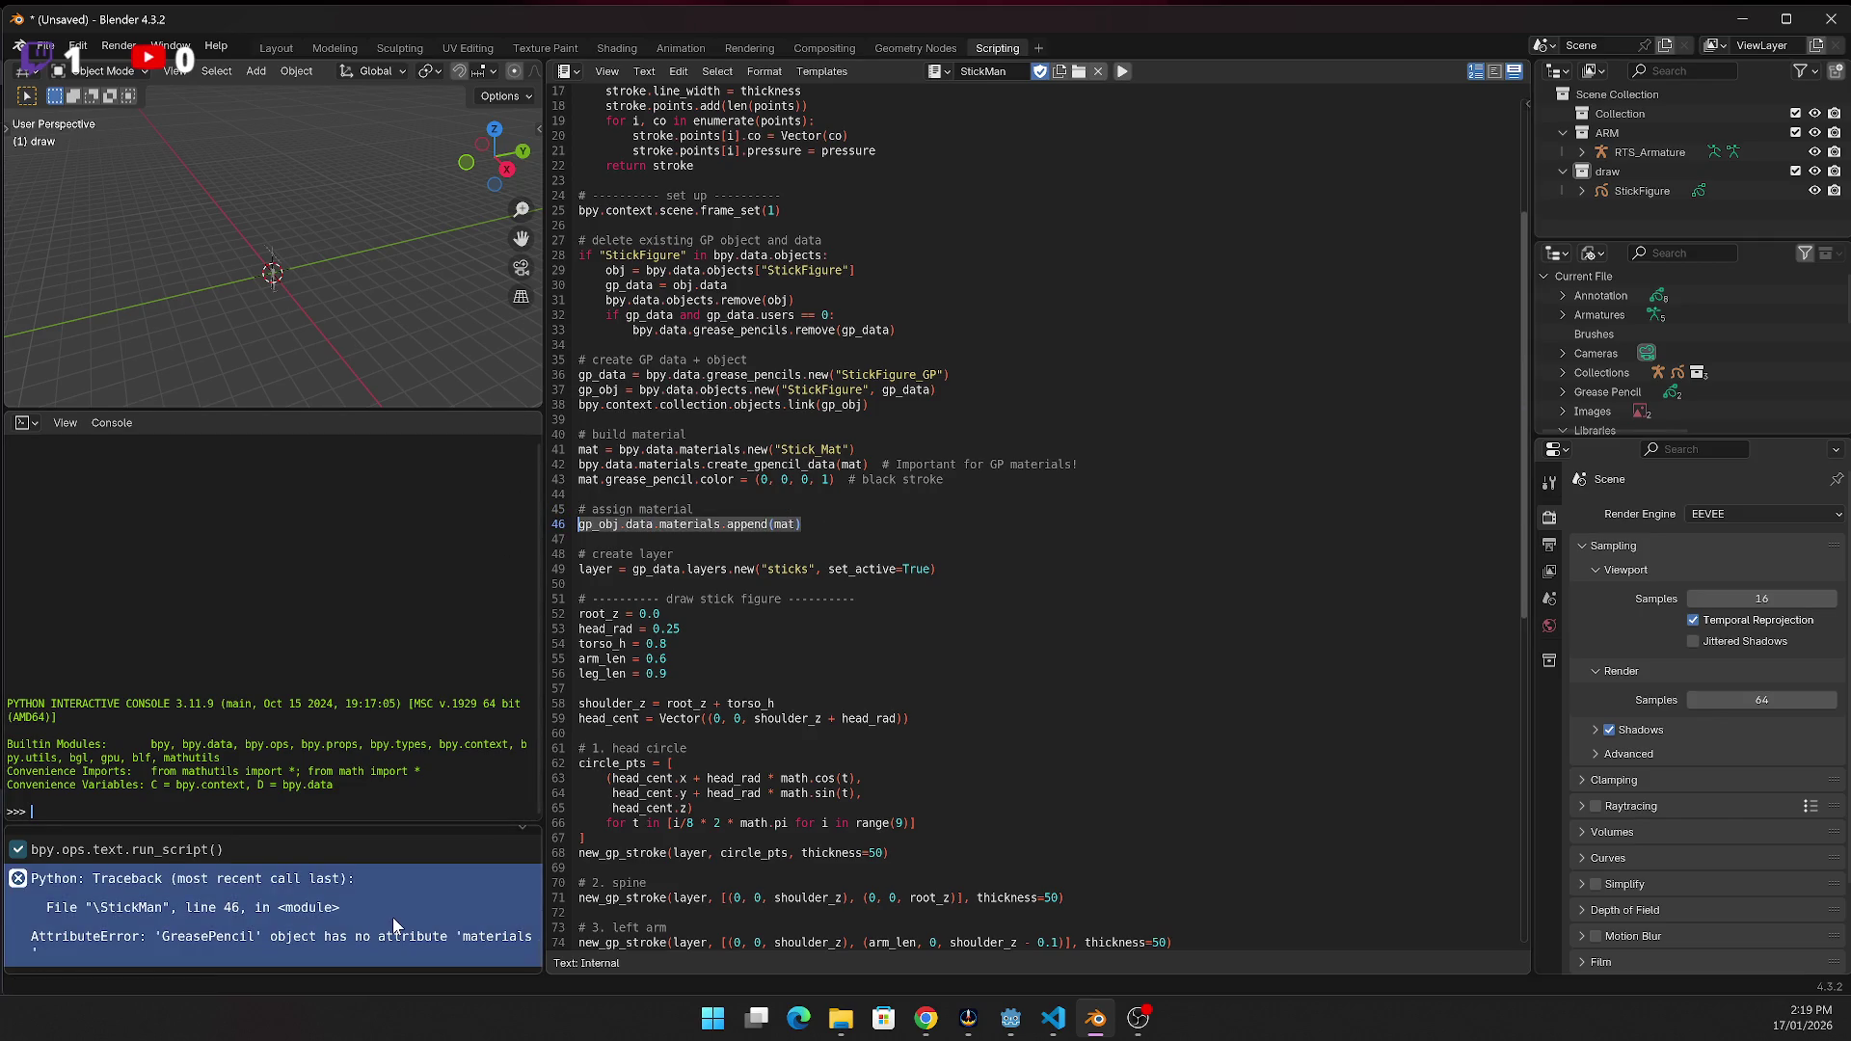
Paste the new material code from the browser over line 46 of StickMan, then save
key("alt+Tab")
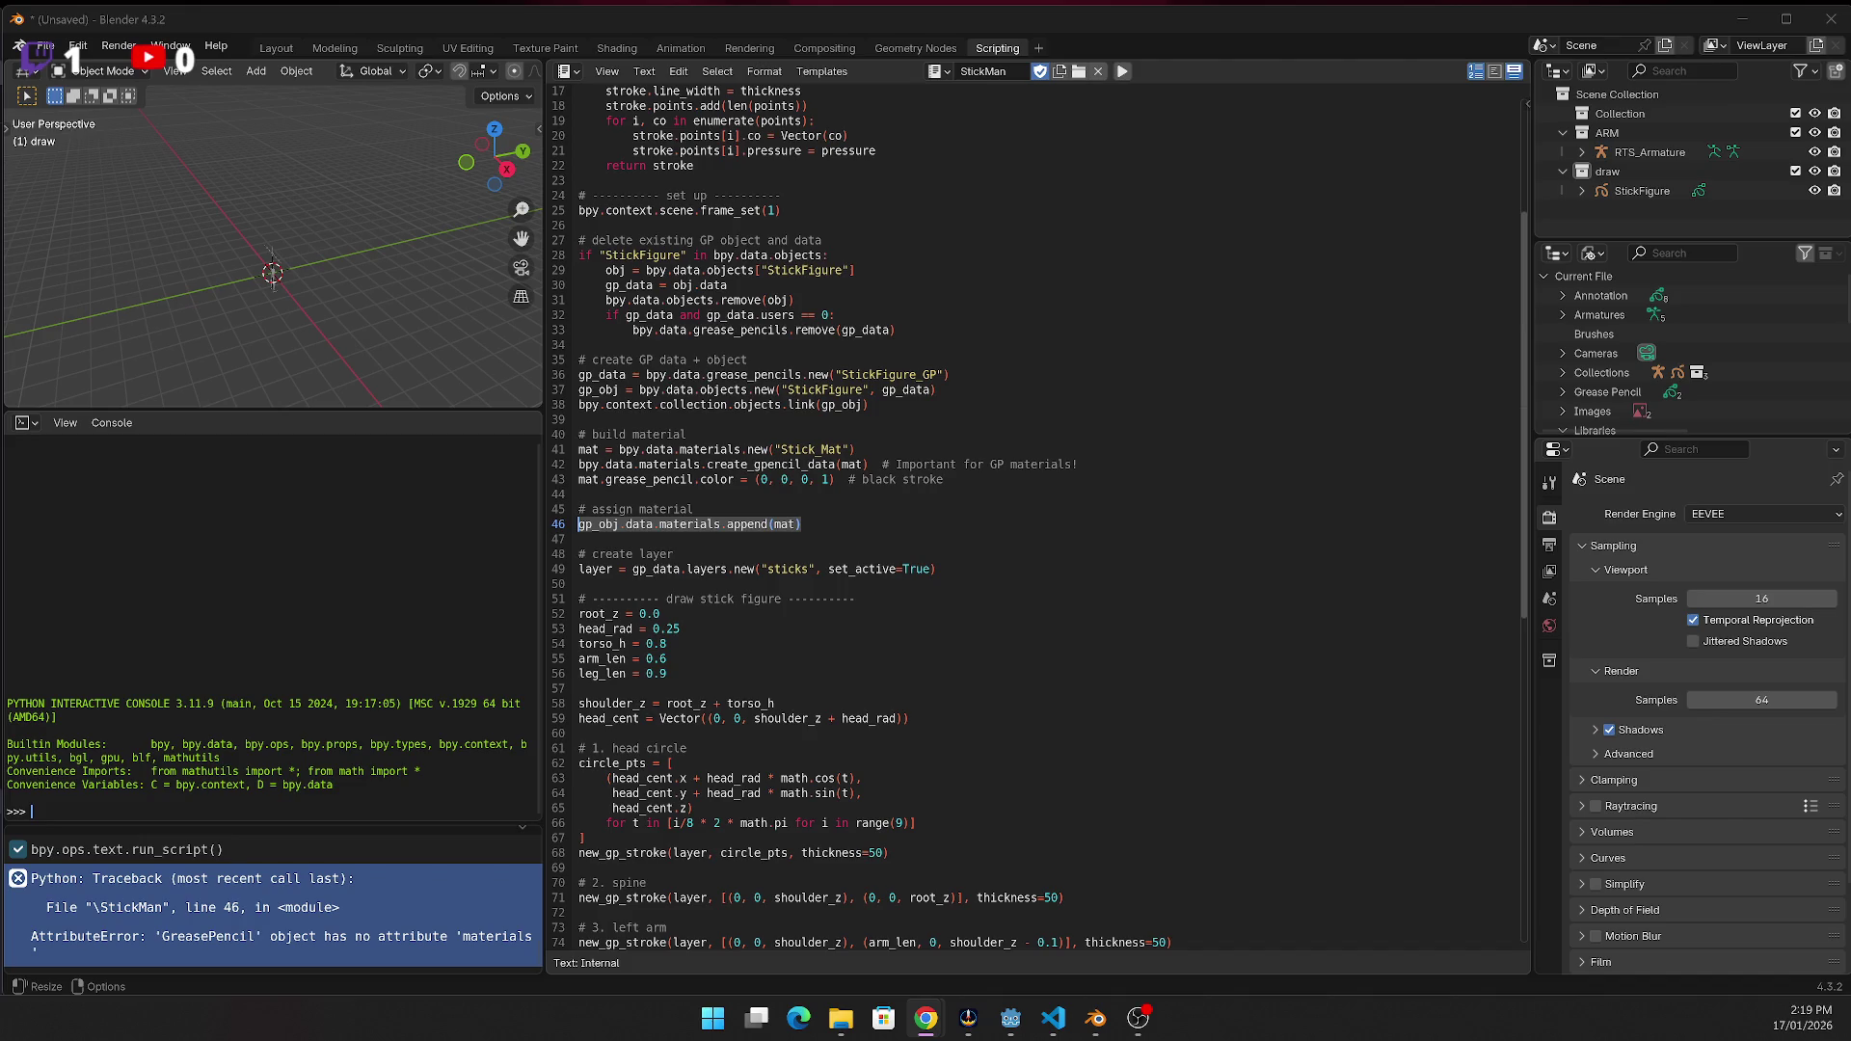
mouse_move(806, 524)
left_mouse_down()
mouse_move(838, 521)
mouse_move(576, 507)
mouse_move(577, 523)
left_mouse_up()
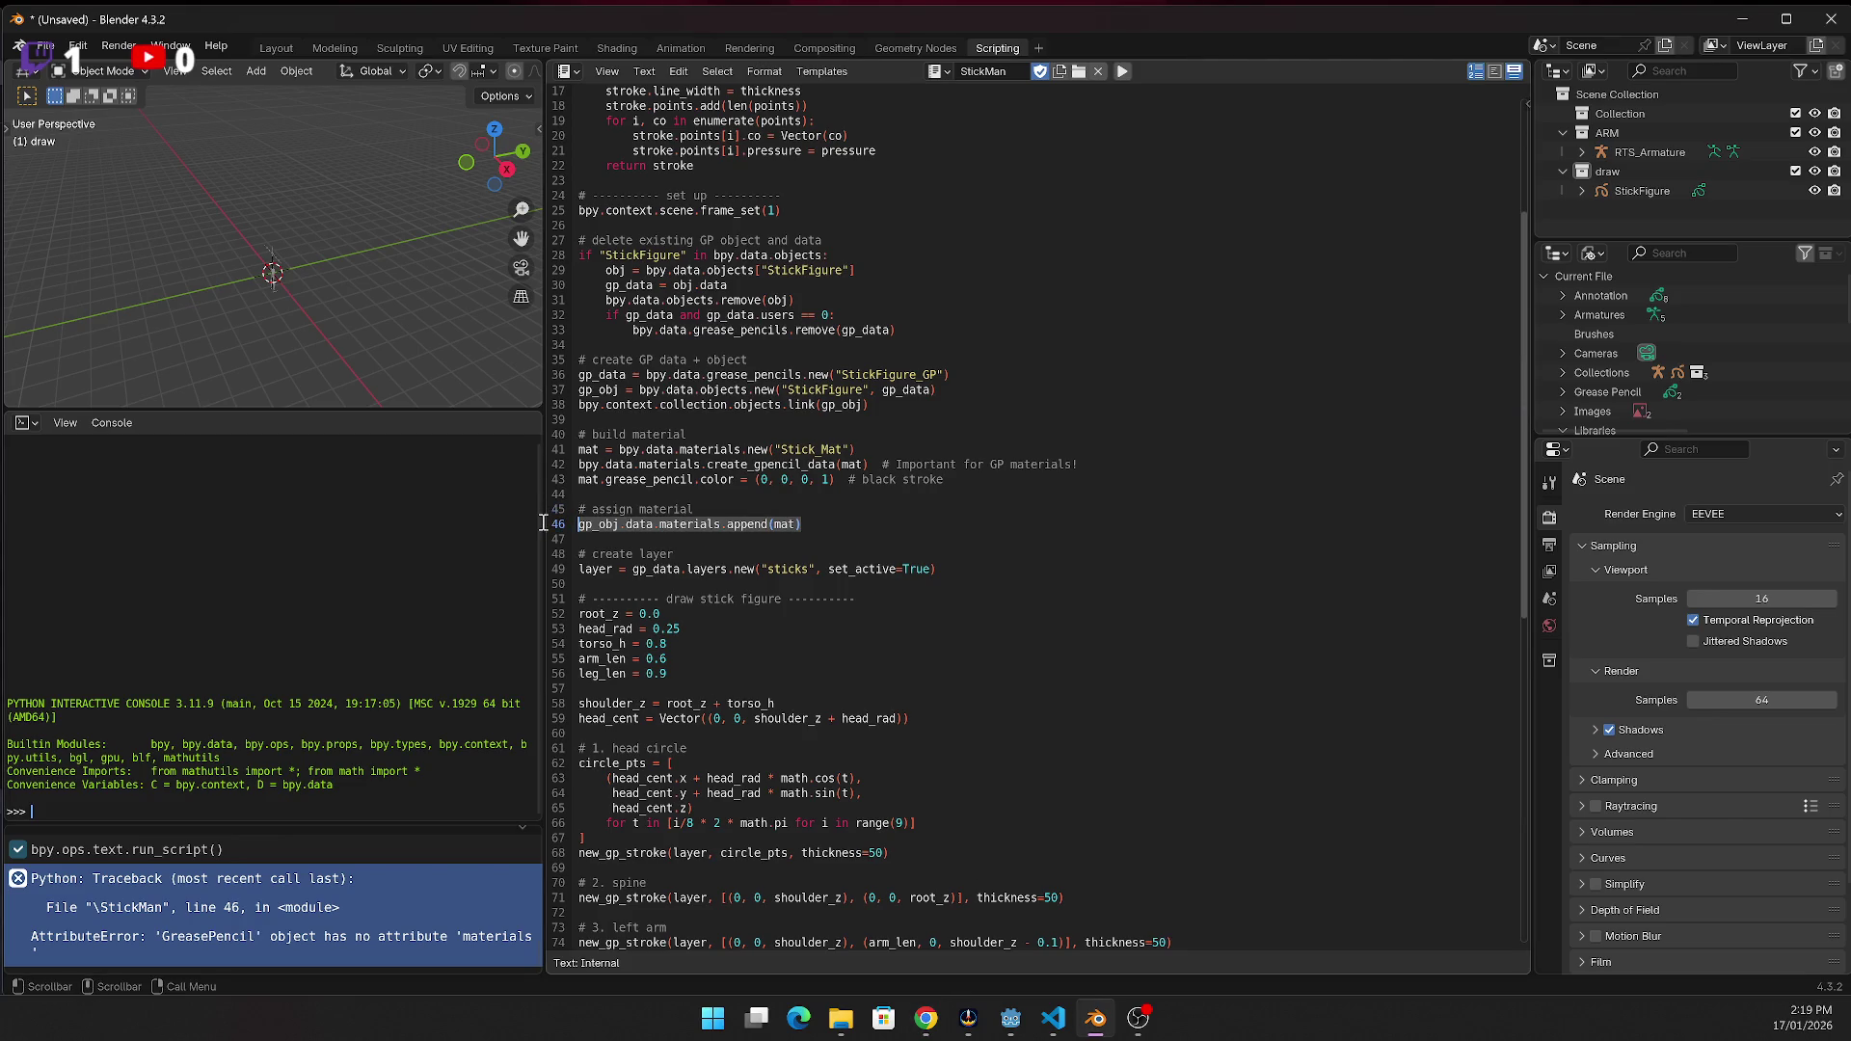
key("alt+Tab")
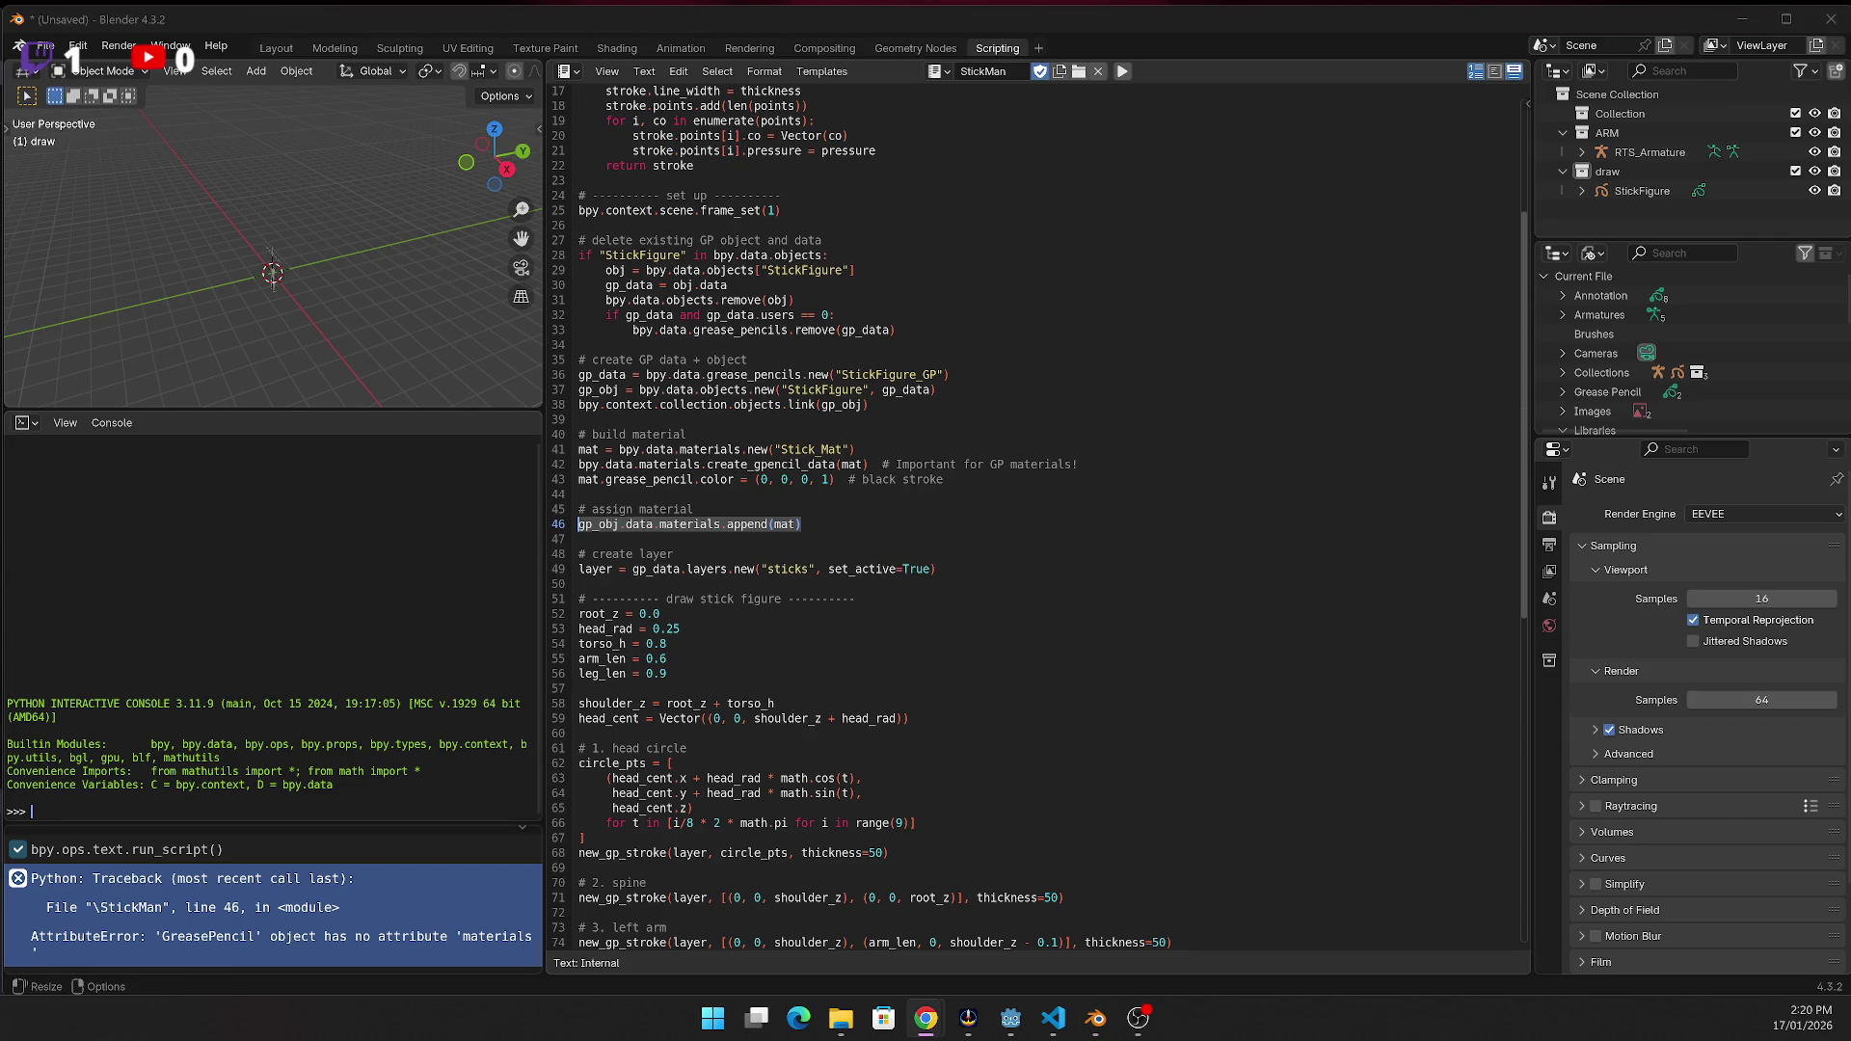
left_click_drag(848, 525, 562, 524)
type("if len(gp_data.materials) == 0:     gp_data.materials.append(mat) else:     gp_data.materials[0] = mat")
key("ctrl+s")
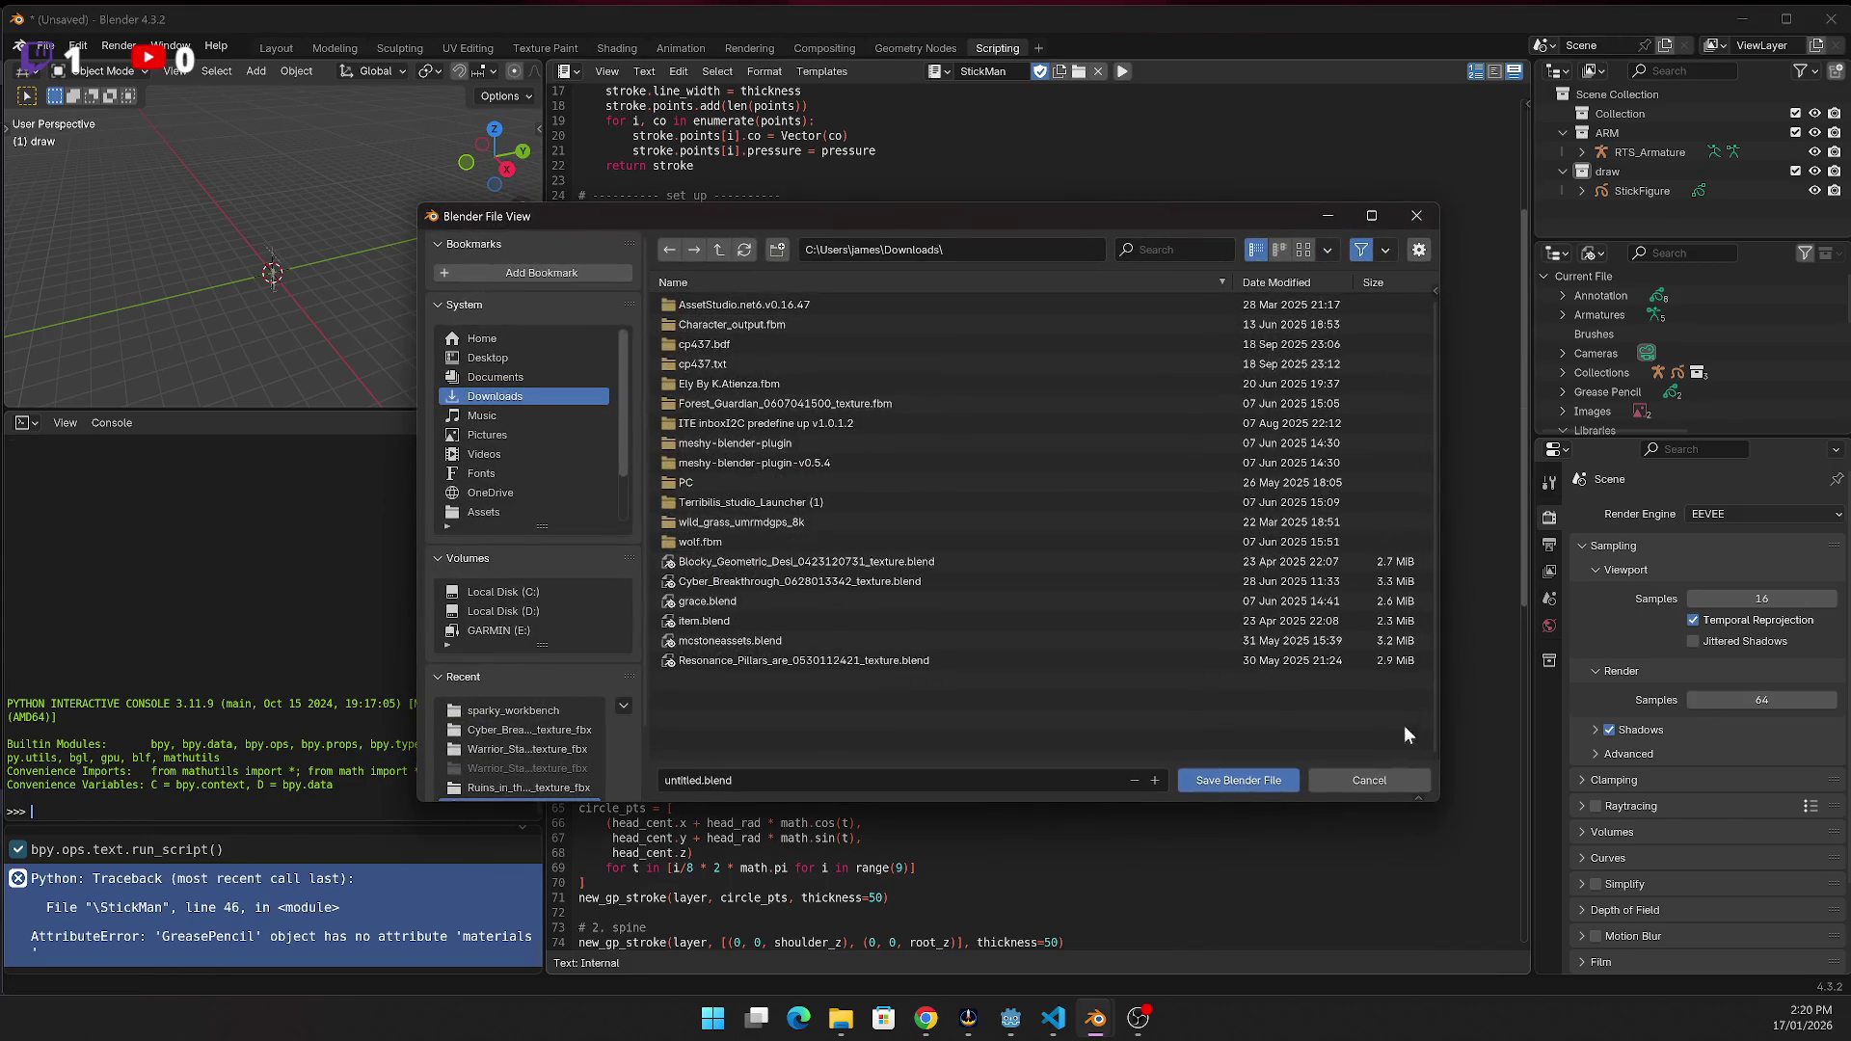
Cancel the save dialog and rerun StickMan, dismissing the line-46 error report
left_click(1345, 779)
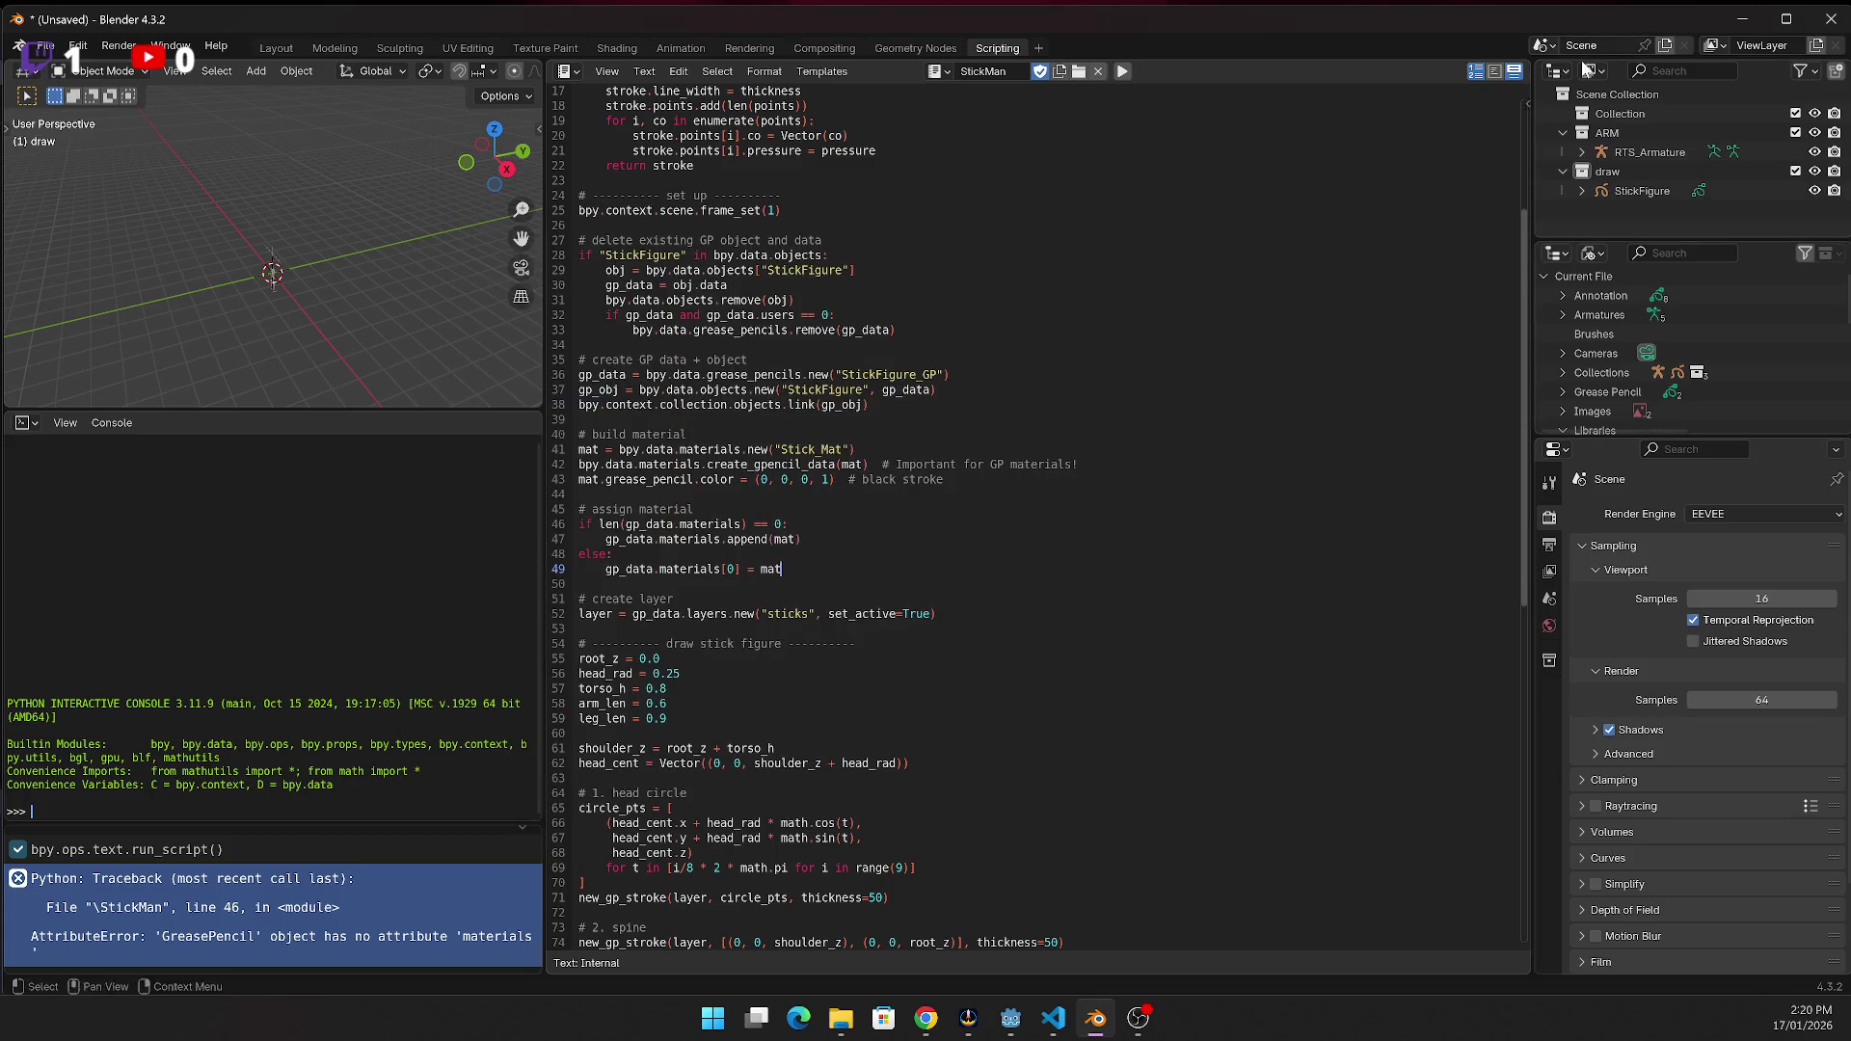
left_click(1122, 71)
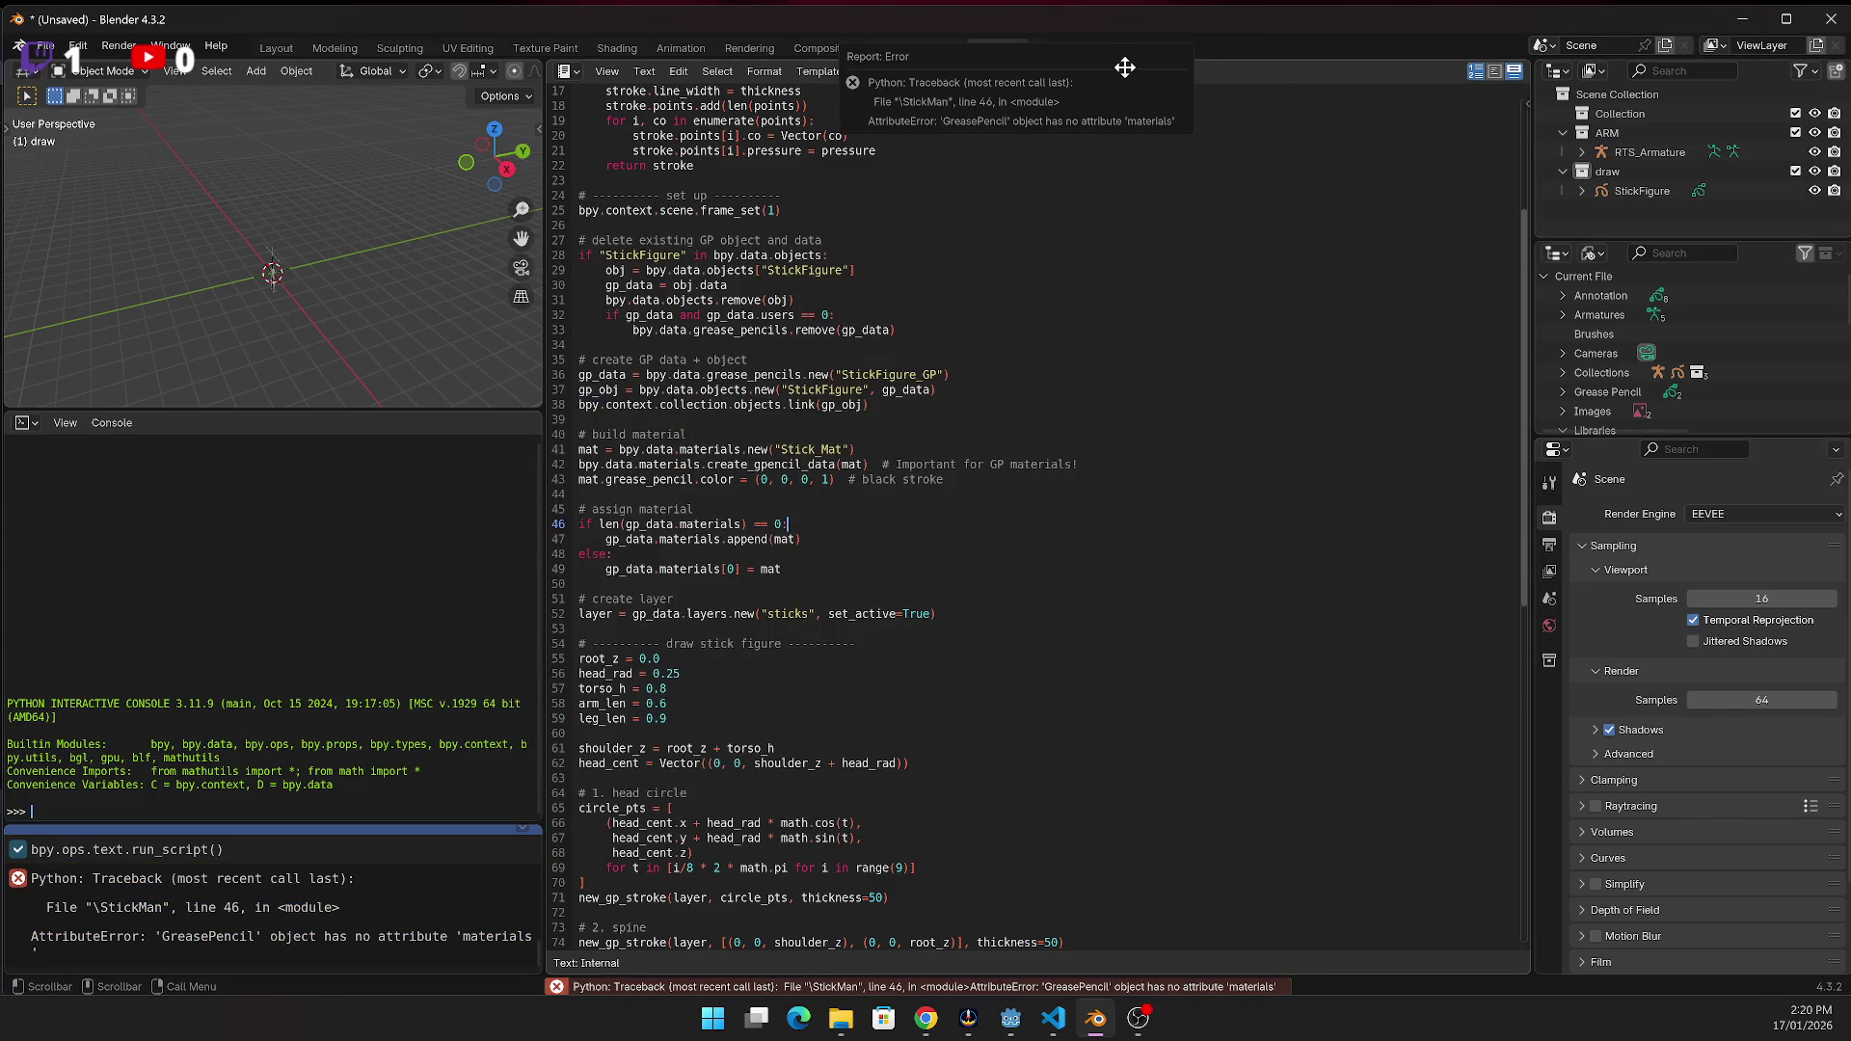
left_click(781, 600)
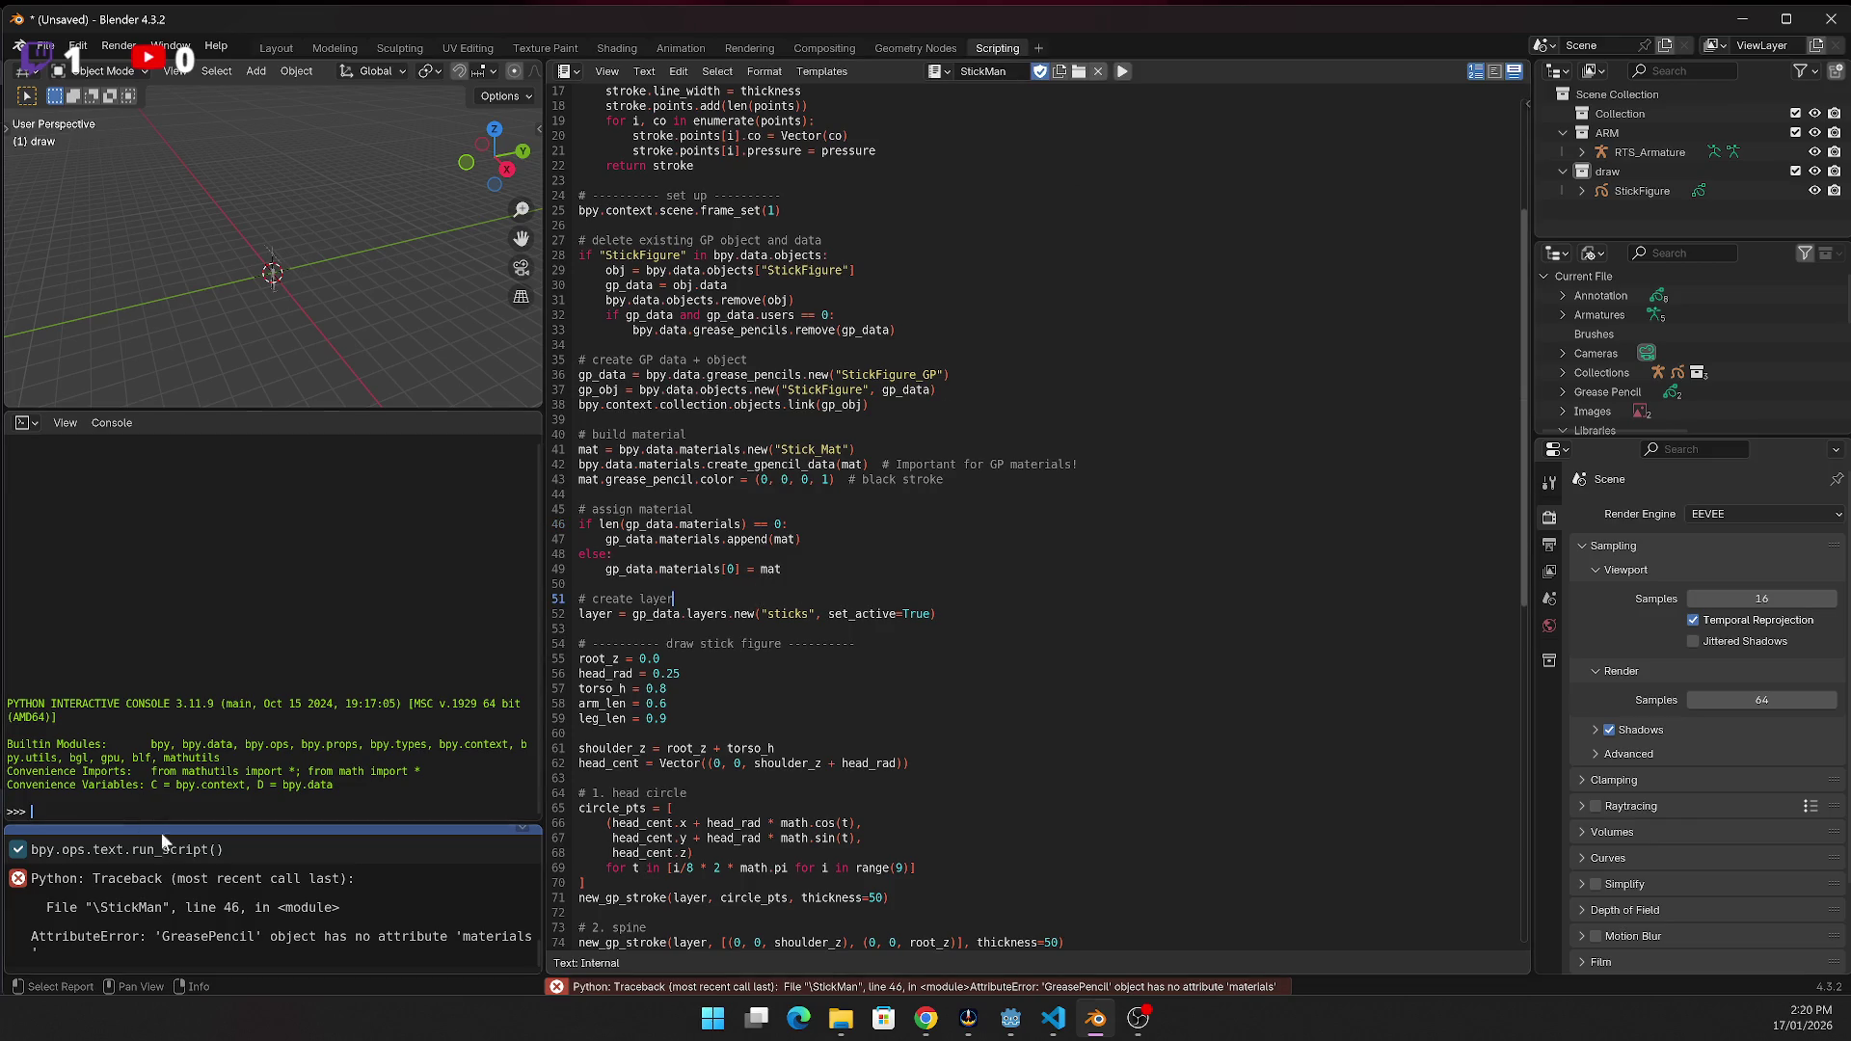
Comment out lines 46–49, the material-assignment if/else block, with #
left_click(590, 525)
type("#")
key("BackSpace")
type("#")
key("Down")
key("Left")
type("#")
key("Down")
key("Left")
type("#")
key("Down")
key("Left")
type("#")
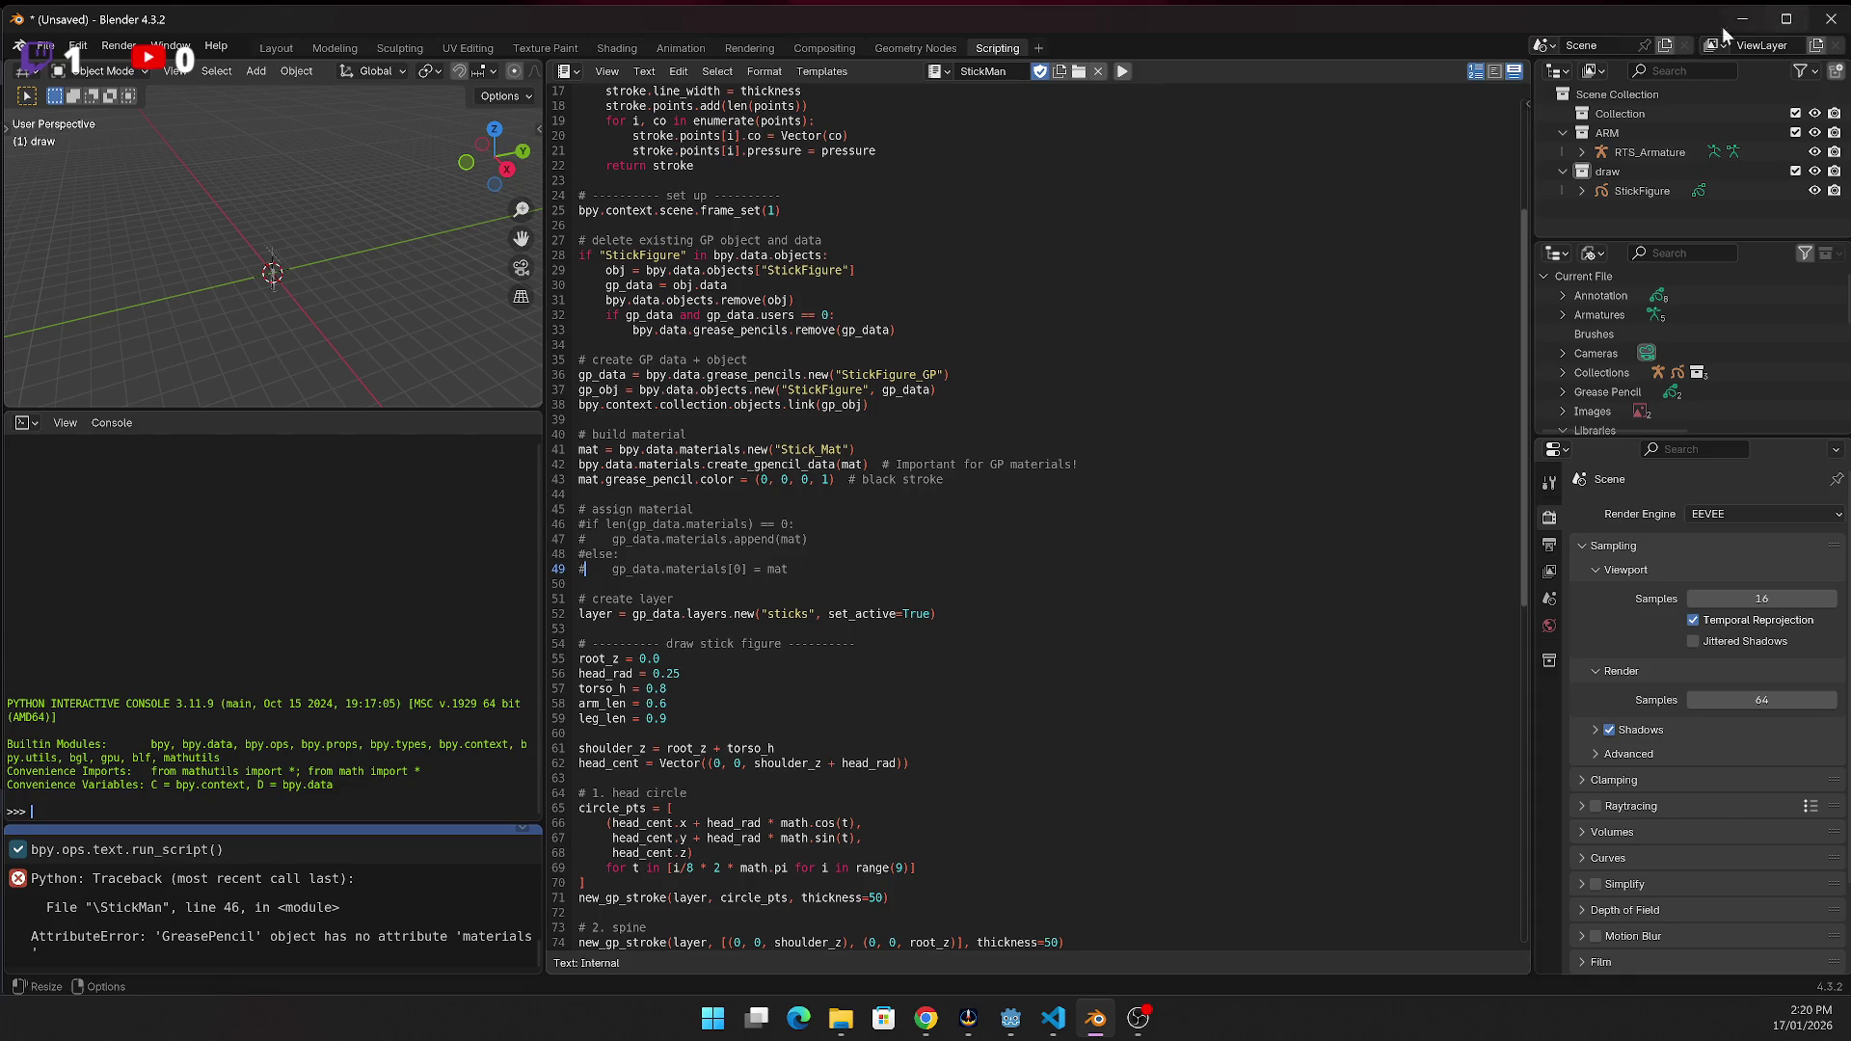
Rerun StickMan and copy the line-15 'attribute "new" not found' error report
left_click(1126, 73)
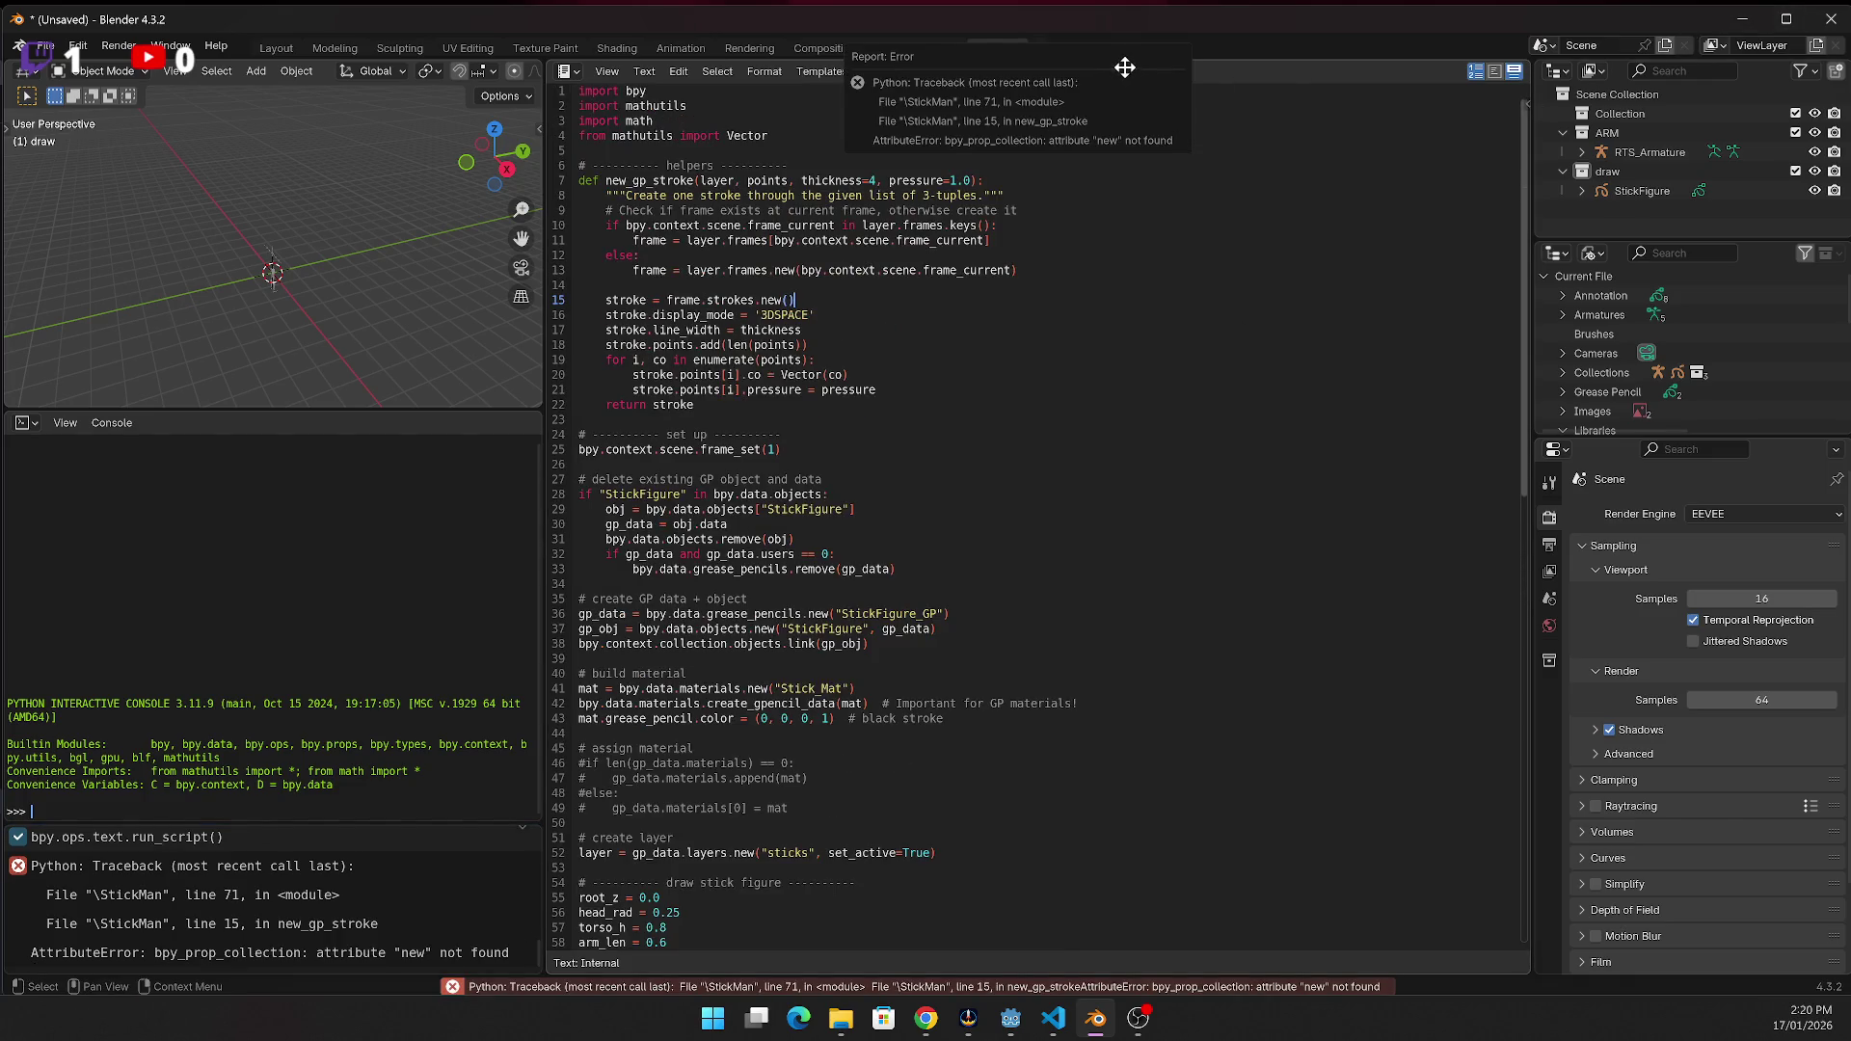
left_click(234, 952)
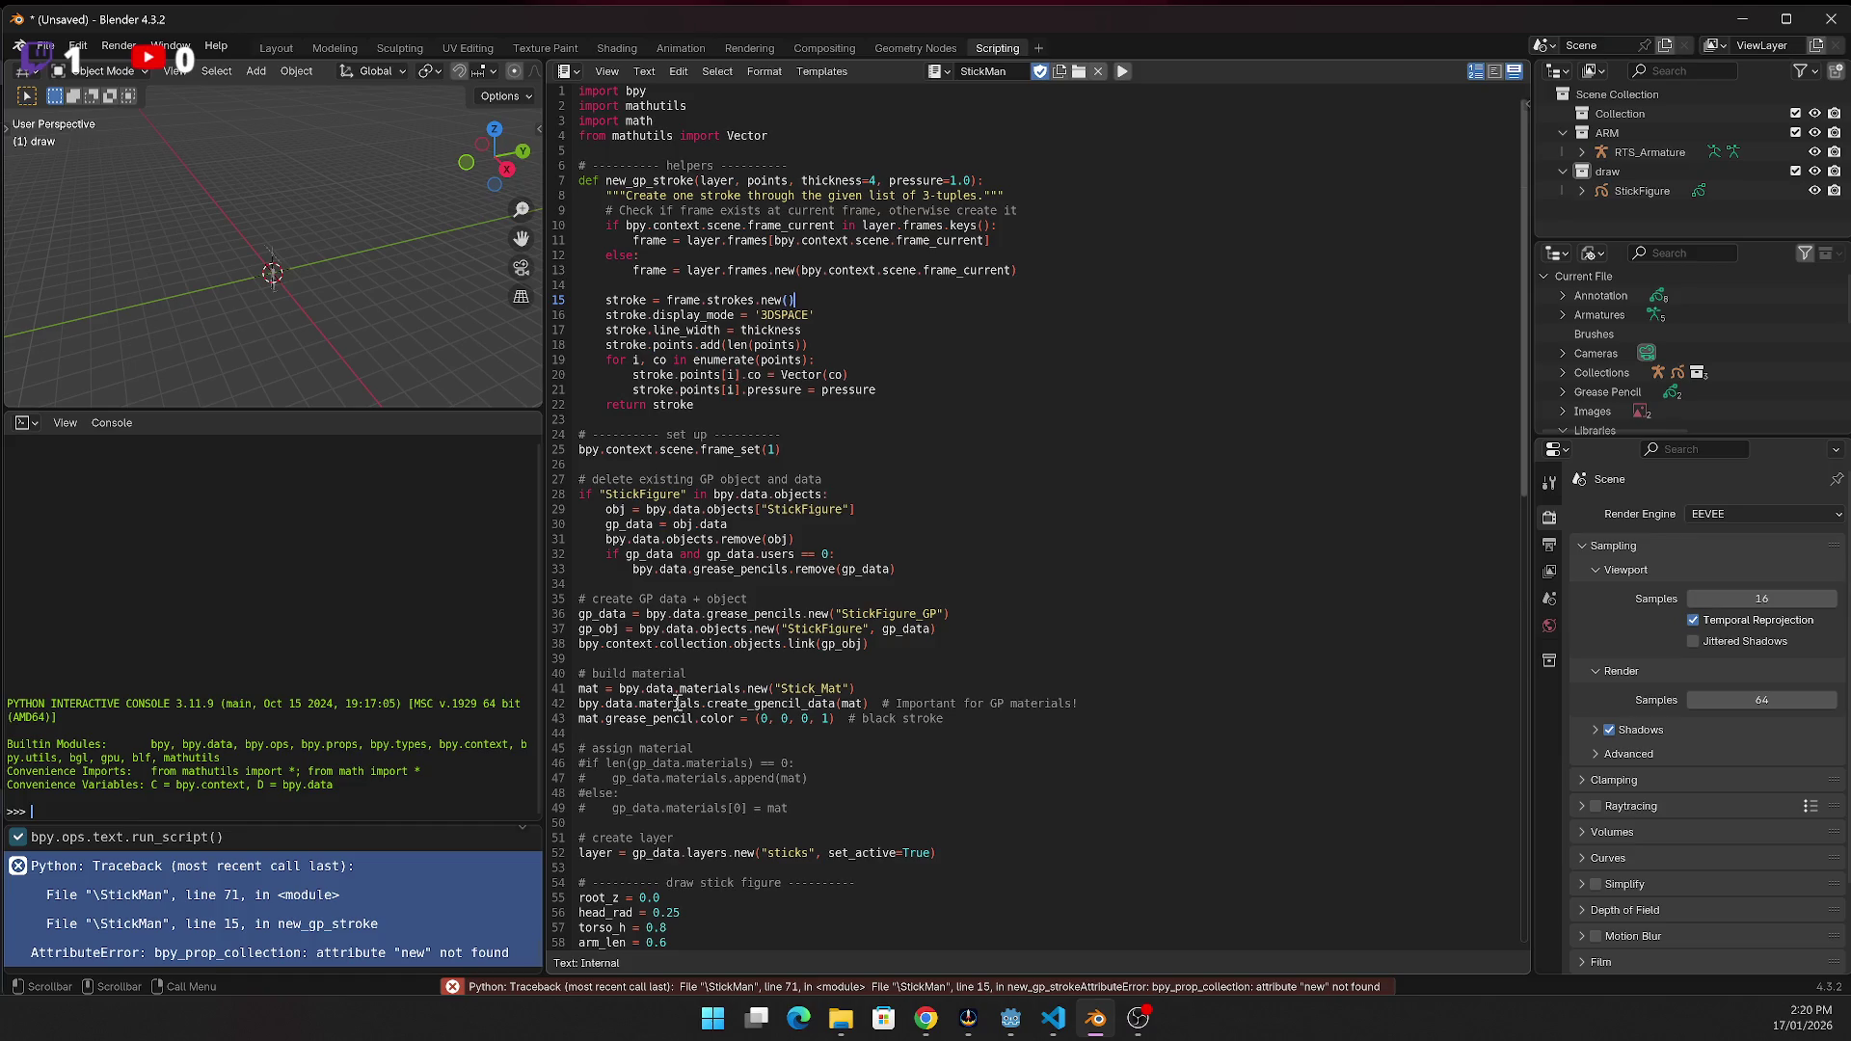
scroll(680, 716, "down", 14)
scroll(657, 662, "down", 1)
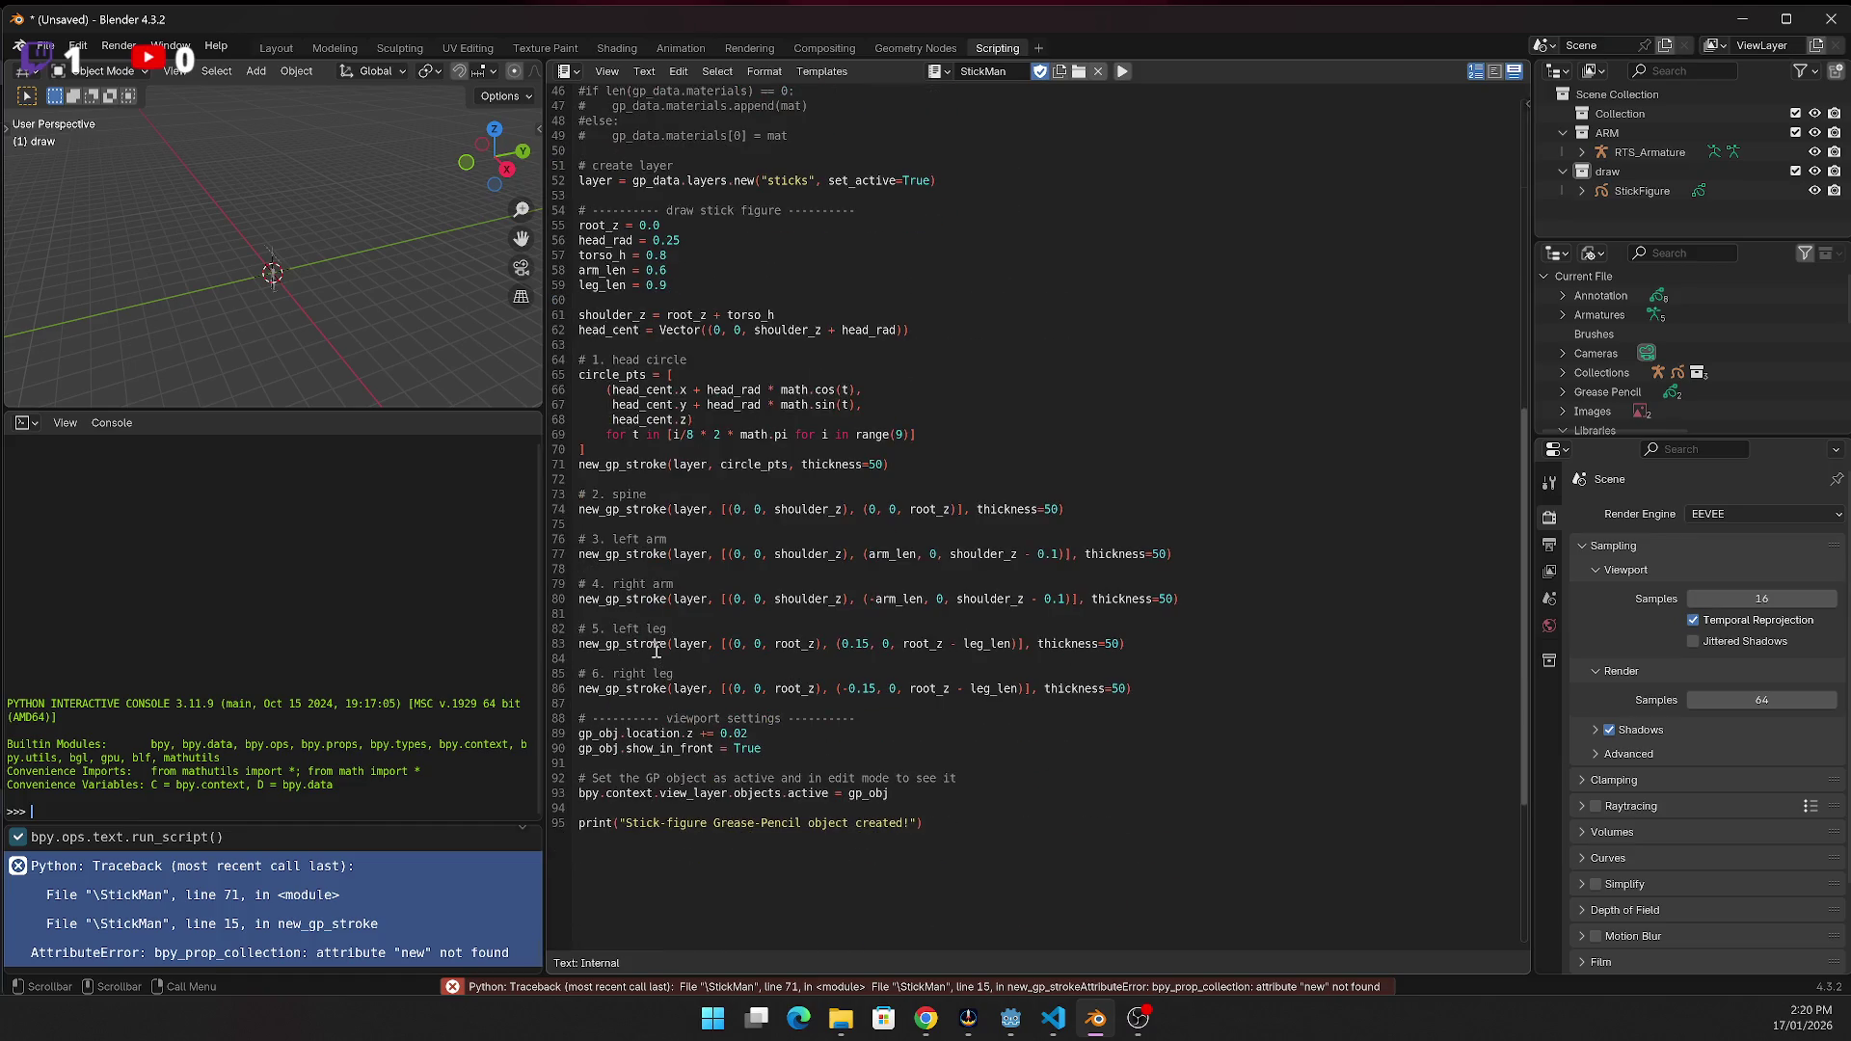
left_click(609, 479)
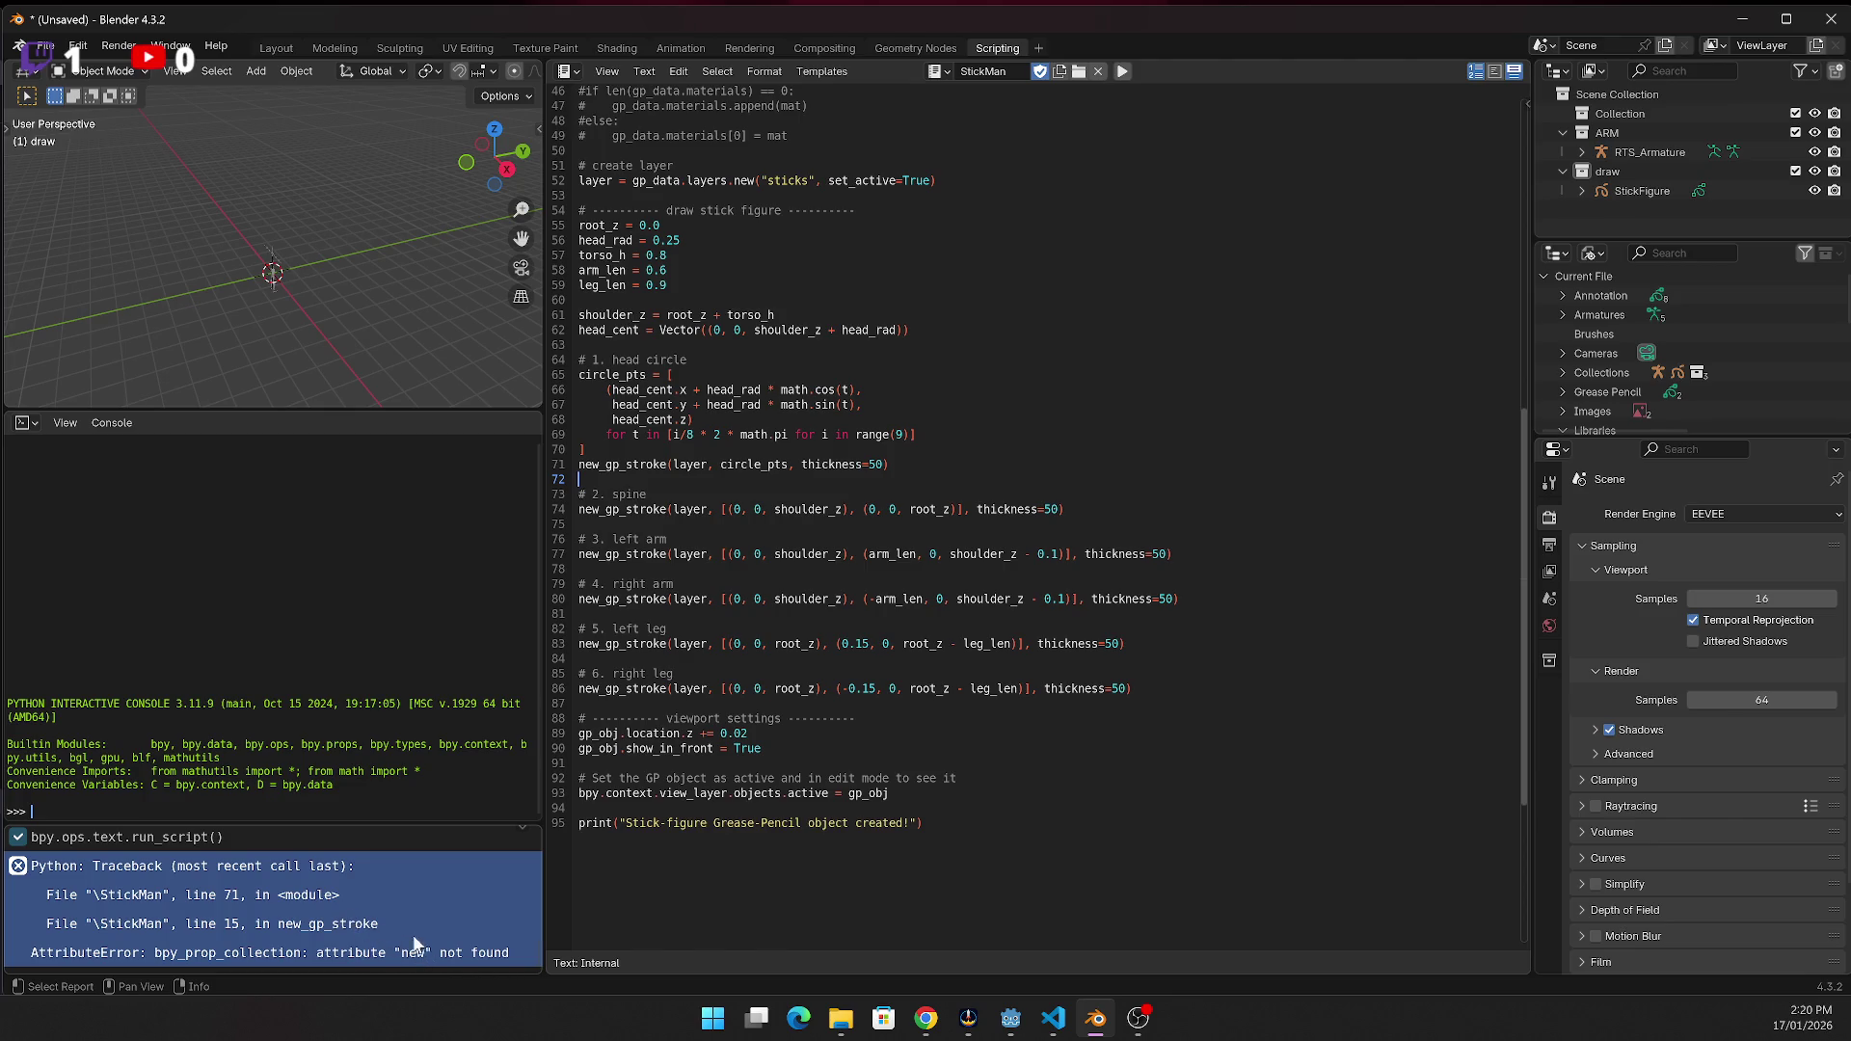
right_click(353, 931)
left_click(309, 927)
key("alt+Tab")
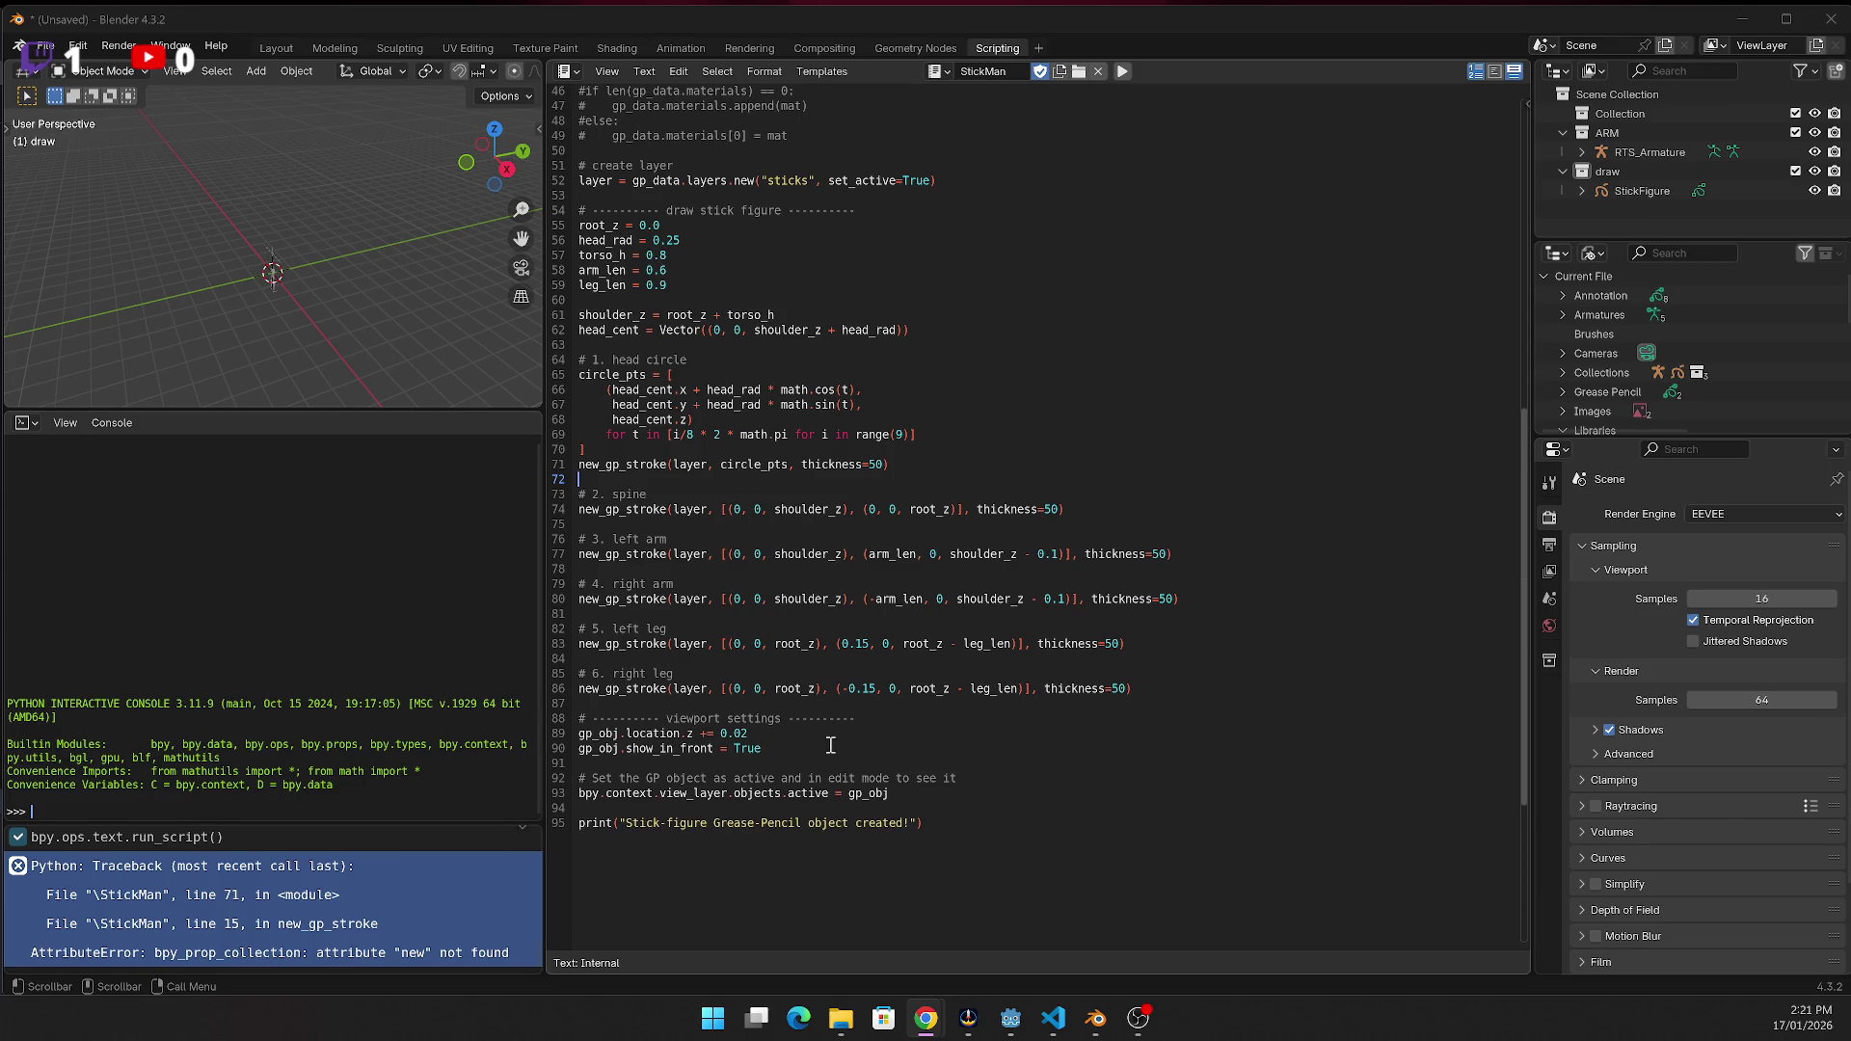
Scroll back to line 15, where the error occurs, and inspect lines 15–17
scroll(826, 730, "up", 5)
scroll(826, 729, "up", 10)
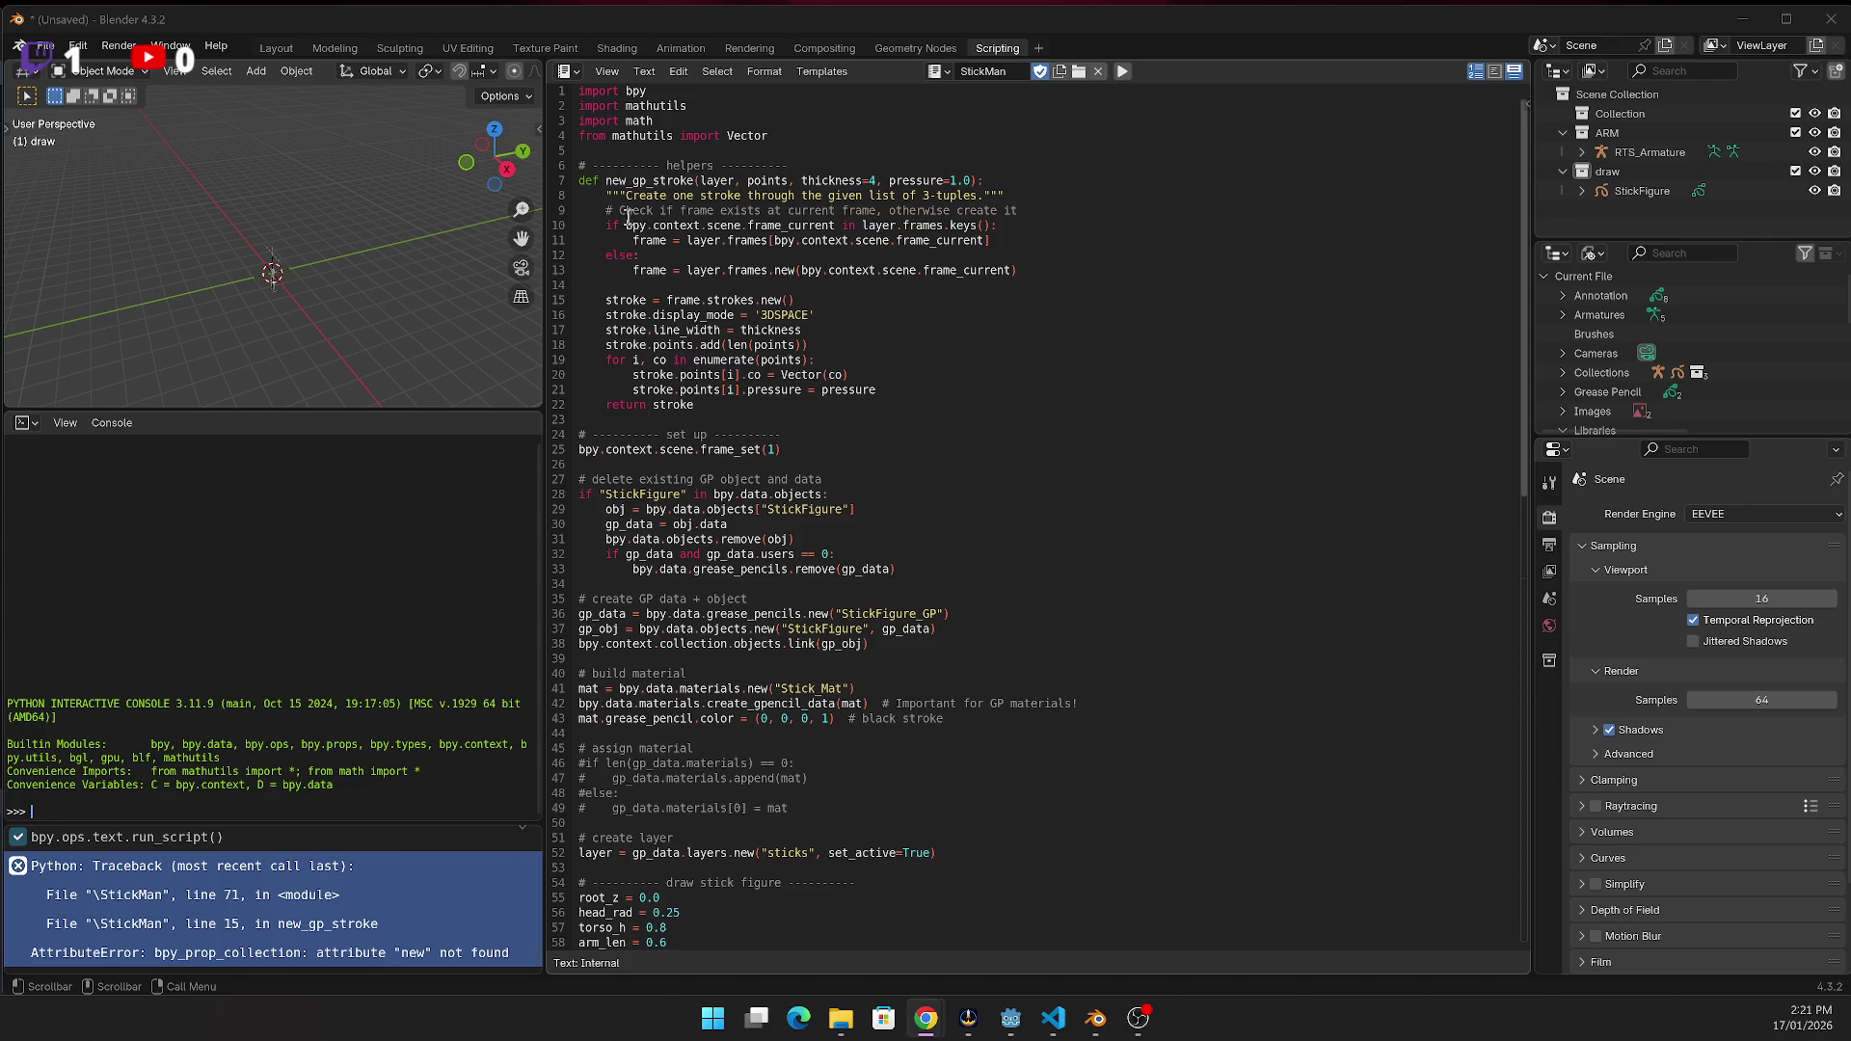
left_click(599, 300)
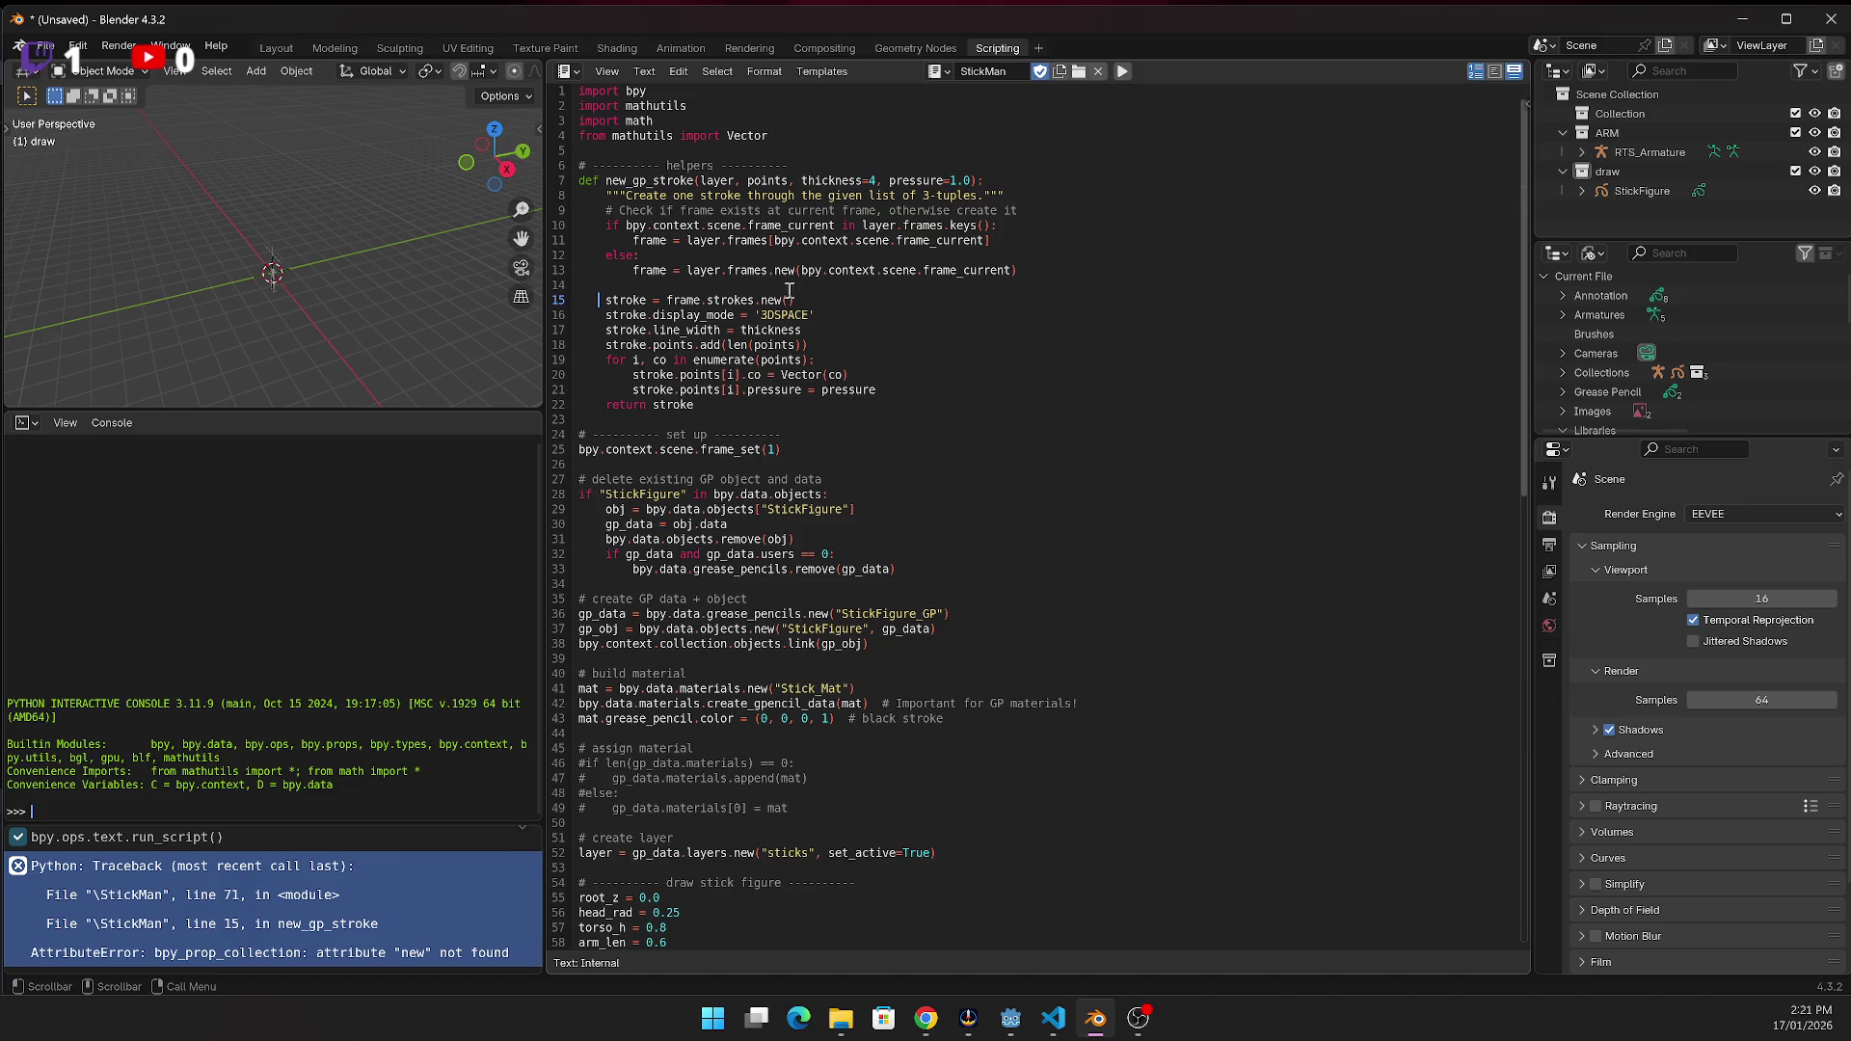
left_click(844, 294)
left_click(824, 326)
Add a blank line after line 17's stroke width setting and rerun StickMan, which again fails on 'new'
key("Return")
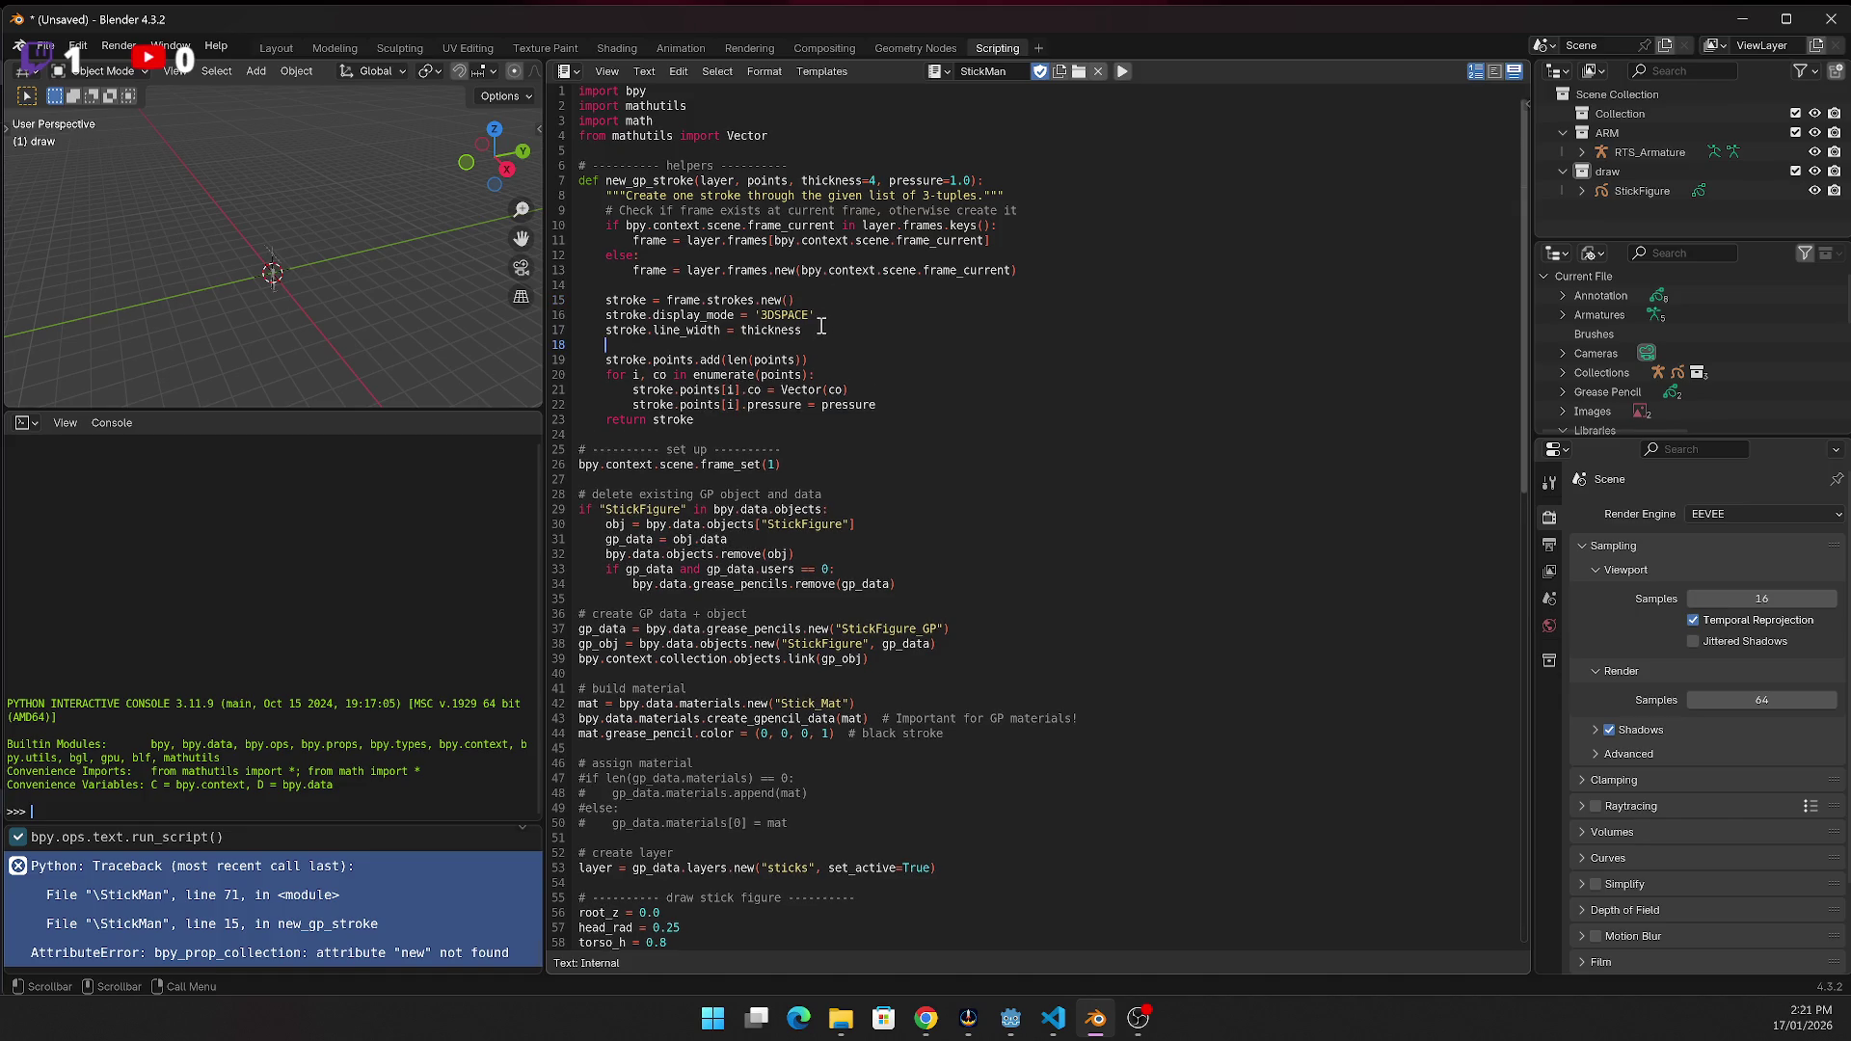
left_click(841, 359)
left_click(812, 298)
left_click(1121, 73)
left_click(1039, 406)
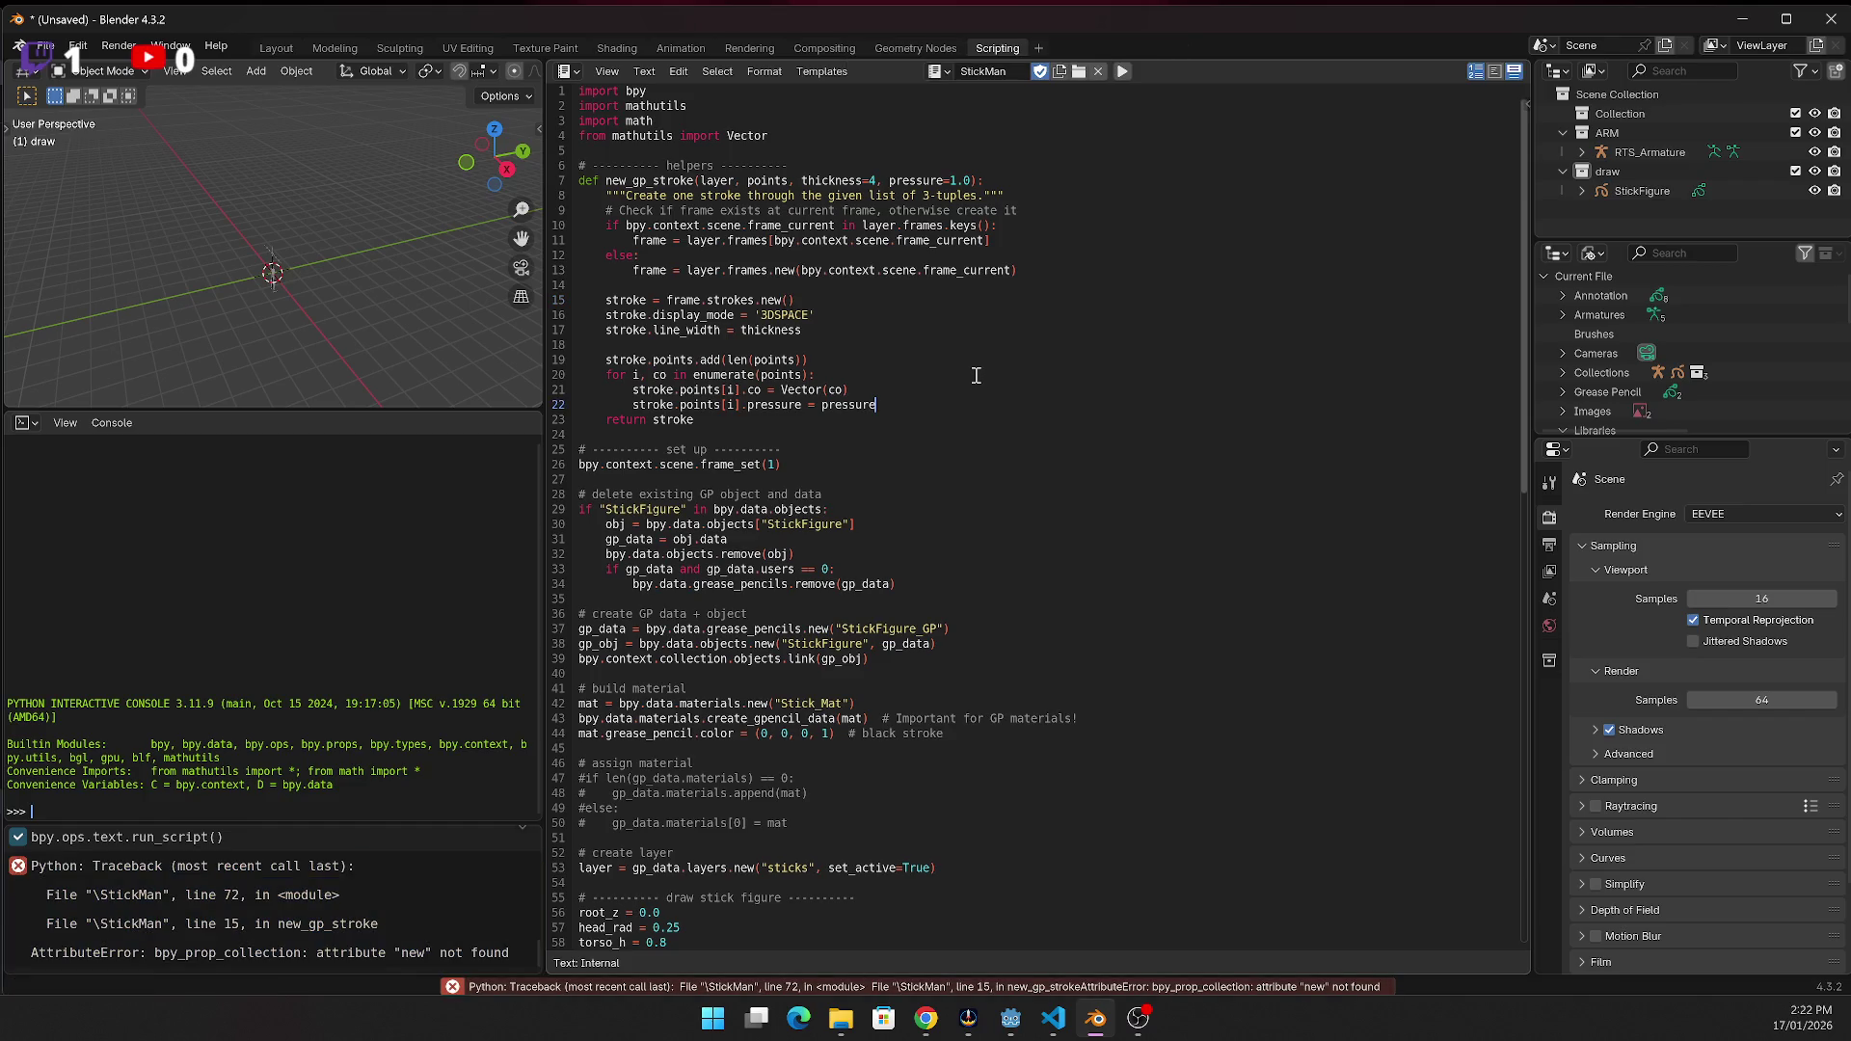
Select the entire StickMan script and the latest error report, then consult the browser for replacement code
key("ctrl+a")
key("alt+Tab")
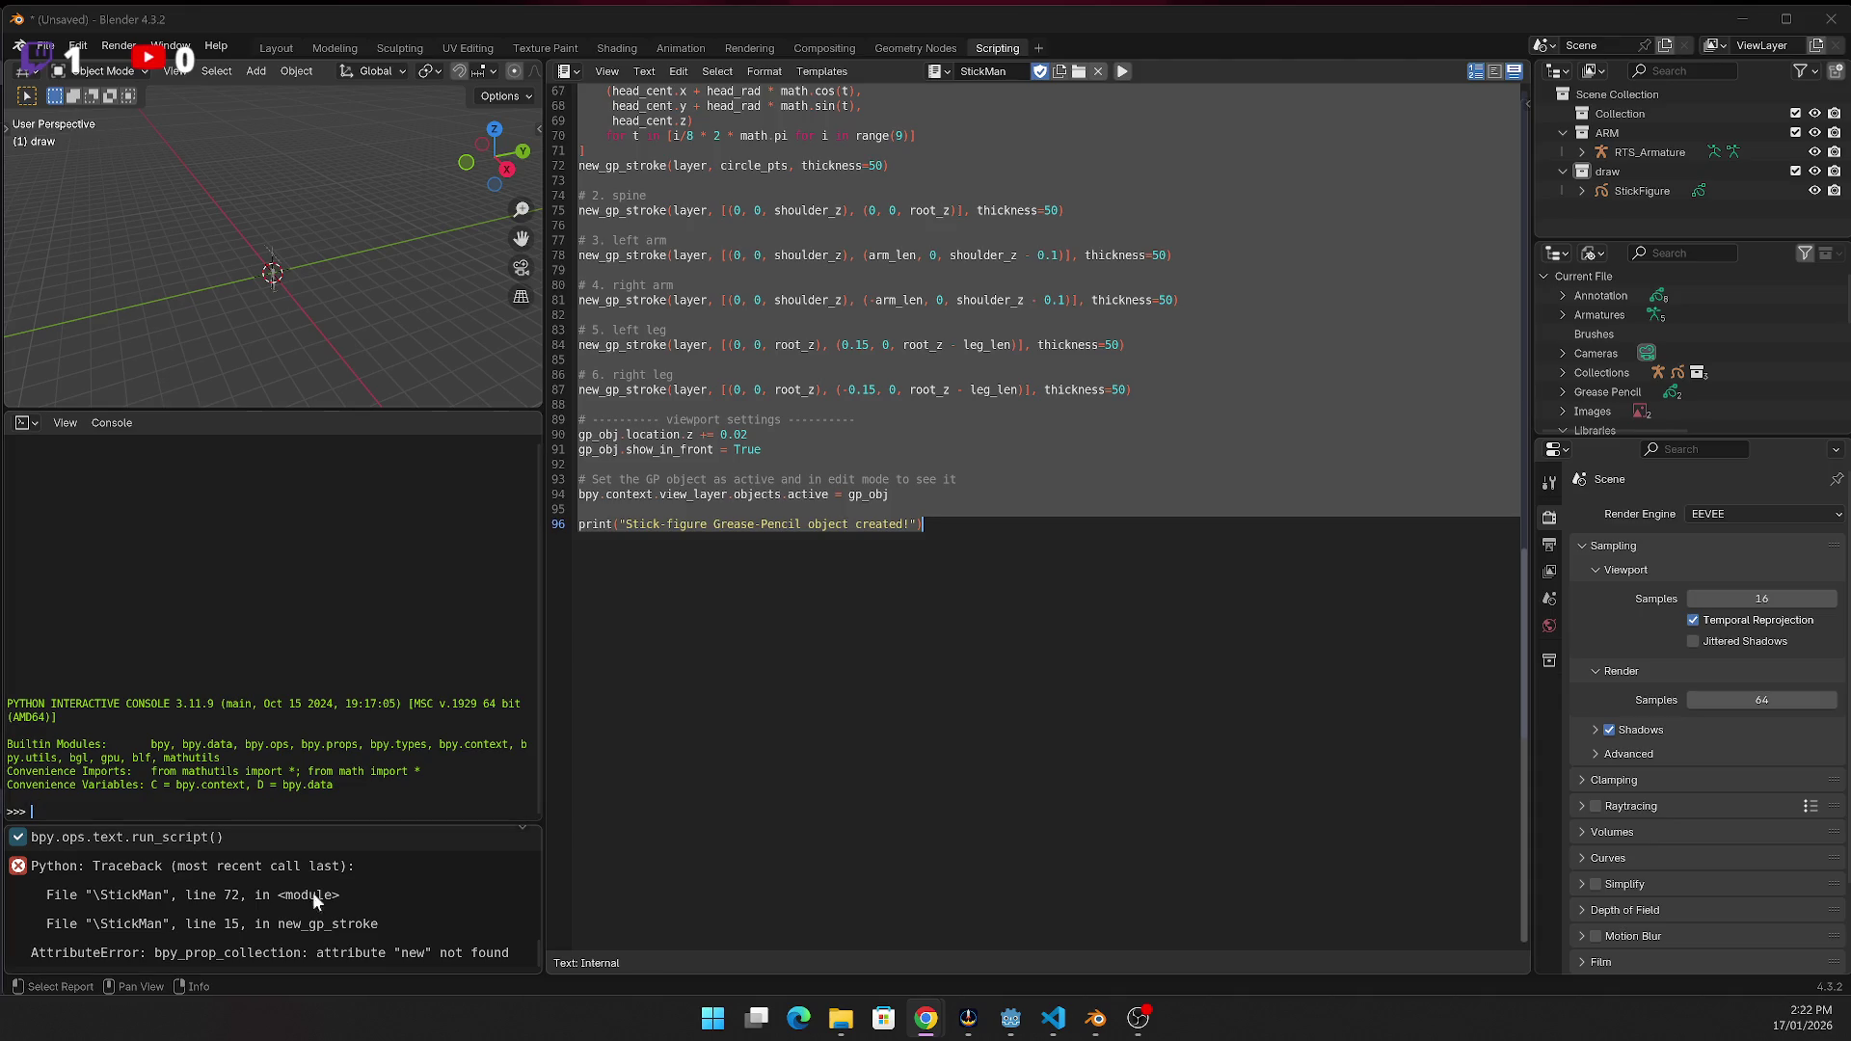
key("alt+Tab")
left_click(270, 909)
key("alt+Tab")
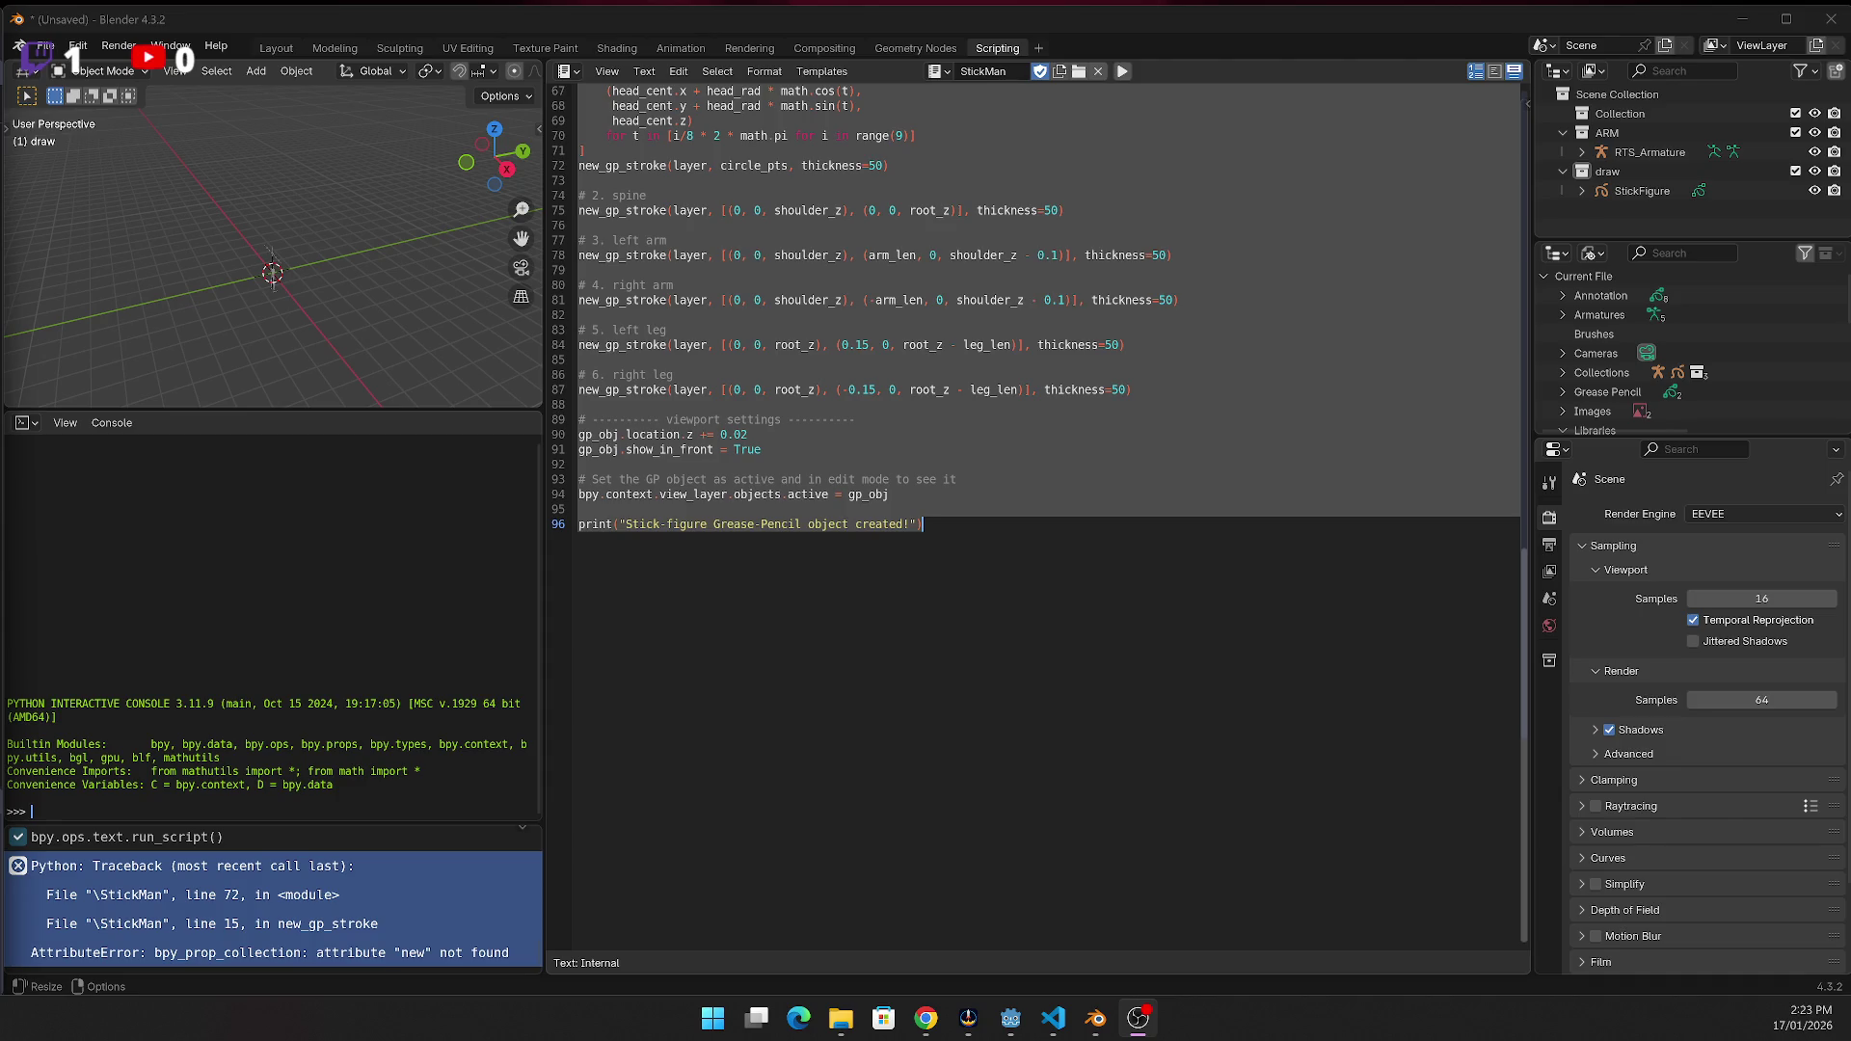
left_click(926, 1018)
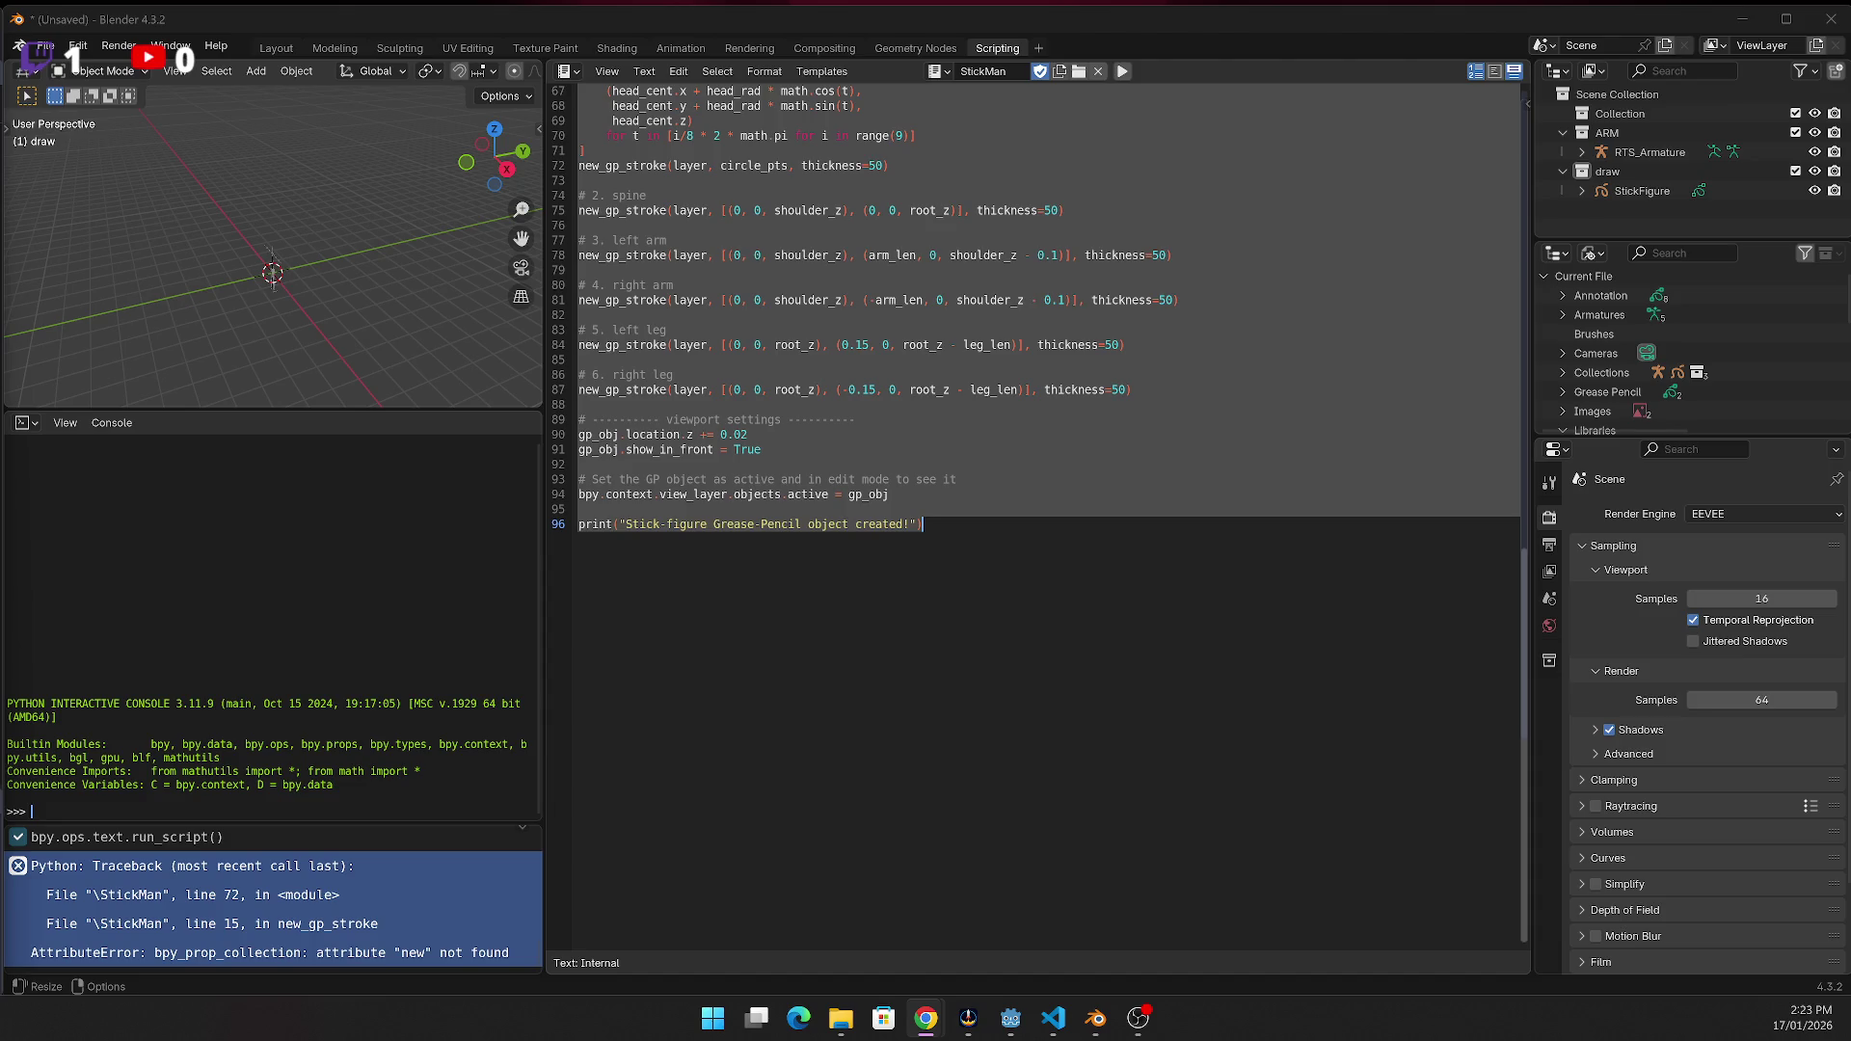
Replace the StickMan script with the new pasted version, cancelling the save dialog
key("ctrl+v")
key("ctrl+z")
key("ctrl+v")
key("ctrl+s")
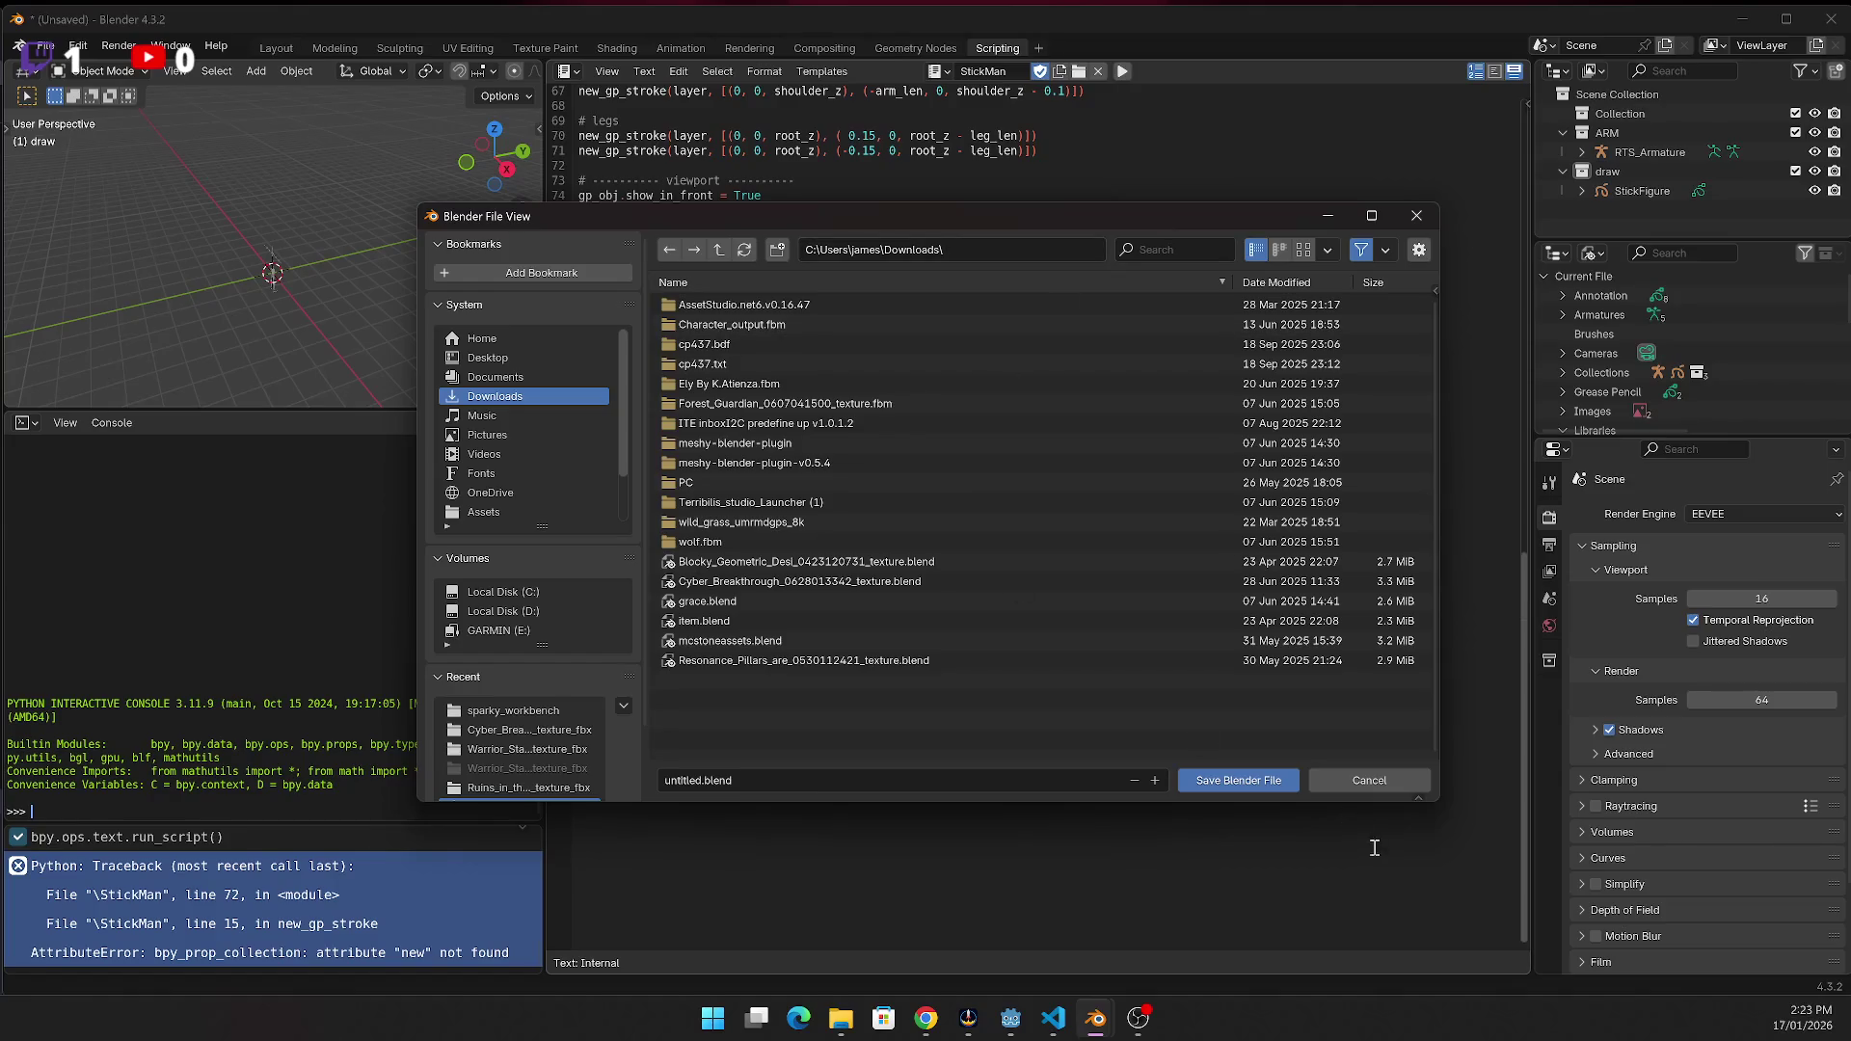
left_click(1390, 779)
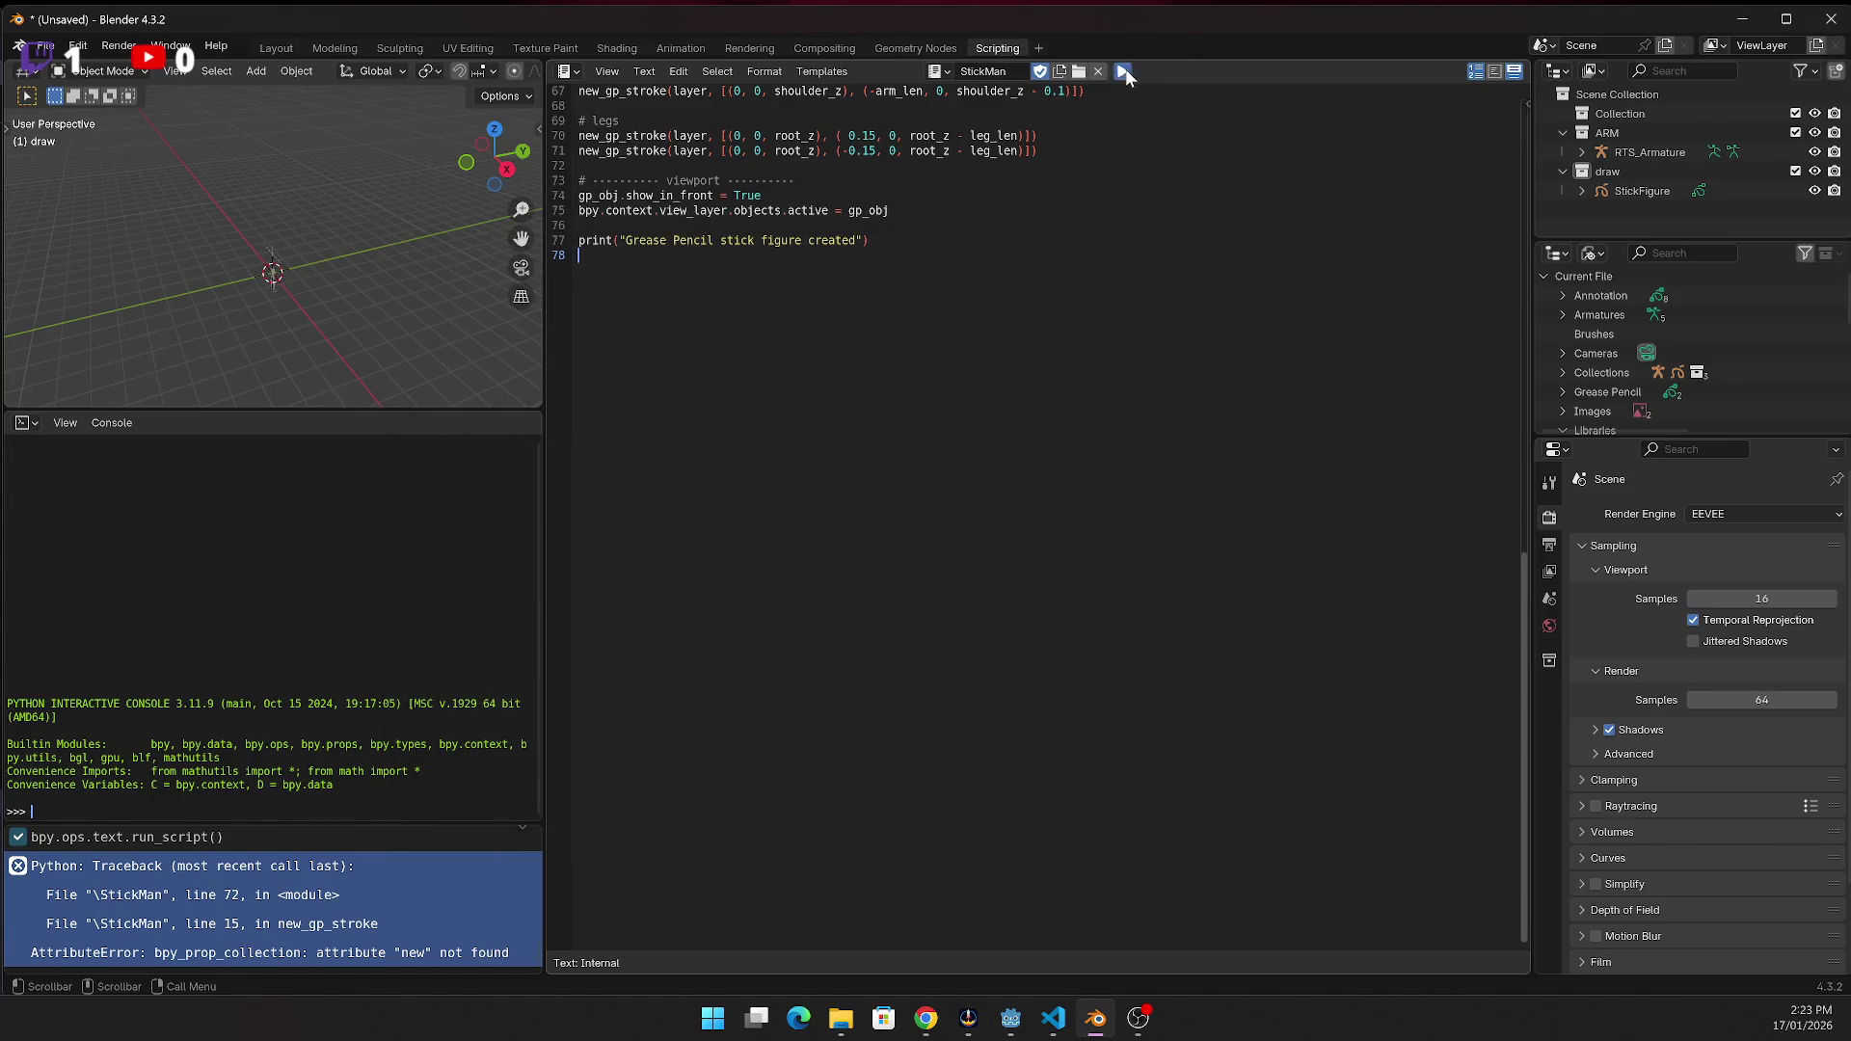
Run the new script, comment out line 35's mat.grease_pencil.color setting, and rerun
left_click(1123, 72)
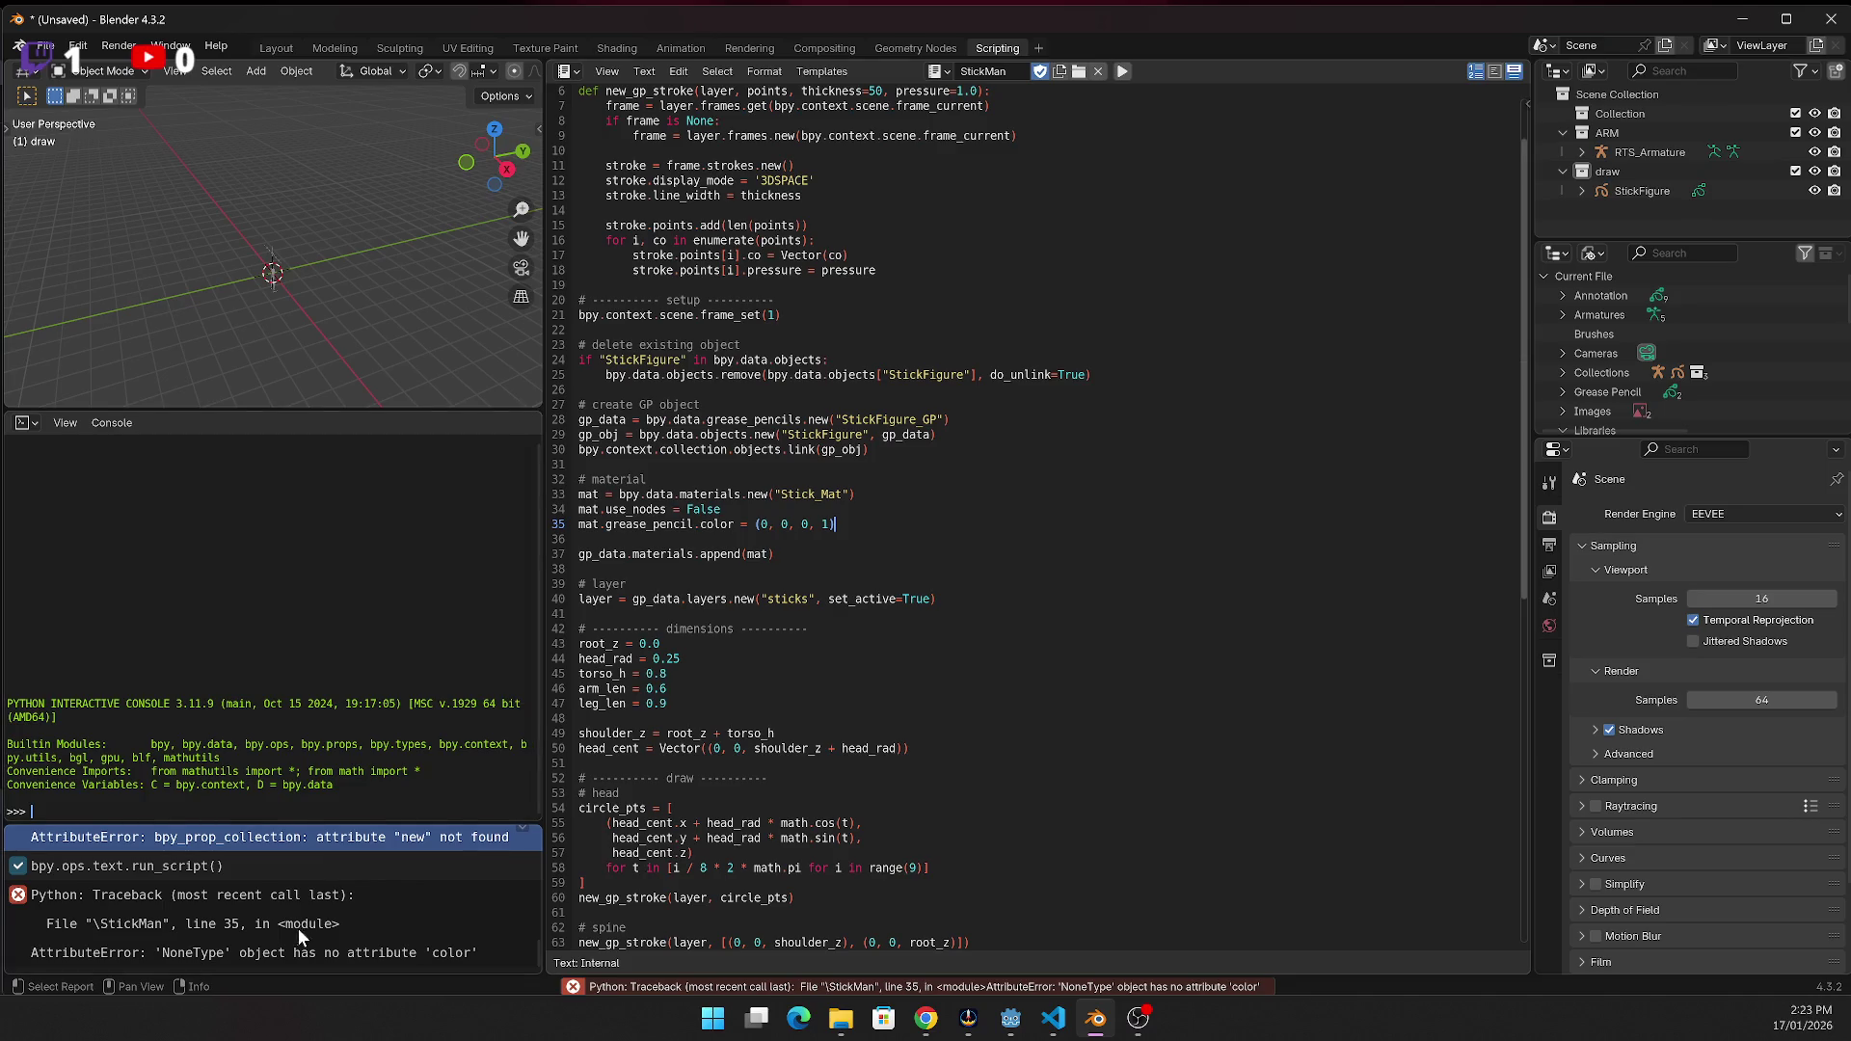
left_click(419, 928)
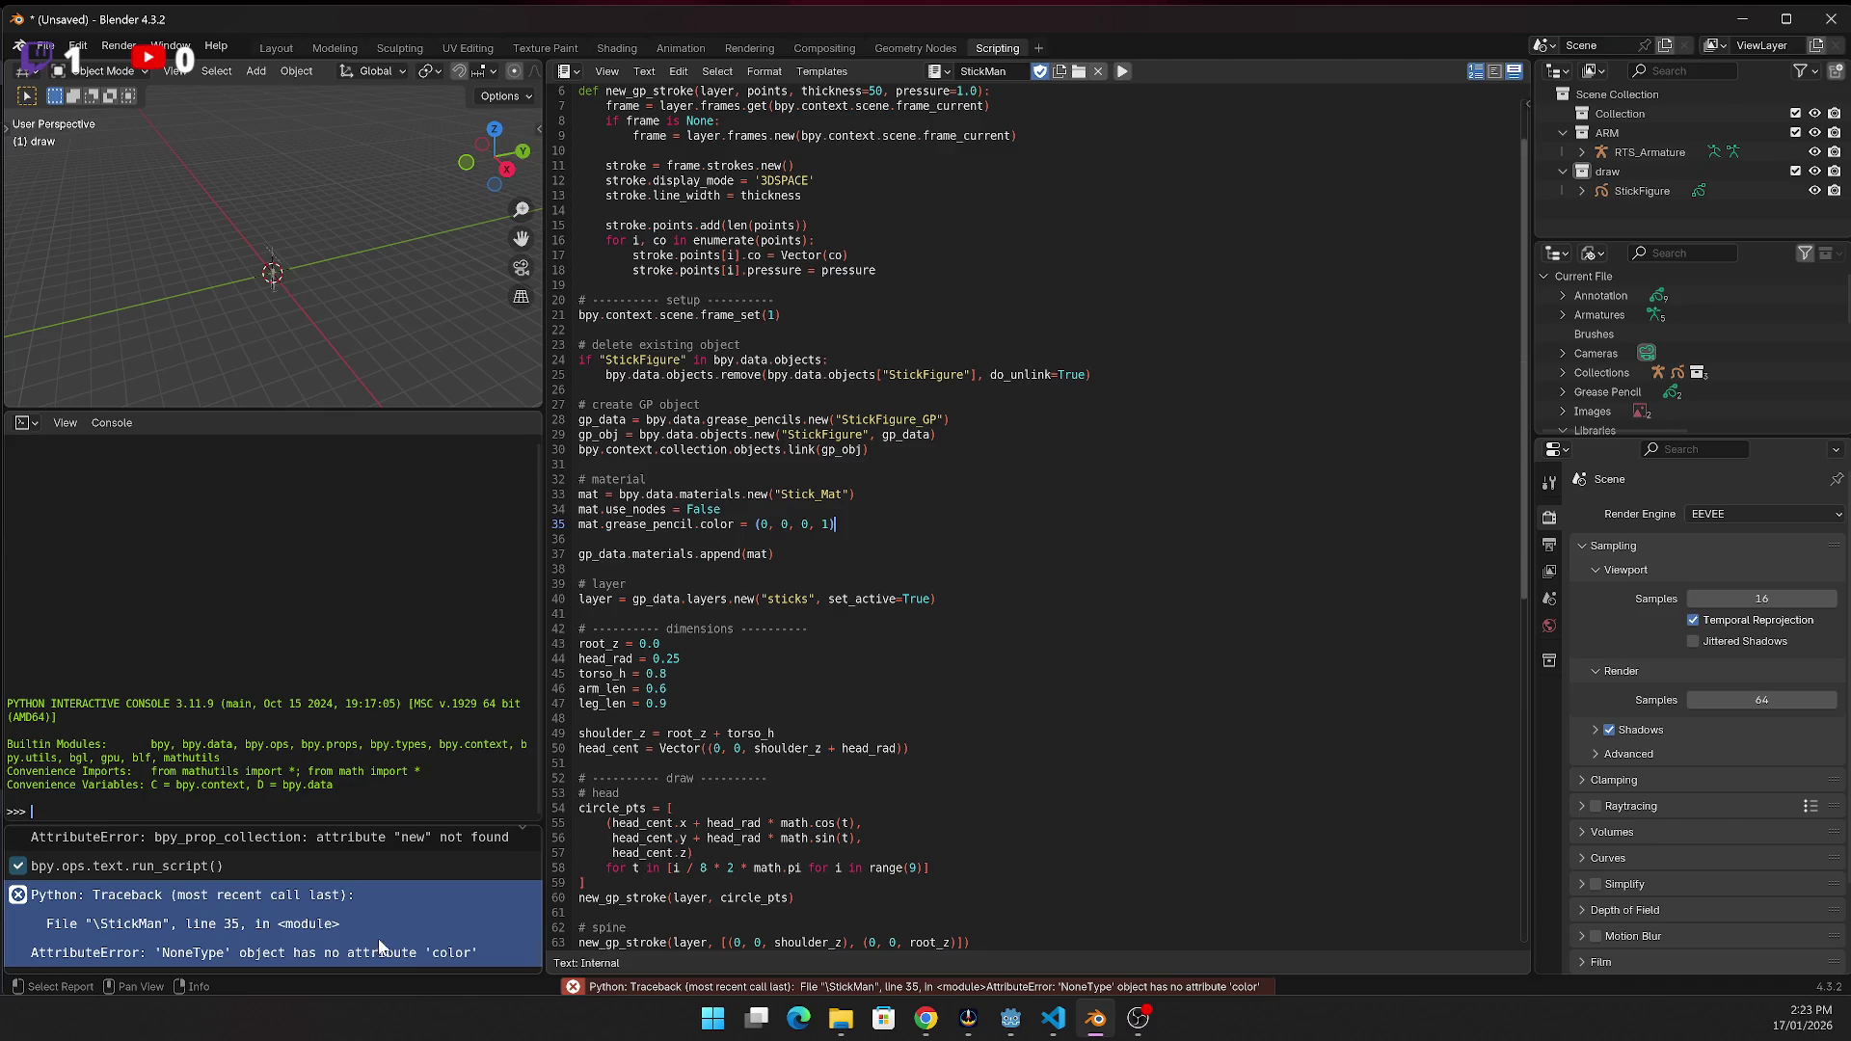
left_click(711, 617)
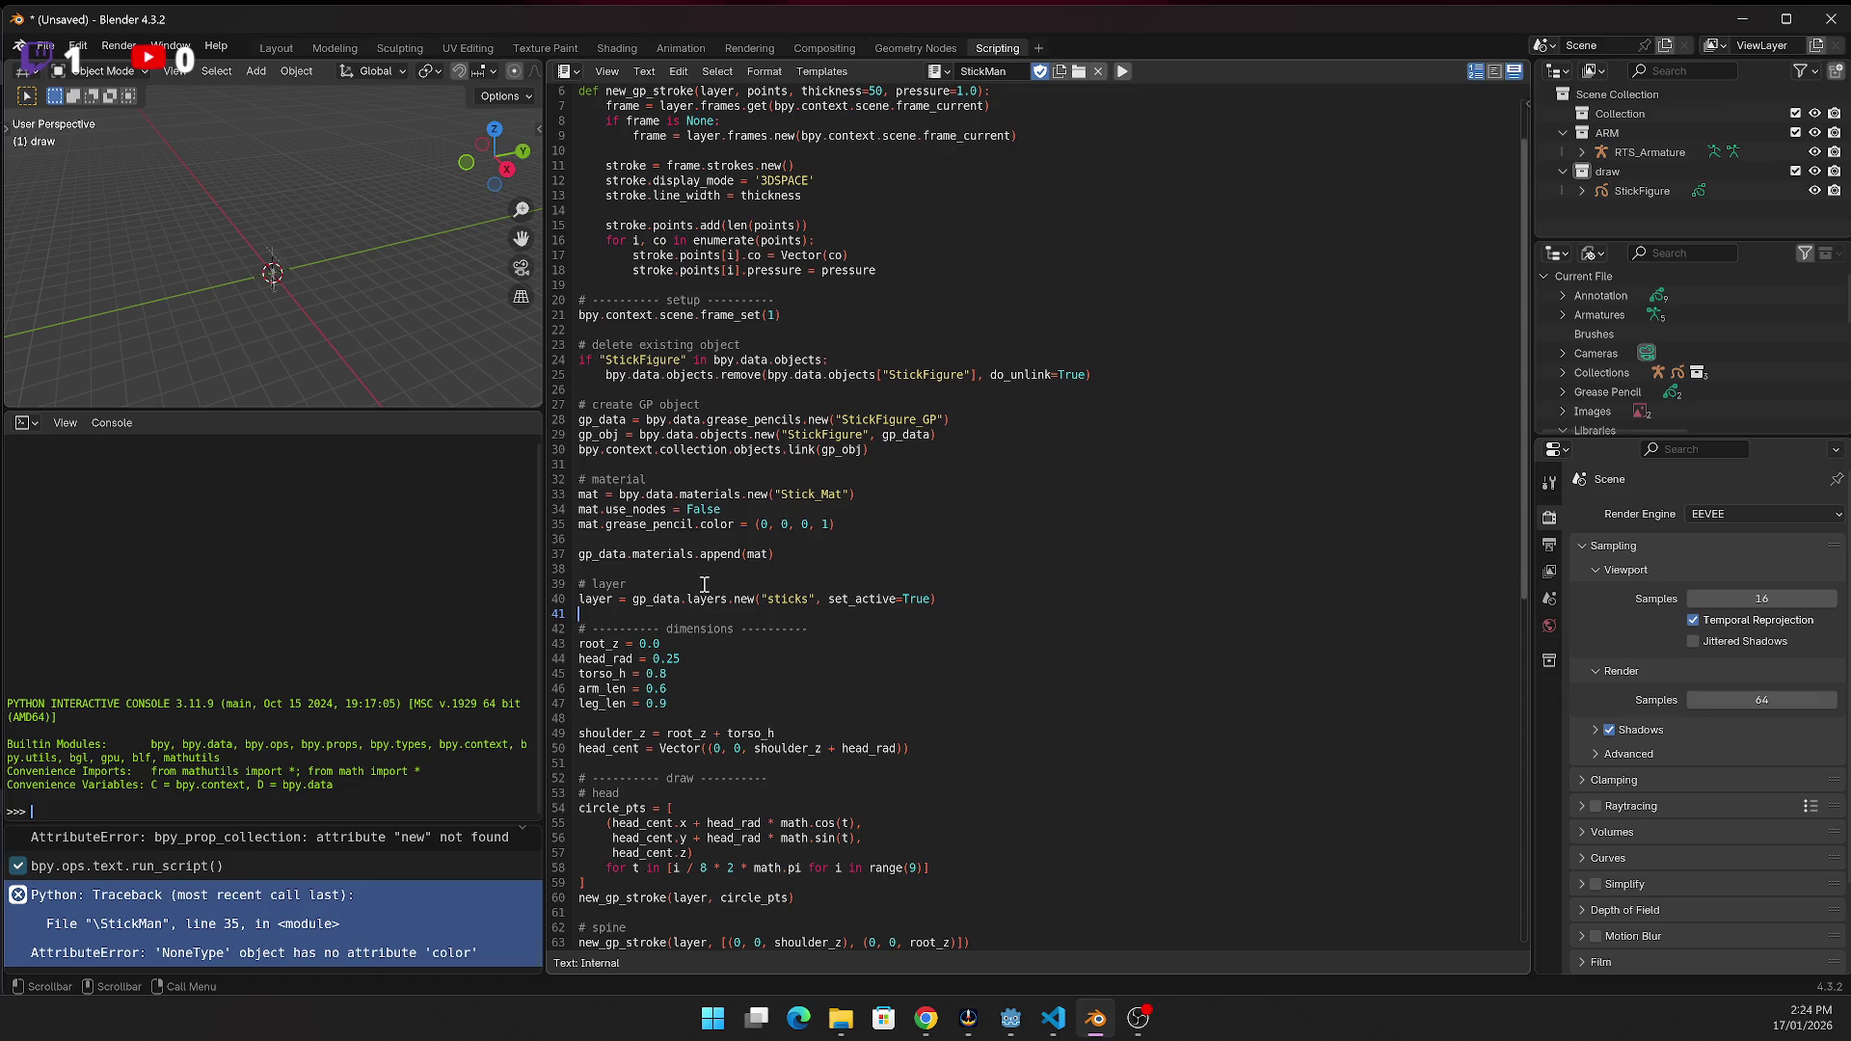
scroll(704, 582, "down", 2)
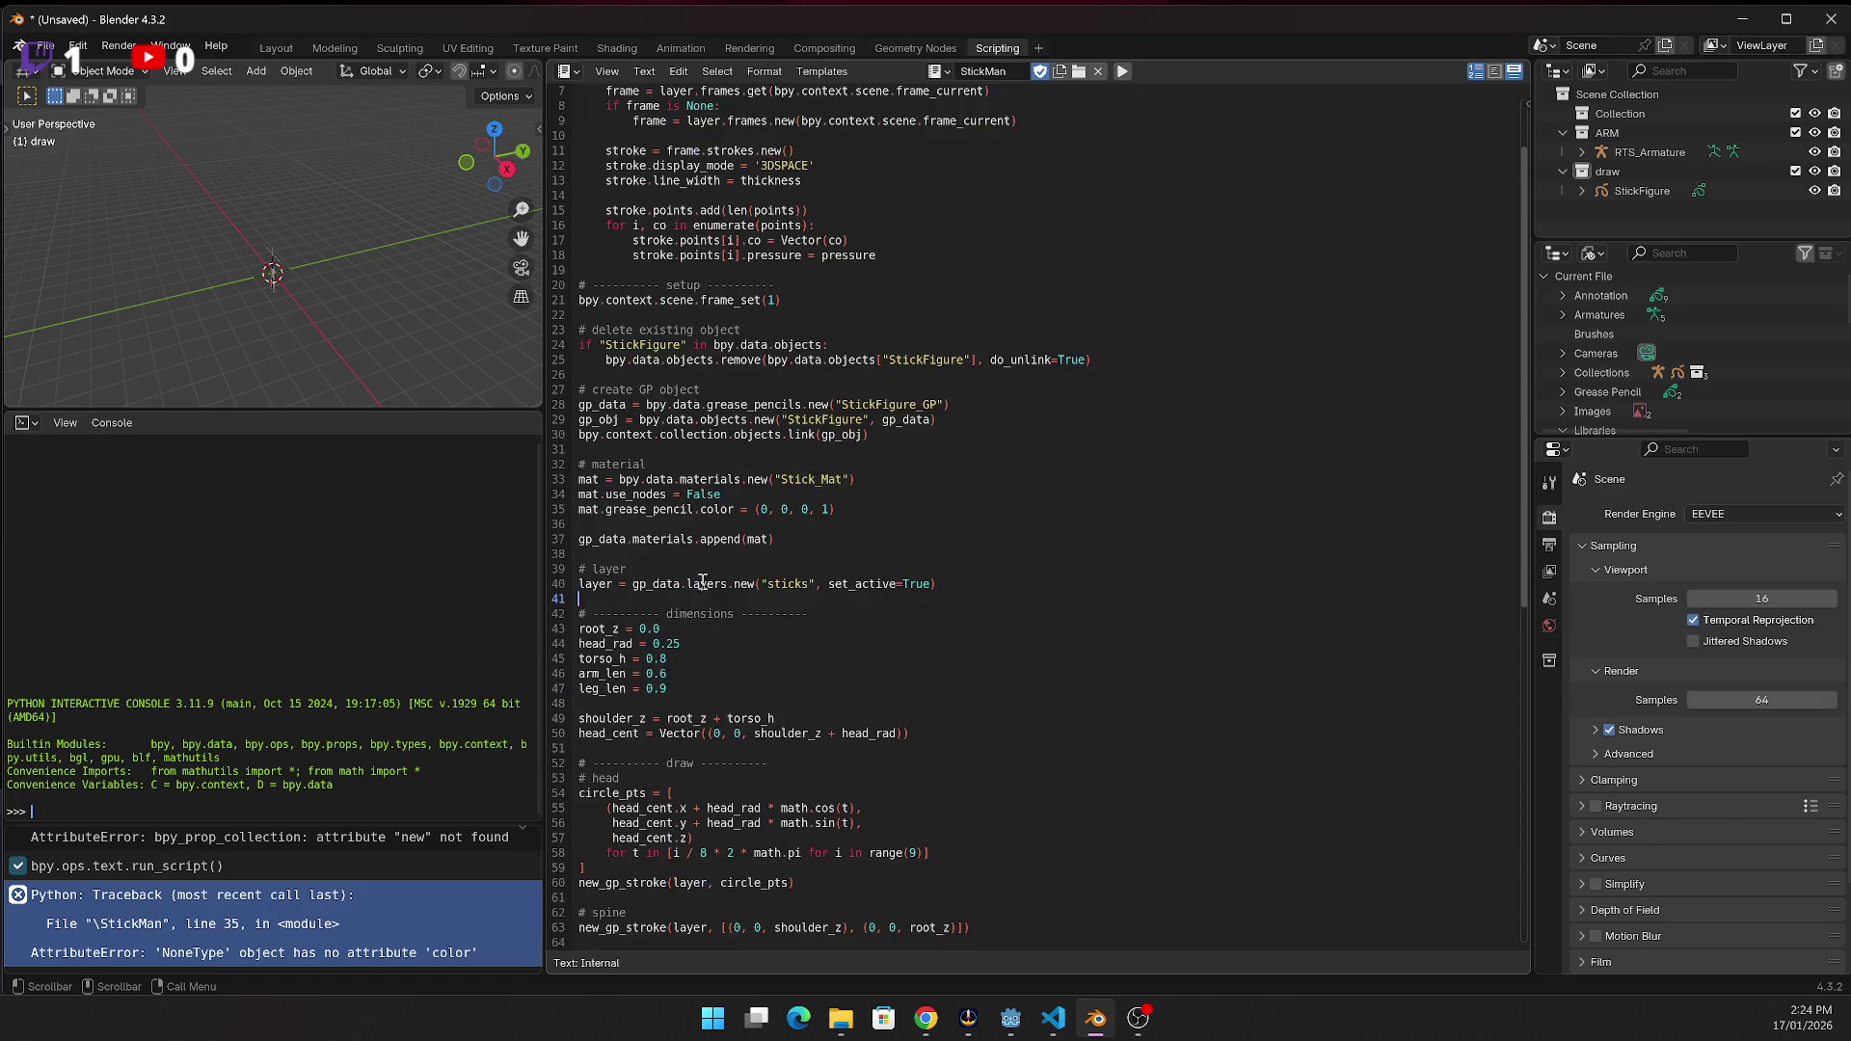
left_click(581, 464)
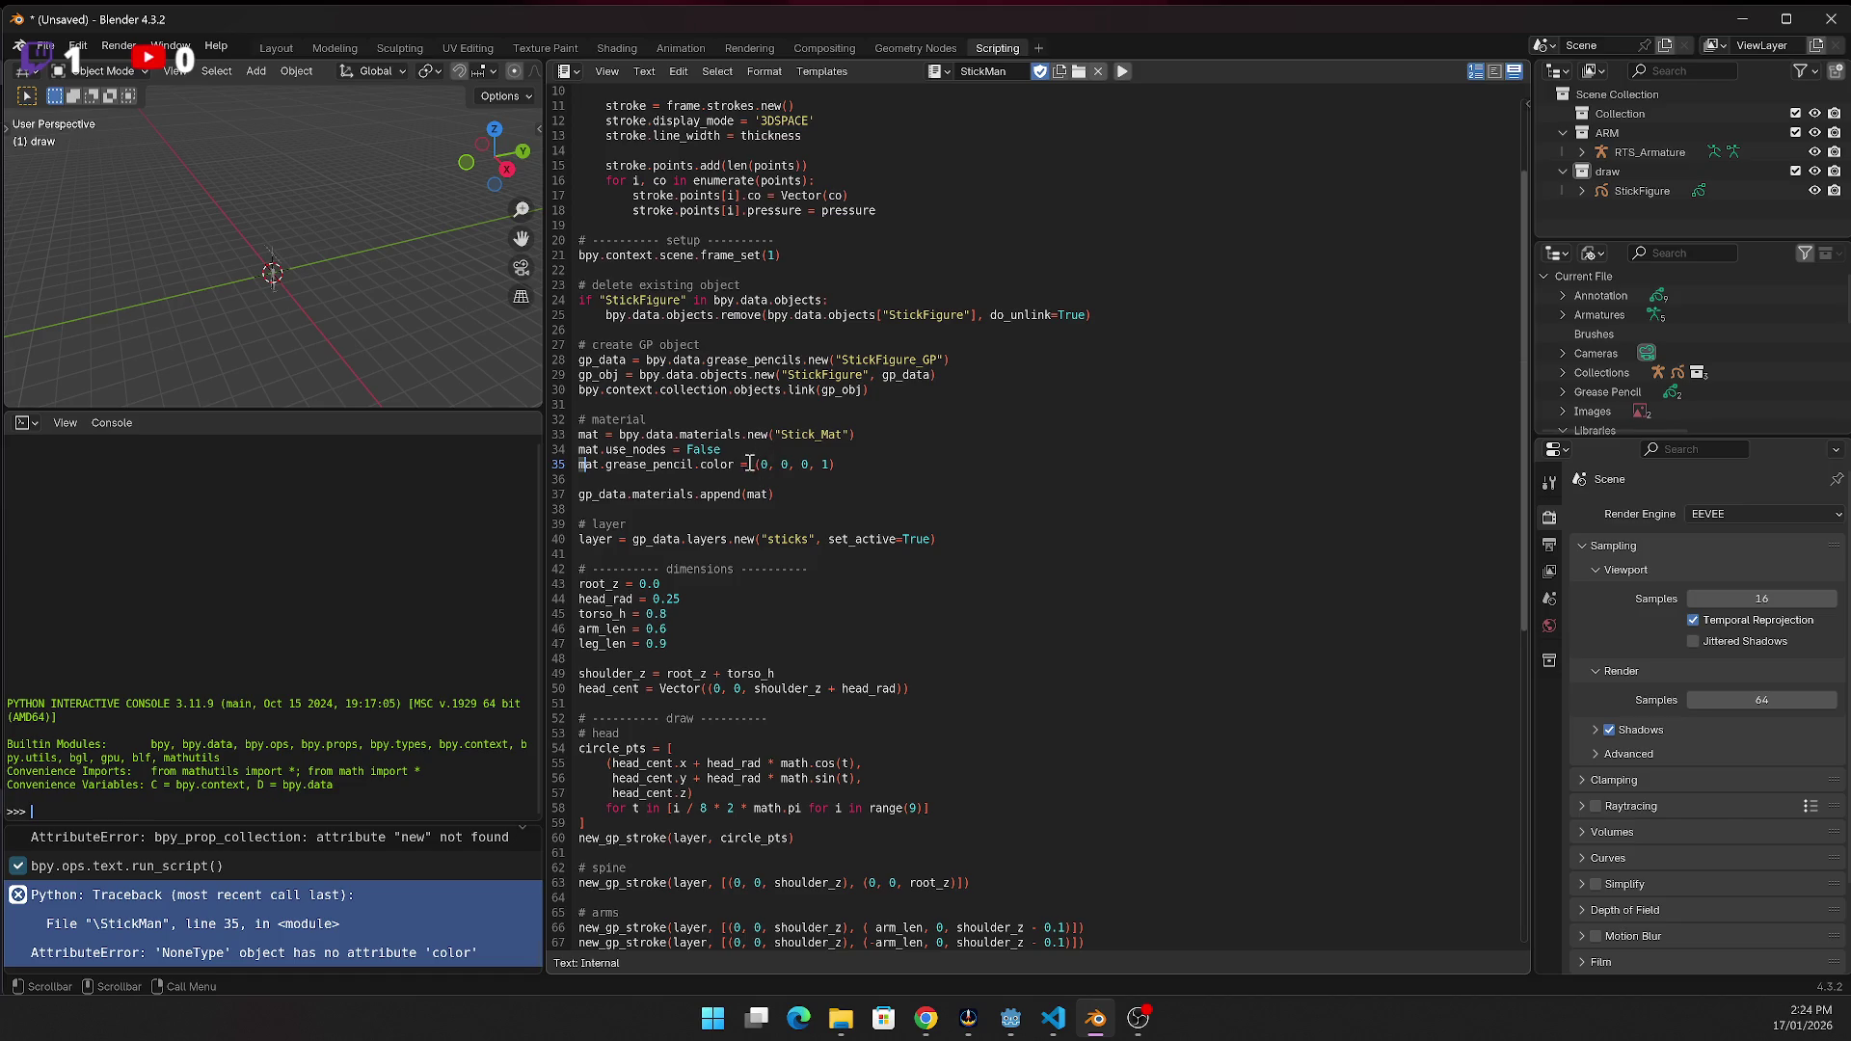
type("#")
left_click(1120, 72)
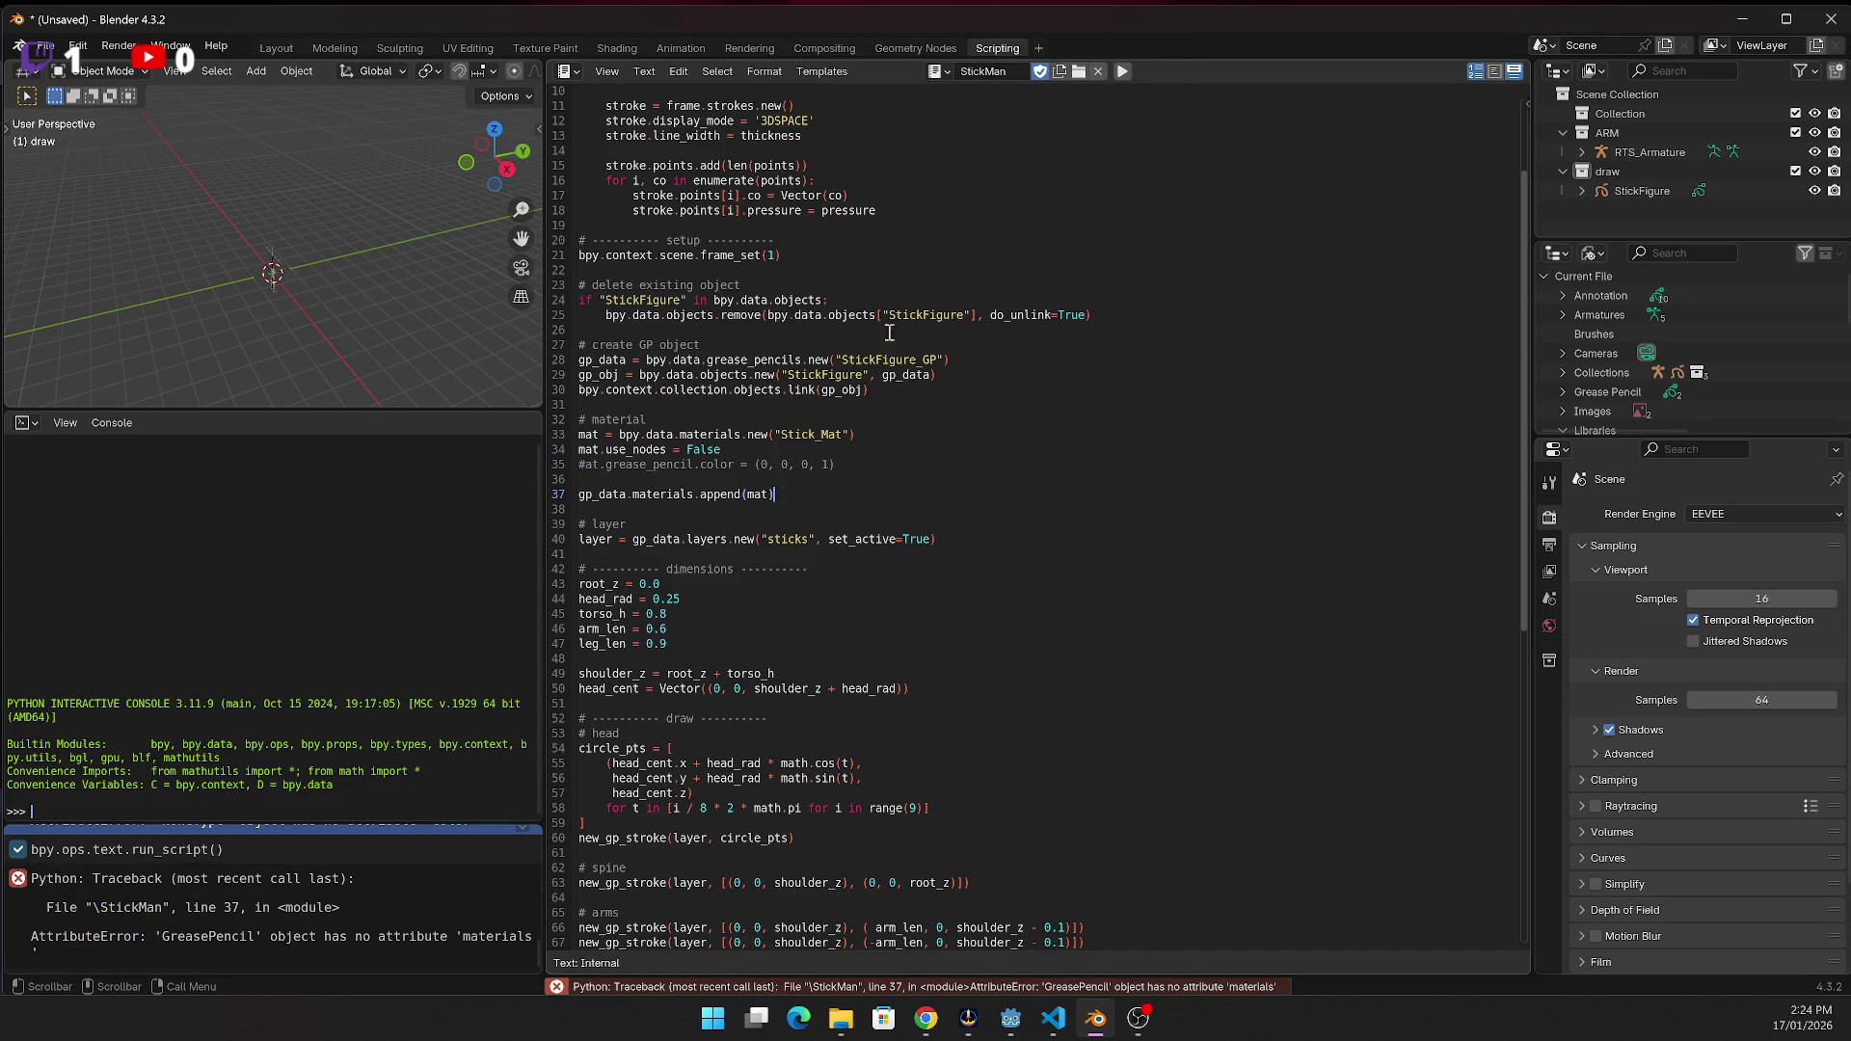
Comment out line 37's materials append and rerun StickMan, which now raises a KeyError
left_click(583, 505)
left_click(581, 496)
type("#")
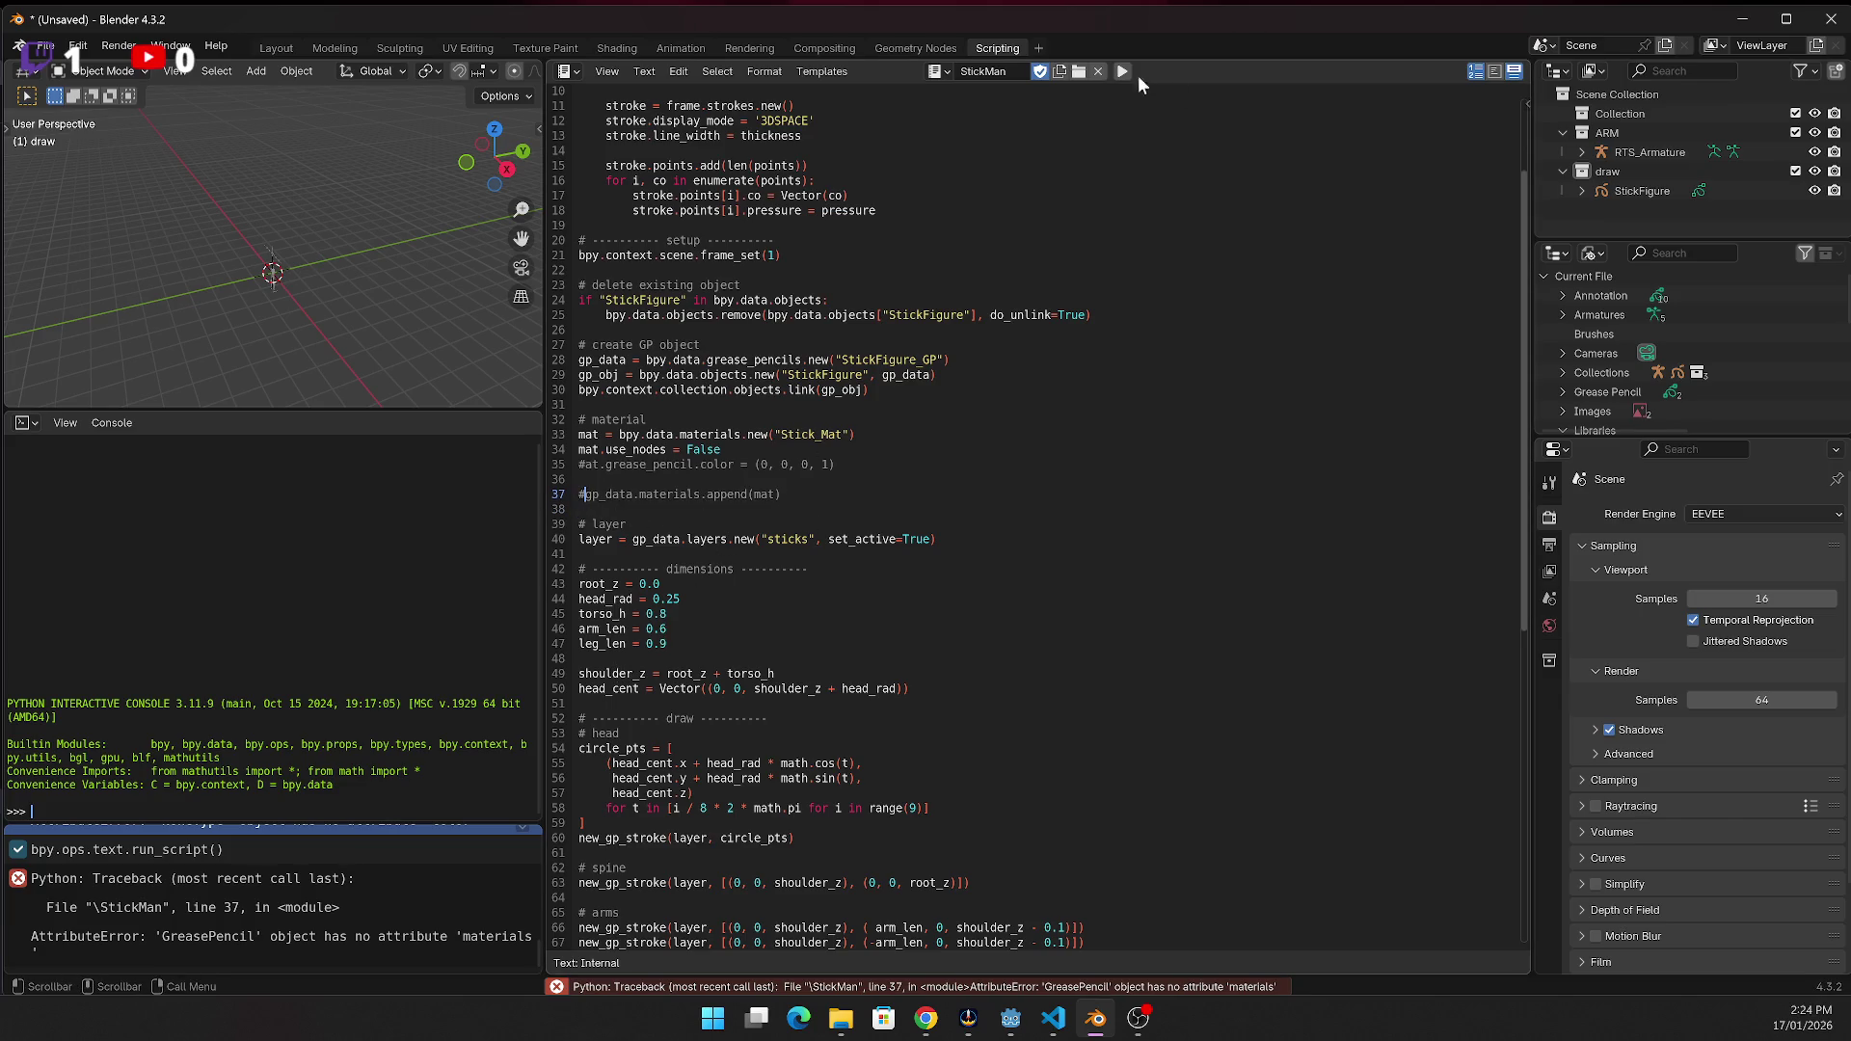
left_click(1121, 76)
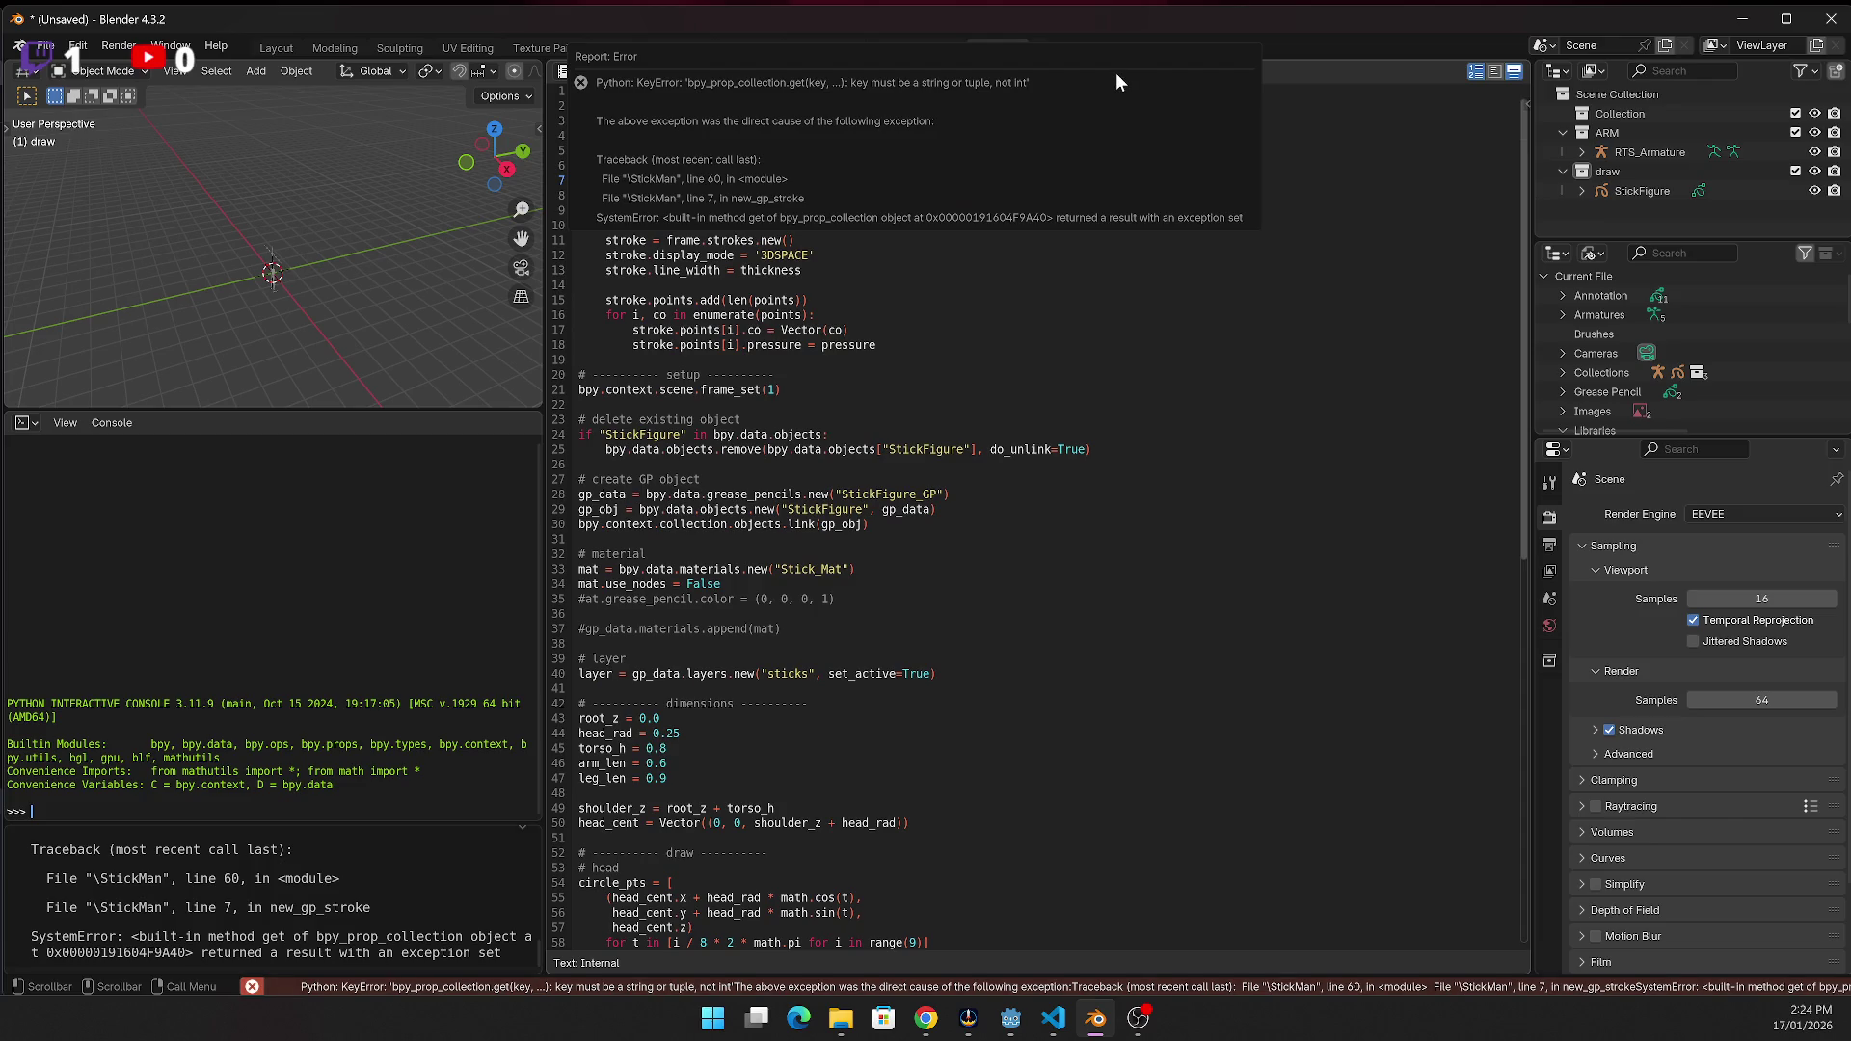
left_click(247, 945)
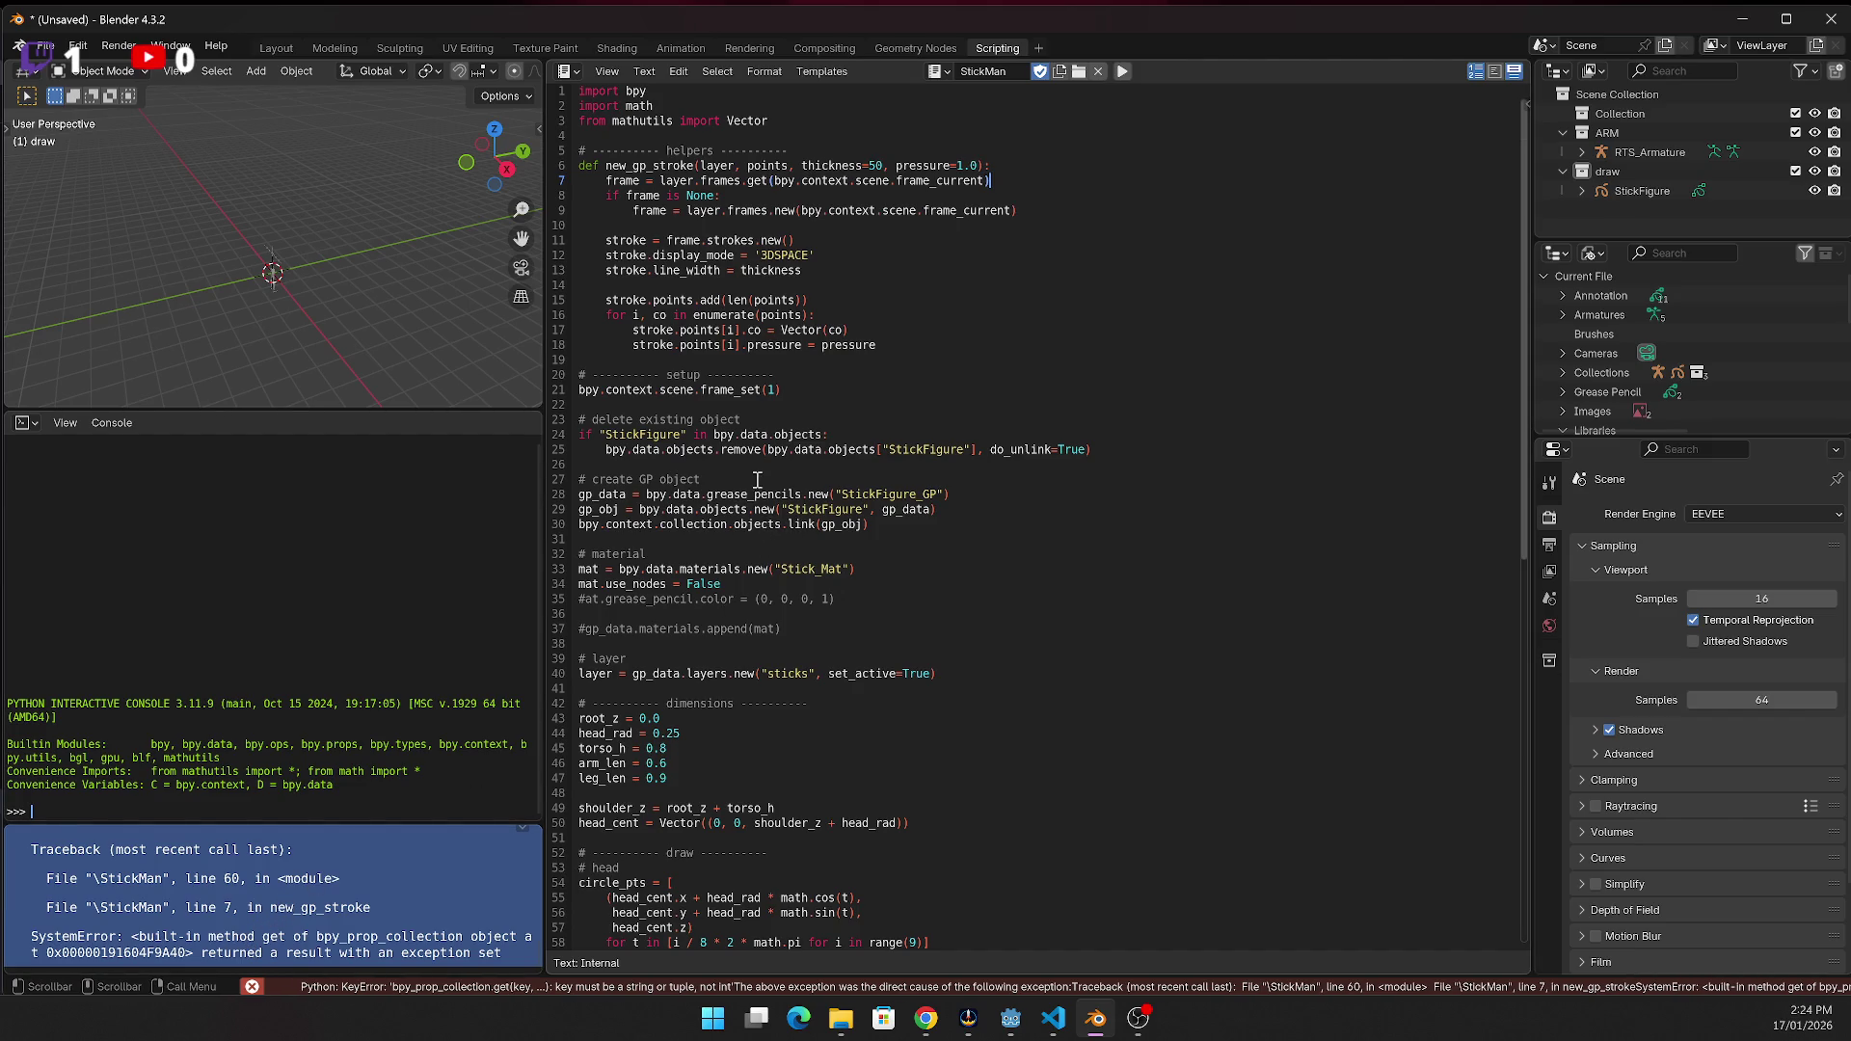
Select the dimension values on lines 44–47
key("Down")
key("Down")
key("Down")
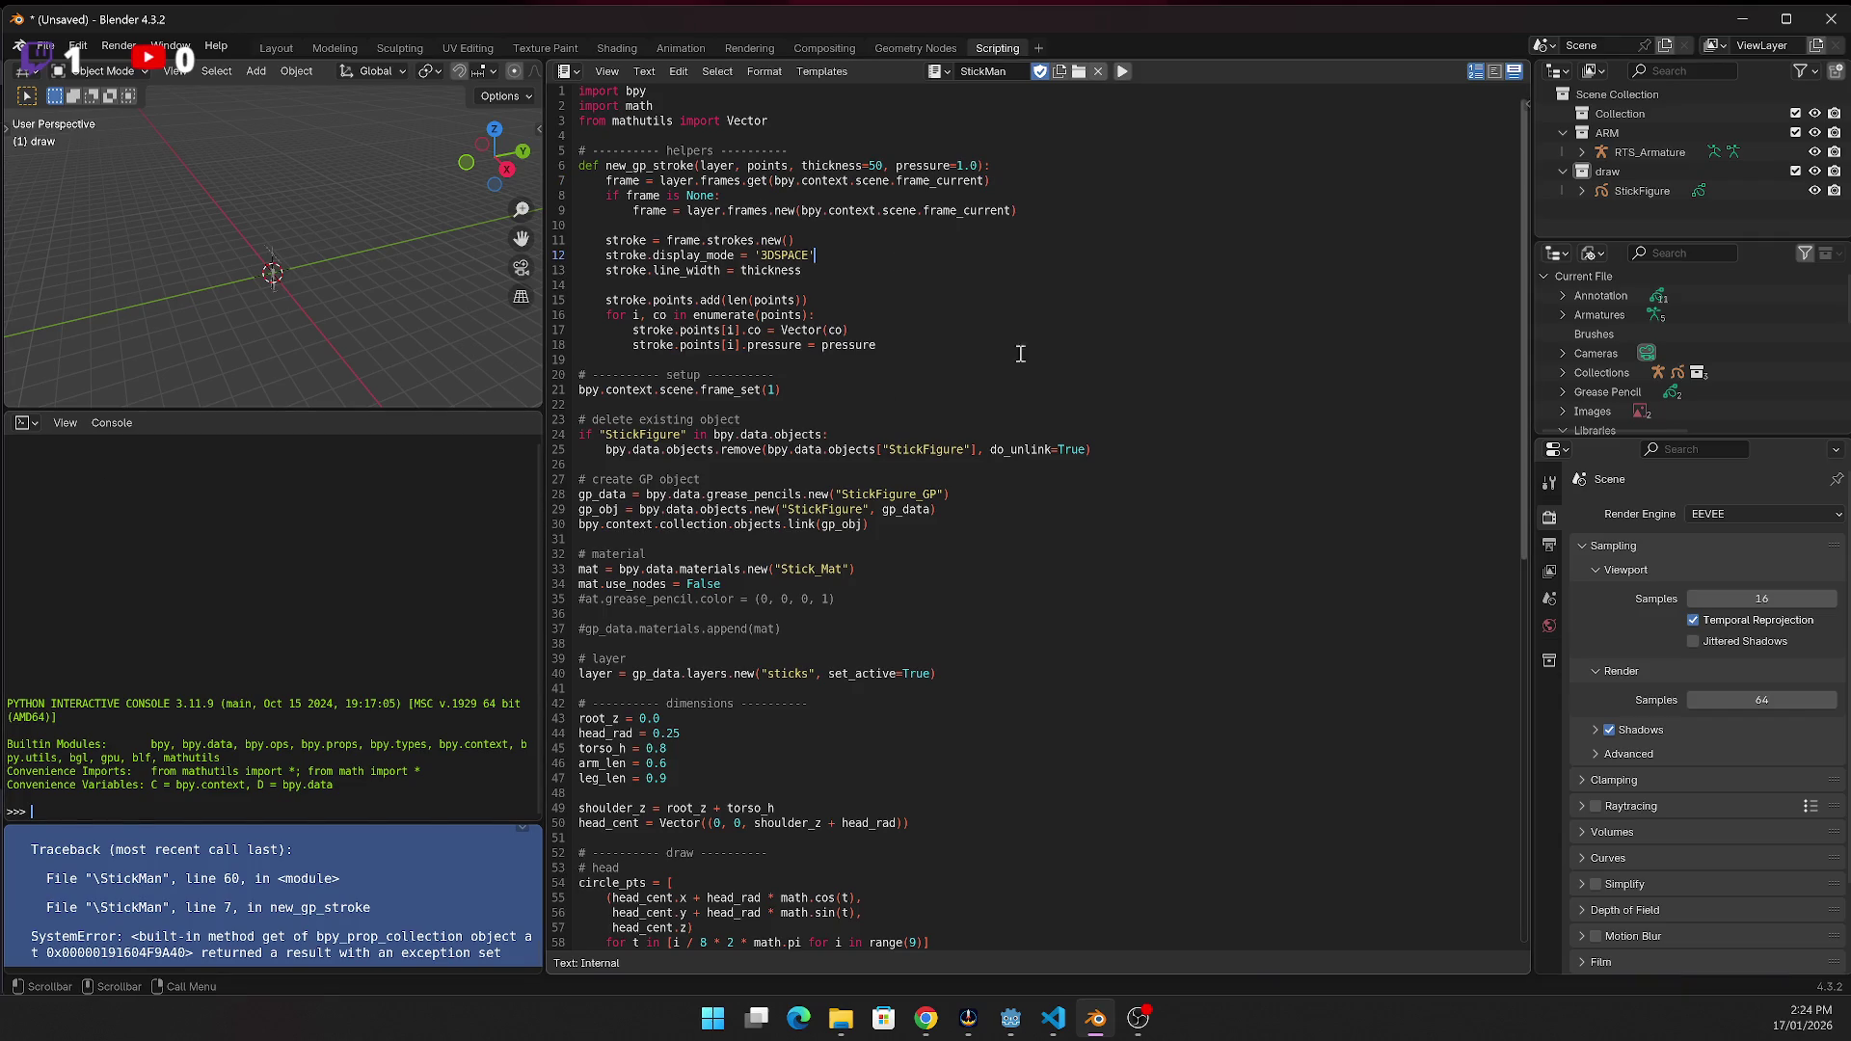
scroll(931, 536, "down", 8)
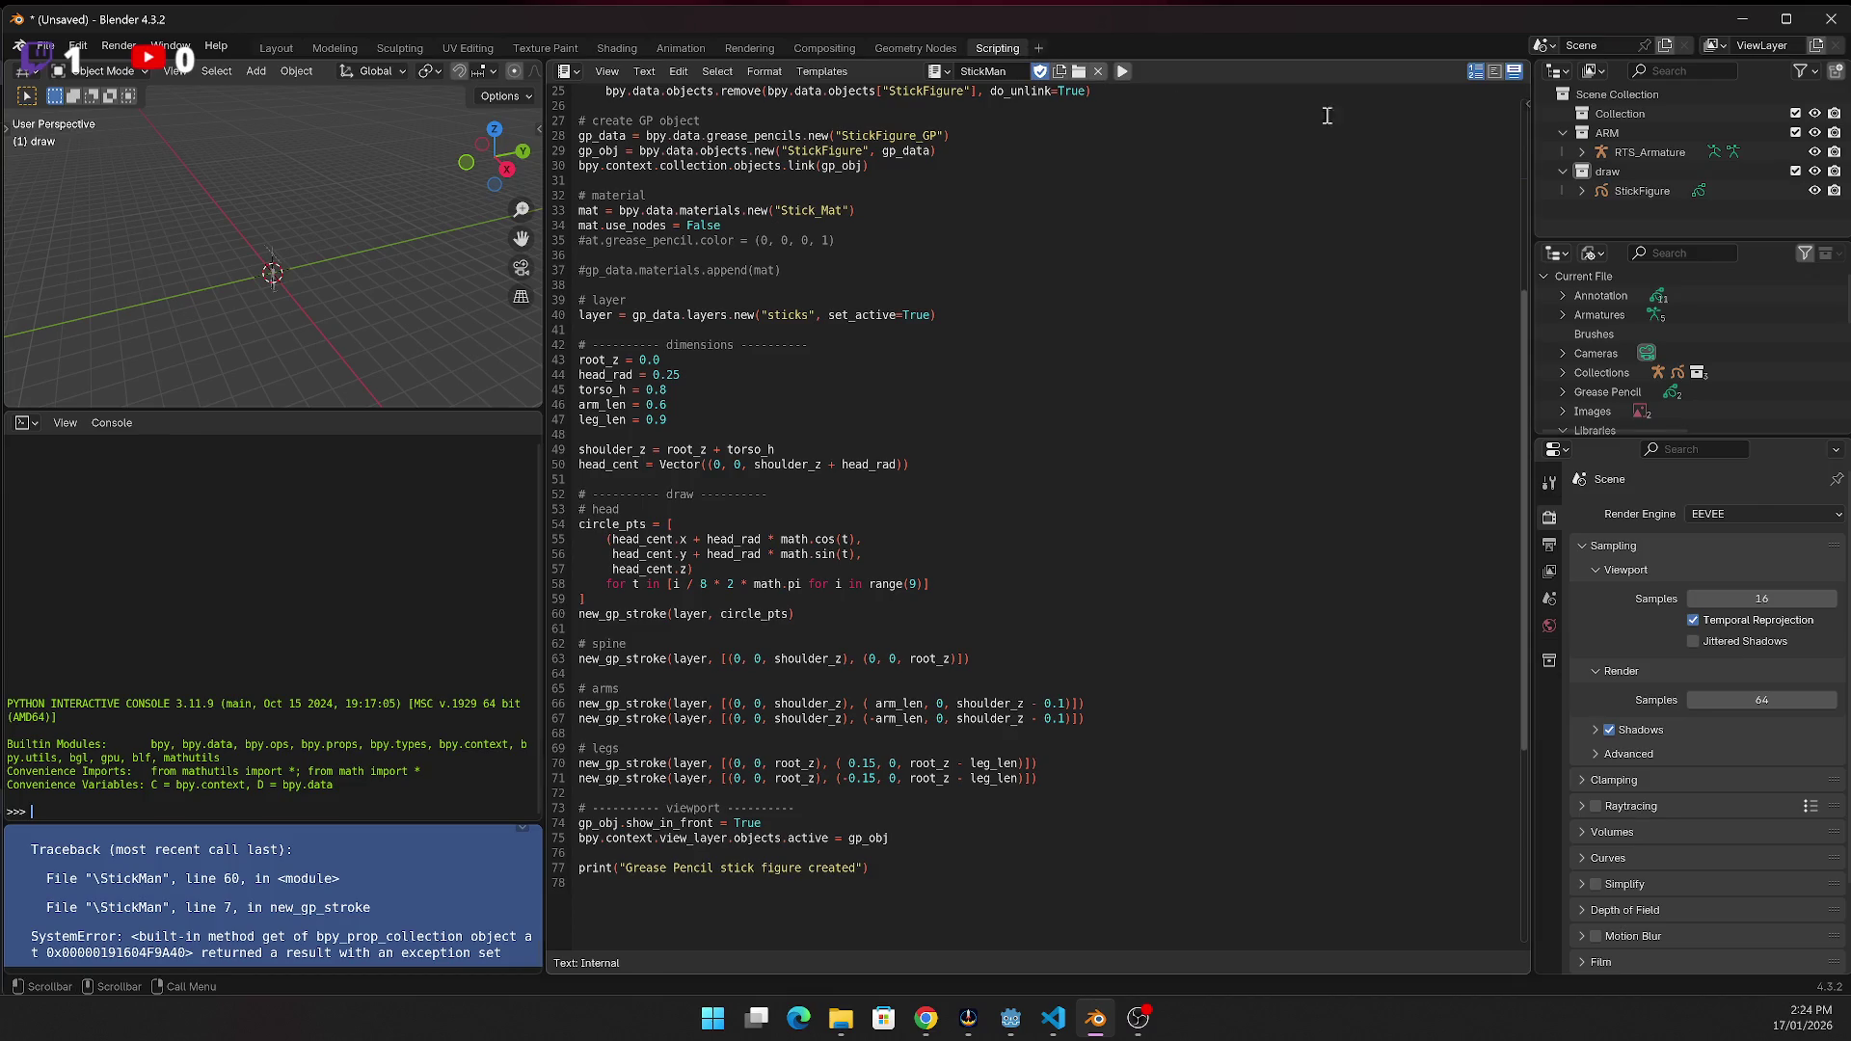
left_click_drag(1047, 374, 1050, 419)
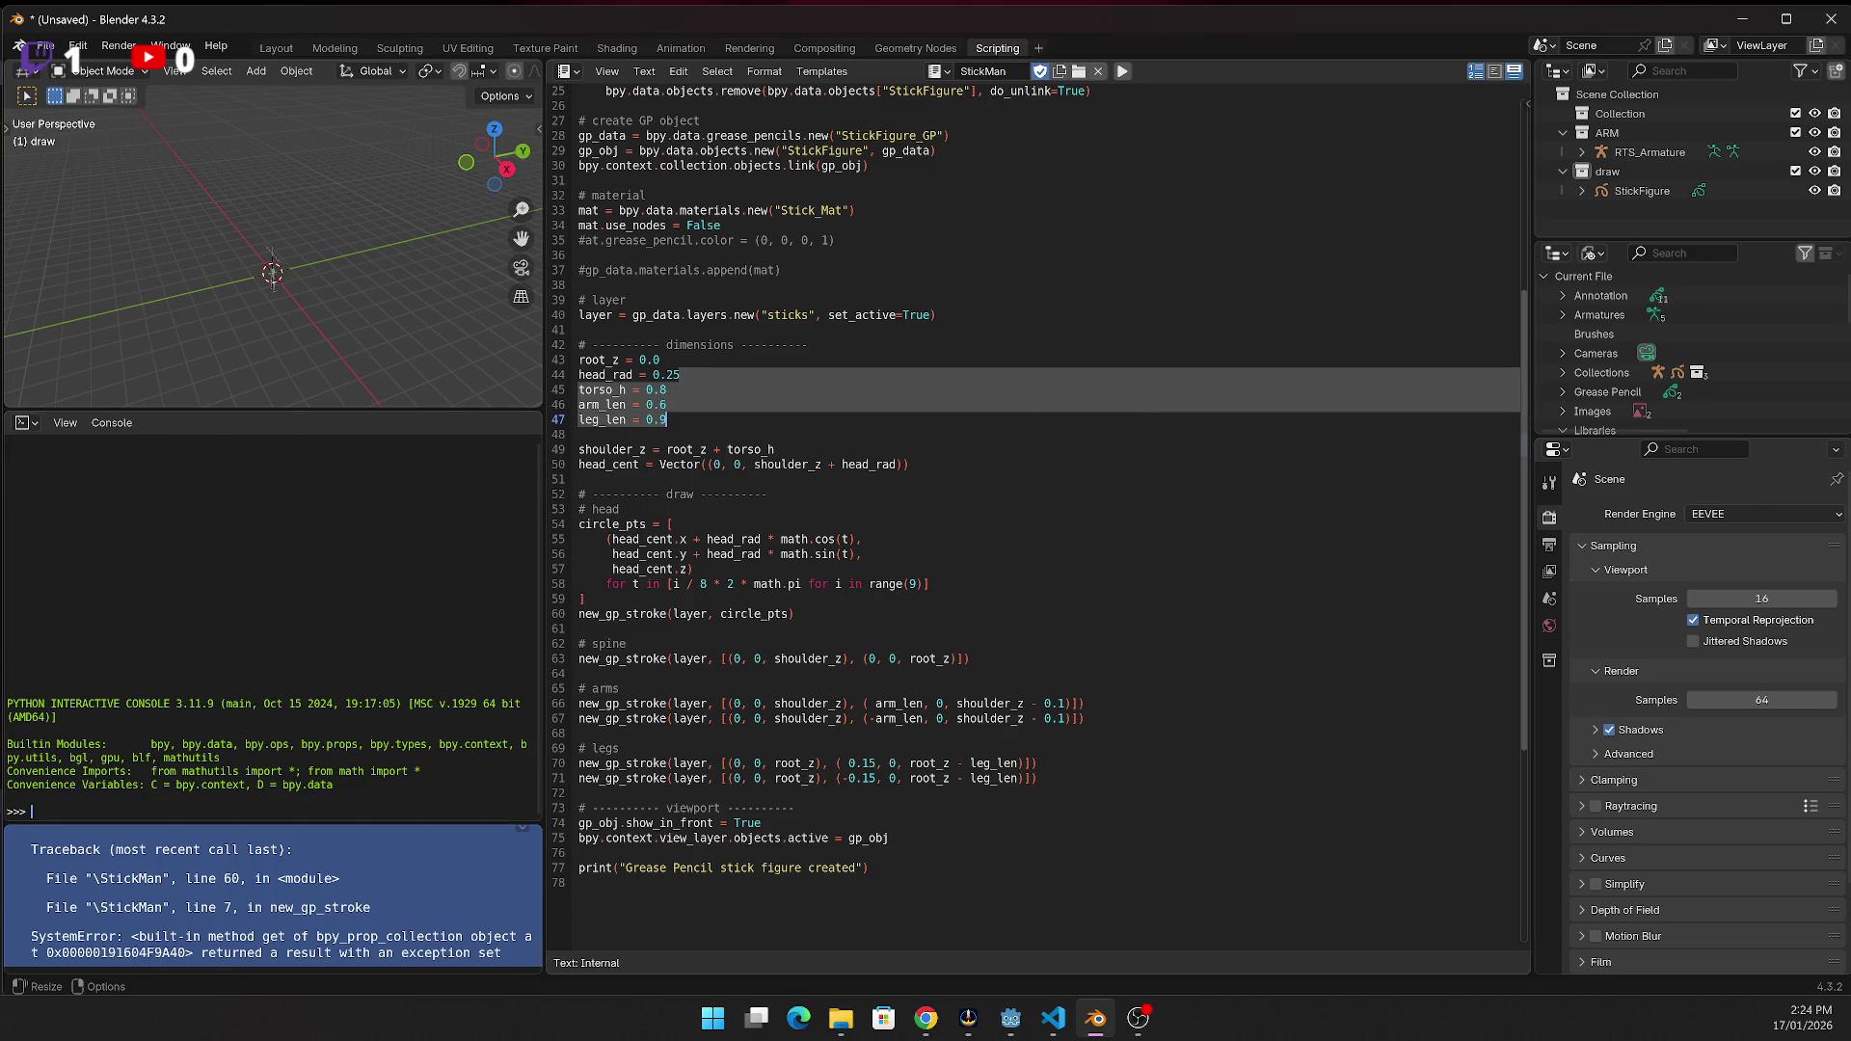
key("alt+Tab")
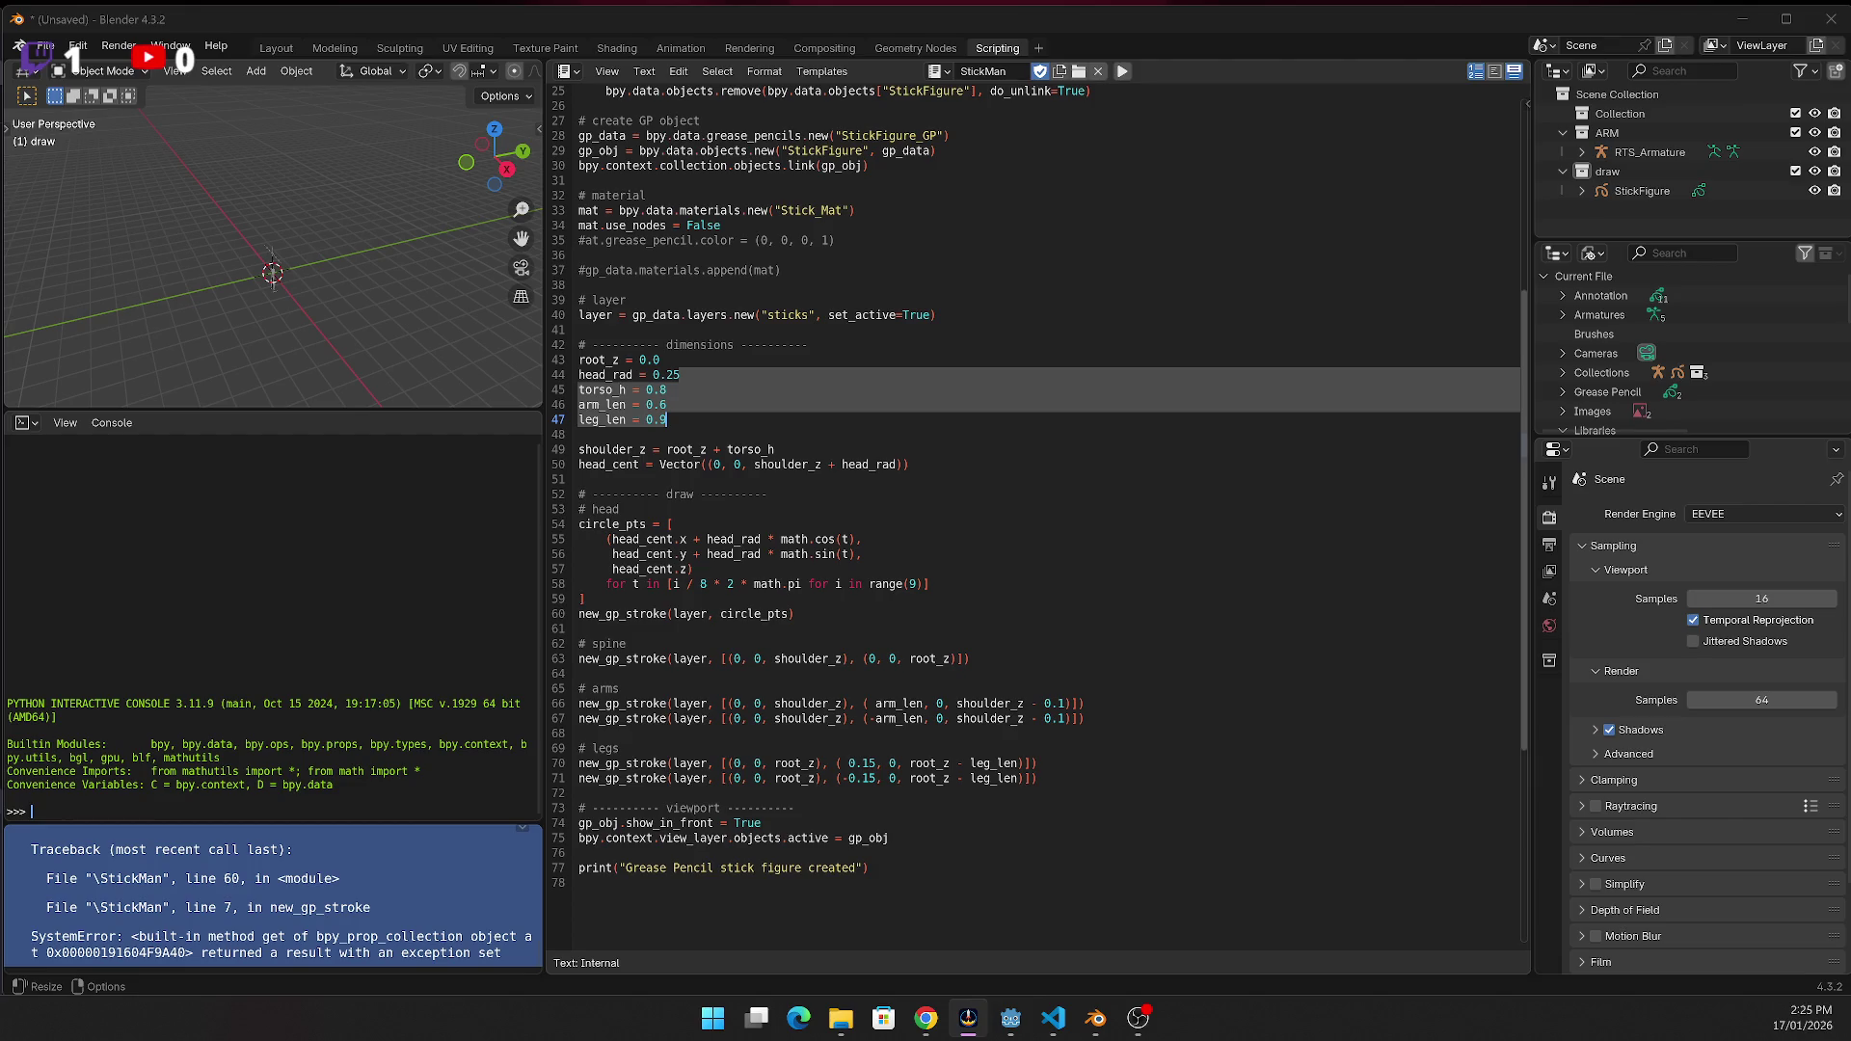
left_click(925, 1018)
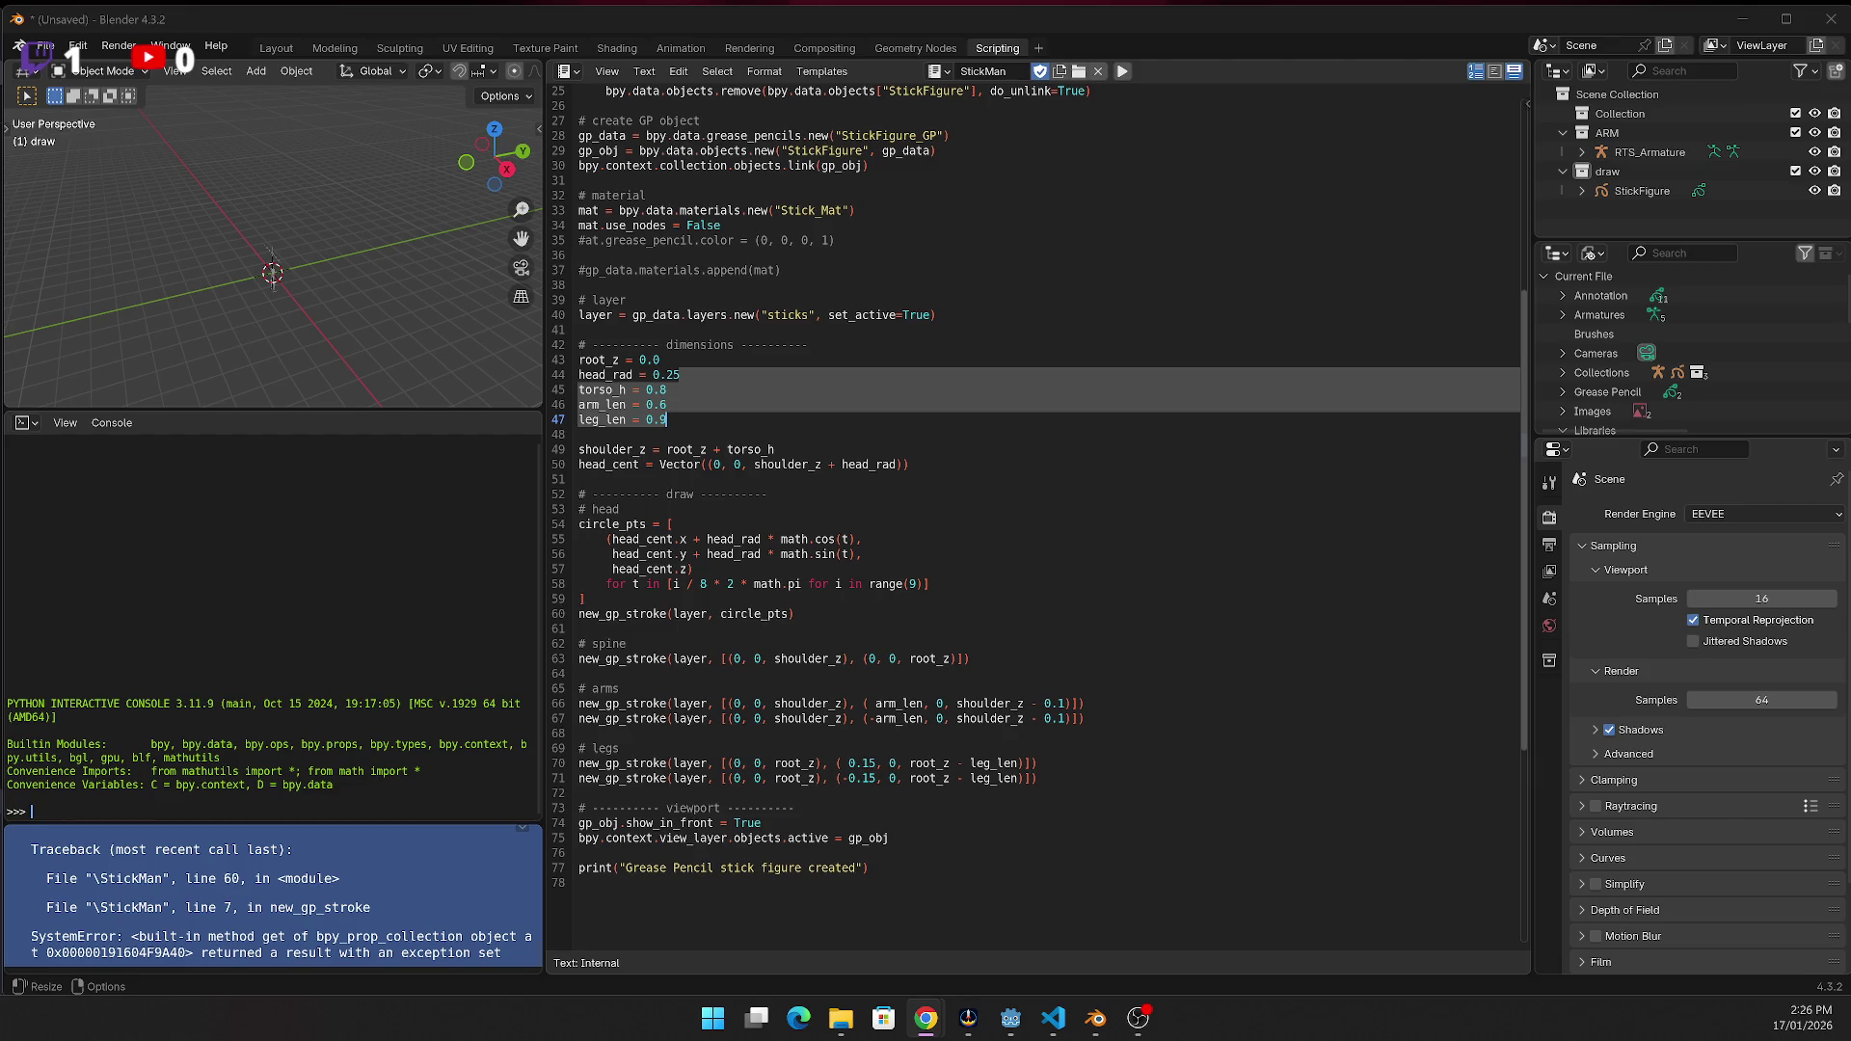
Replace the whole StickMan script with the RTS_Armature snippet and run it
left_click(1110, 403)
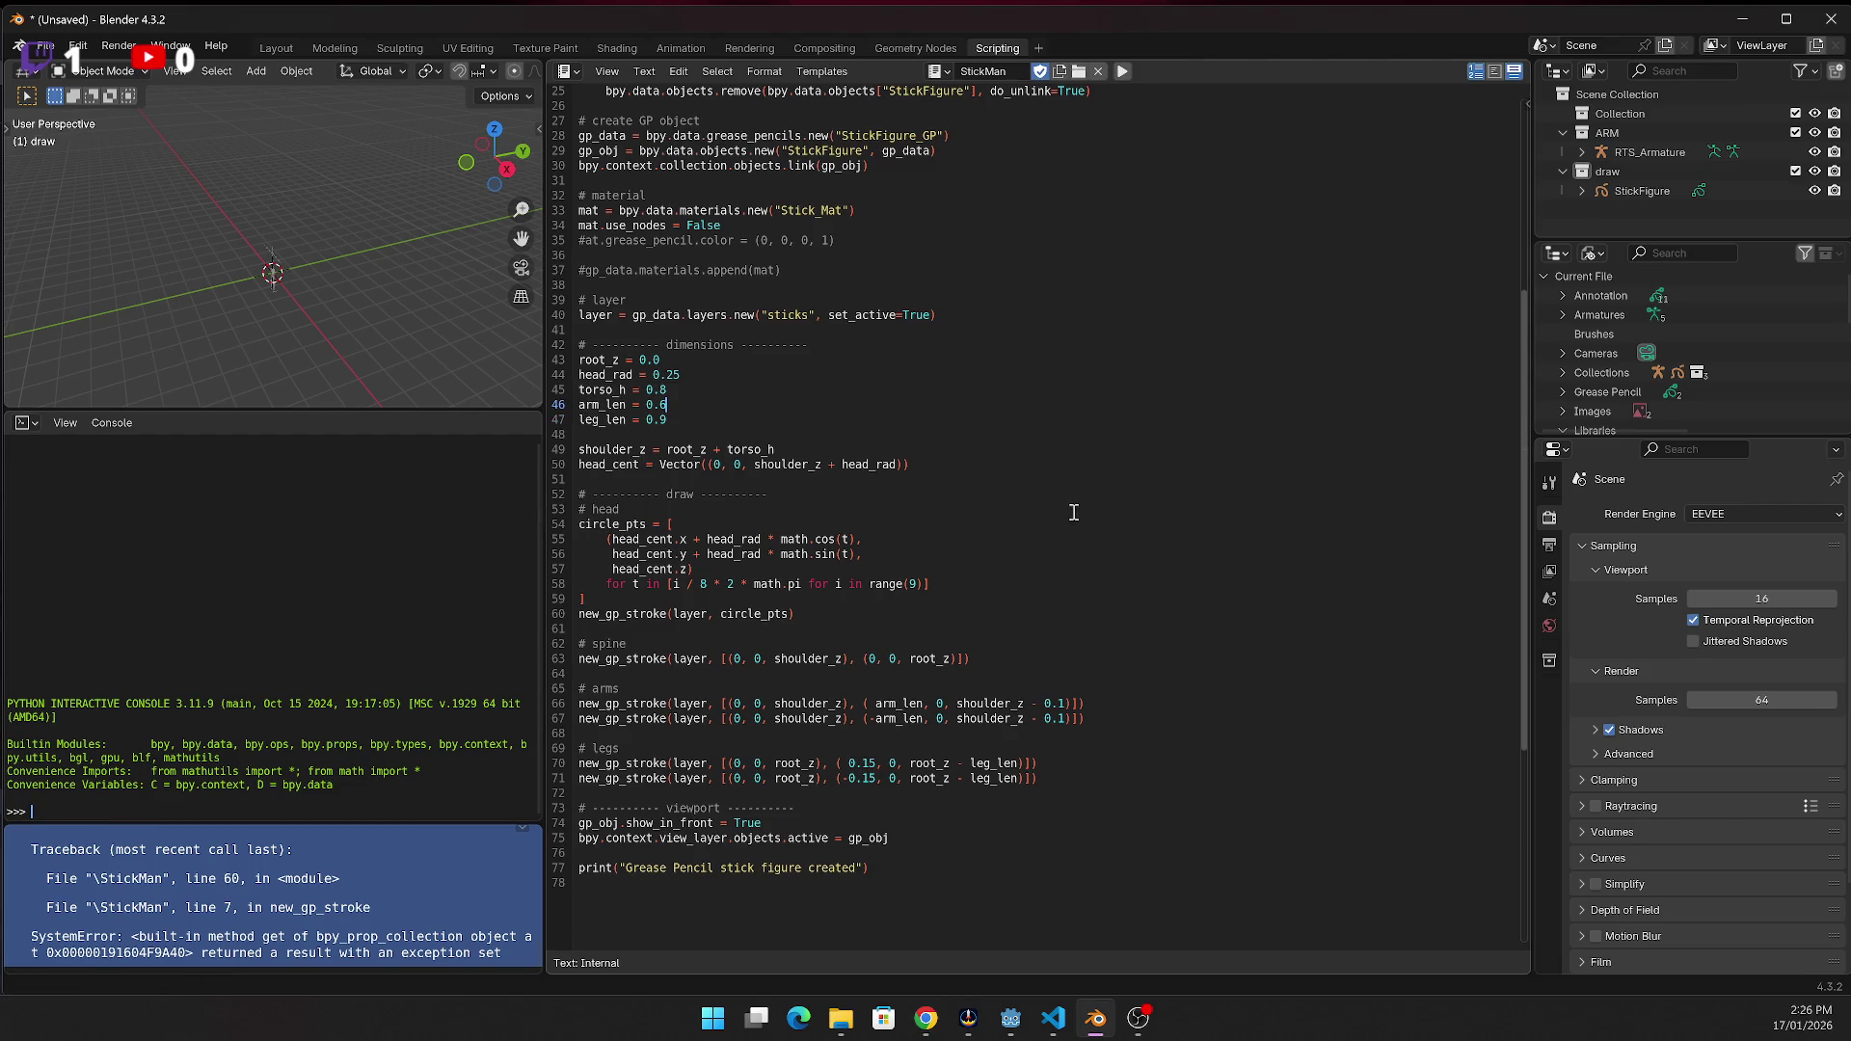
key("ctrl+a")
type("import bpy from mathutils import Vector  ARMATURE_NAME = \"RTS_Armature\"  arm = bpy.data.objects.get(ARMATURE_NAME) if arm is None:     raise Exception(\"RTS_Armature not found\")")
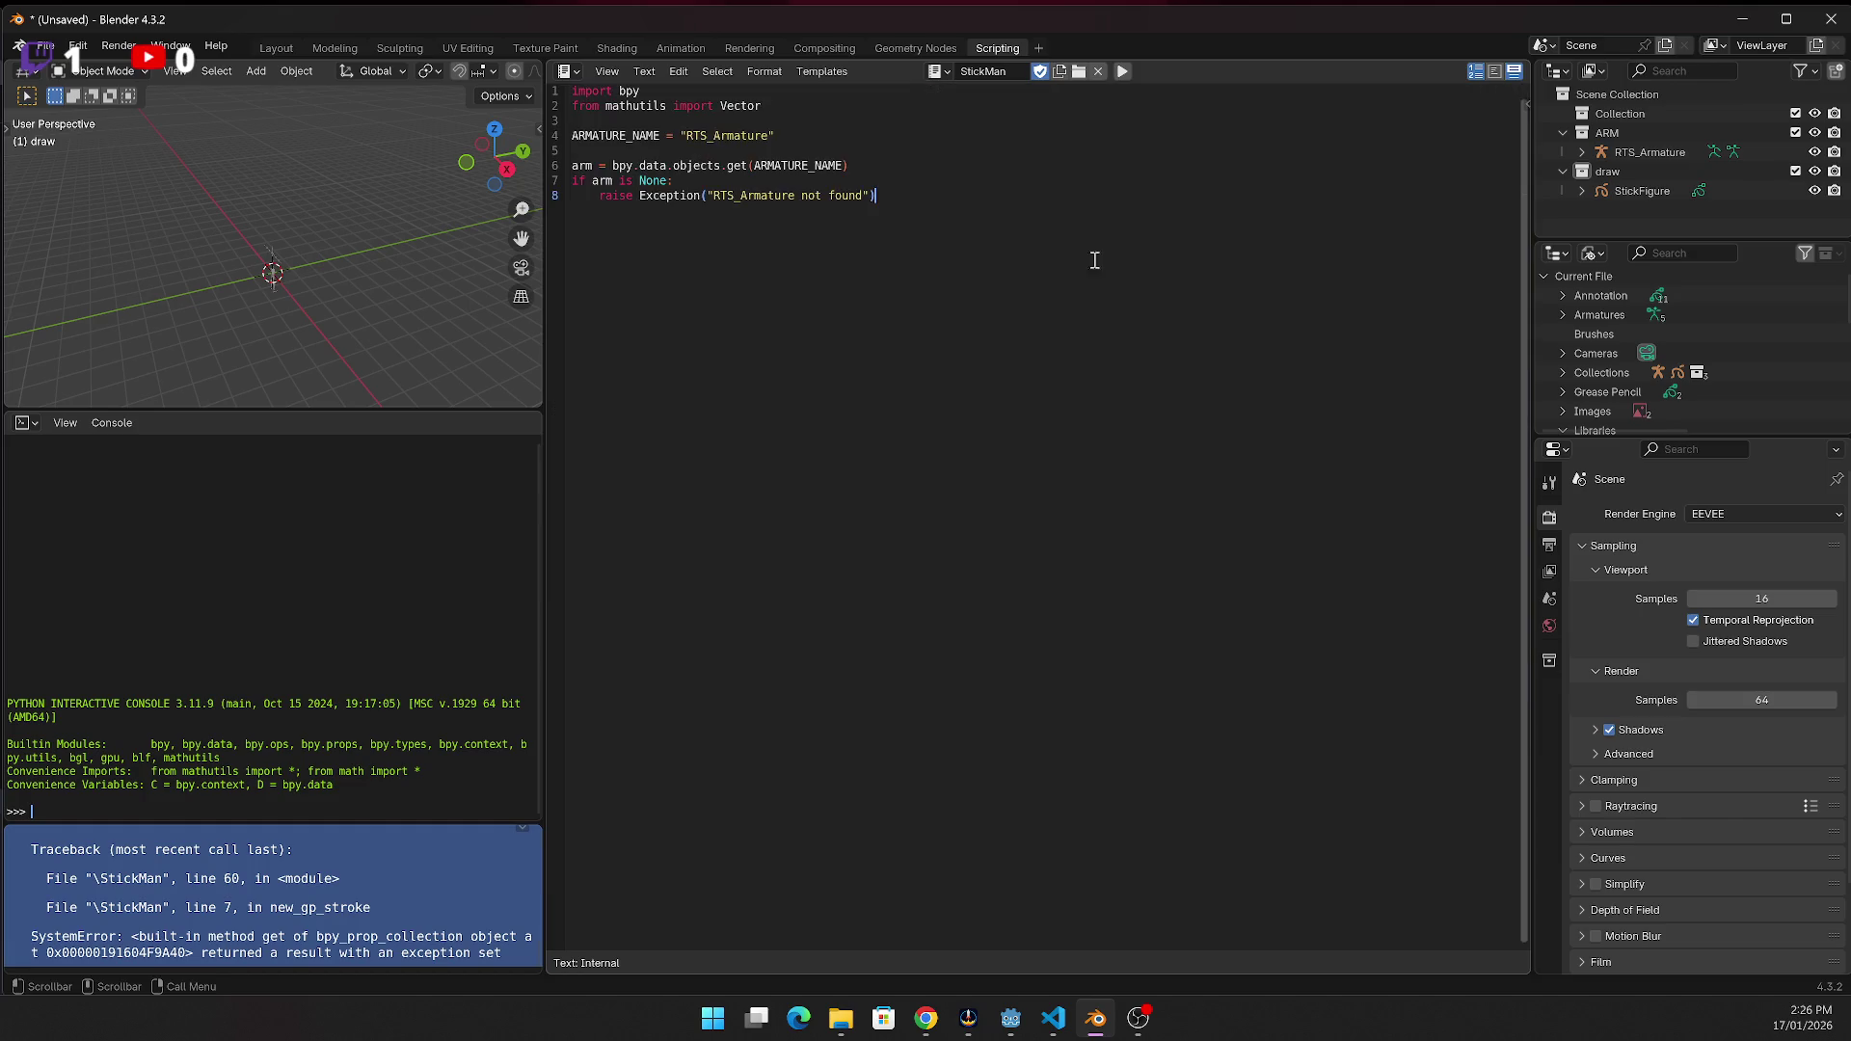
left_click(939, 72)
left_click(947, 75)
left_click(1123, 73)
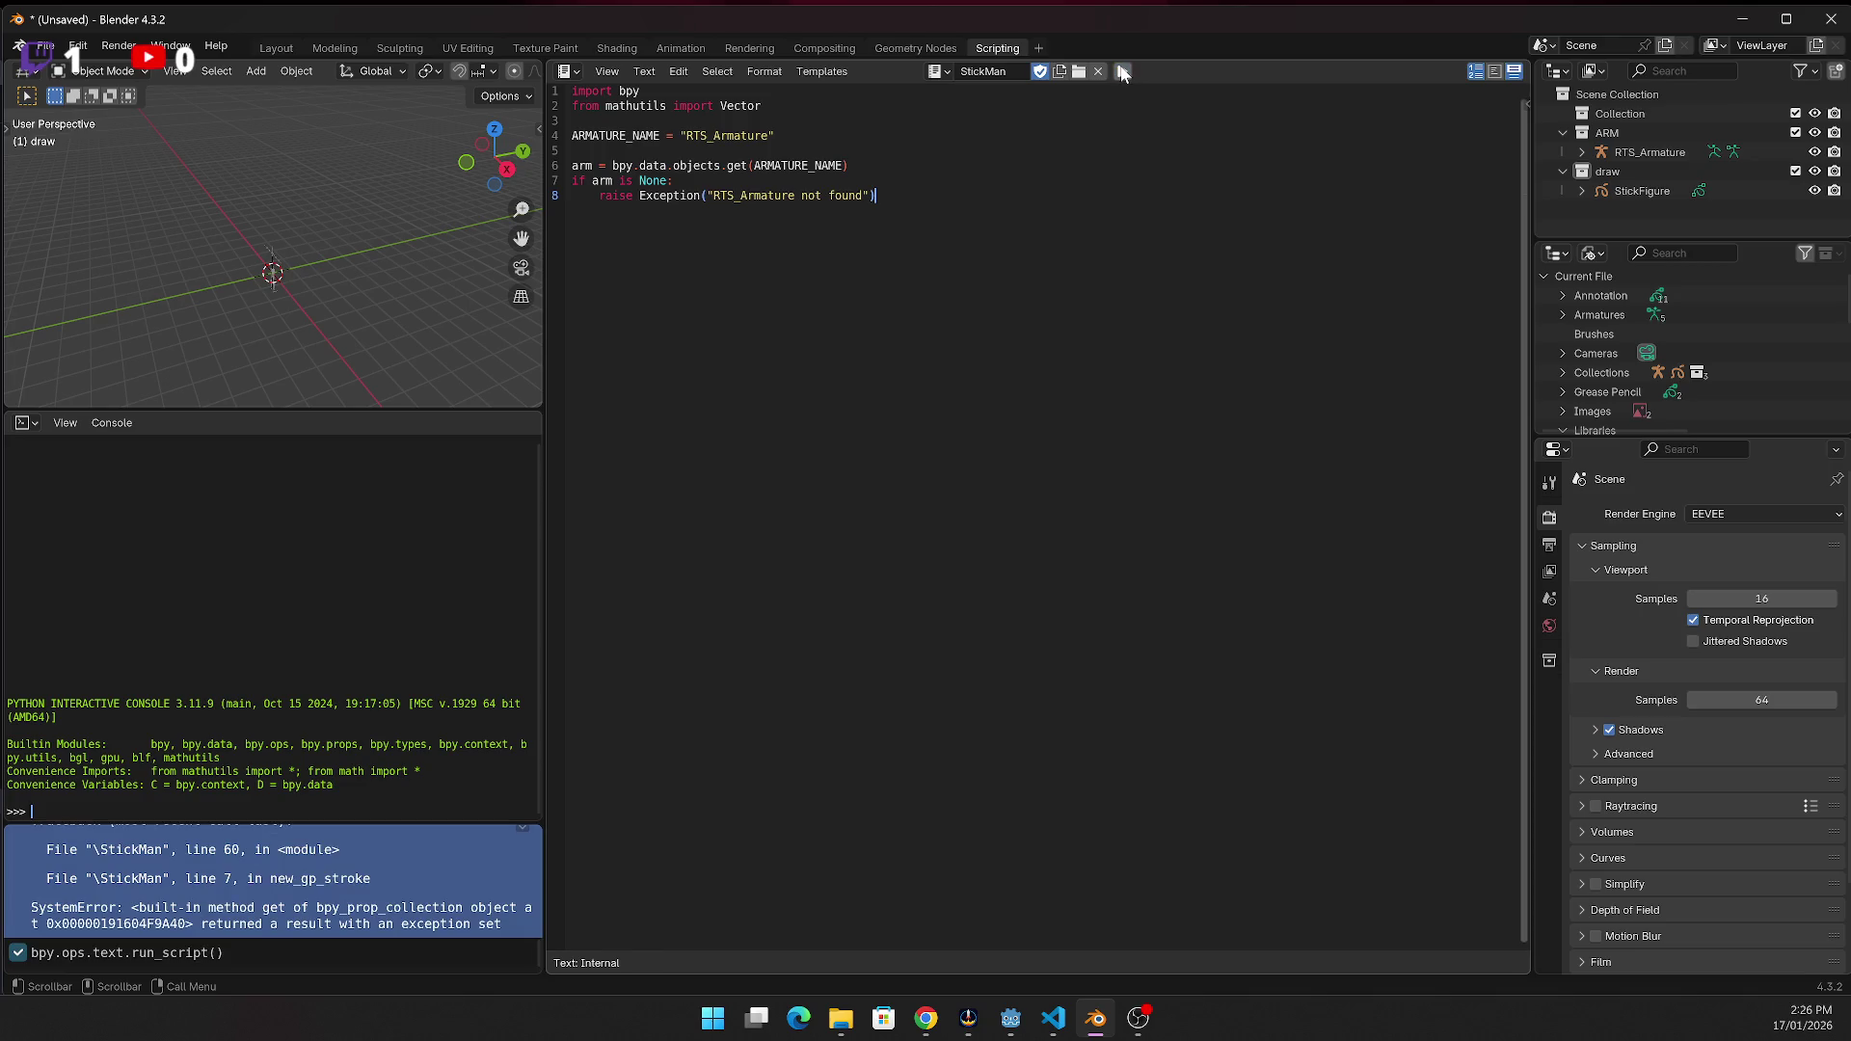
left_click(1123, 73)
left_click(1123, 74)
left_click(1123, 73)
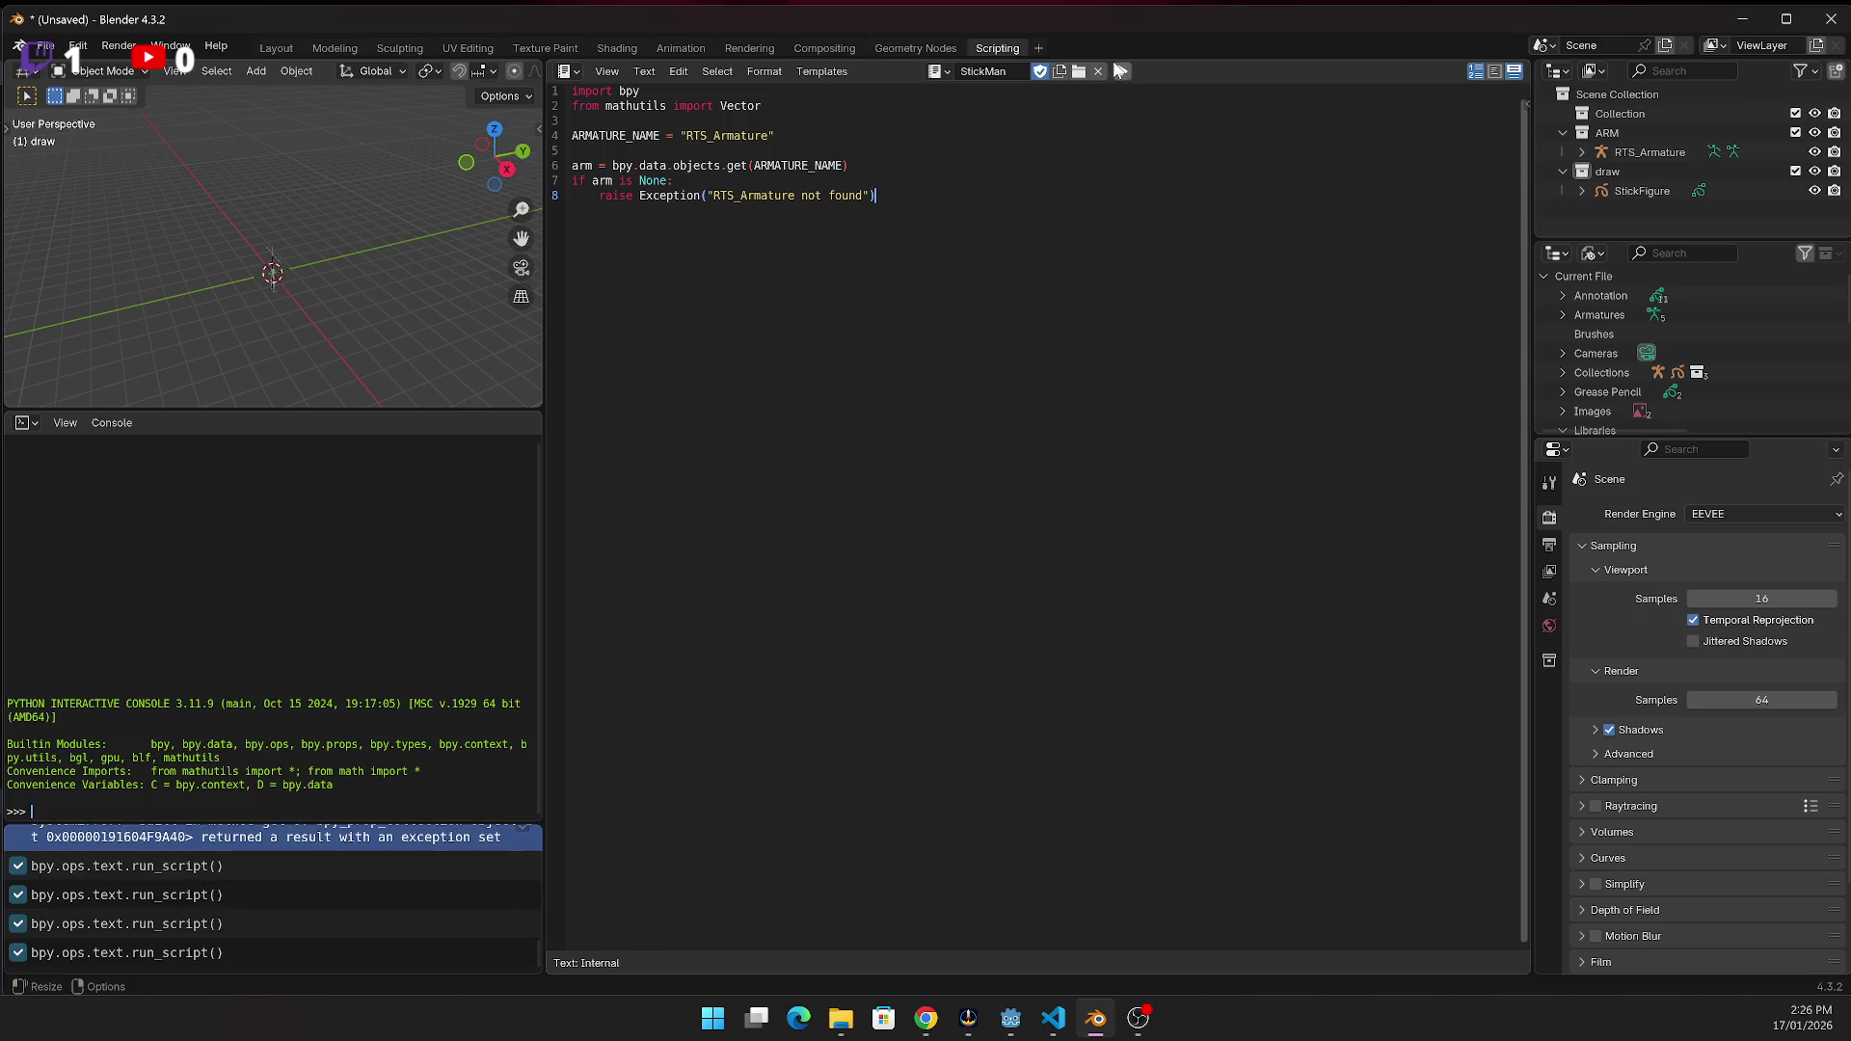
Add an unindented frame_set(1) on line 11, rerun the script, and select the old StickFigure object
key("alt+Tab")
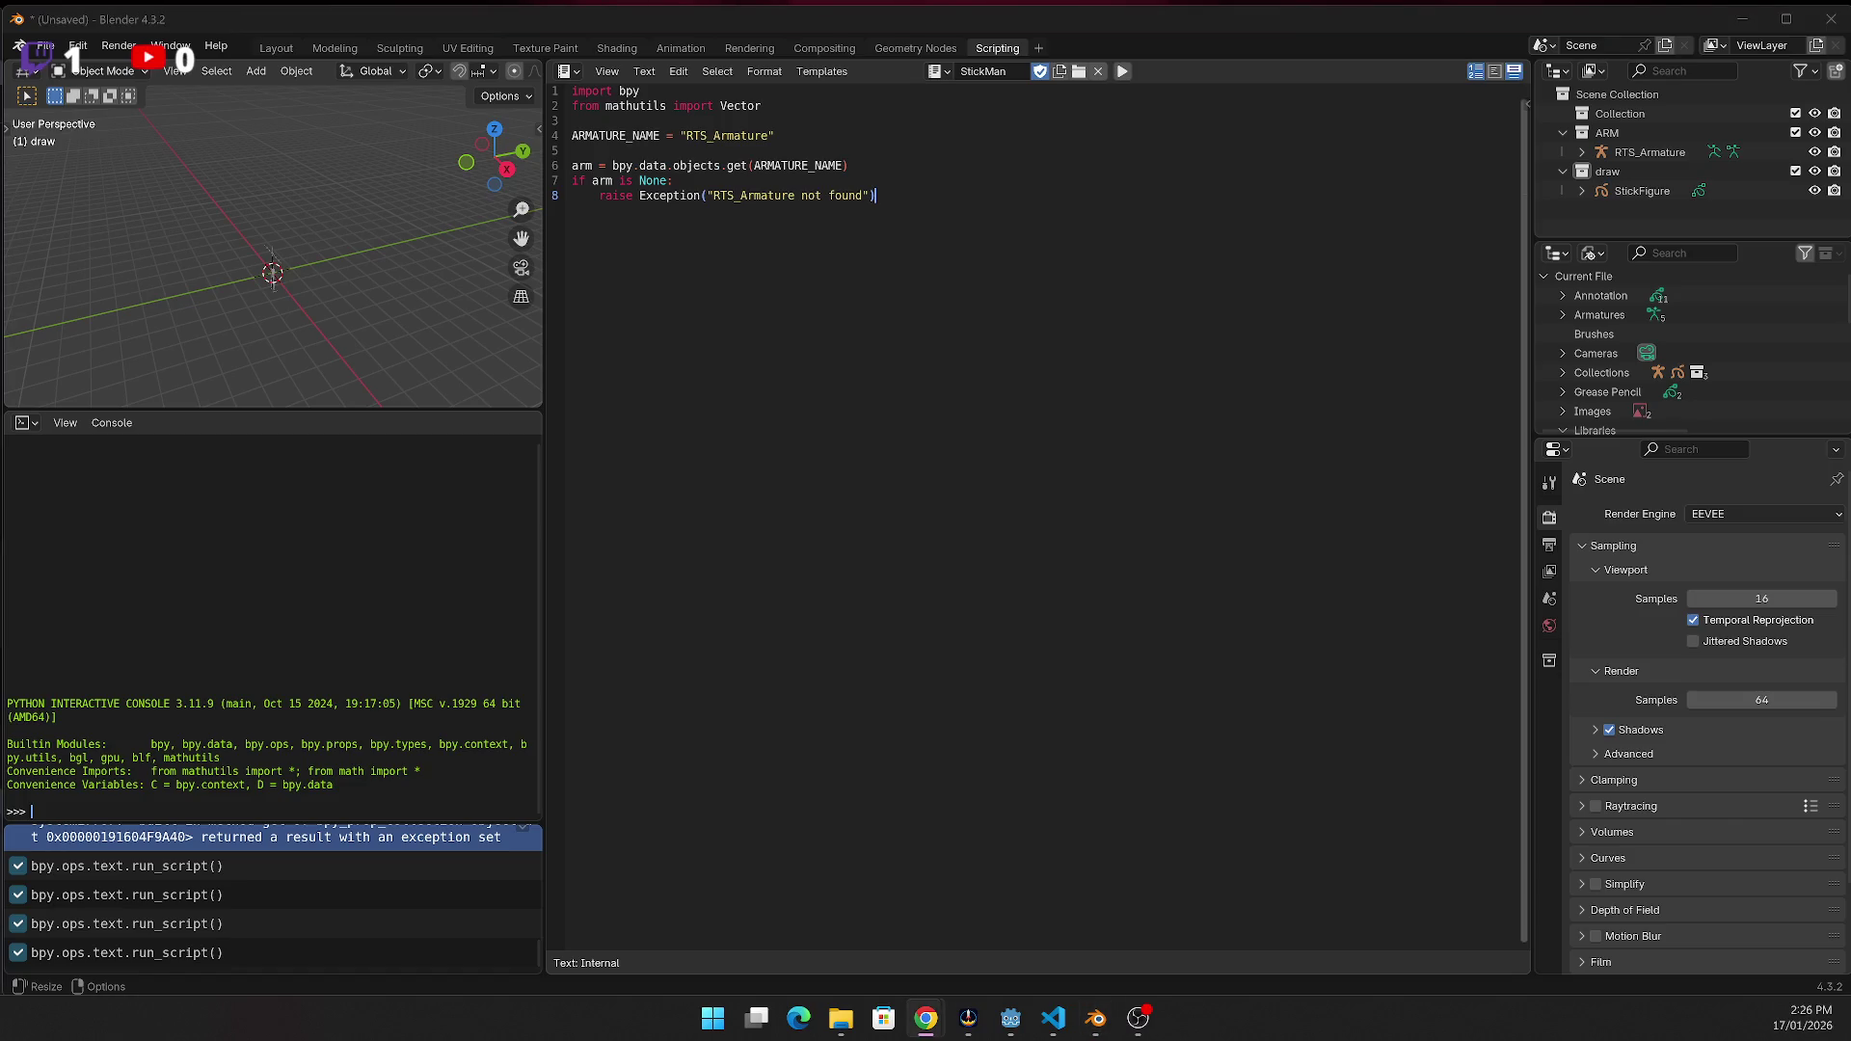
key("alt+Tab")
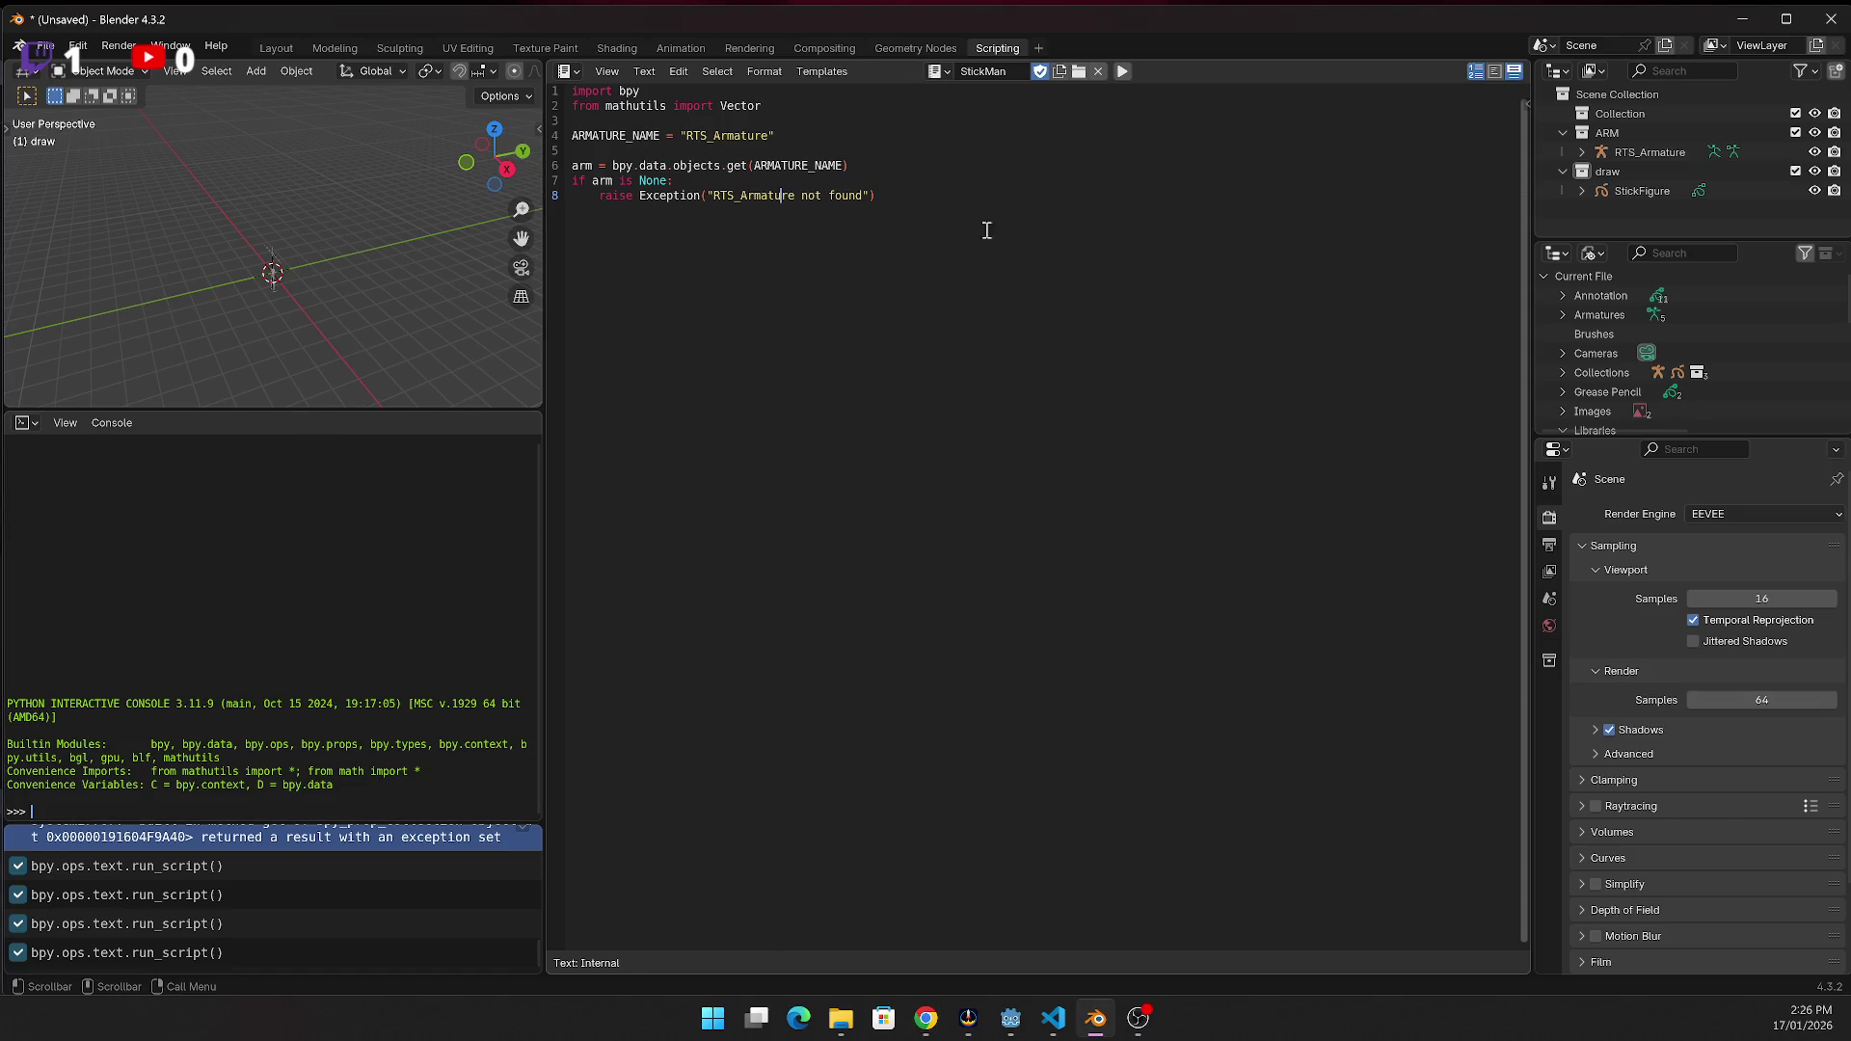
type("bpy.context.scene.frame_set(1)")
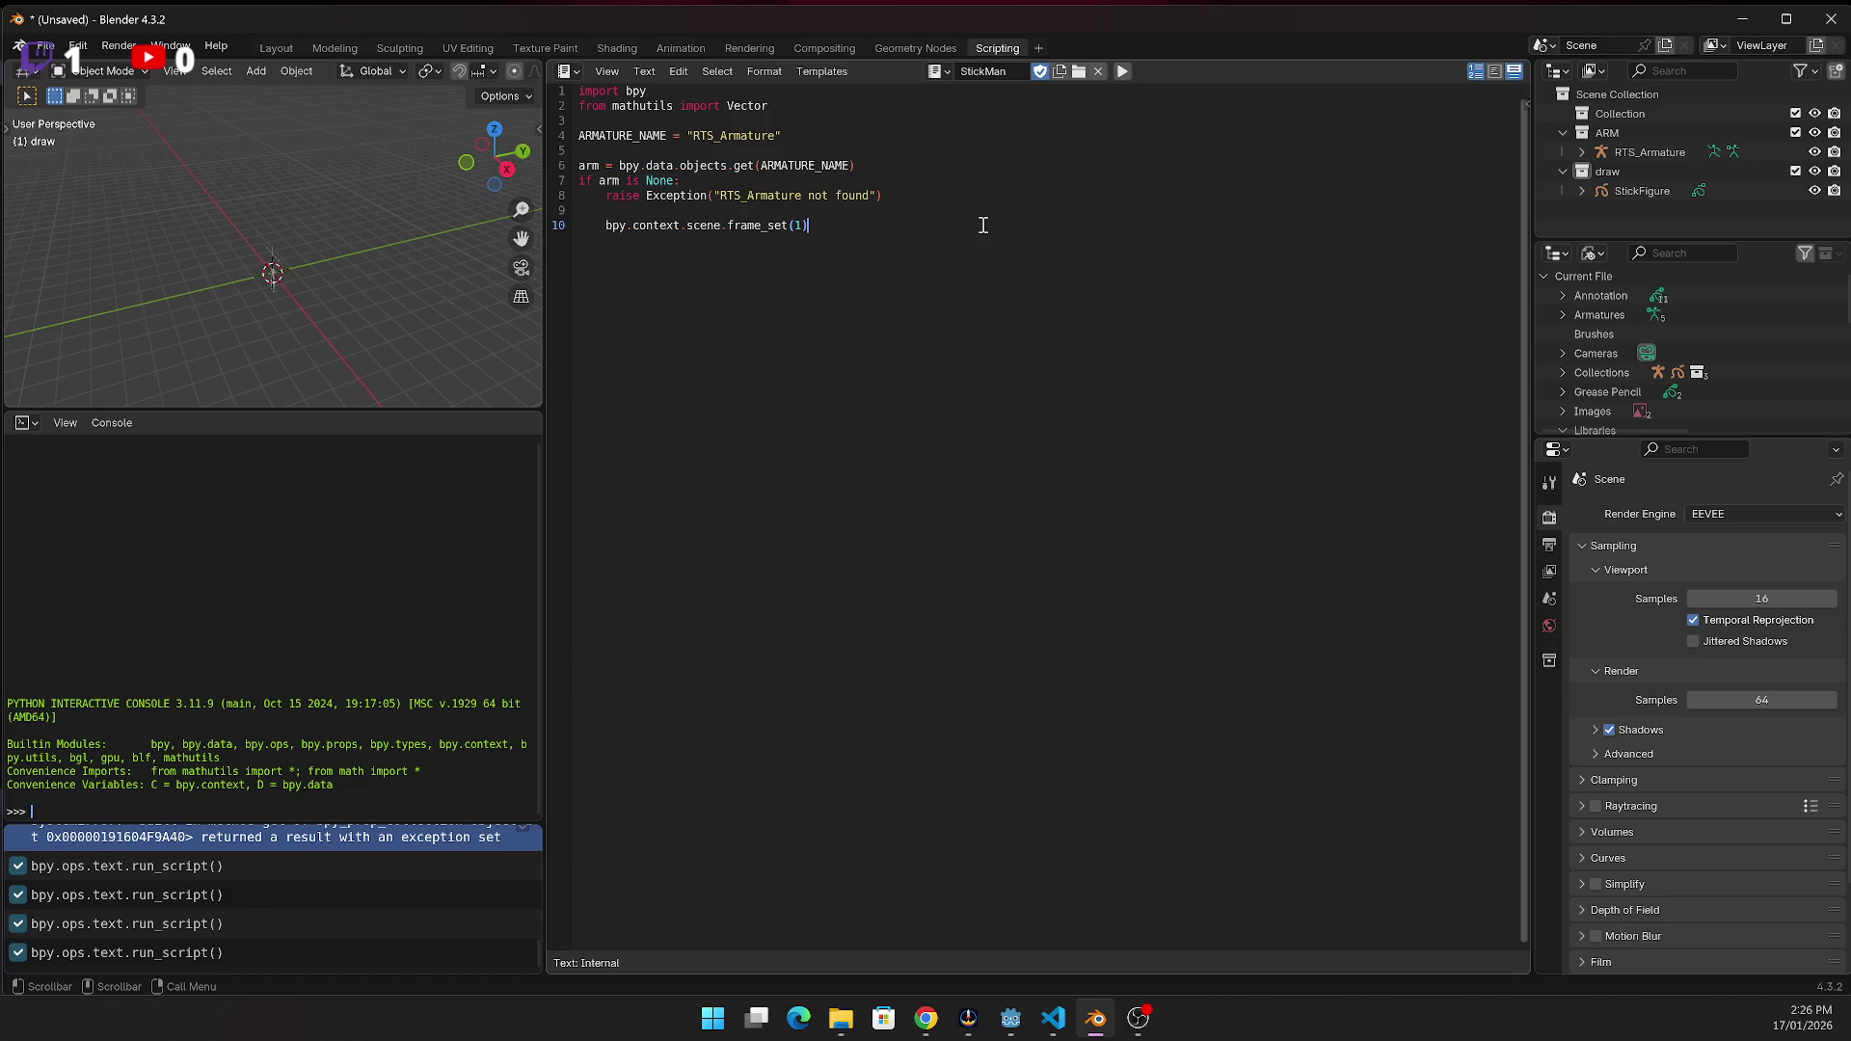
key("shift+Tab")
key("Return")
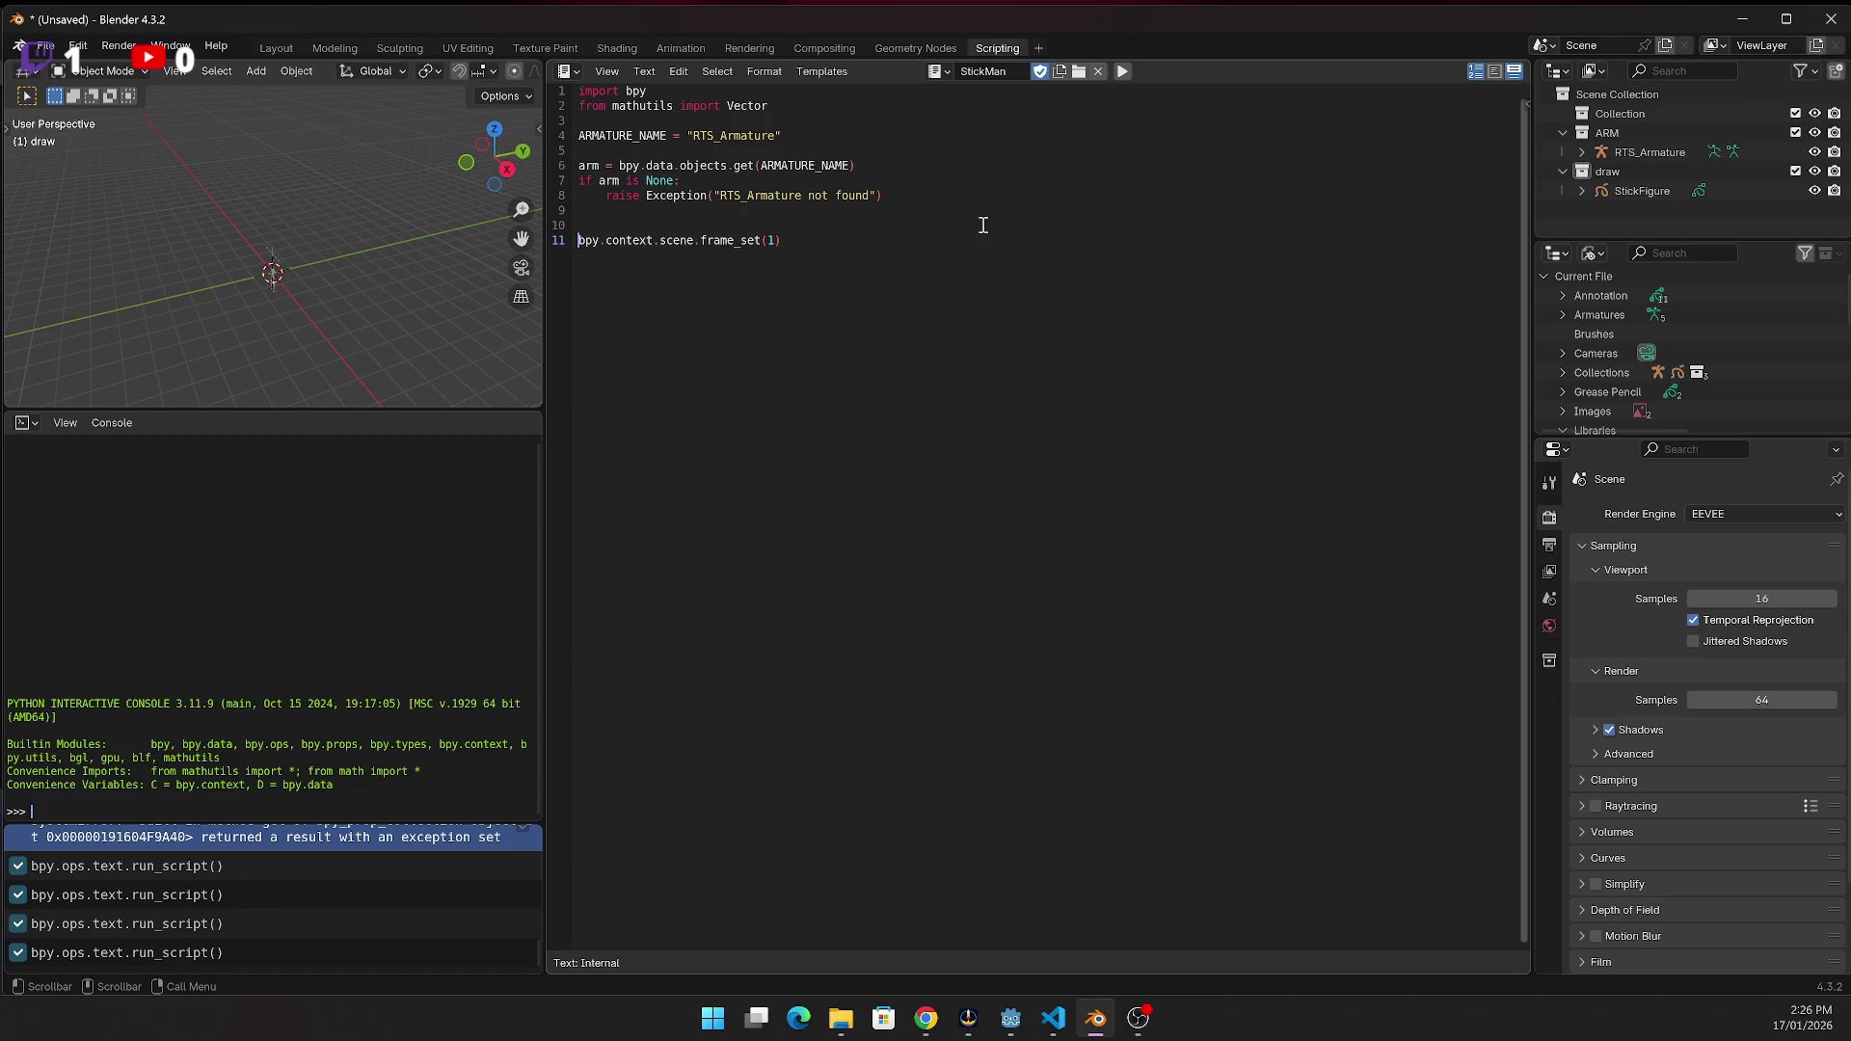
left_click(1124, 70)
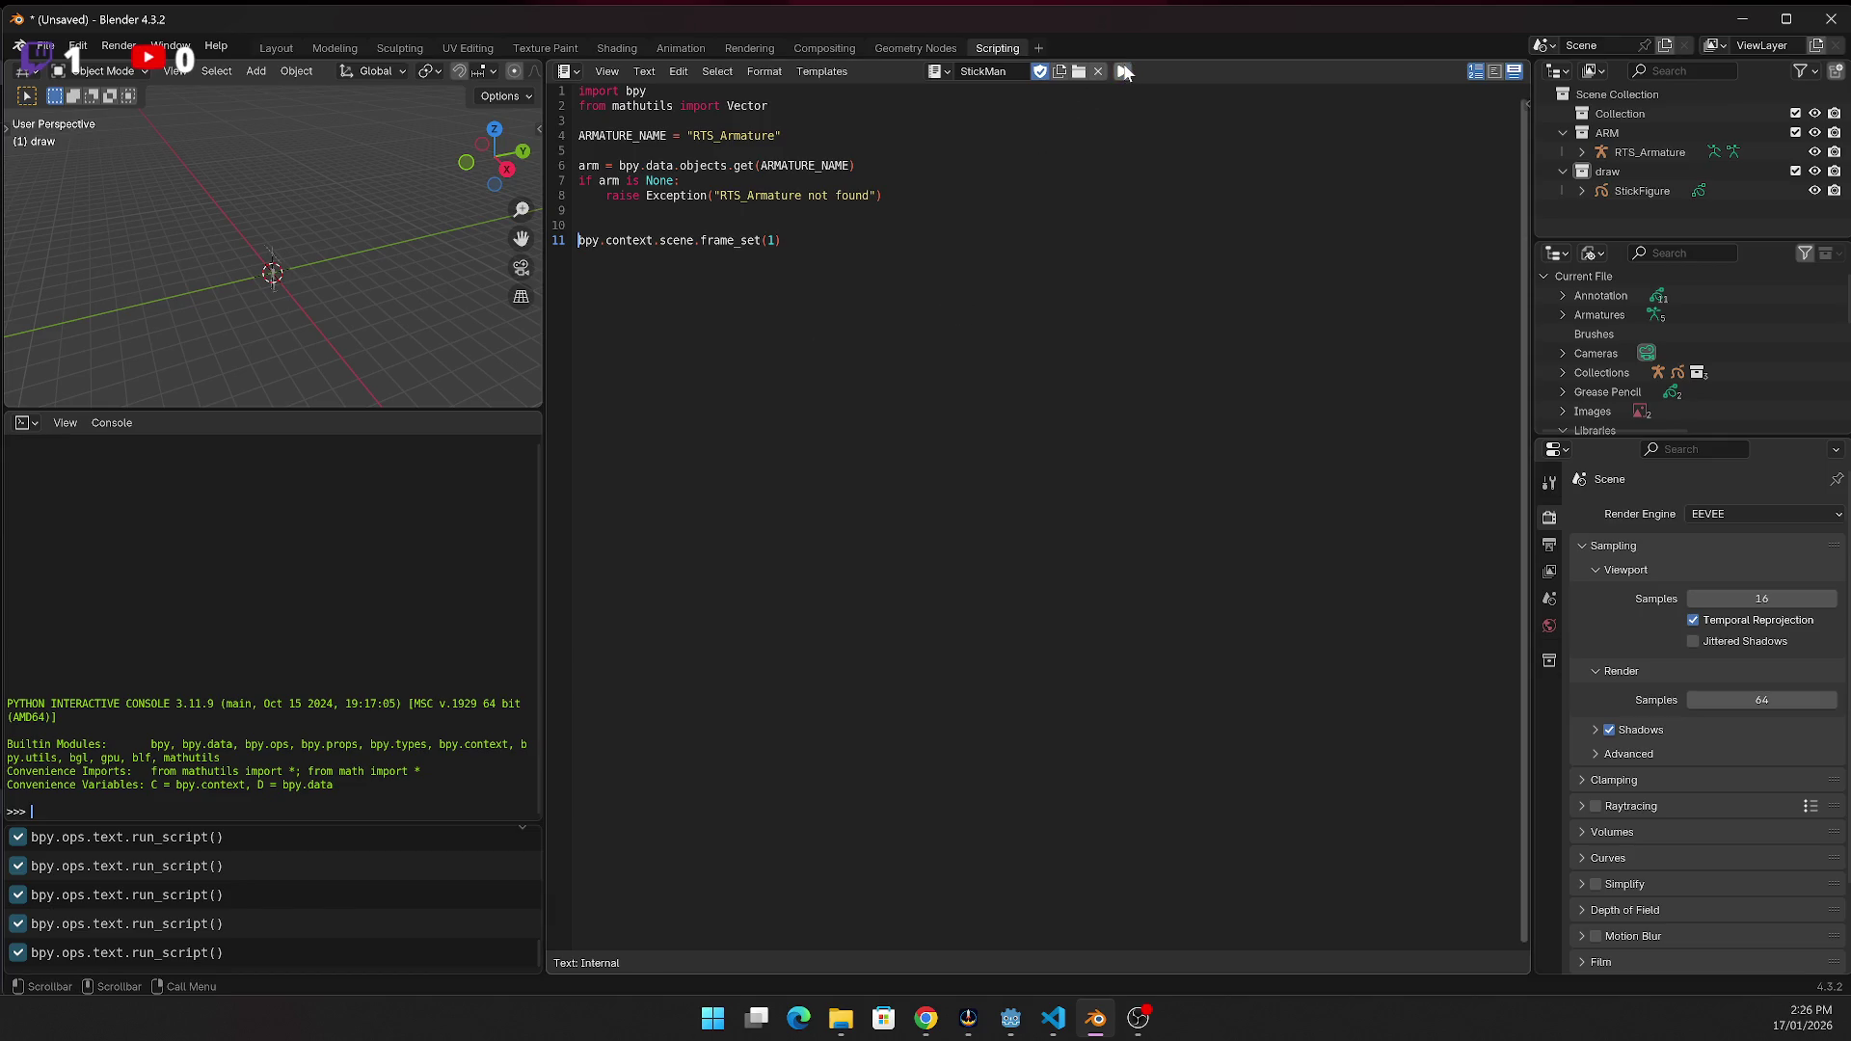
left_click(922, 473)
key("alt+Tab")
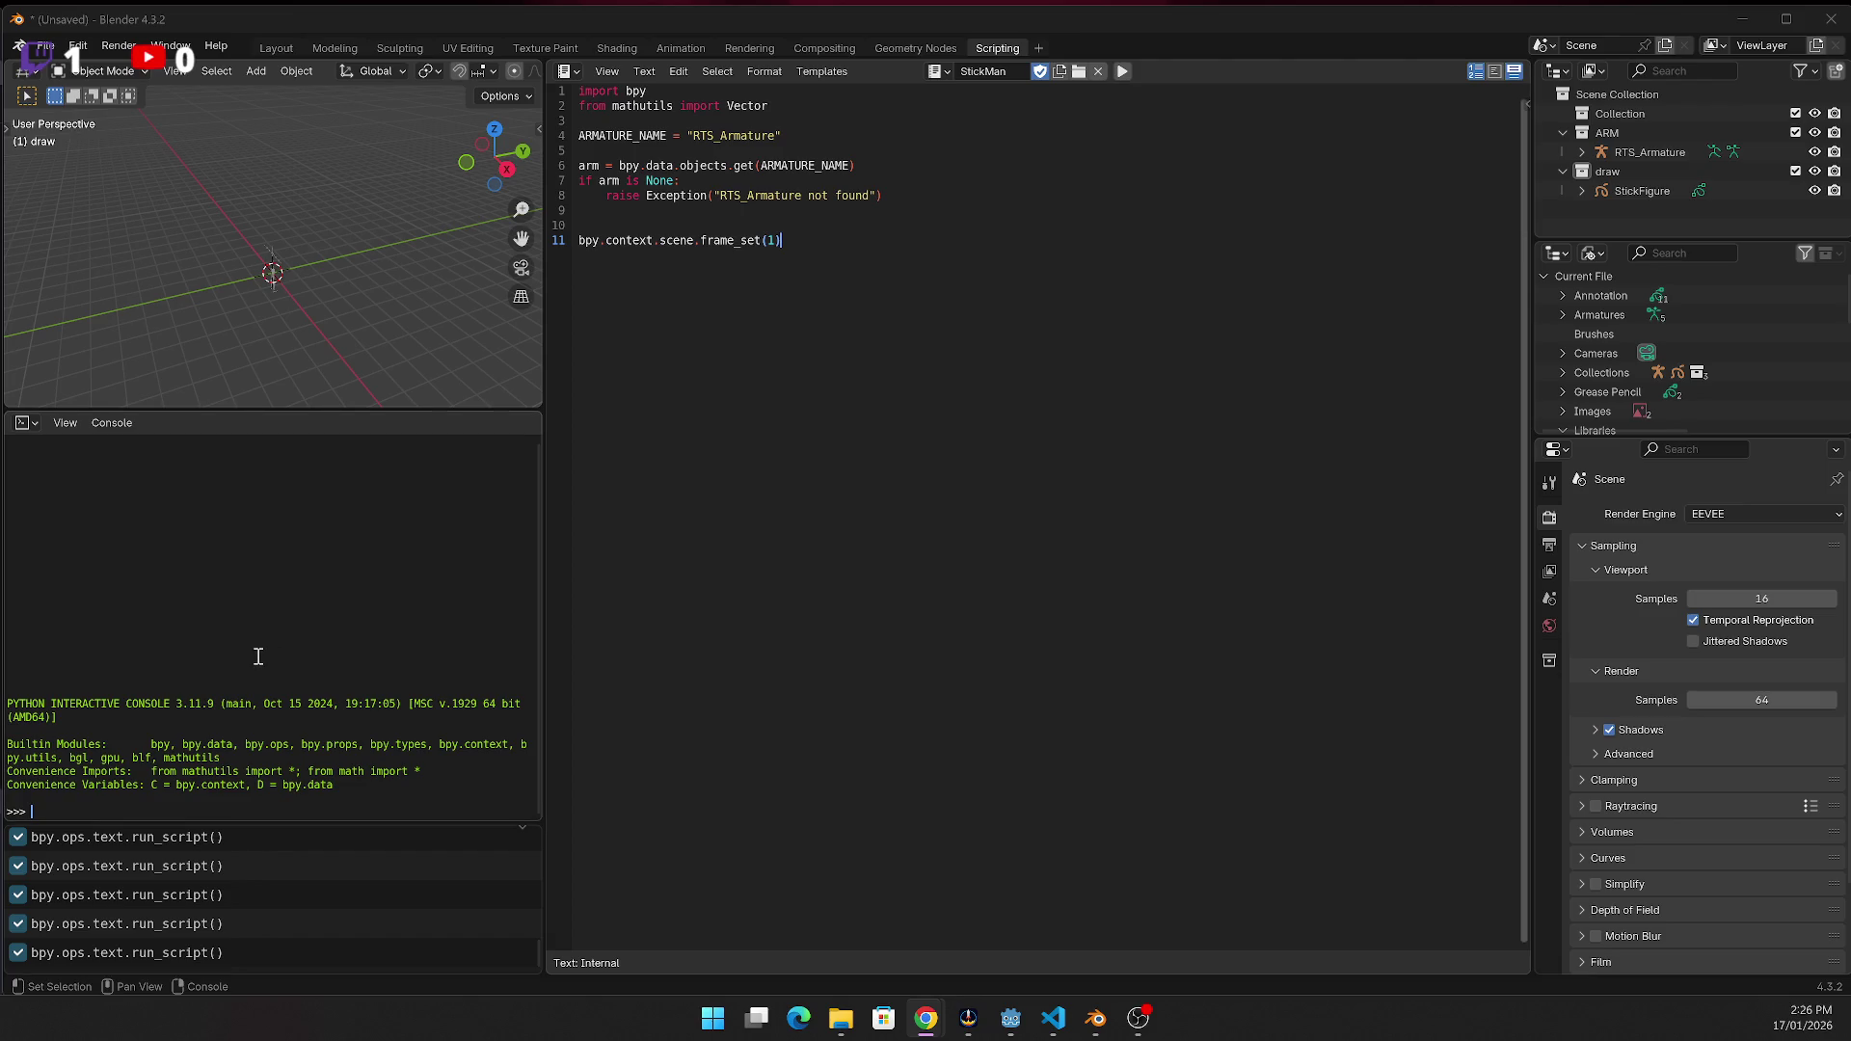
left_click(1652, 193)
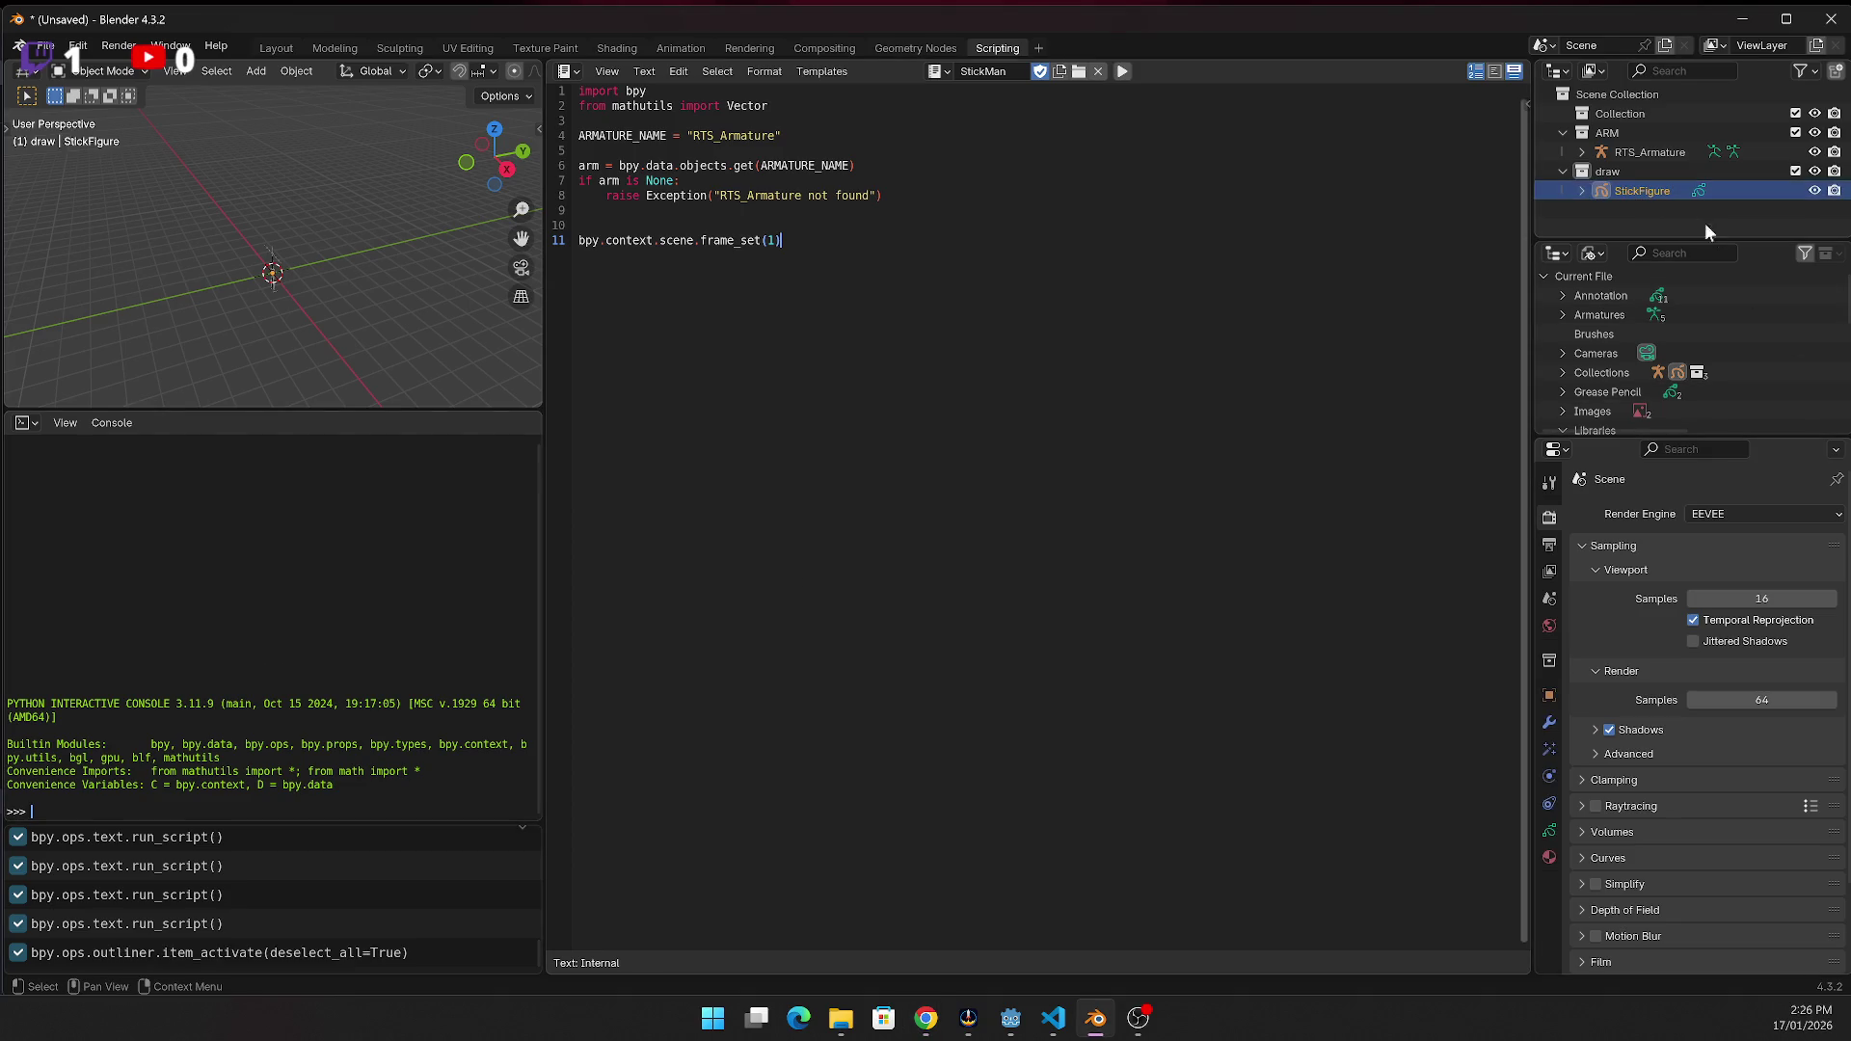
Delete StickFigure, paste code that removes any existing GP_Body, and run it
key("Delete")
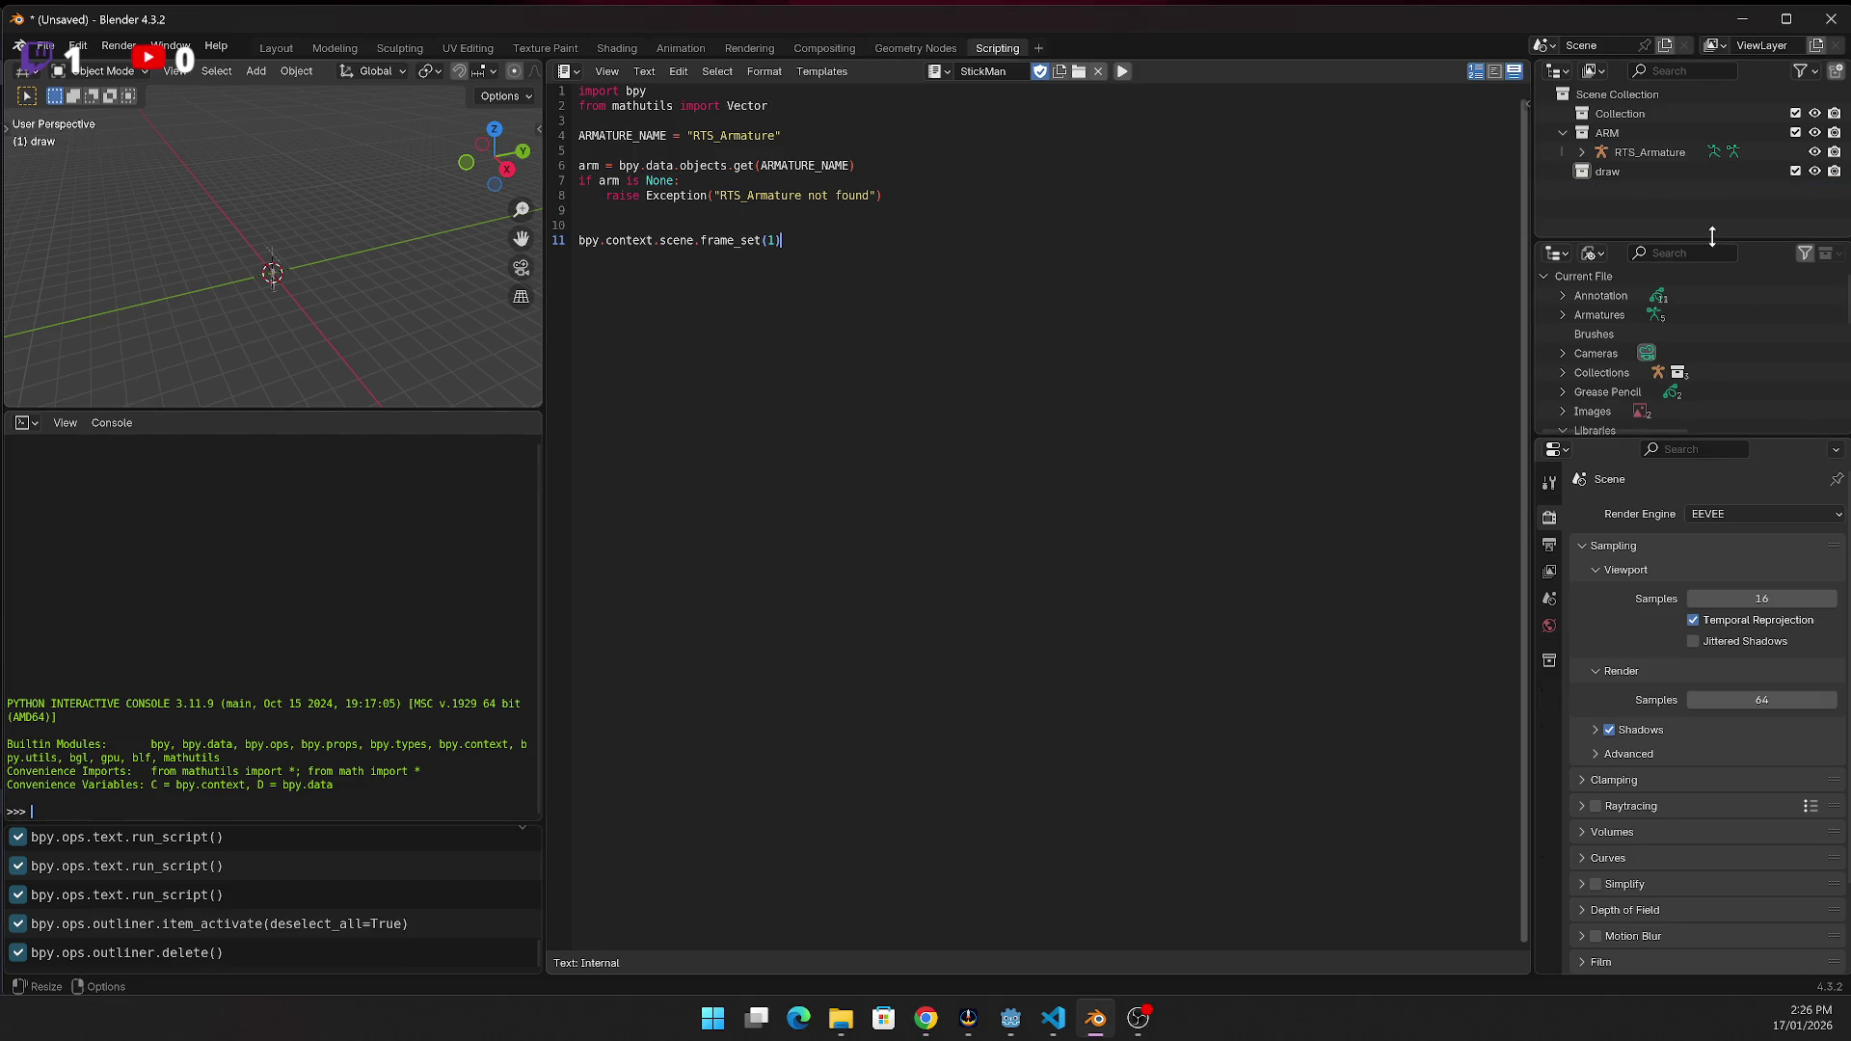
type("if \"GP_Body\" in bpy.data.objects:     bpy.data.objects.remove(bpy.data.objects[\"GP_Body\"], do_unlink=True)")
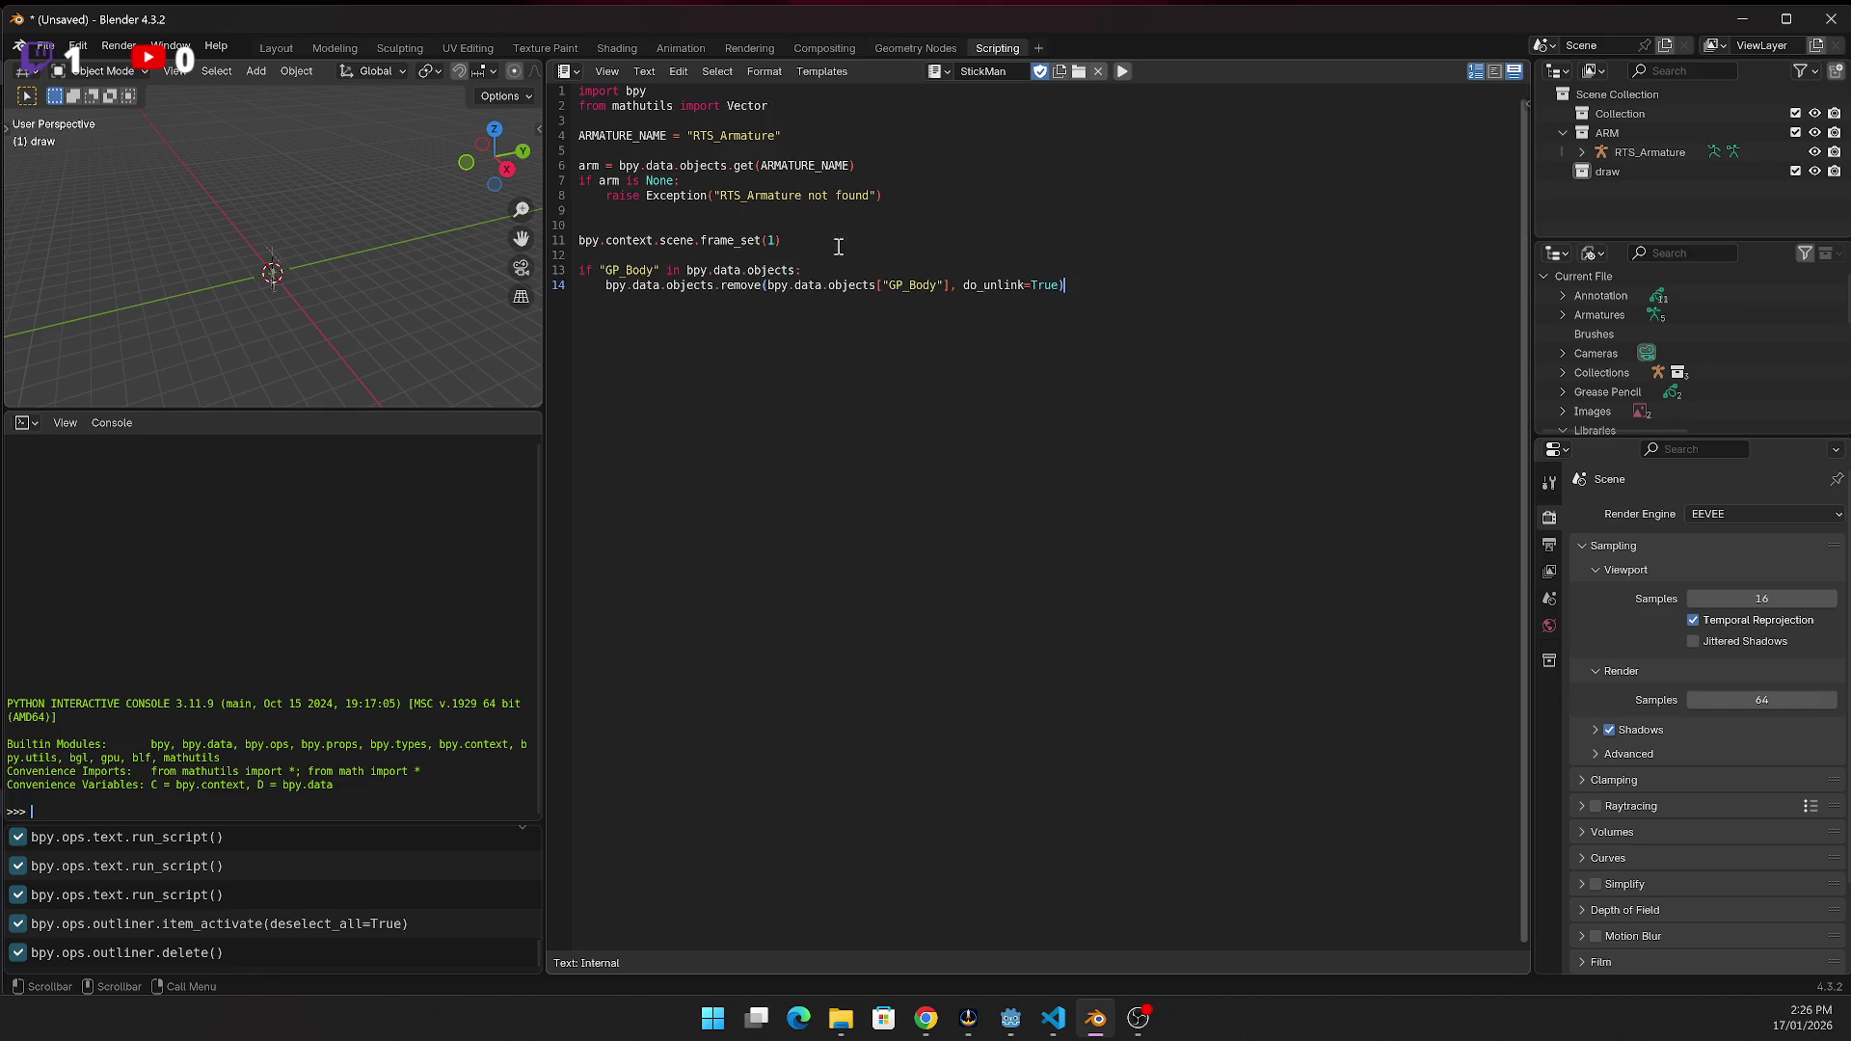
left_click(1127, 69)
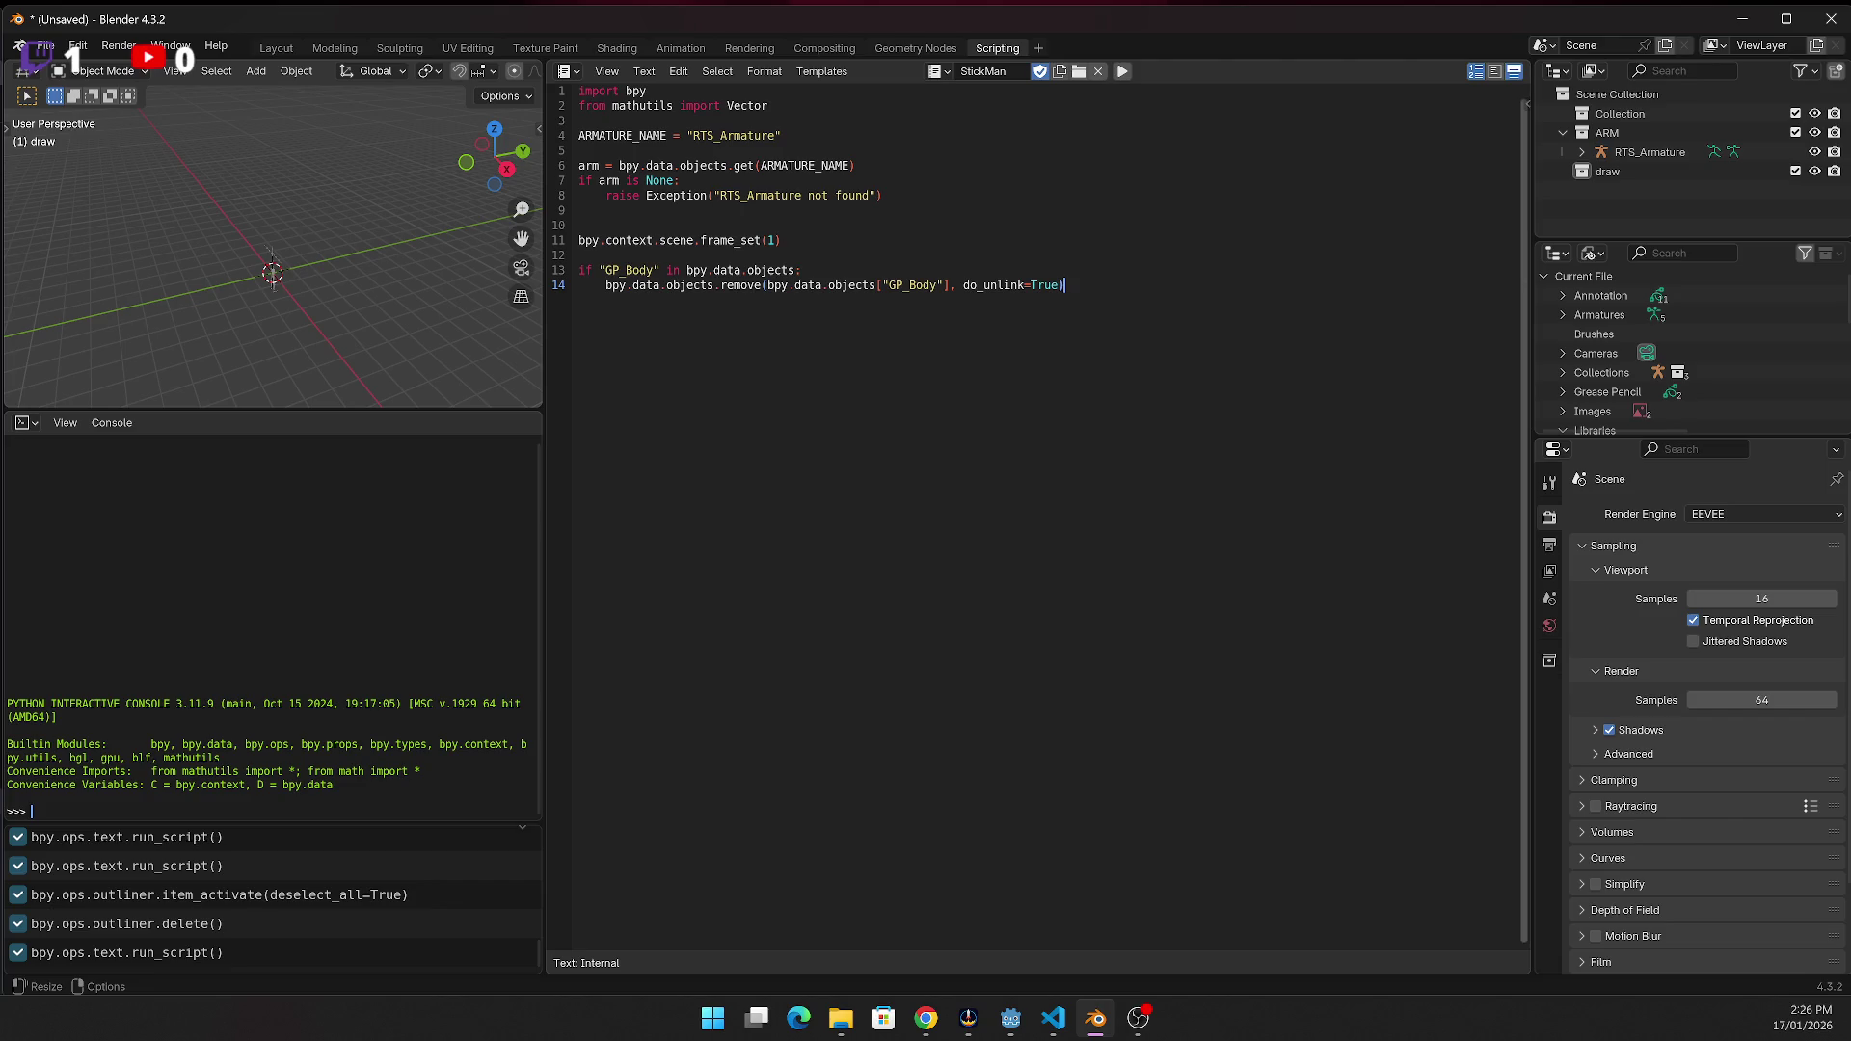
Add the GP_Body creation and linking code after line 14 and run the script
key("alt+Tab")
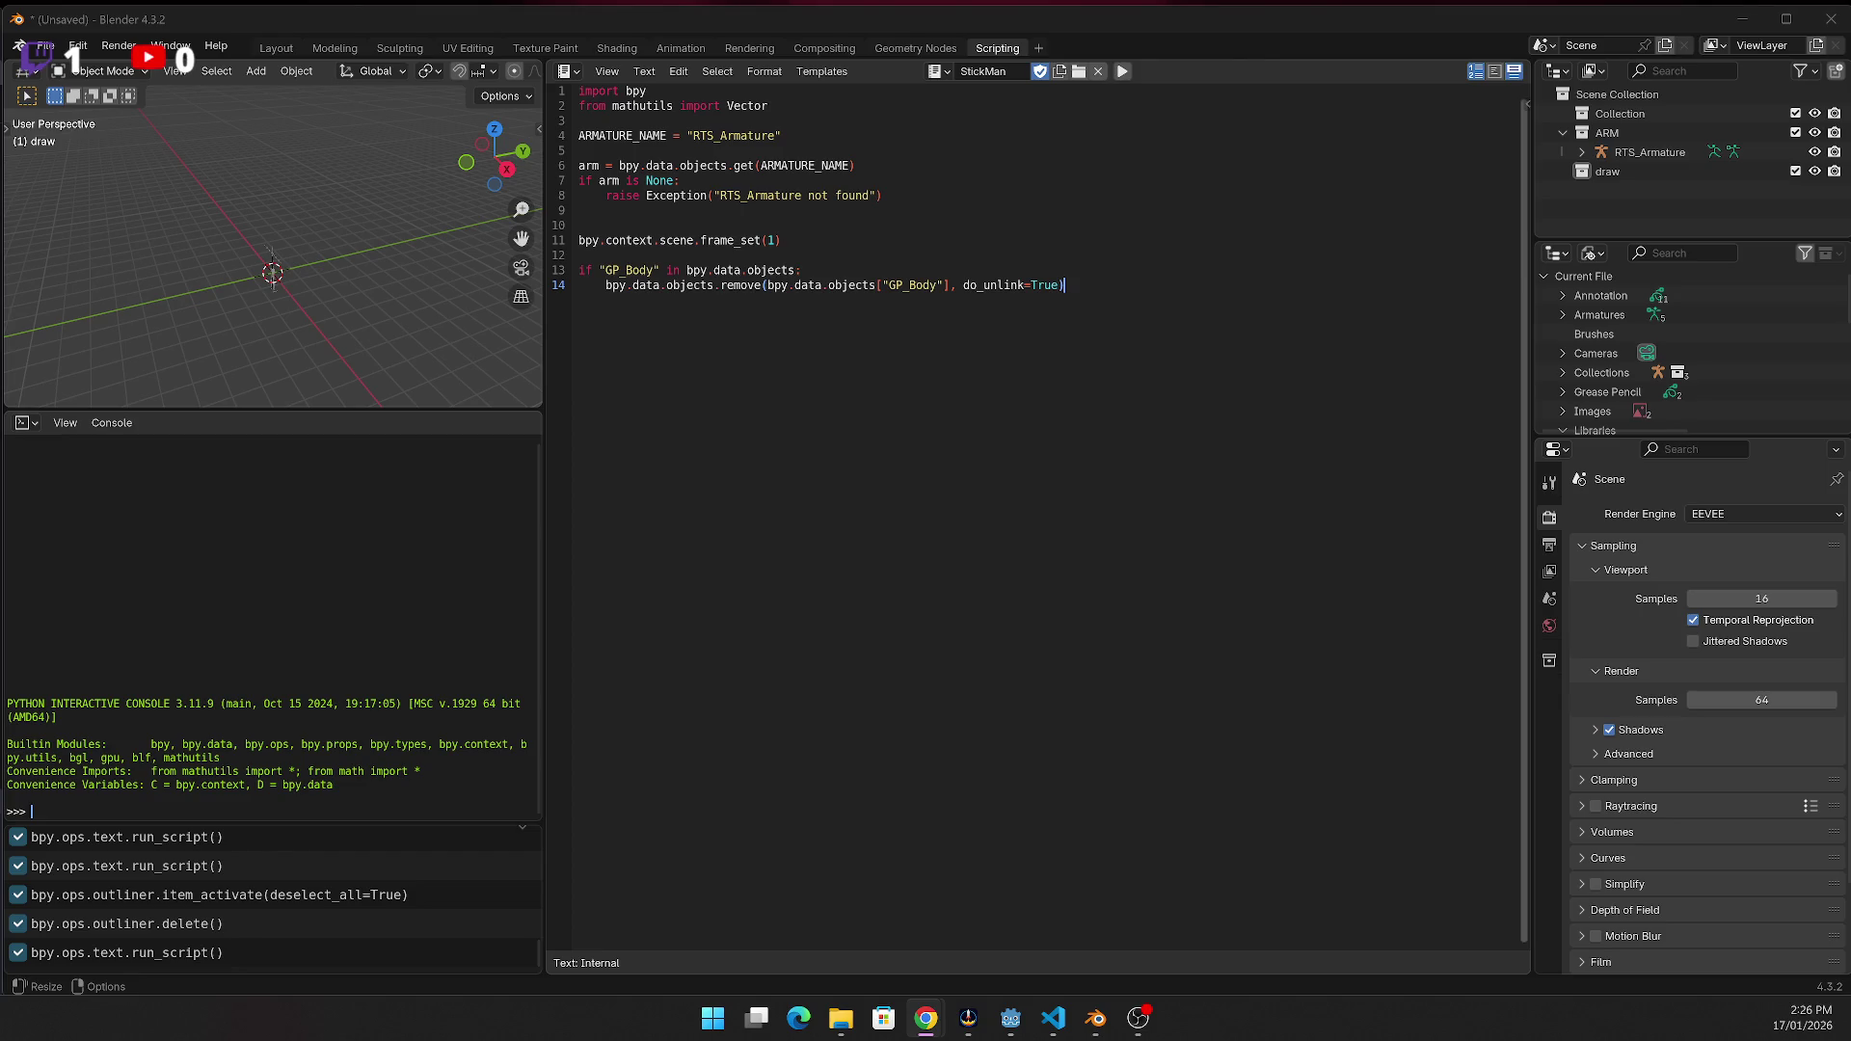
left_click(813, 285)
left_click(1199, 285)
key("Return")
key("Return")
key("Return")
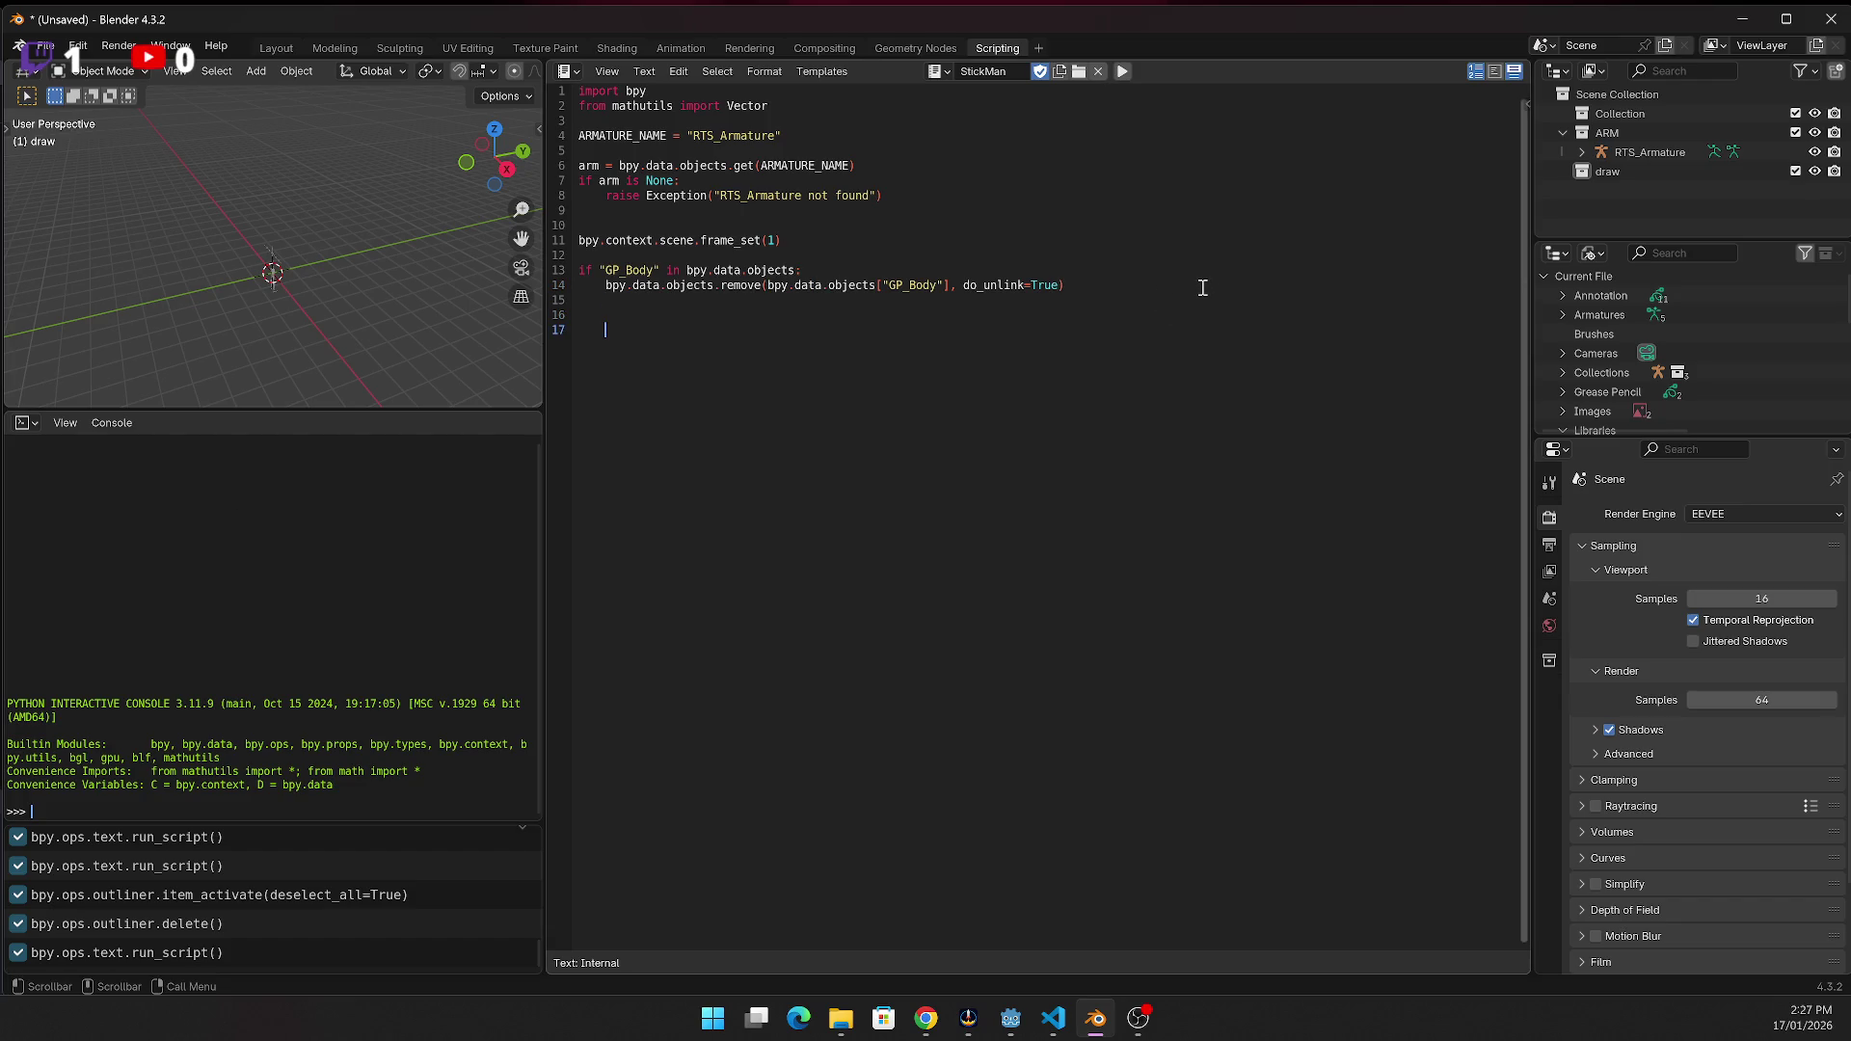
type("gp_data = bpy.data.grease_pencils.new(\"GP_Body_Data\") gp_obj = bpy.data.objects.new(\"GP_Body\", gp_data) bpy.context.collection.objects.link(gp_obj)")
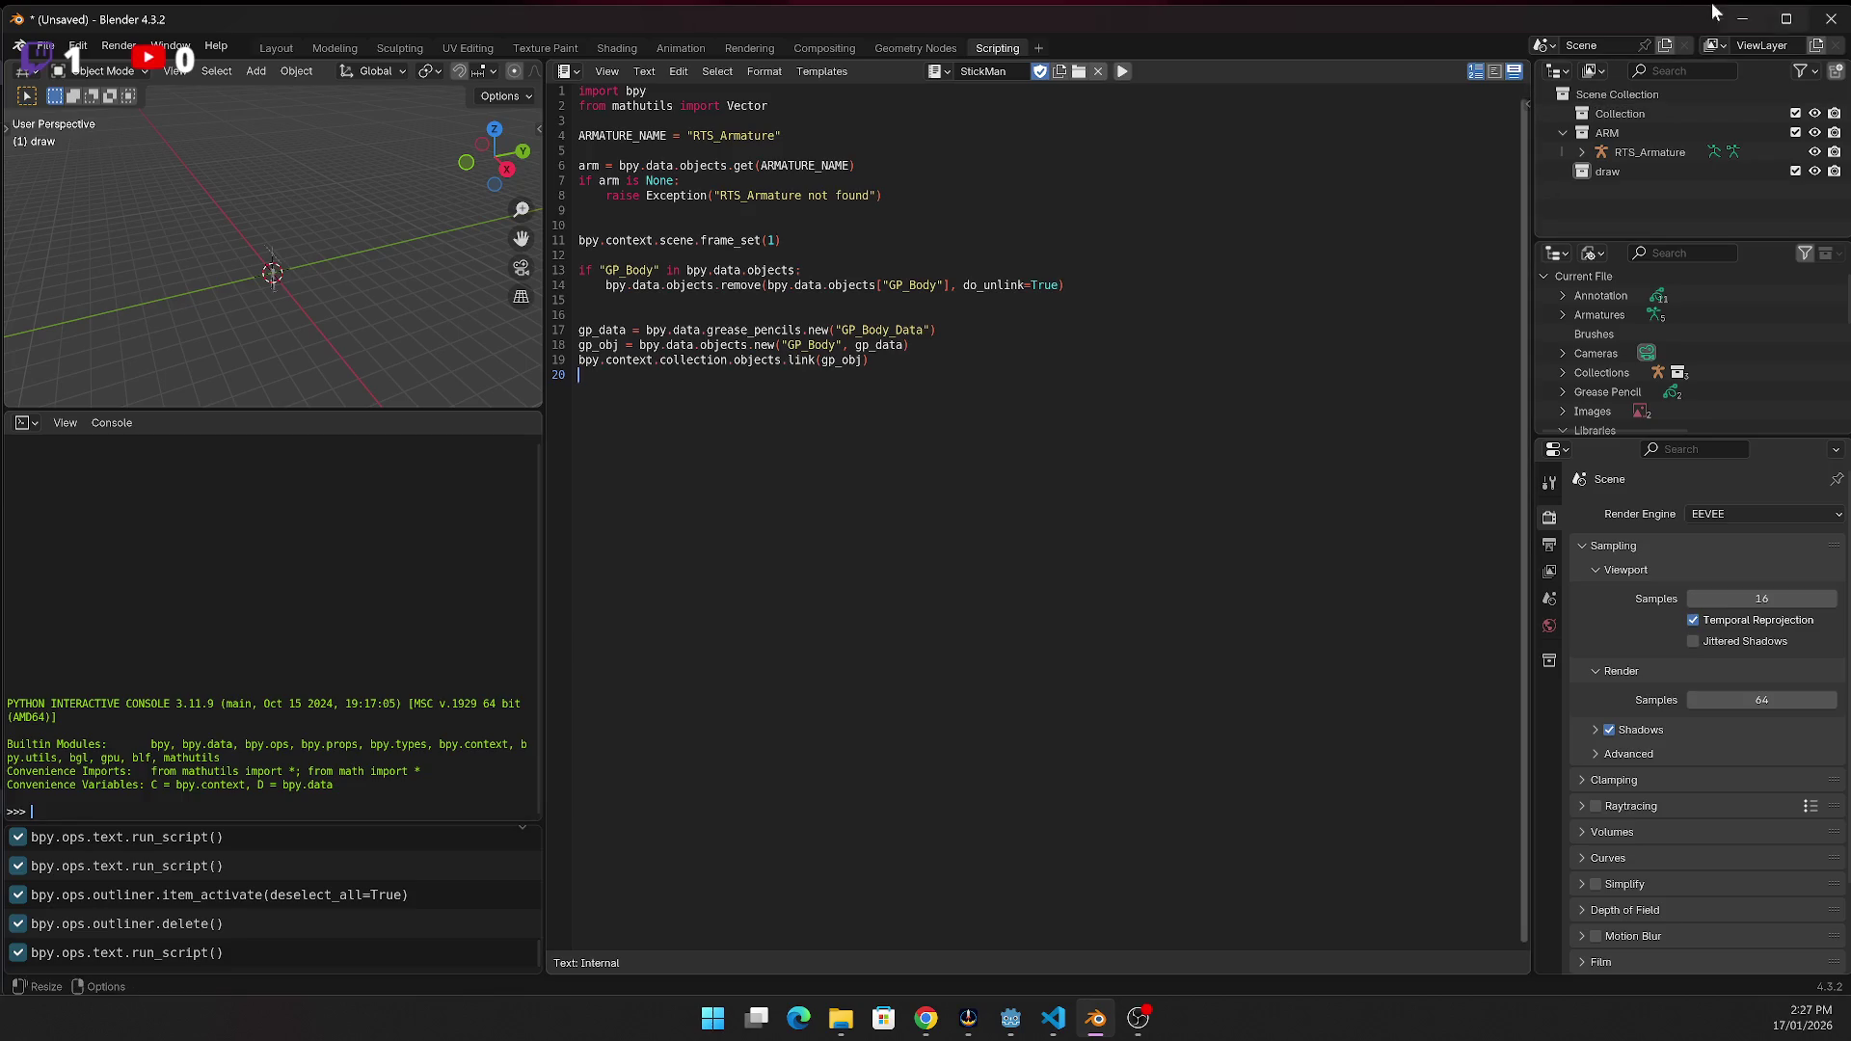
left_click(1121, 72)
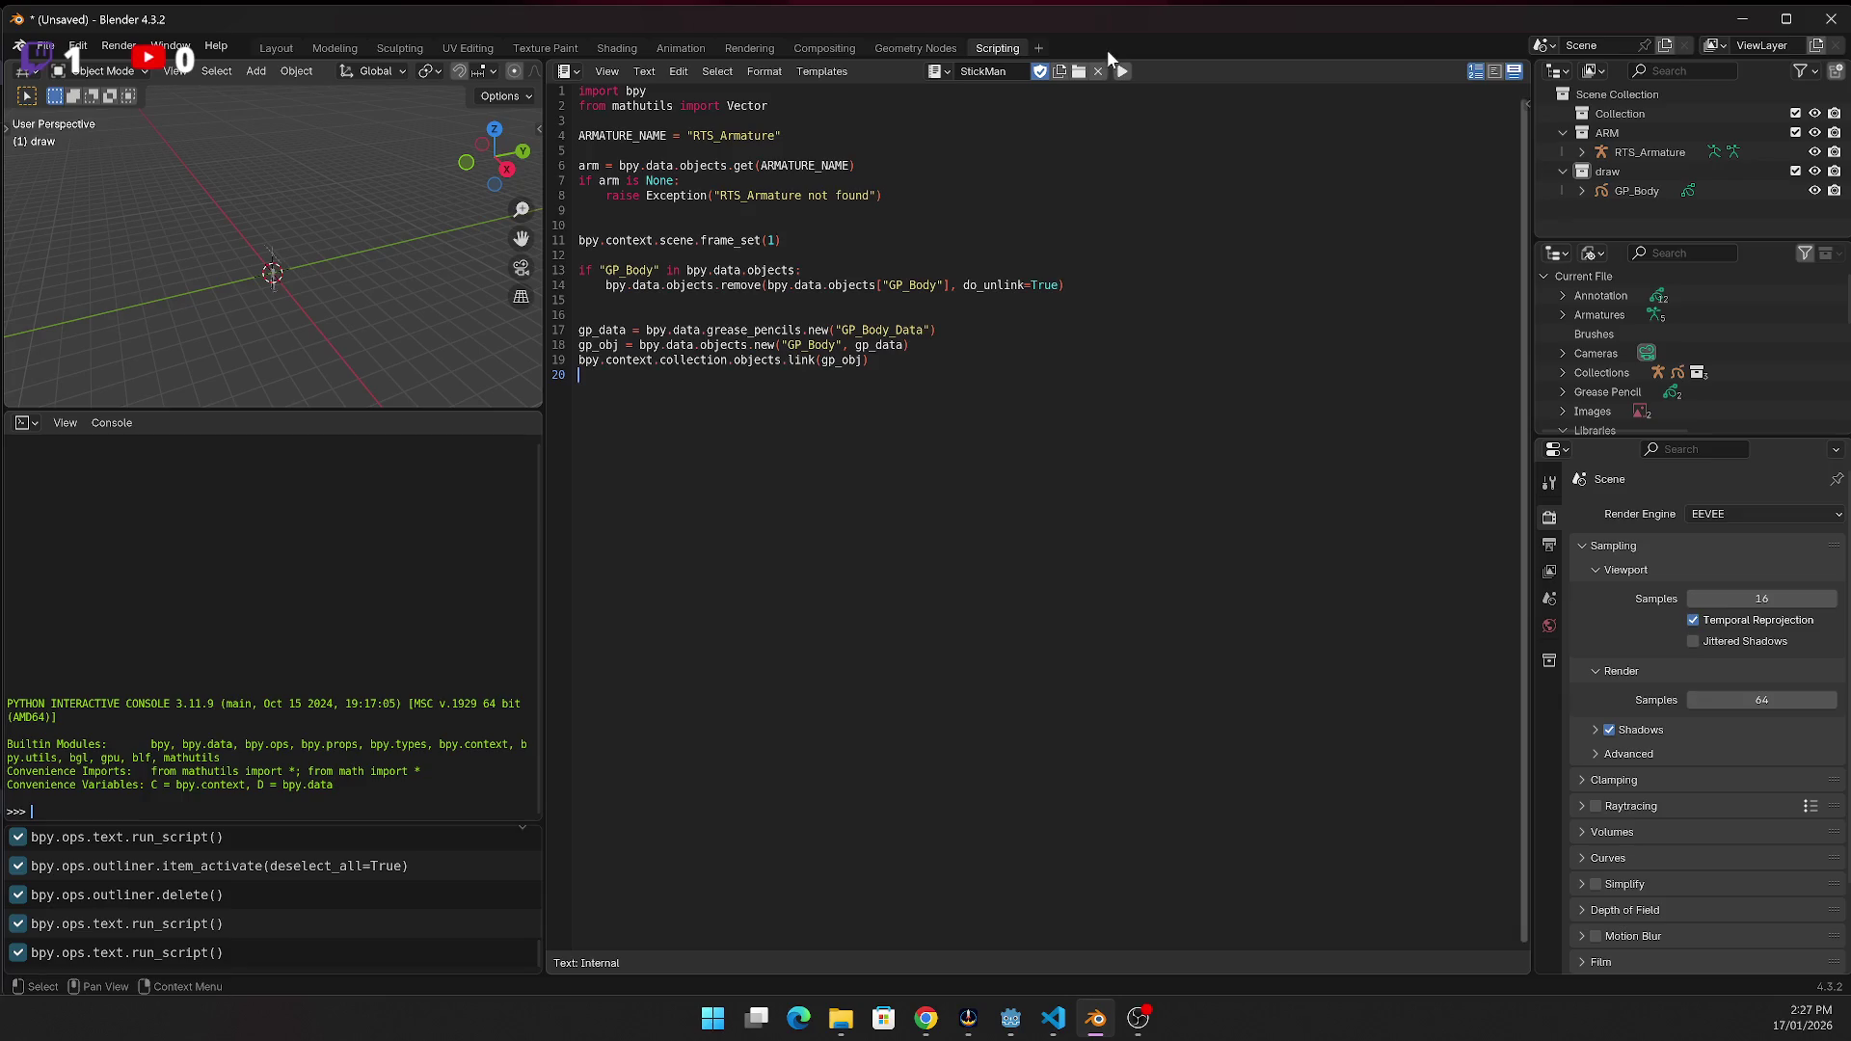
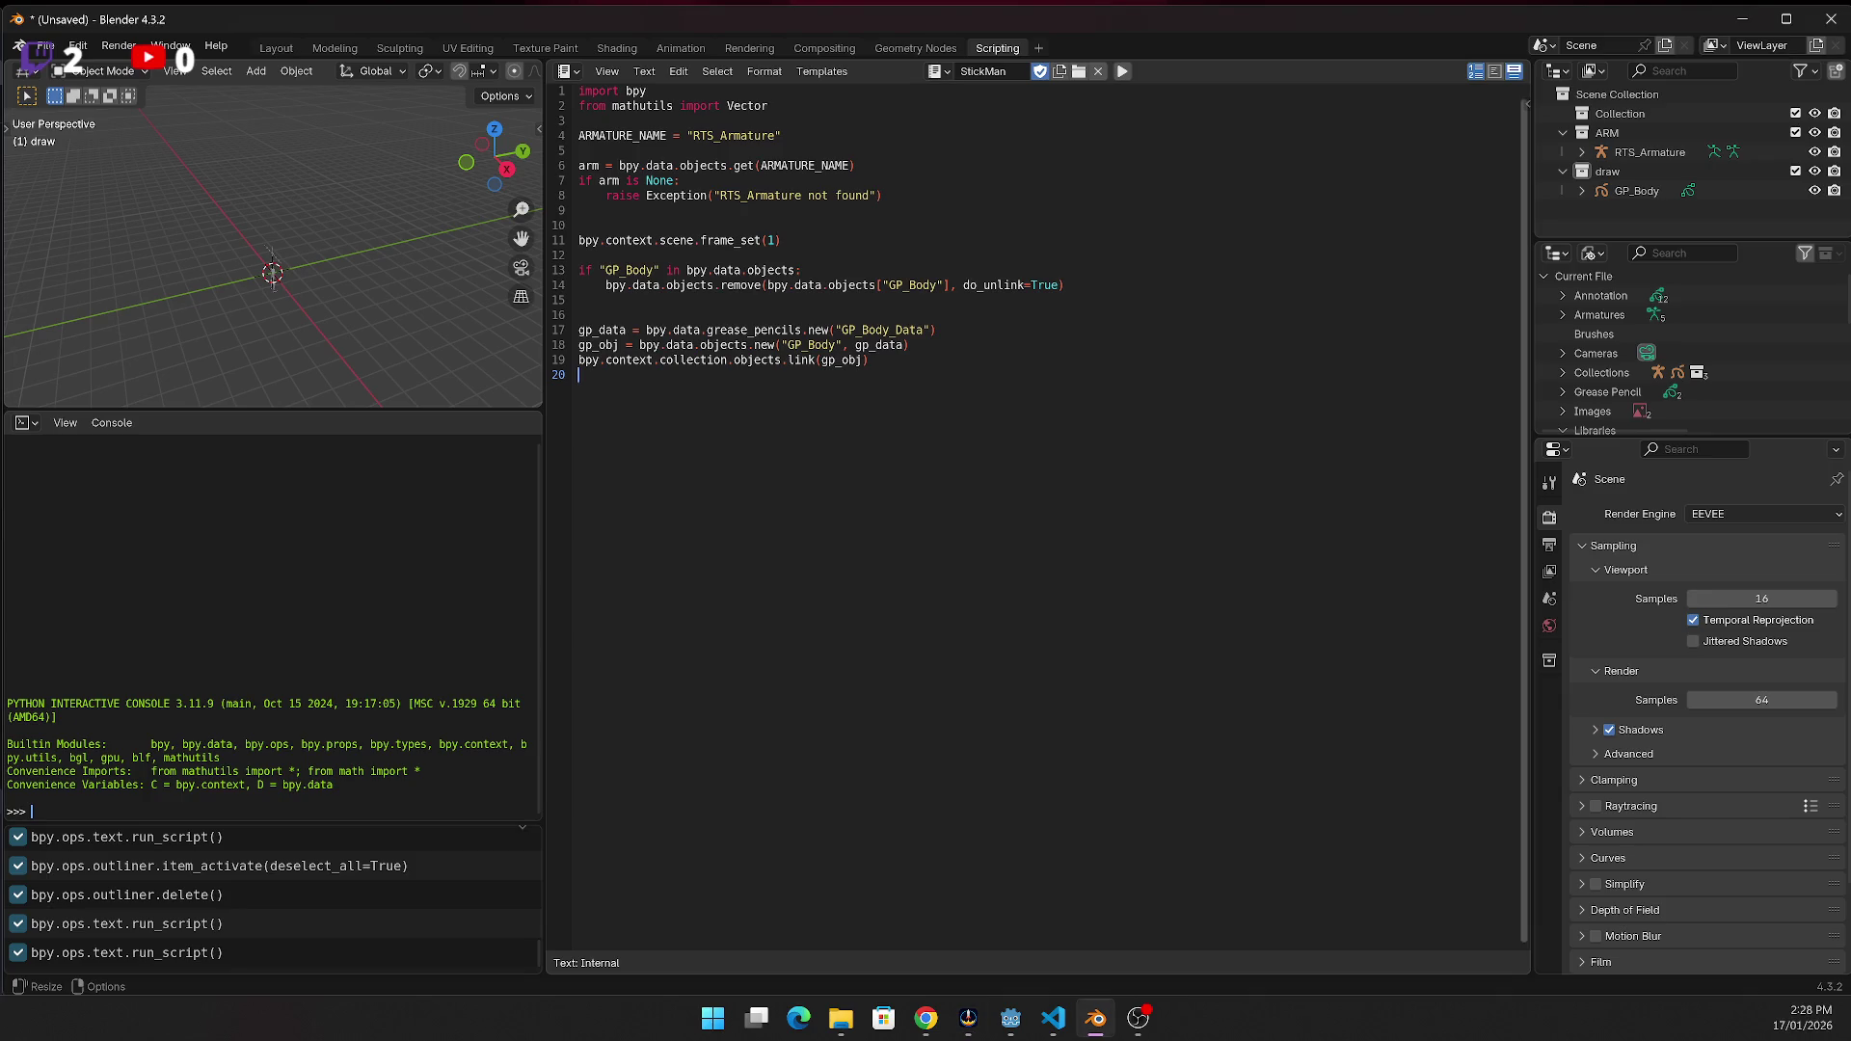
Add lines parenting GP_Body to RTS_Armature in the StickMan script and run it
key("alt+Tab")
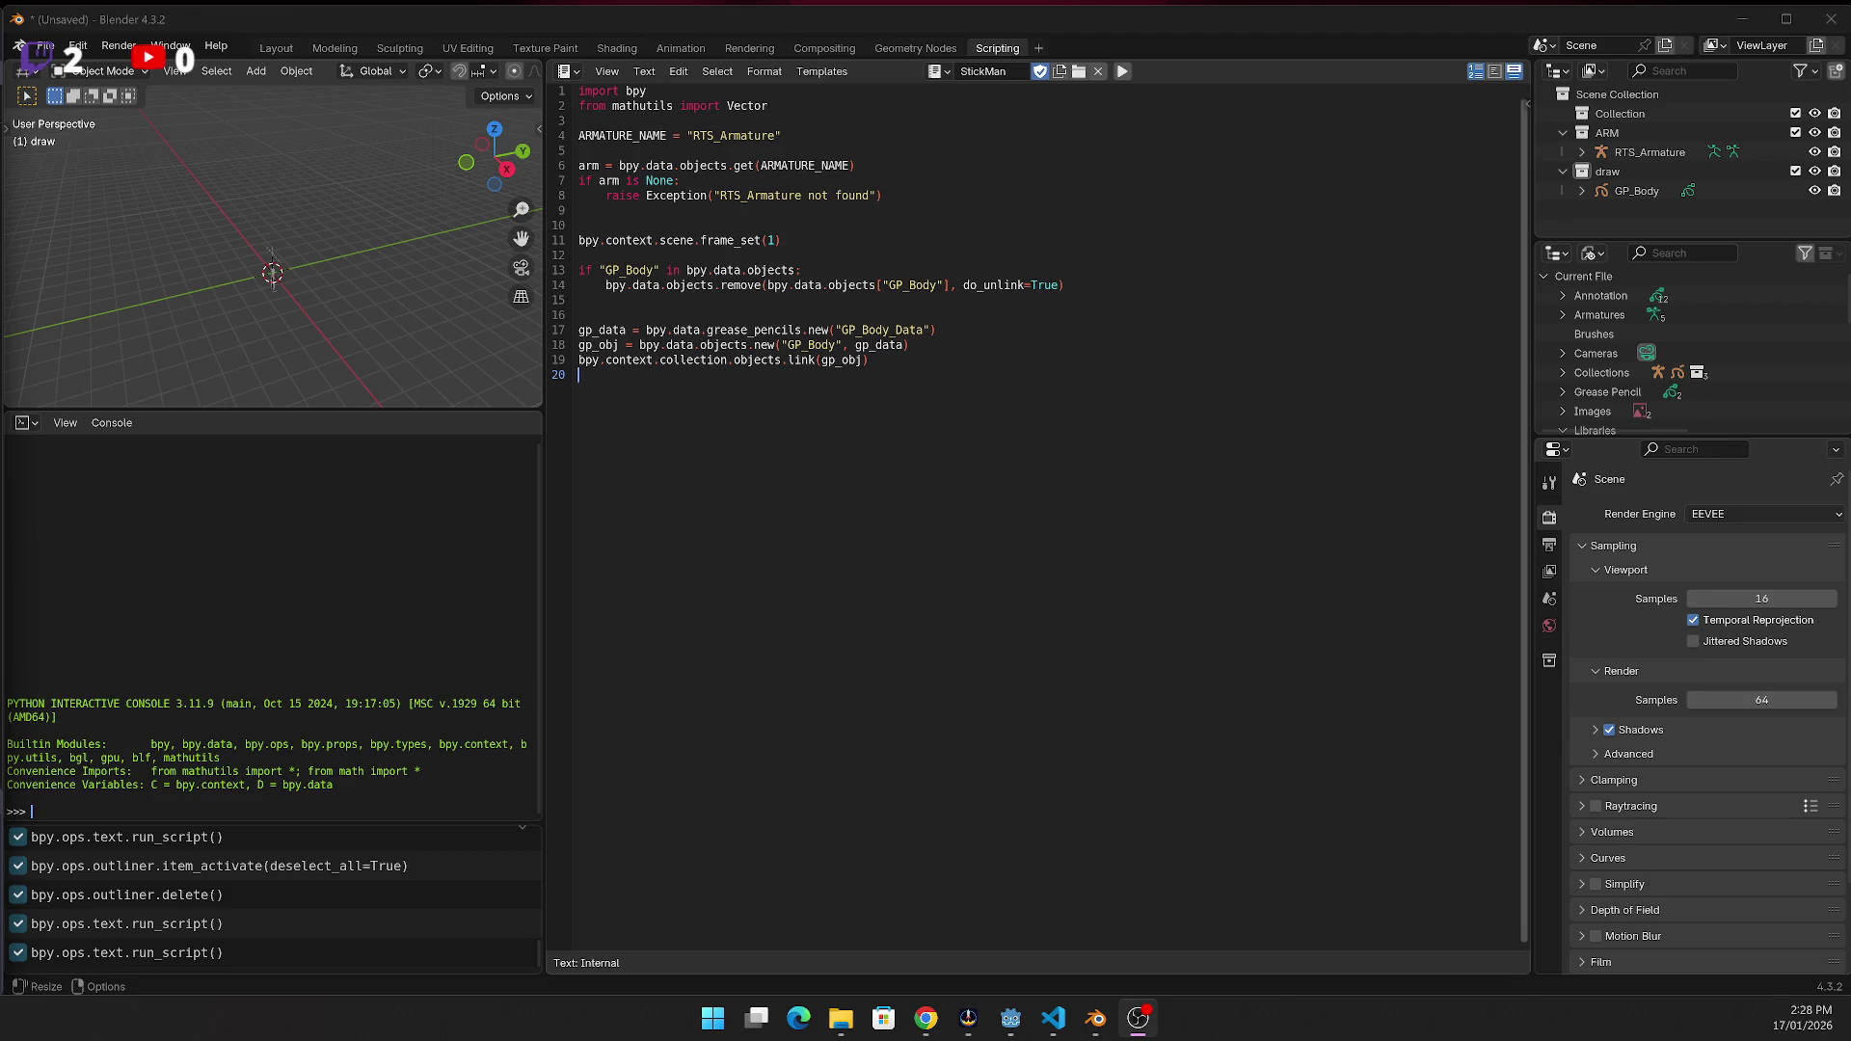
key("alt+Tab")
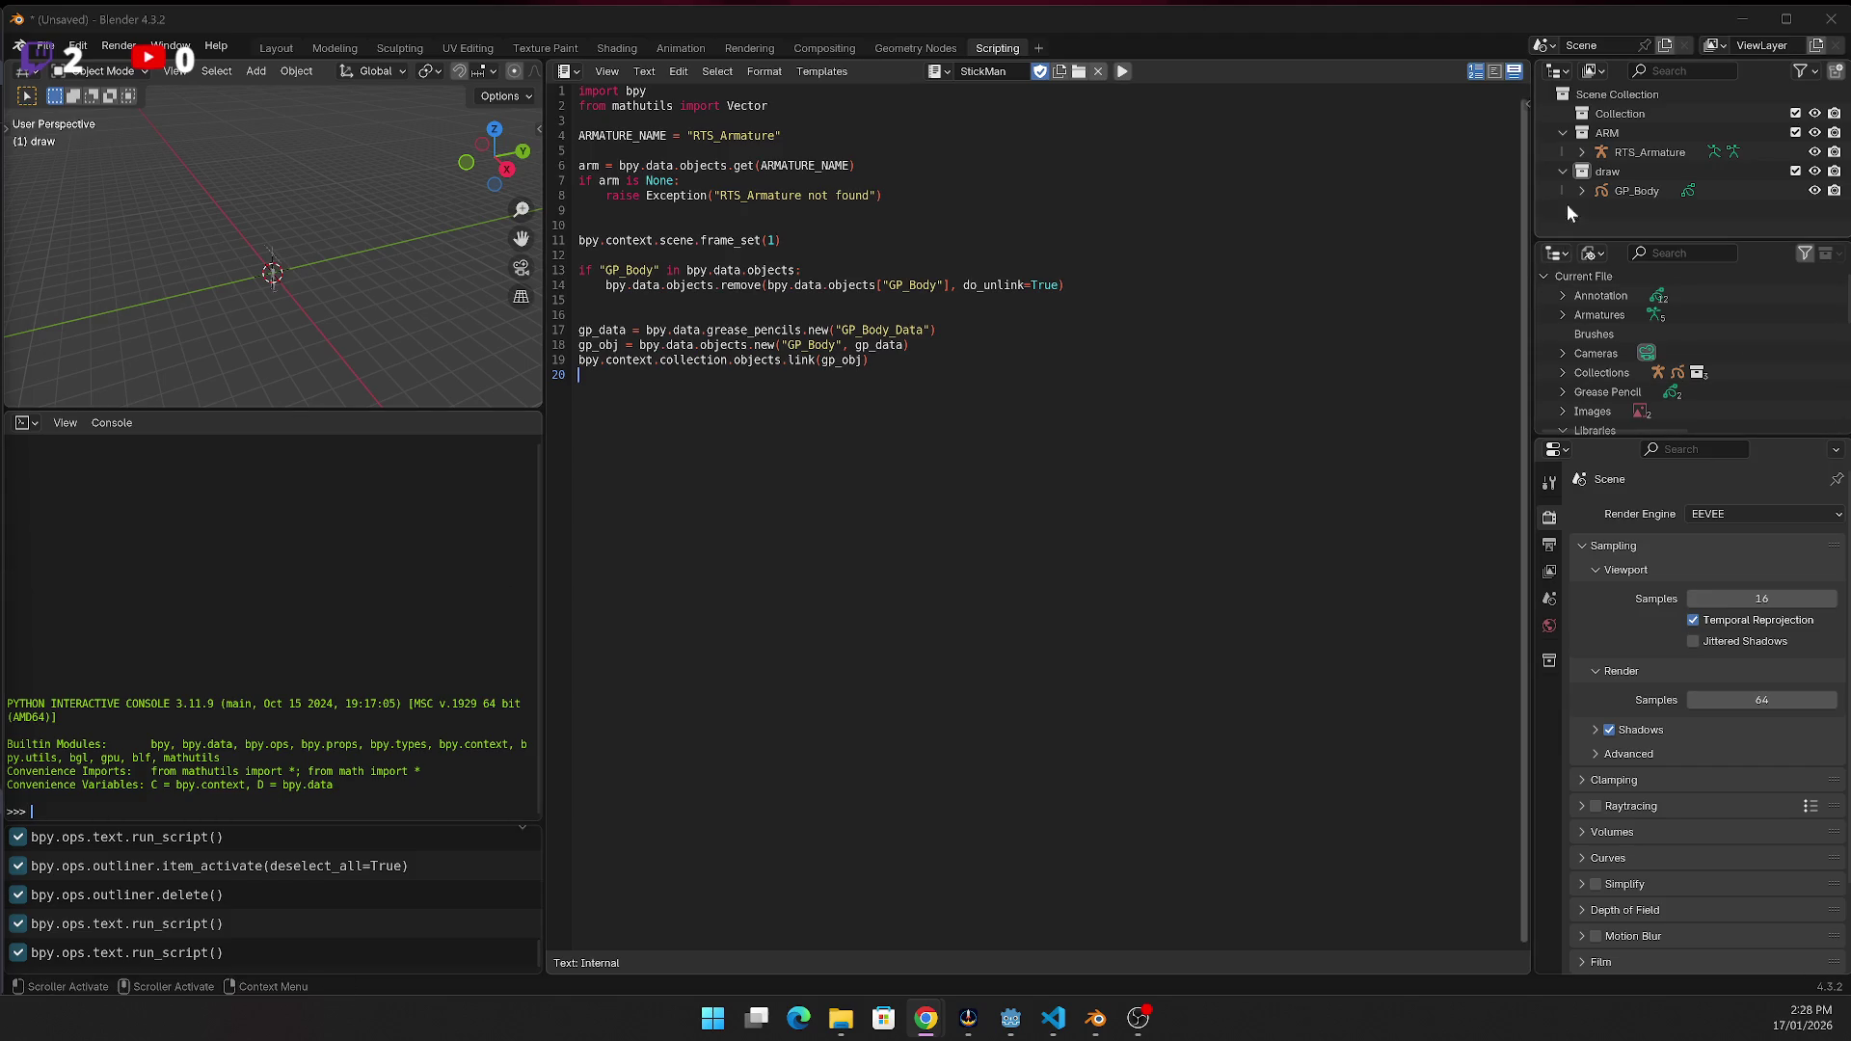
left_click(871, 440)
type("gp_obj.parent = arm gp_obj.parent_type = 'OBJECT'")
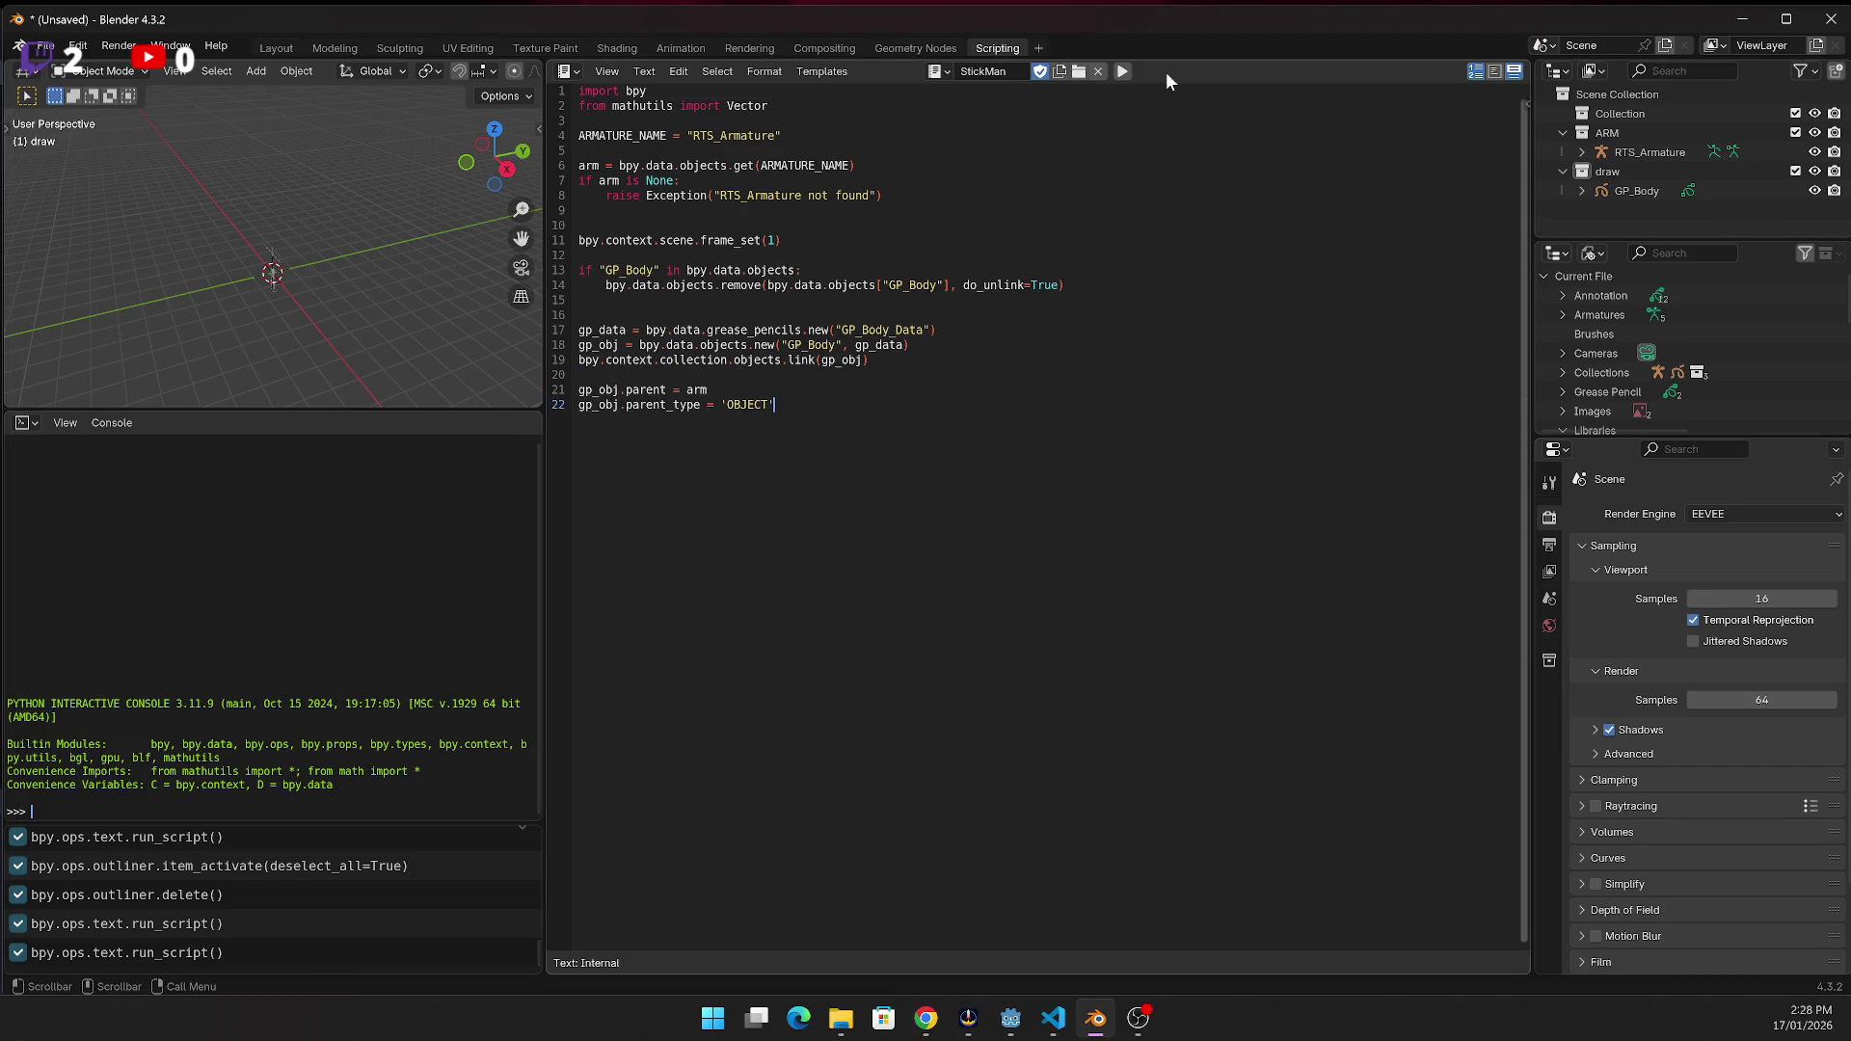
left_click(1123, 72)
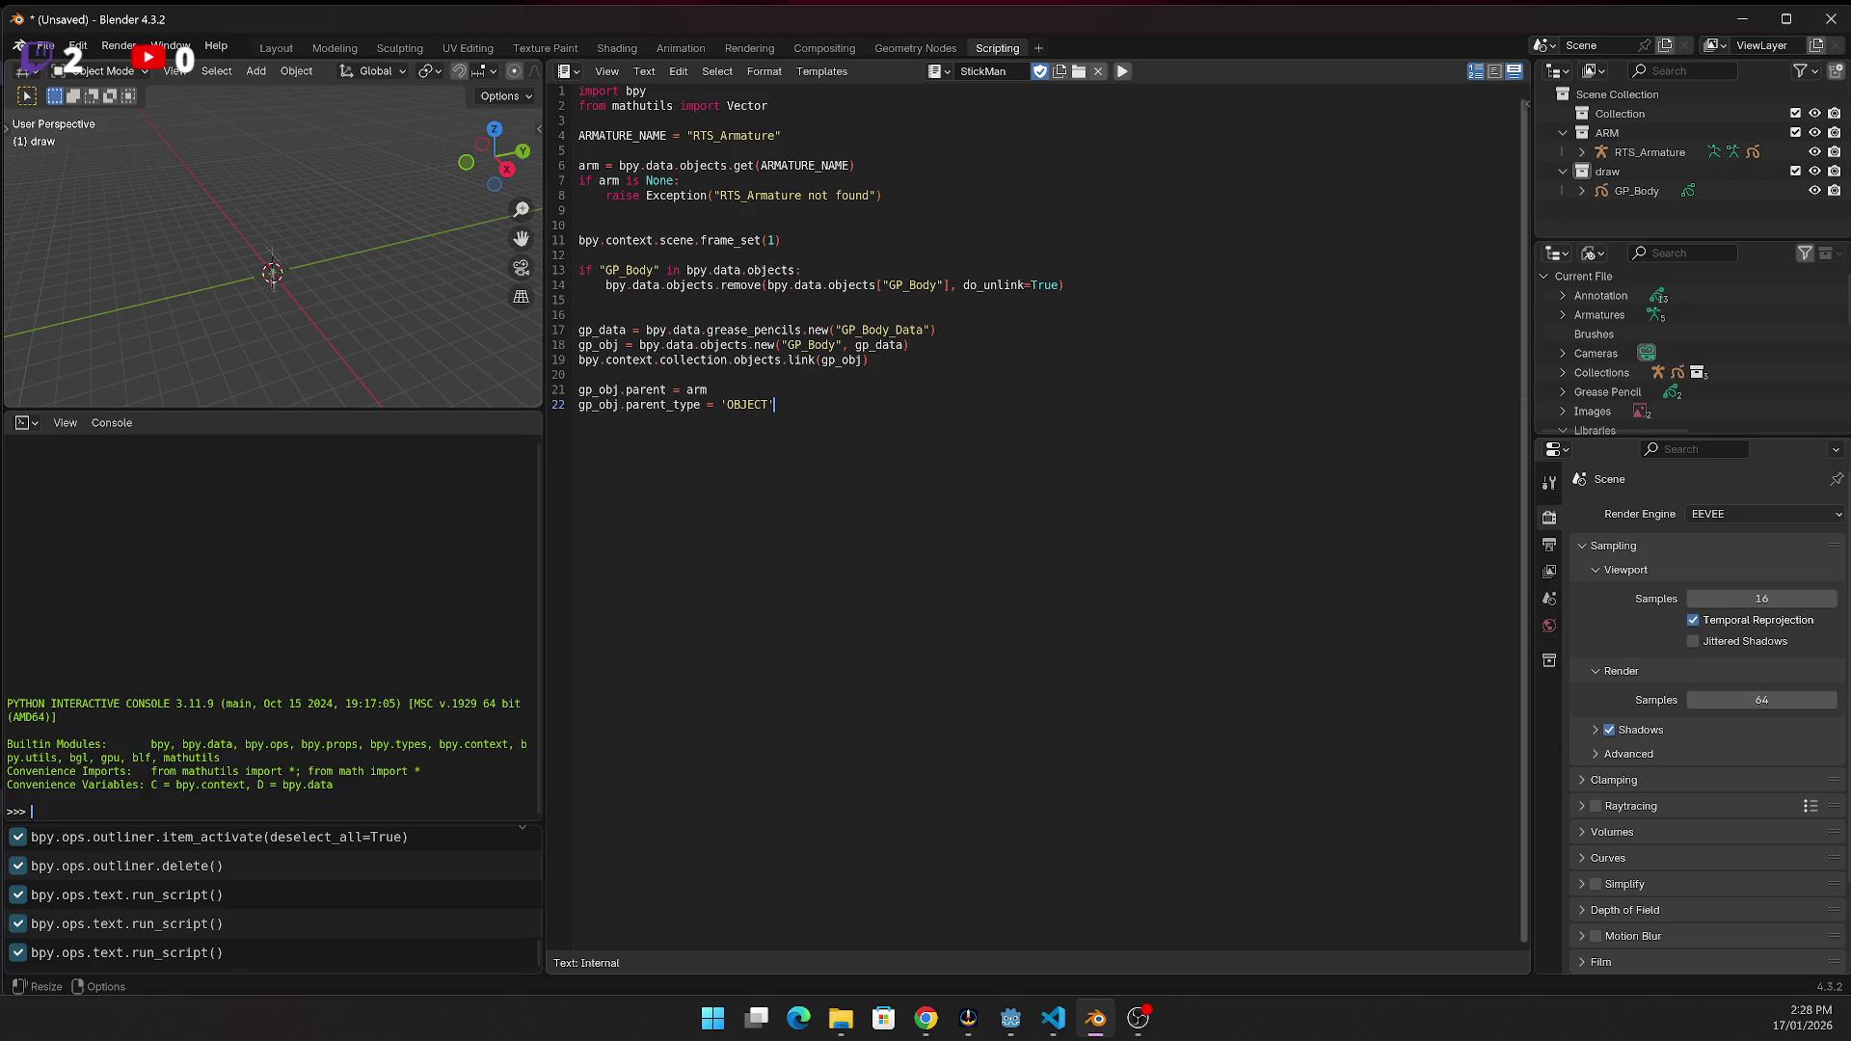
Add an Armature modifier of type 'GP_ARMATURE' with mod.object set to the armature
key("alt+Tab")
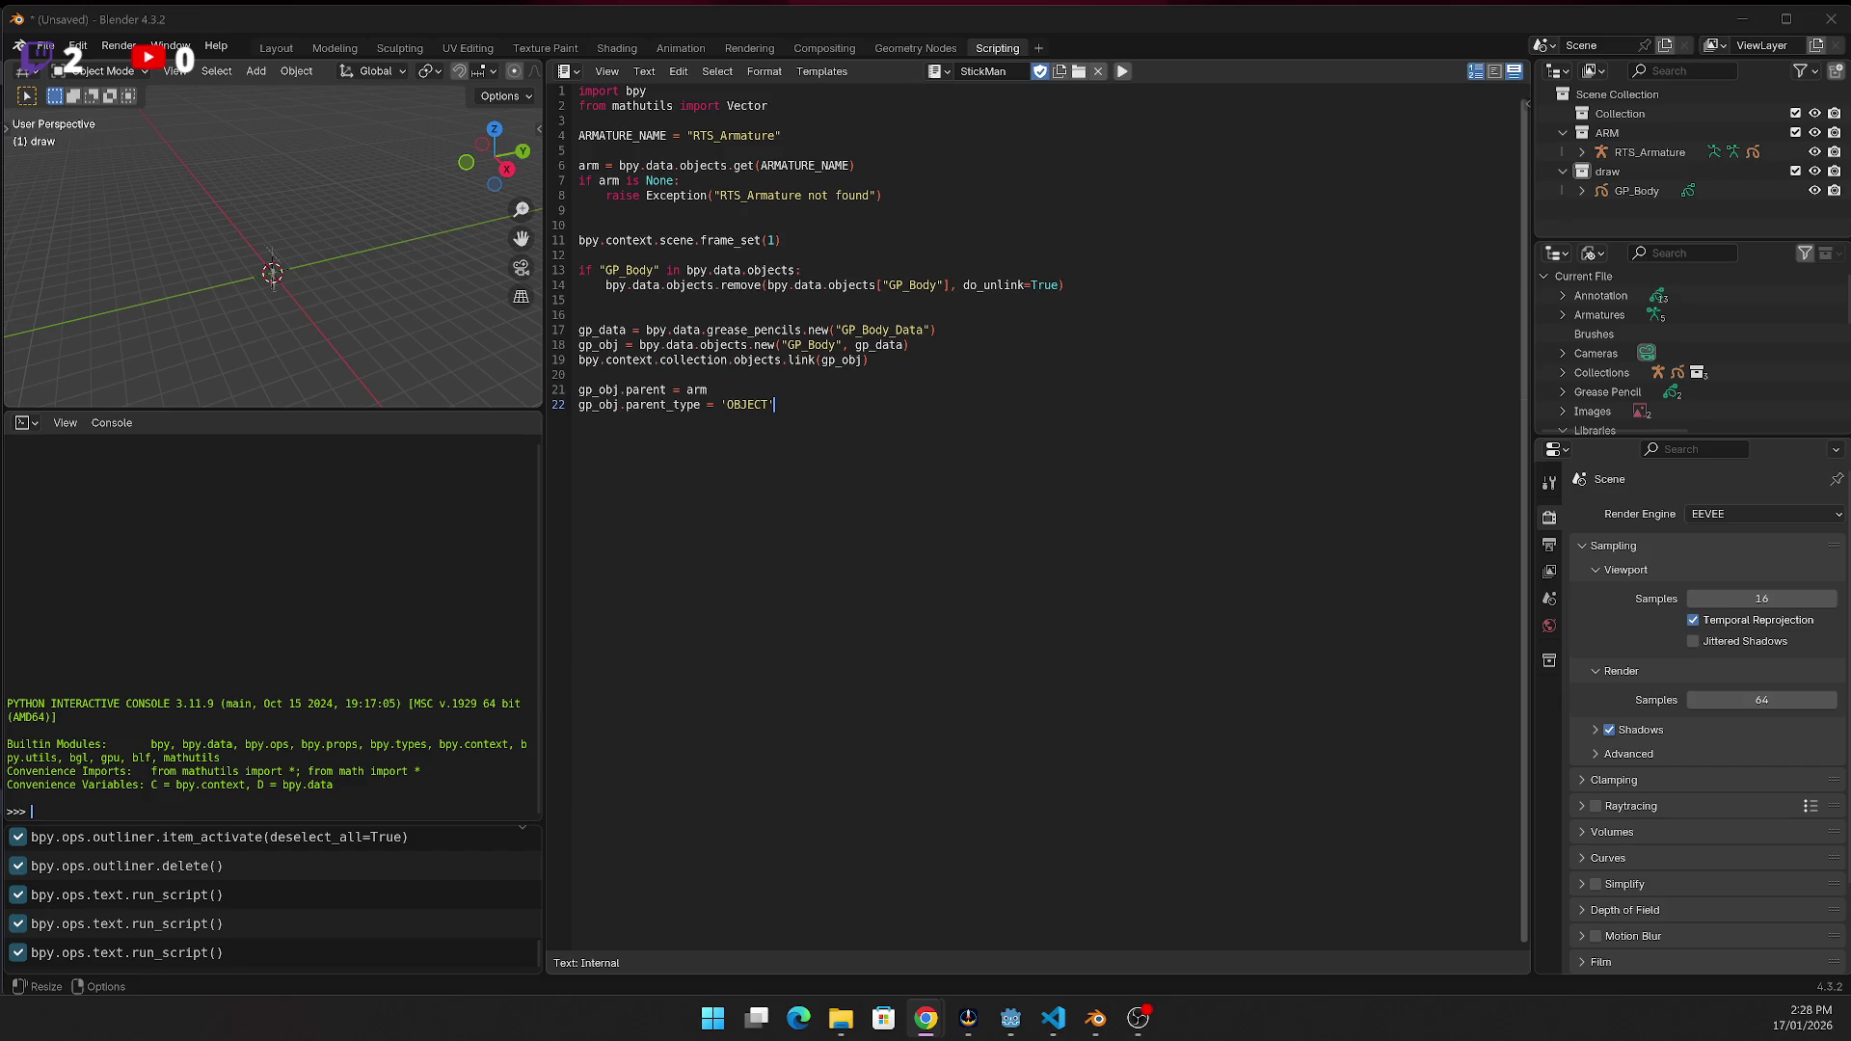
left_click(877, 428)
type("mod = gp_obj.modifiers.new(\"Armature\", 'GP_ARMATURE') mod.object = arm")
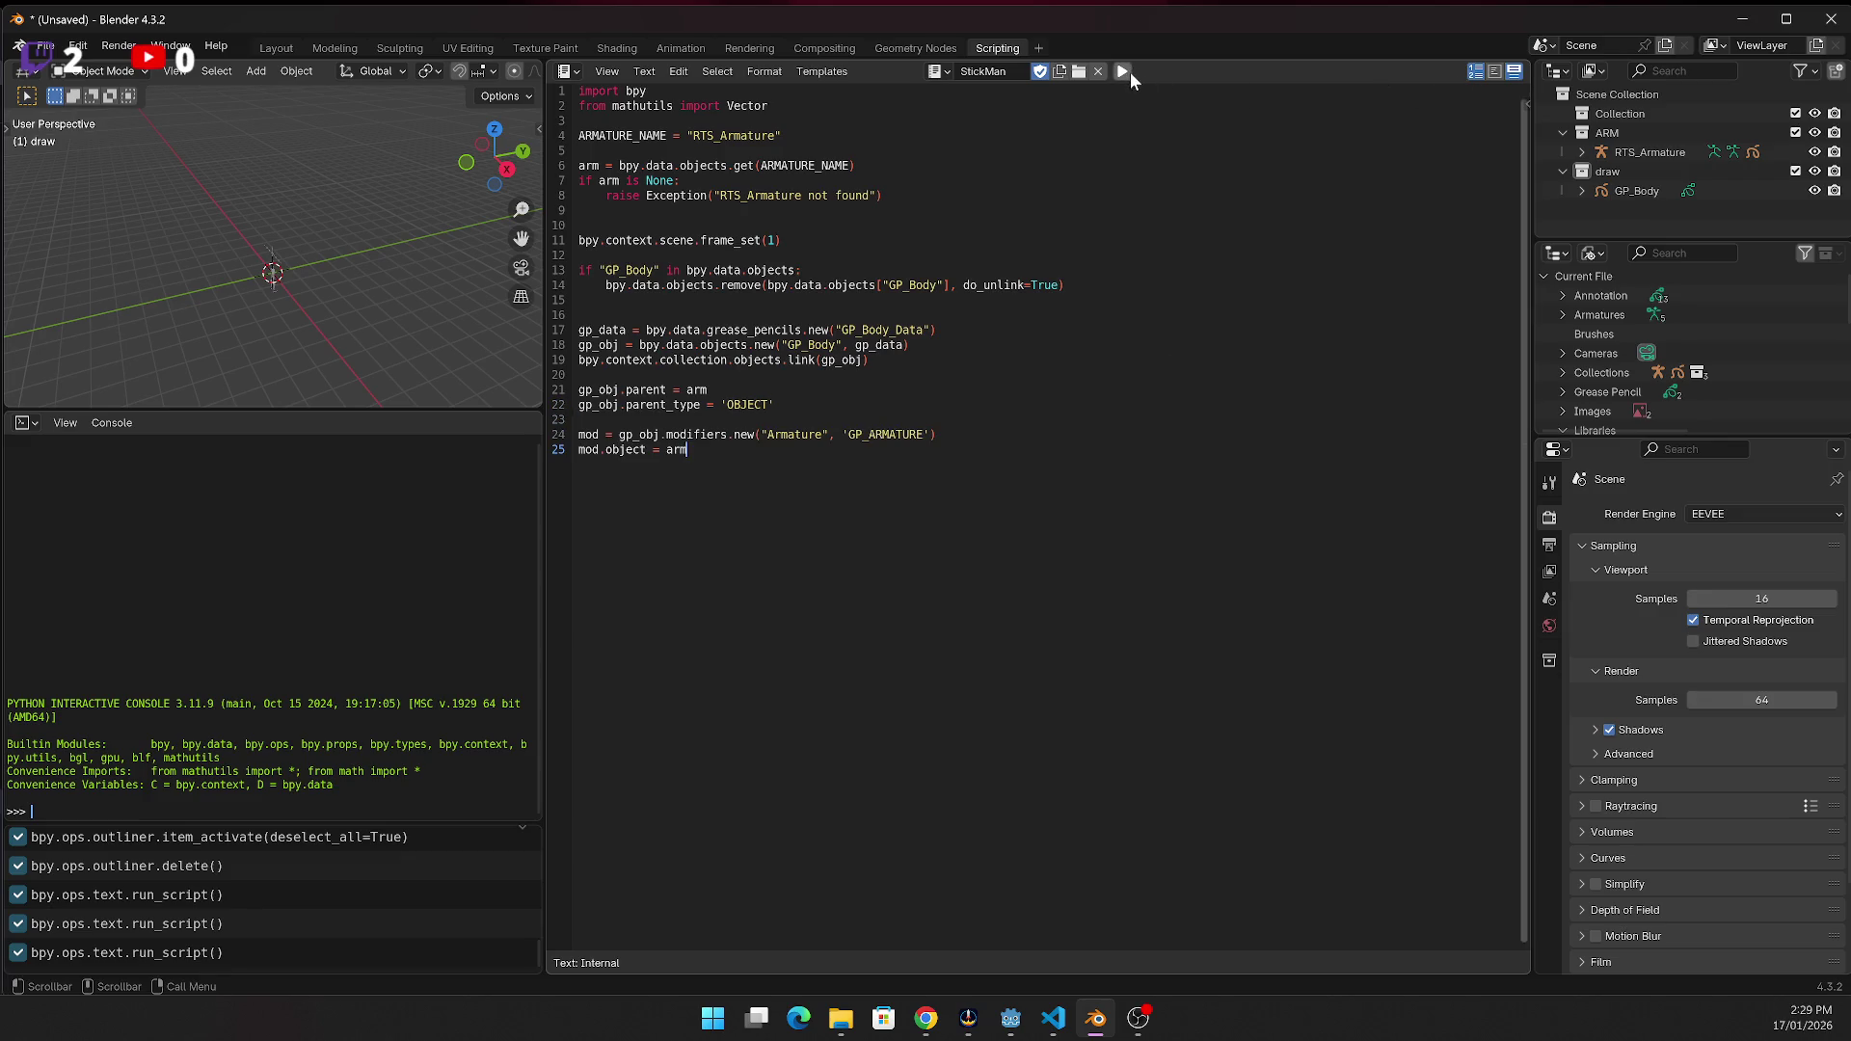
Run the StickMan script and select the line-24 TypeError saying modifier type 'GP_ARMATURE' was not found
left_click(1131, 73)
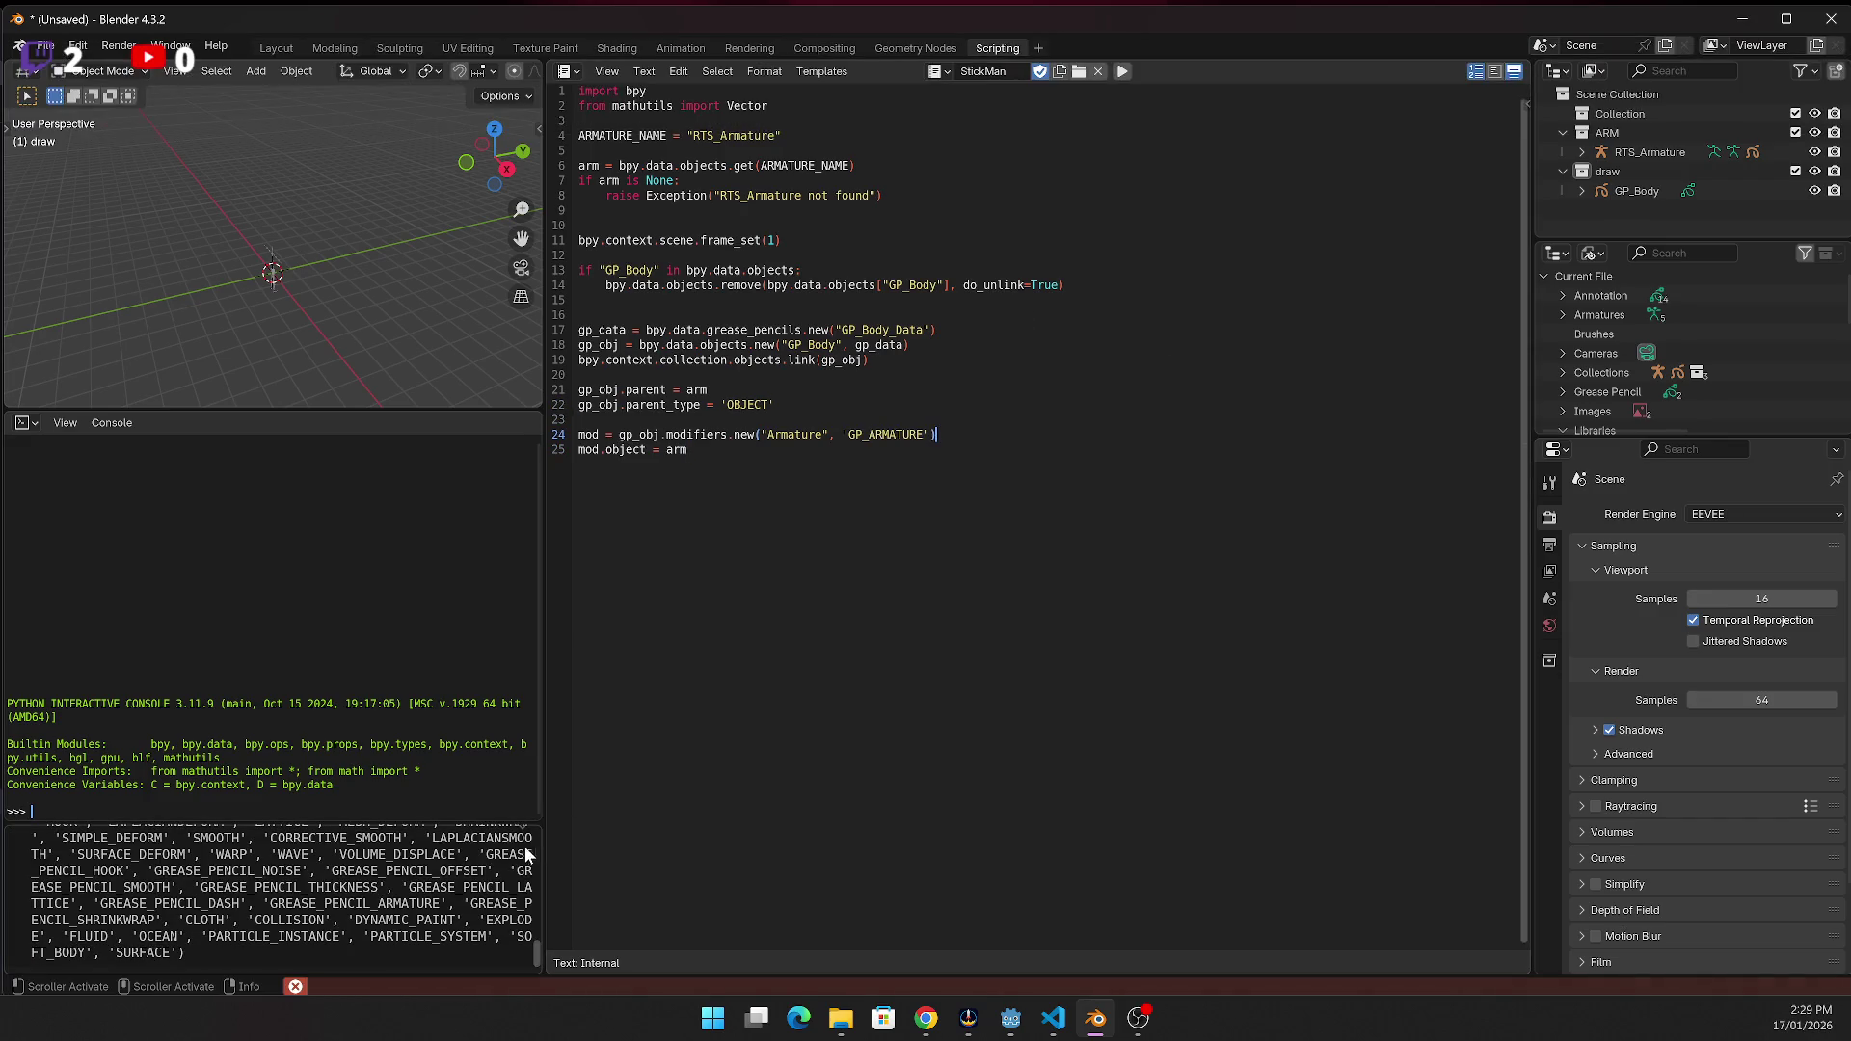
scroll(424, 887, "up", 2)
scroll(424, 887, "up", 5)
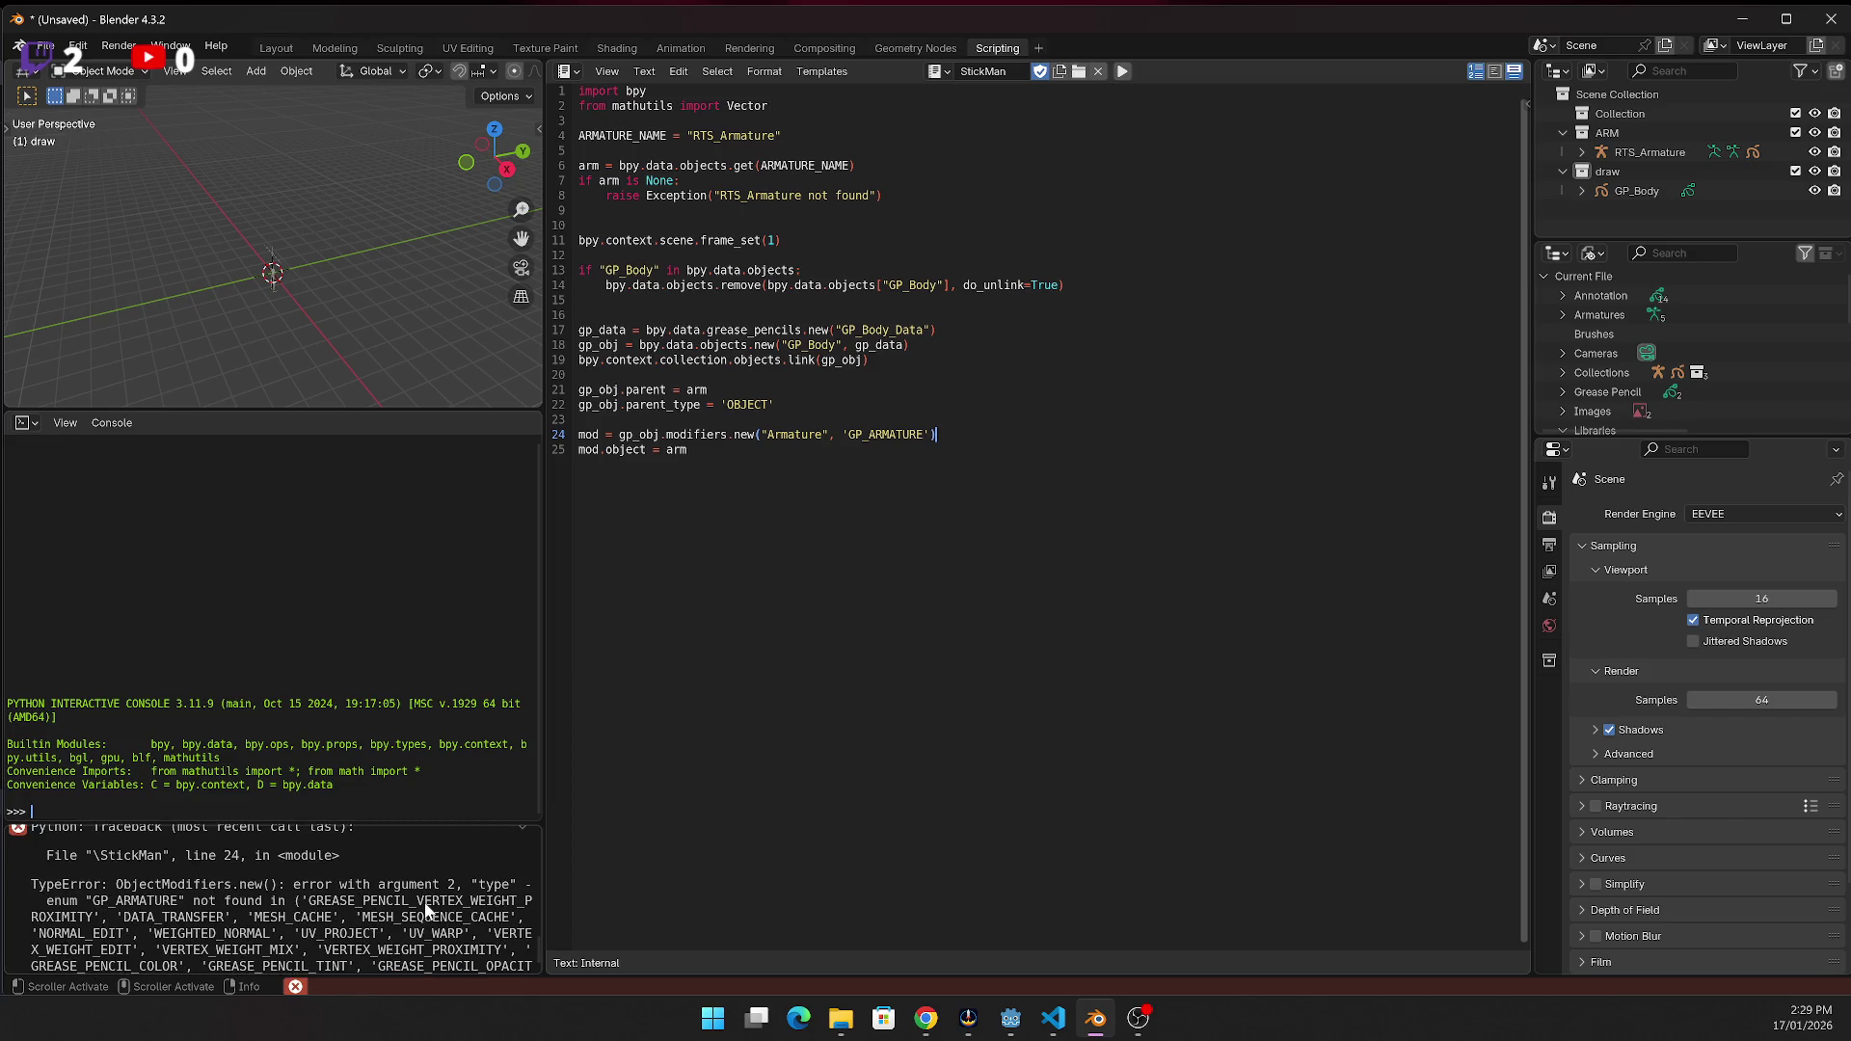
left_click(867, 670)
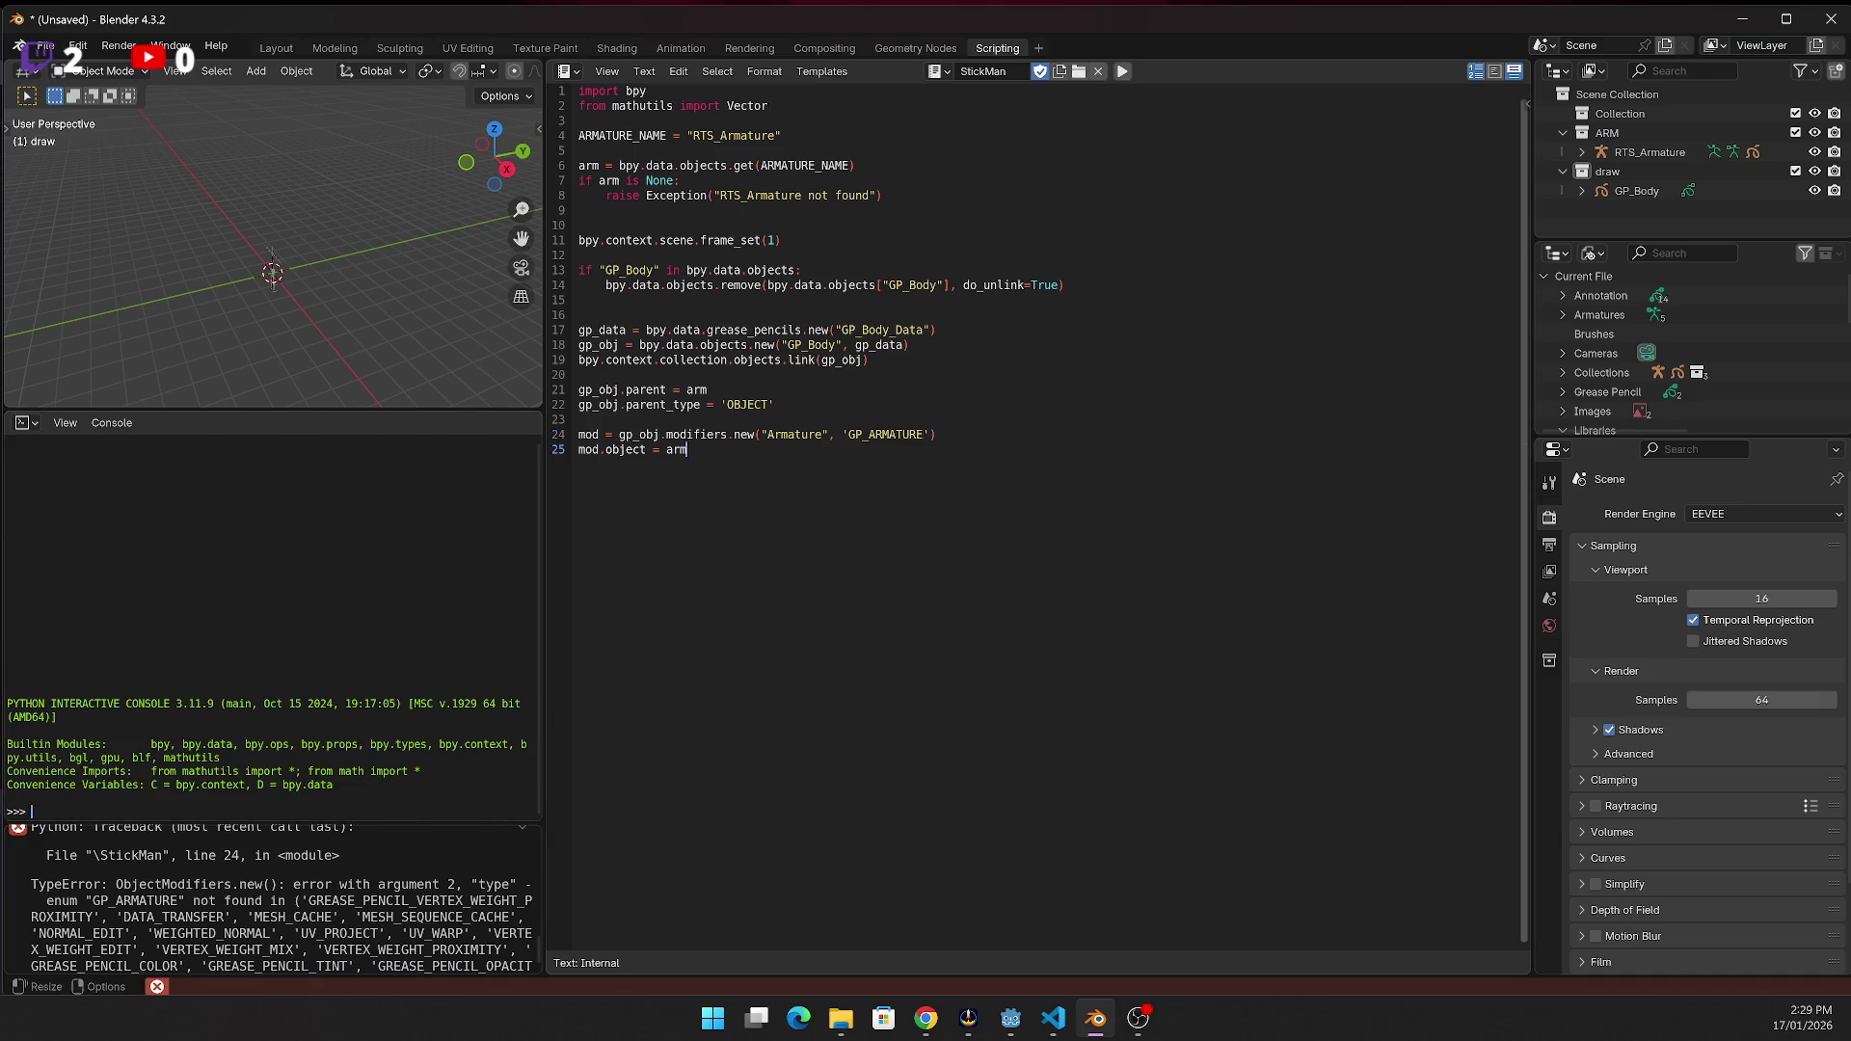
key("alt+Tab")
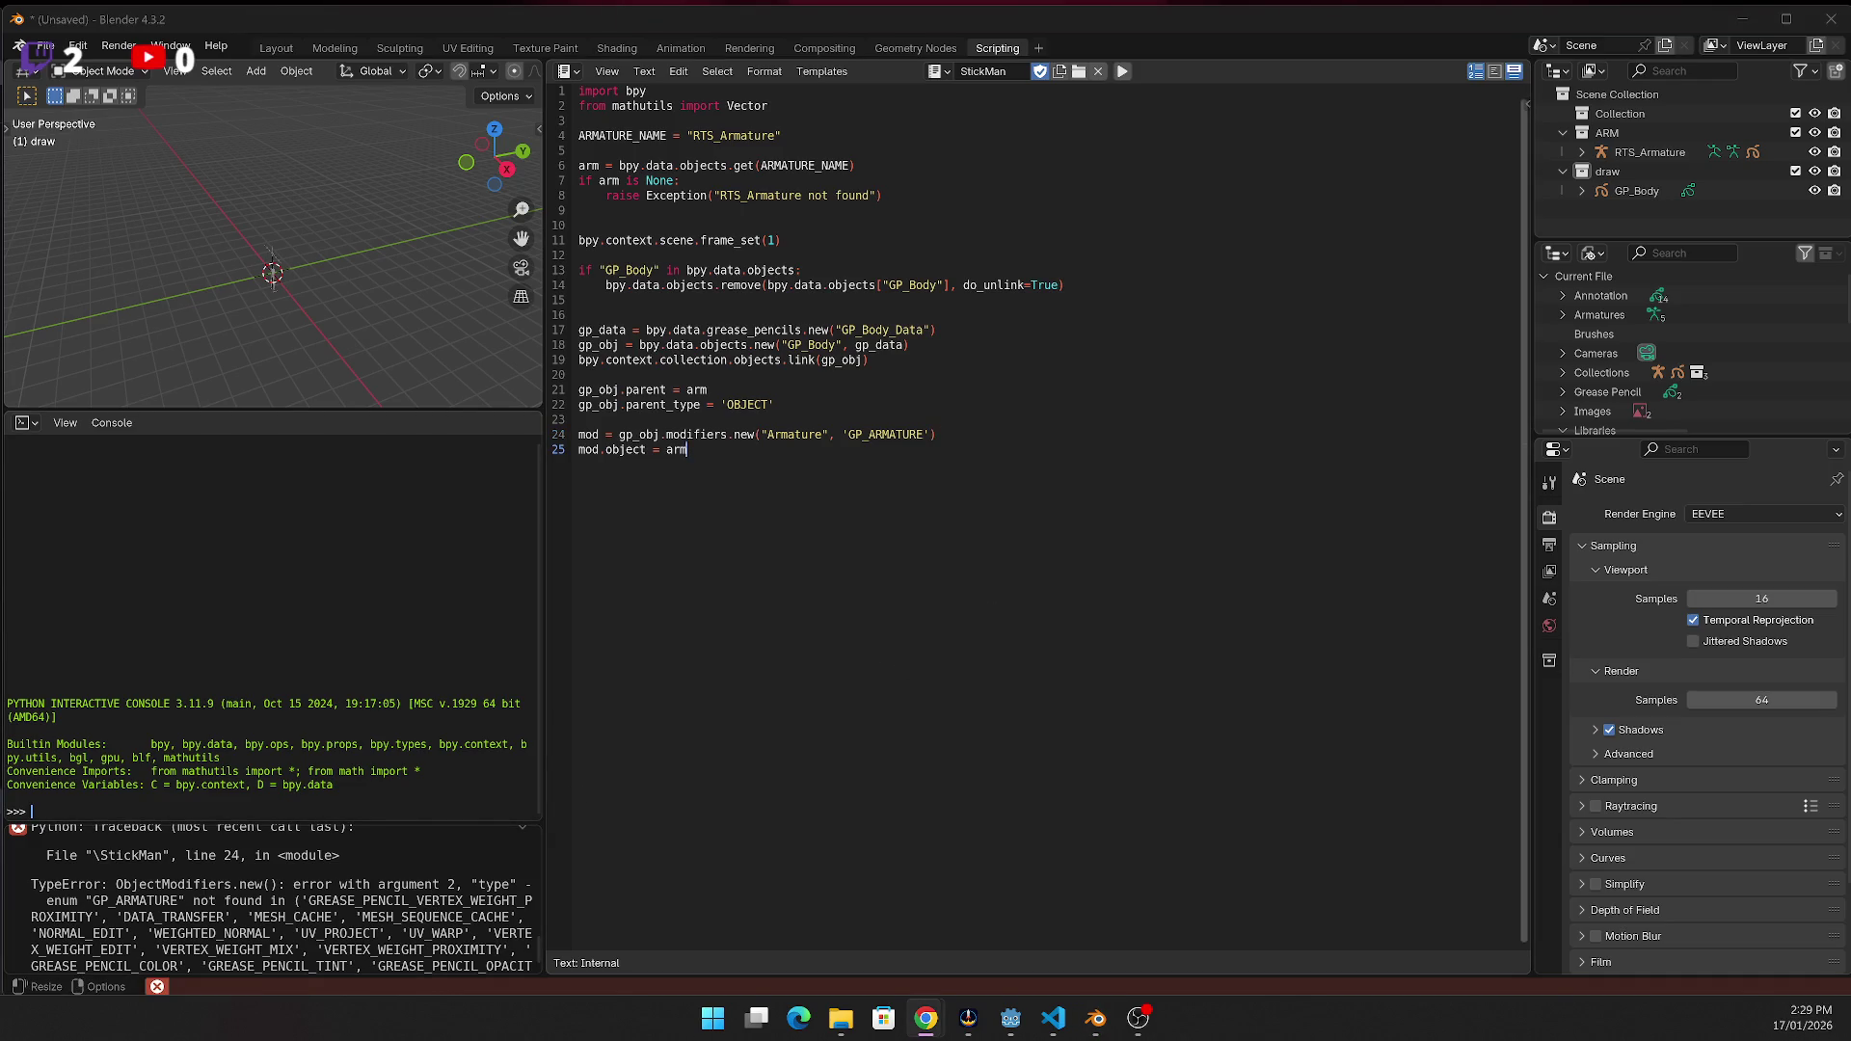
left_click(258, 910)
key("alt+Tab")
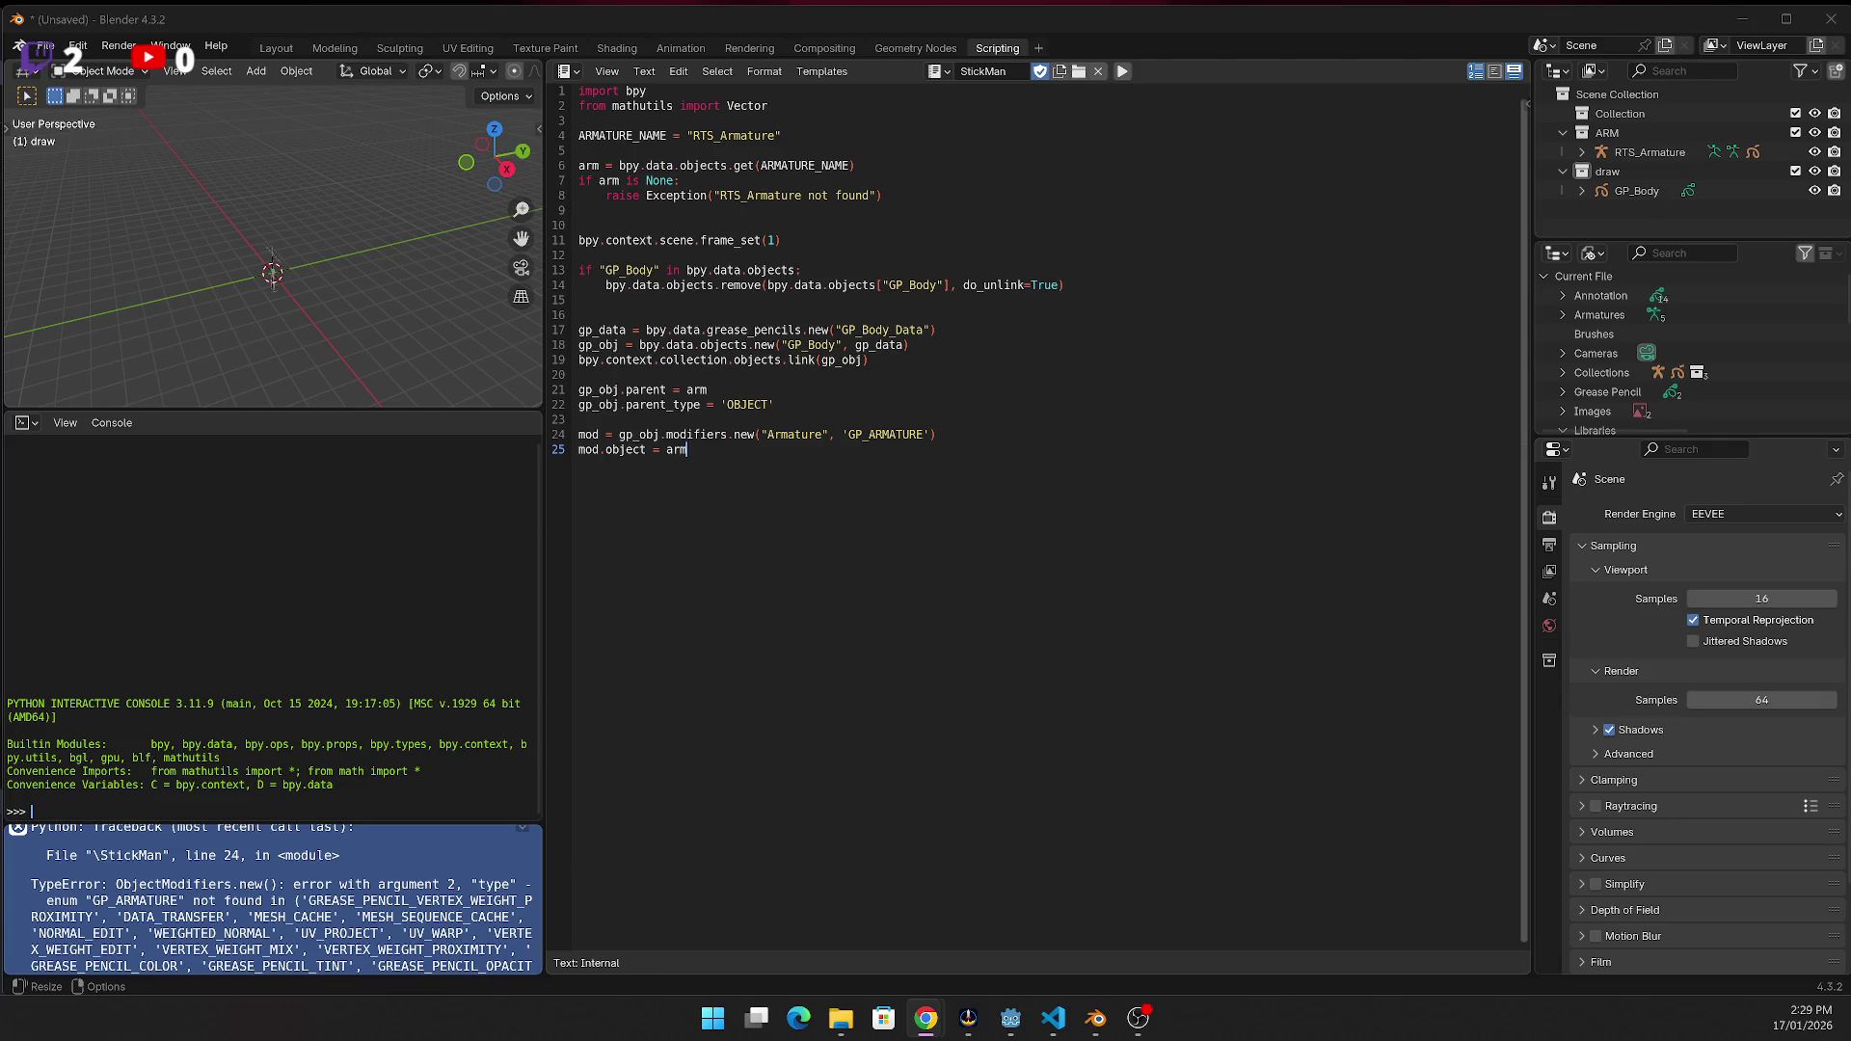
left_click(195, 926)
key("alt+Tab")
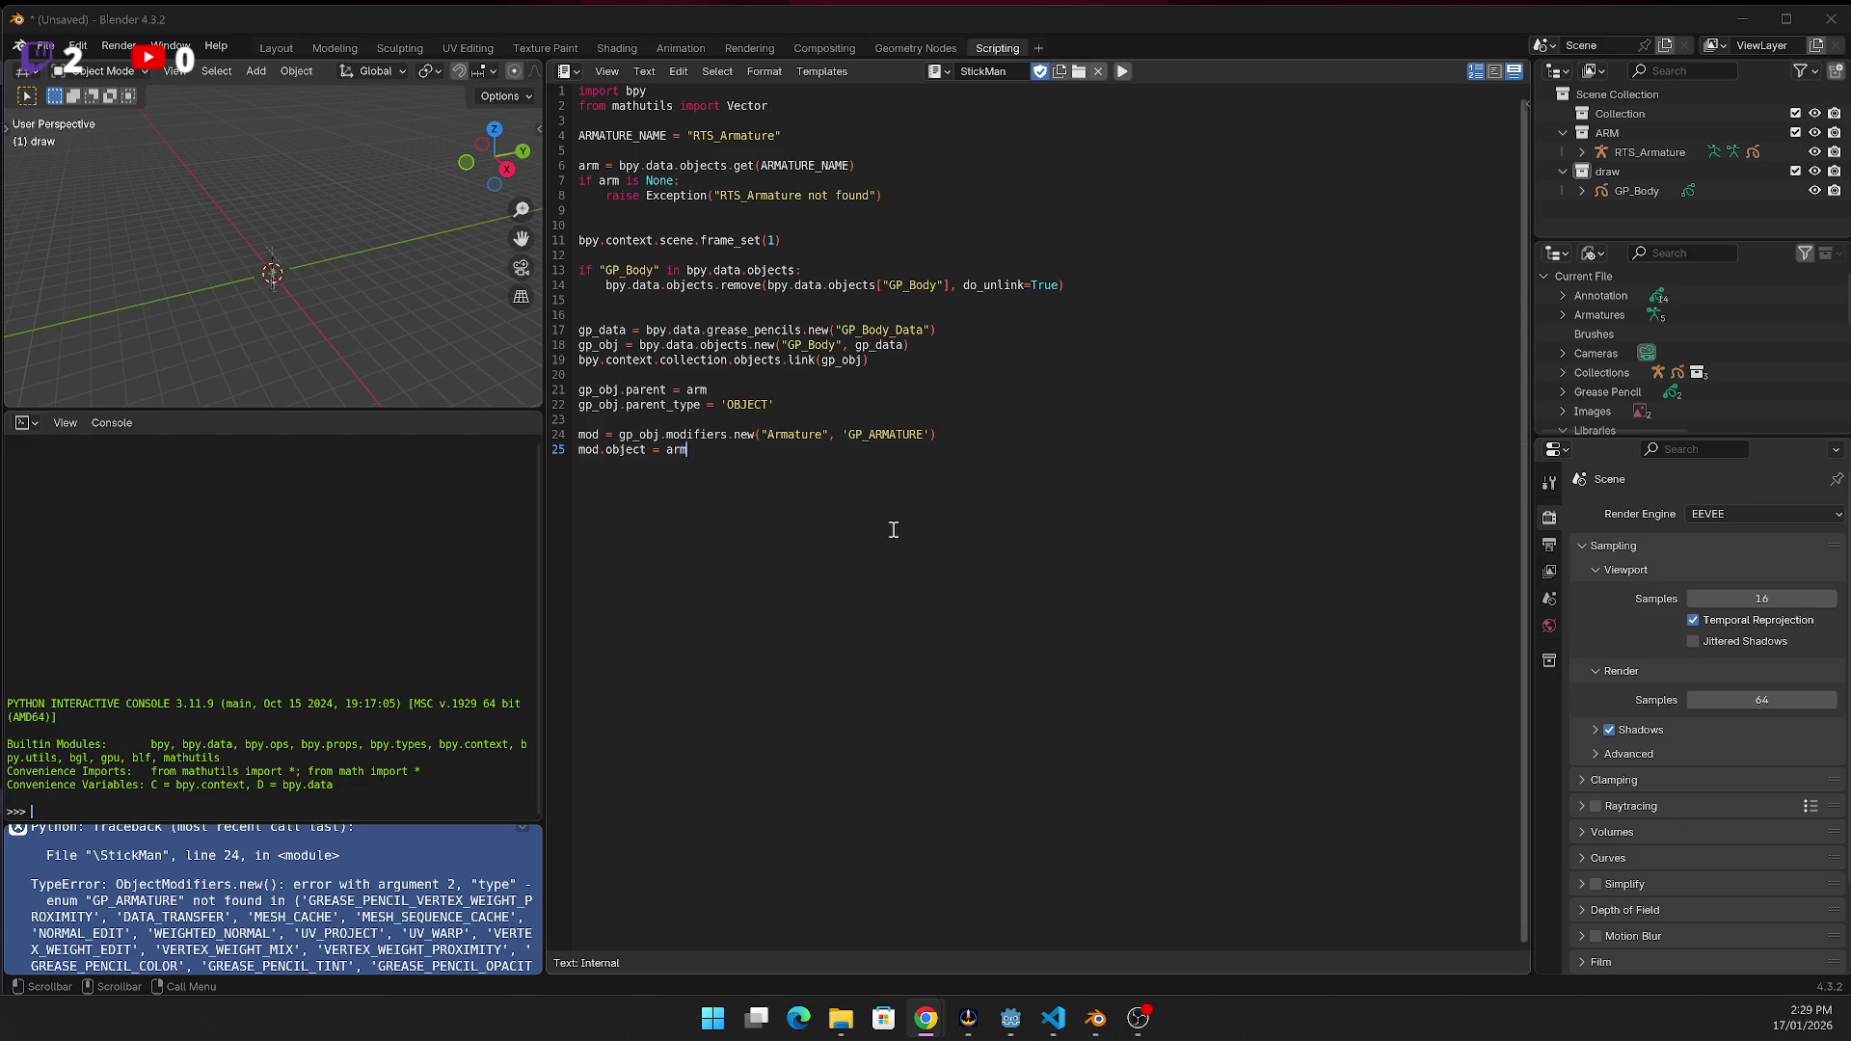
Replace modifier lines 24–25 with modifiers.new(name="Armature", type='ARMATURE')
left_click_drag(745, 458, 459, 439)
type("mod = gp_obj.modifiers.new(name=\"Armature\", type='ARMATURE') mod.object = arm")
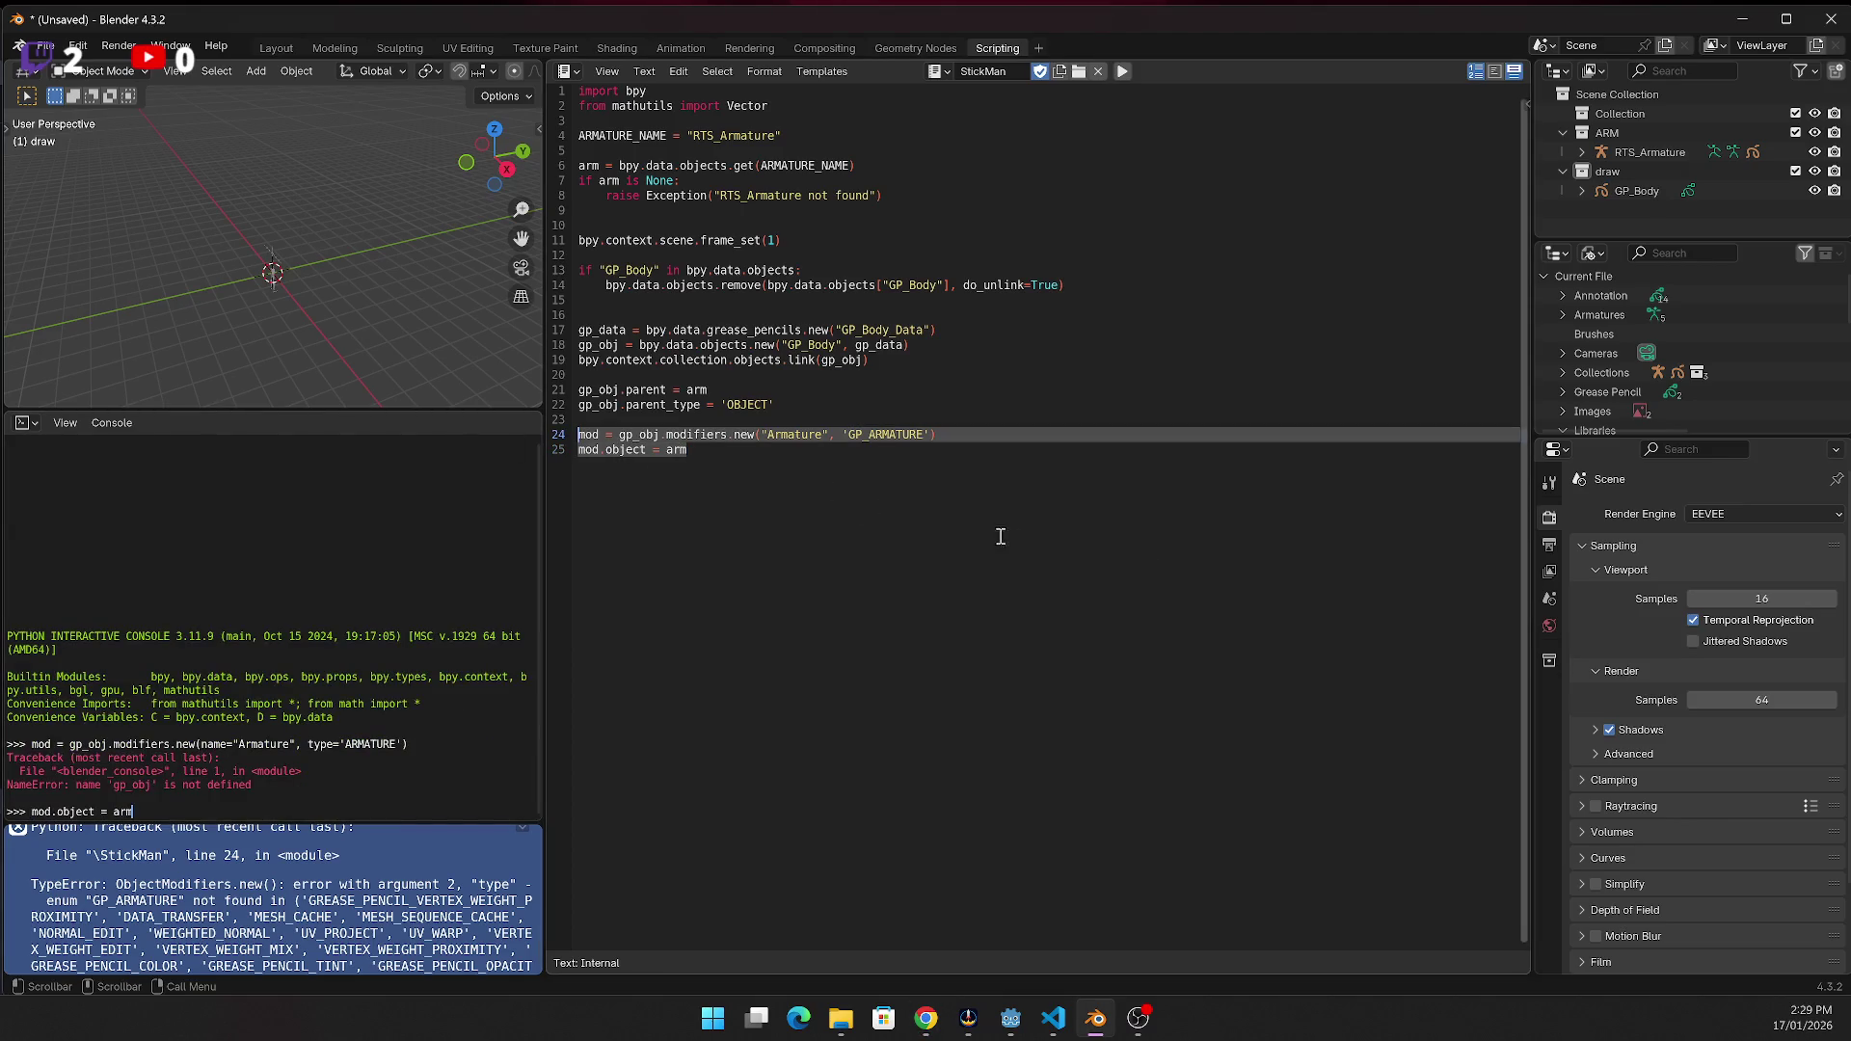
left_click(764, 542)
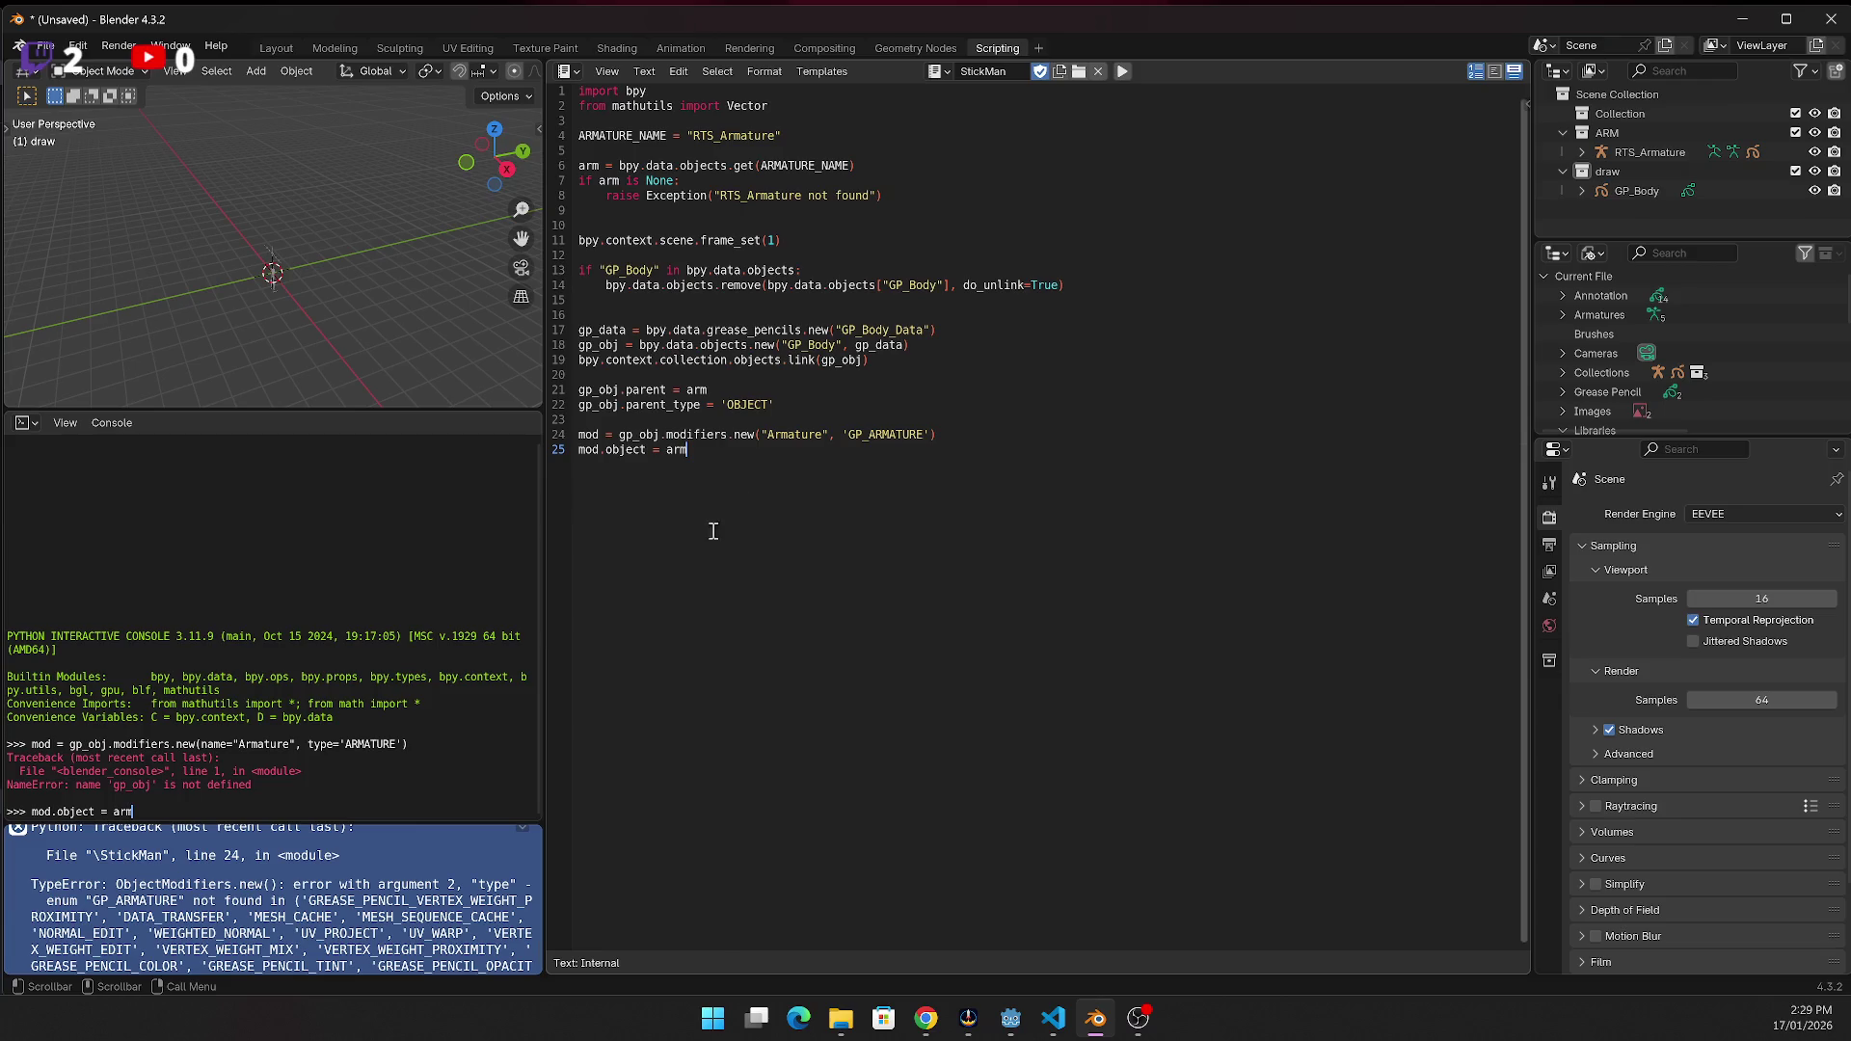
left_click_drag(736, 475, 479, 426)
left_click(592, 483)
key("alt+Tab")
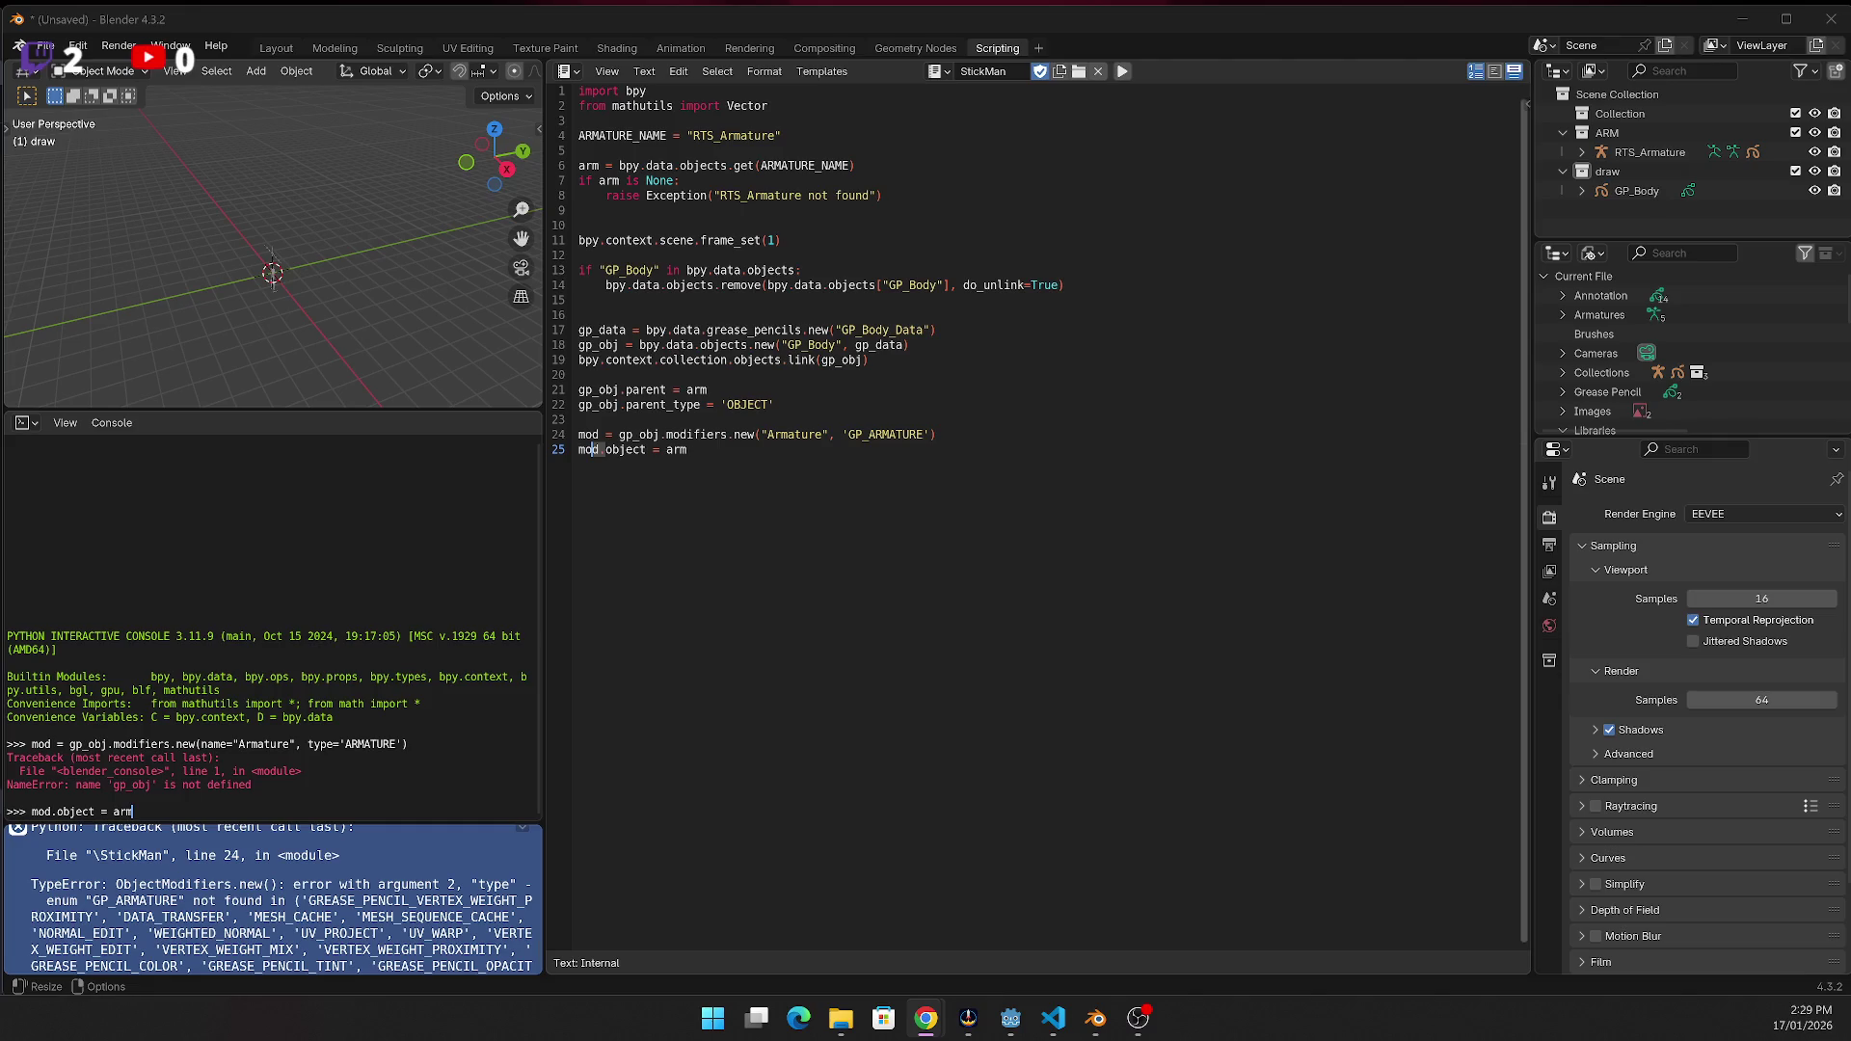
key("alt+Tab")
left_click_drag(687, 449, 493, 435)
type("mod = gp_obj.modifiers.new(name=\"Armature\", type='ARMATURE') mod.object = arm")
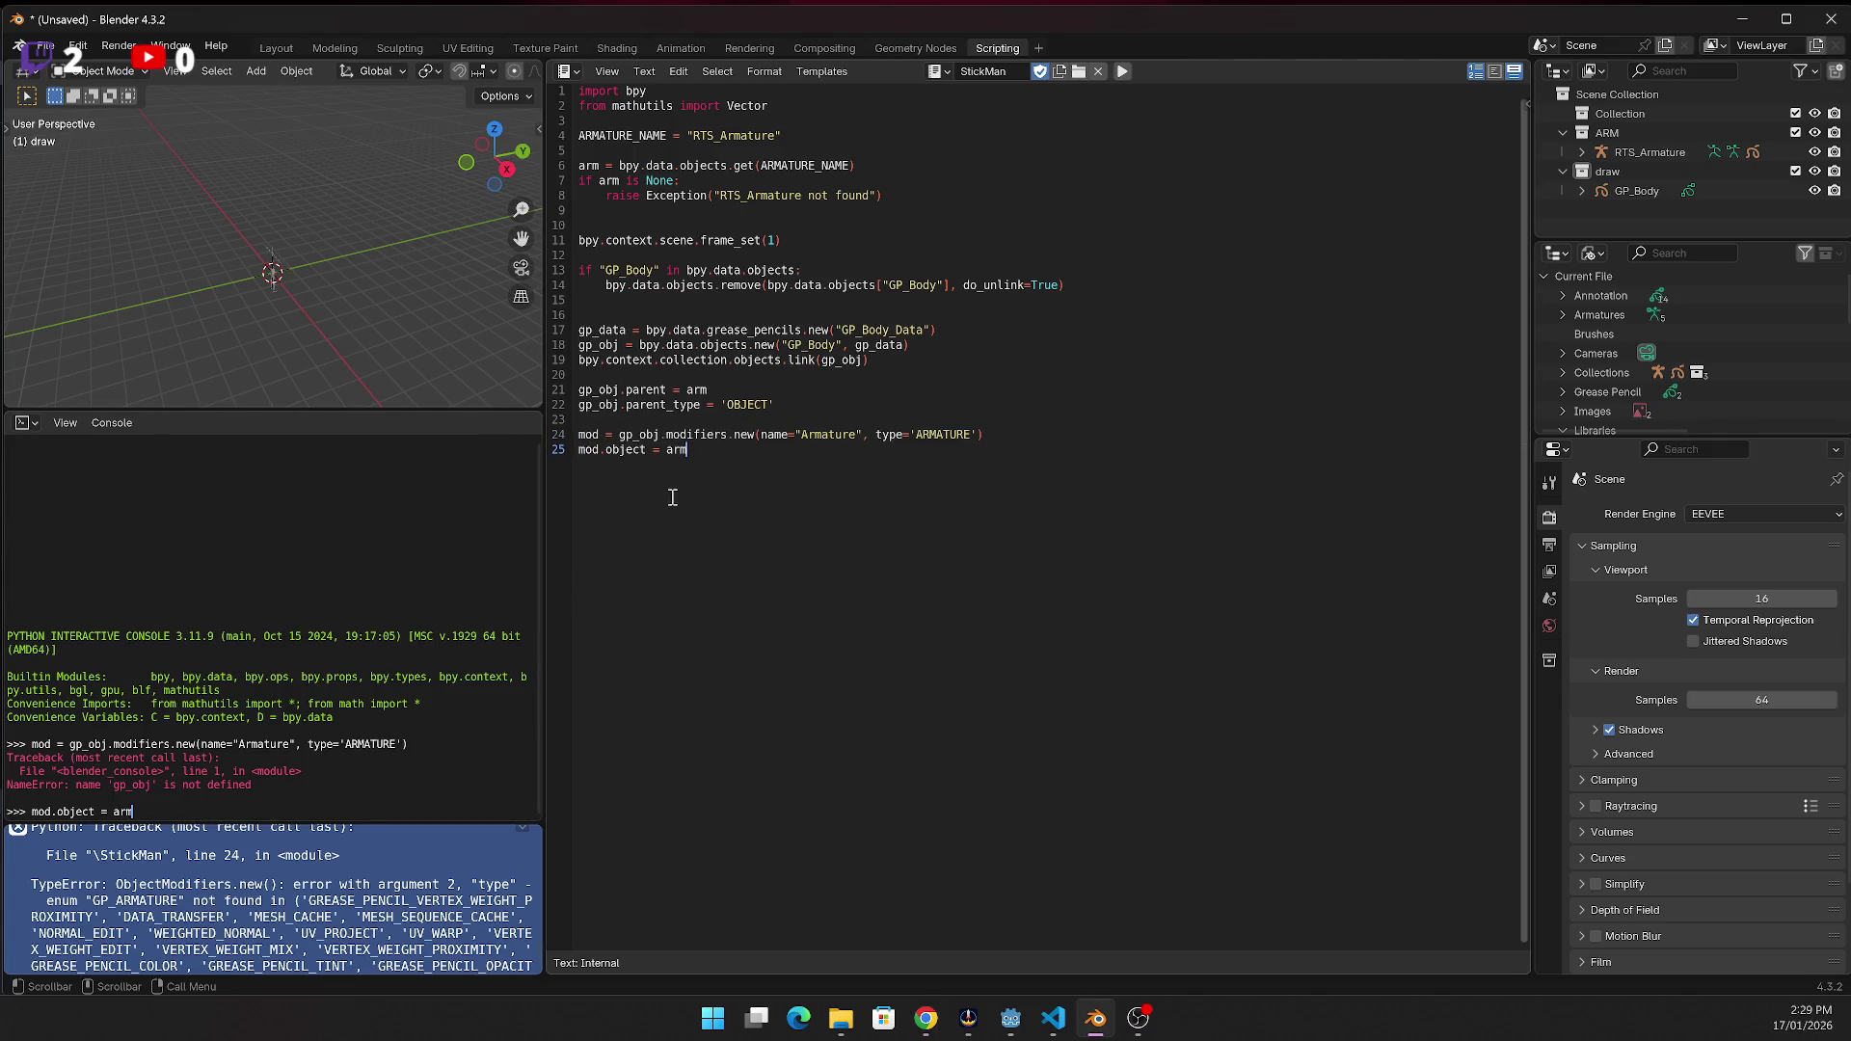
Rerun the script, select the line-25 AttributeError report and enlarge the report log
left_click(1123, 71)
scroll(287, 867, "down", 10)
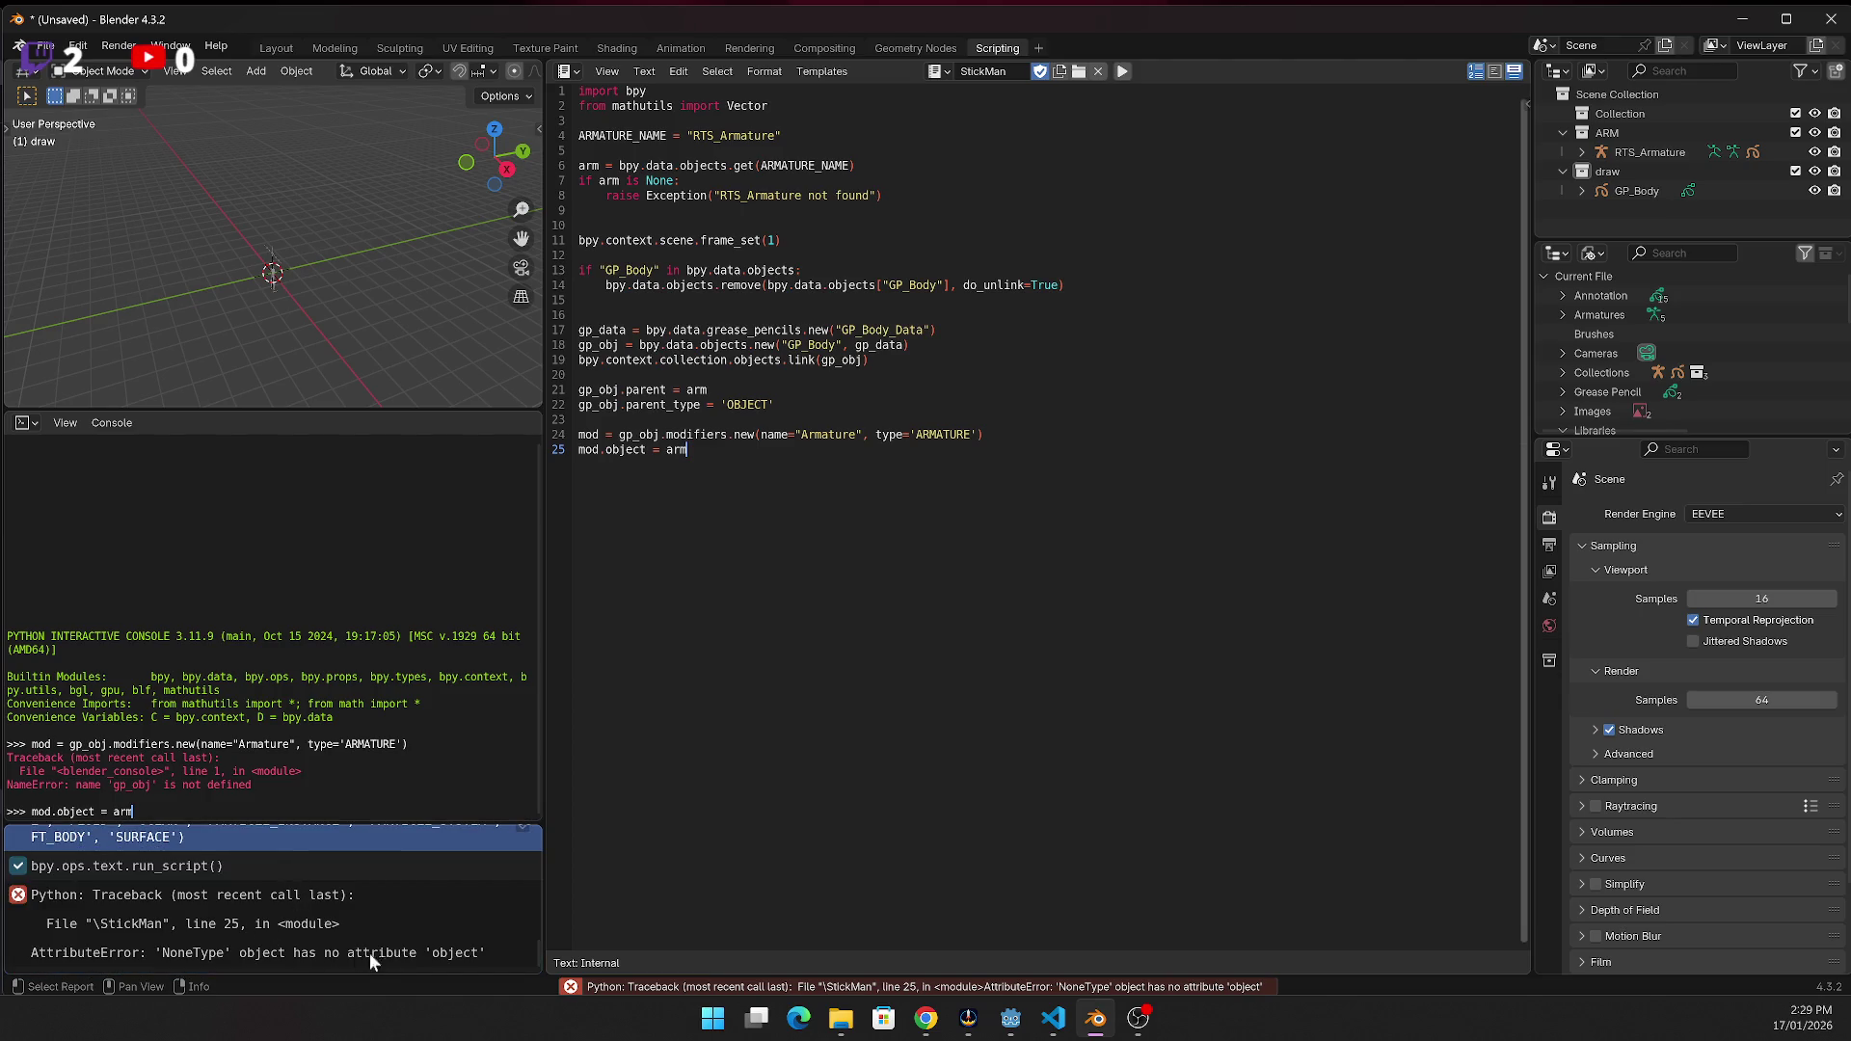
left_click(376, 953)
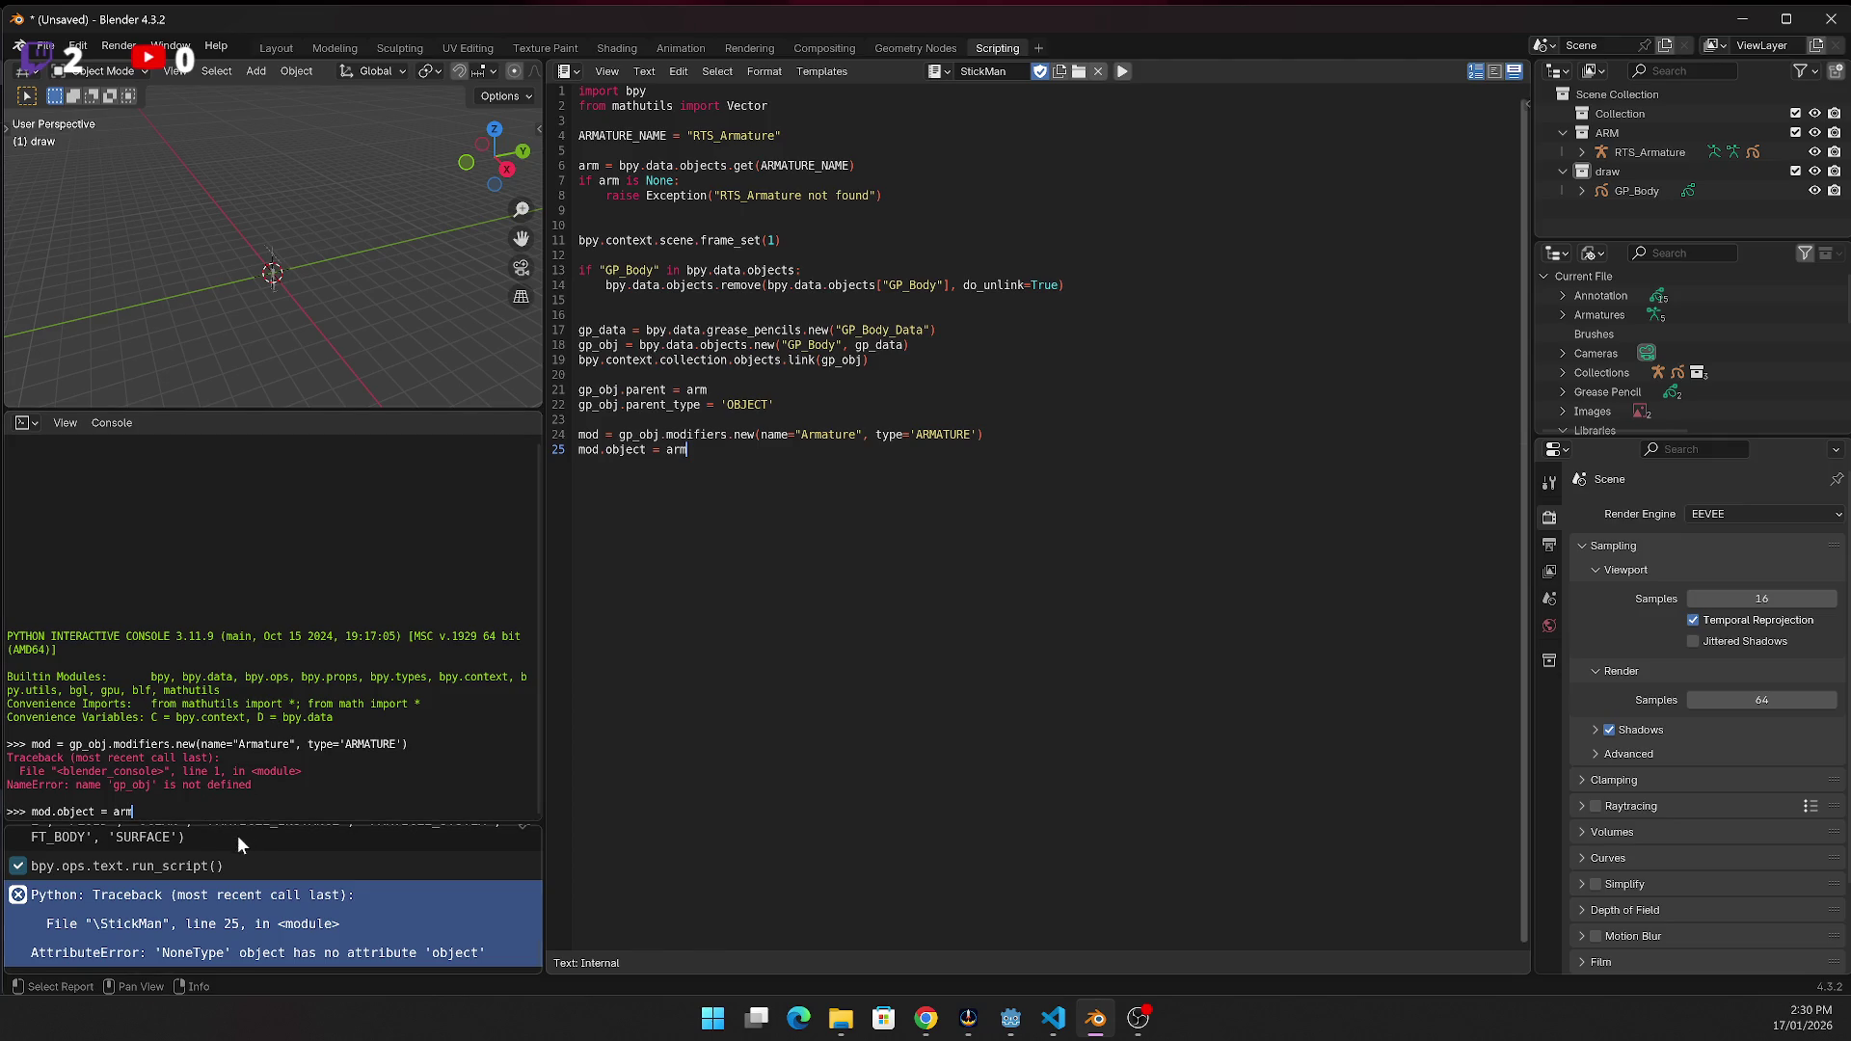
left_click_drag(224, 823, 255, 633)
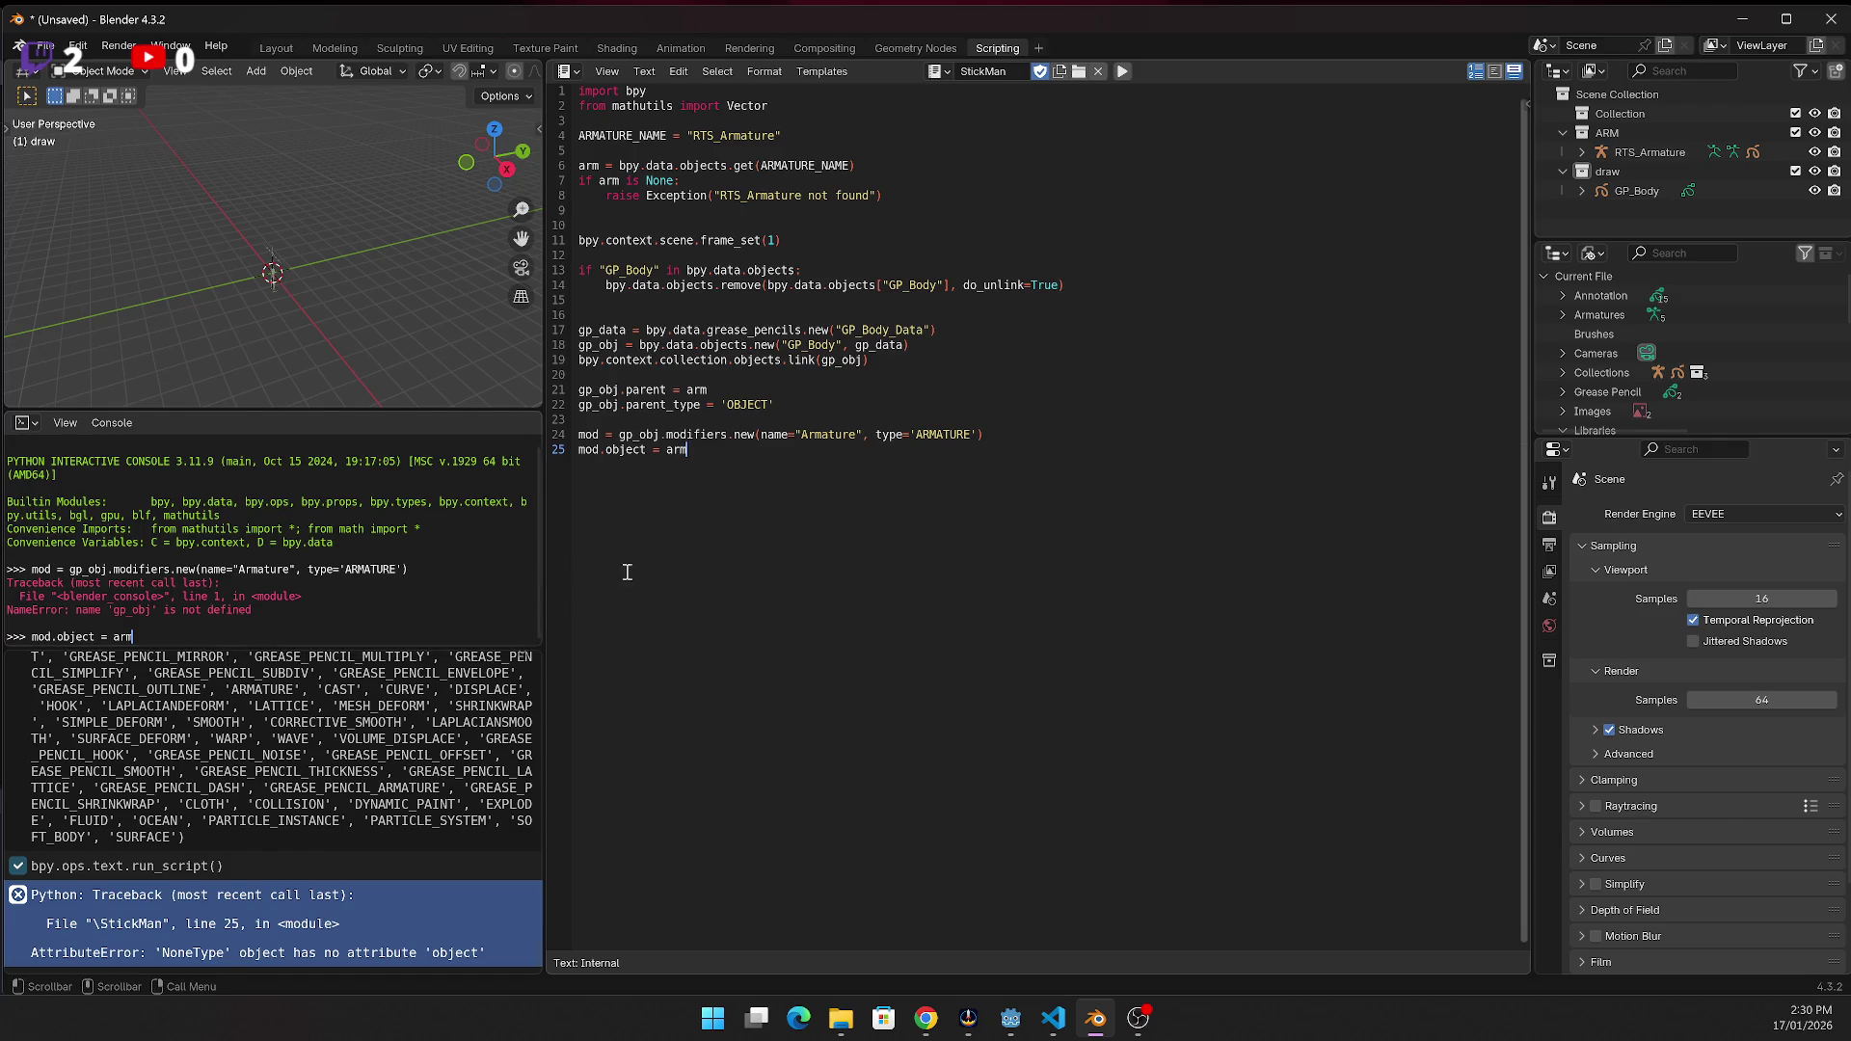
left_click(699, 405)
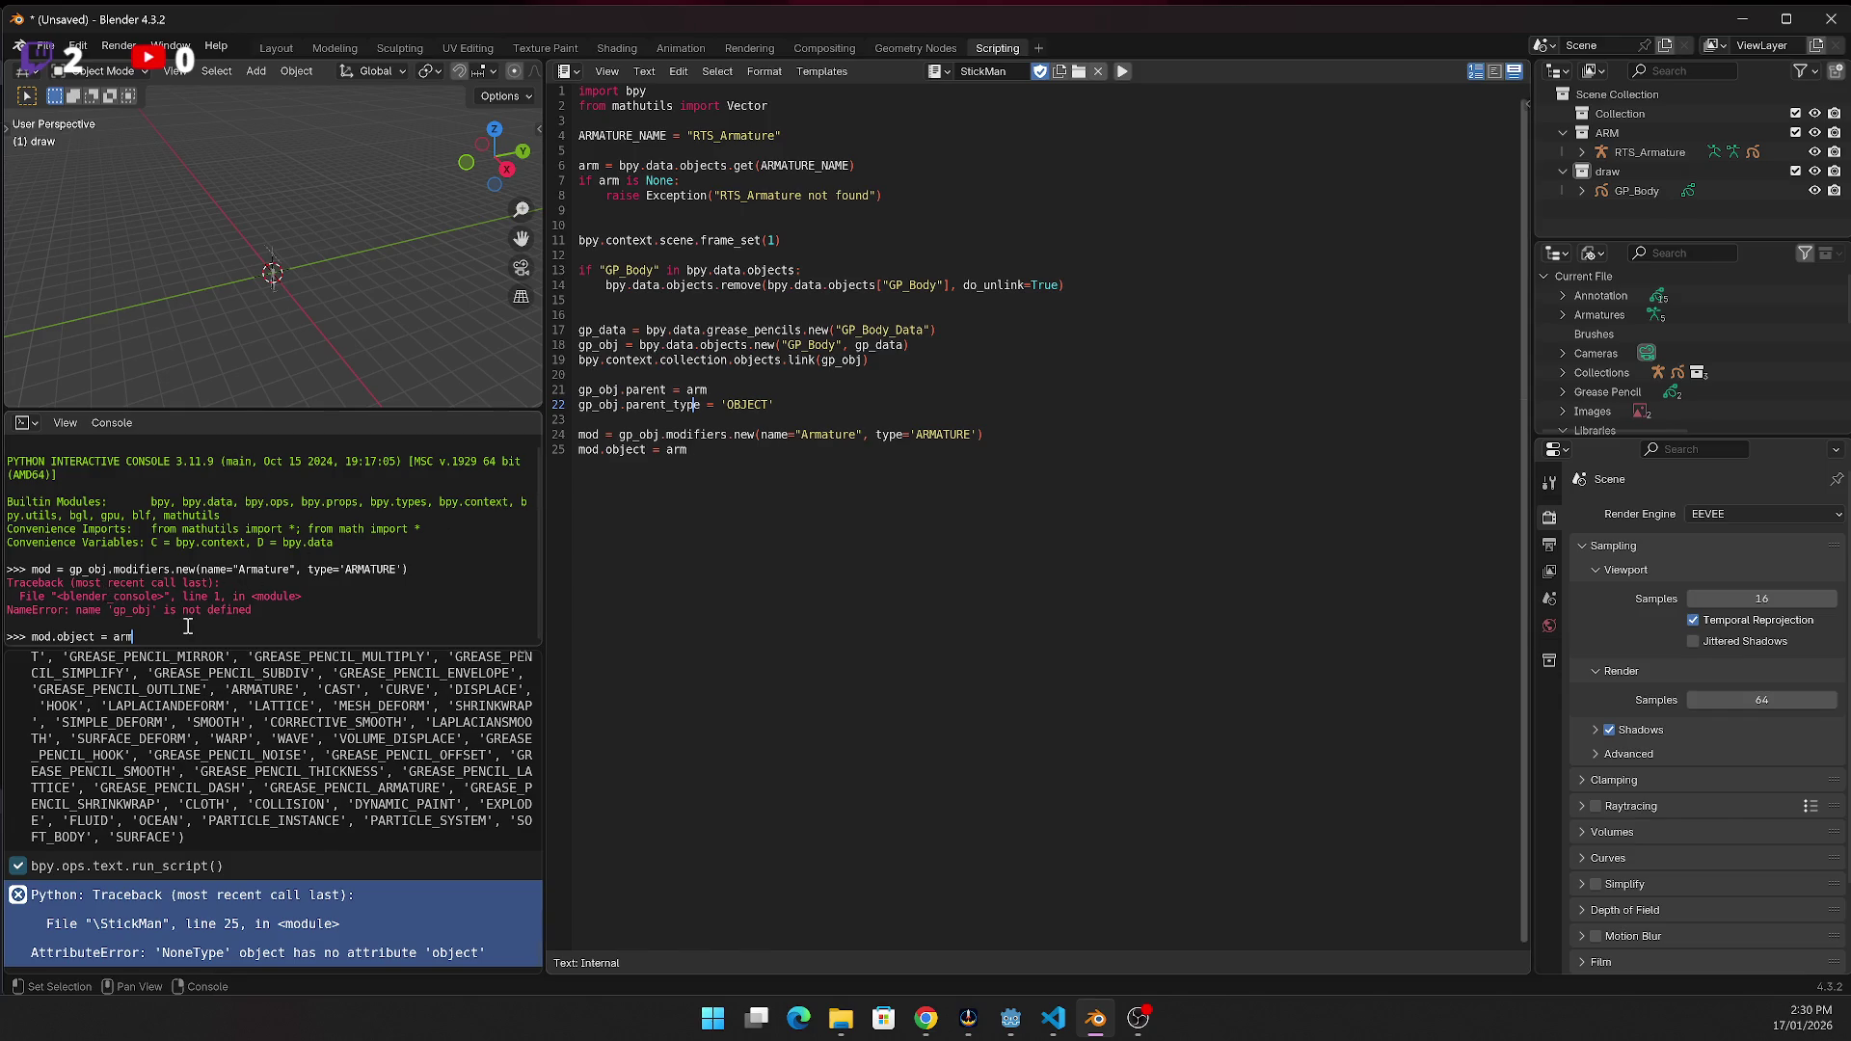
right_click(302, 551)
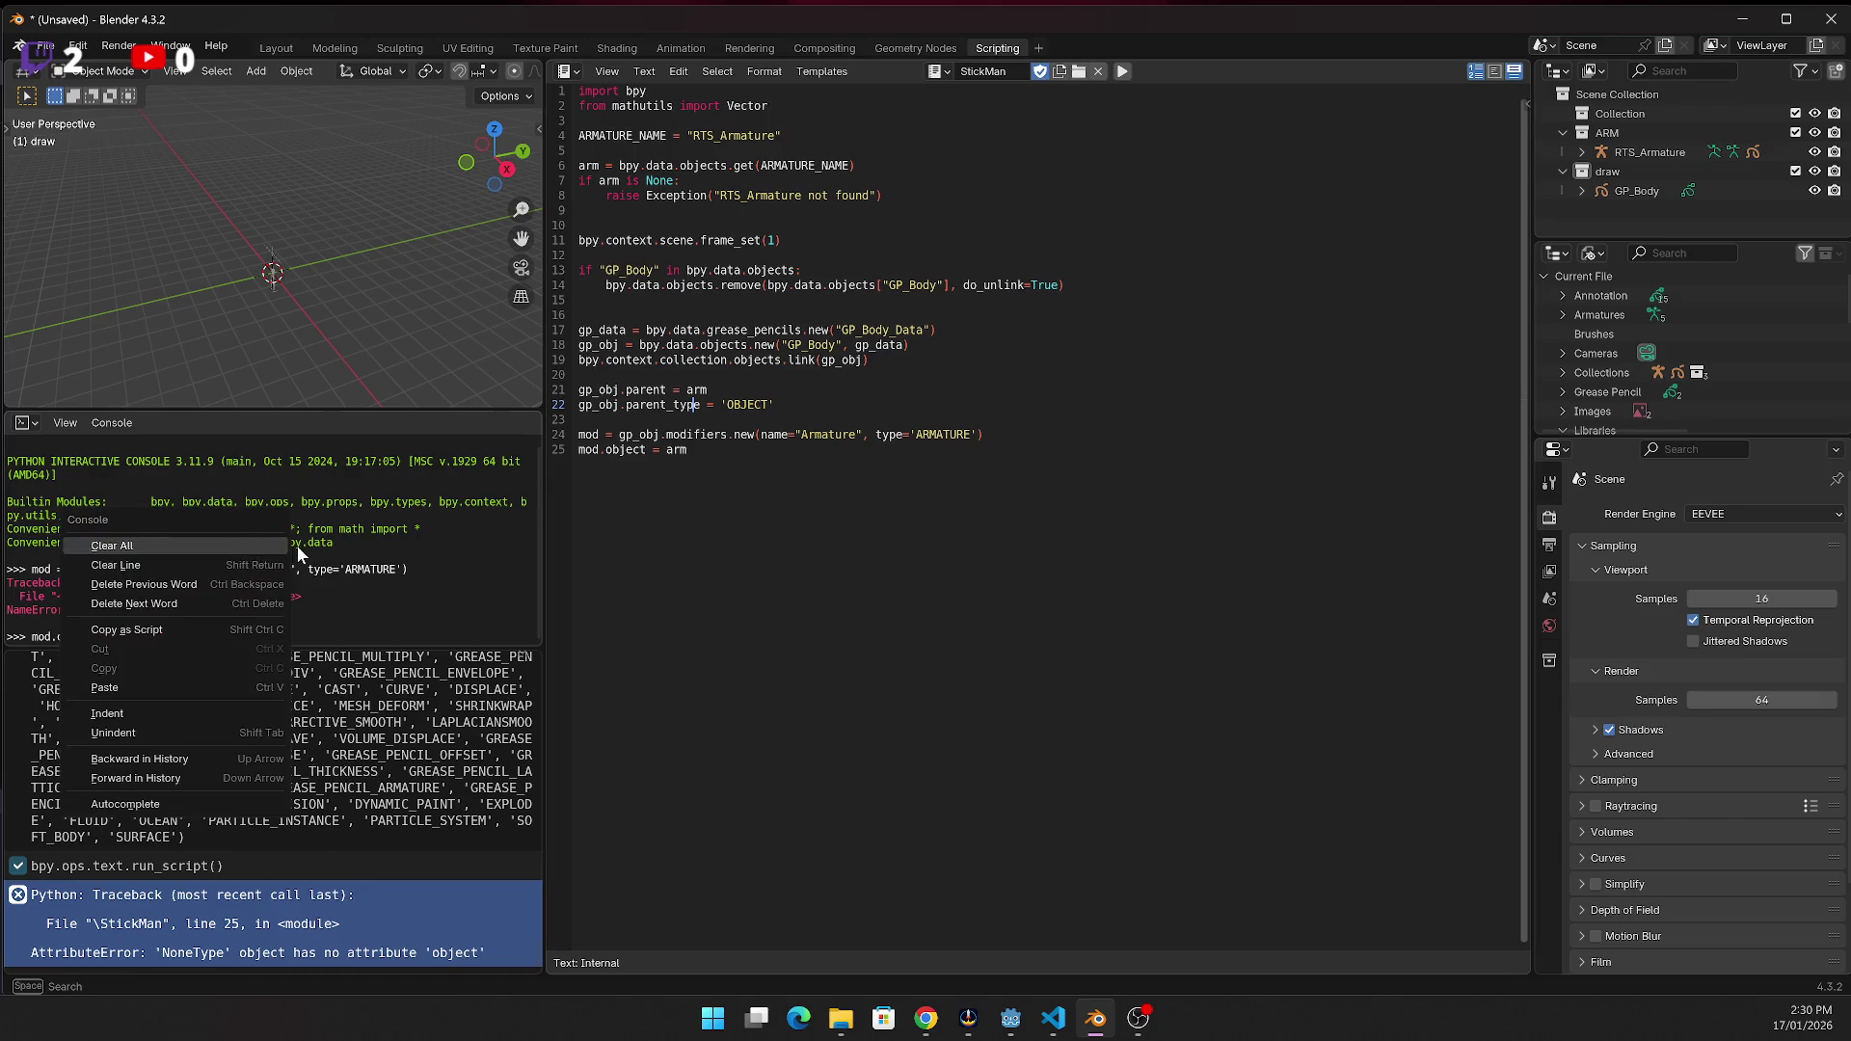
Clear all console output and rerun the script with Alt+P
left_click(248, 550)
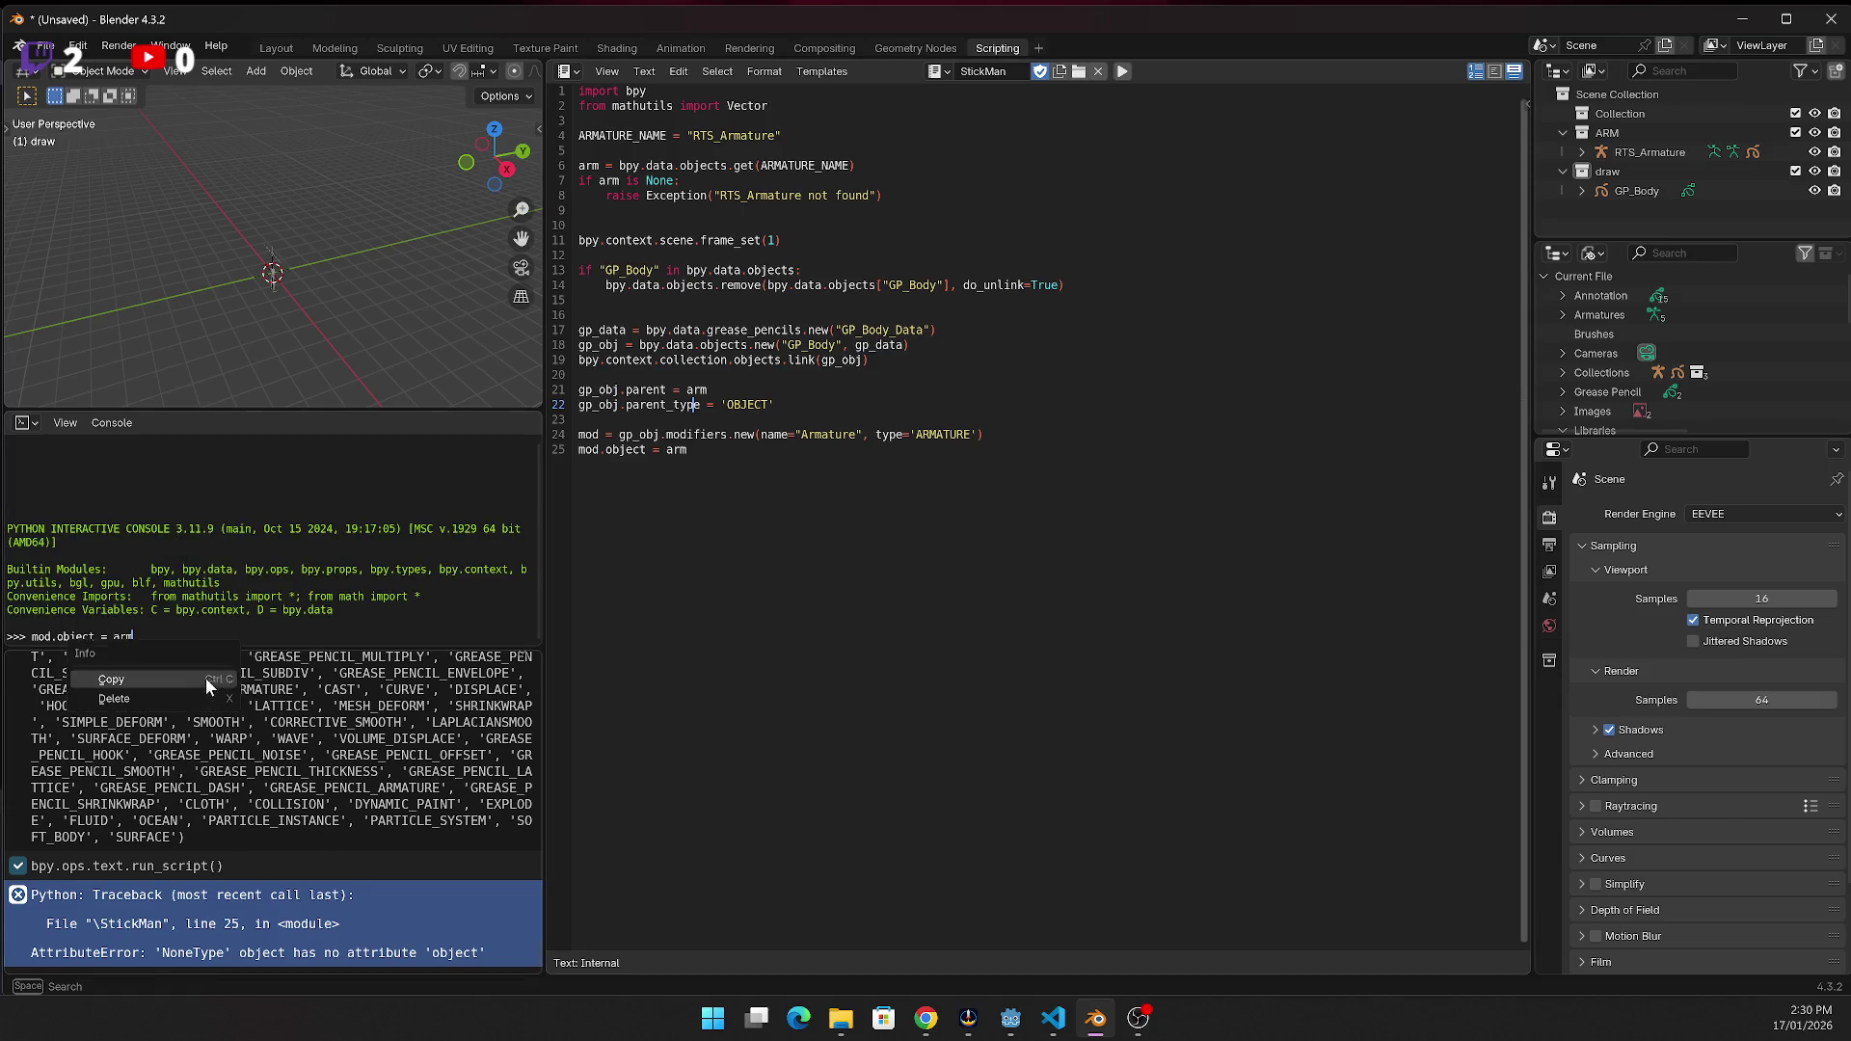
key("alt+p")
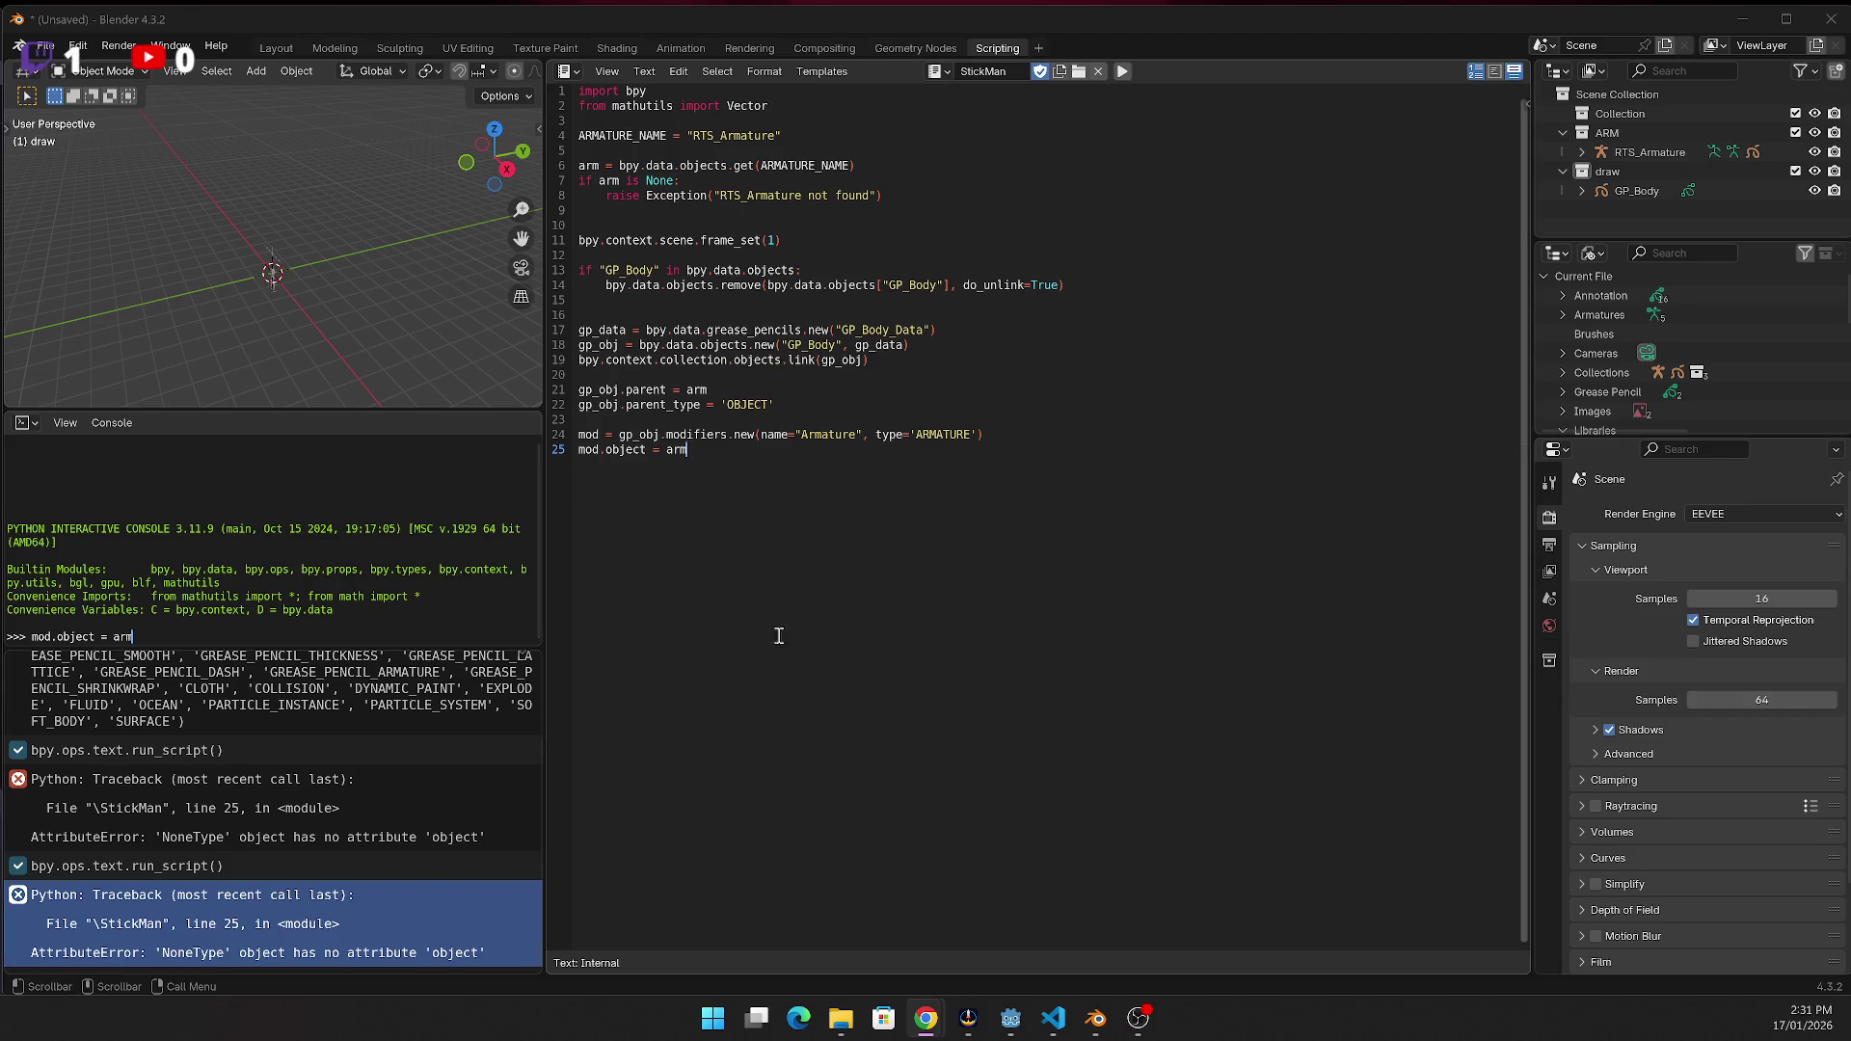
Insert the Object-mode check after line 22 of the StickMan script
left_click(820, 409)
key("Return")
key("Return")
type("v")
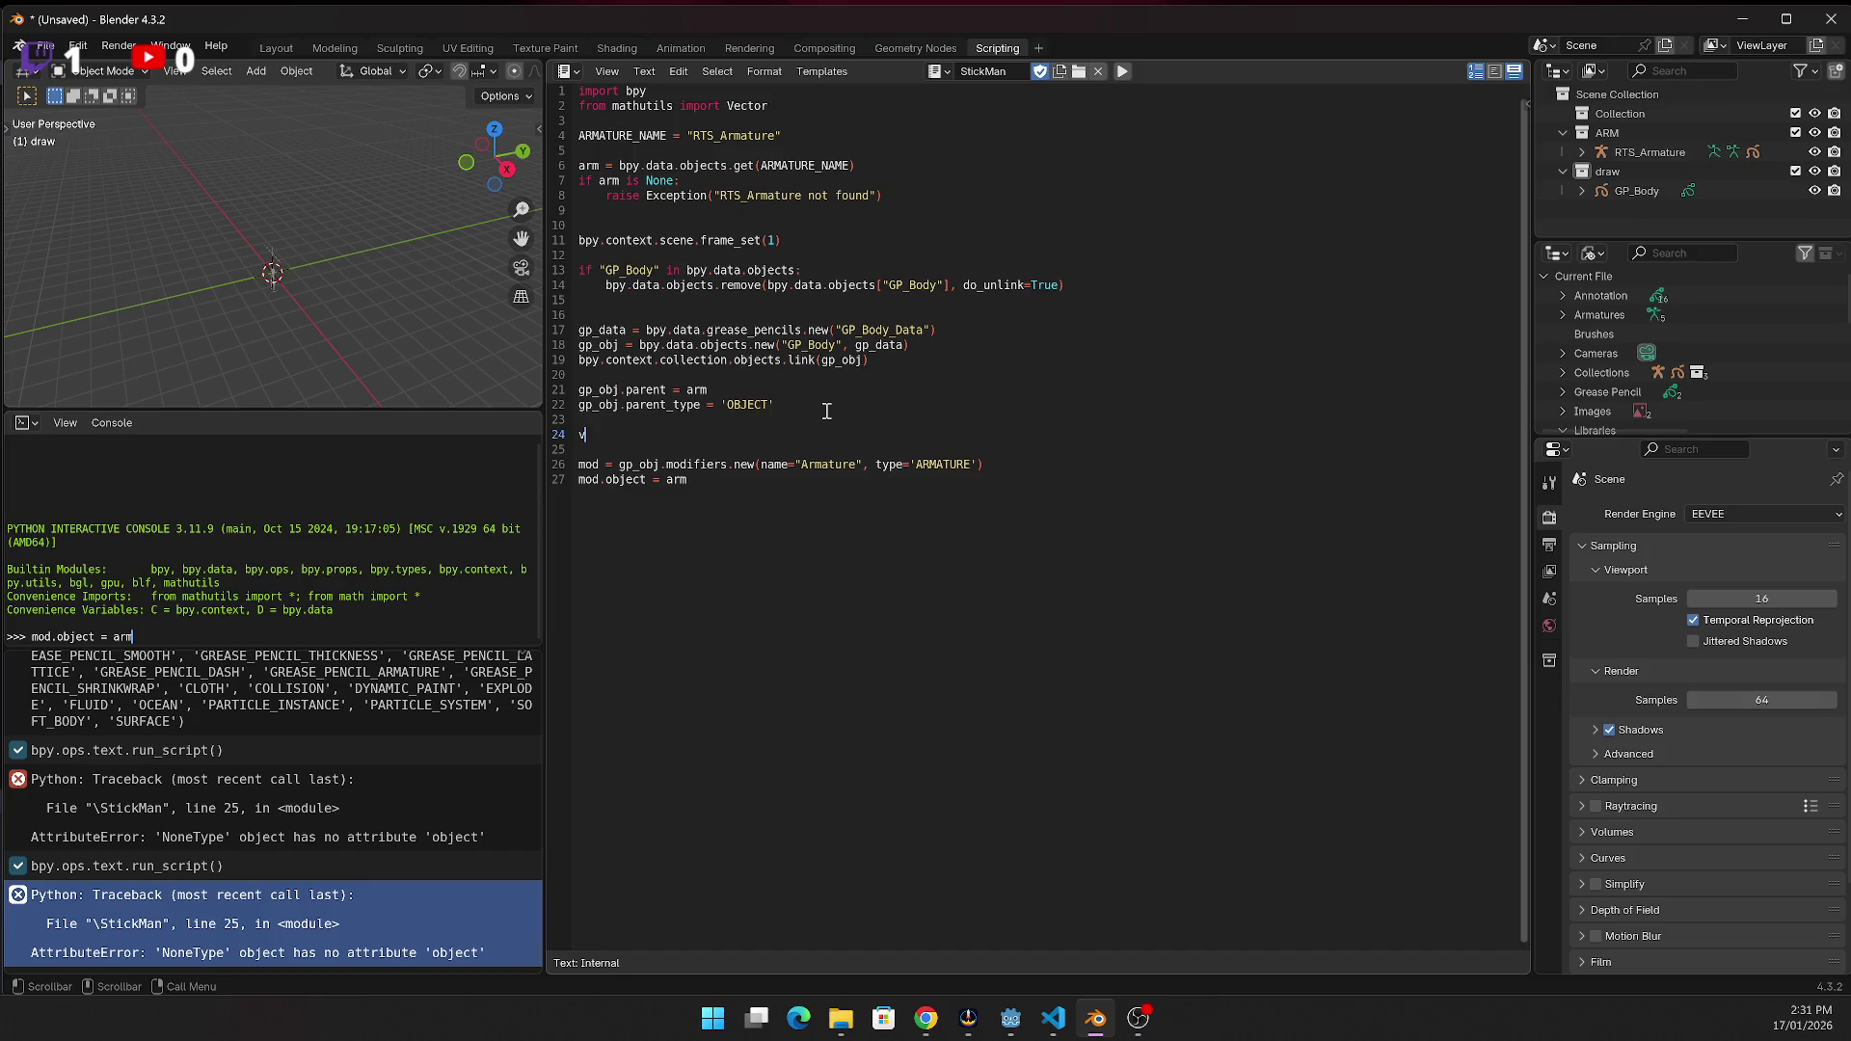
key("BackSpace")
type("if bpy.context.mode != 'OBJECT':     bpy.ops.object.mode_set(mode='OBJECT')")
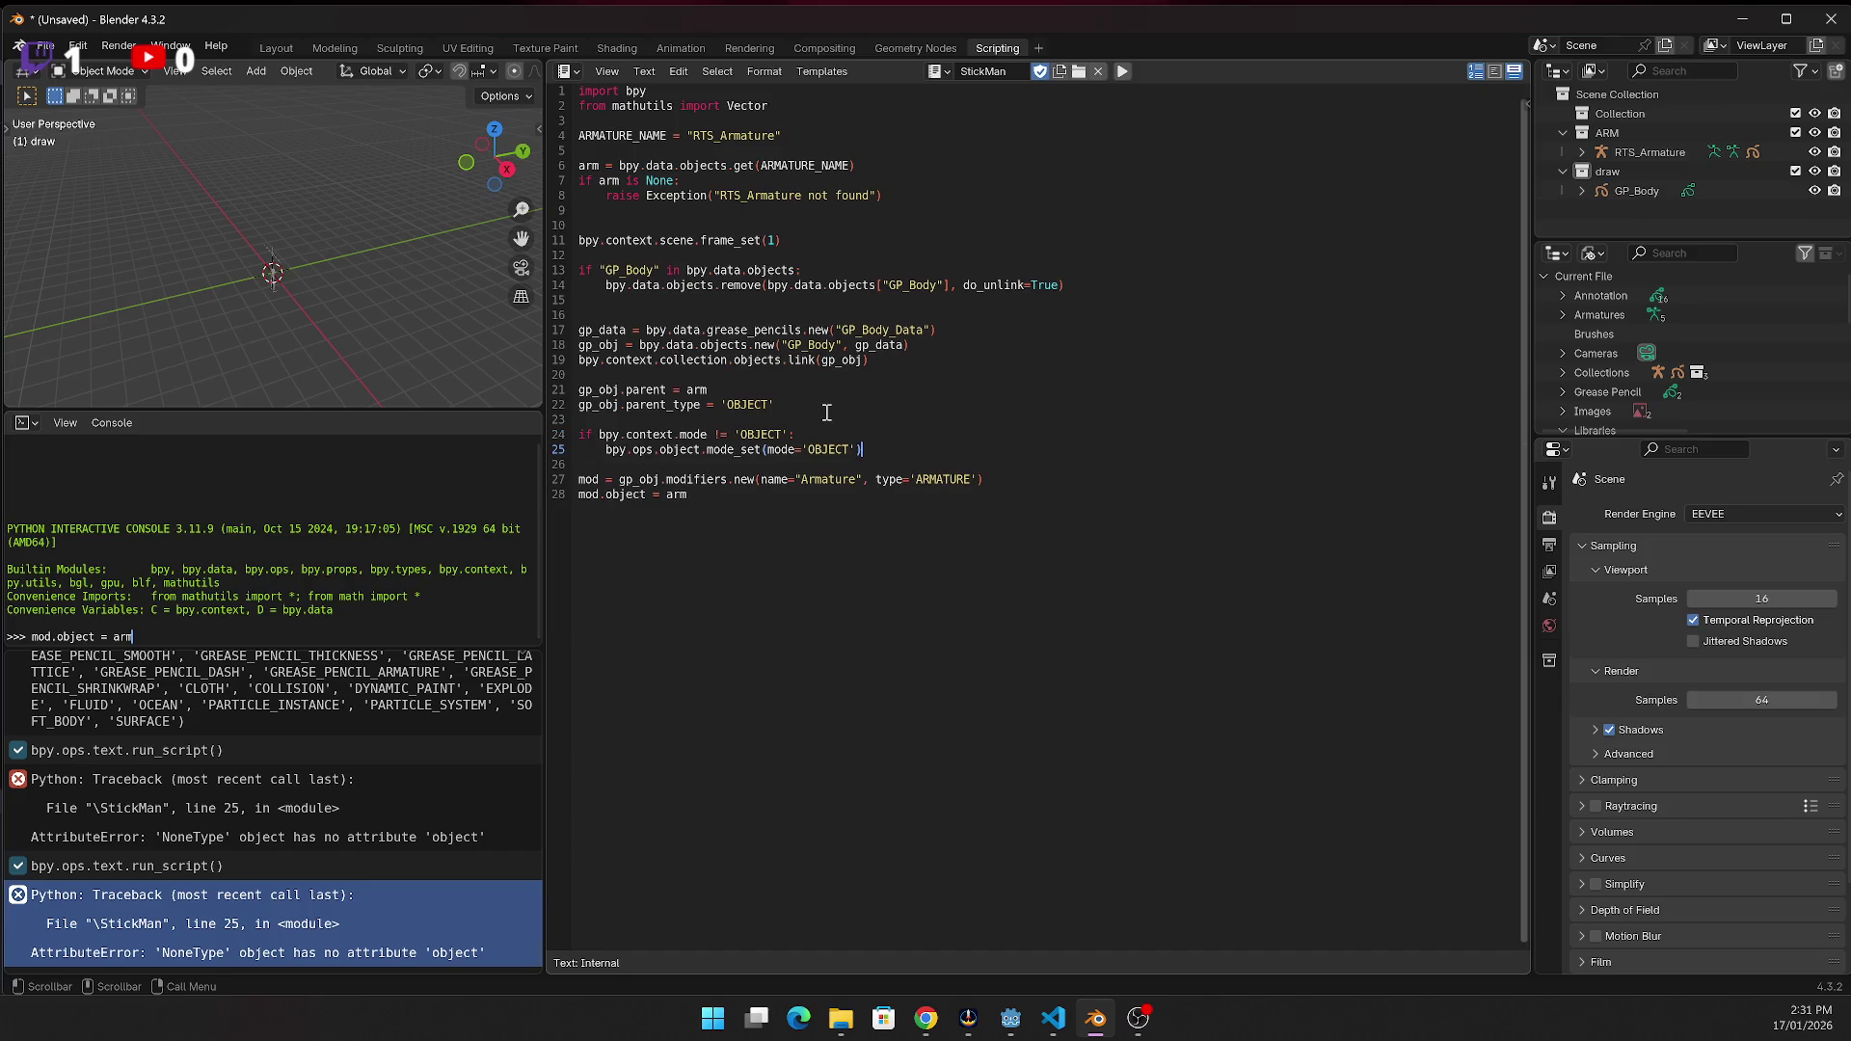
left_click(836, 592)
left_click(940, 452)
Paste lines making GP_Body the active, selected object on line 26
key("alt+Tab")
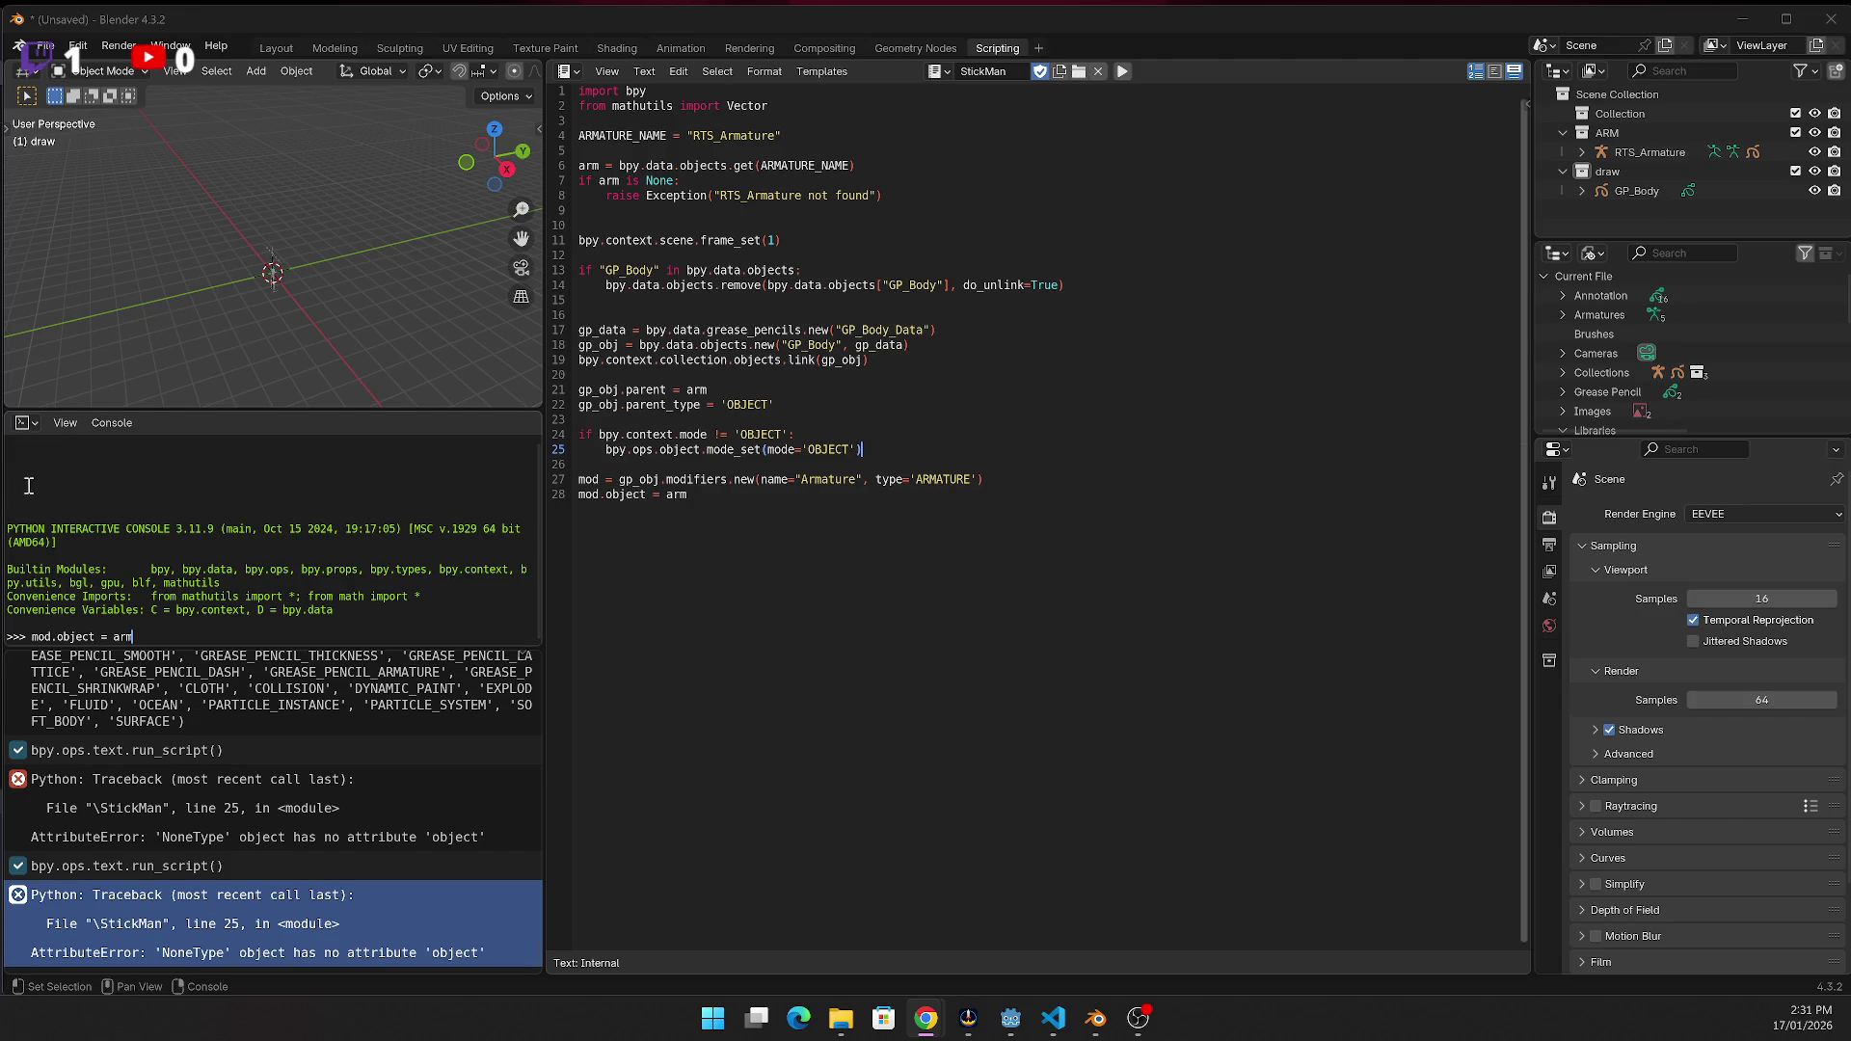
left_click(729, 479)
left_click(580, 479)
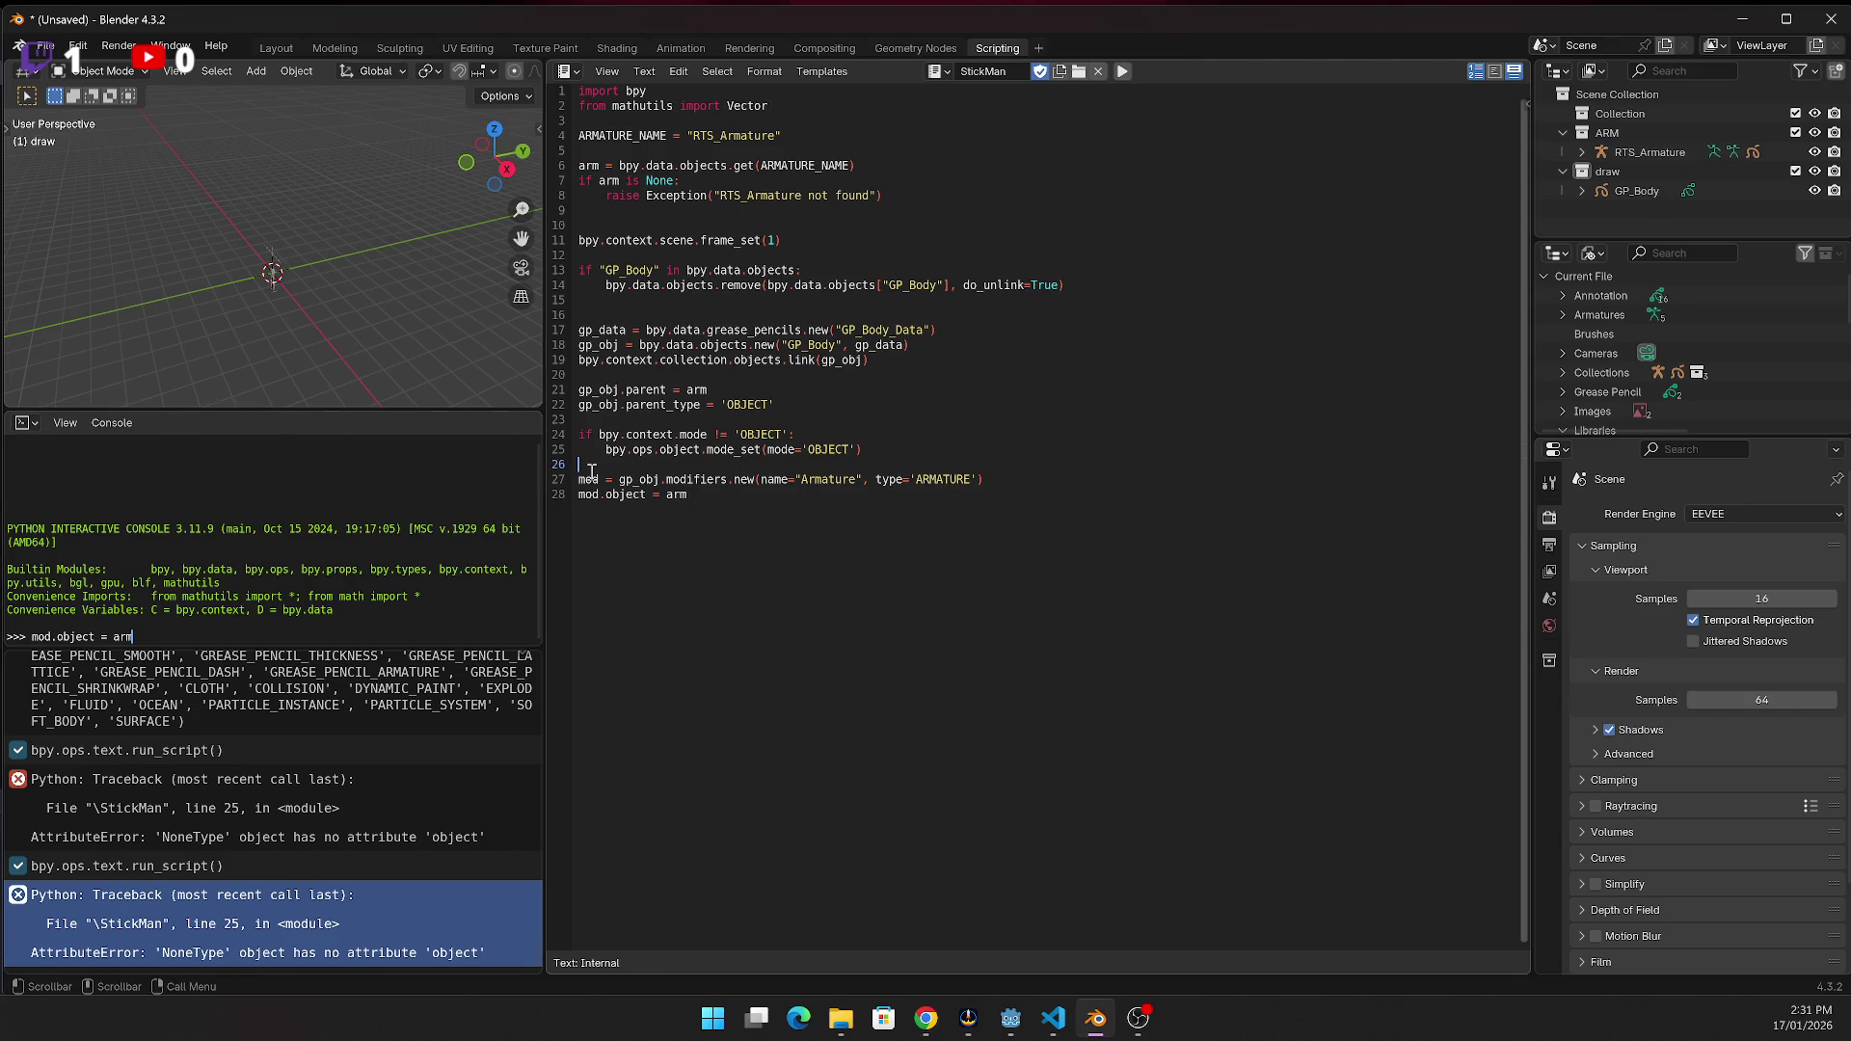
type("bpy.context.view_layer.objects.active = gp_obj gp_obj.select_set(True)")
Run the script and select the line-31 AttributeError traceback
key("alt+Tab")
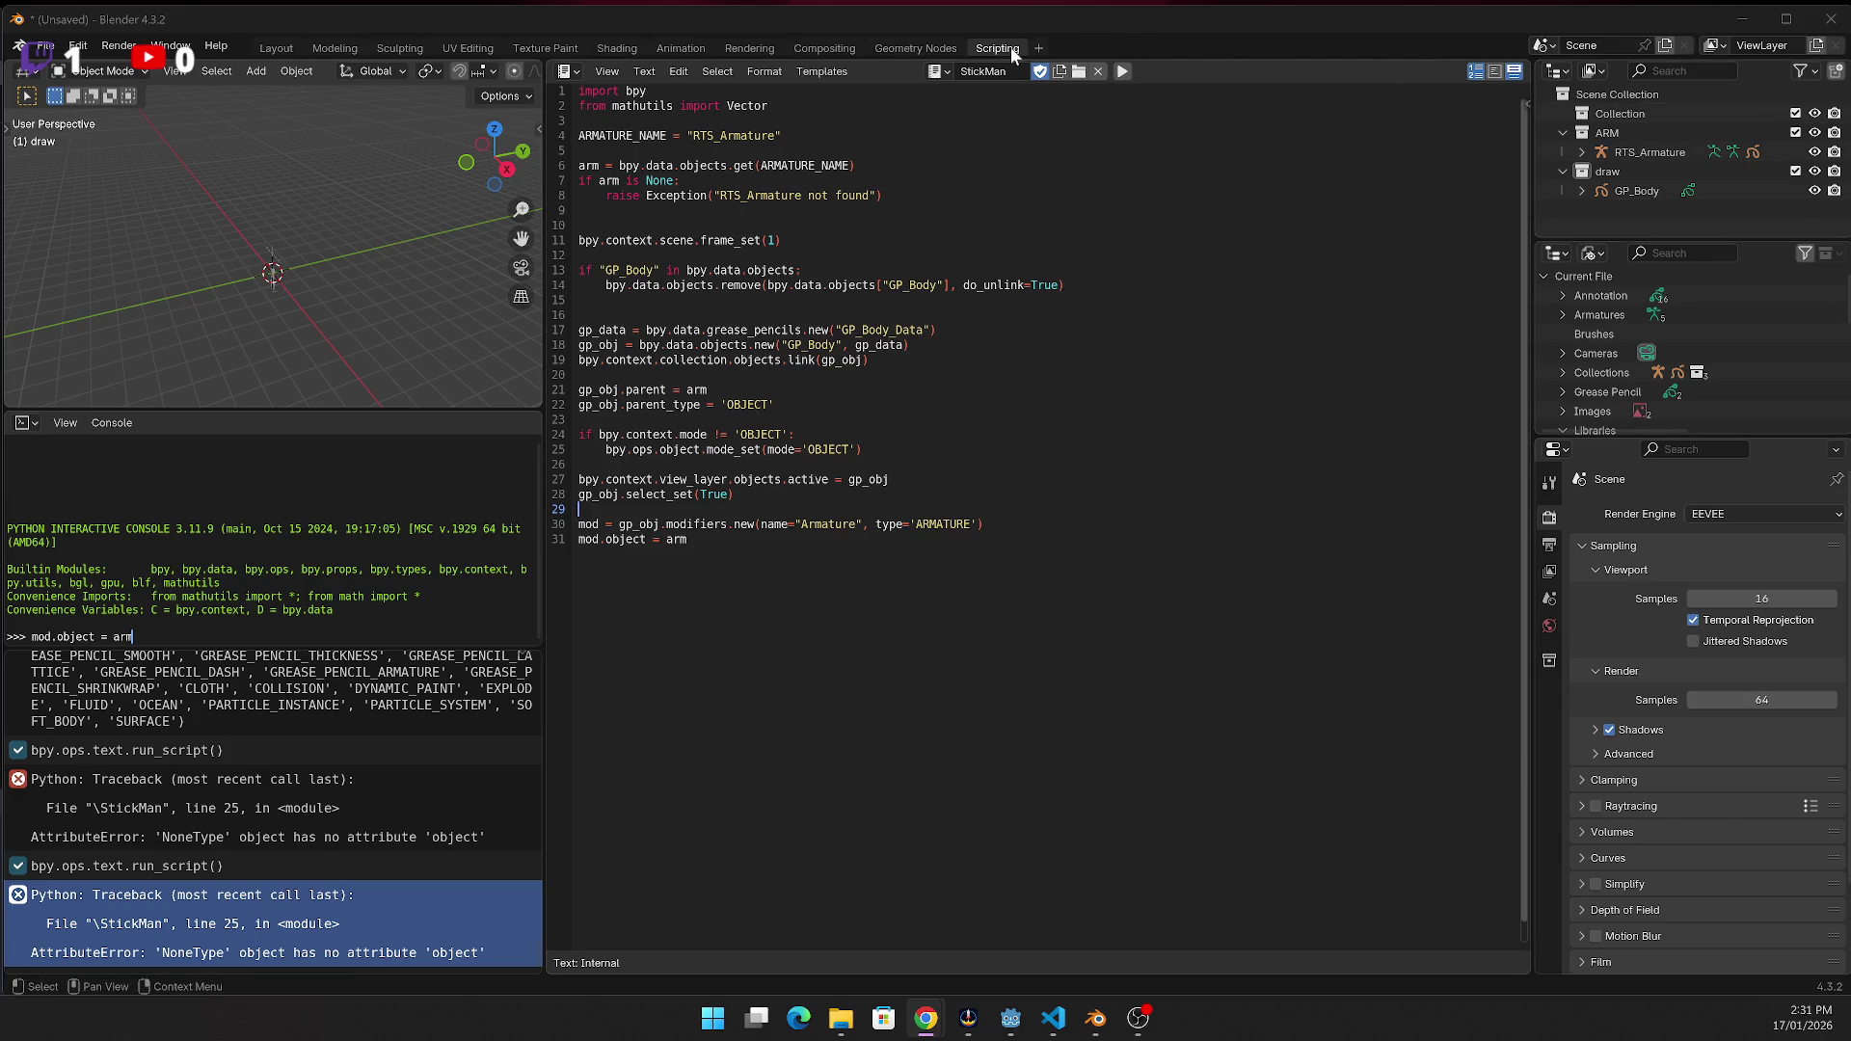
left_click(1122, 72)
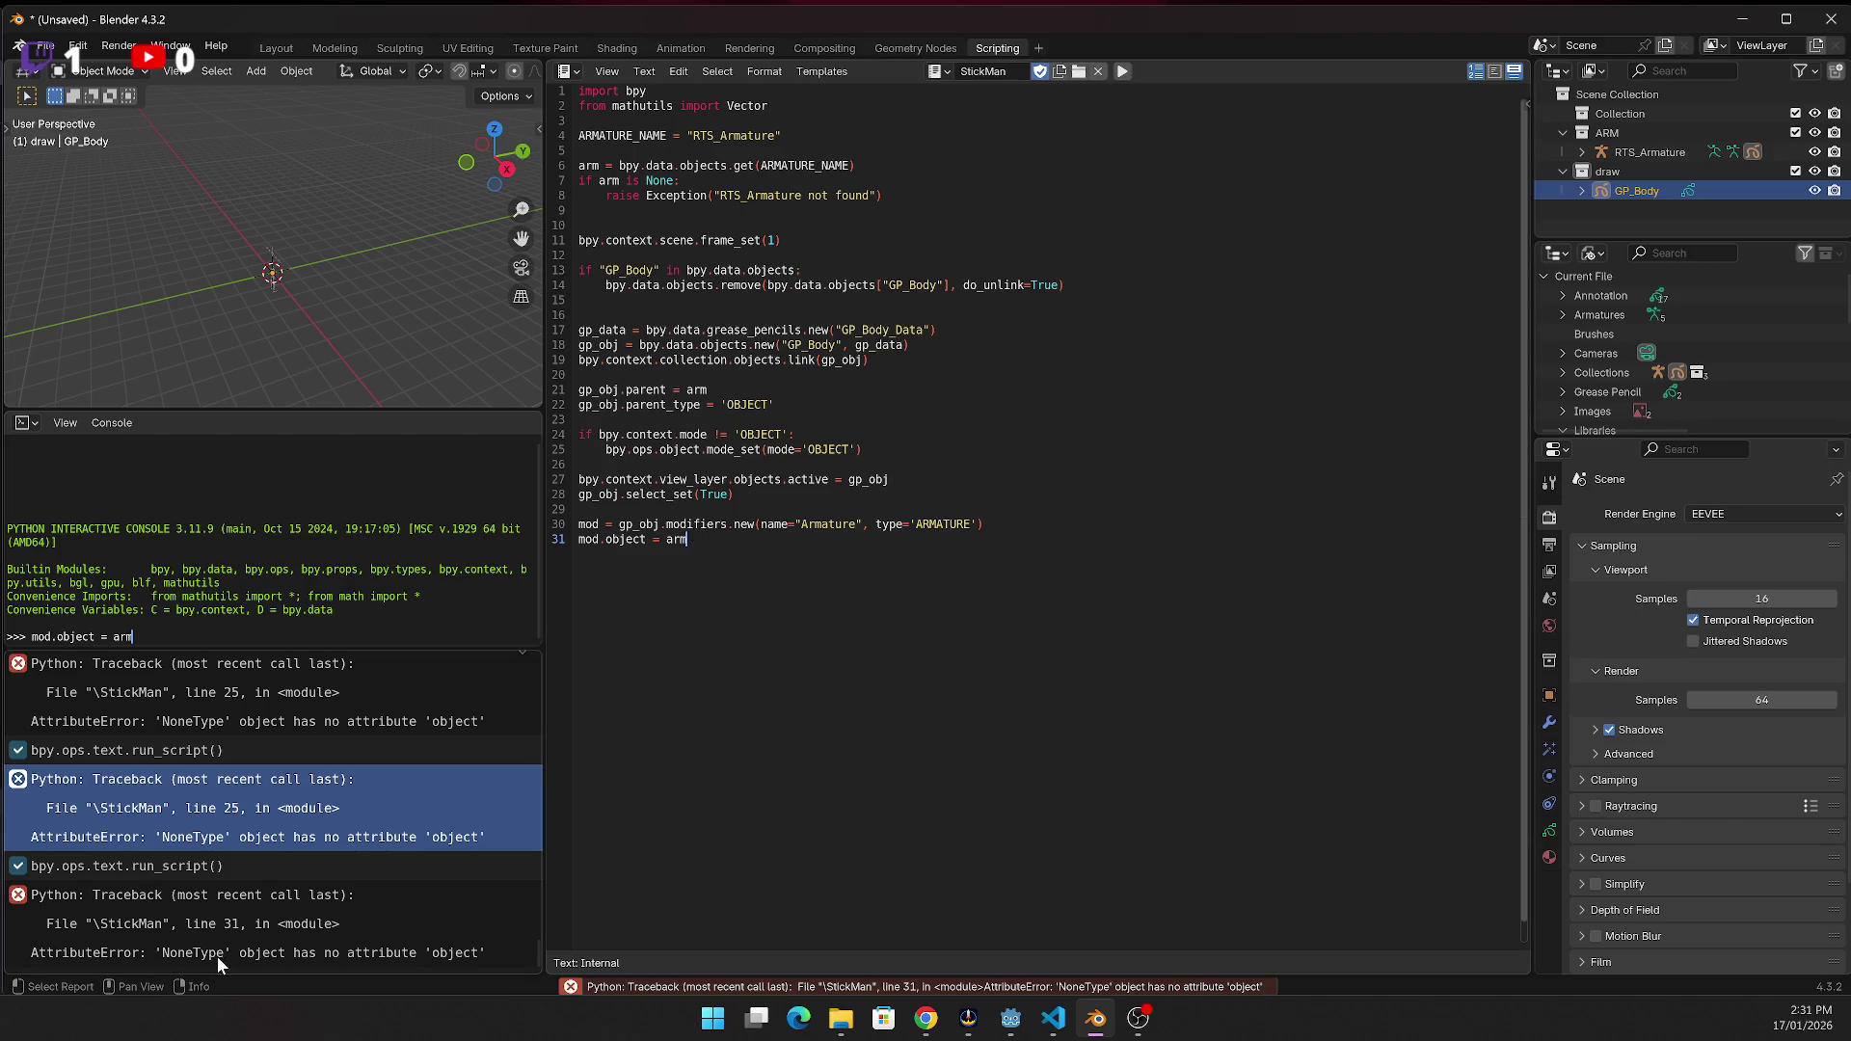
left_click(285, 893)
left_click(283, 897)
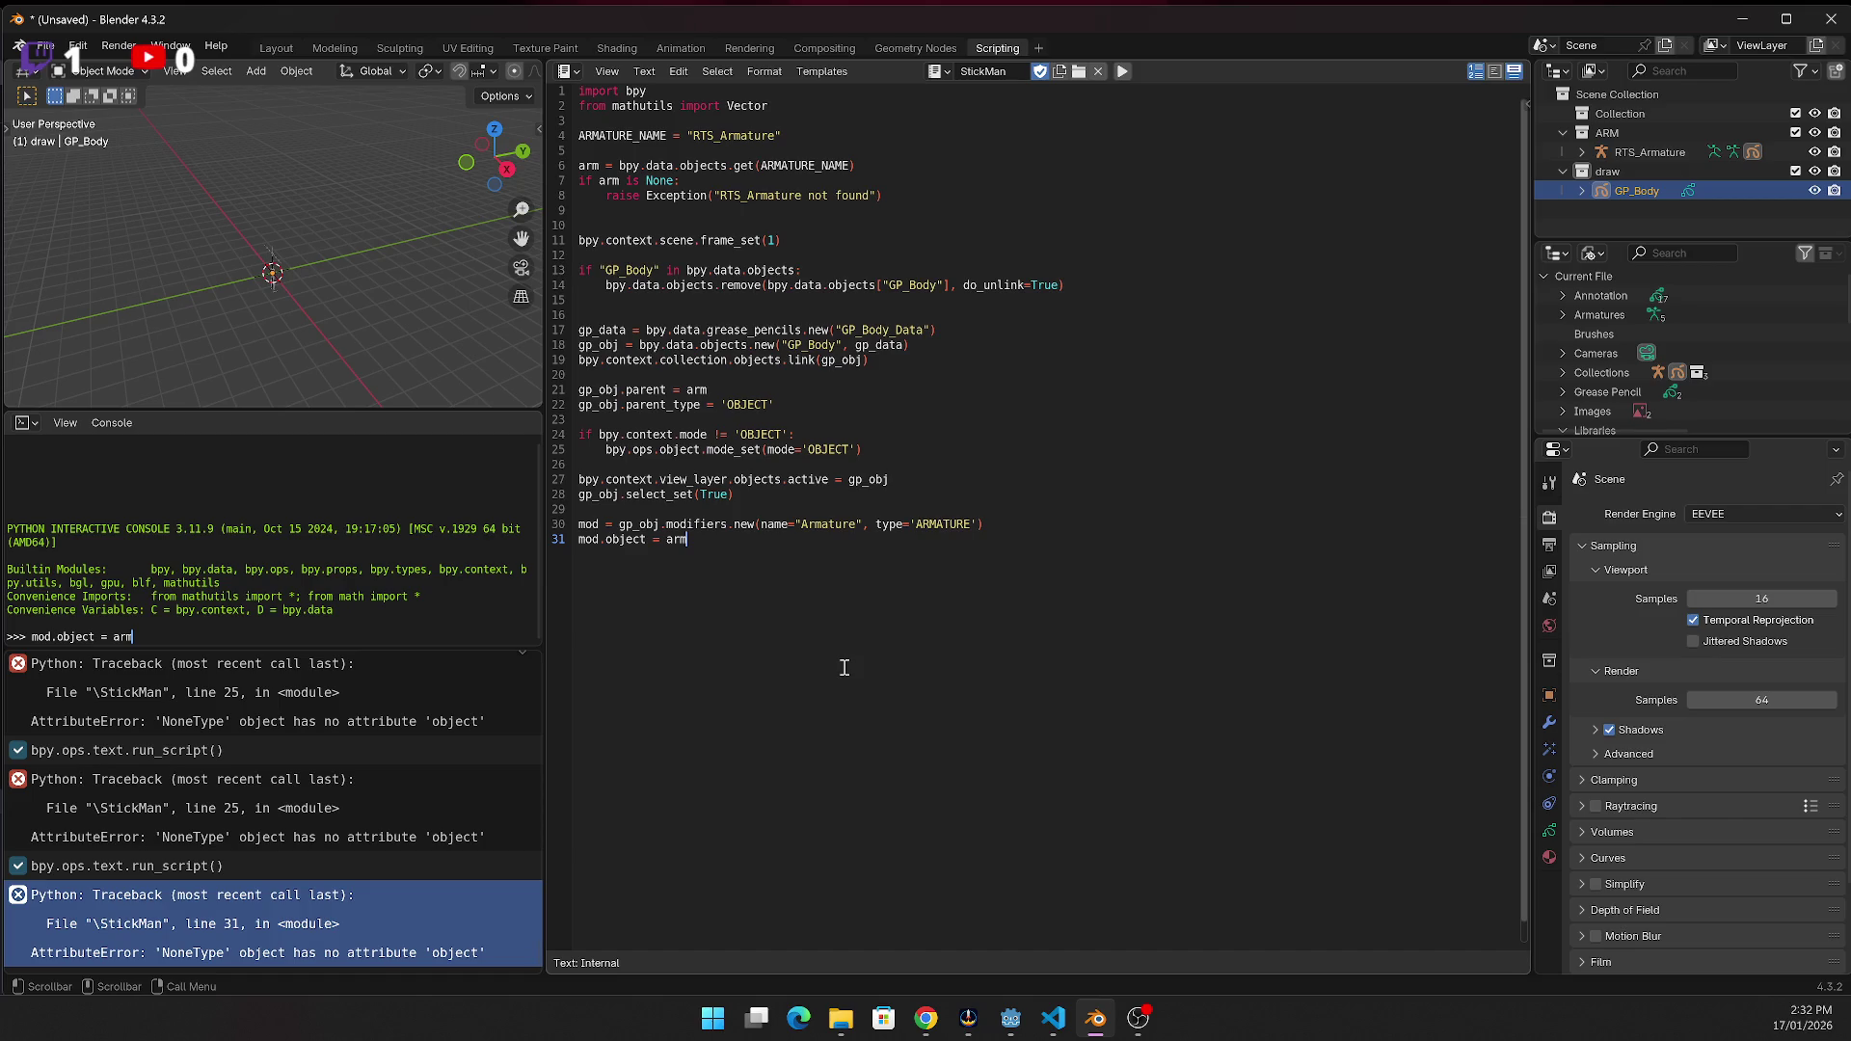
double_click(822, 524)
key("alt+Tab")
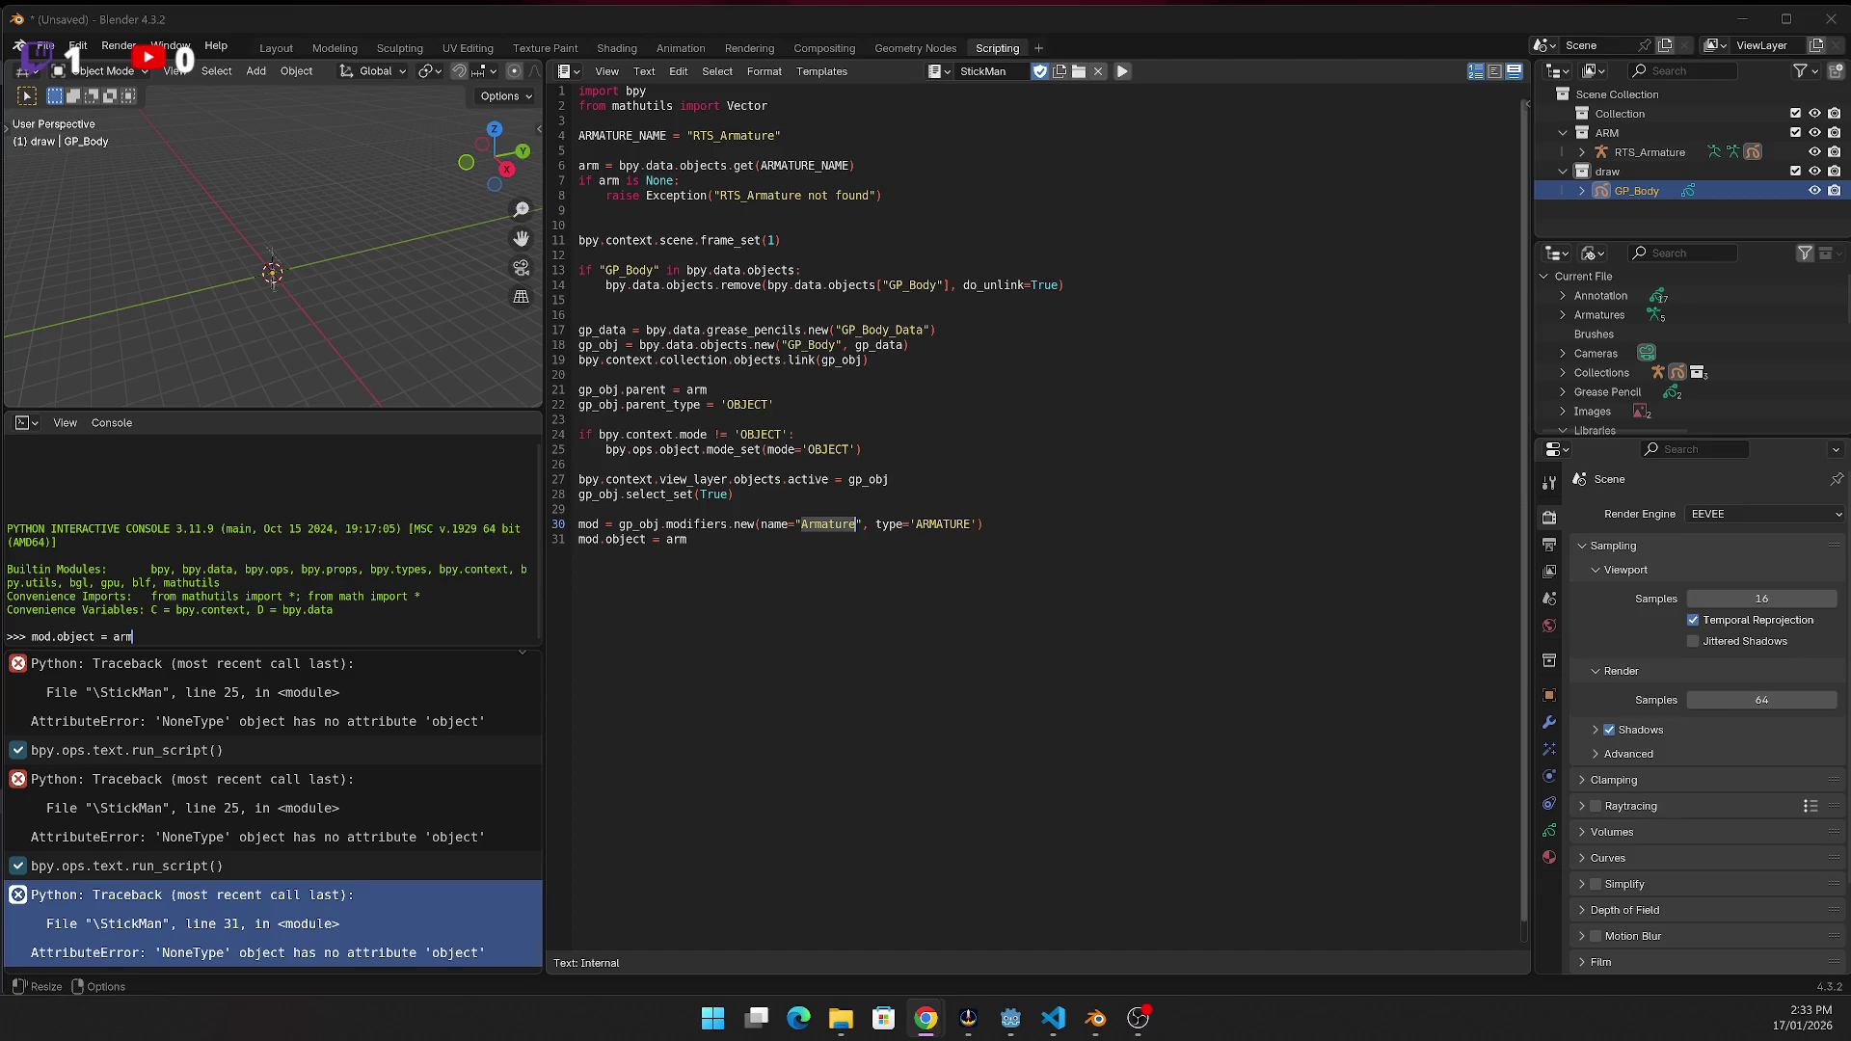
Insert three debug print lines above line 30 and run the script
left_click(694, 508)
key("Return")
type("print(\"GP type:\", gp_obj.type) print(\"Armature type:\", arm.type) print(\"Mode:\", bpy.context.mode)")
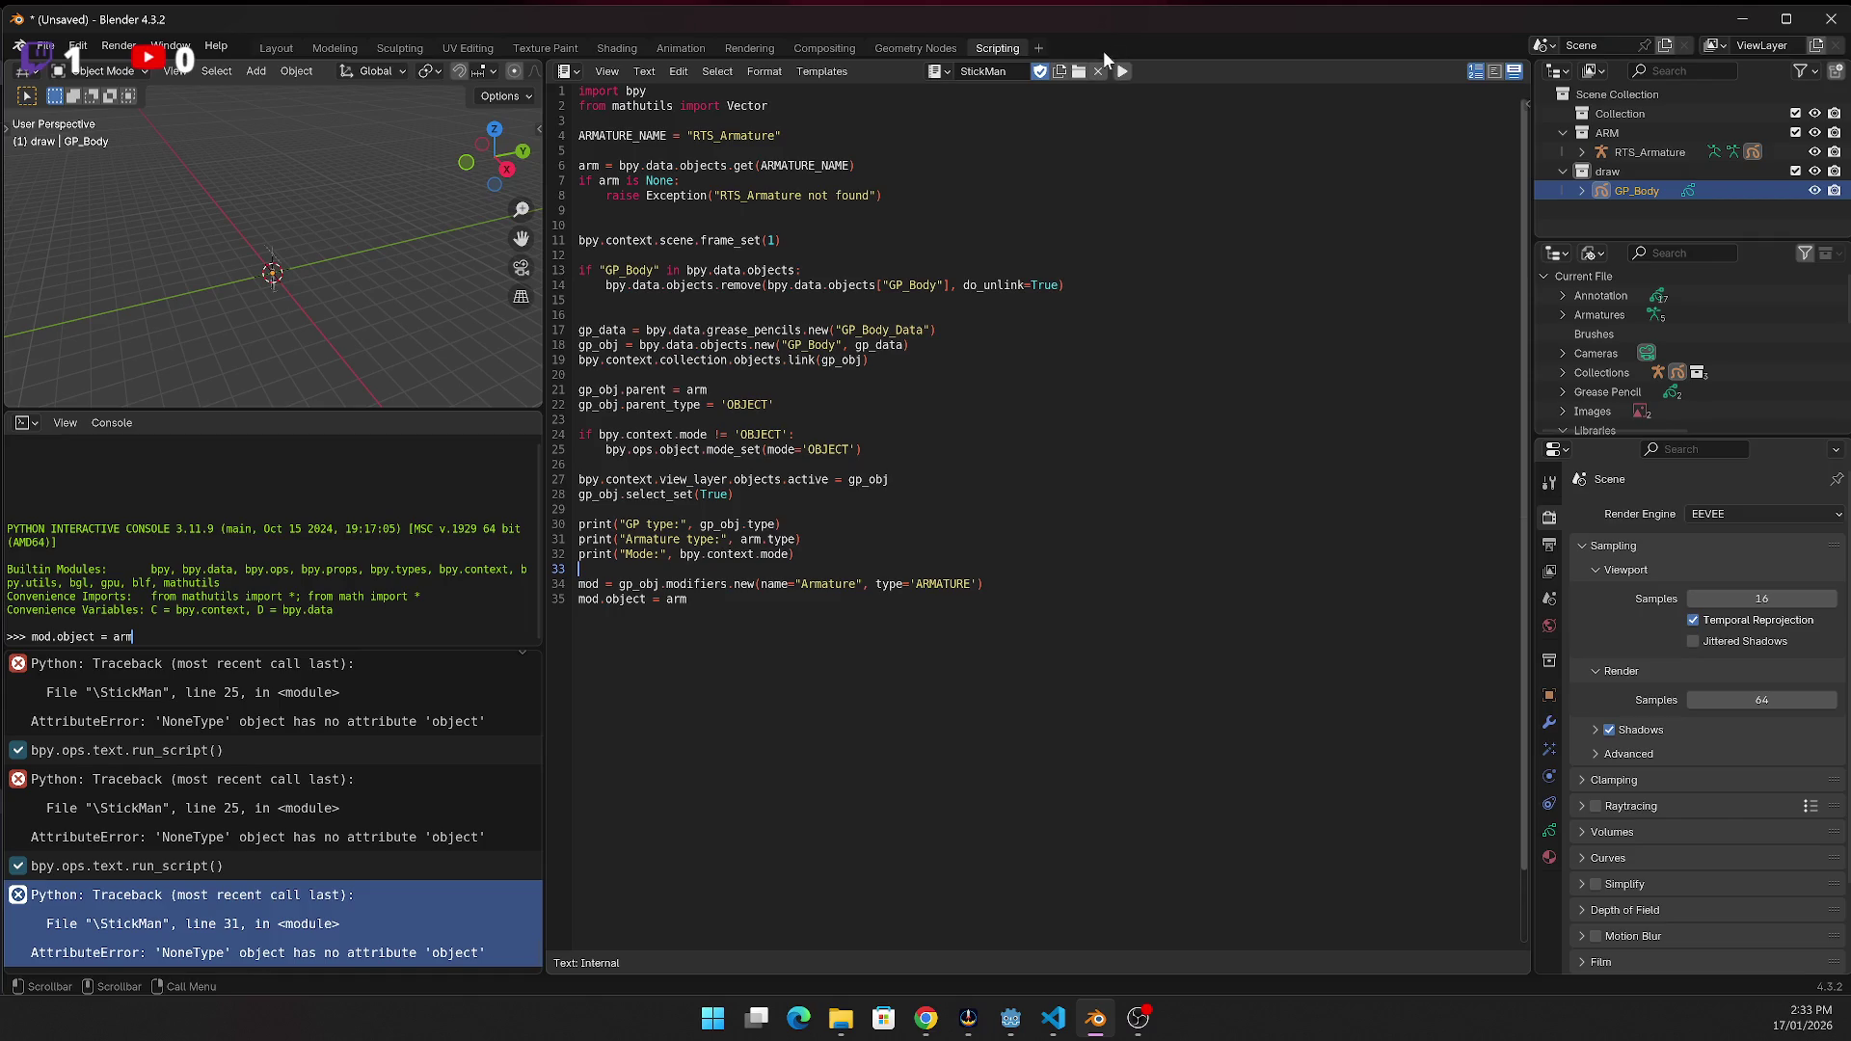
left_click(1121, 70)
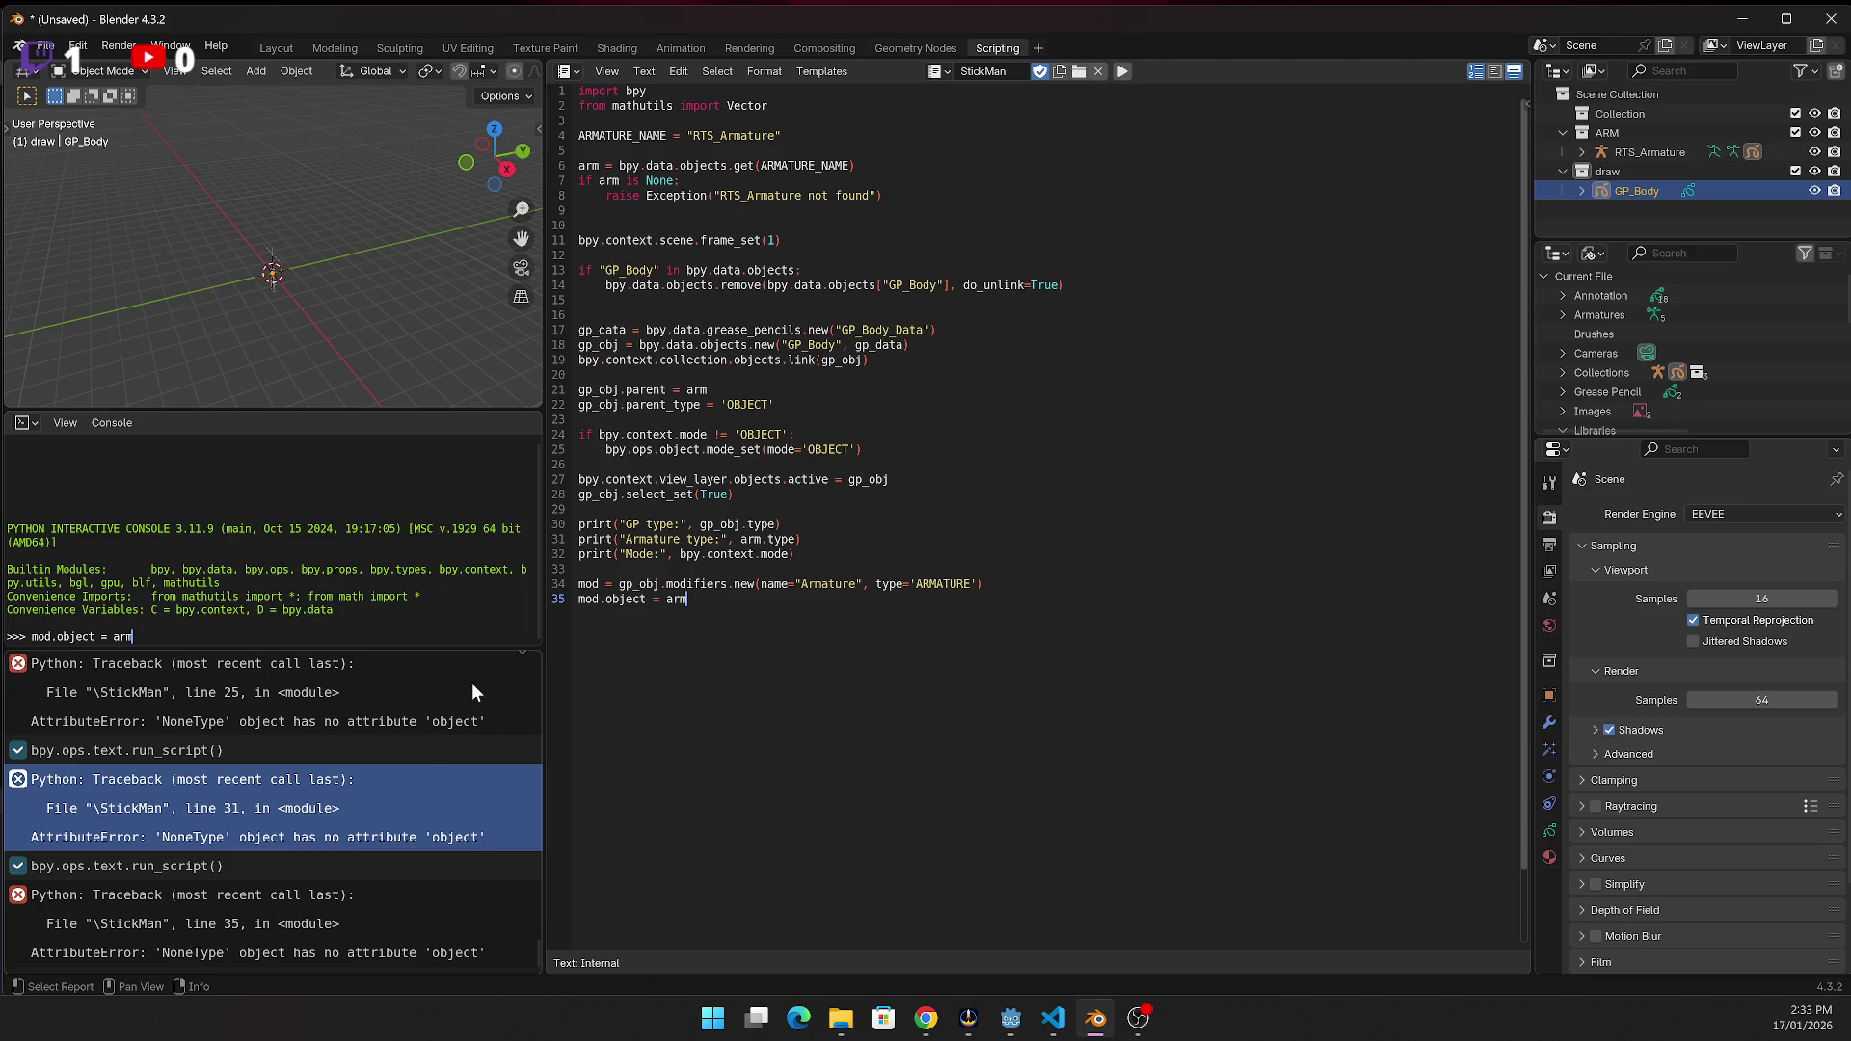
Delete the Armature-type print line, keeping the GP type and Mode prints
left_click(725, 555)
key("alt+Tab")
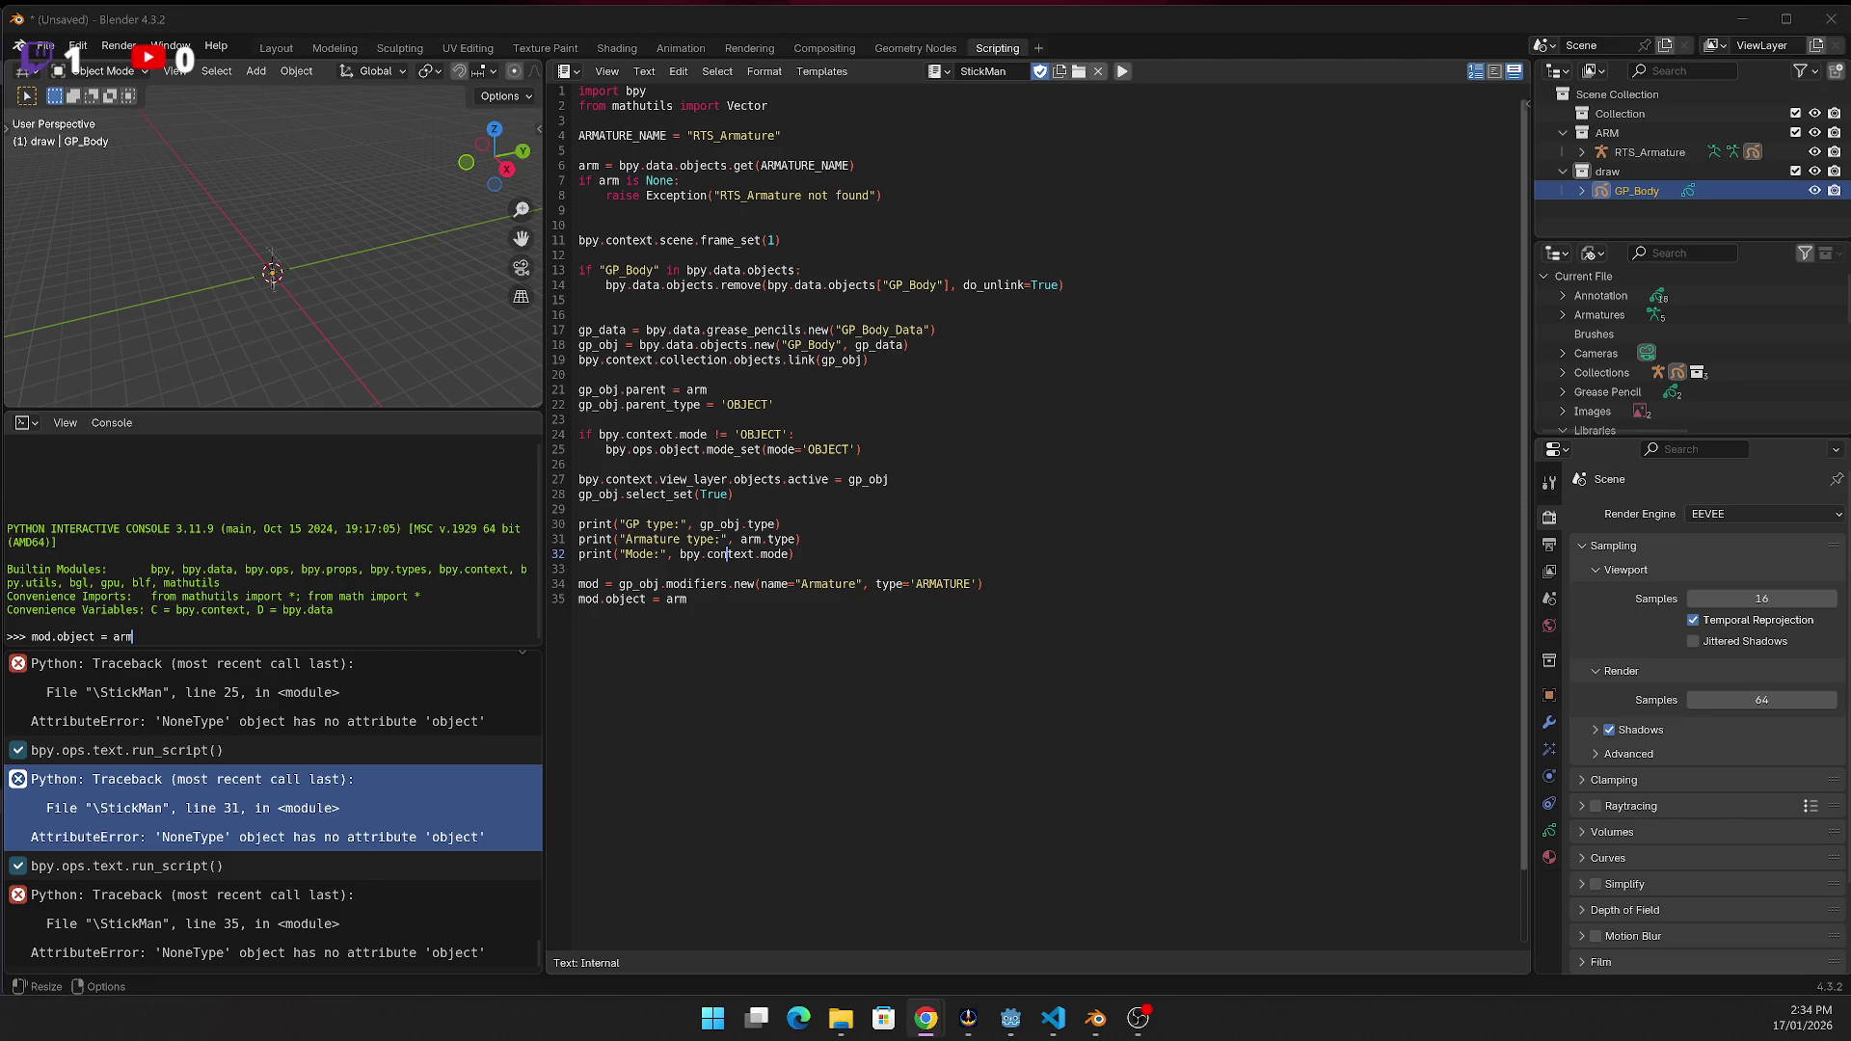
left_click(809, 540)
left_click_drag(808, 554, 764, 555)
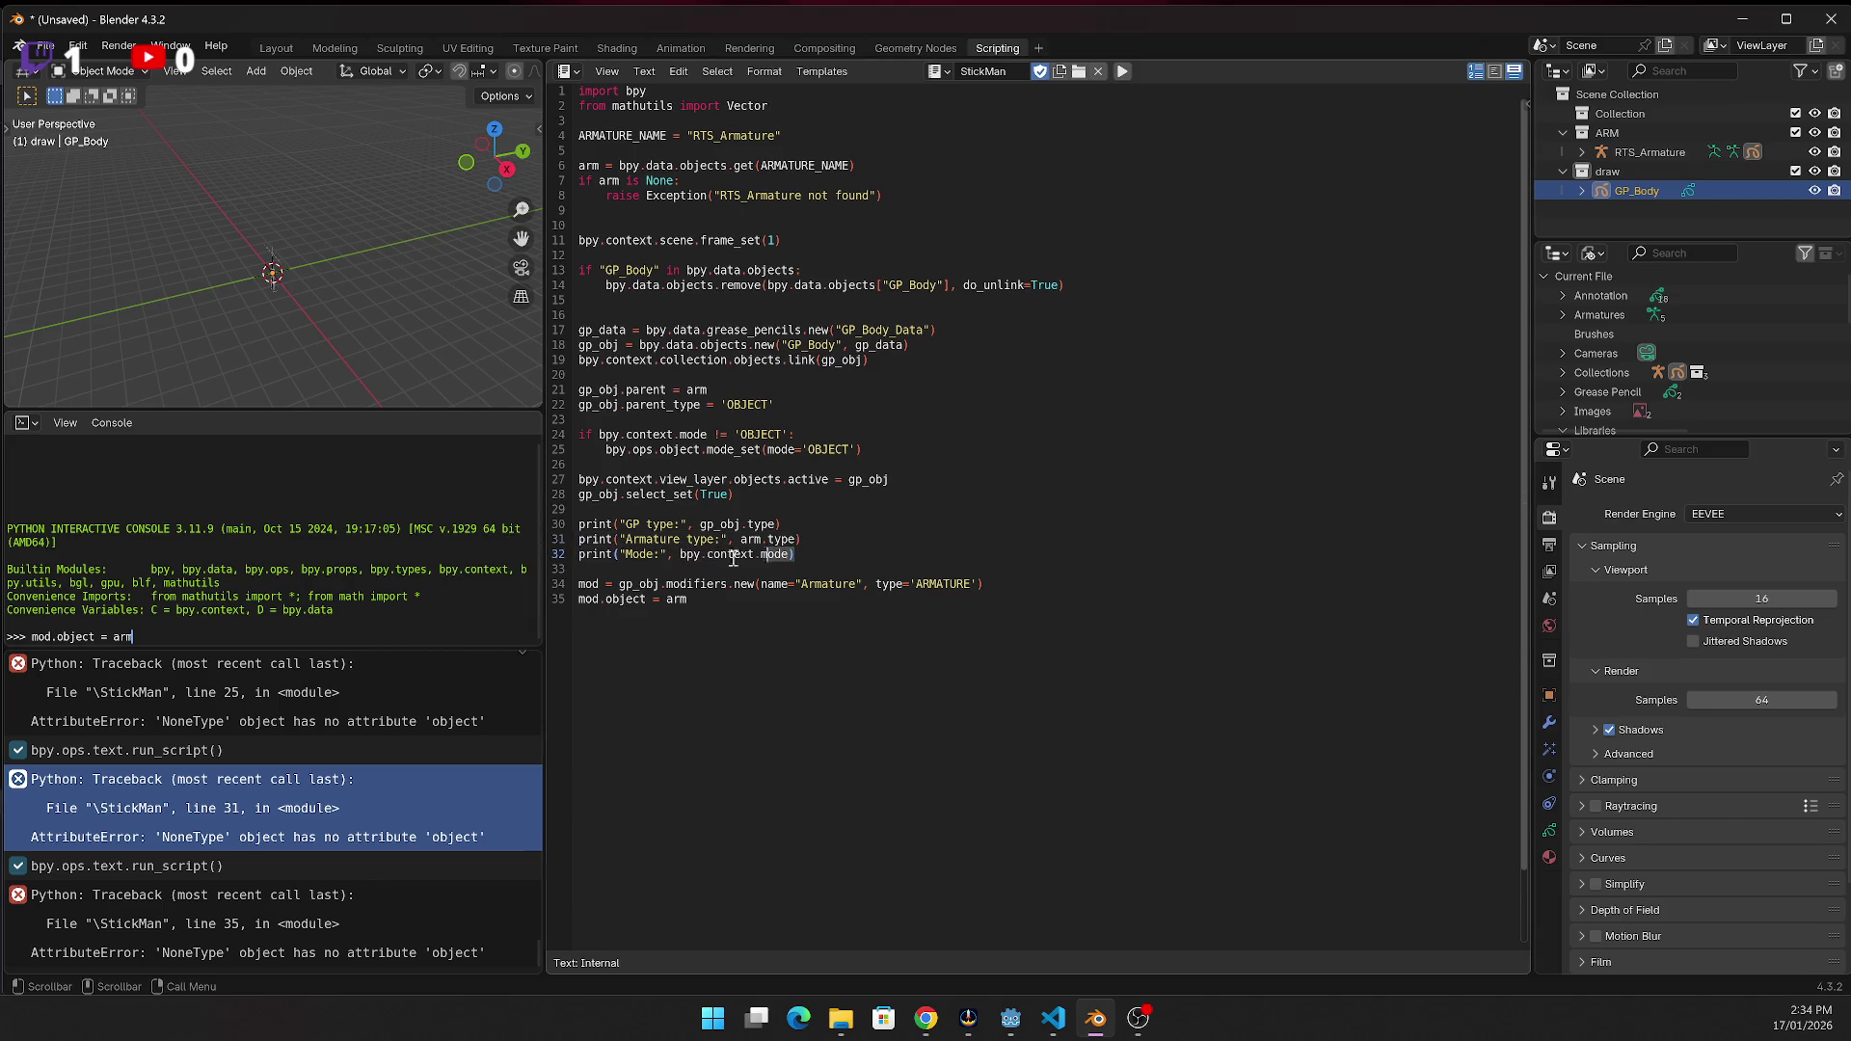
left_click(753, 525)
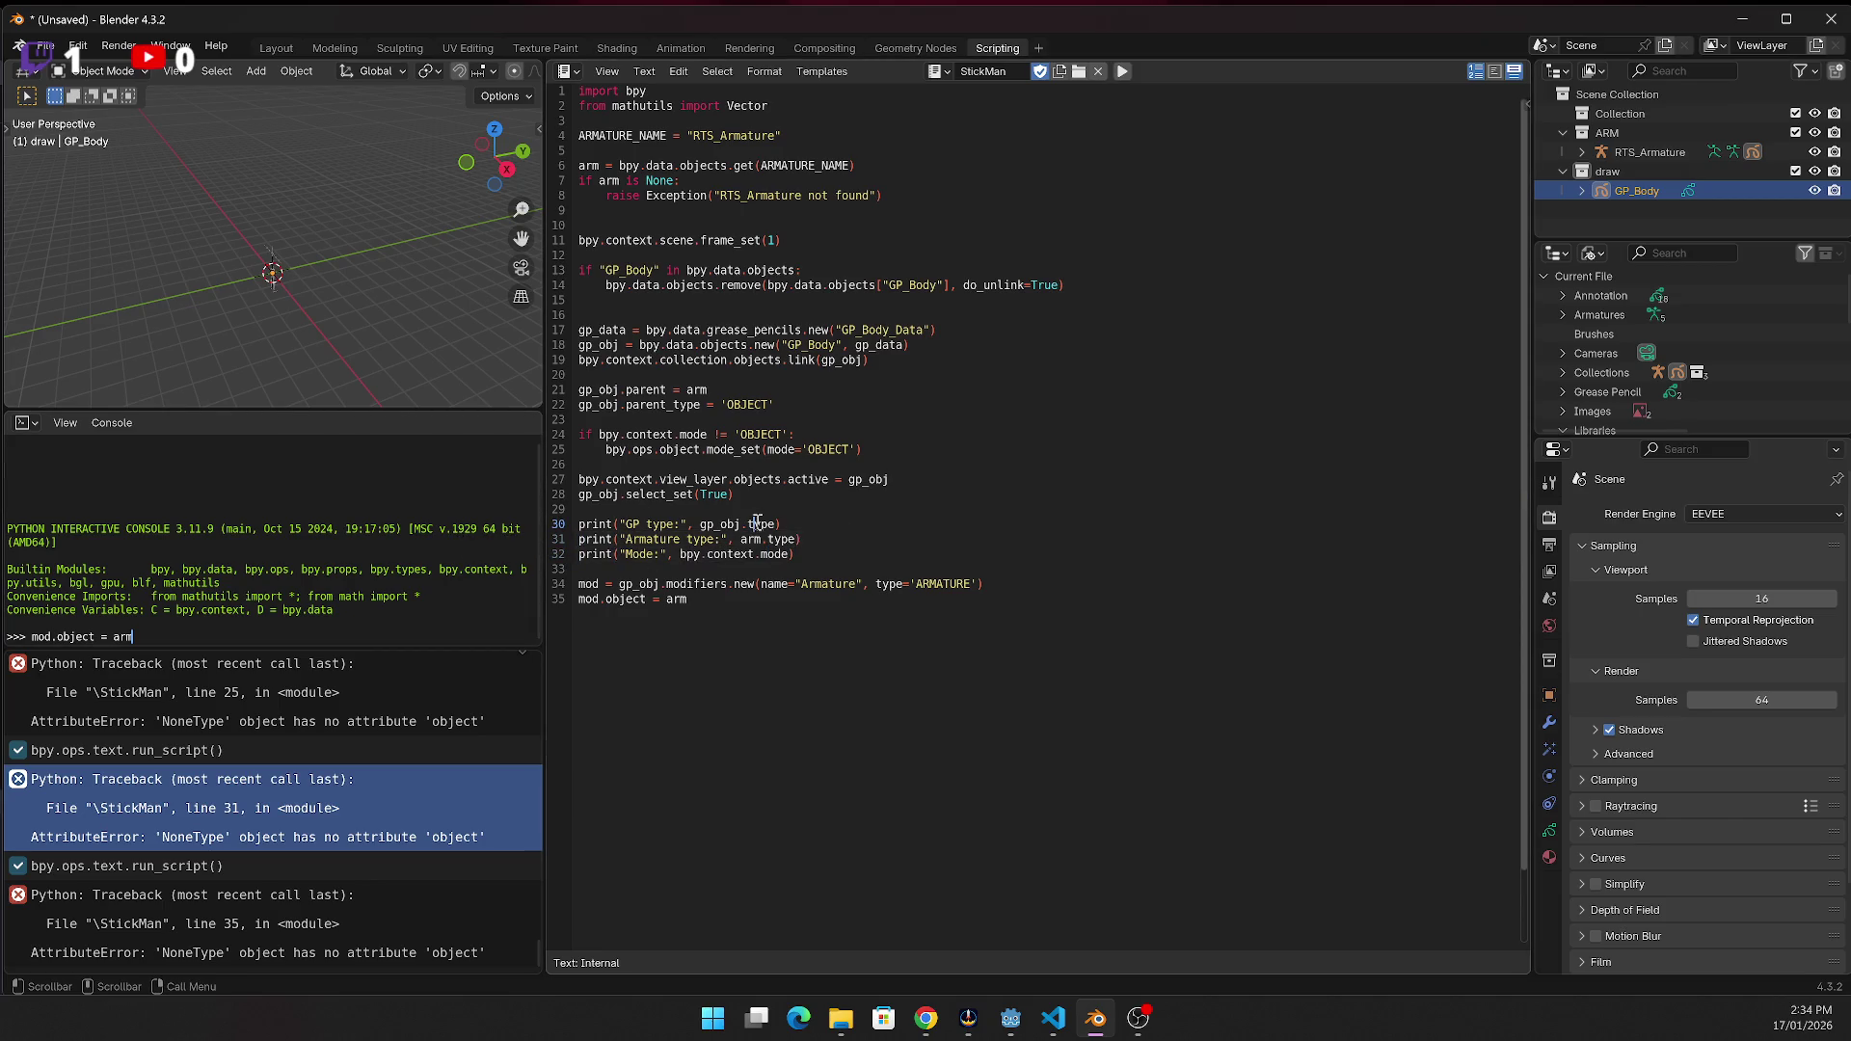
left_click(845, 536)
left_click_drag(839, 524, 594, 526)
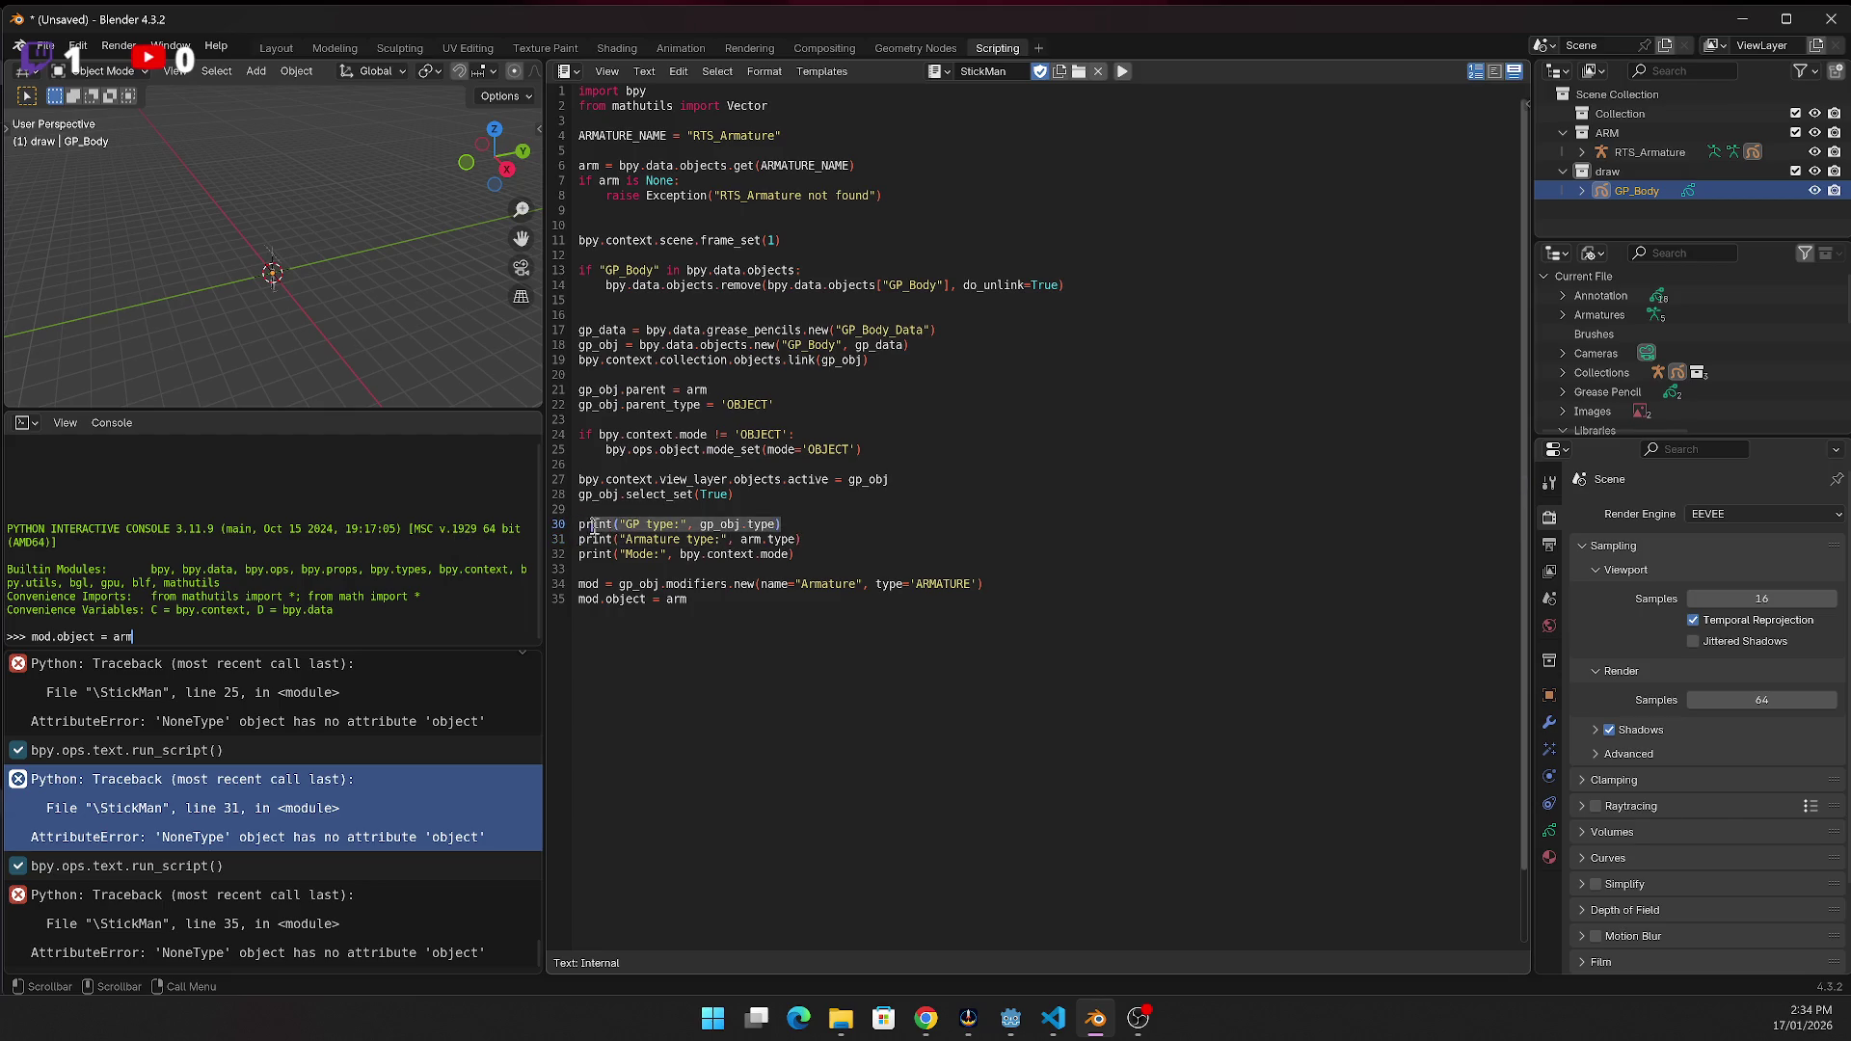
left_click(852, 525)
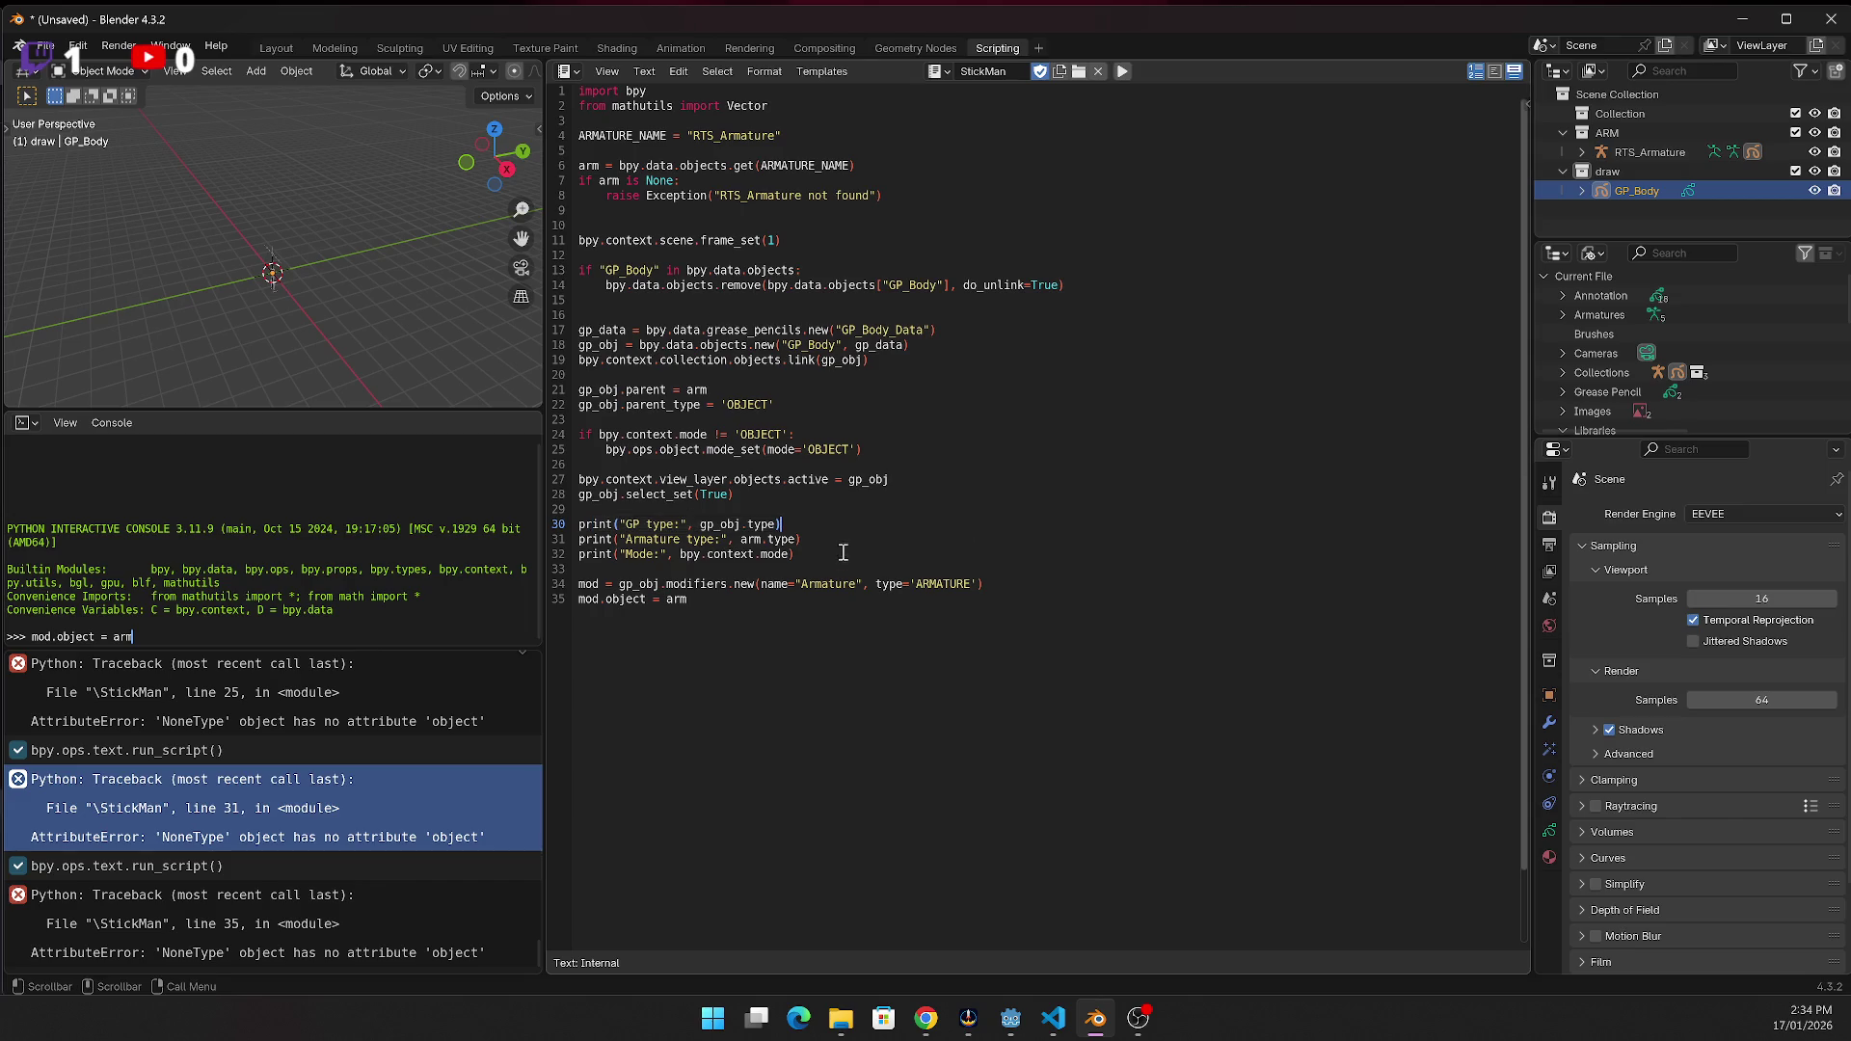
left_click(848, 536)
key("shift+Home")
key("BackSpace")
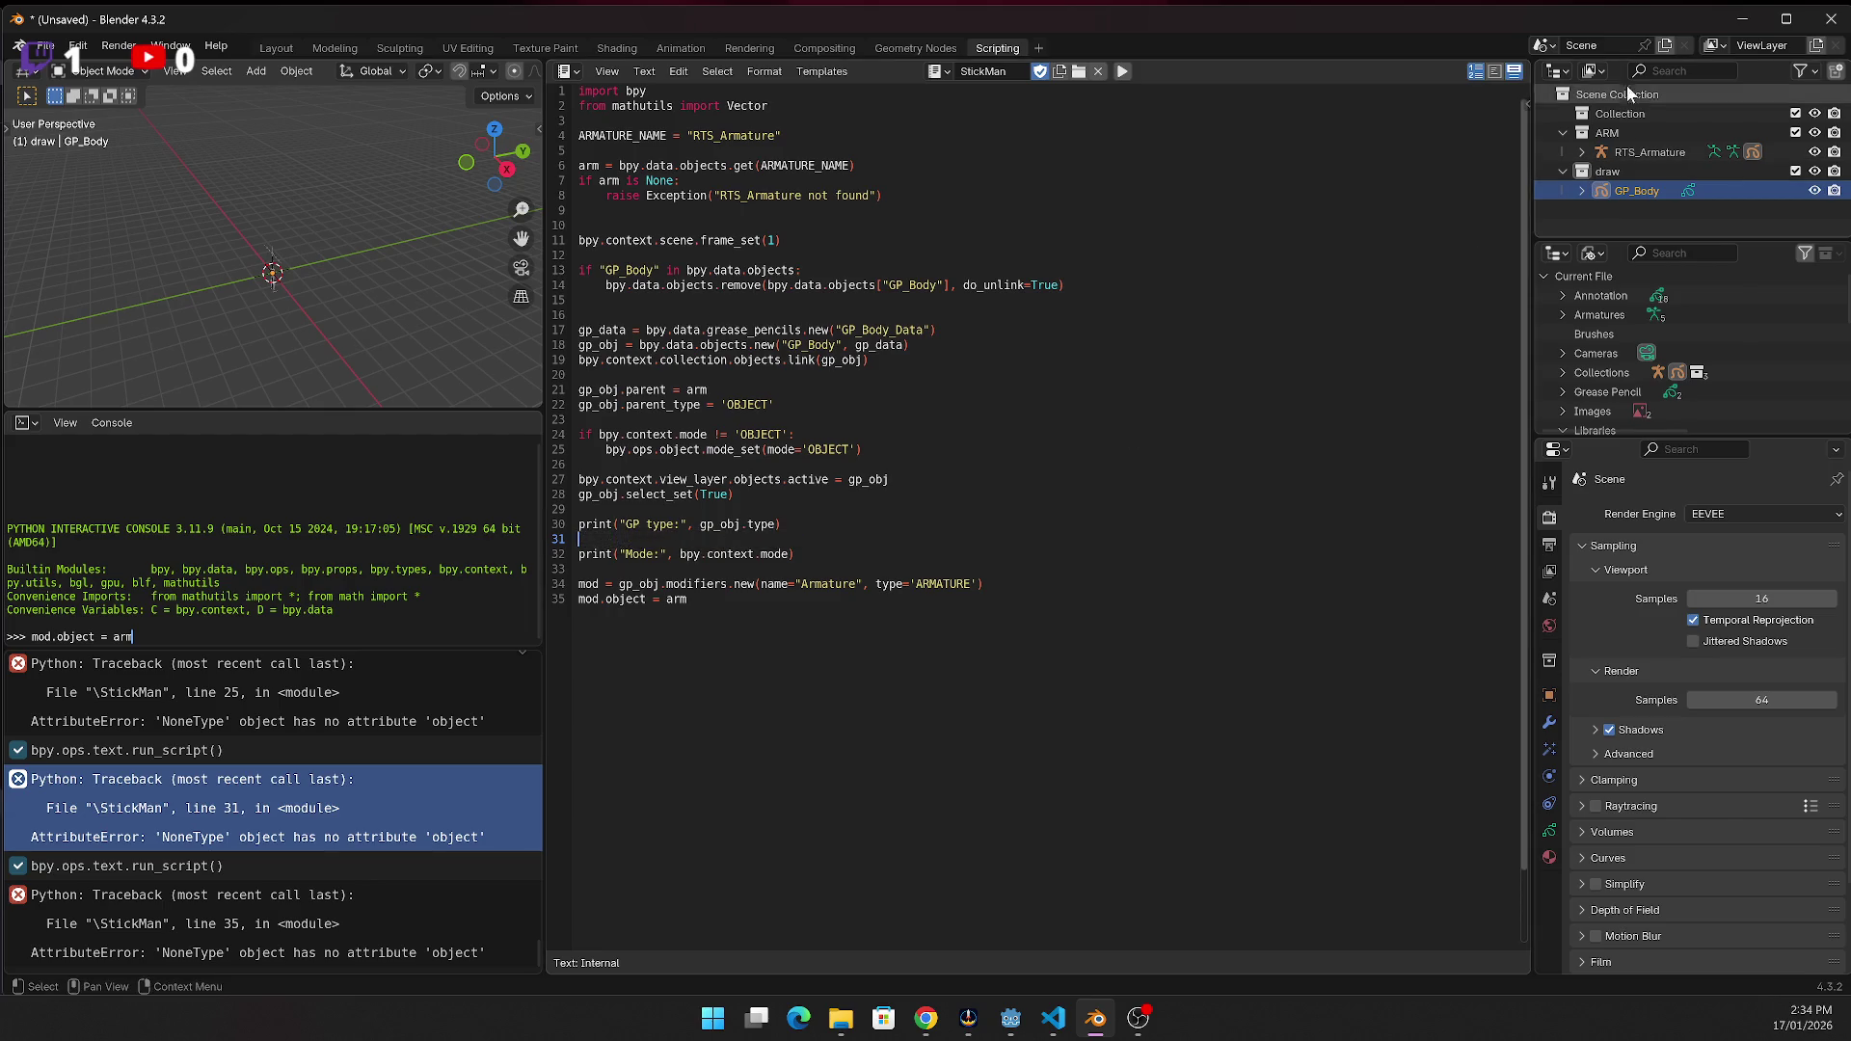
Rerun the script, which fails at line 35, and select debug print lines 29–32
left_click(1122, 71)
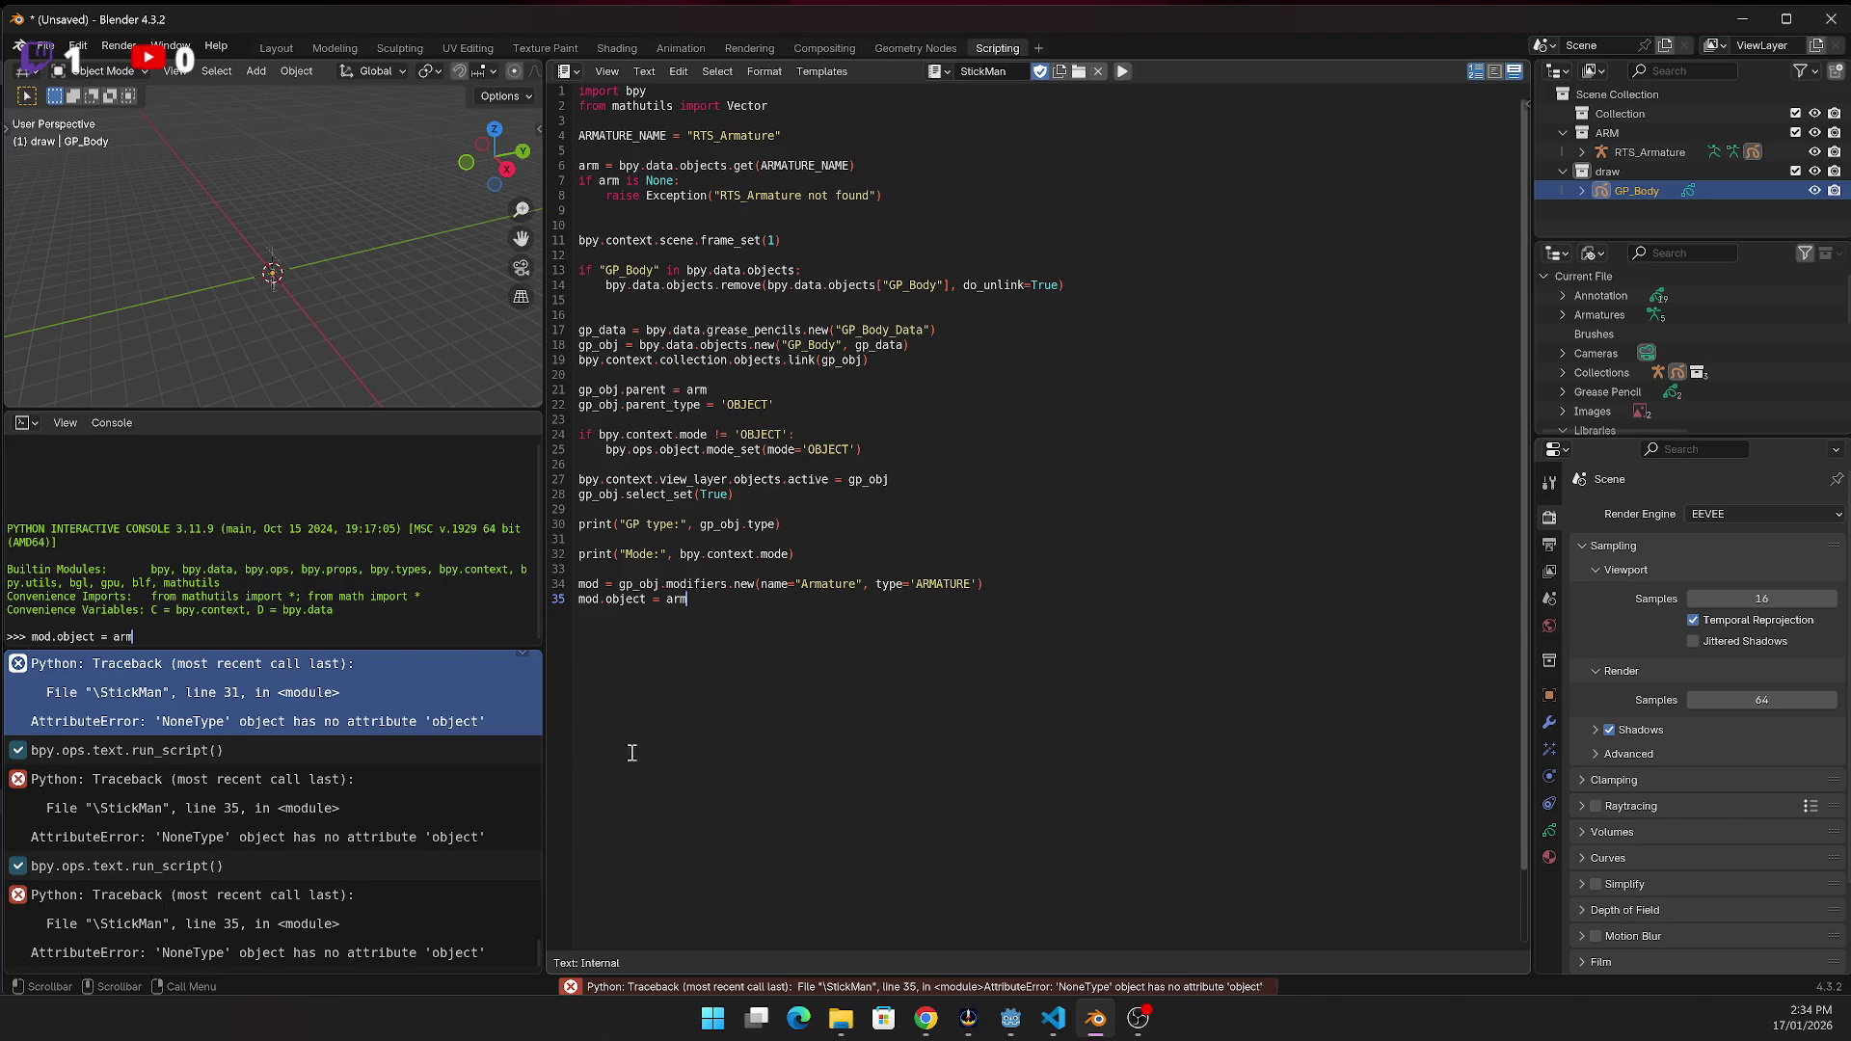
scroll(243, 755, "up", 1)
scroll(241, 742, "up", 2)
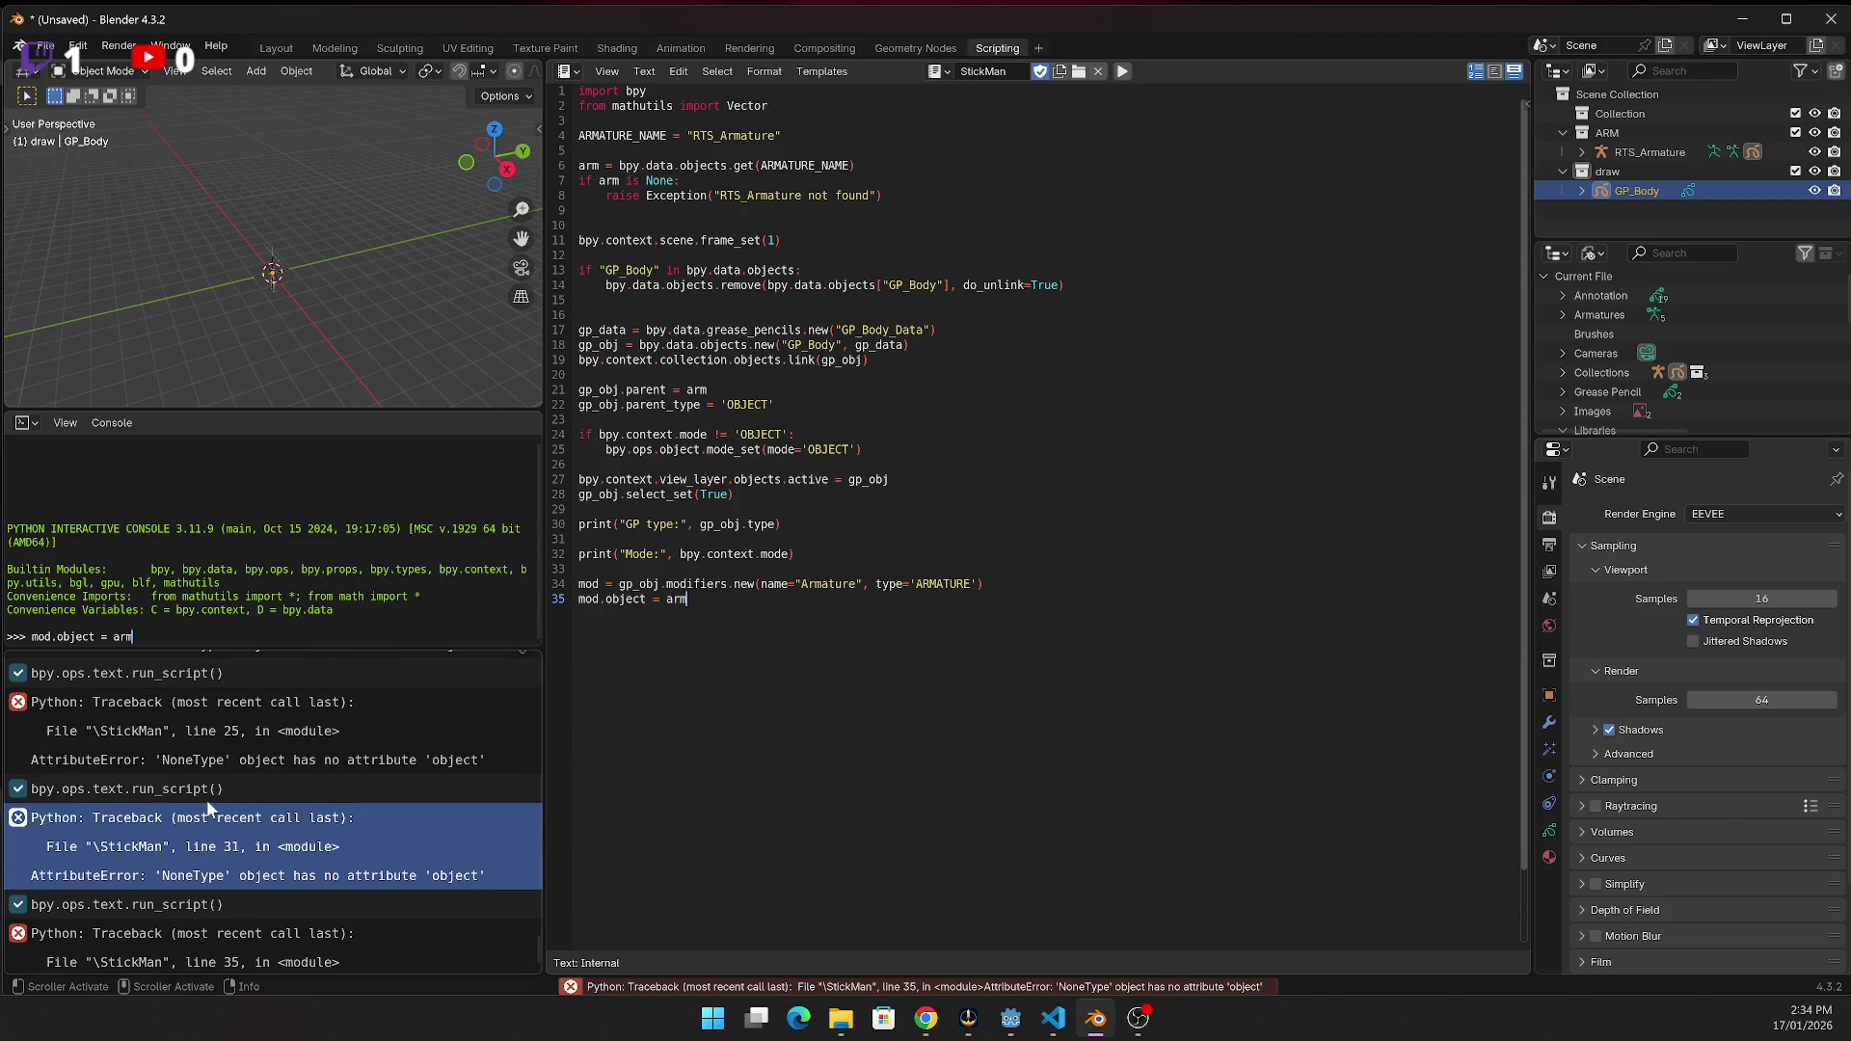
scroll(206, 800, "down", 3)
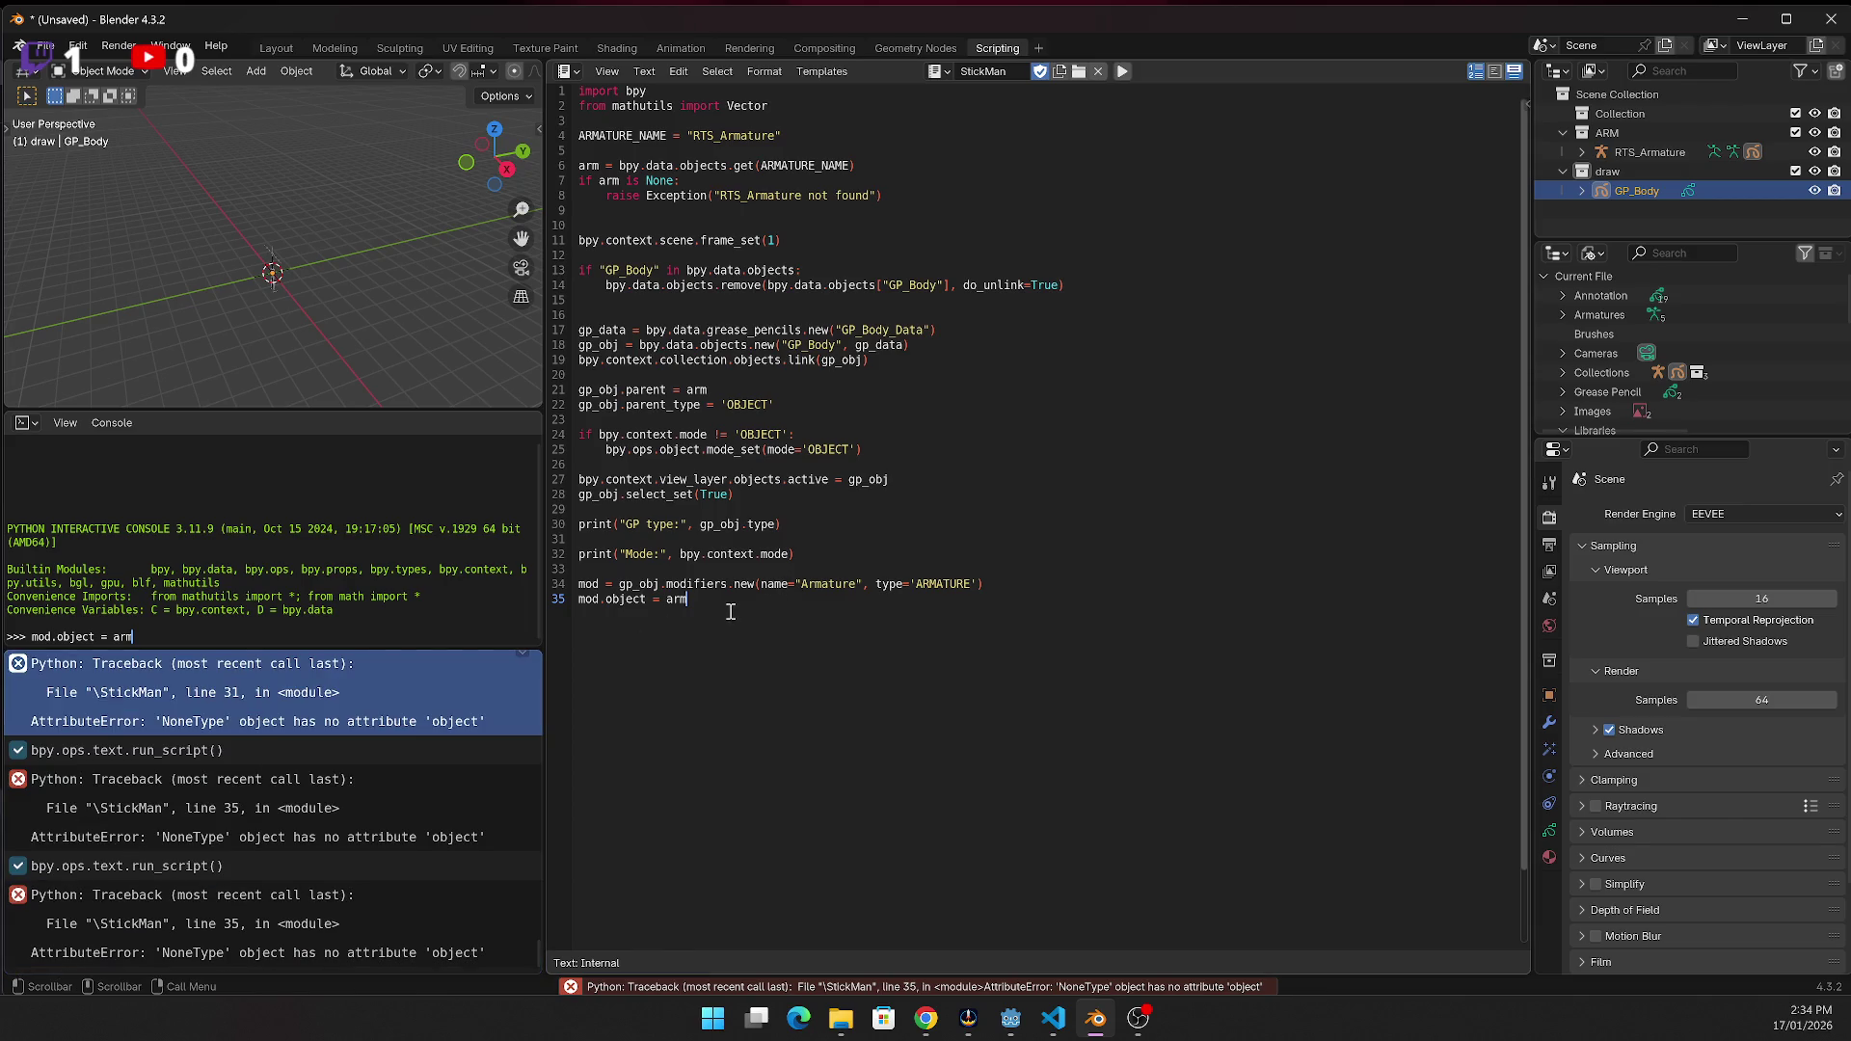
left_click_drag(873, 553, 542, 526)
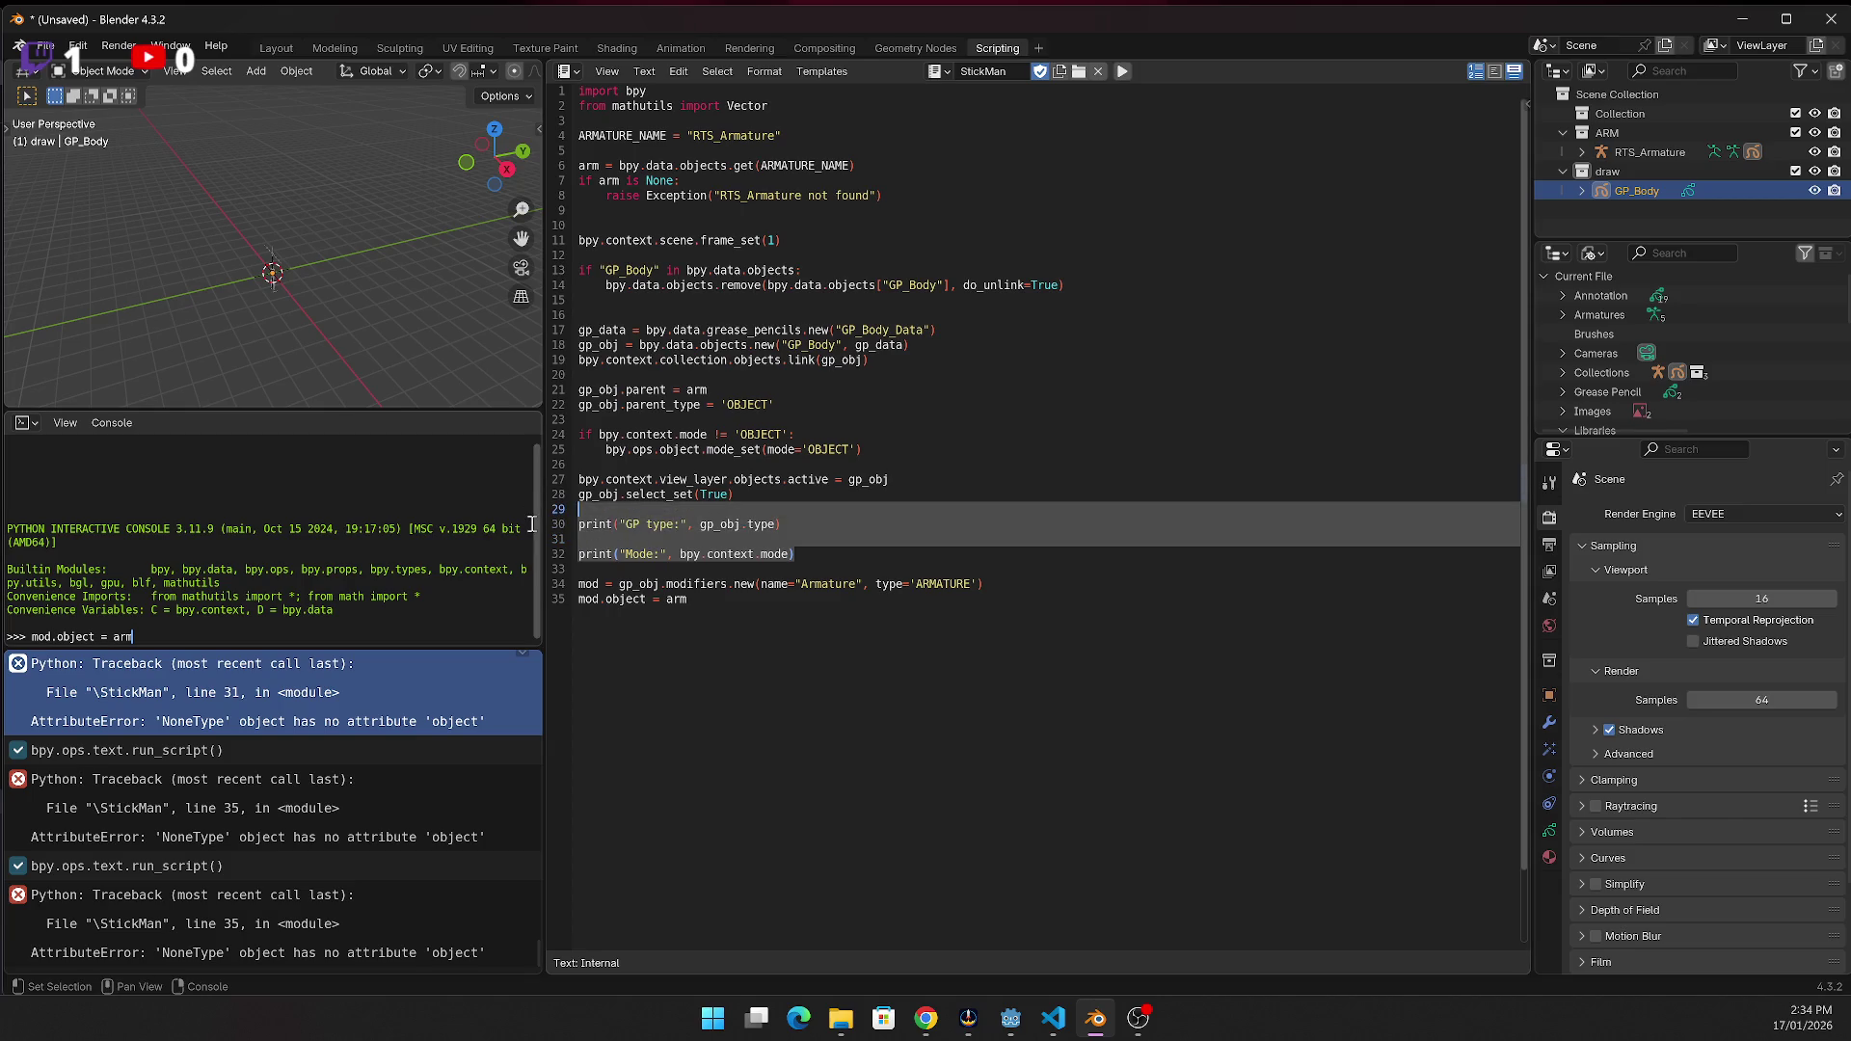
Delete the remaining debug print lines and leftover blank line from the script
left_click(891, 519)
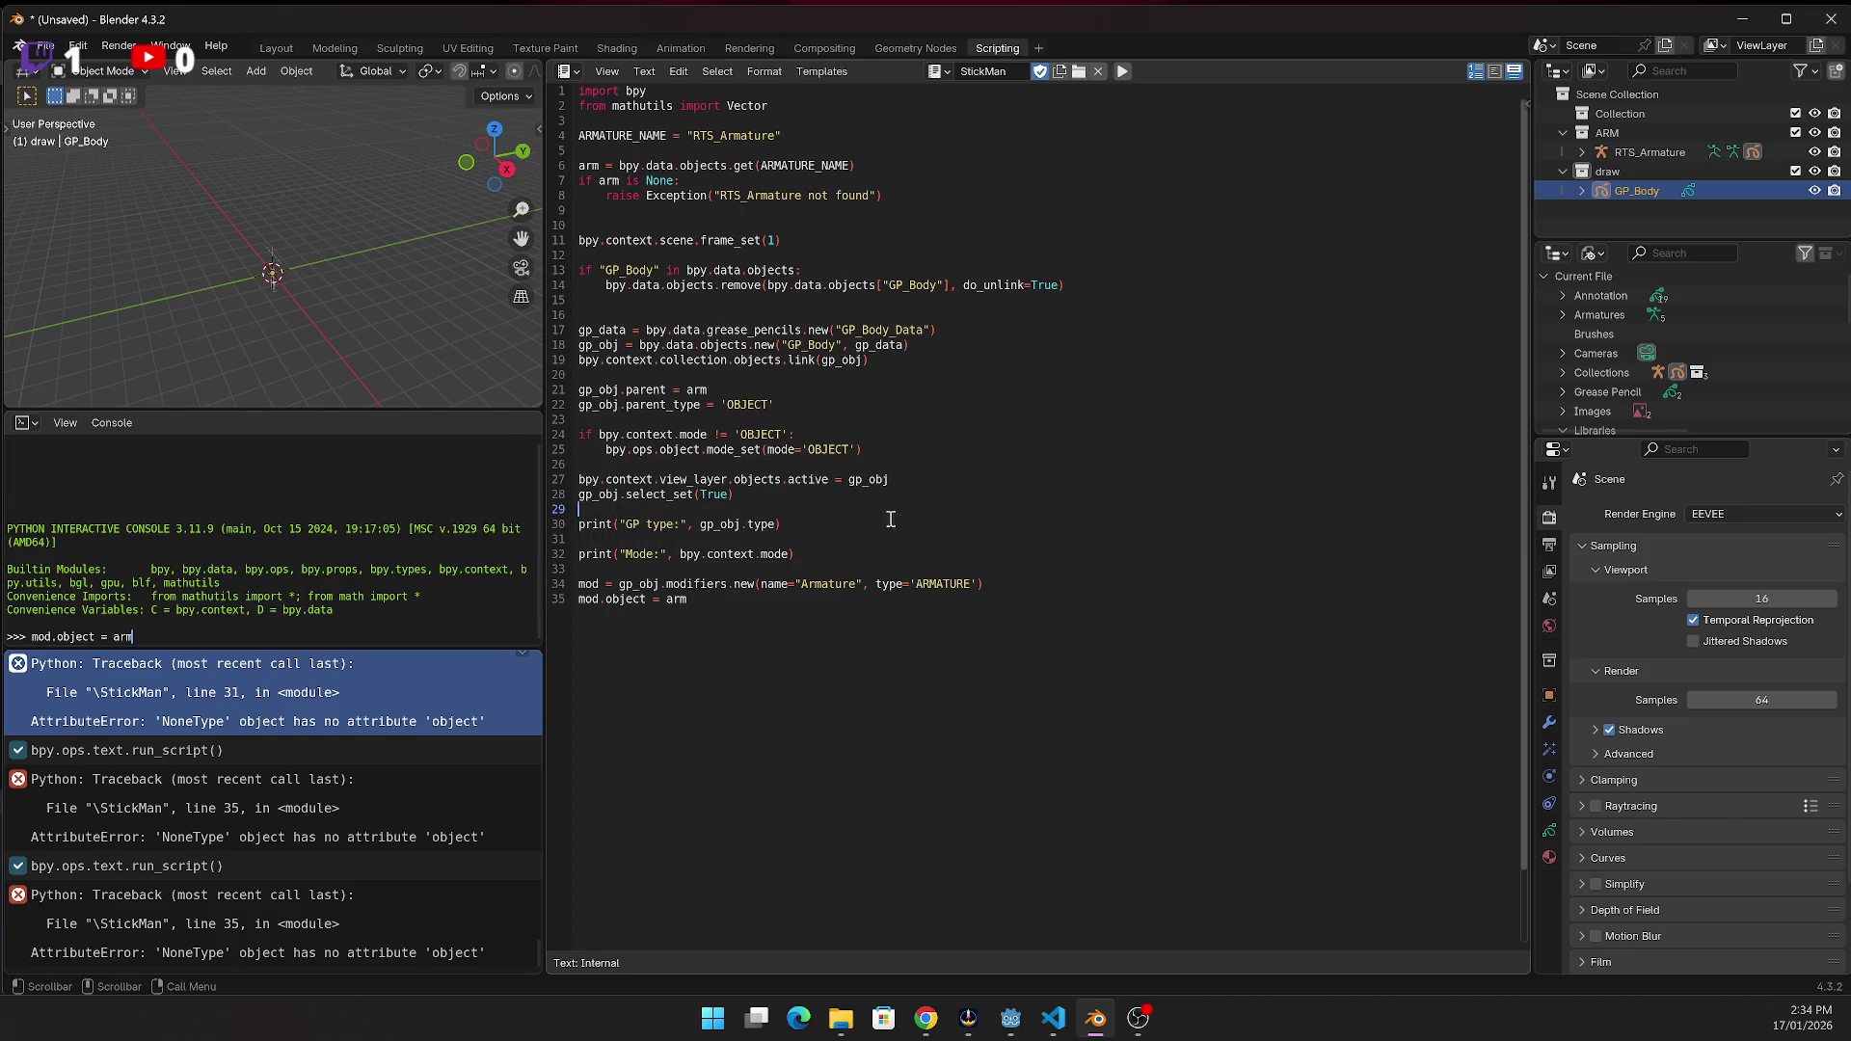
left_click(813, 554)
mouse_move(813, 554)
left_mouse_down()
mouse_move(613, 554)
mouse_move(540, 528)
left_mouse_up()
key("BackSpace")
key("Delete")
key("Delete")
key("Delete")
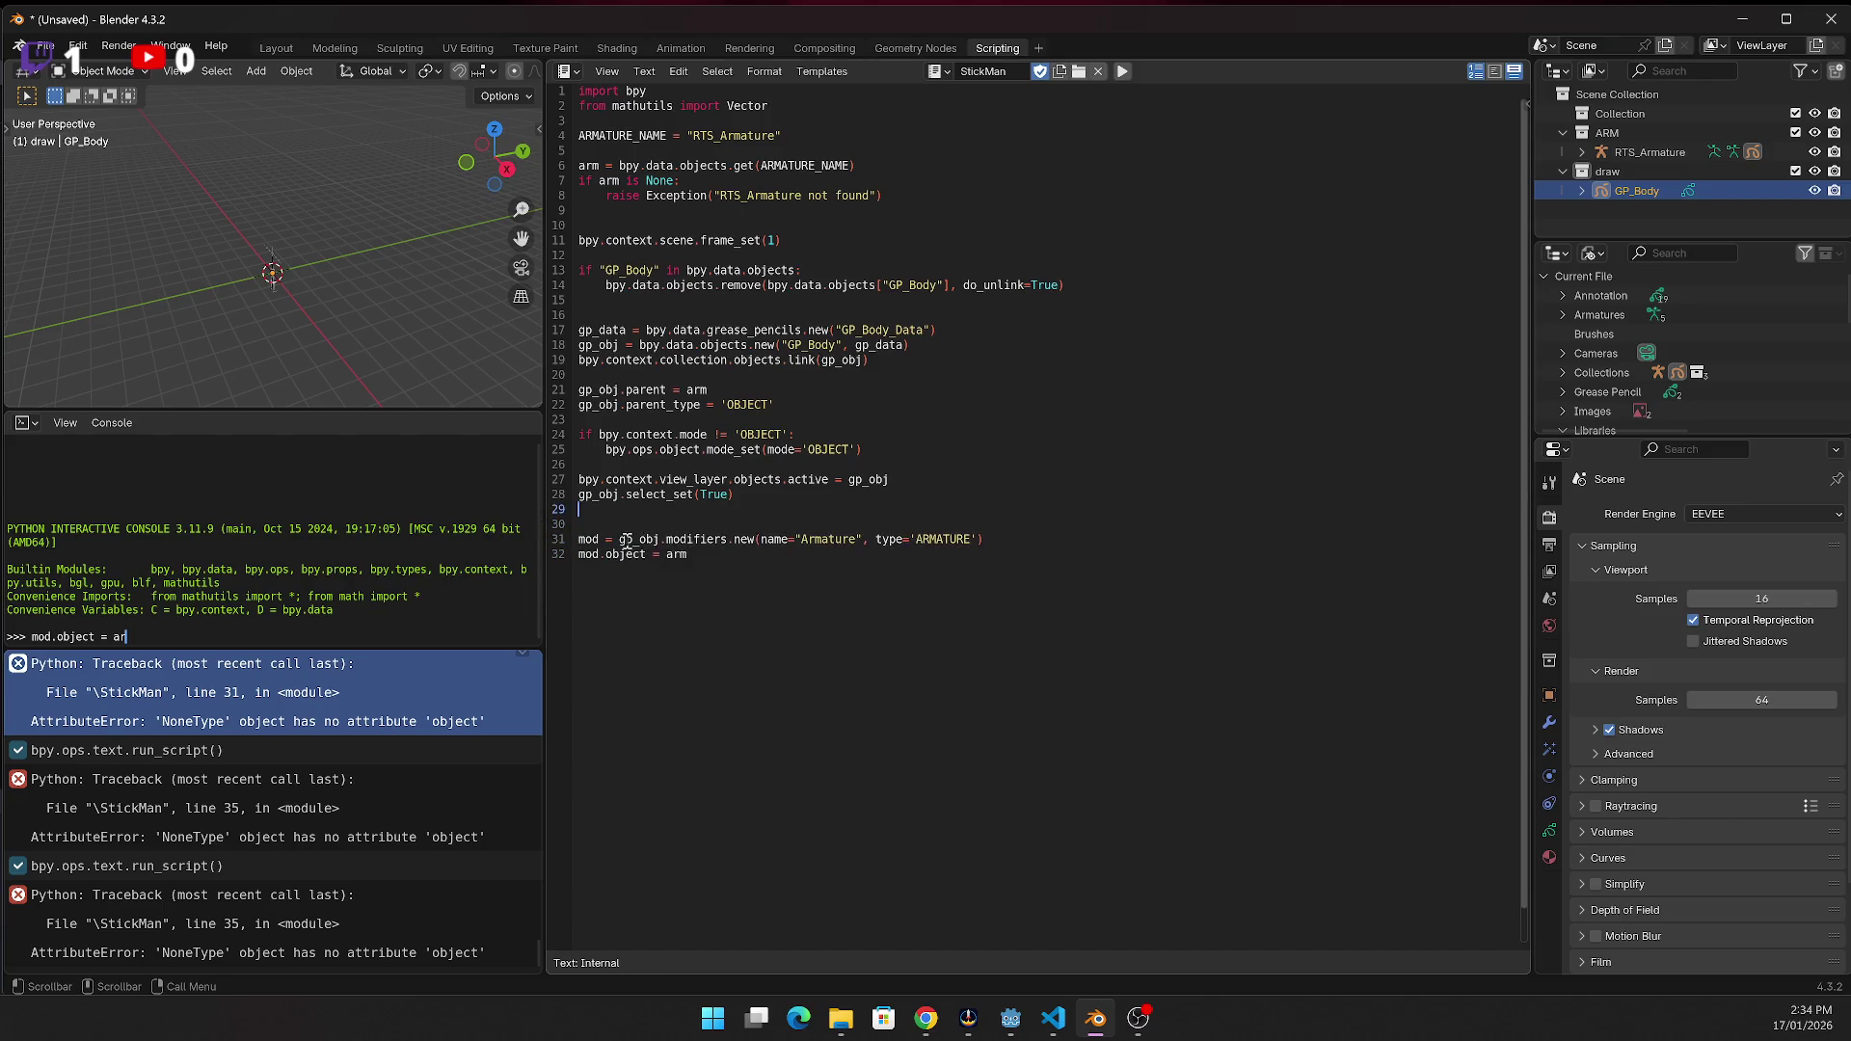
Select and copy the whole script, then select lines 27–31 for replacement
key("ctrl+a")
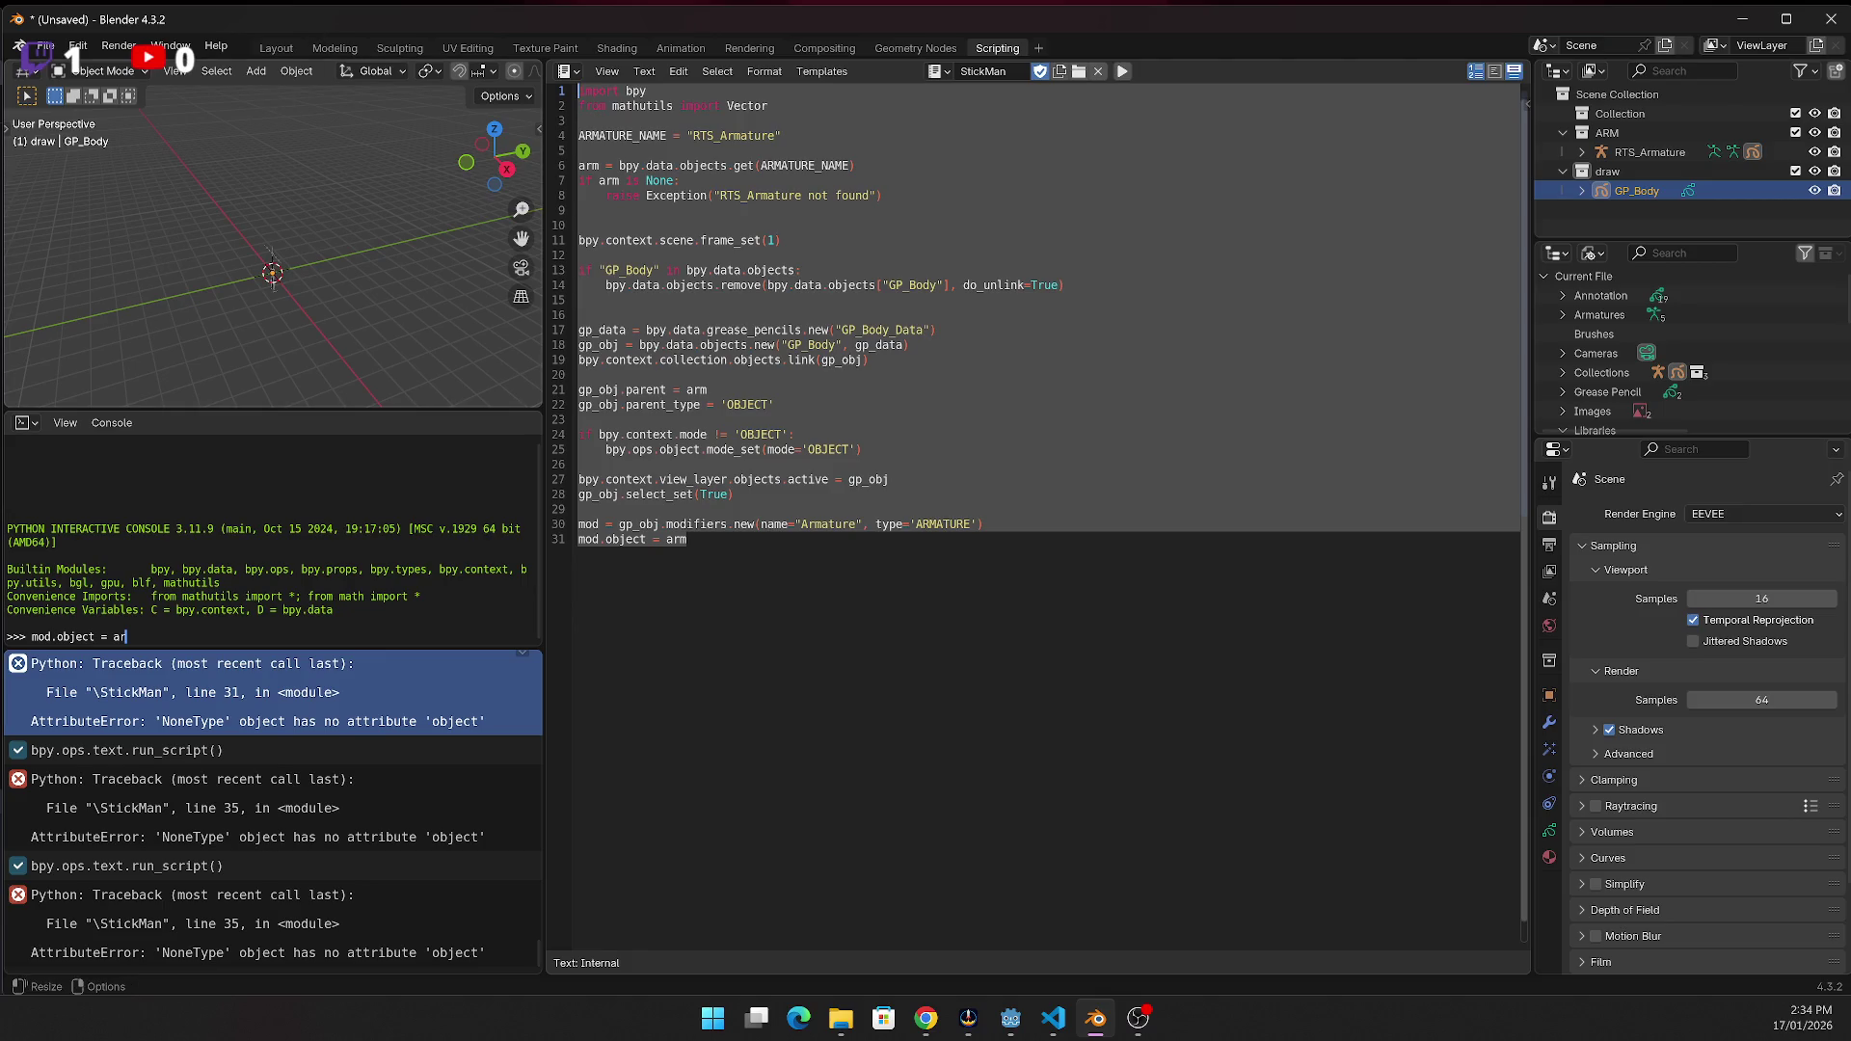
key("alt+Tab")
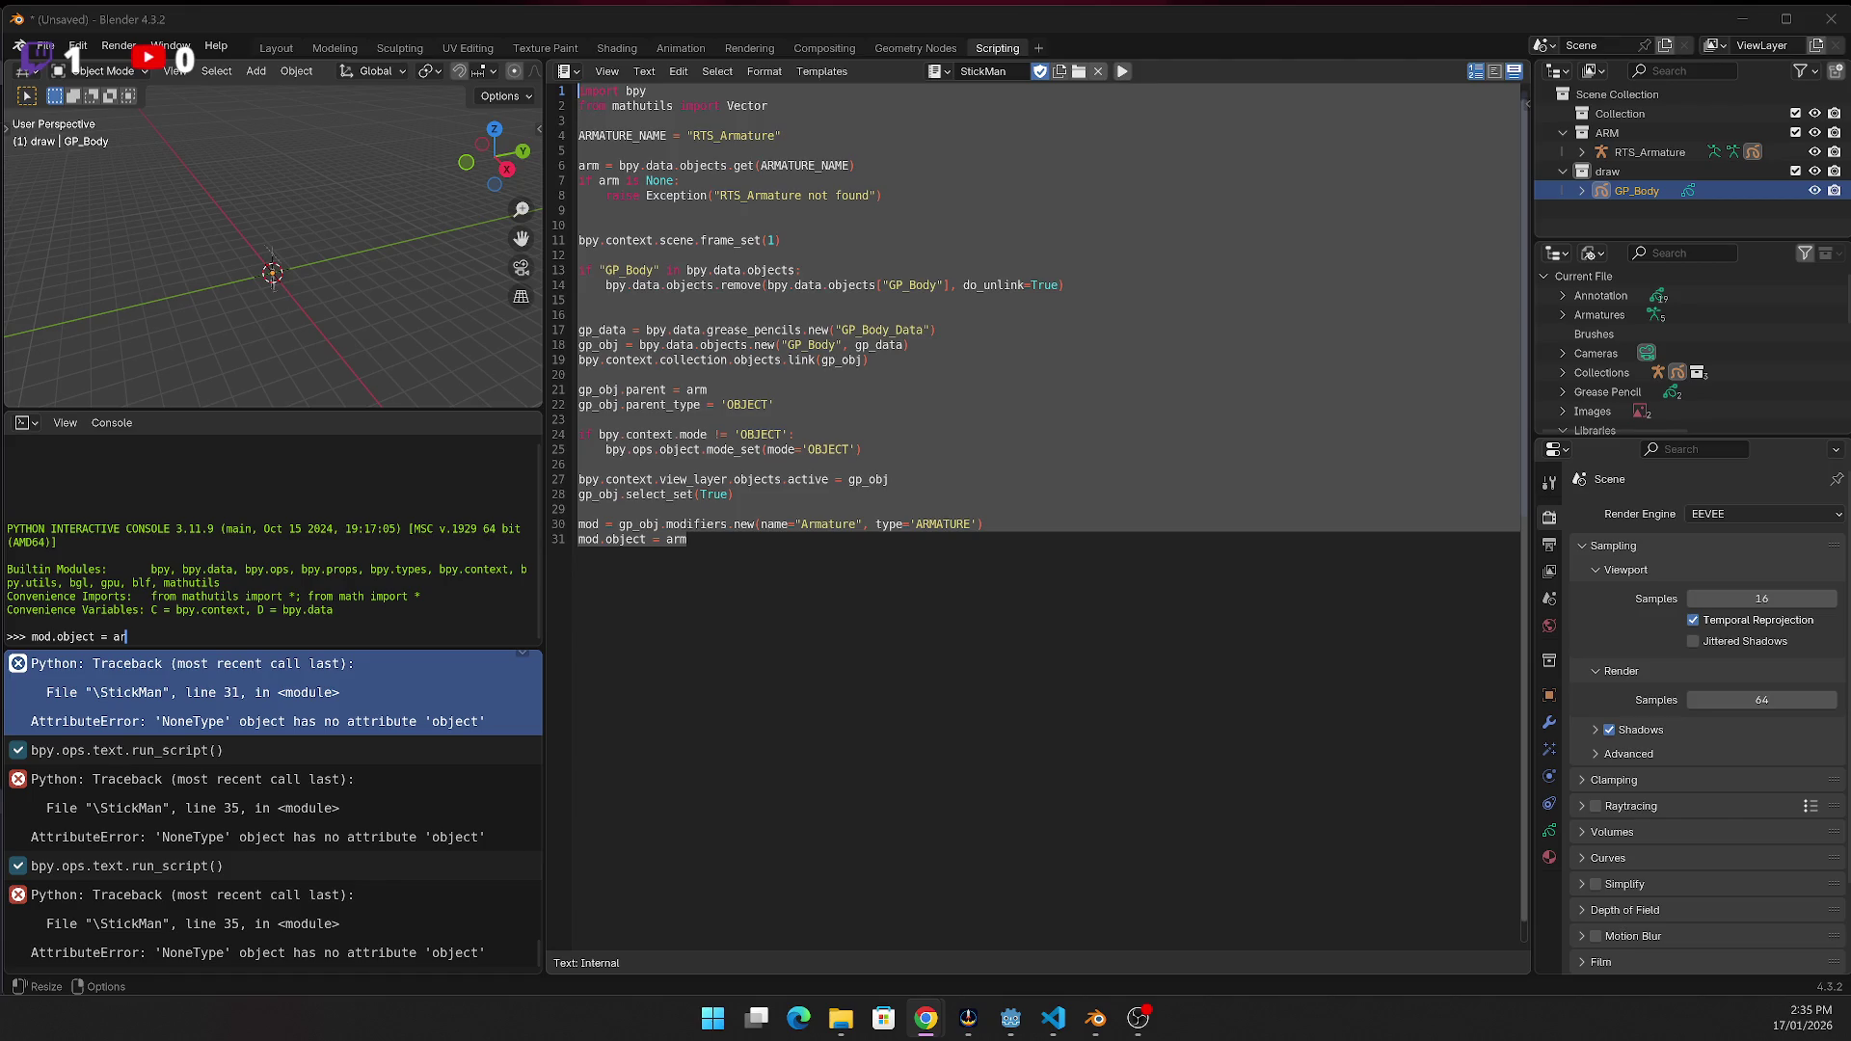
left_click(820, 489)
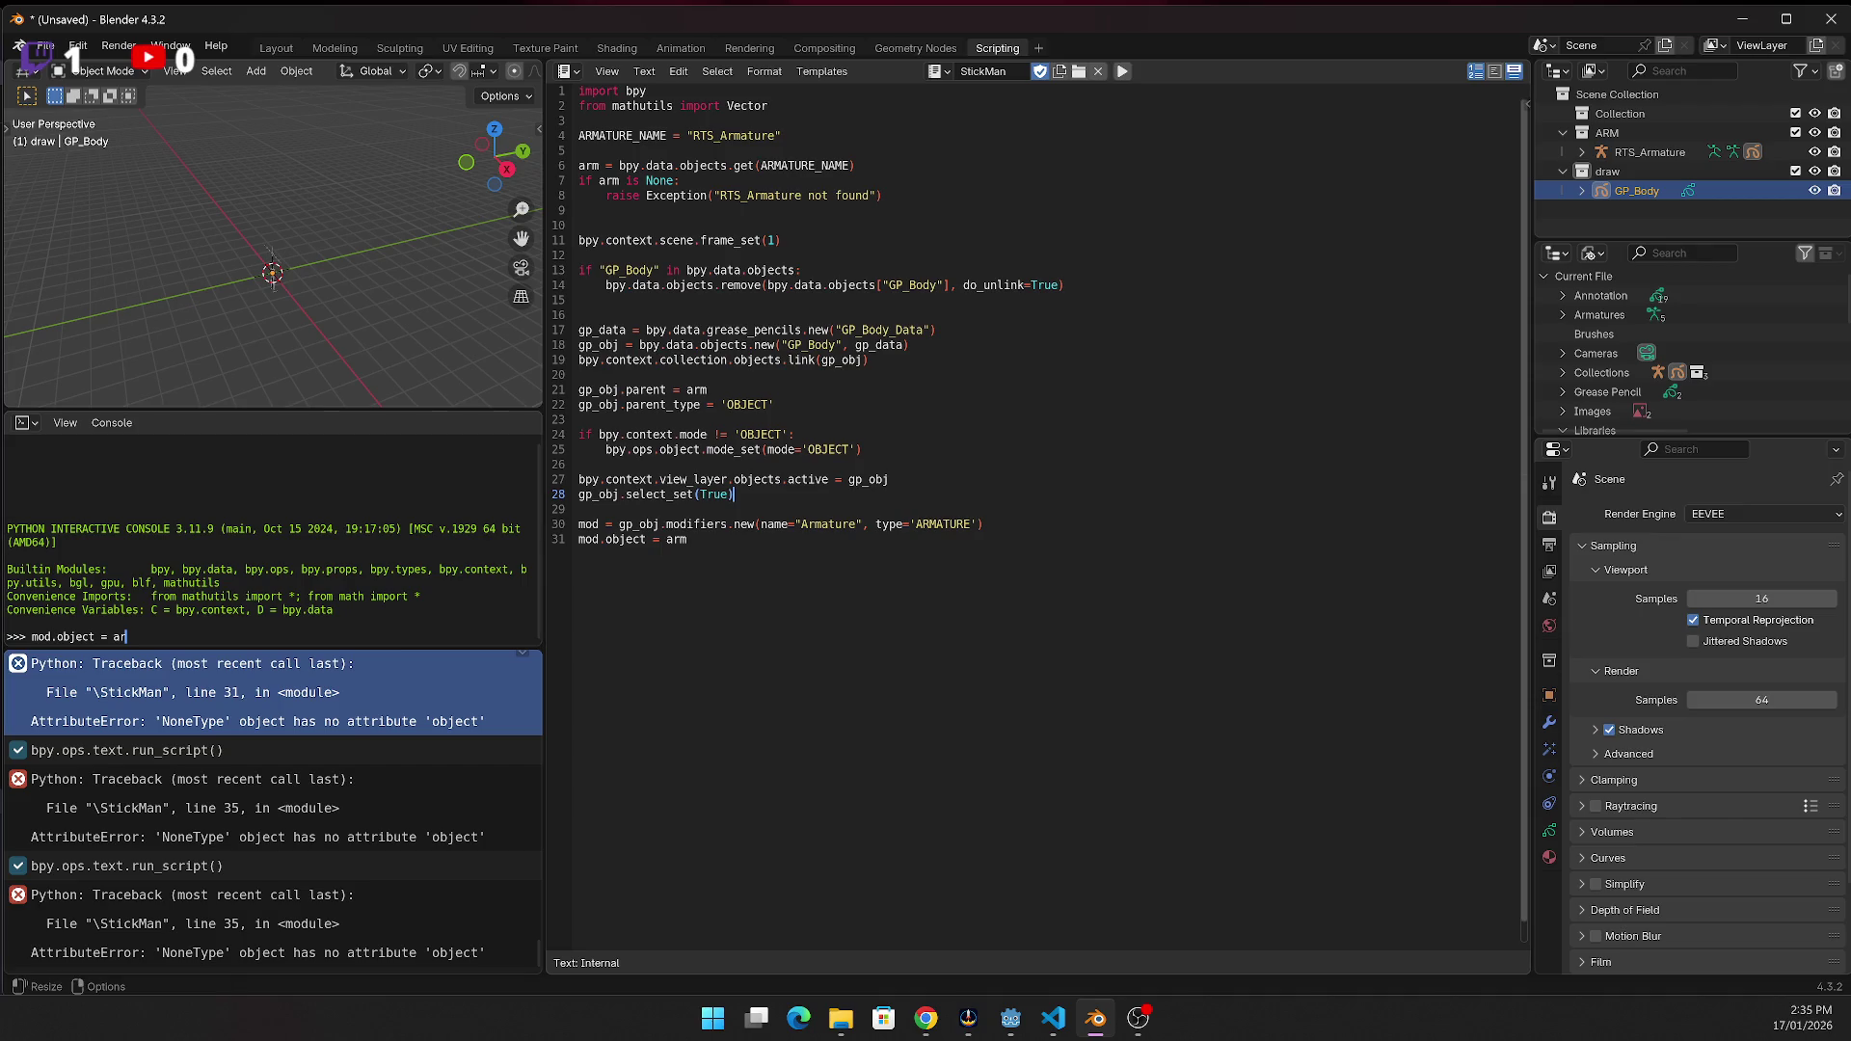
key("alt+Tab")
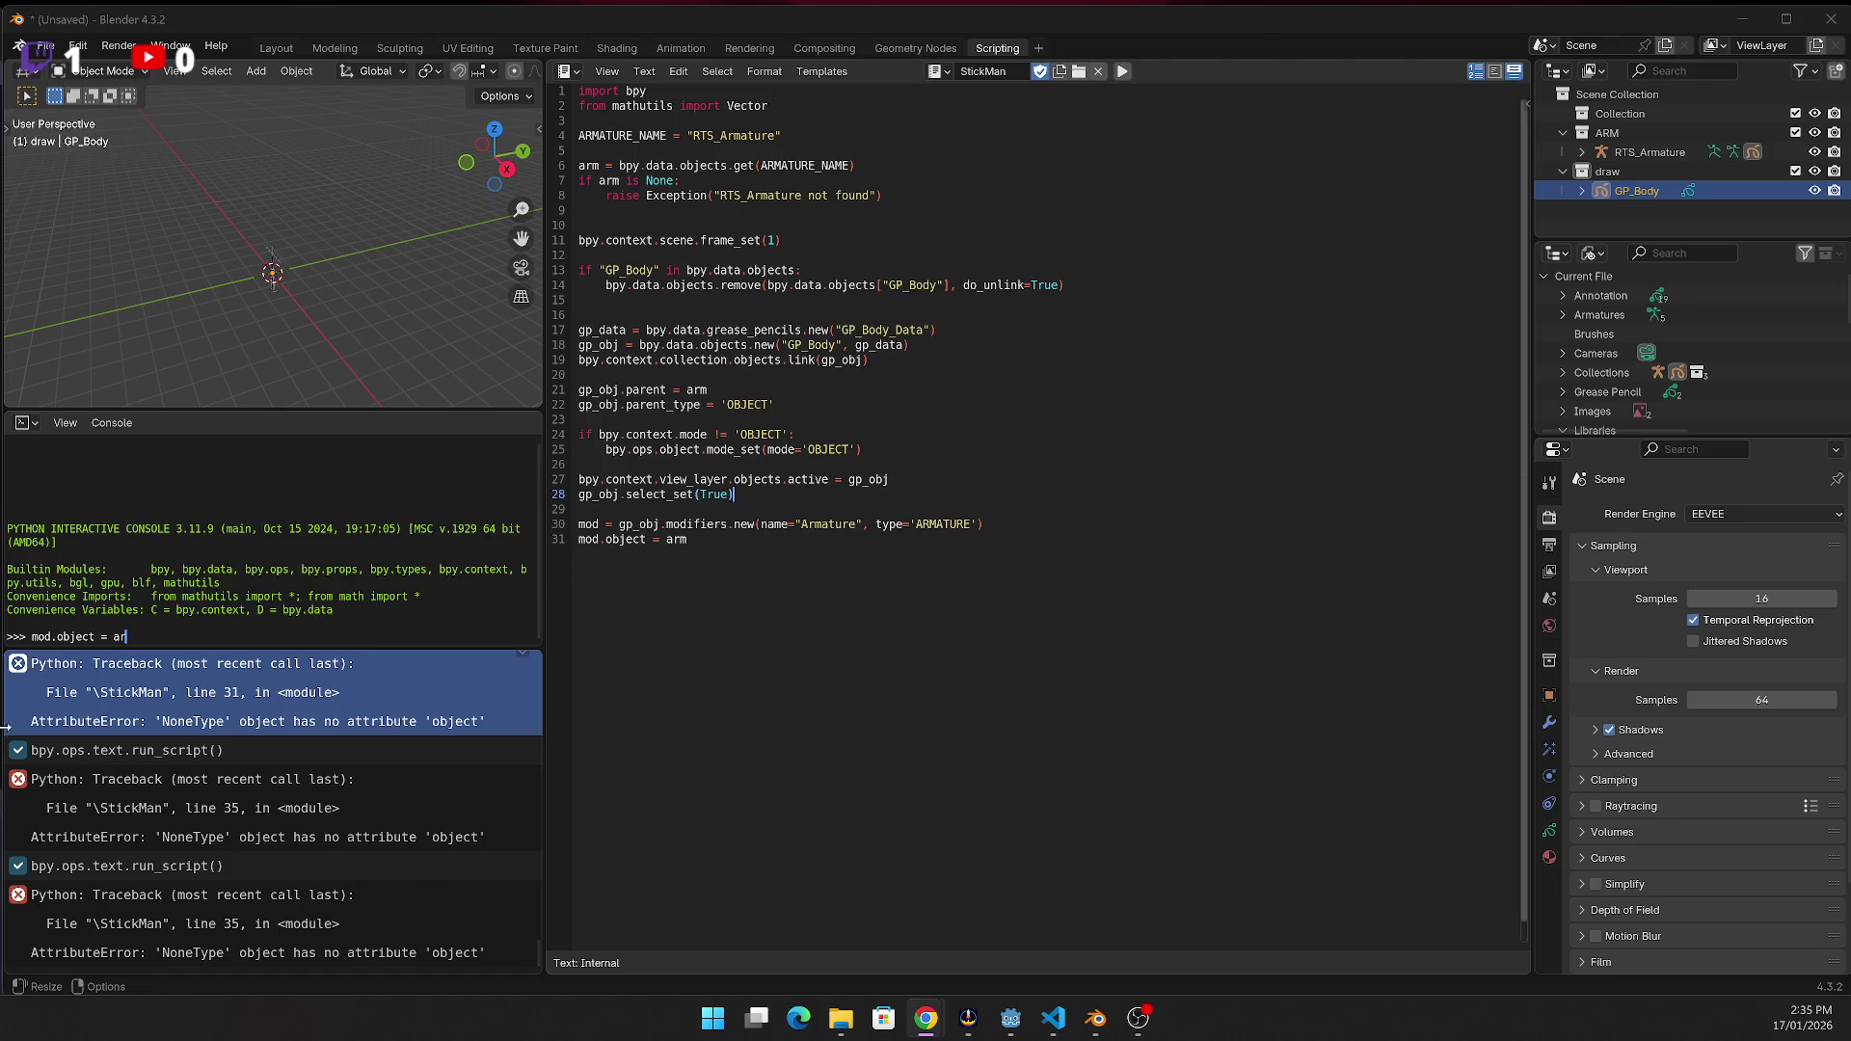
left_click(759, 557)
left_click_drag(760, 557, 584, 482)
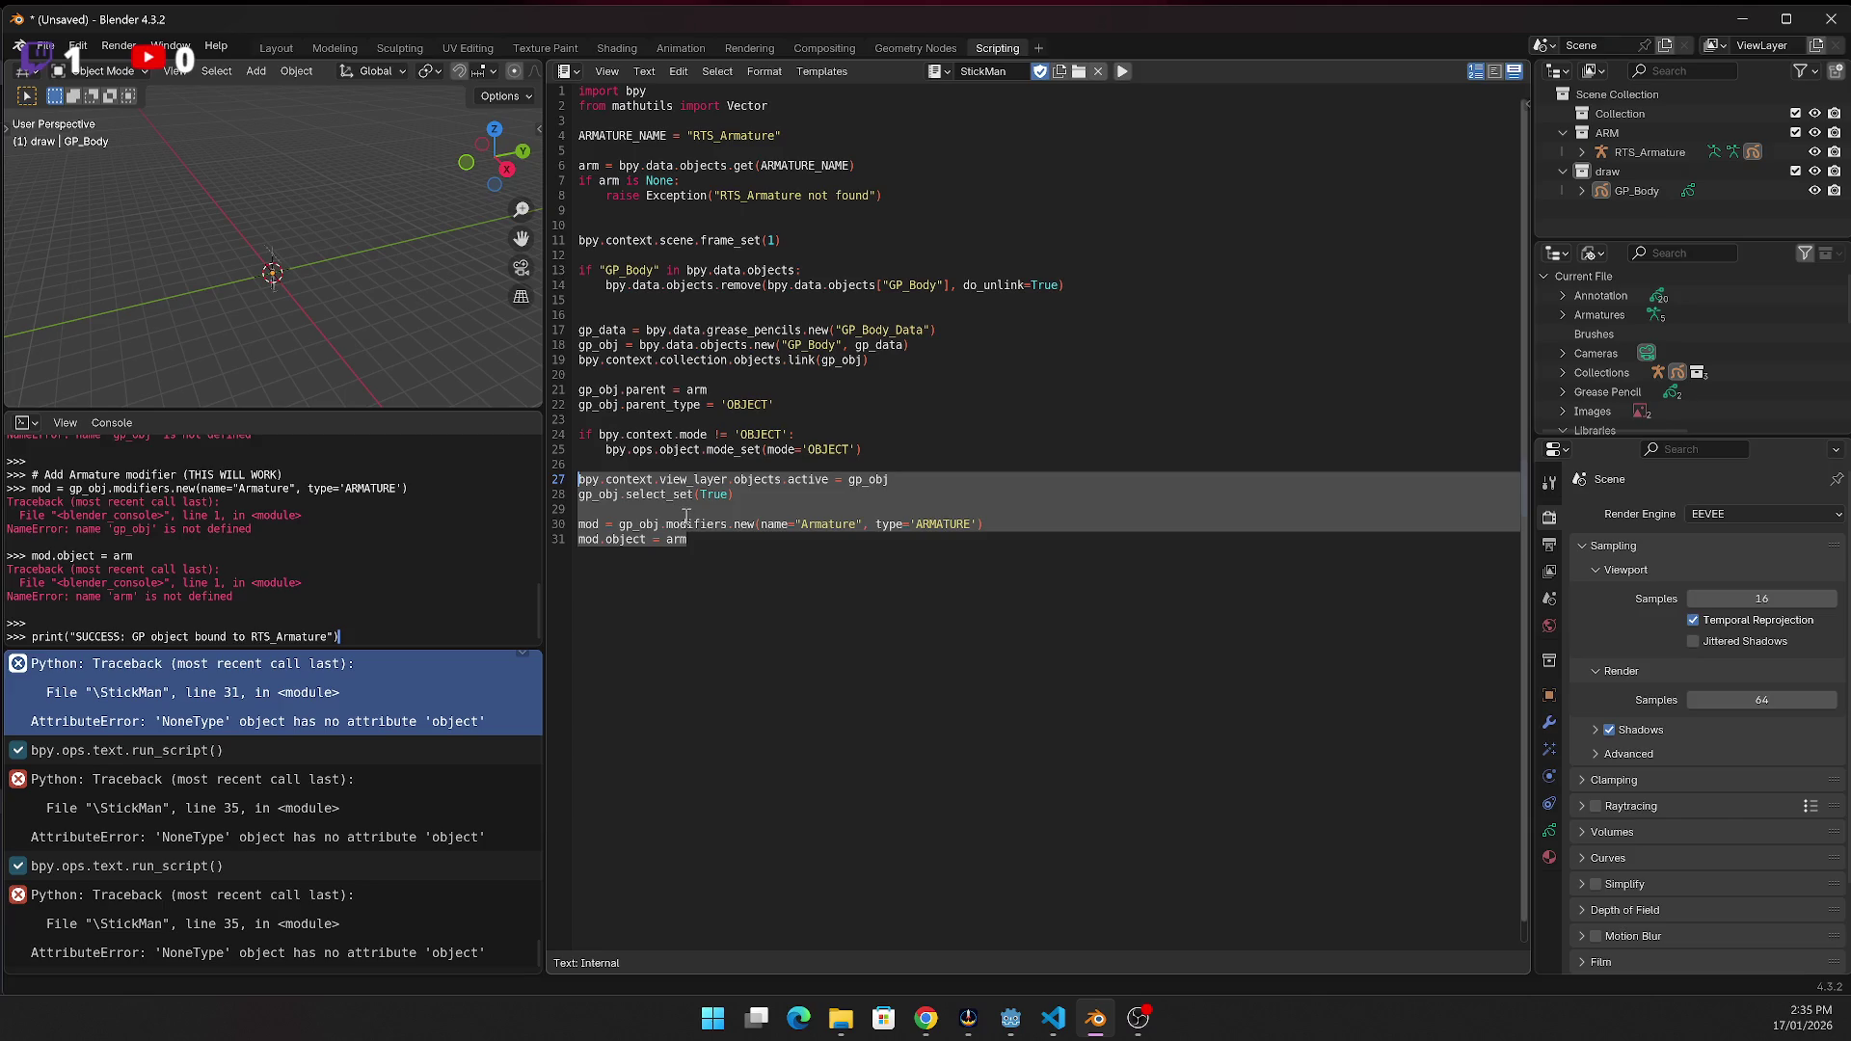
Paste the GP_Test grease-pencil code over lines 27–31 and run it, failing at line 38
type("gp_data = bpy.data.grease_pencils.new(\"GP_Test_Data\") gp_obj = bpy.data.objects.new(\"GP_Test\", gp_data) bpy.context.collection.objects.link(gp_obj)  # Make it active bpy.ops.object.select_all(action='DESELECT') gp_obj.select_set(True) bpy.context.view_layer.objects.active = gp_obj  # Add Armature modifier (THIS WILL WORK) mod = gp_obj.modifiers.new(name=\"Armature\", type='ARMATURE') mod.object = arm  print(\"SUCCESS: GP object bound to RTS_Armature\")")
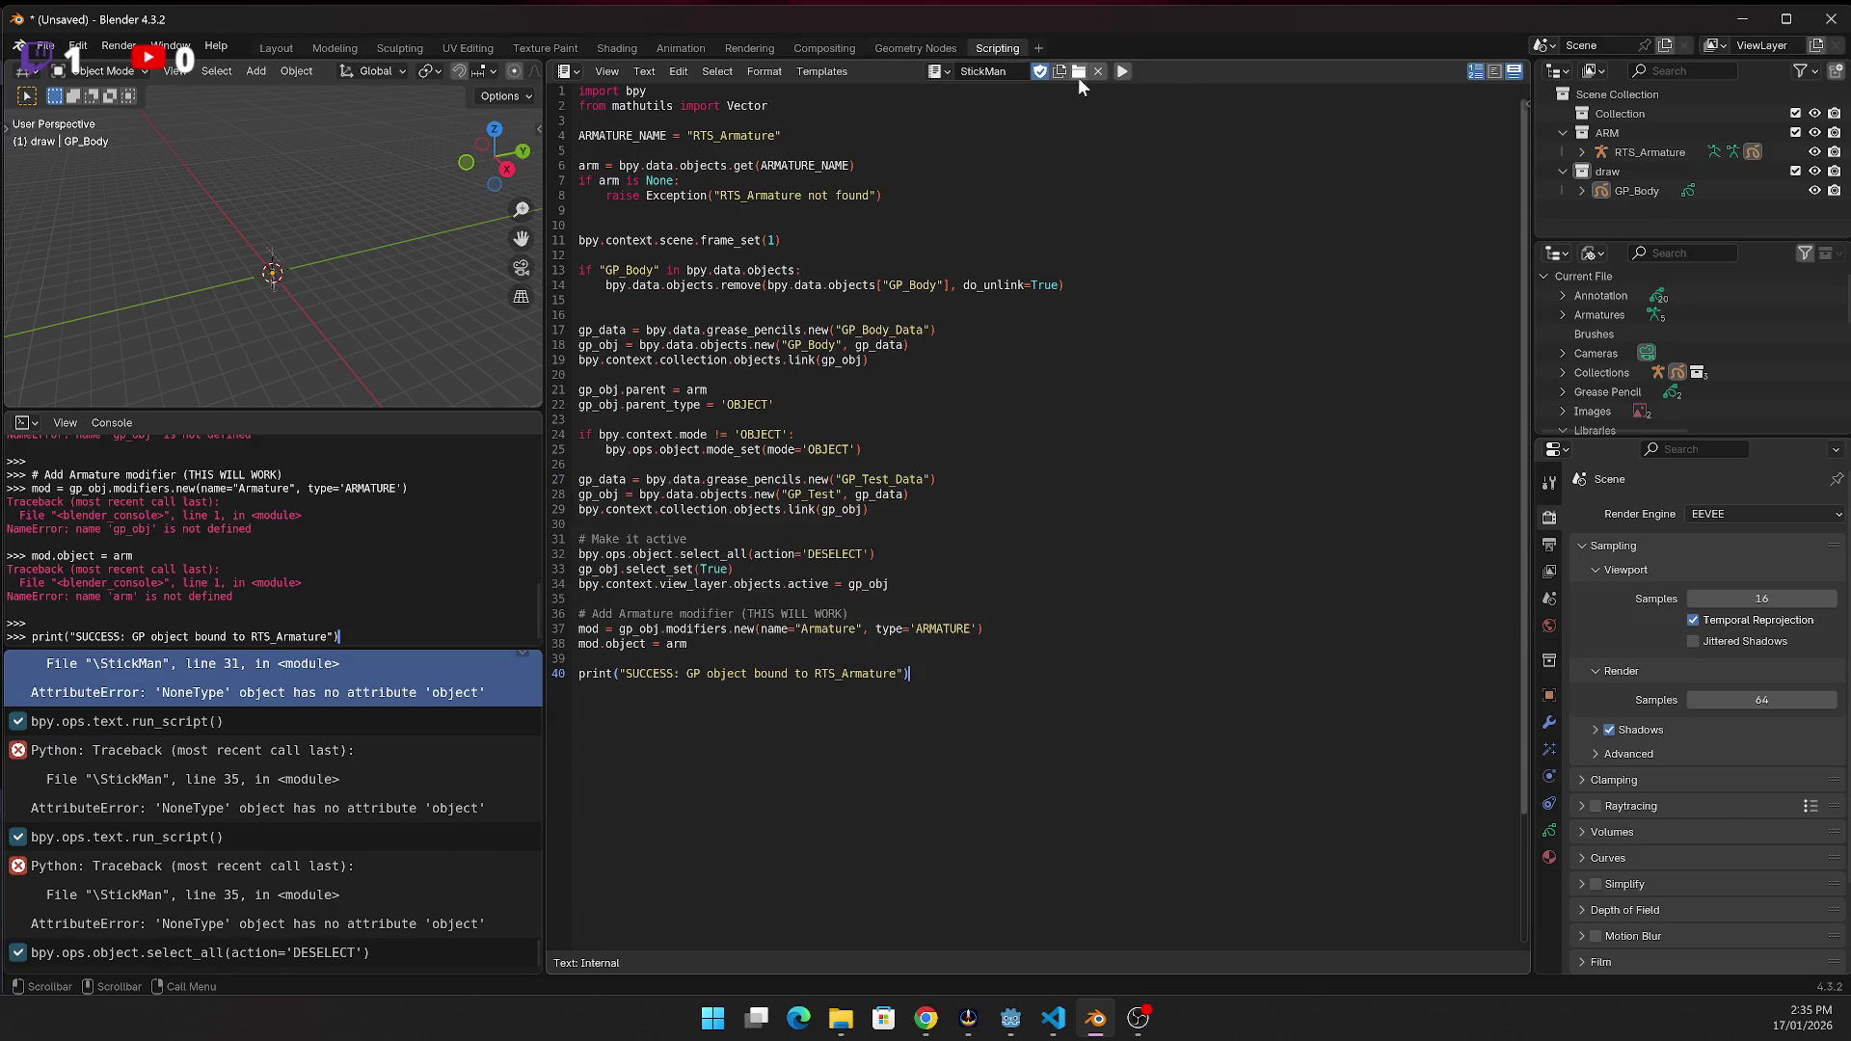
left_click(1123, 70)
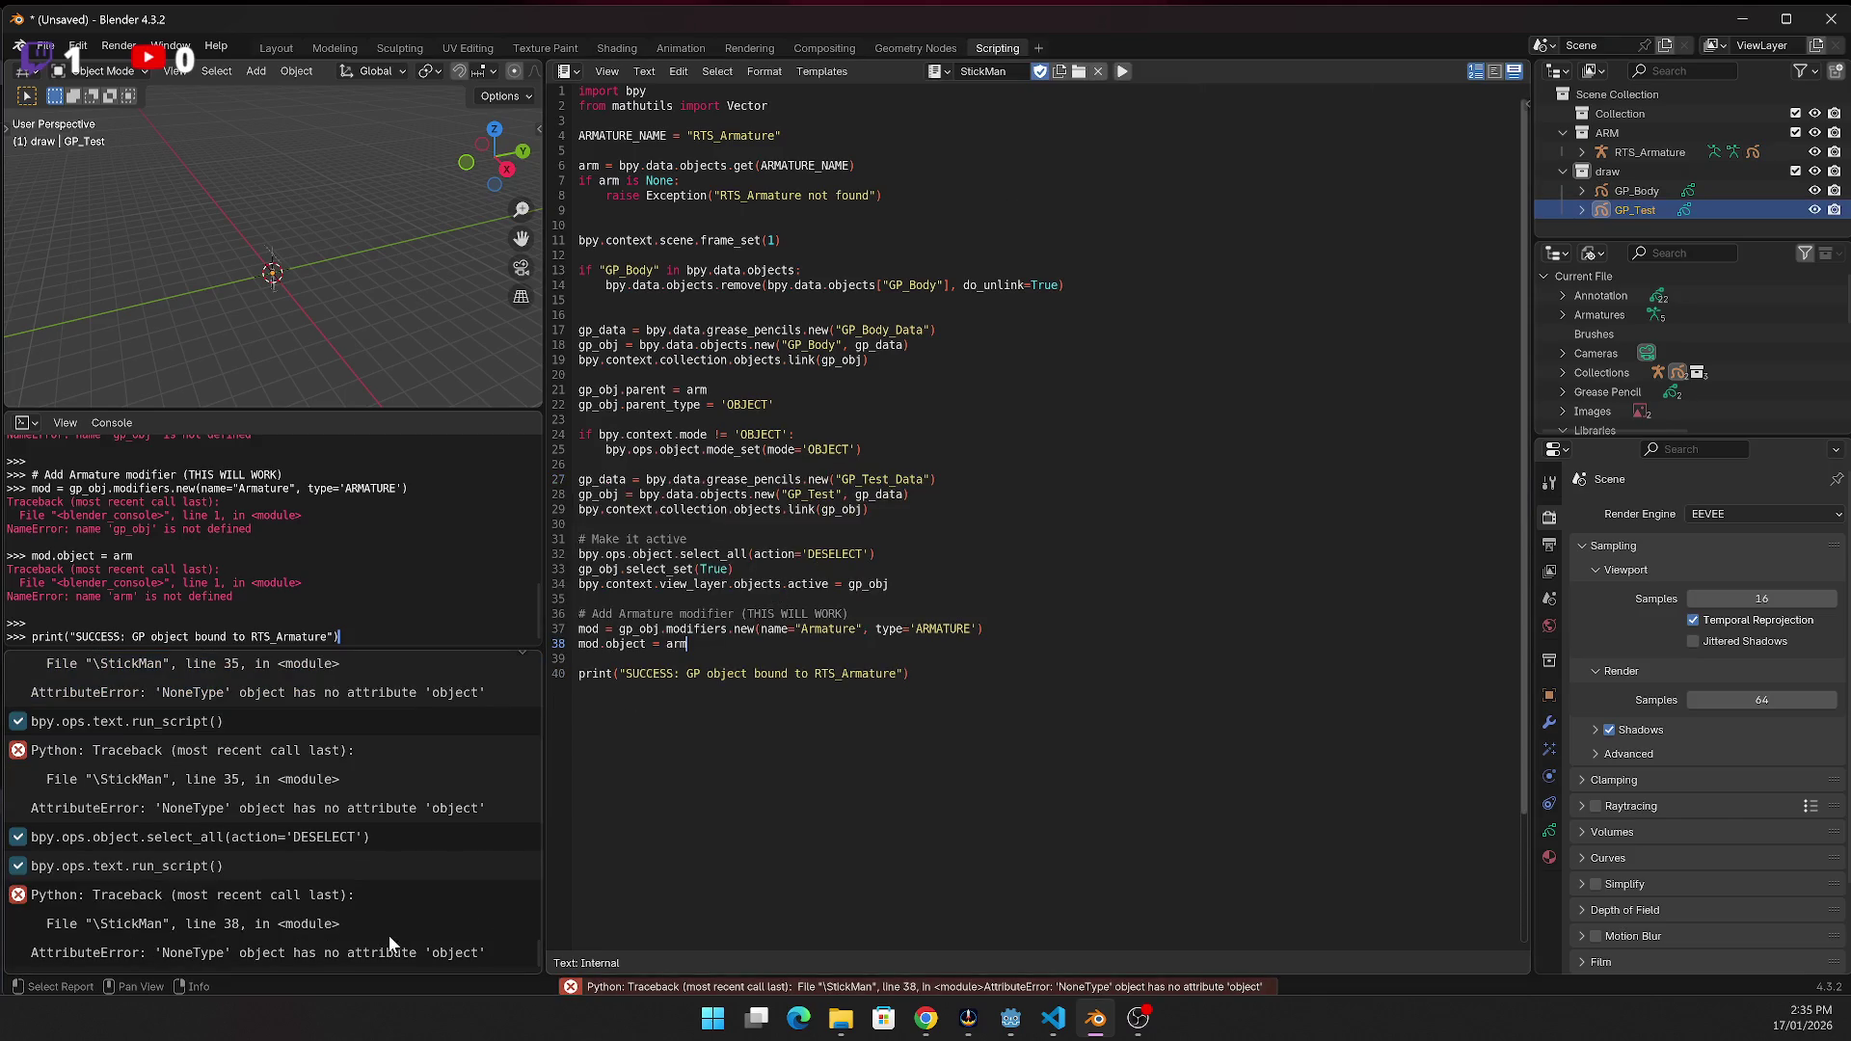
left_click(876, 673)
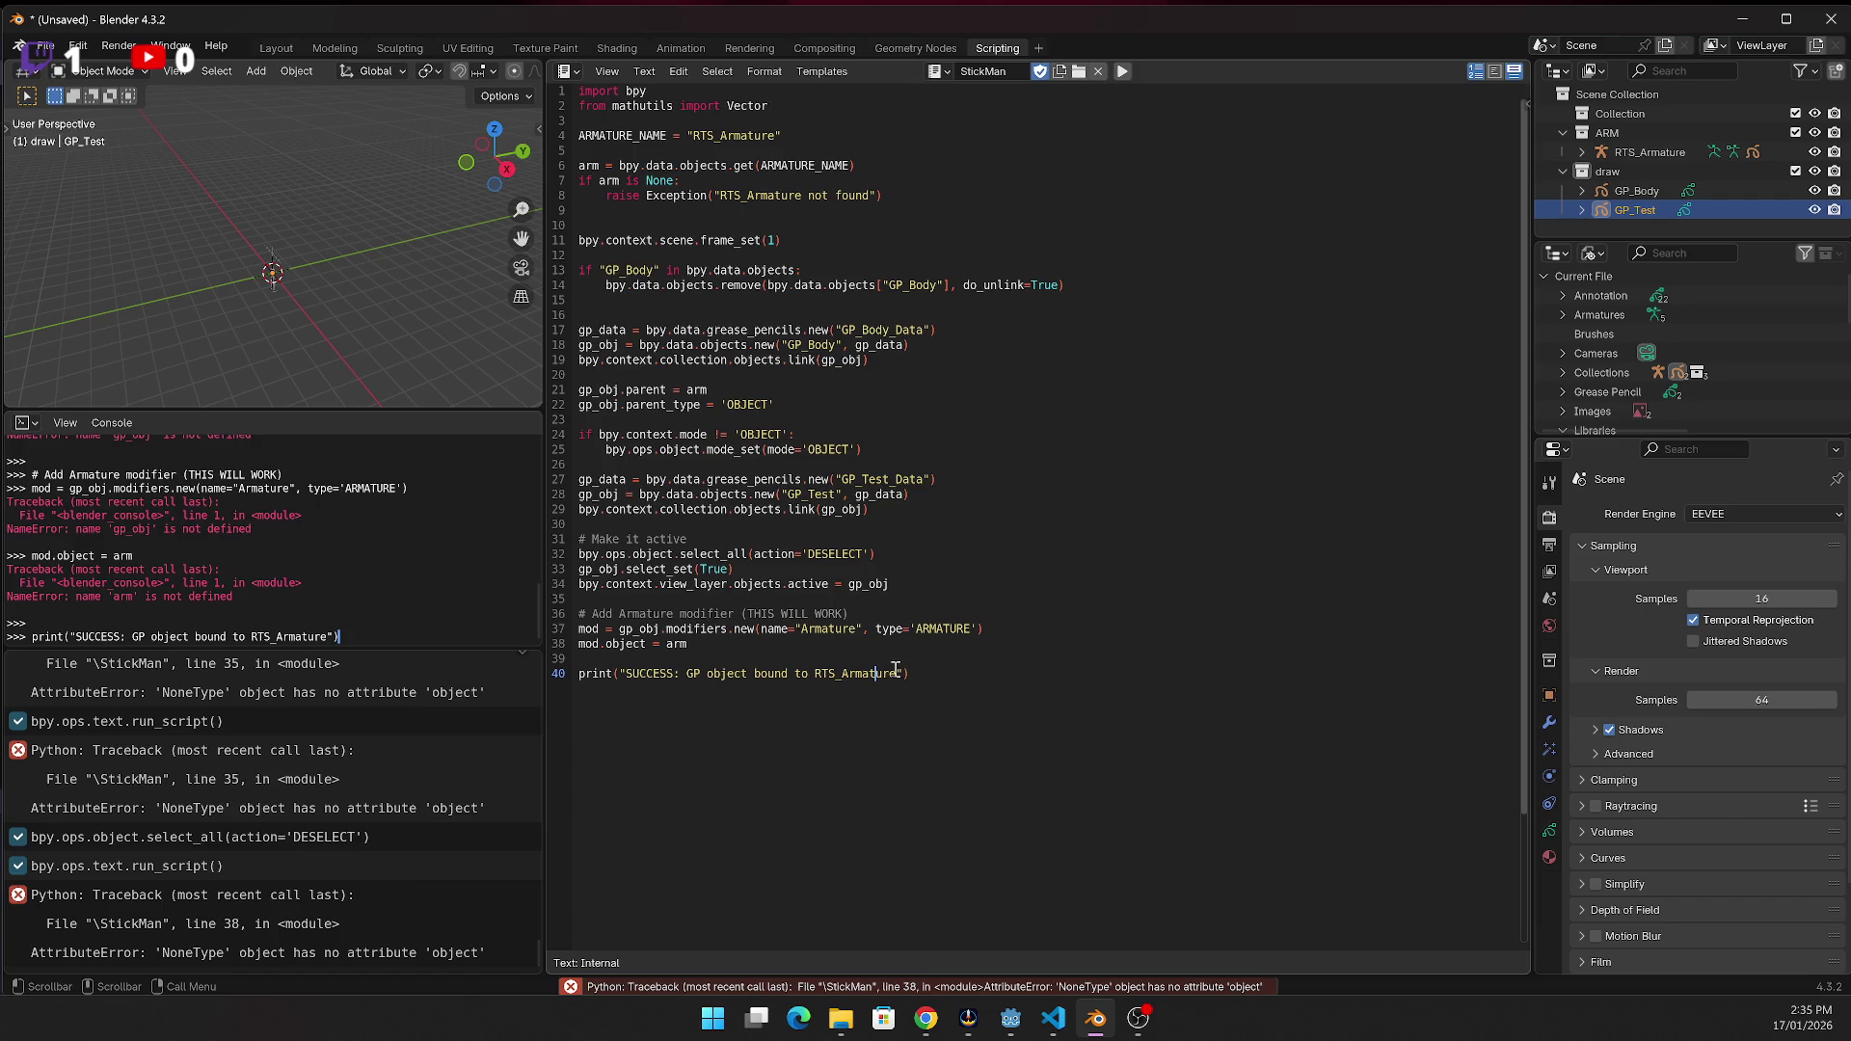
key("alt+Tab")
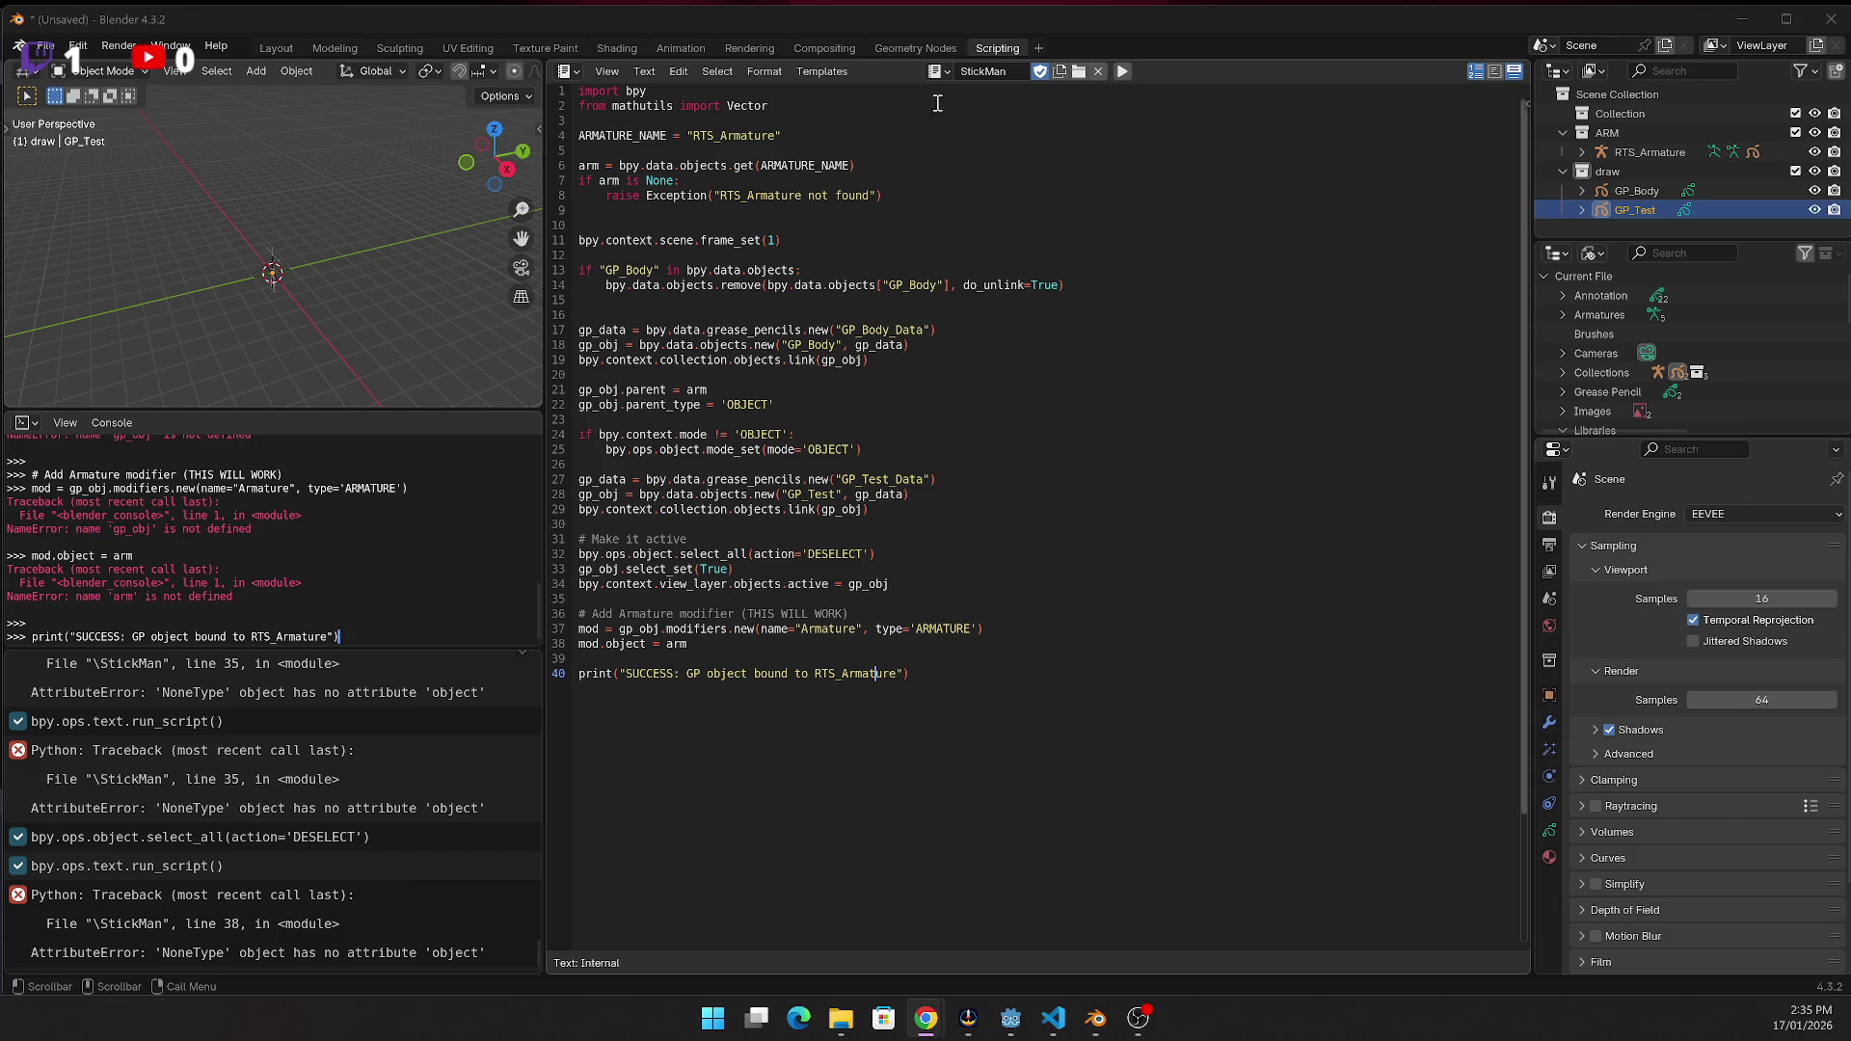
left_click(993, 68)
key("Return")
left_click(949, 70)
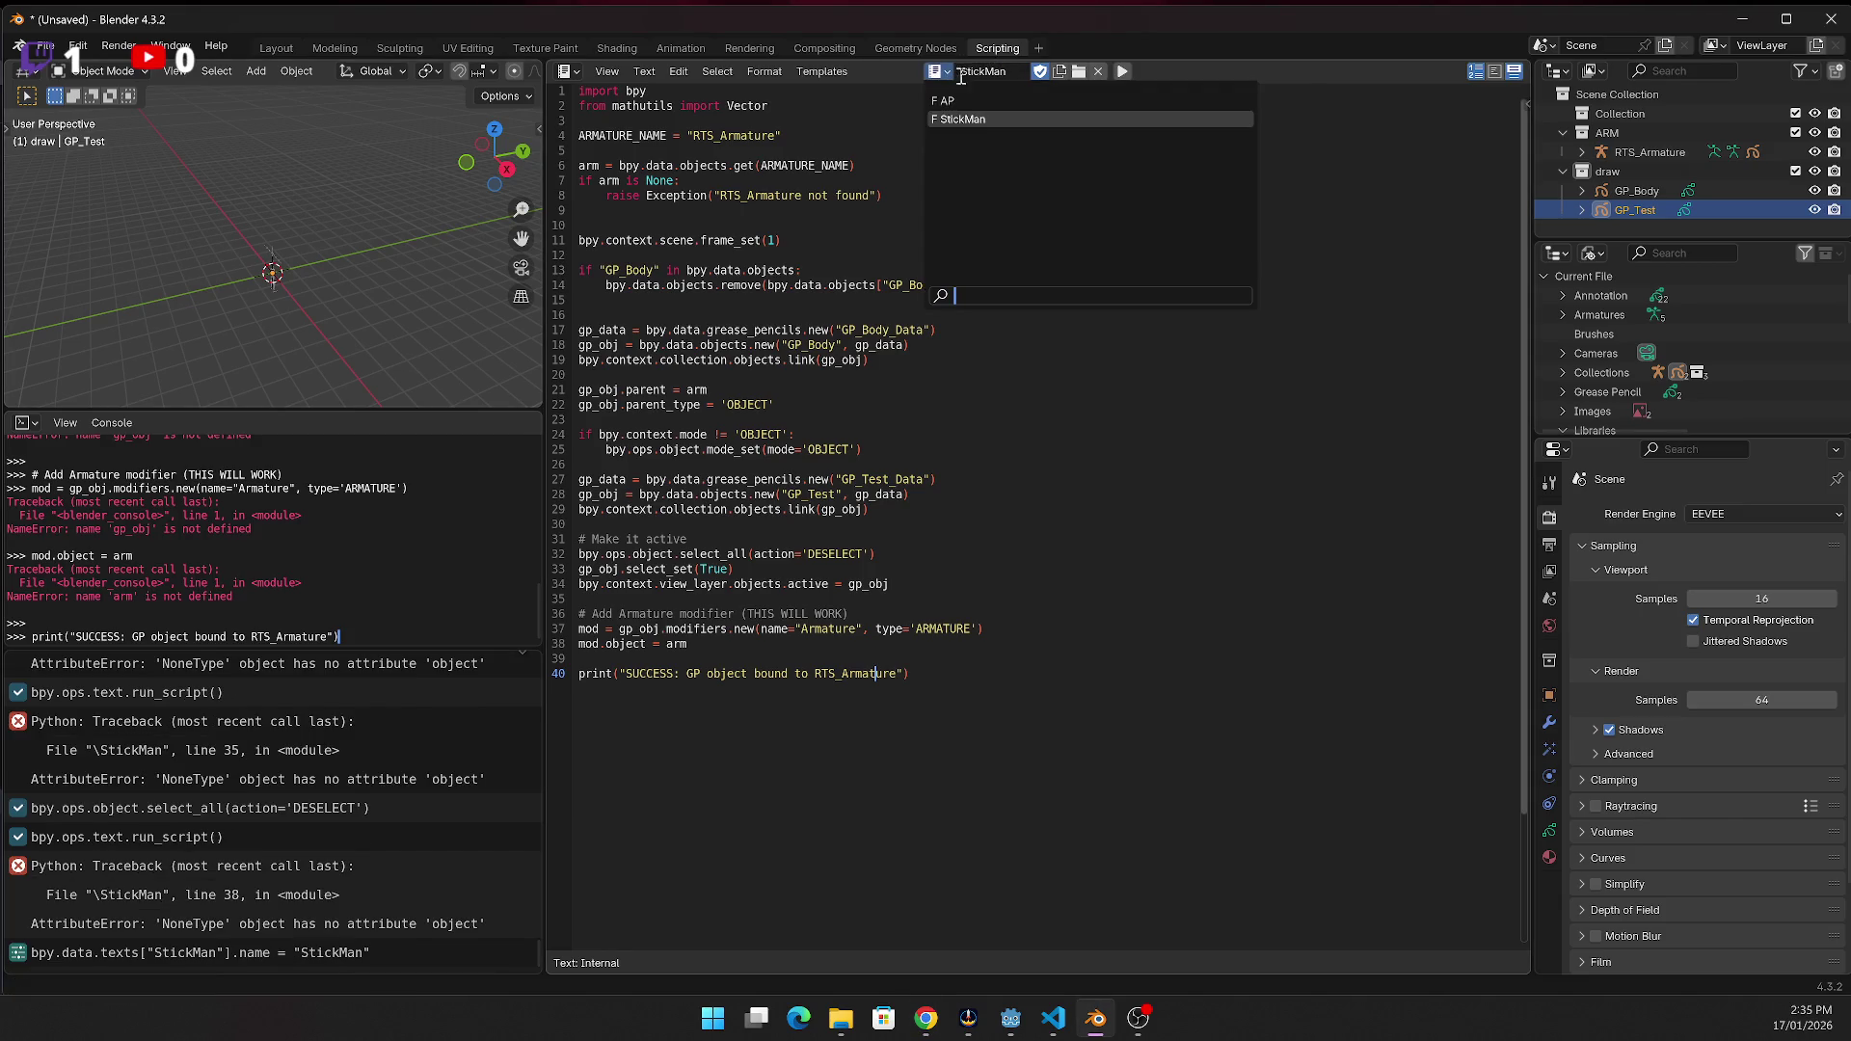
left_click(957, 102)
key("ctrl+a")
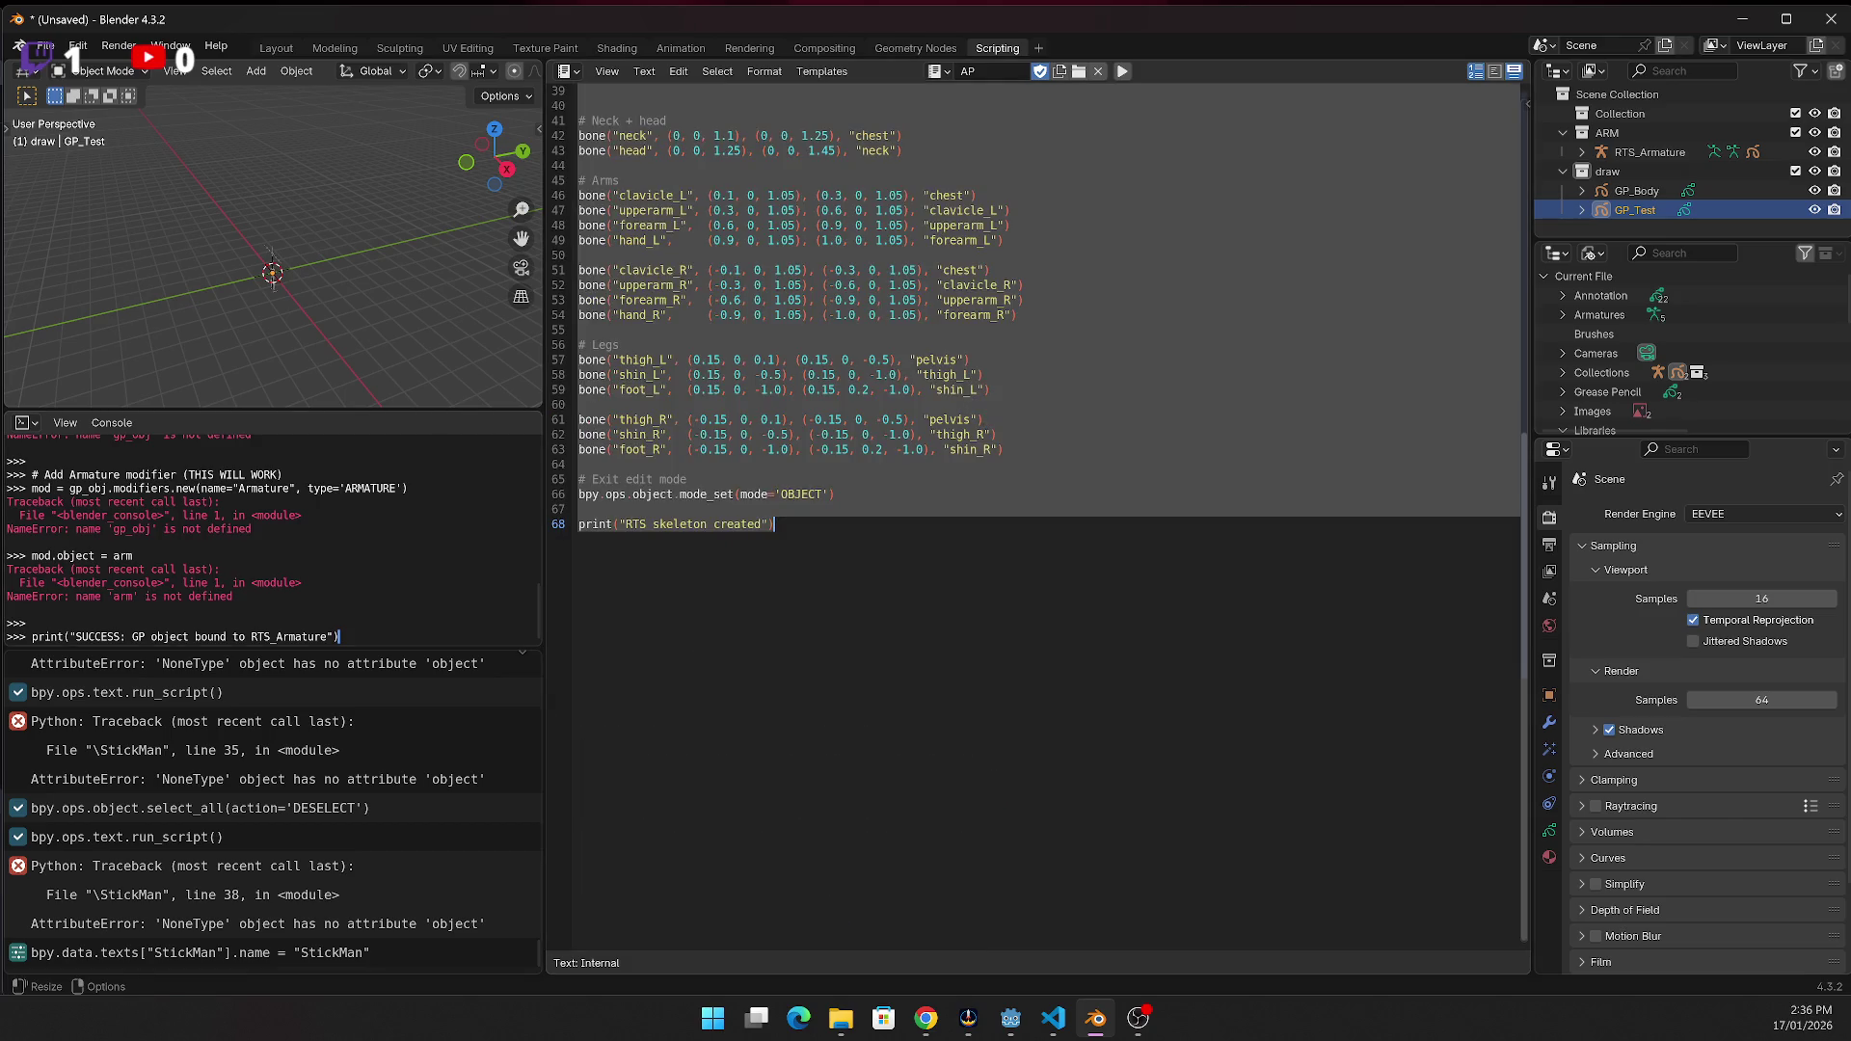
key("alt+Tab")
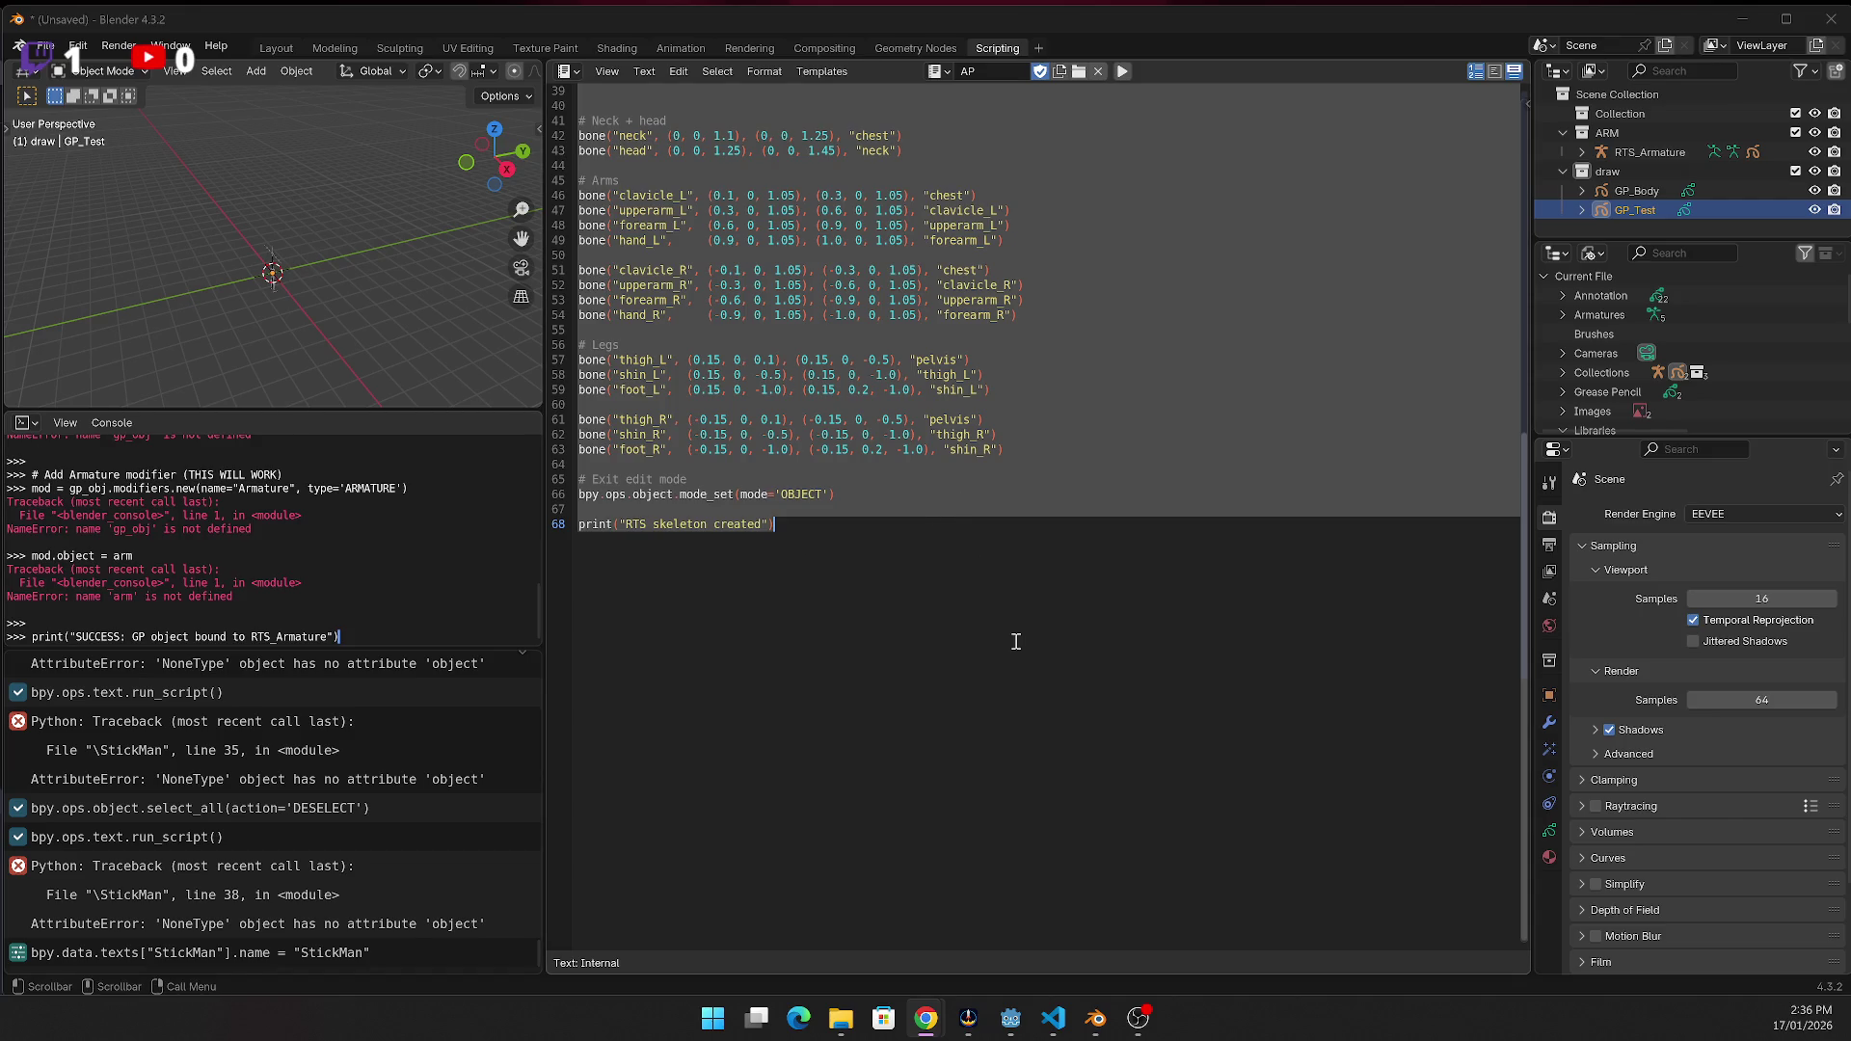
left_click(986, 575)
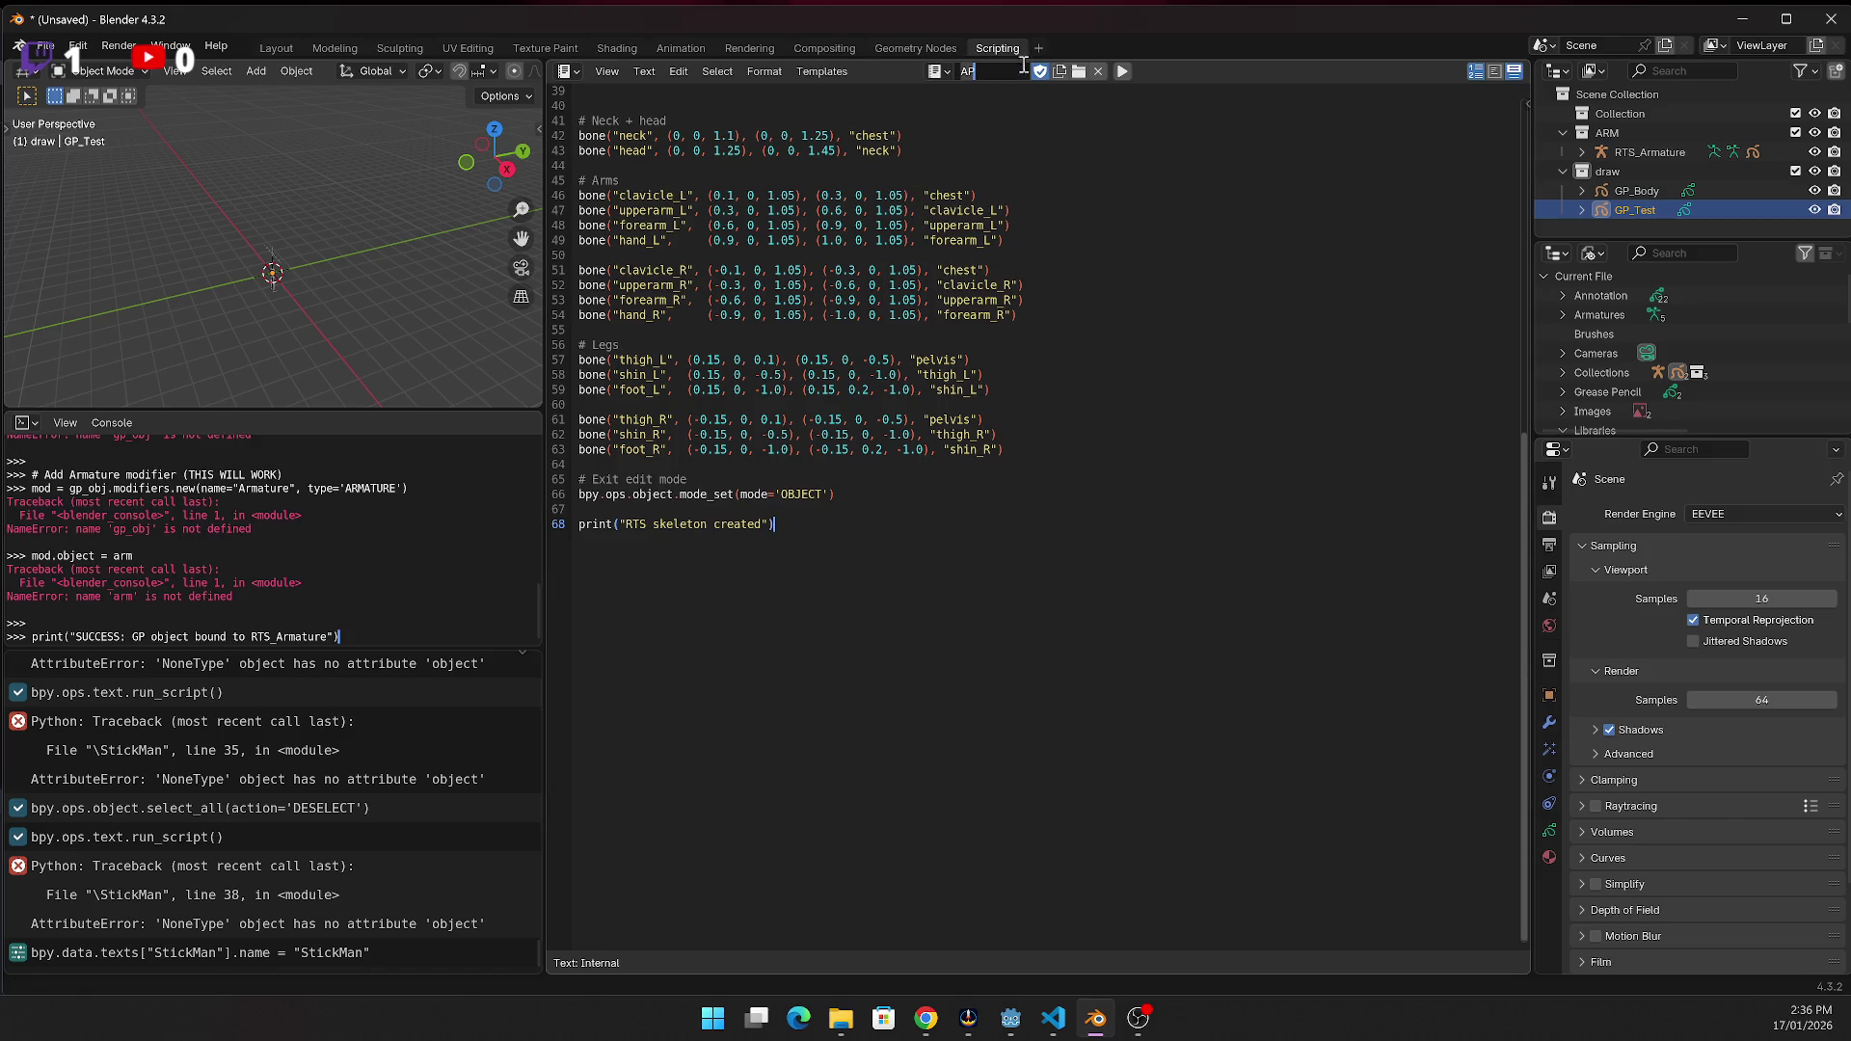
key("Return")
left_click(945, 66)
left_click(960, 115)
scroll(720, 425, "up", 10)
key("ctrl+a")
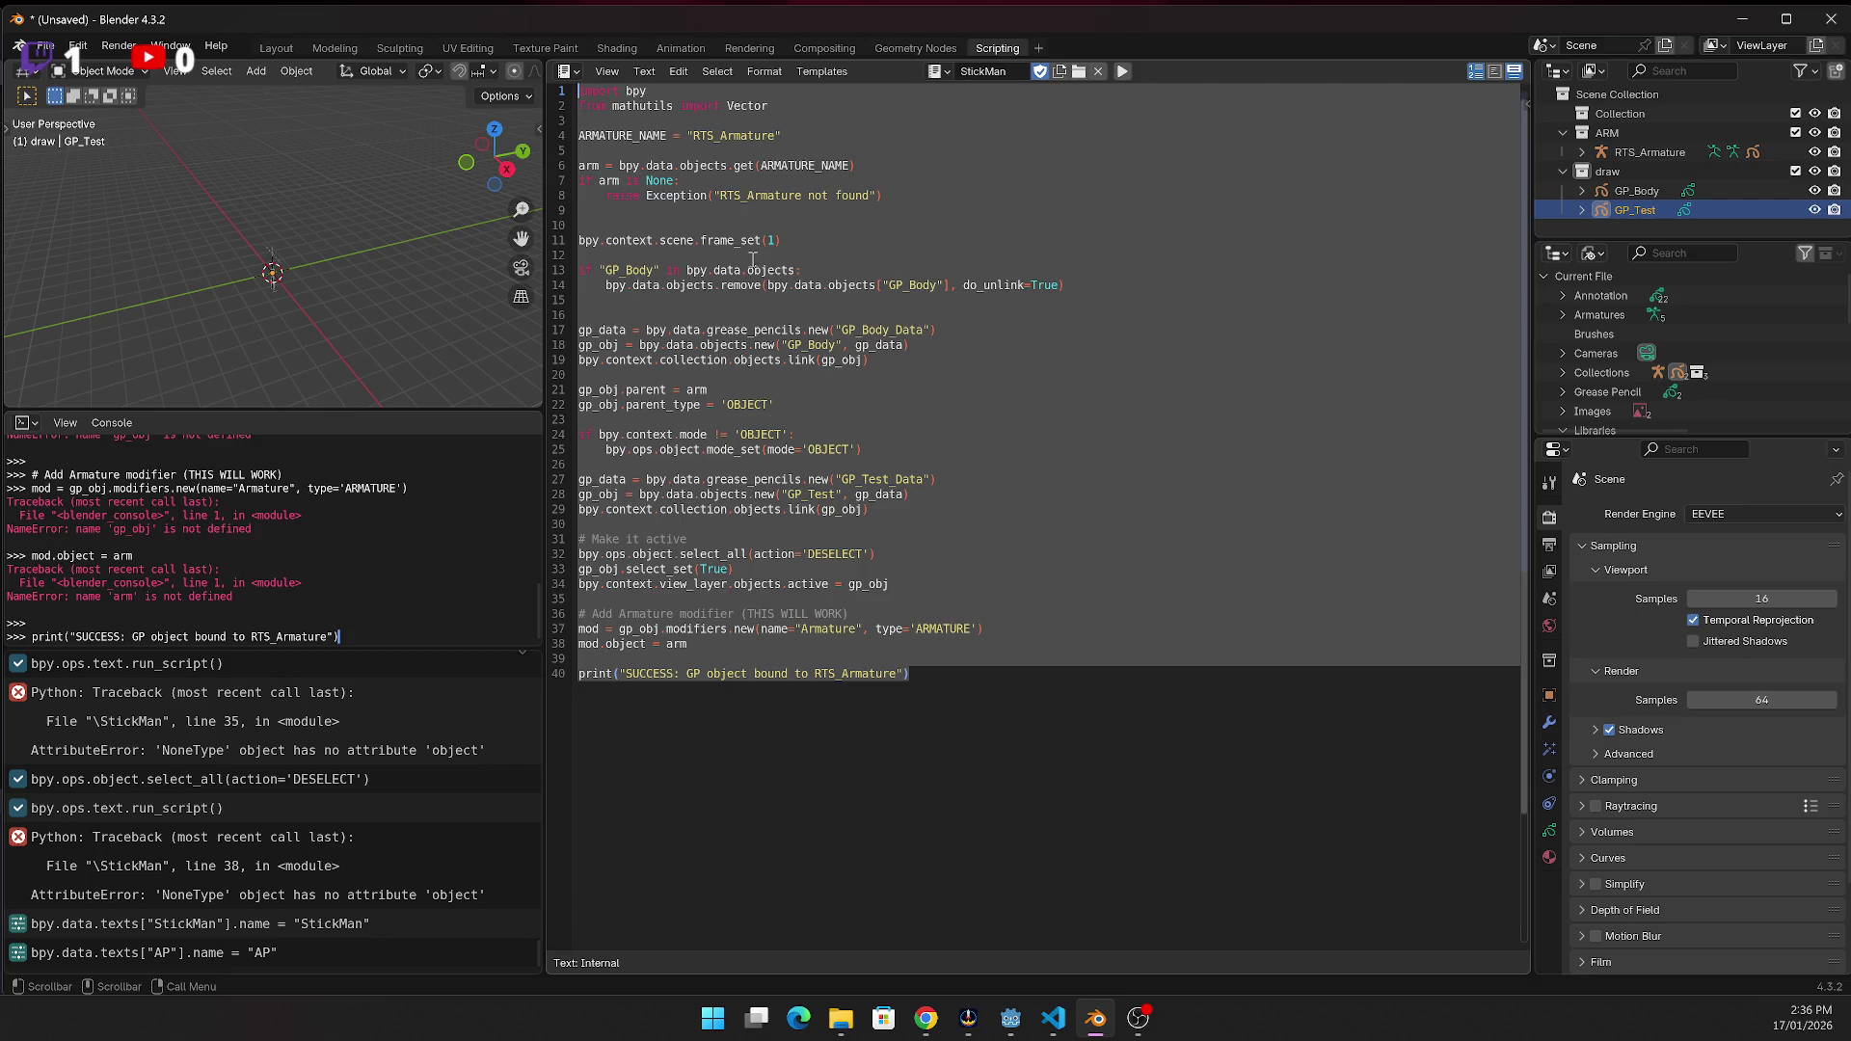
key("BackSpace")
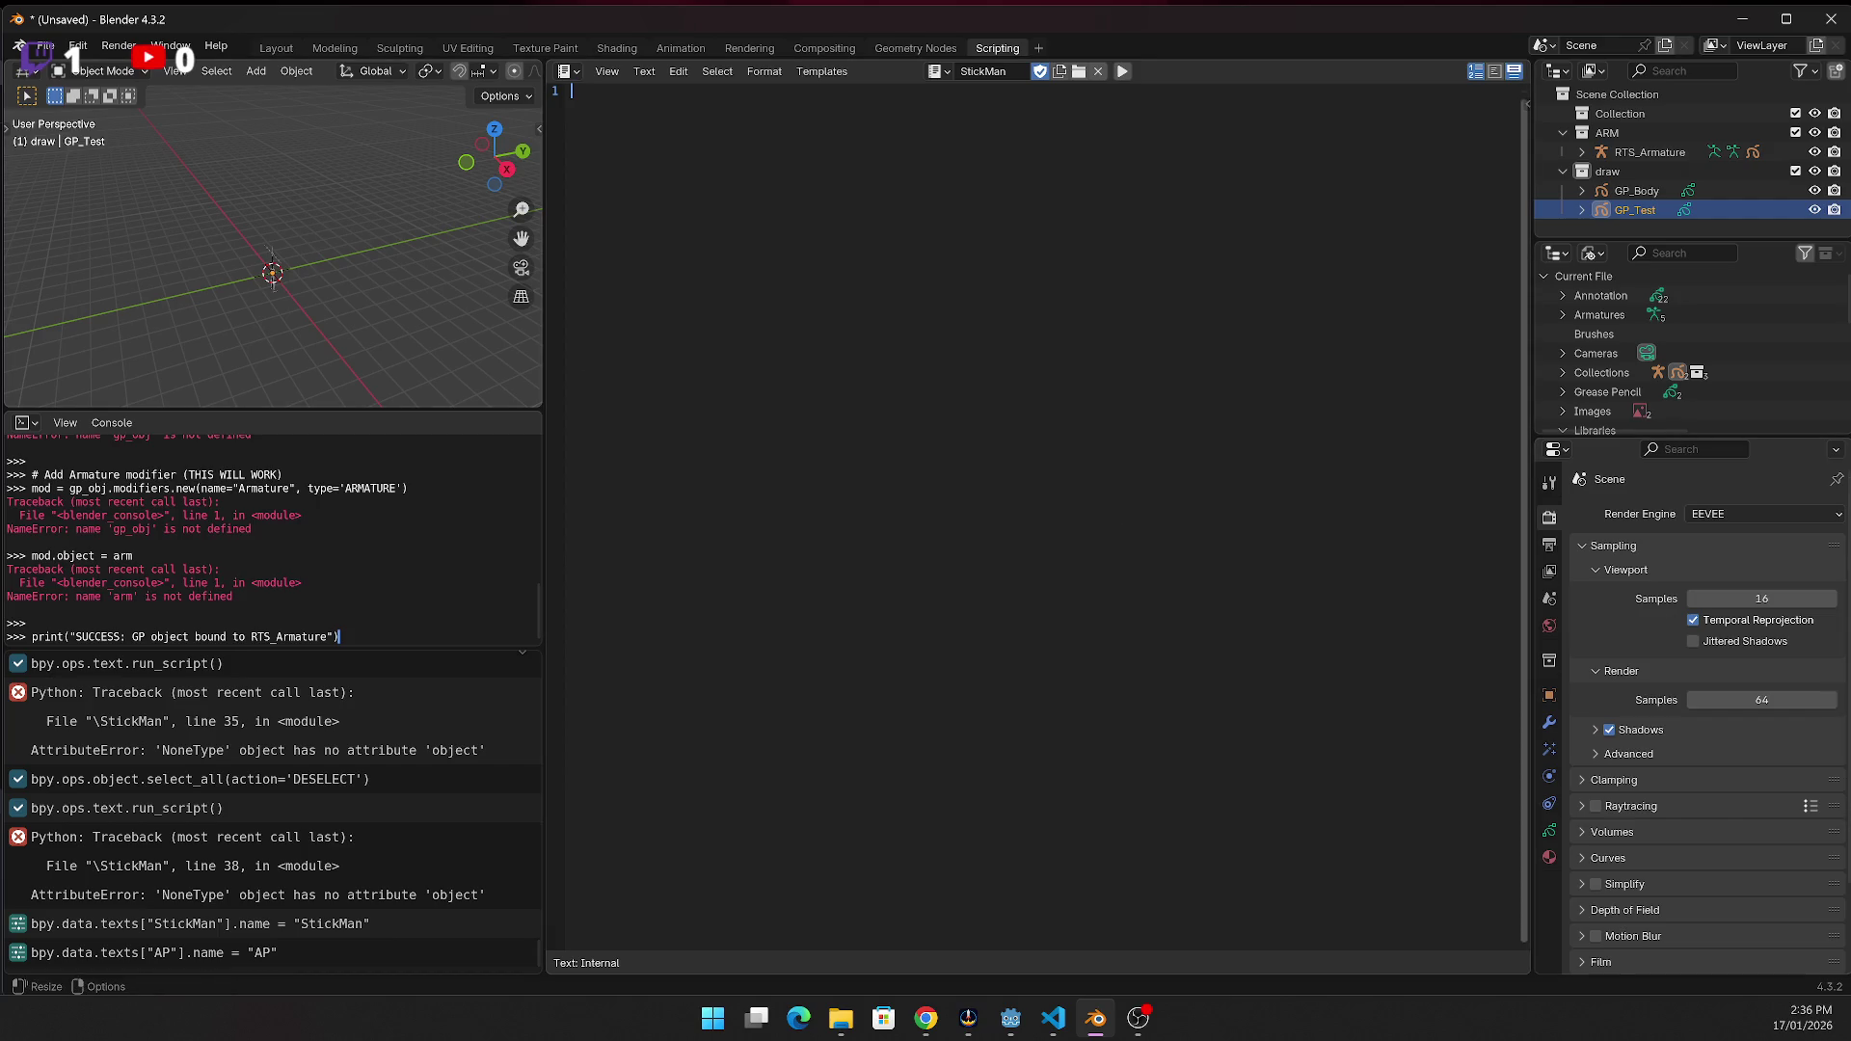
type("import bpy import mathutils import math from mathutils import Vector")
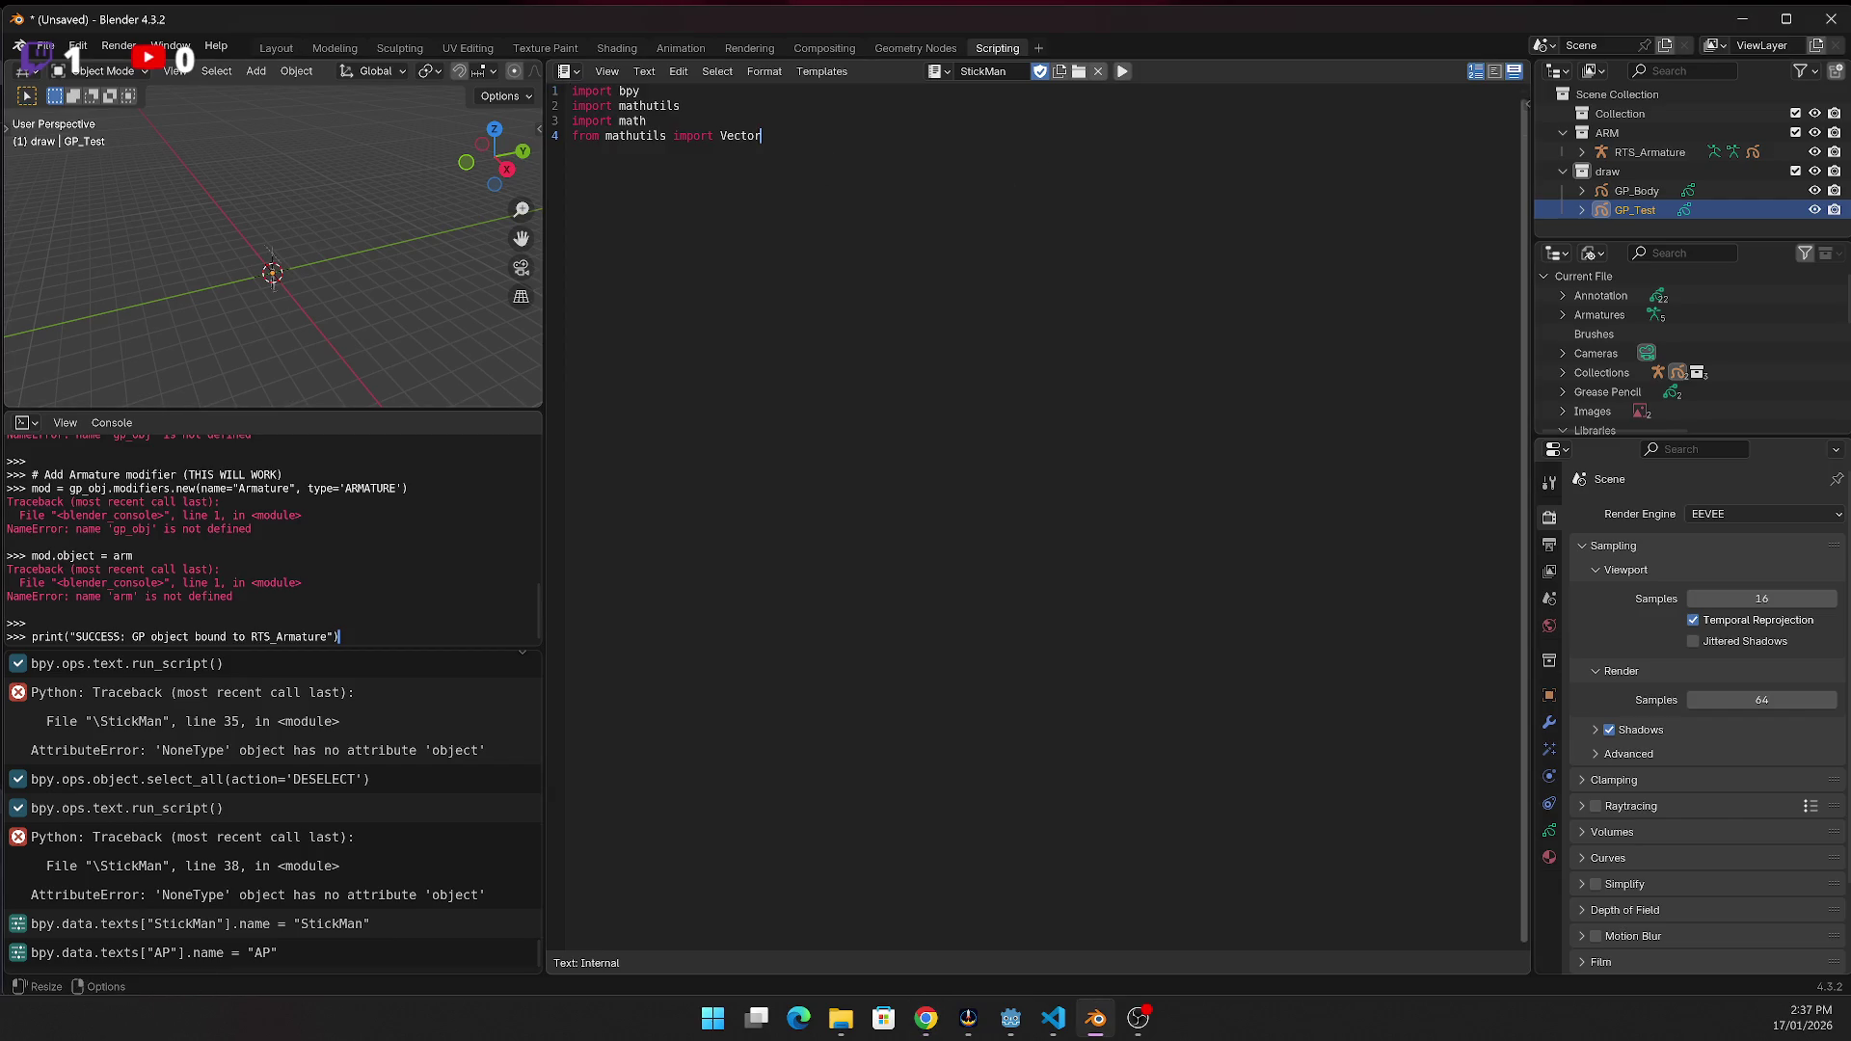
key("alt+Tab")
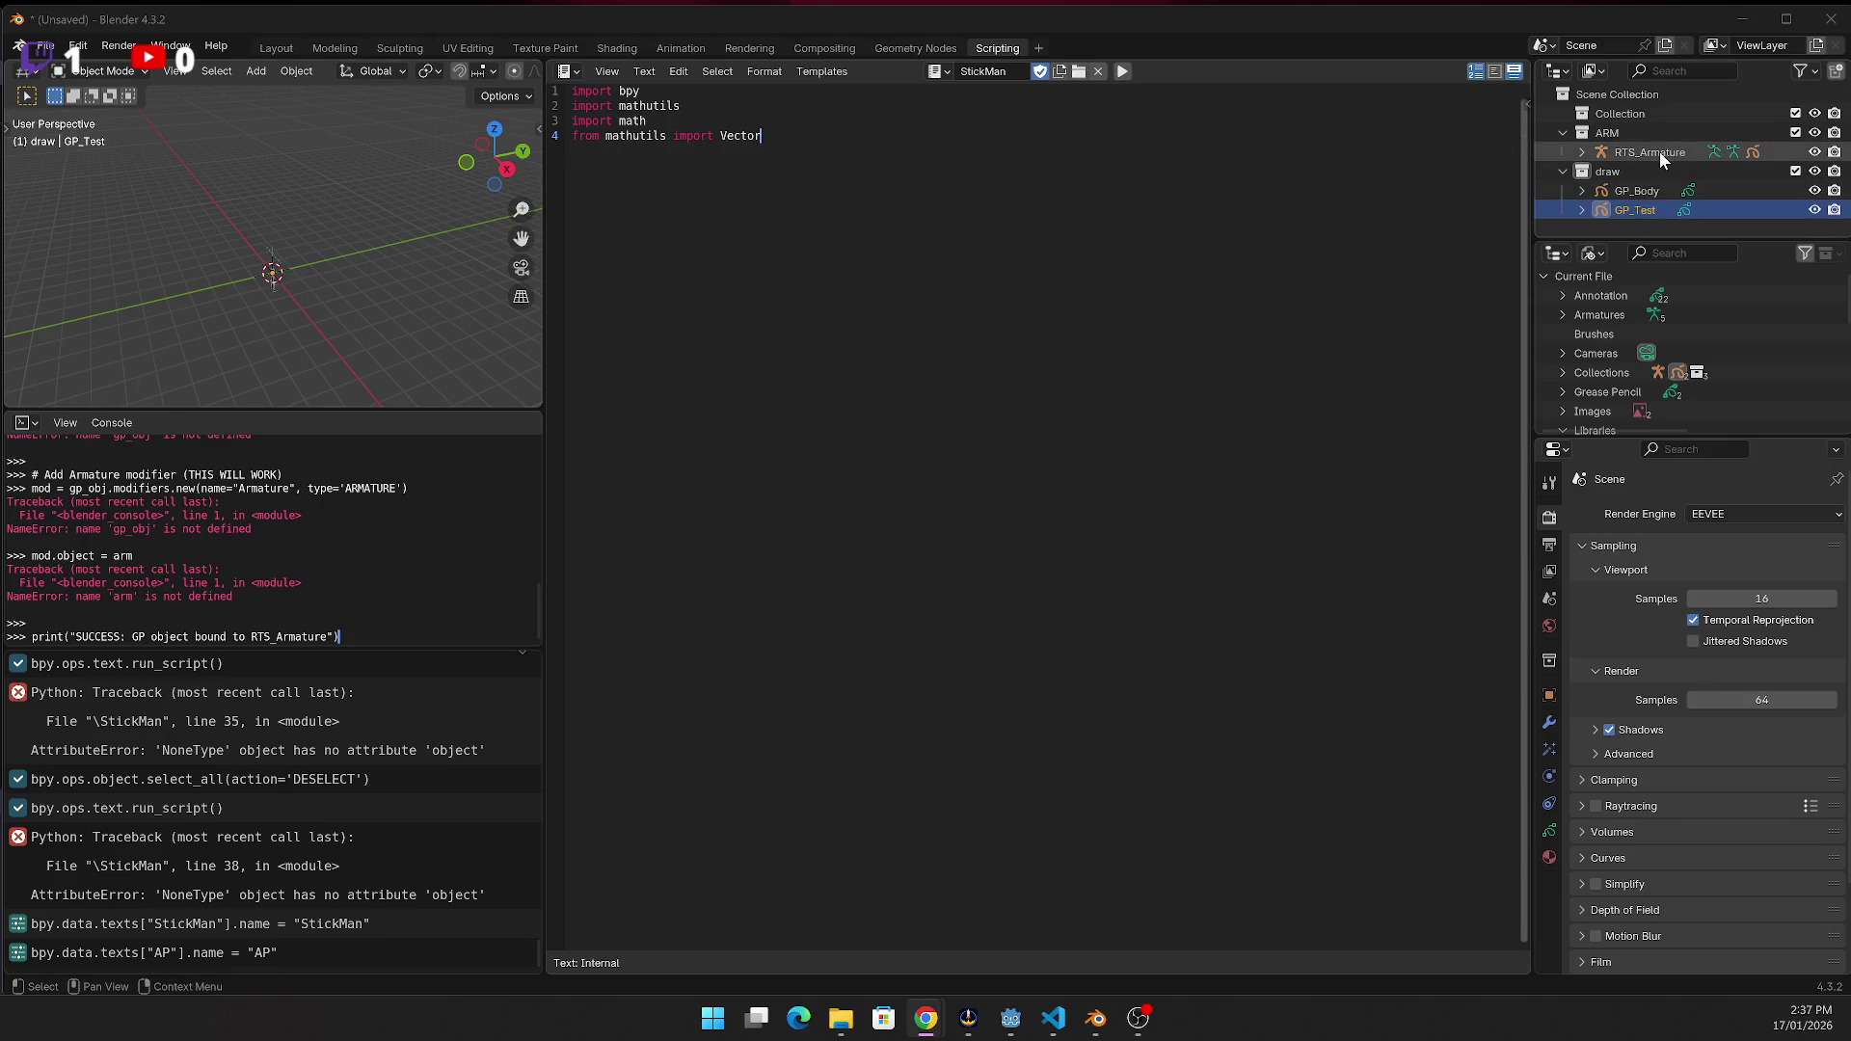
left_click(1754, 154)
Delete the GP_Test and GP_Body objects in the Outliner
left_click(1582, 152)
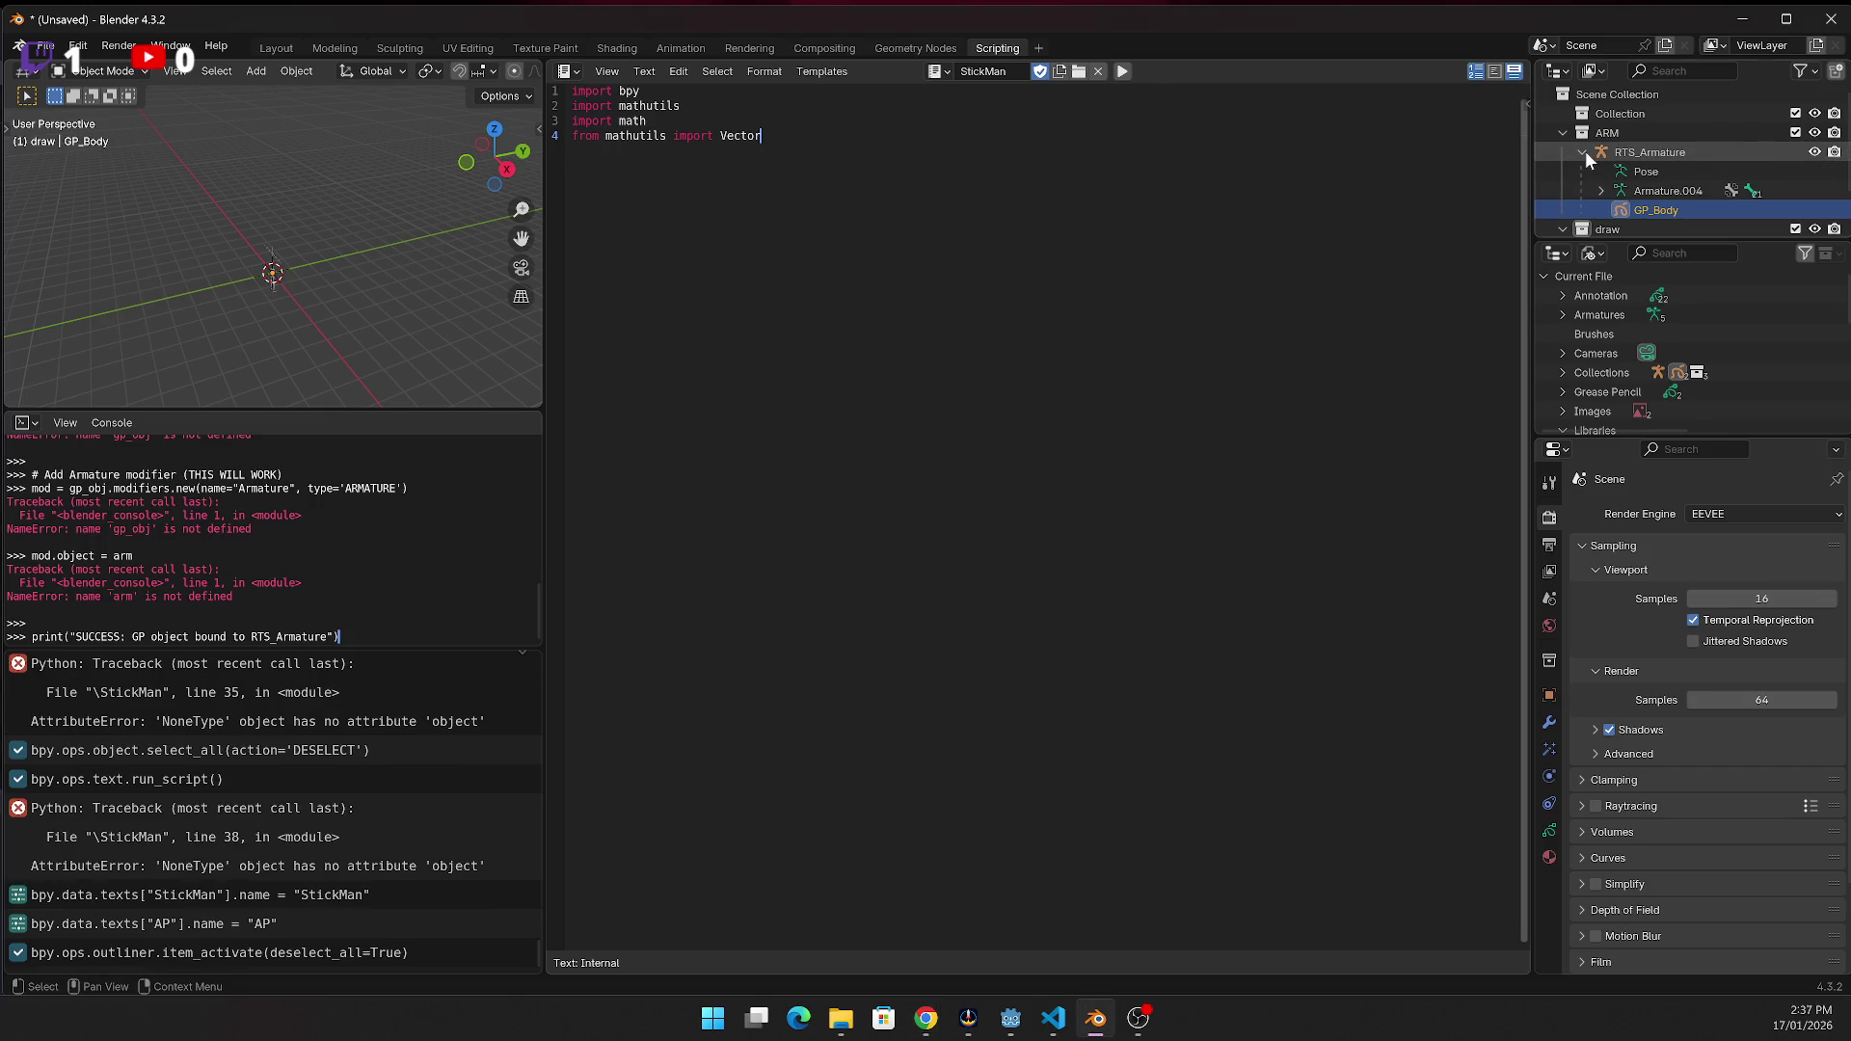
left_click(1583, 152)
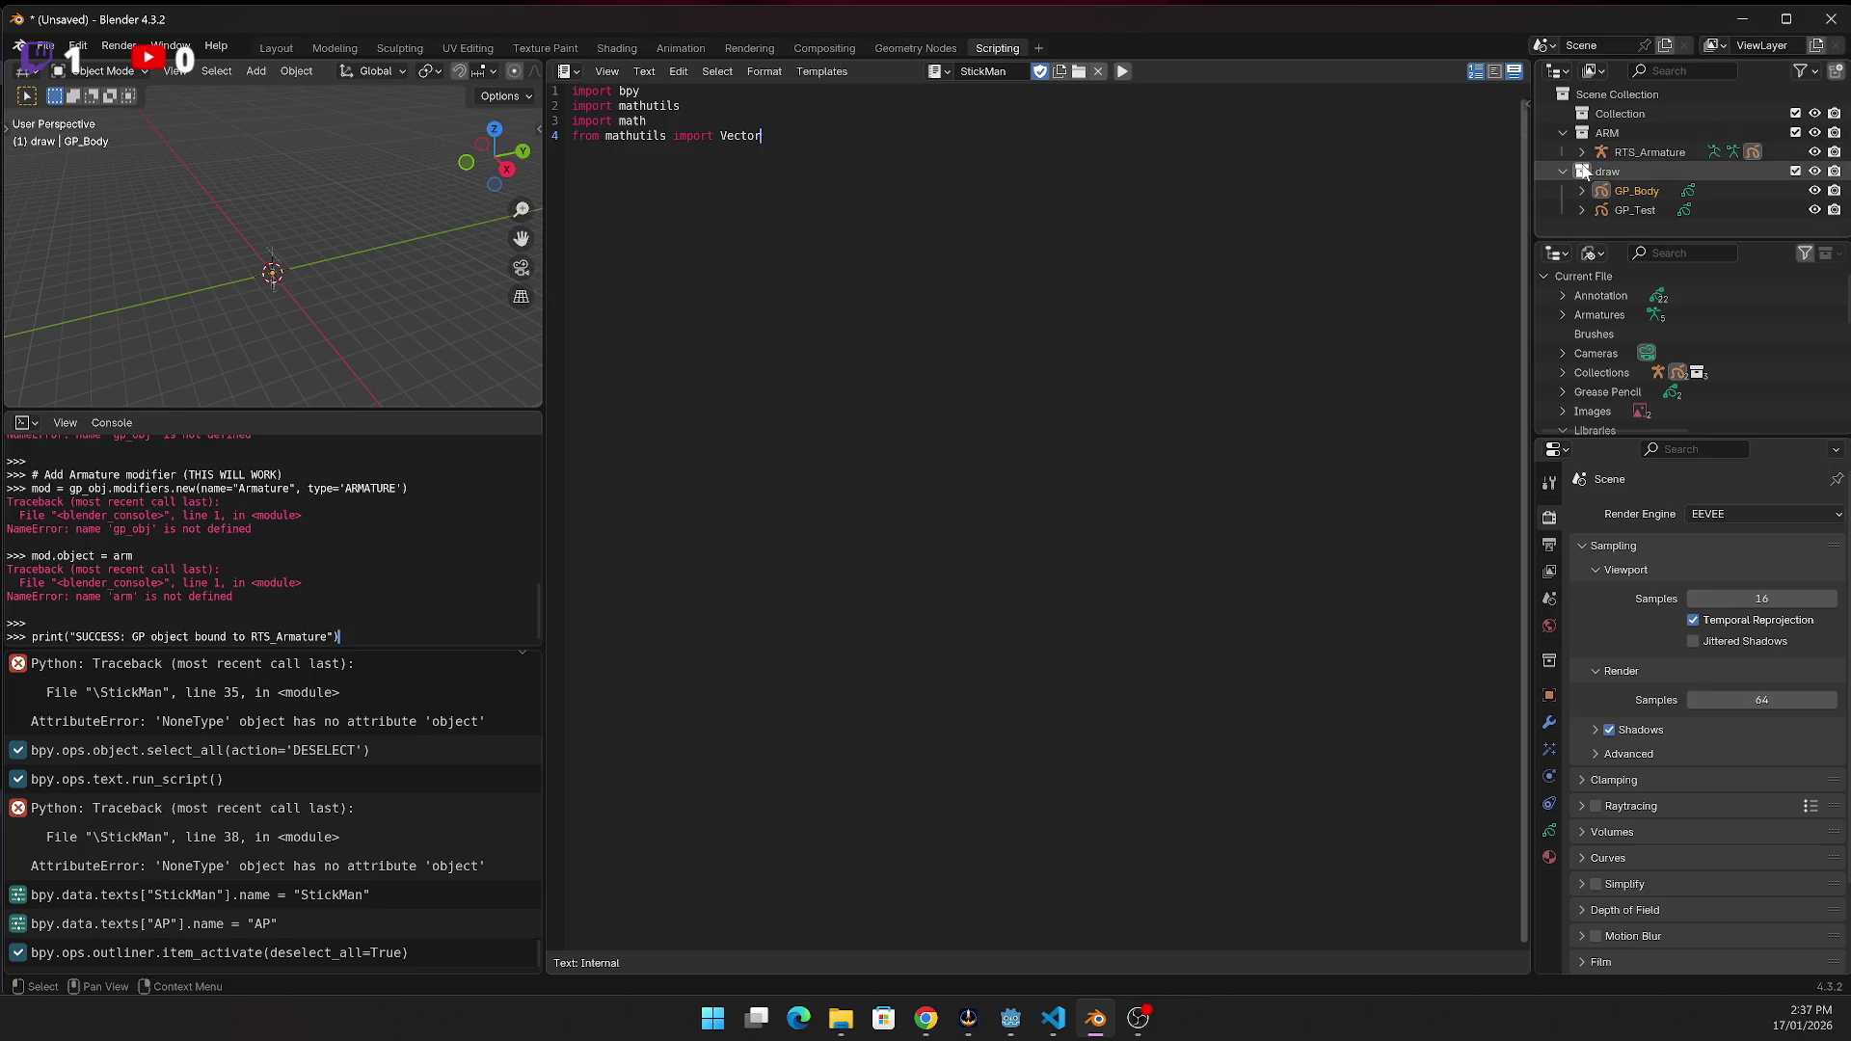
left_click(1620, 209)
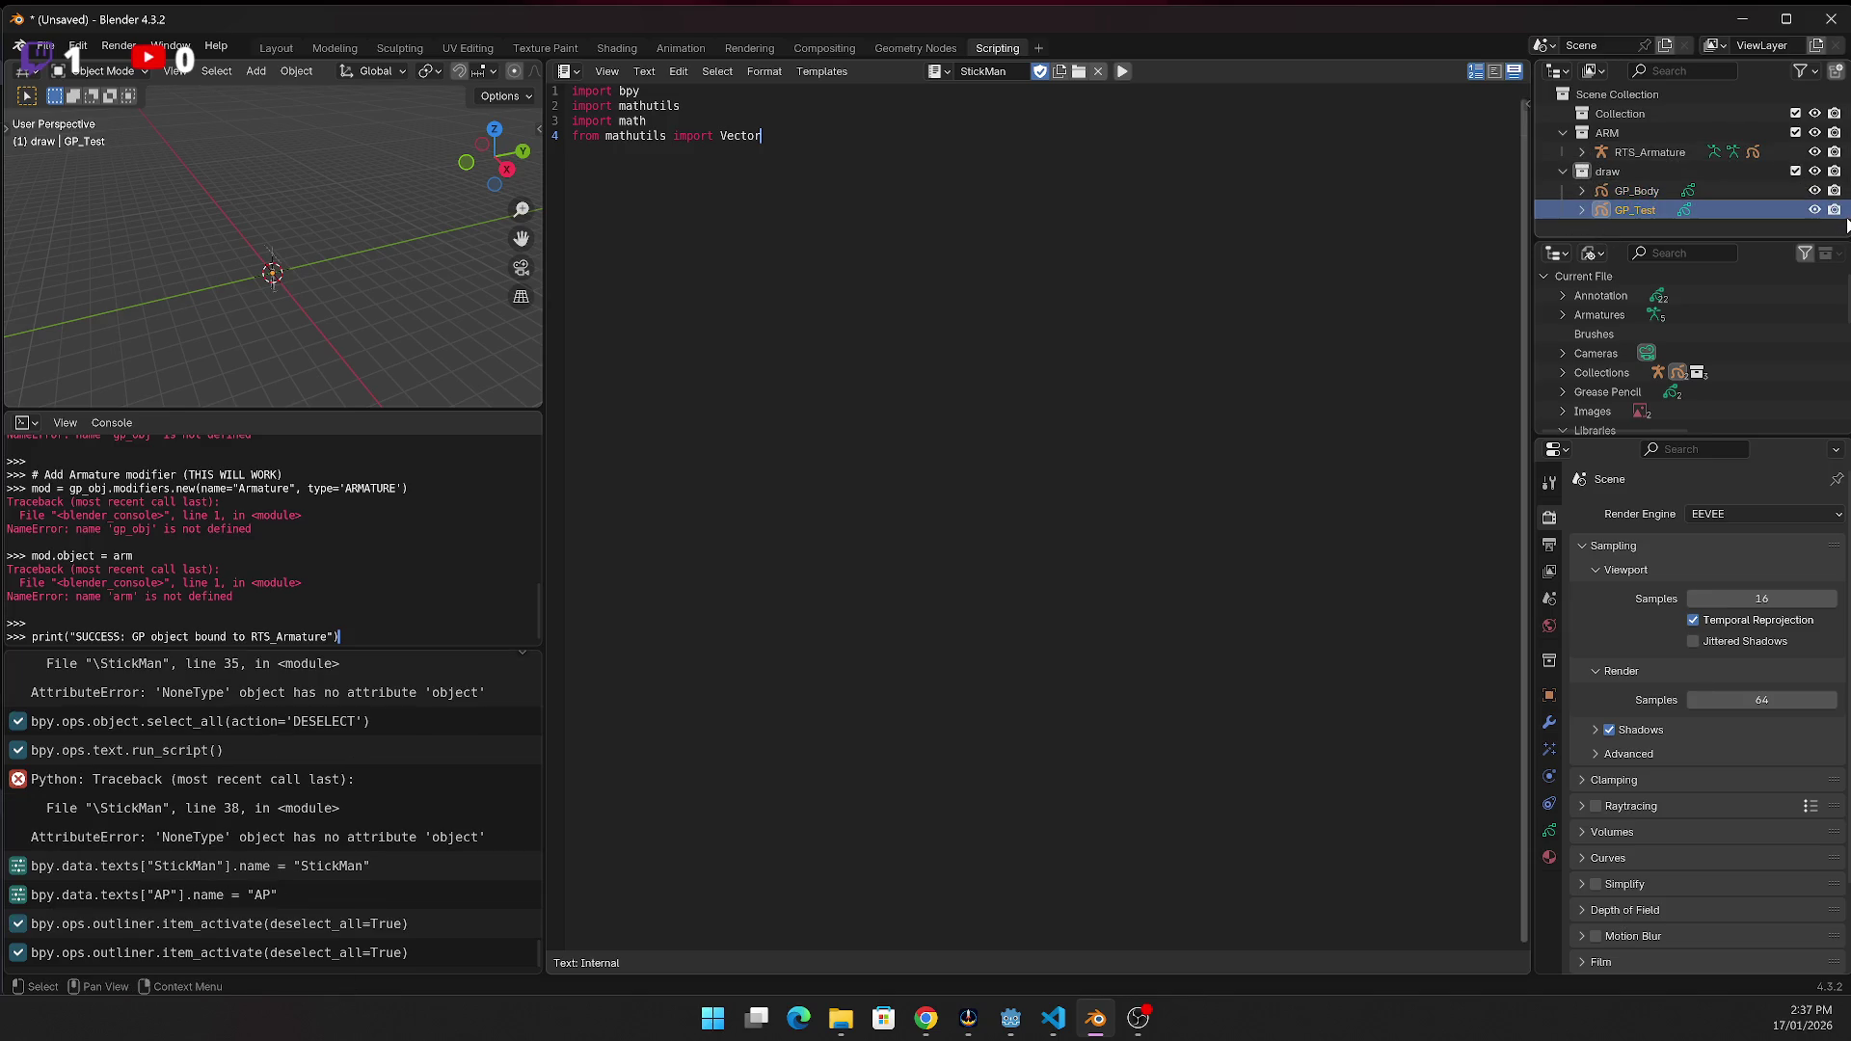
key("Delete")
key("Up")
key("Down")
key("Down")
key("Down")
key("Delete")
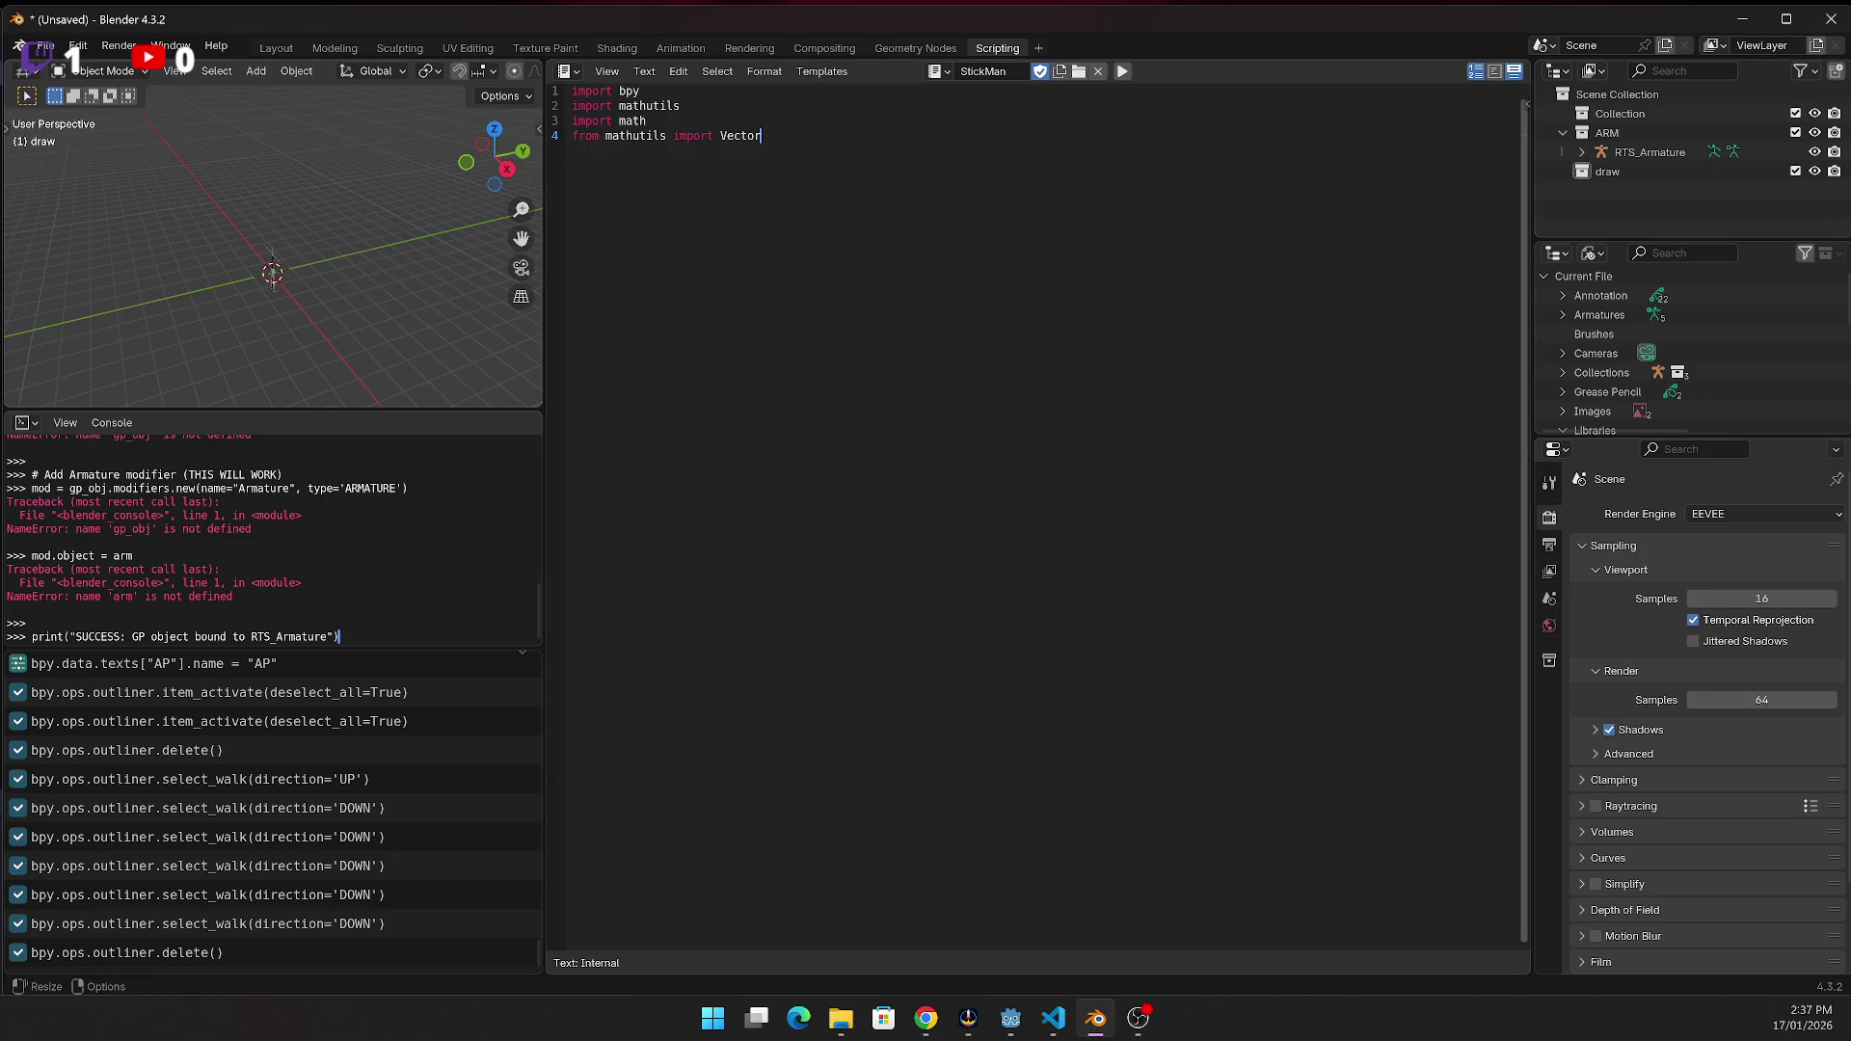
Add bpy.context.scene.frame_set(1) after the import lines of the StickMan script
key("alt+Tab")
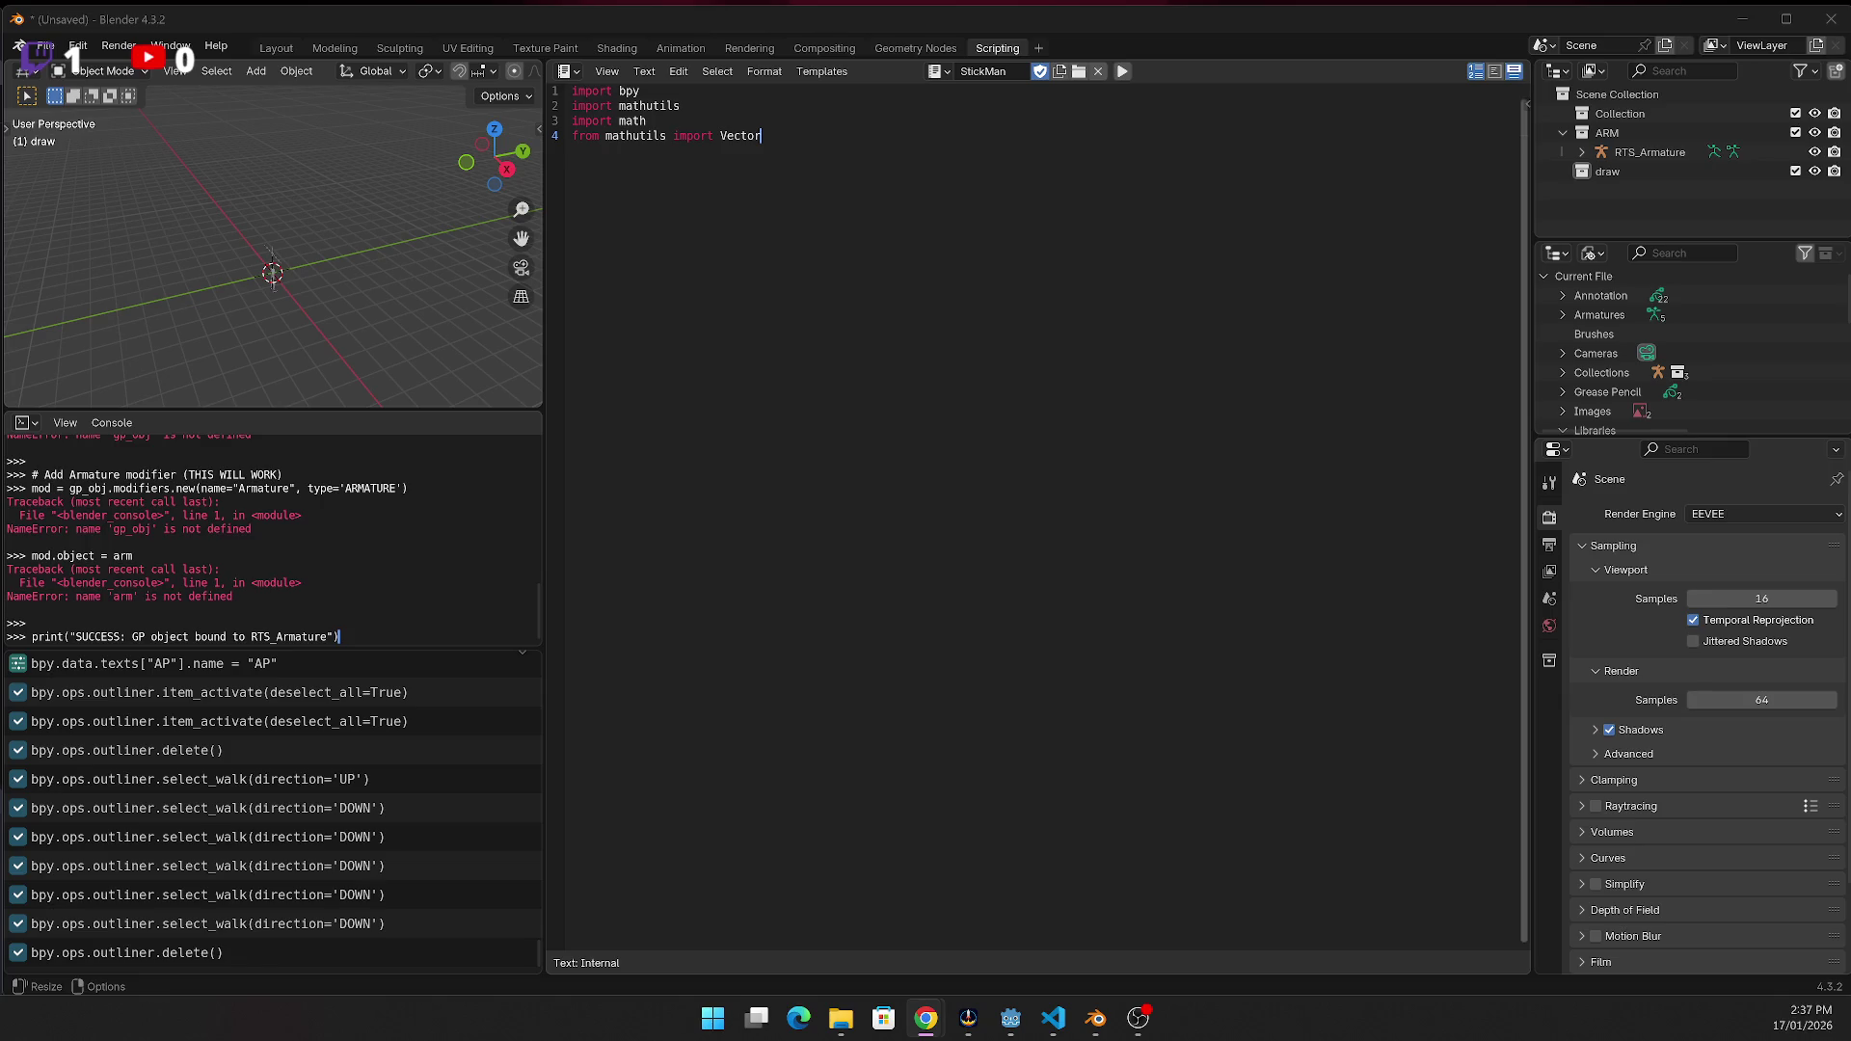
key("alt+Tab")
type("bpy.context.scene.frame_set(1)")
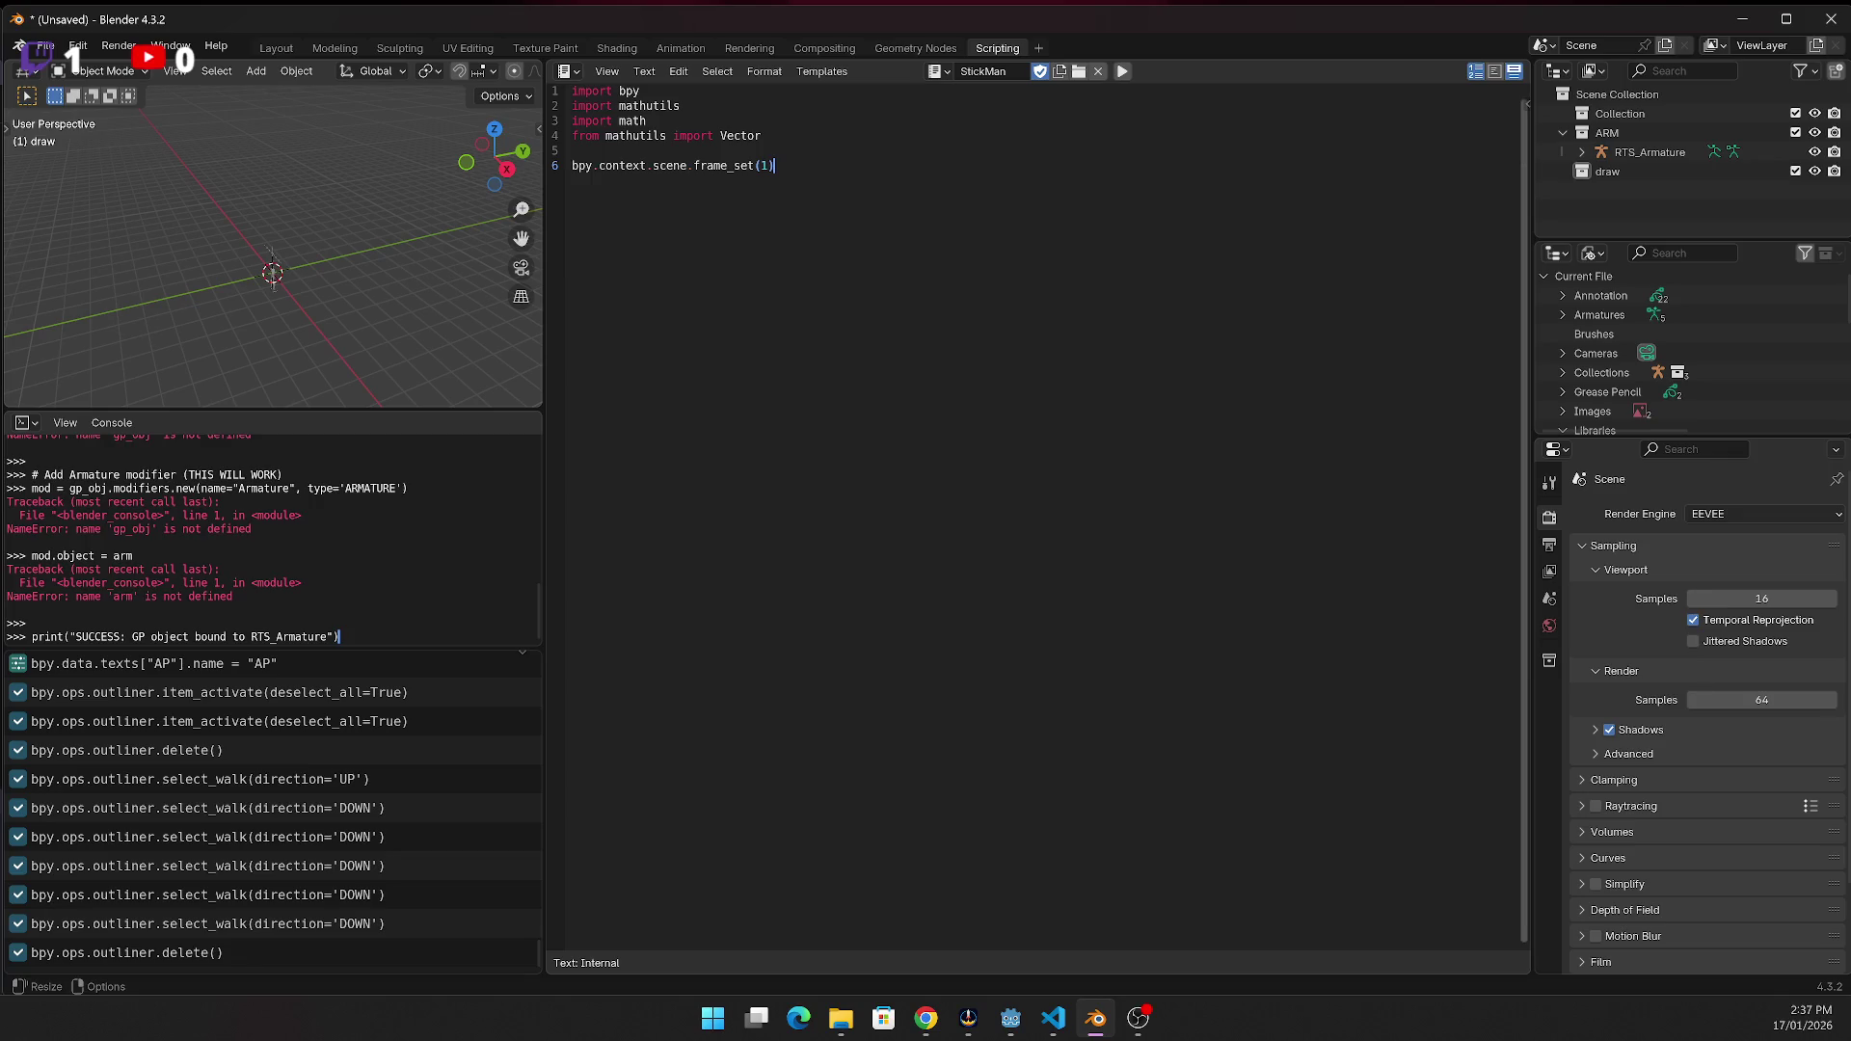
Add a loop deleting old StickFigure and Armature objects and run the script
key("alt+Tab")
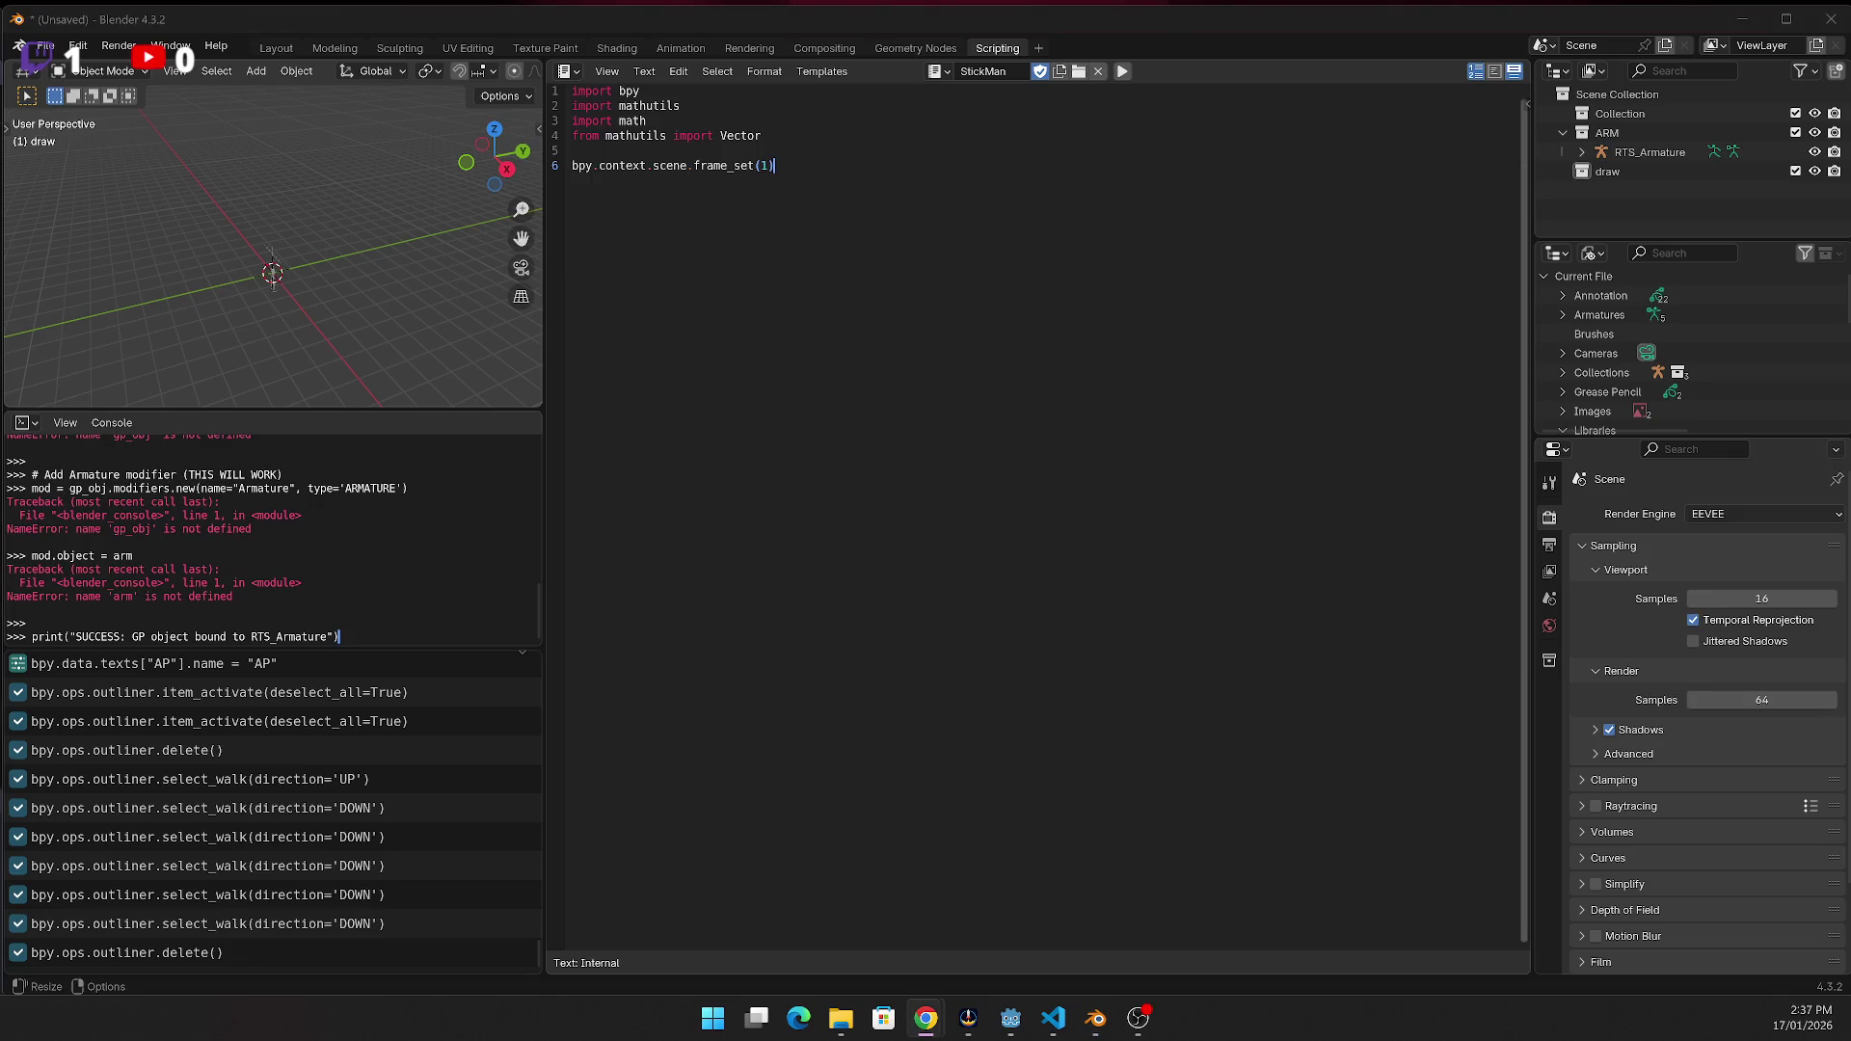
key("alt+Tab")
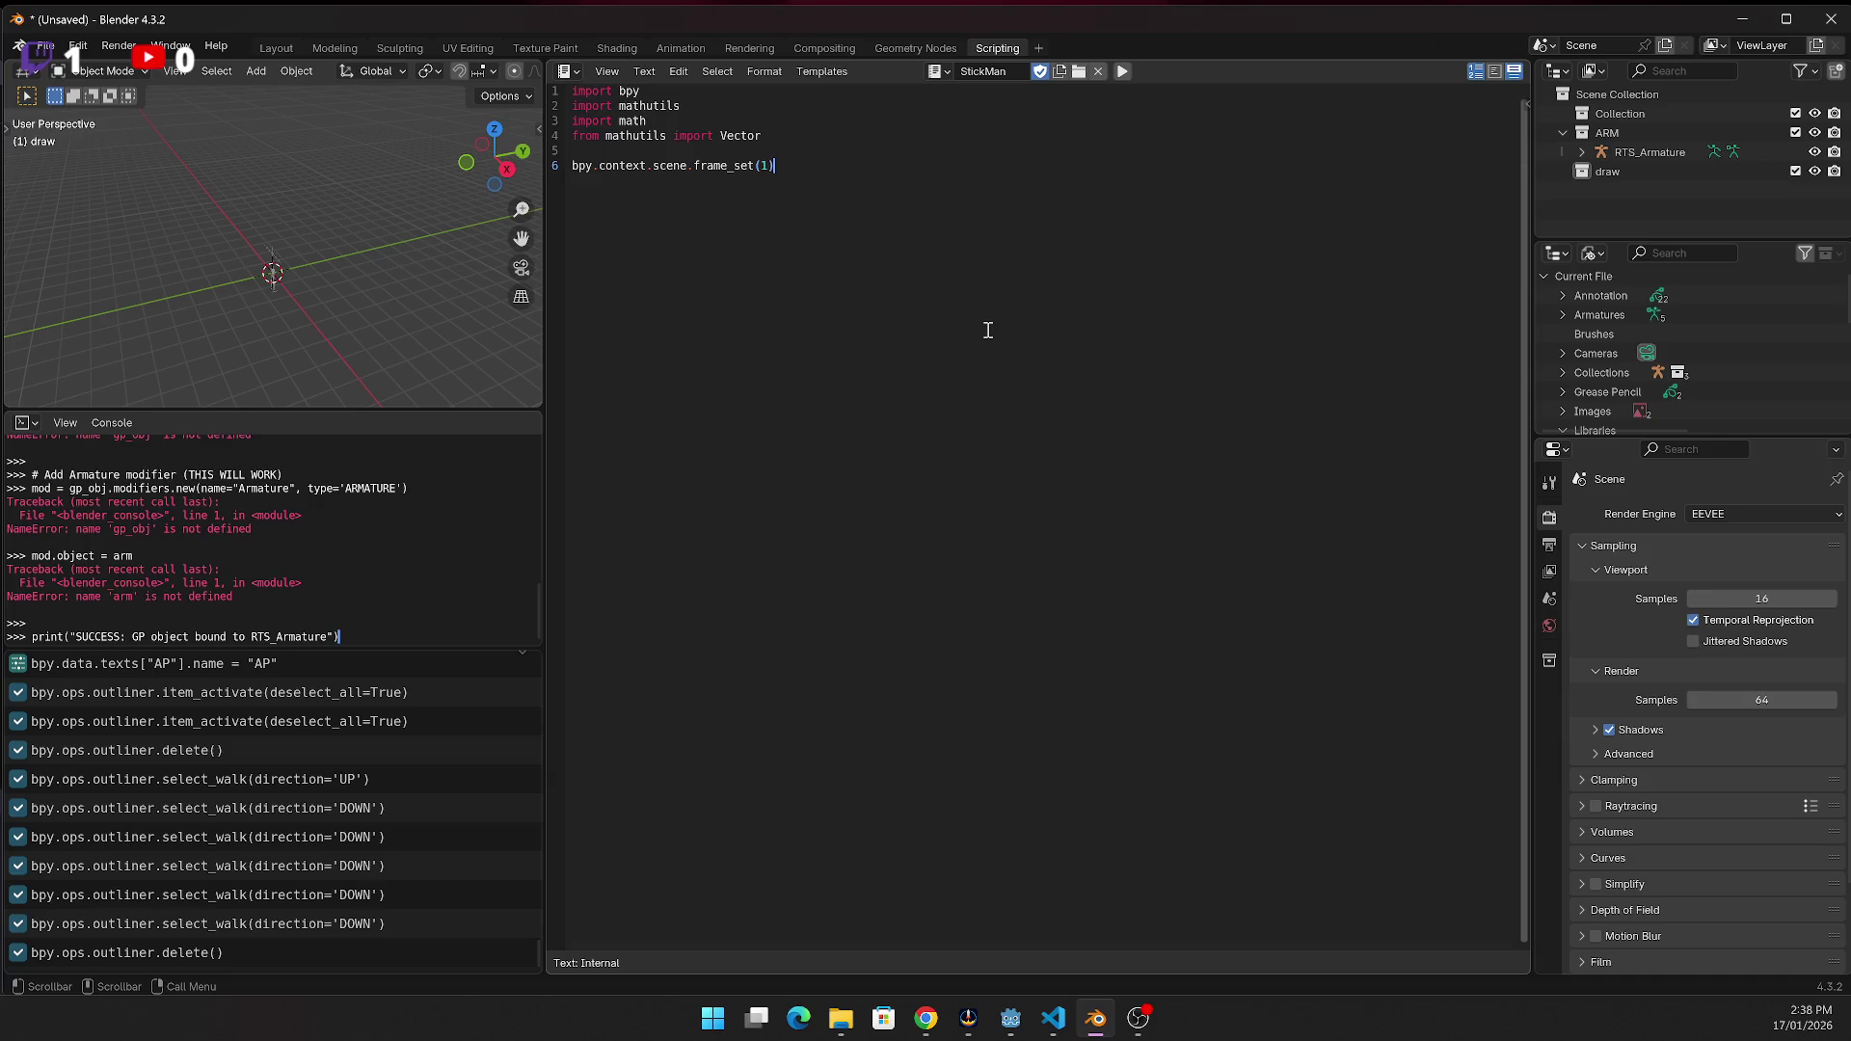
type("for obj_name in [\"StickFigure\", \"Armature\"]:     if obj_name in bpy.data.objects:         obj = bpy.data.objects[obj_name]         bpy.data.objects.remove(obj, do_unlink=True)")
left_click(1121, 72)
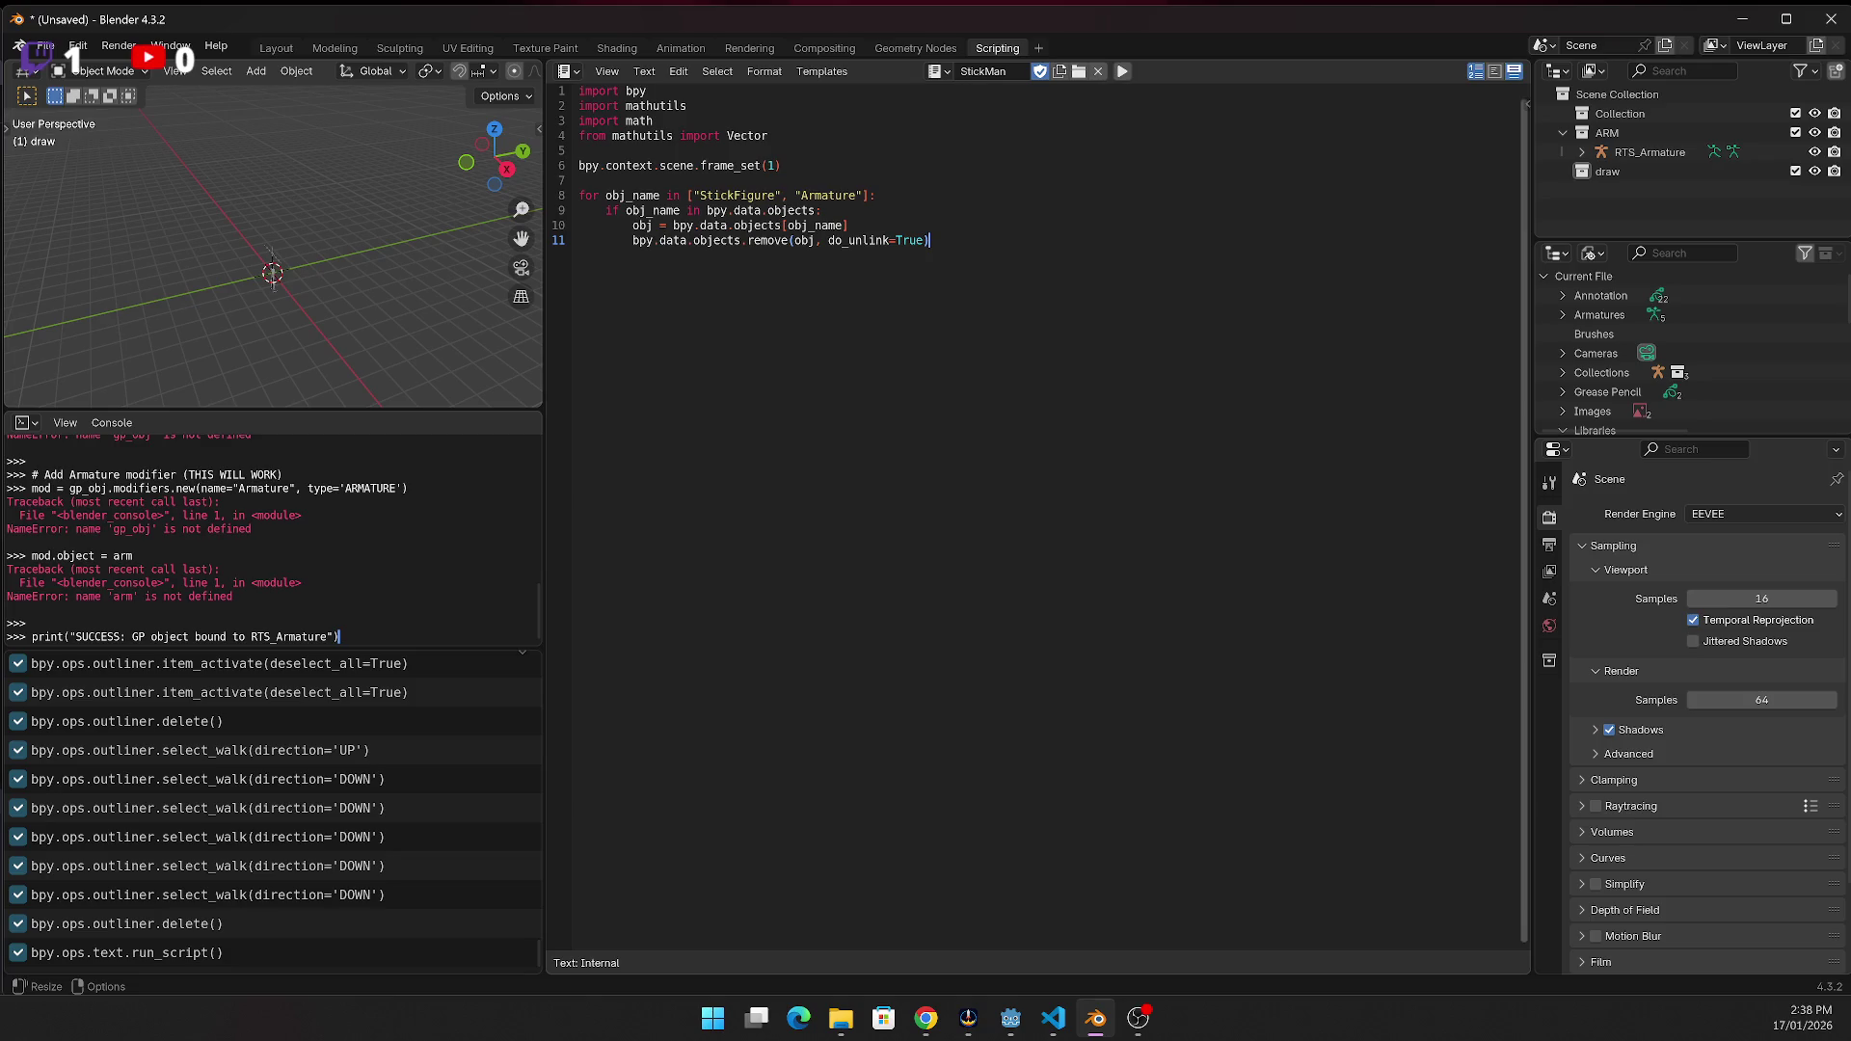
Add the StickSkeleton armature creation code, run it, and check the new Armature in the Outliner
key("alt+Tab")
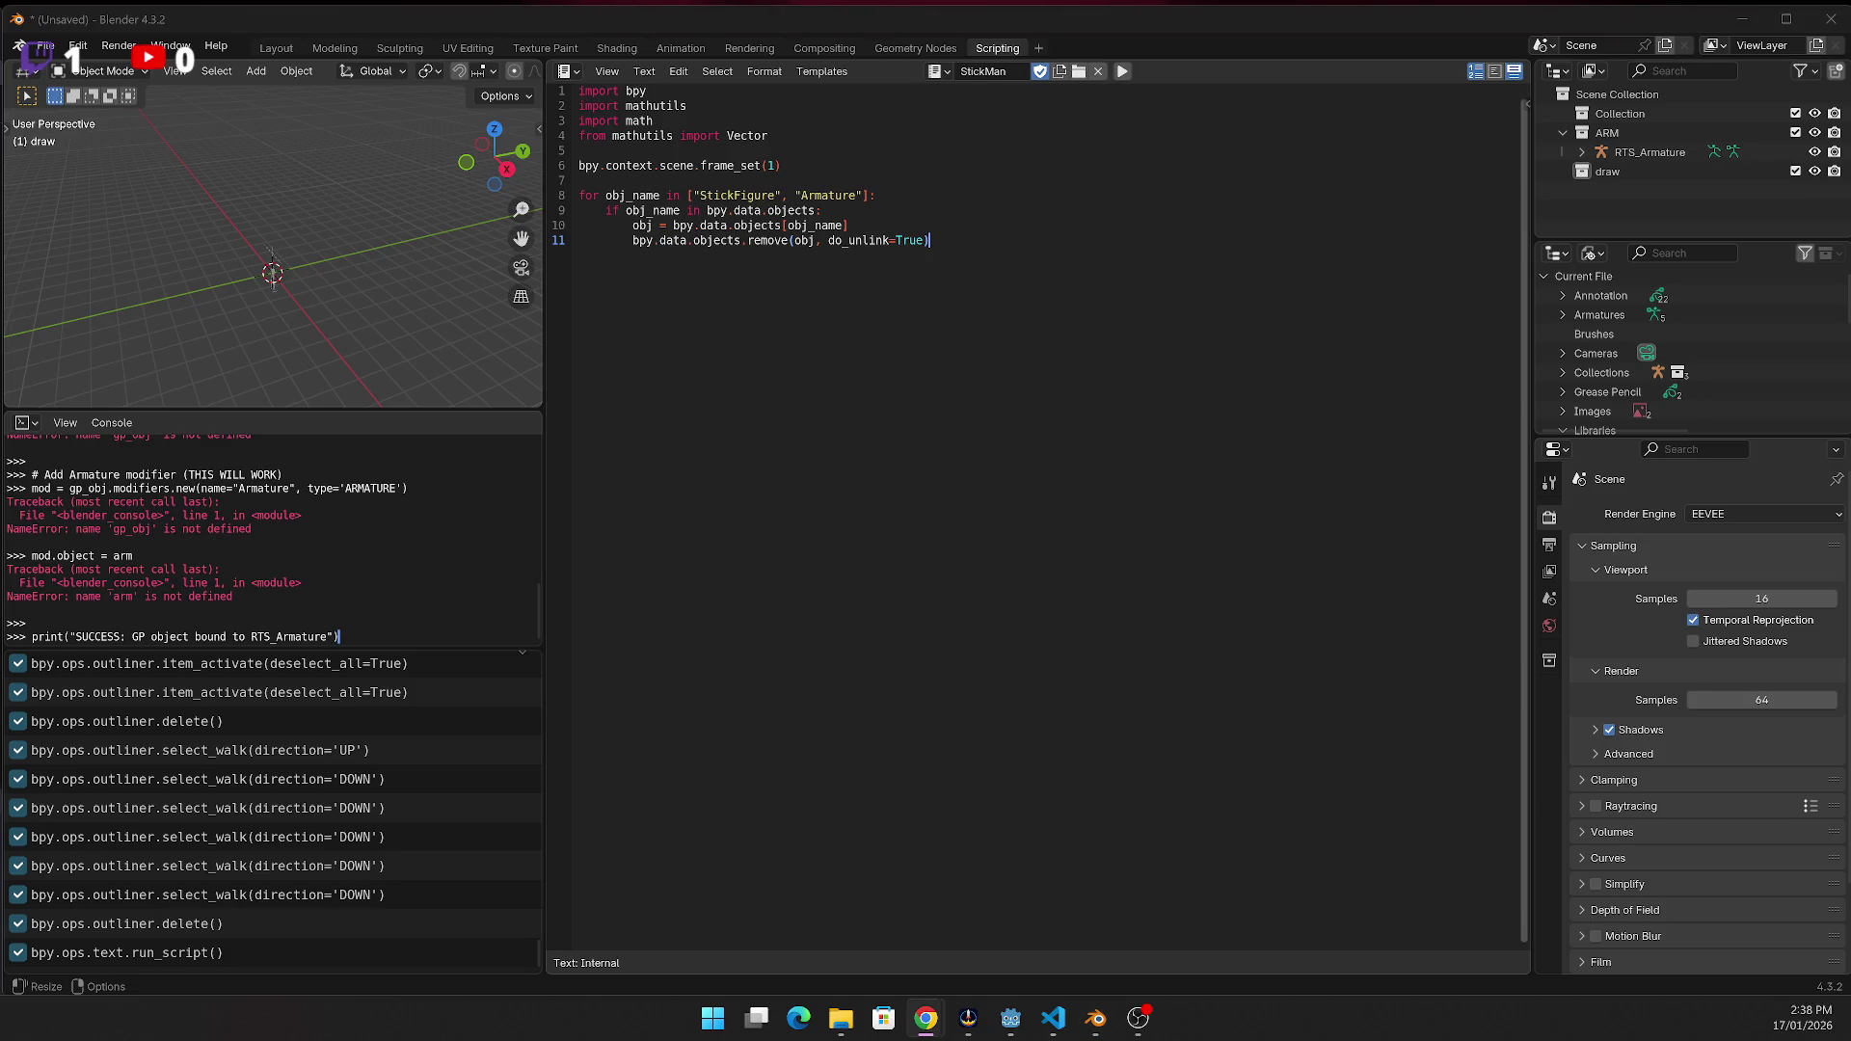
left_click(682, 412)
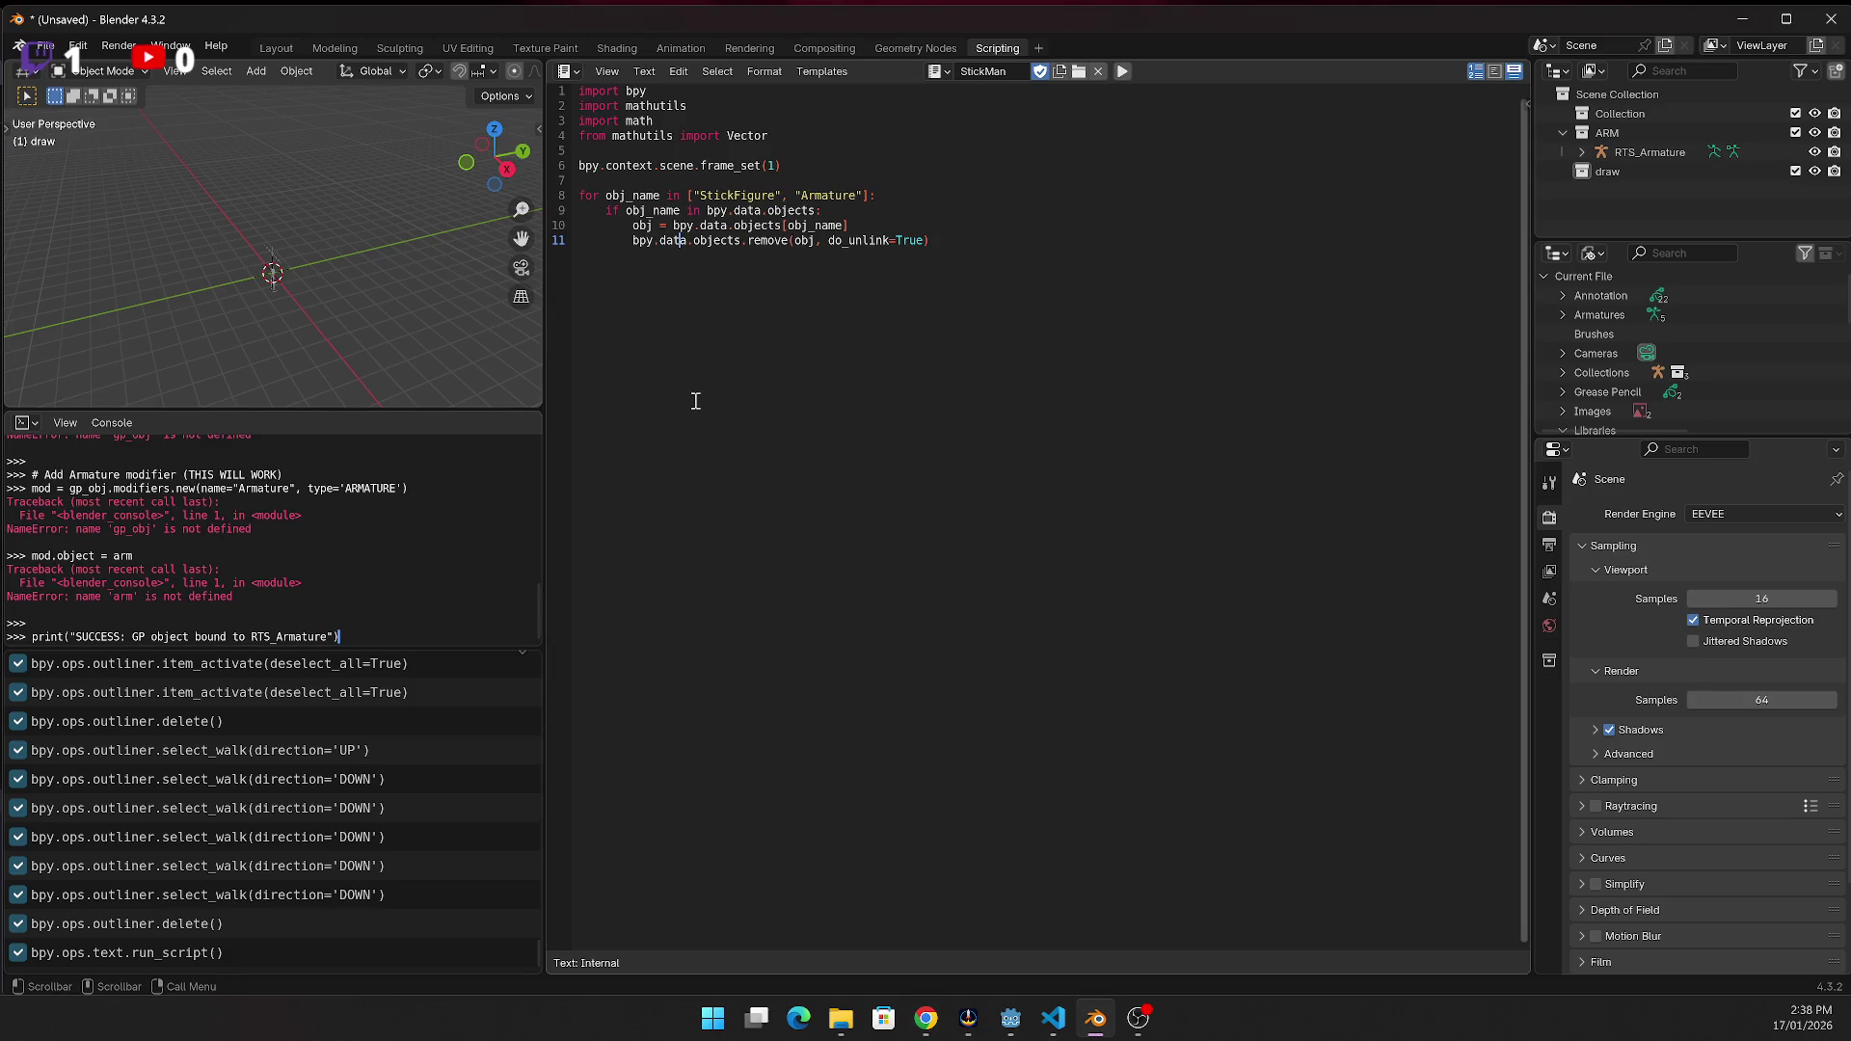
key("Return")
key("Return")
key("BackSpace")
type("armature = bpy.data.armatures.new(\"StickSkeleton\") armature_obj = bpy.data.objects.new(\"Armature\", armature) bpy.context.collection.objects.link(armature_obj) bpy.context.view_layer.objects.active = armature_obj")
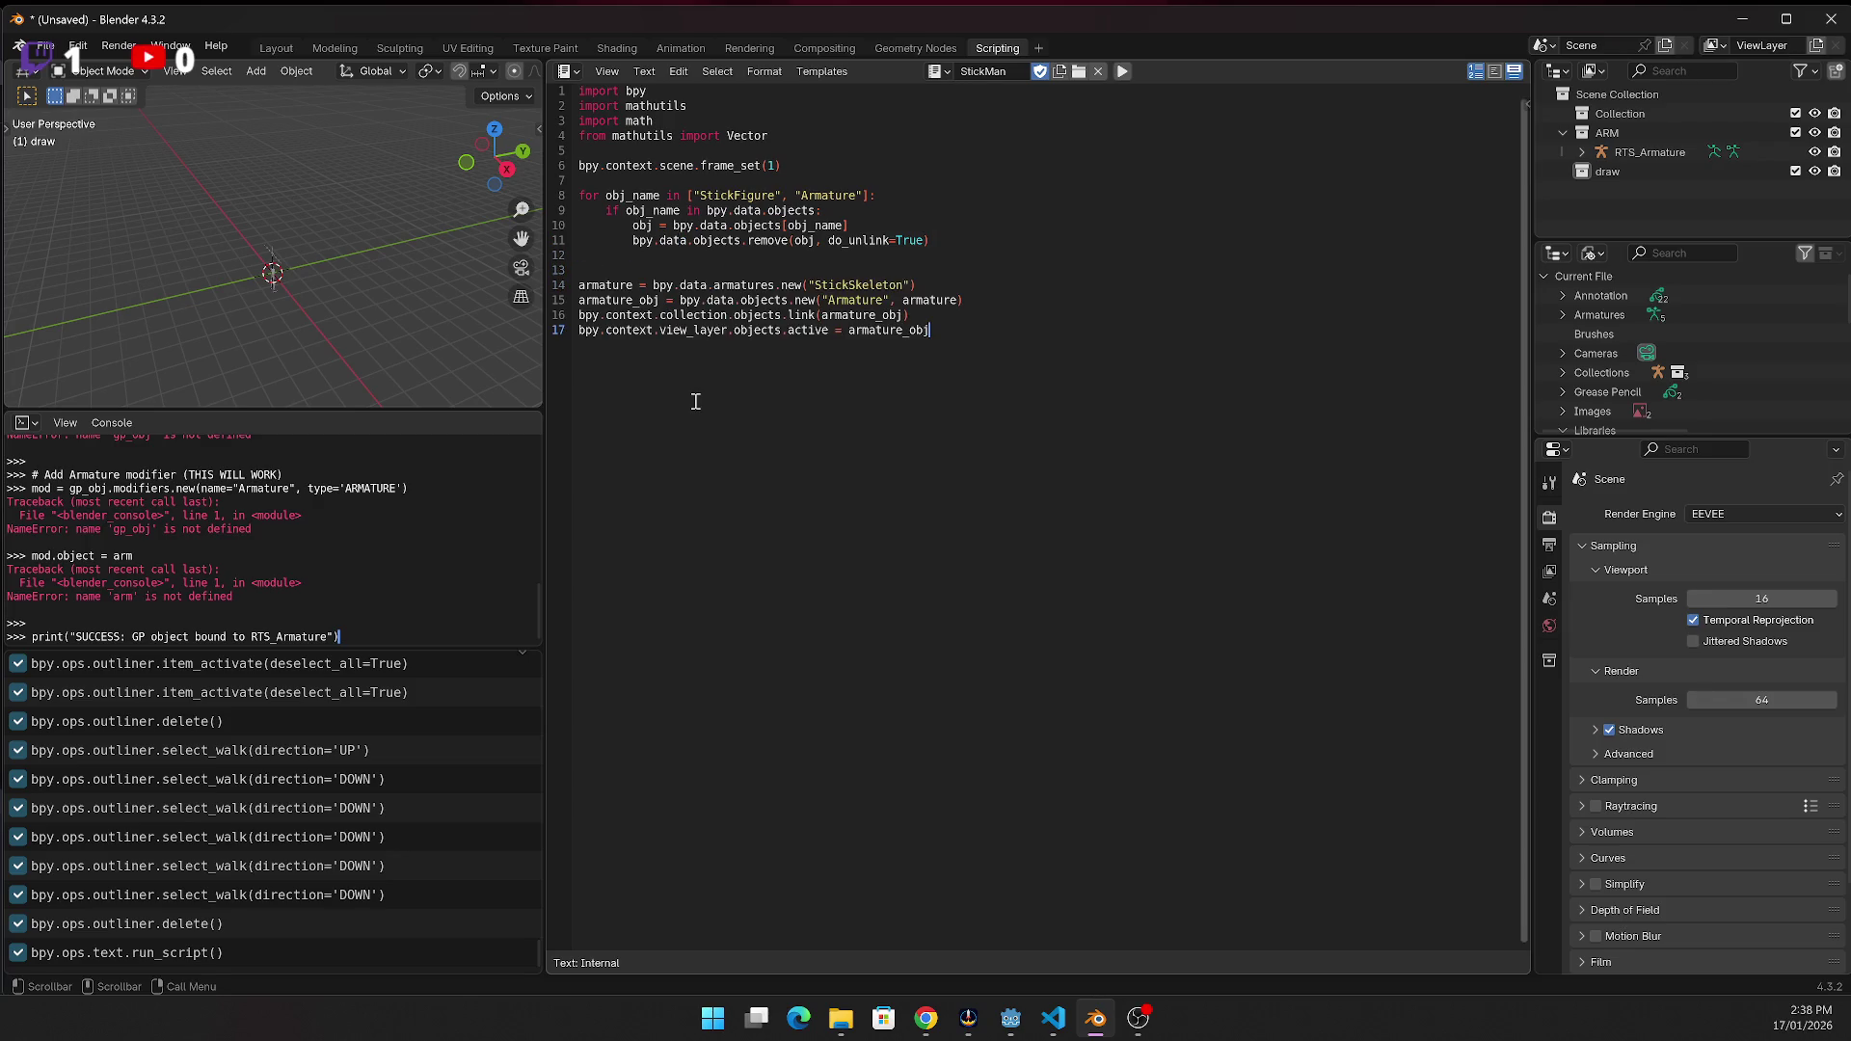
left_click(1124, 72)
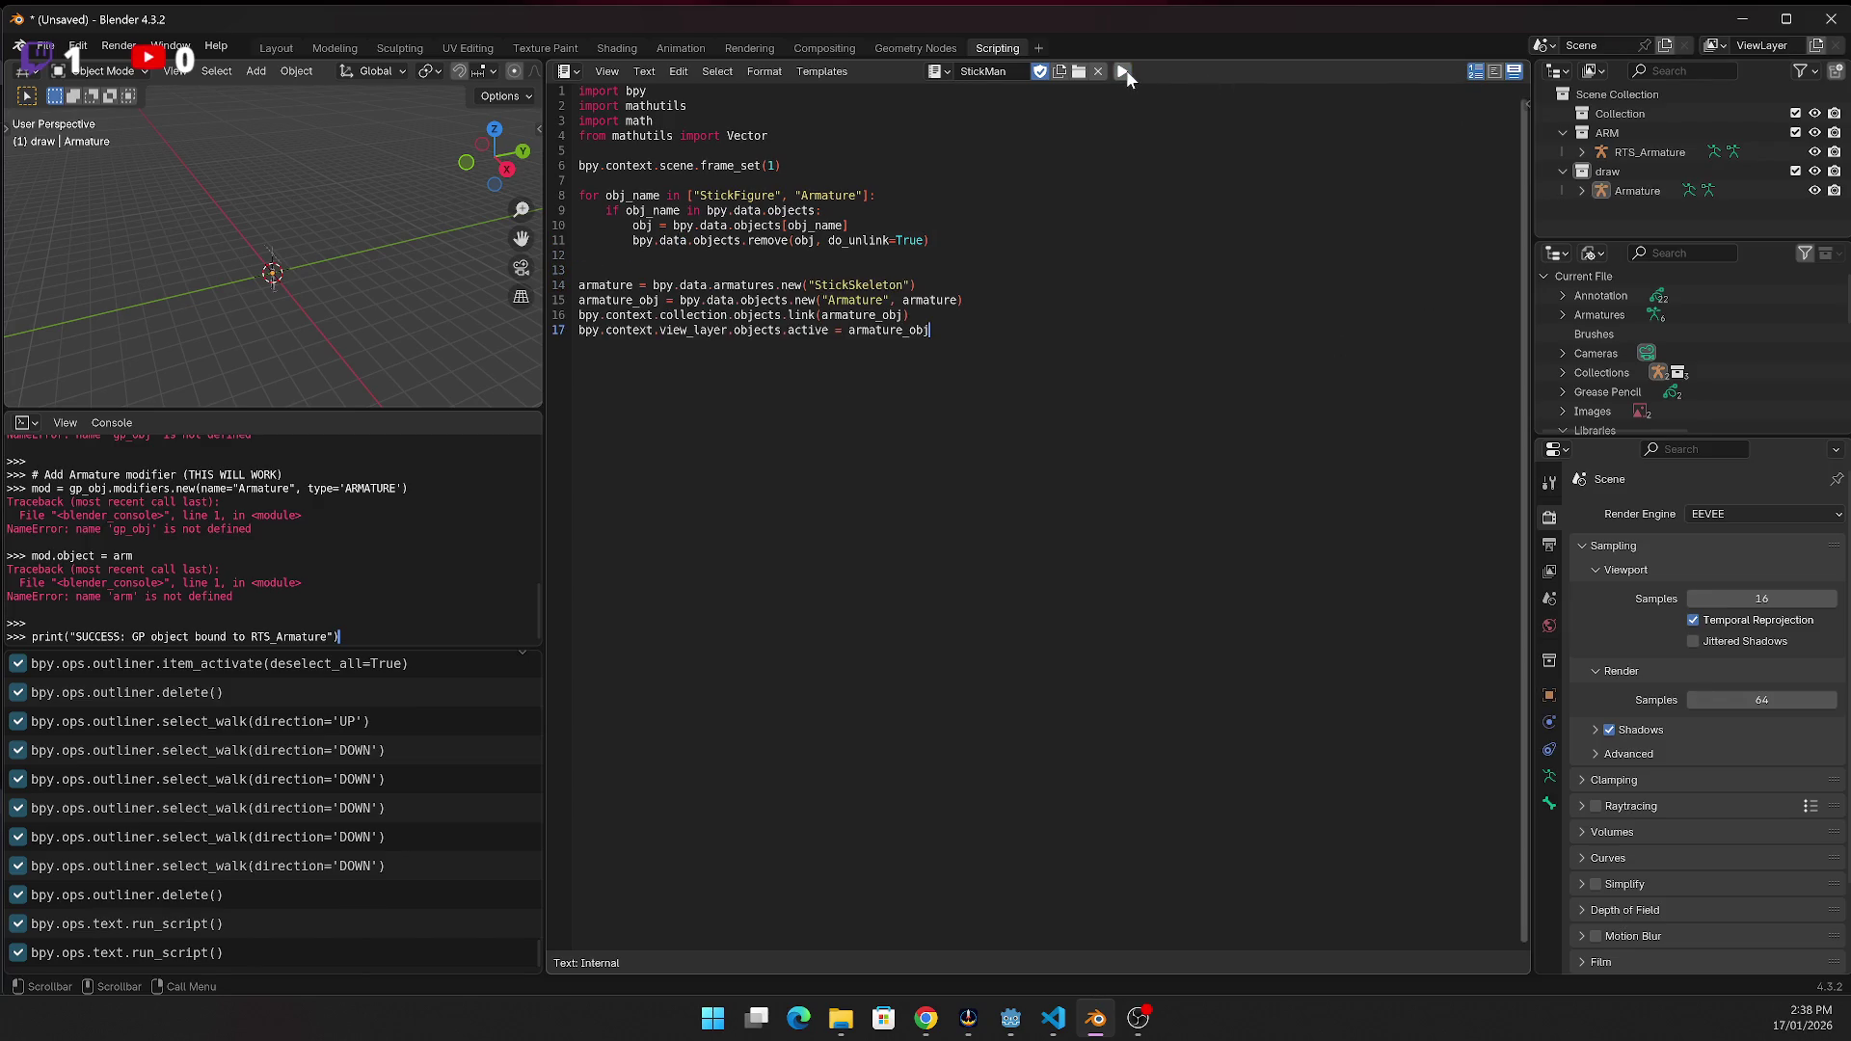
left_click(1620, 190)
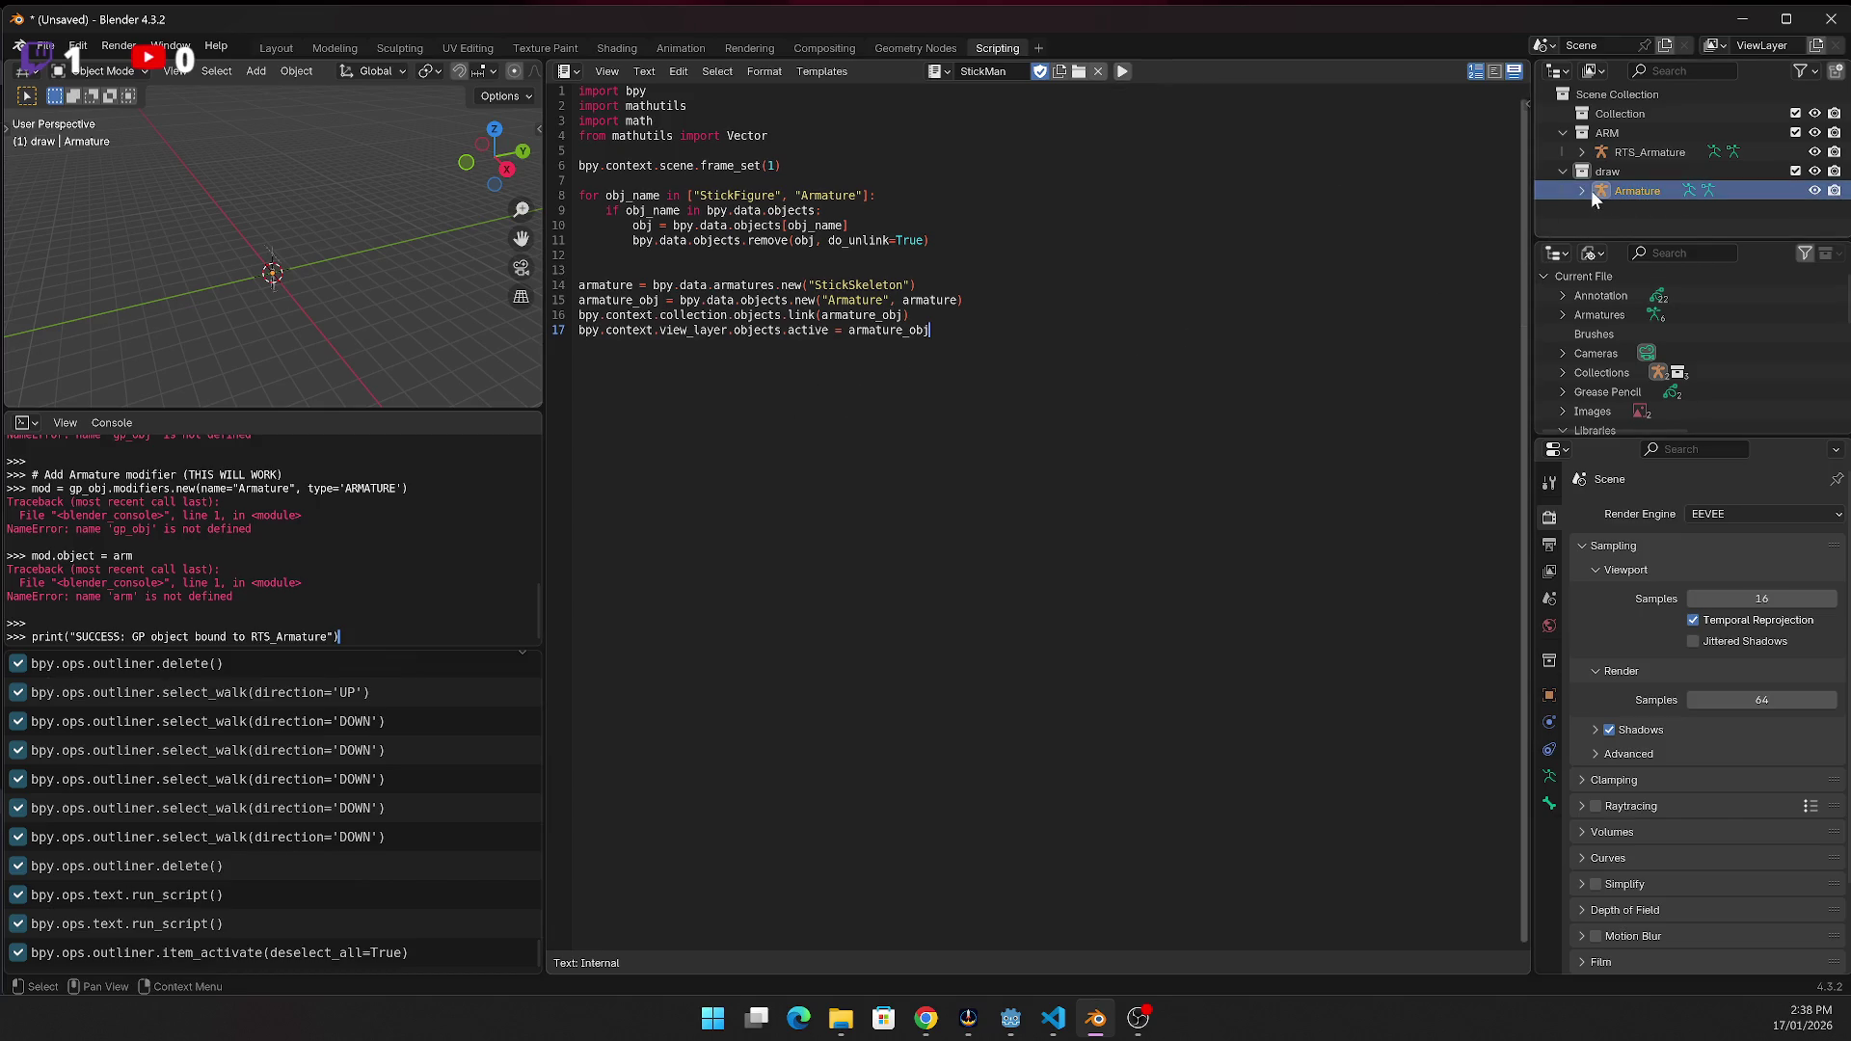
left_click(1582, 189)
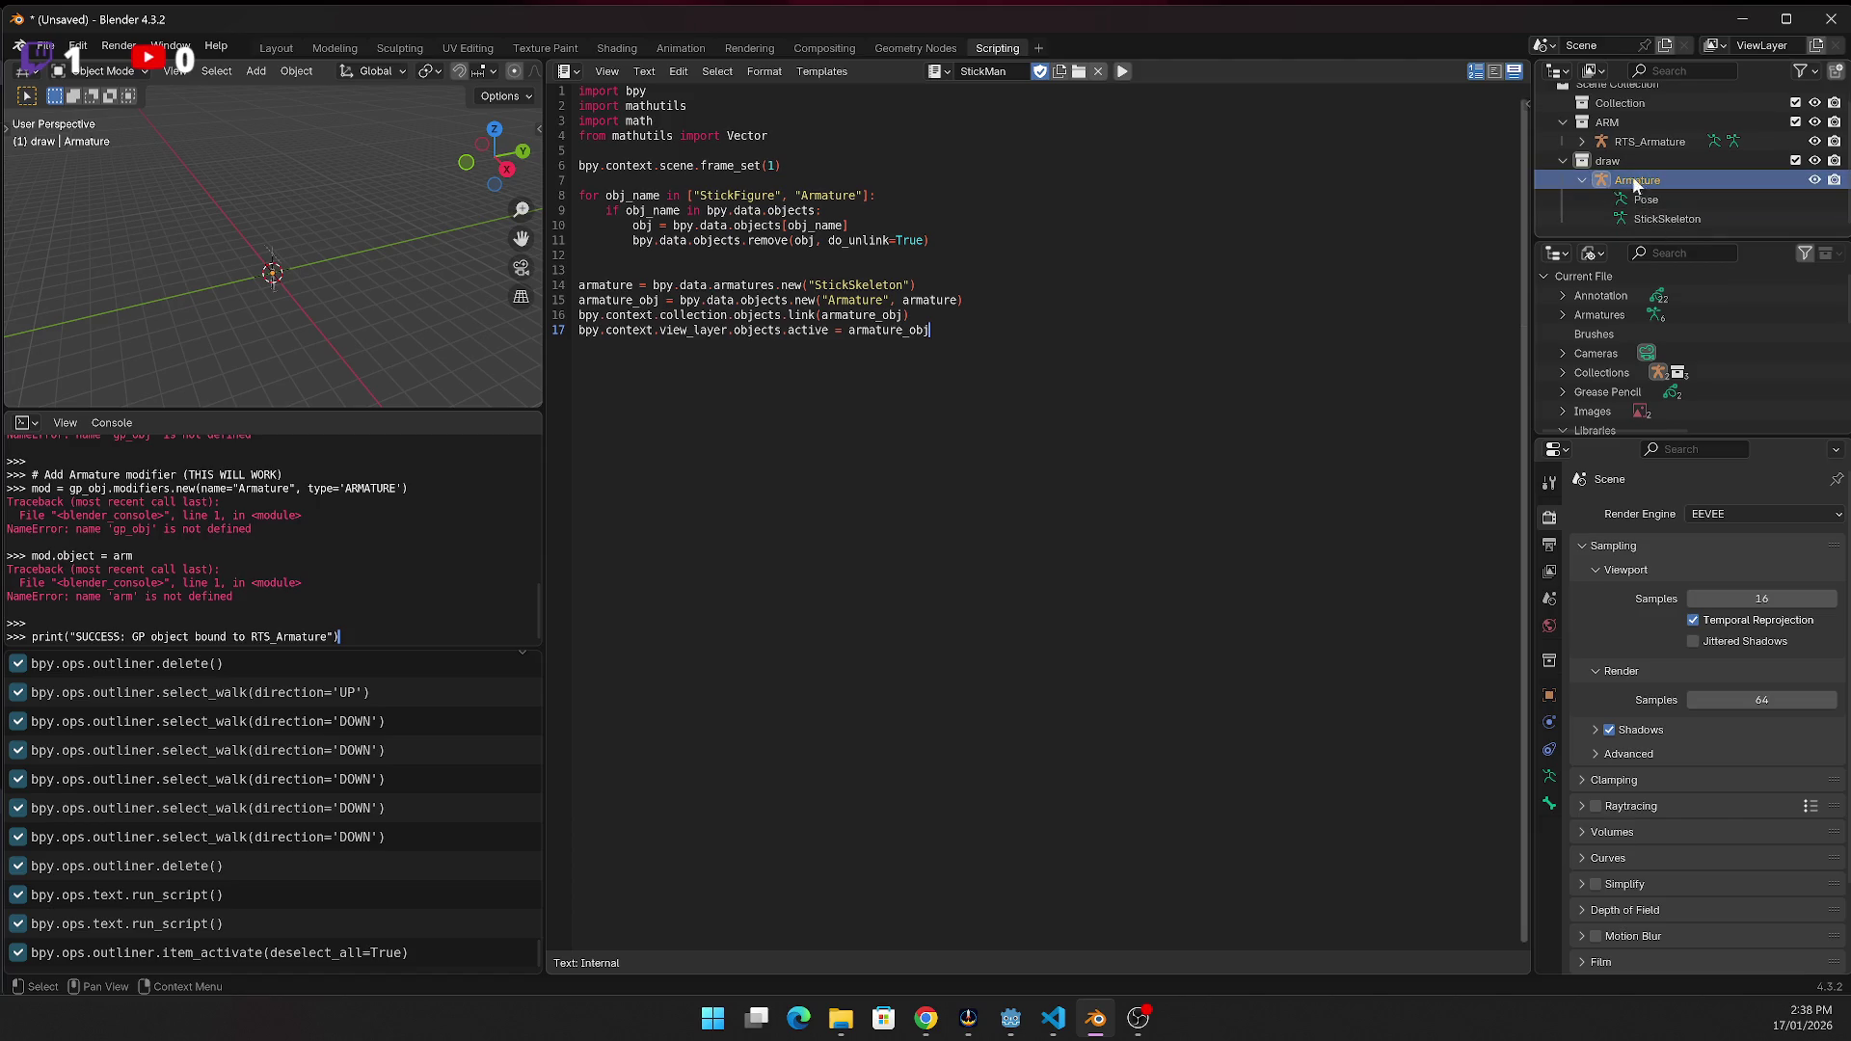
left_click(1585, 179)
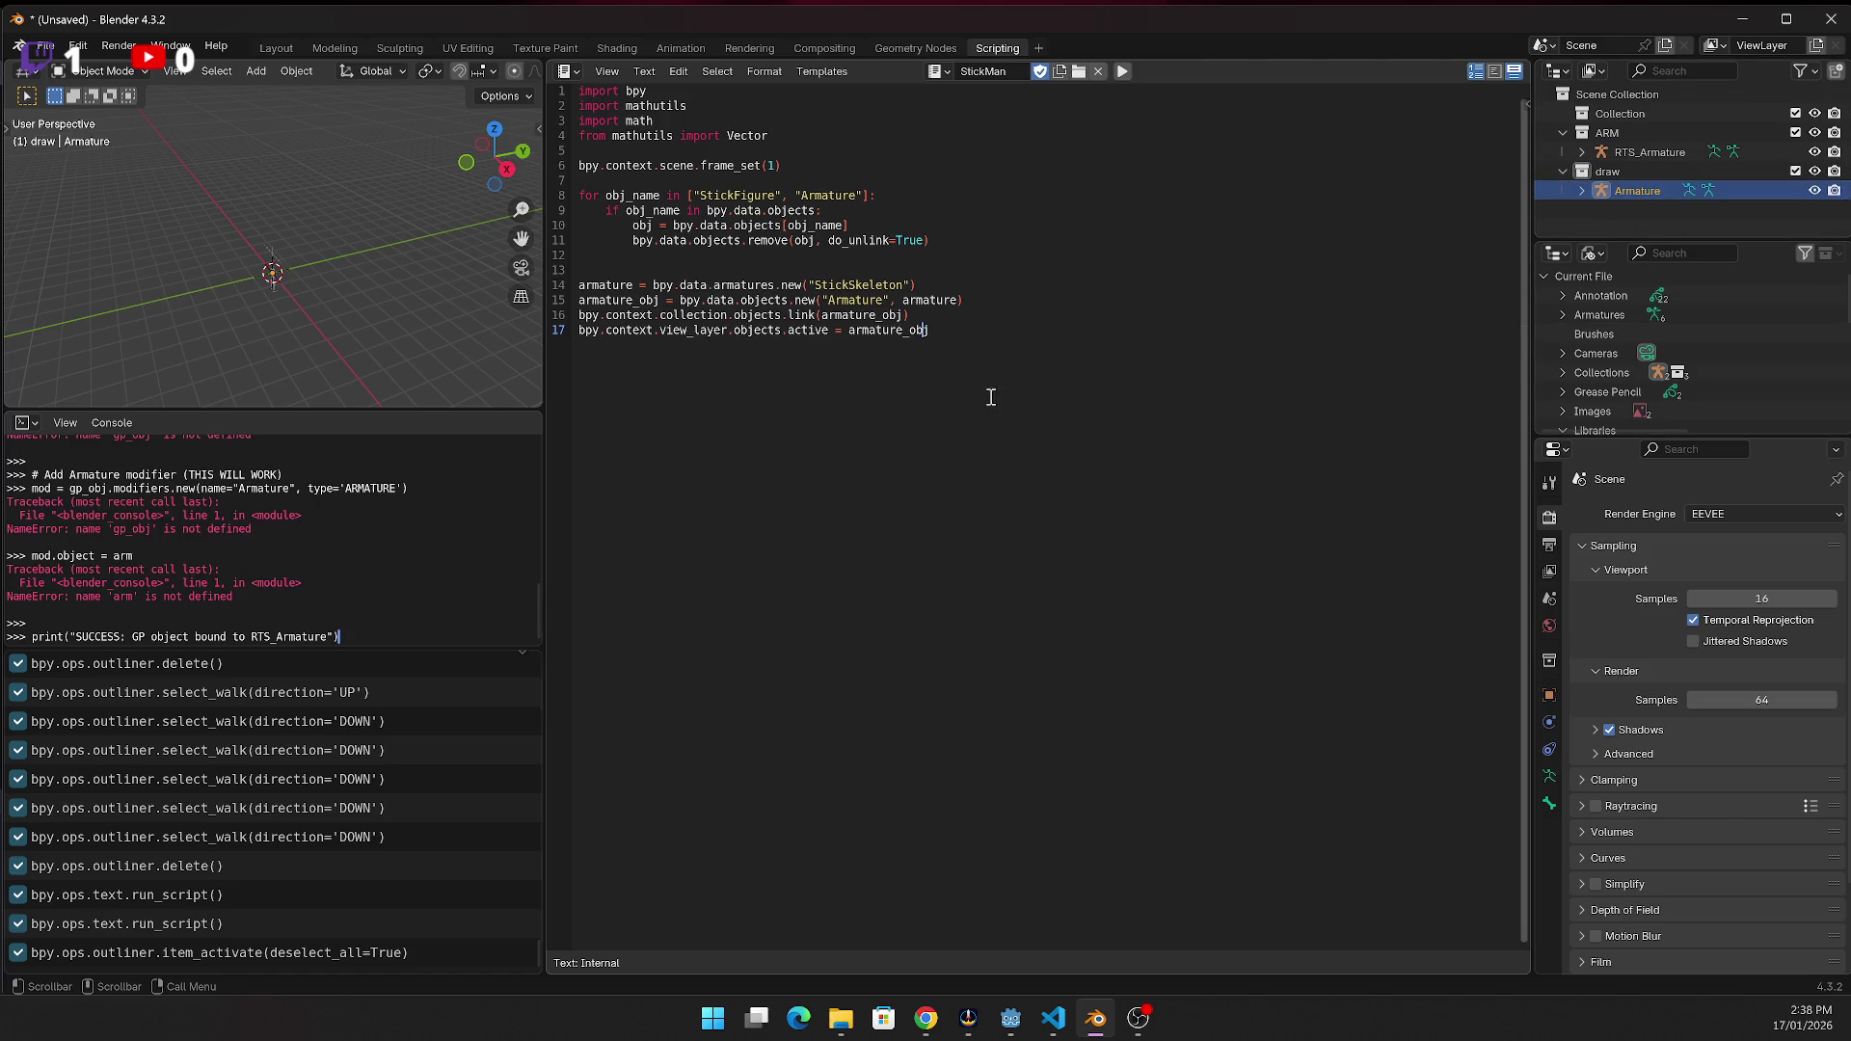
Add a mode_set('EDIT') line and run the script to enter Edit Mode
key("alt+Tab")
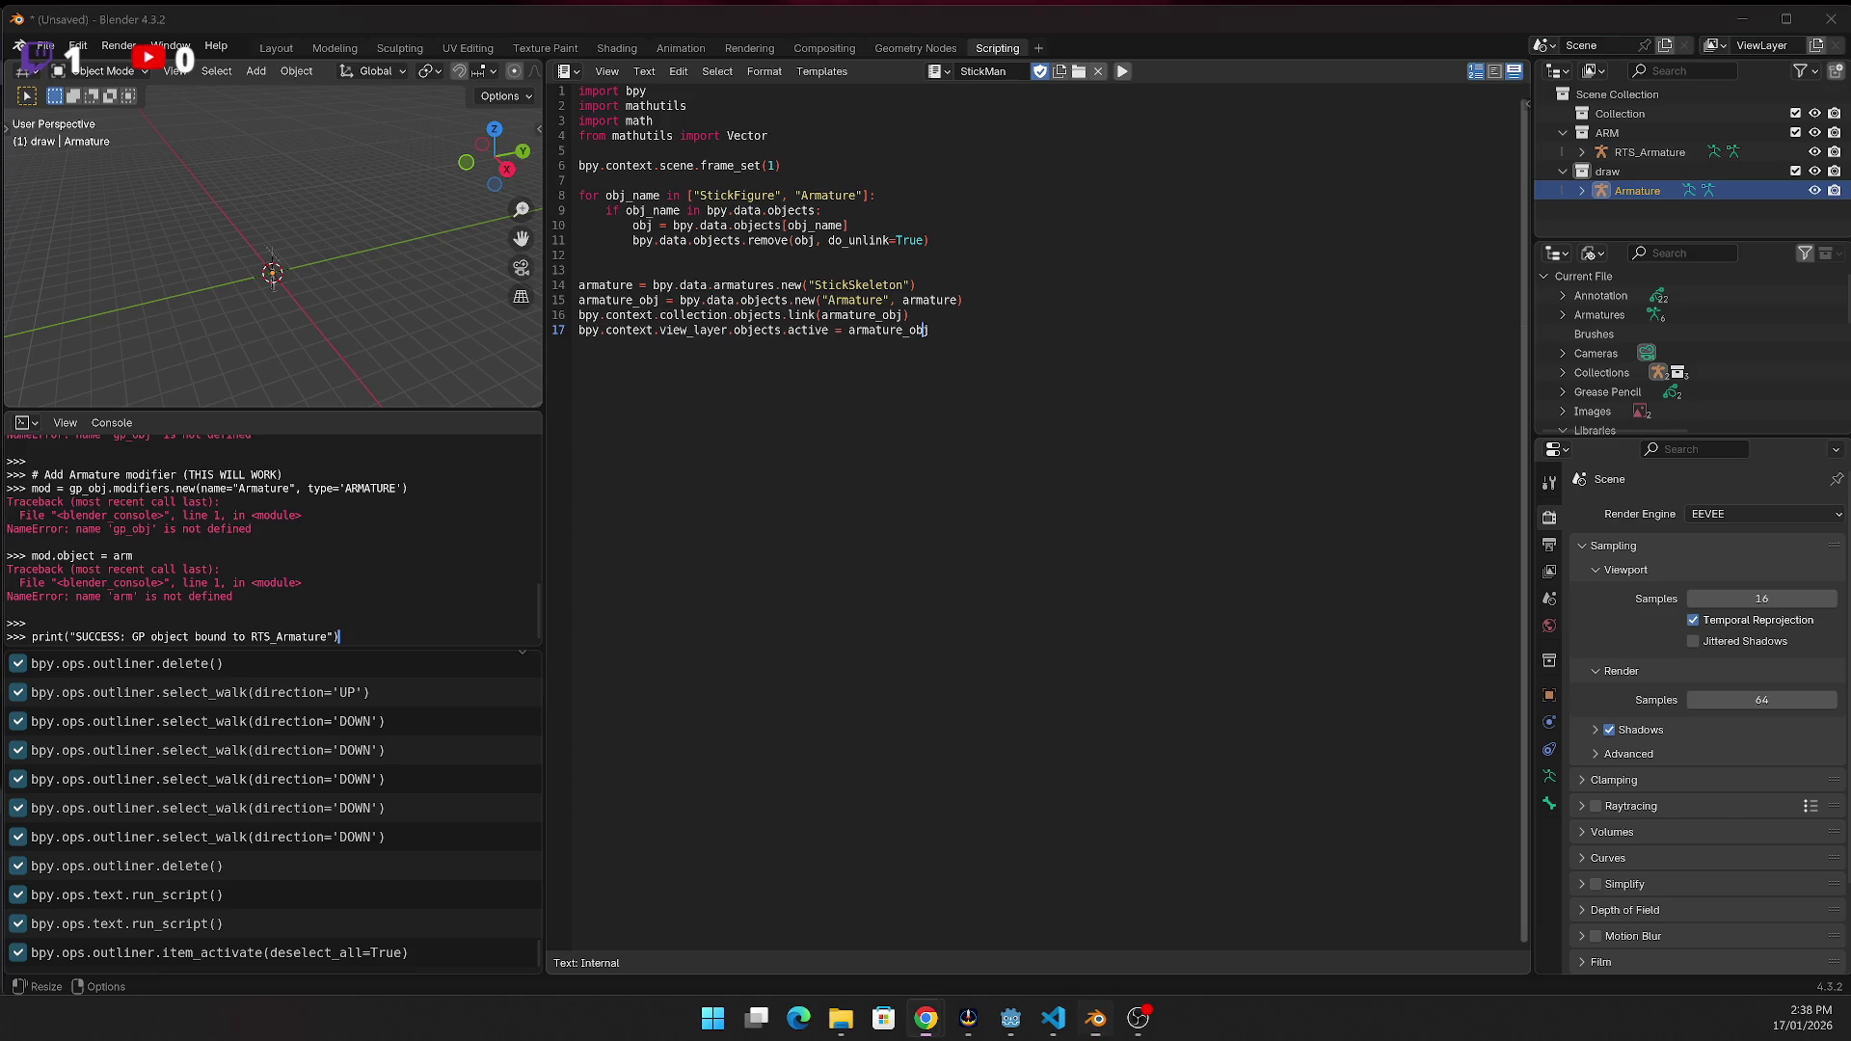
left_click(1032, 334)
type("bpy.ops.object.mode_set(mode='EDIT')")
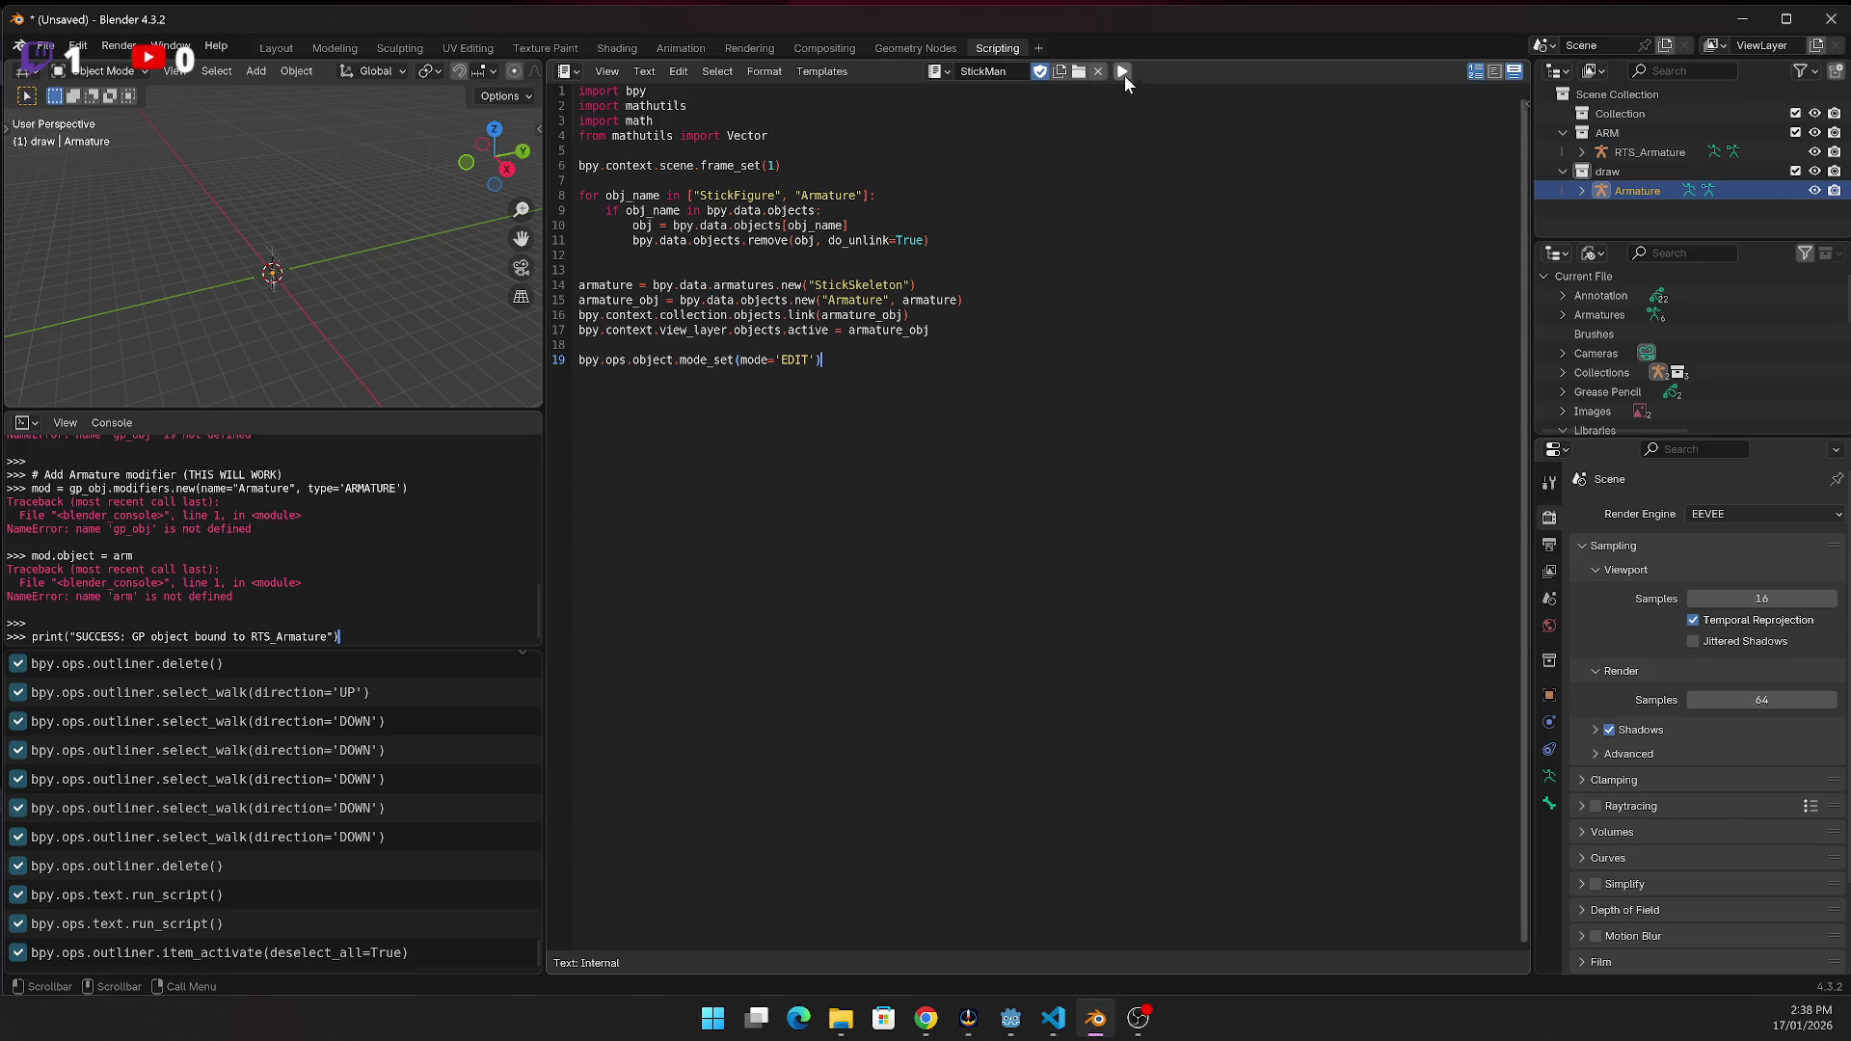
left_click(1122, 73)
Add the body-proportion size variables, run the script, and expand the Armature's data
key("alt+Tab")
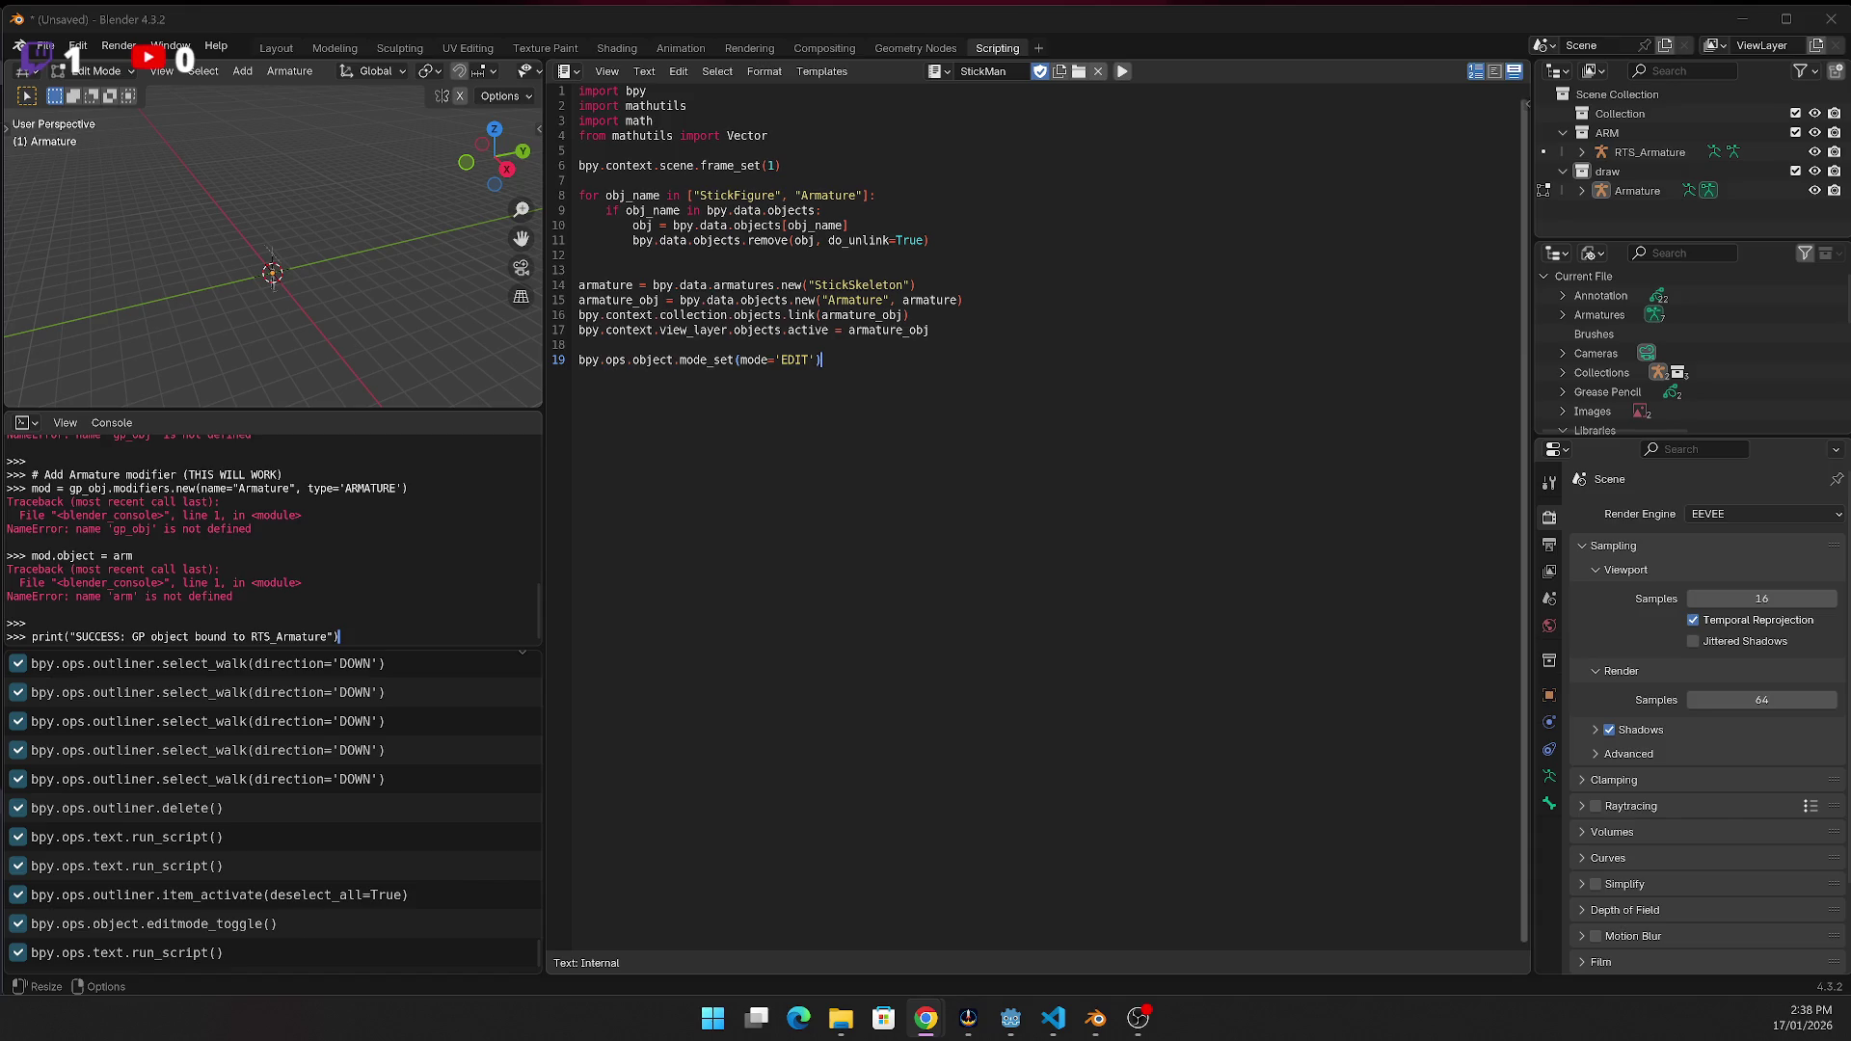
left_click(849, 352)
key("Return")
type("root_z = 0.0 head_rad = 0.25 torso_h = 0.8 arm_len = 0.6 leg_len = 0.9 shoulder_z = root_z + torso_h")
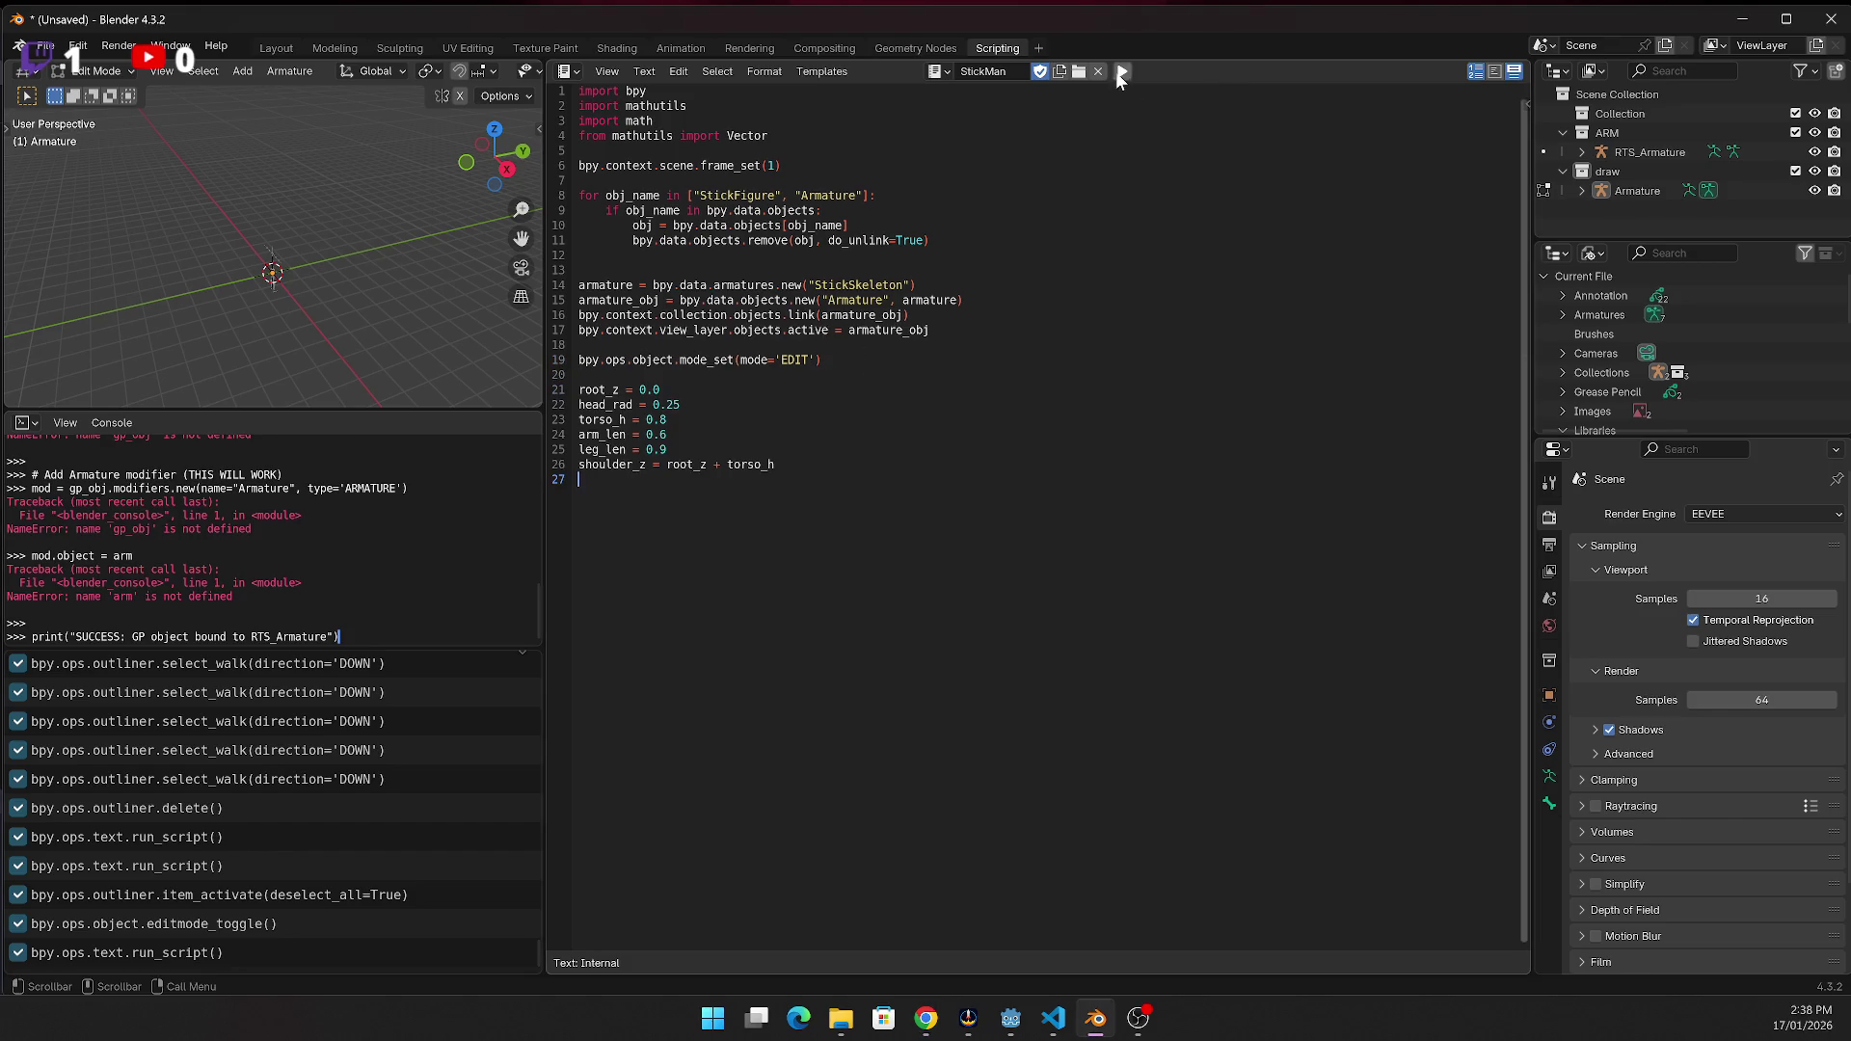
left_click(1120, 72)
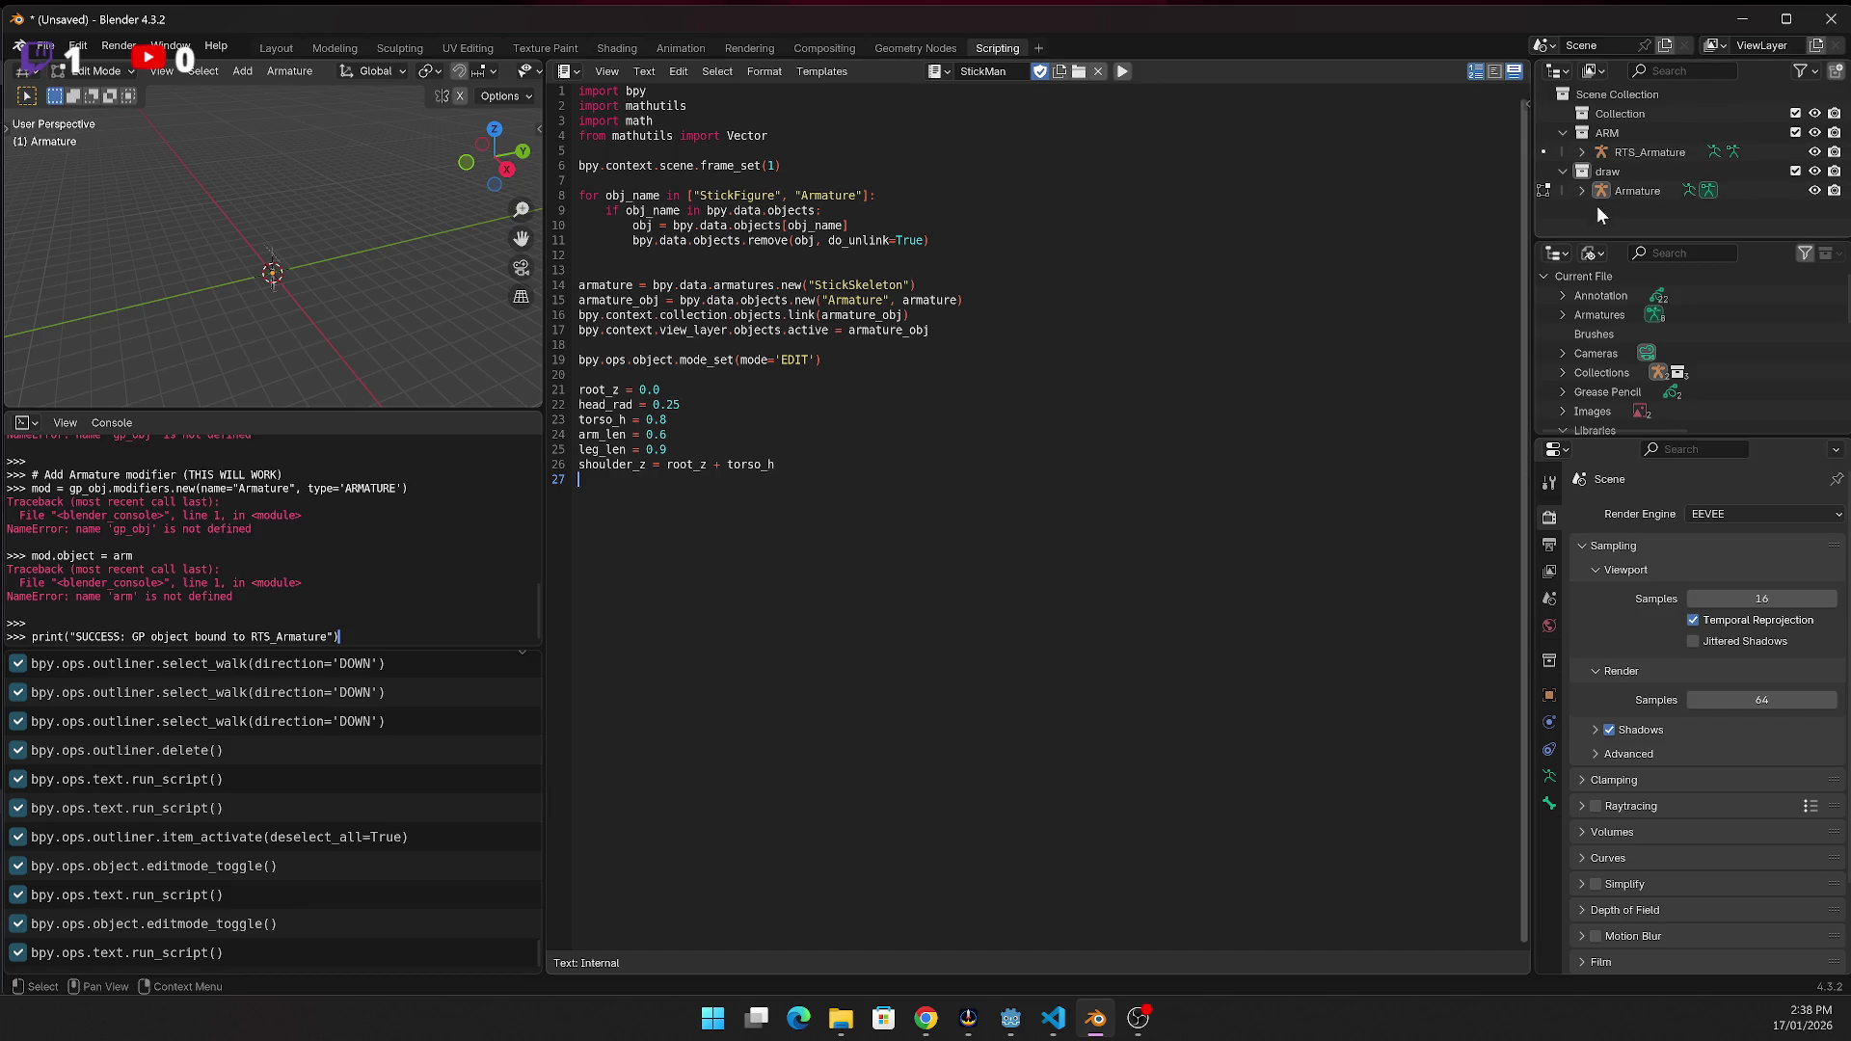
left_click(1581, 185)
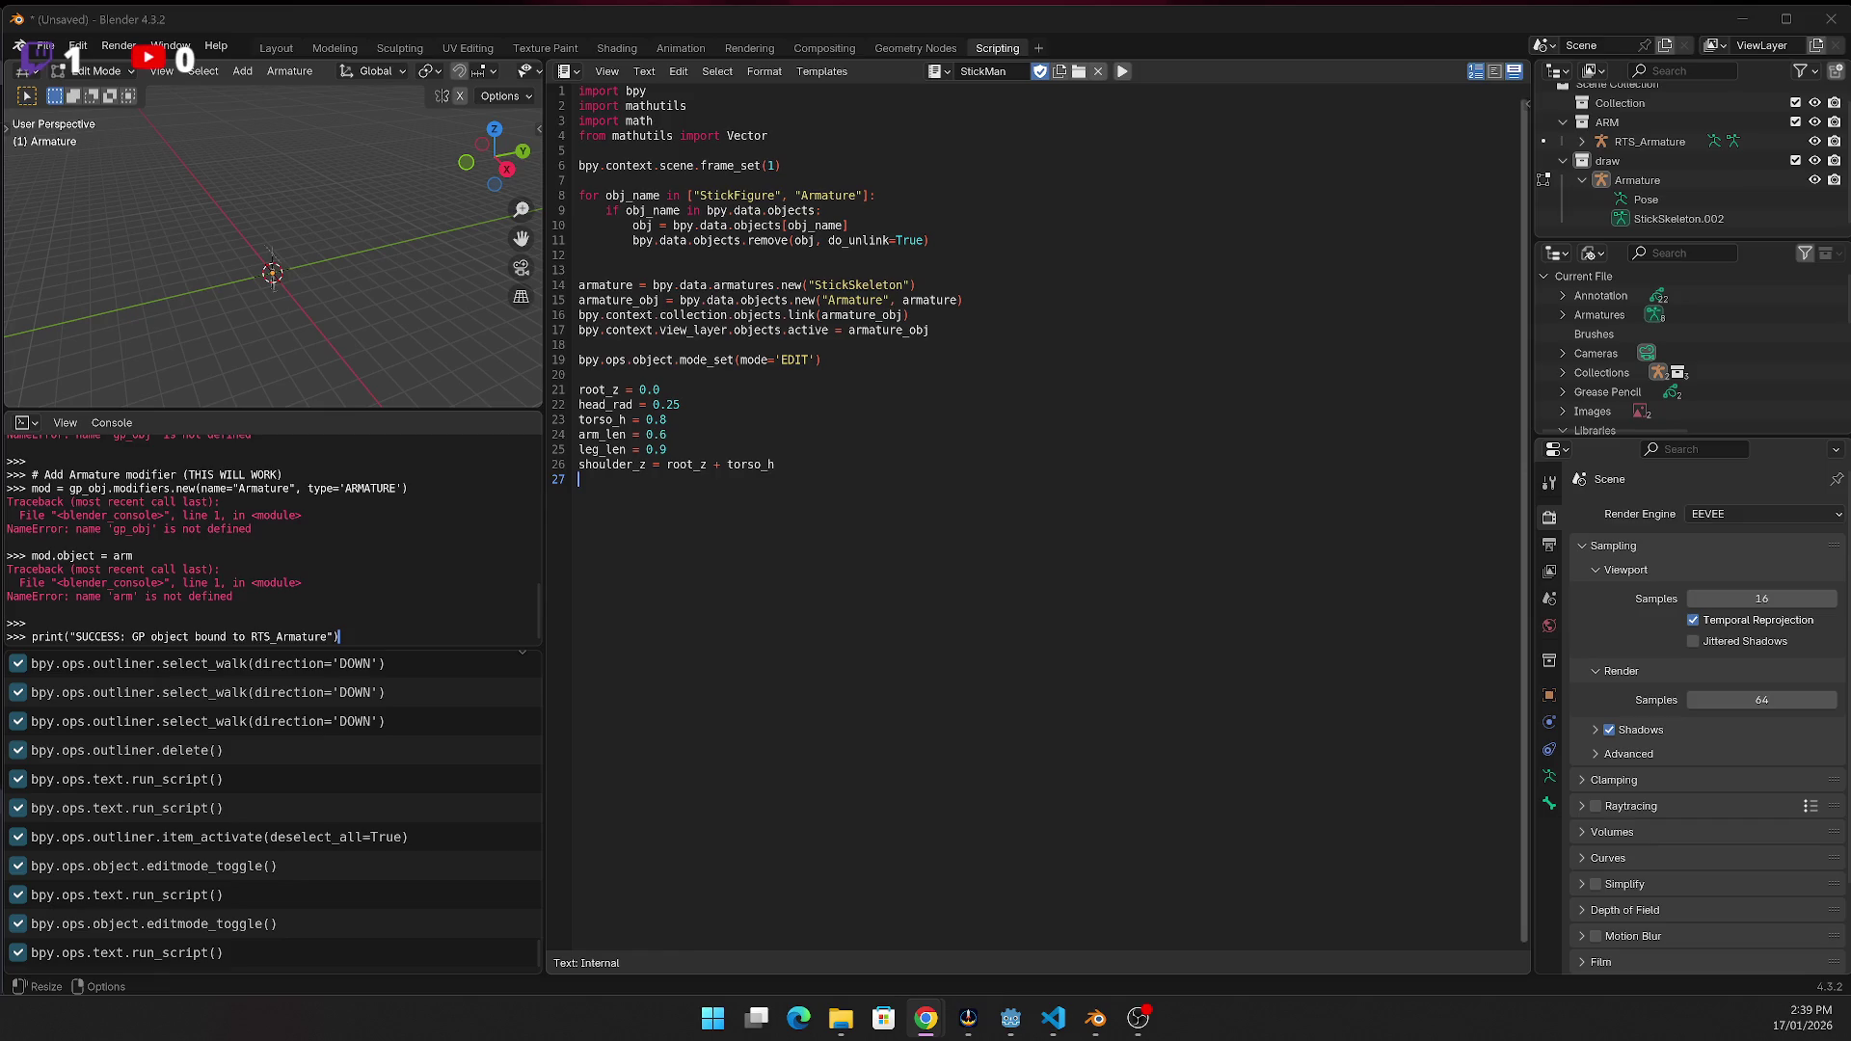
Add the head, arm and leg bone code to StickMan, run it, and view the skeleton in Modeling
left_click(835, 487)
key("ctrl+v")
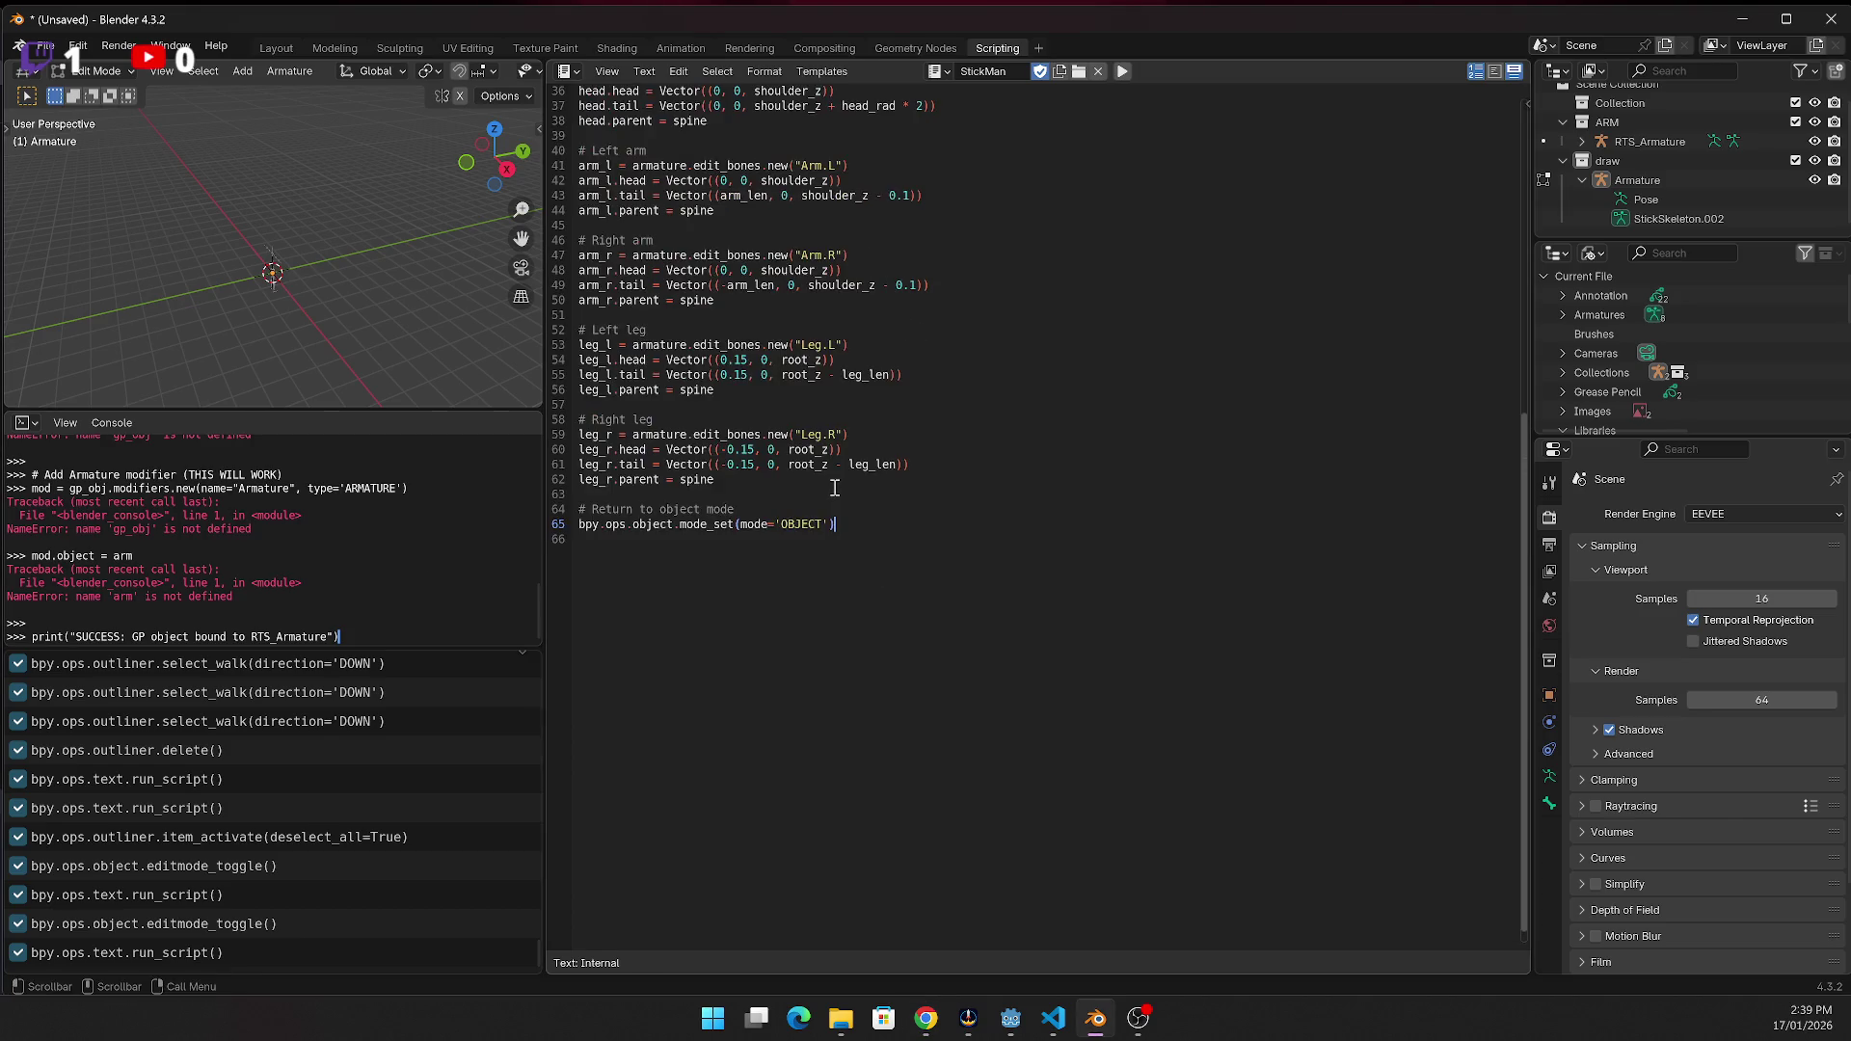
key("ctrl+s")
left_click(1369, 779)
left_click(1123, 72)
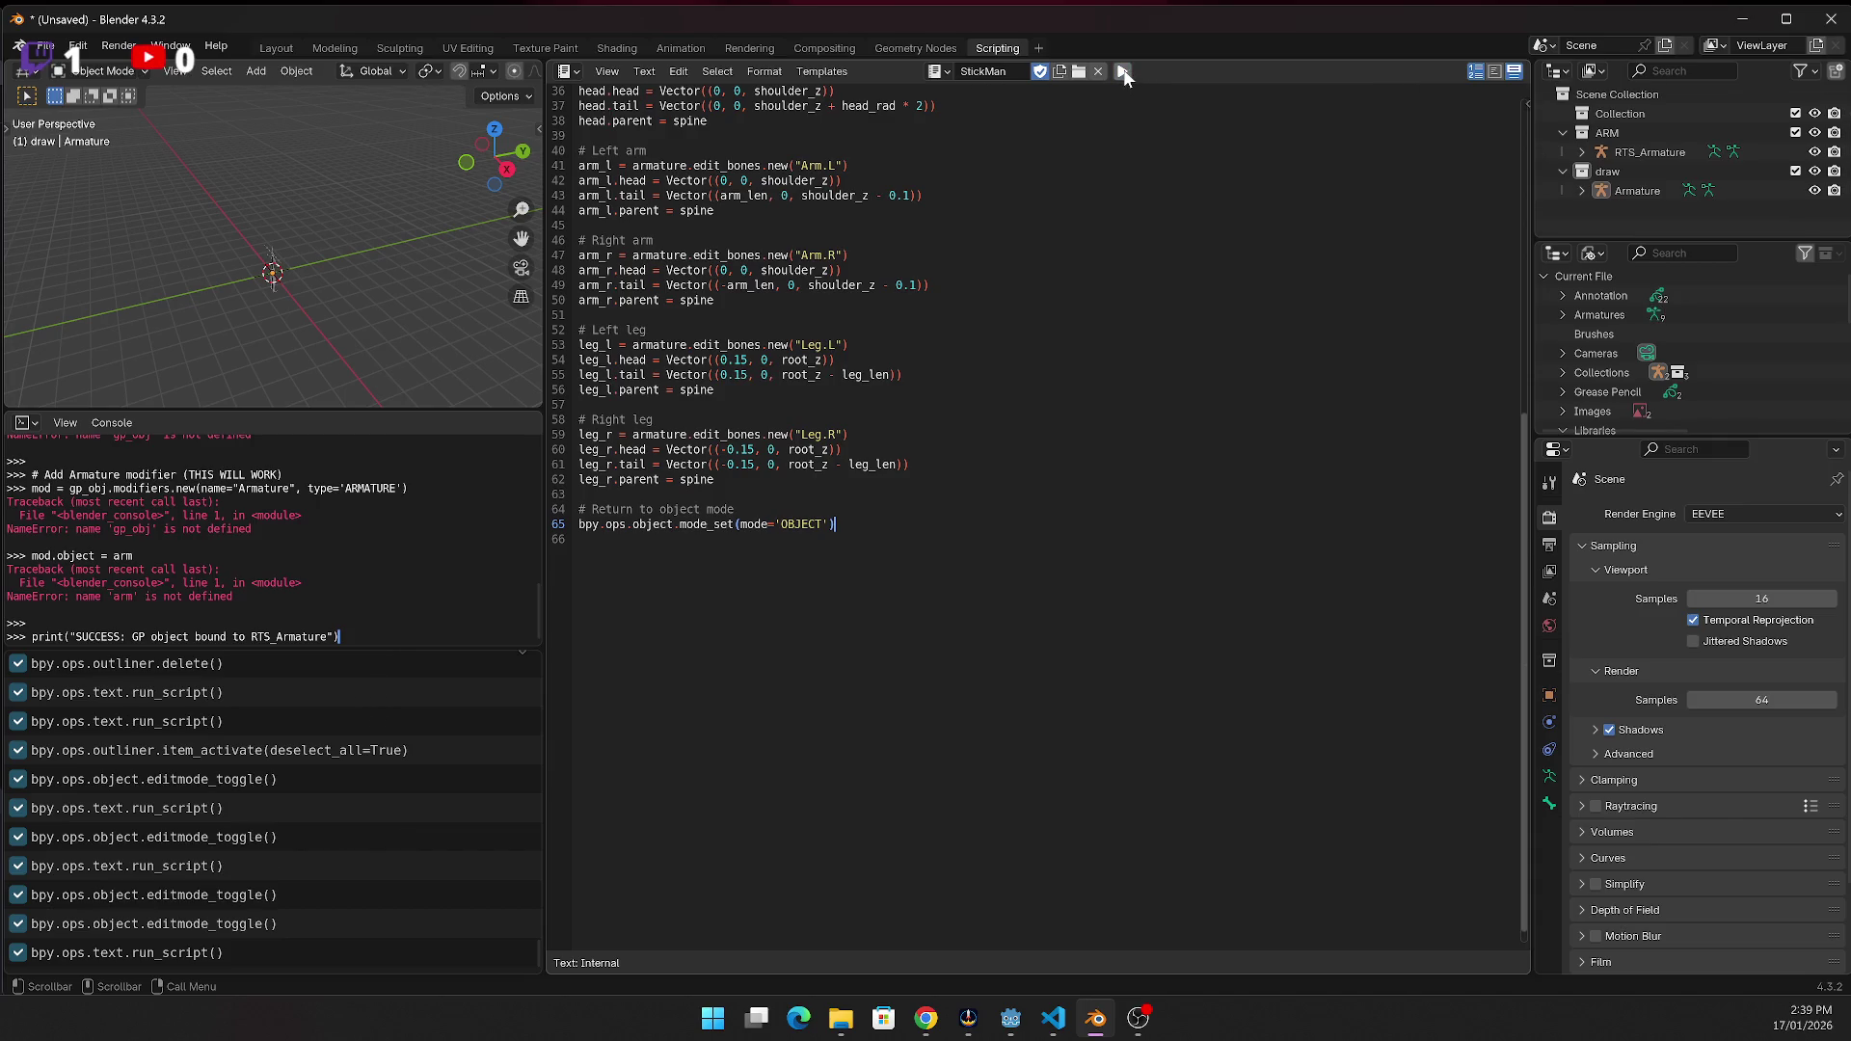
left_click(336, 46)
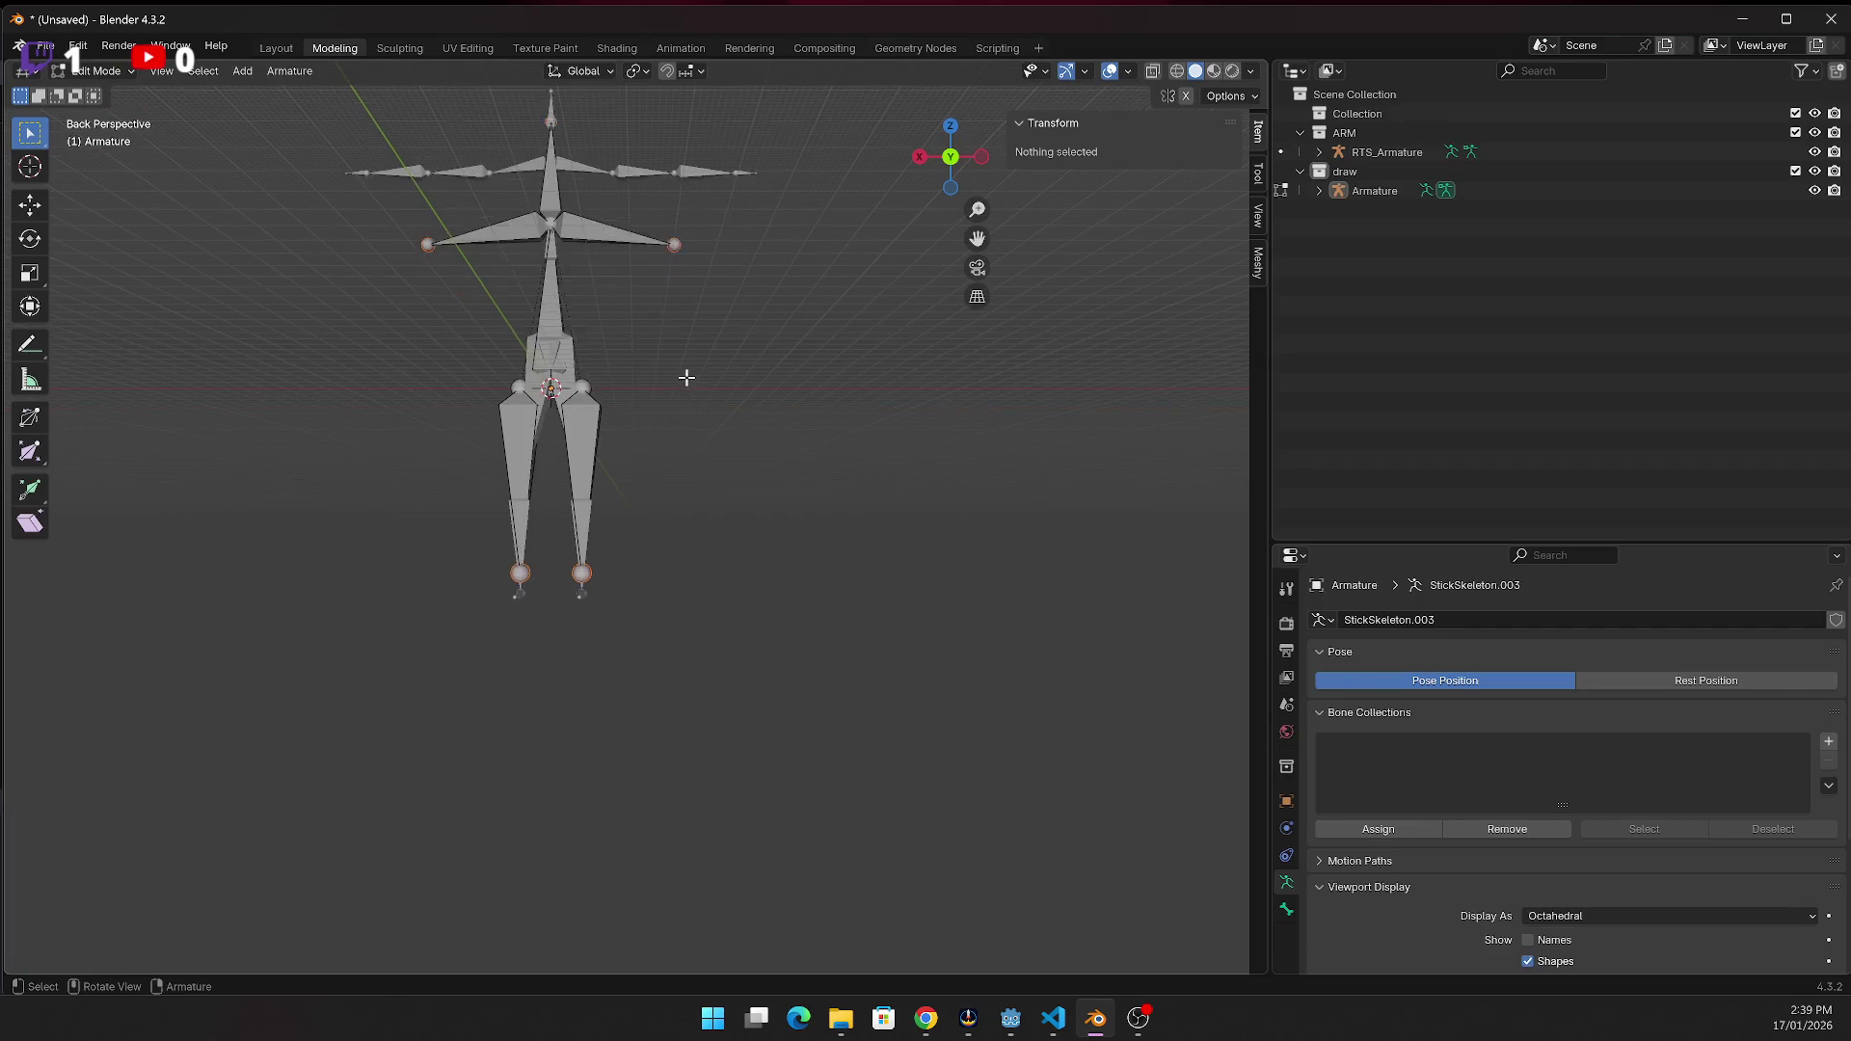
Delete RTS_Armature so only the new stick Armature remains, then return to Scripting
scroll(686, 377, "down", 3)
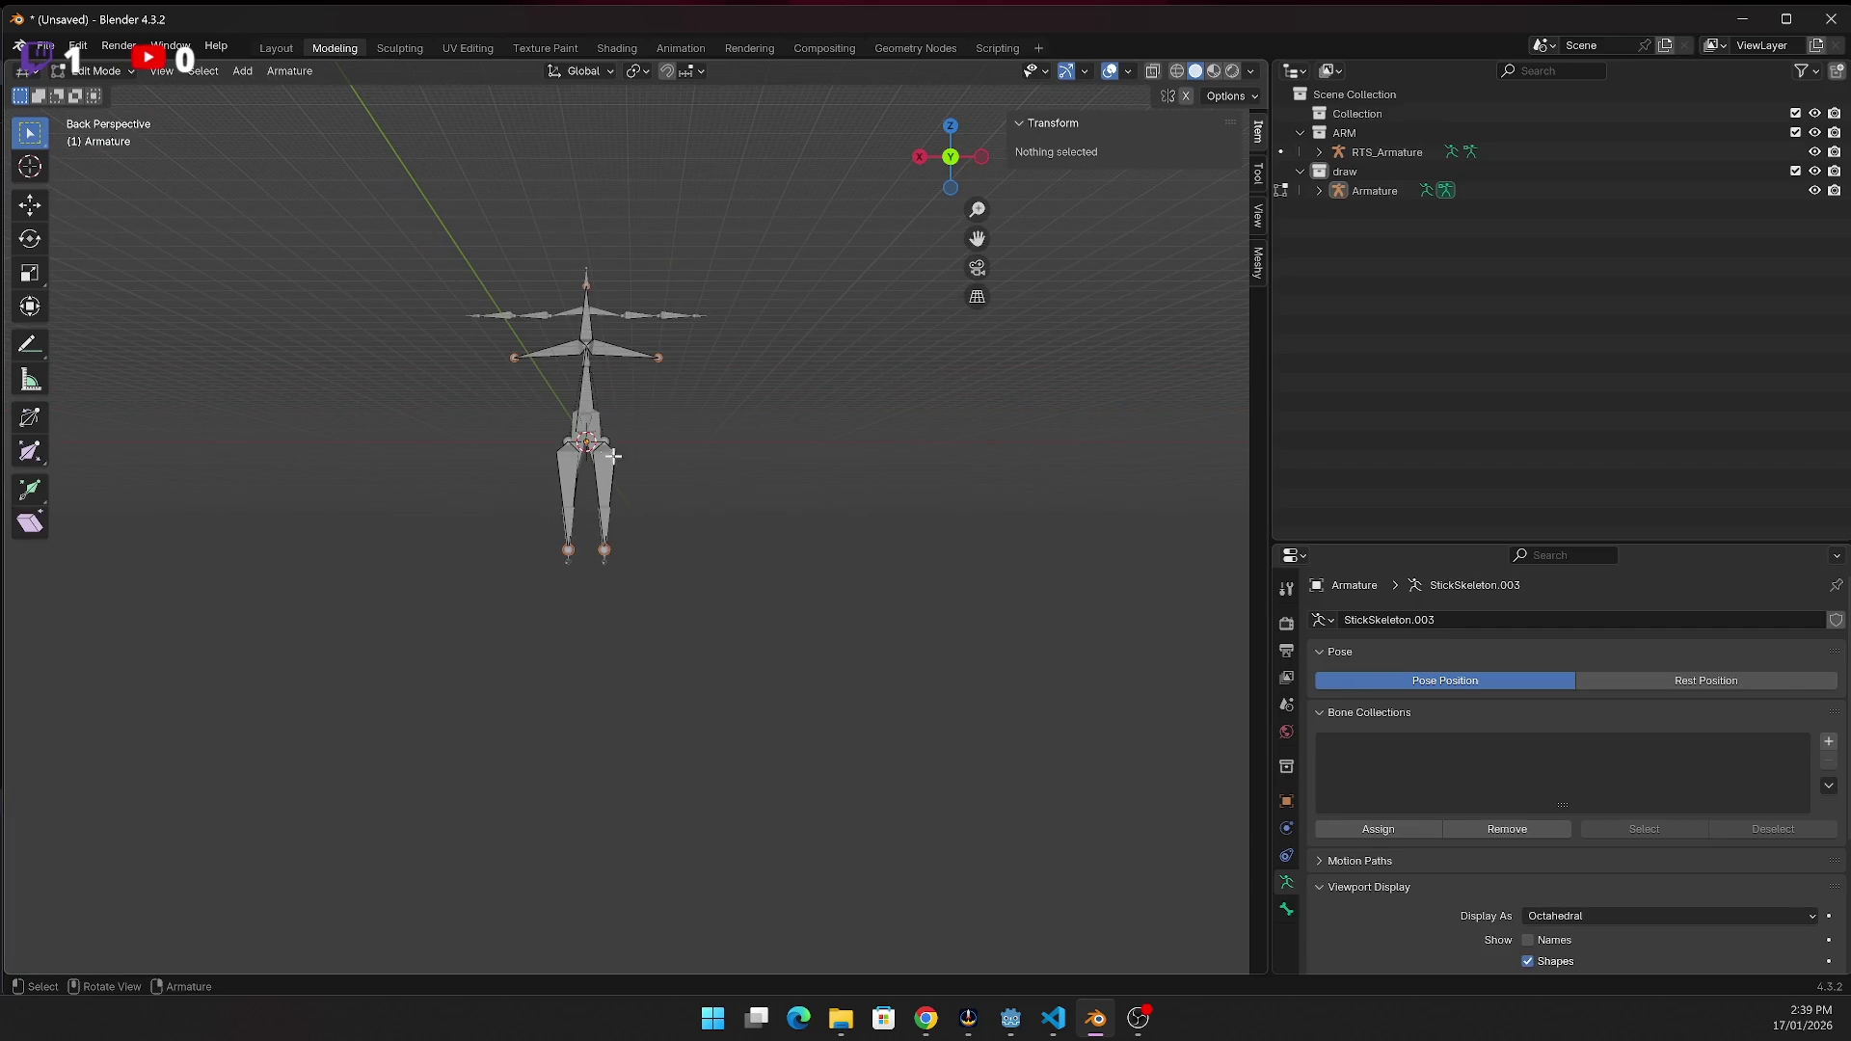
scroll(752, 318, "up", 1)
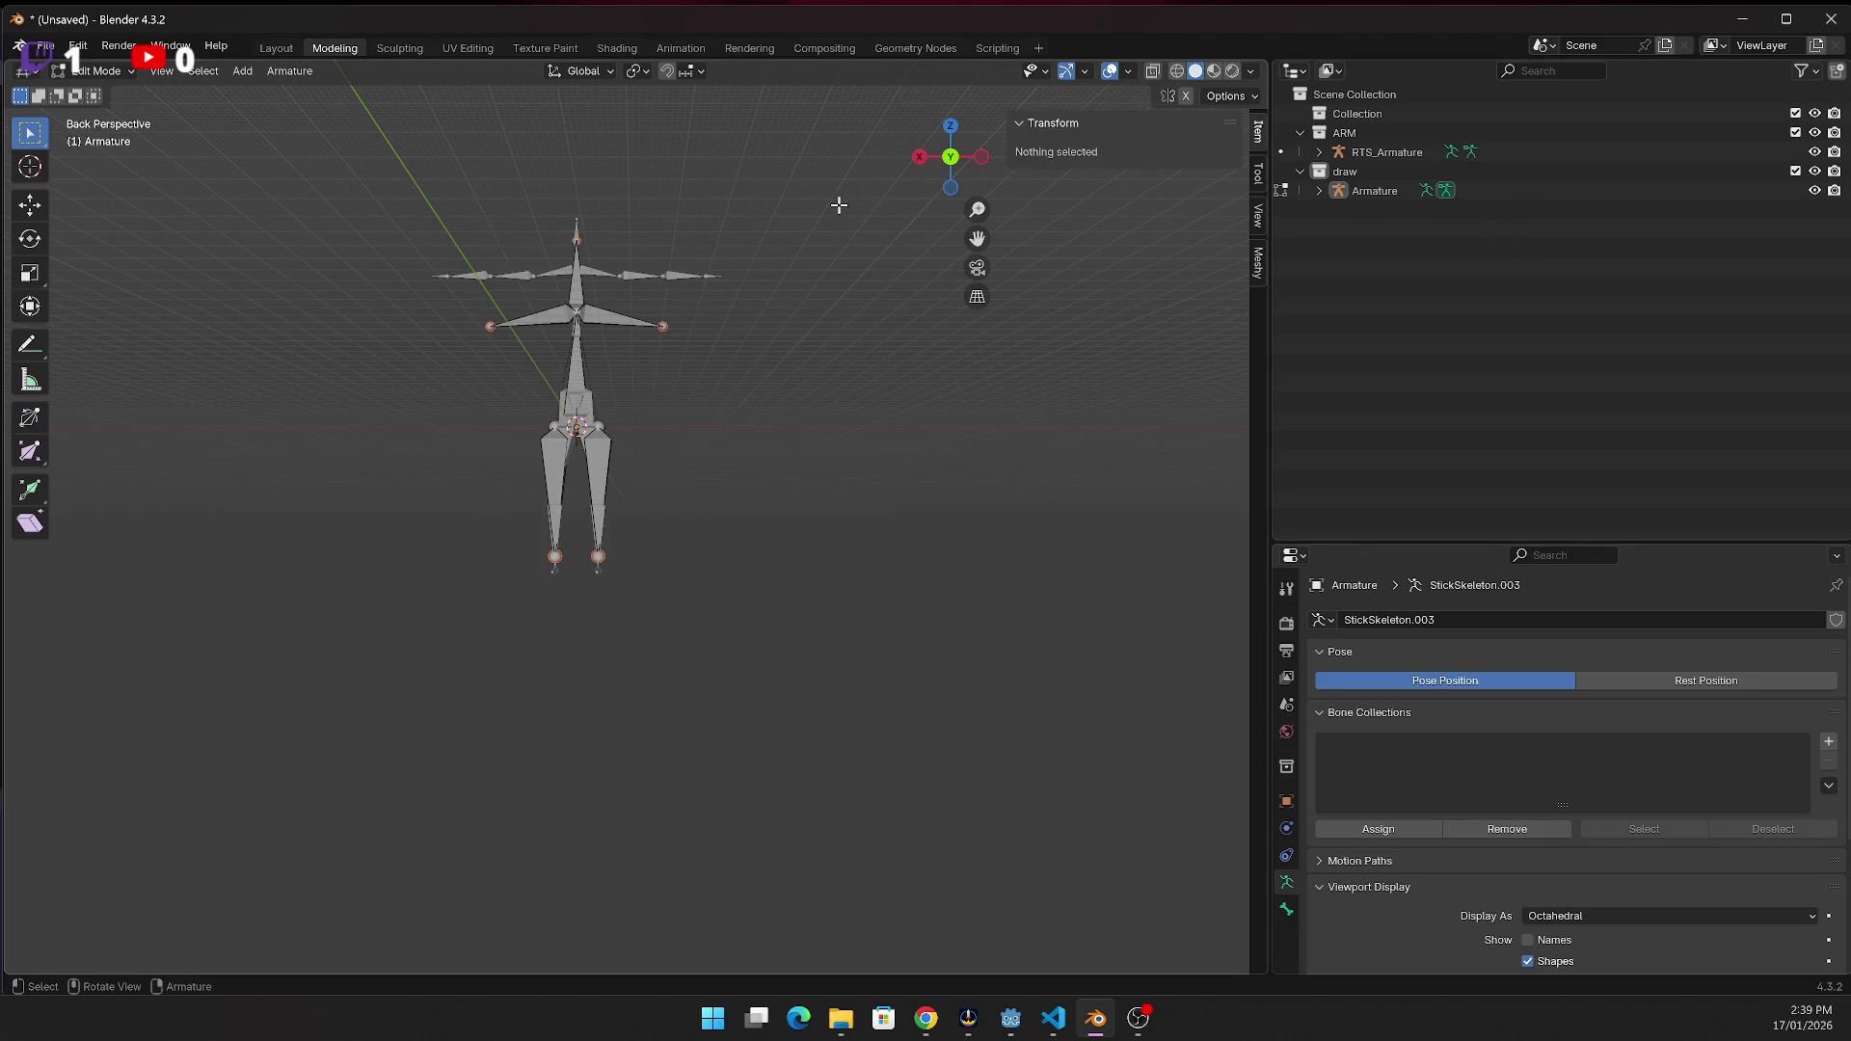
left_click(1322, 173)
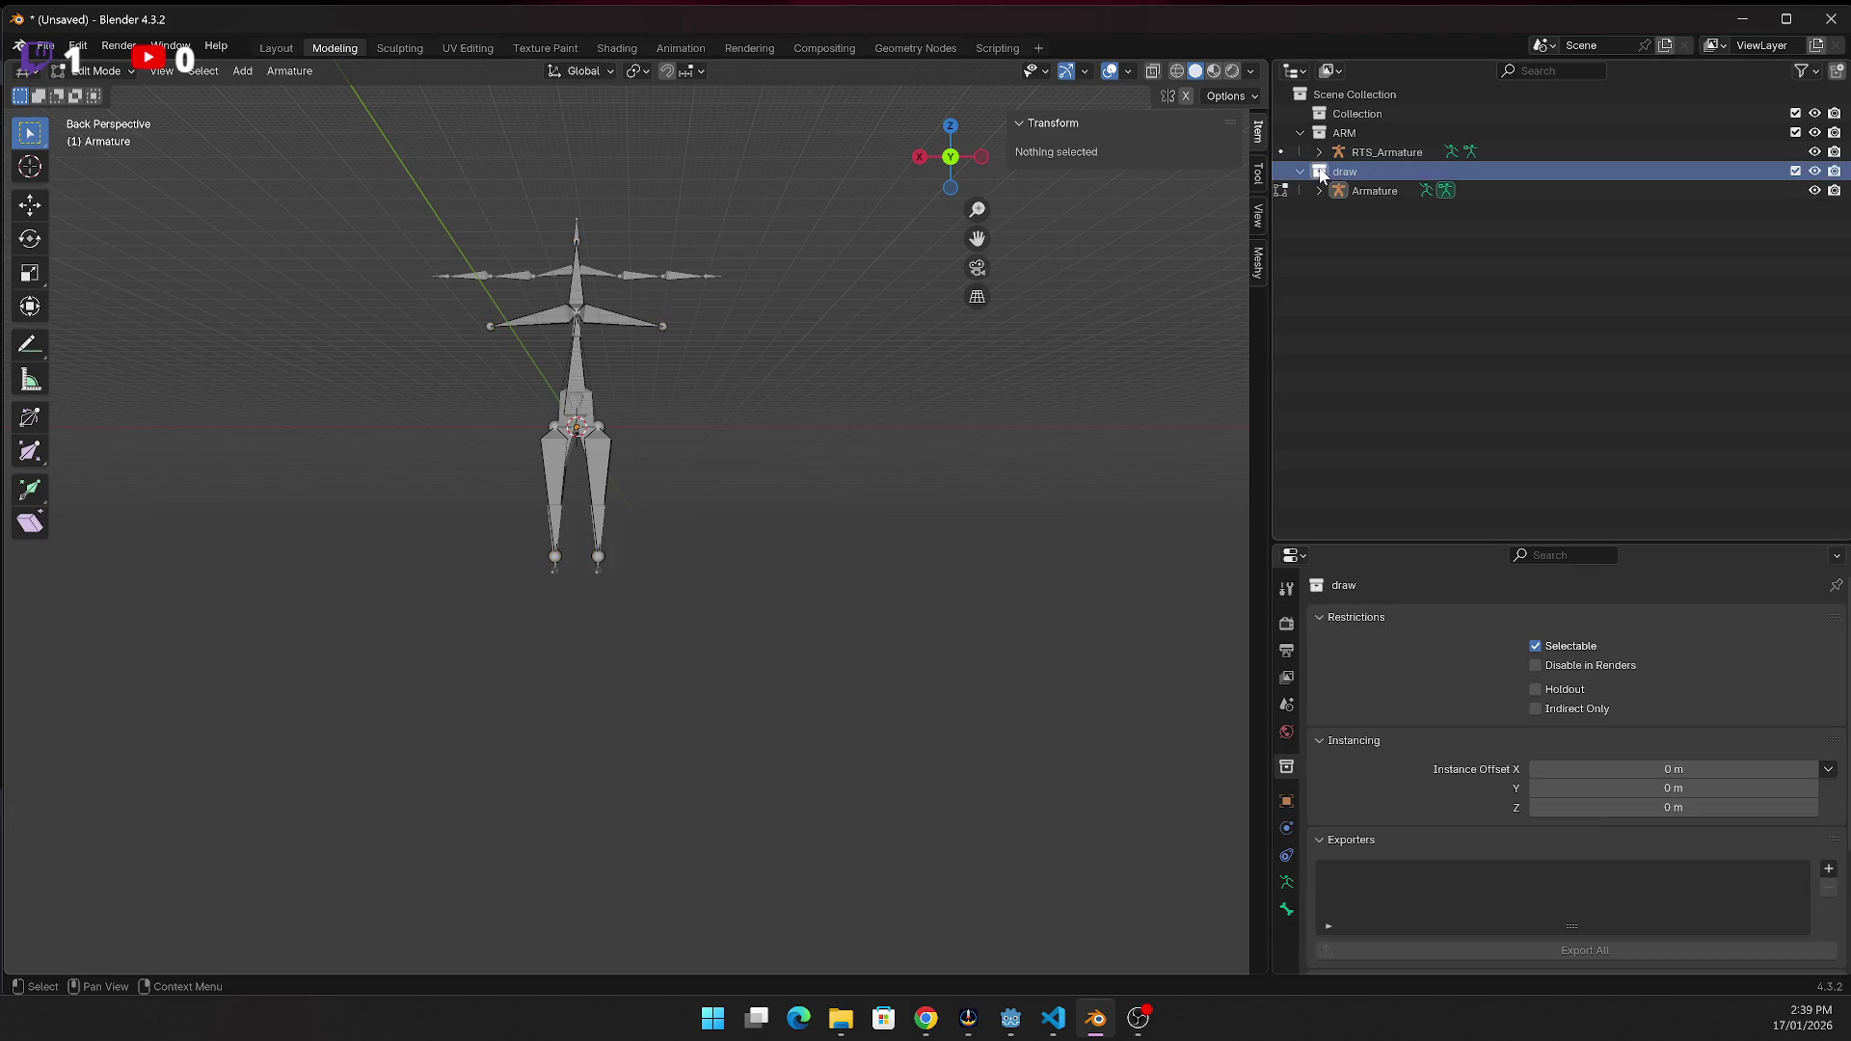
left_click(1384, 152)
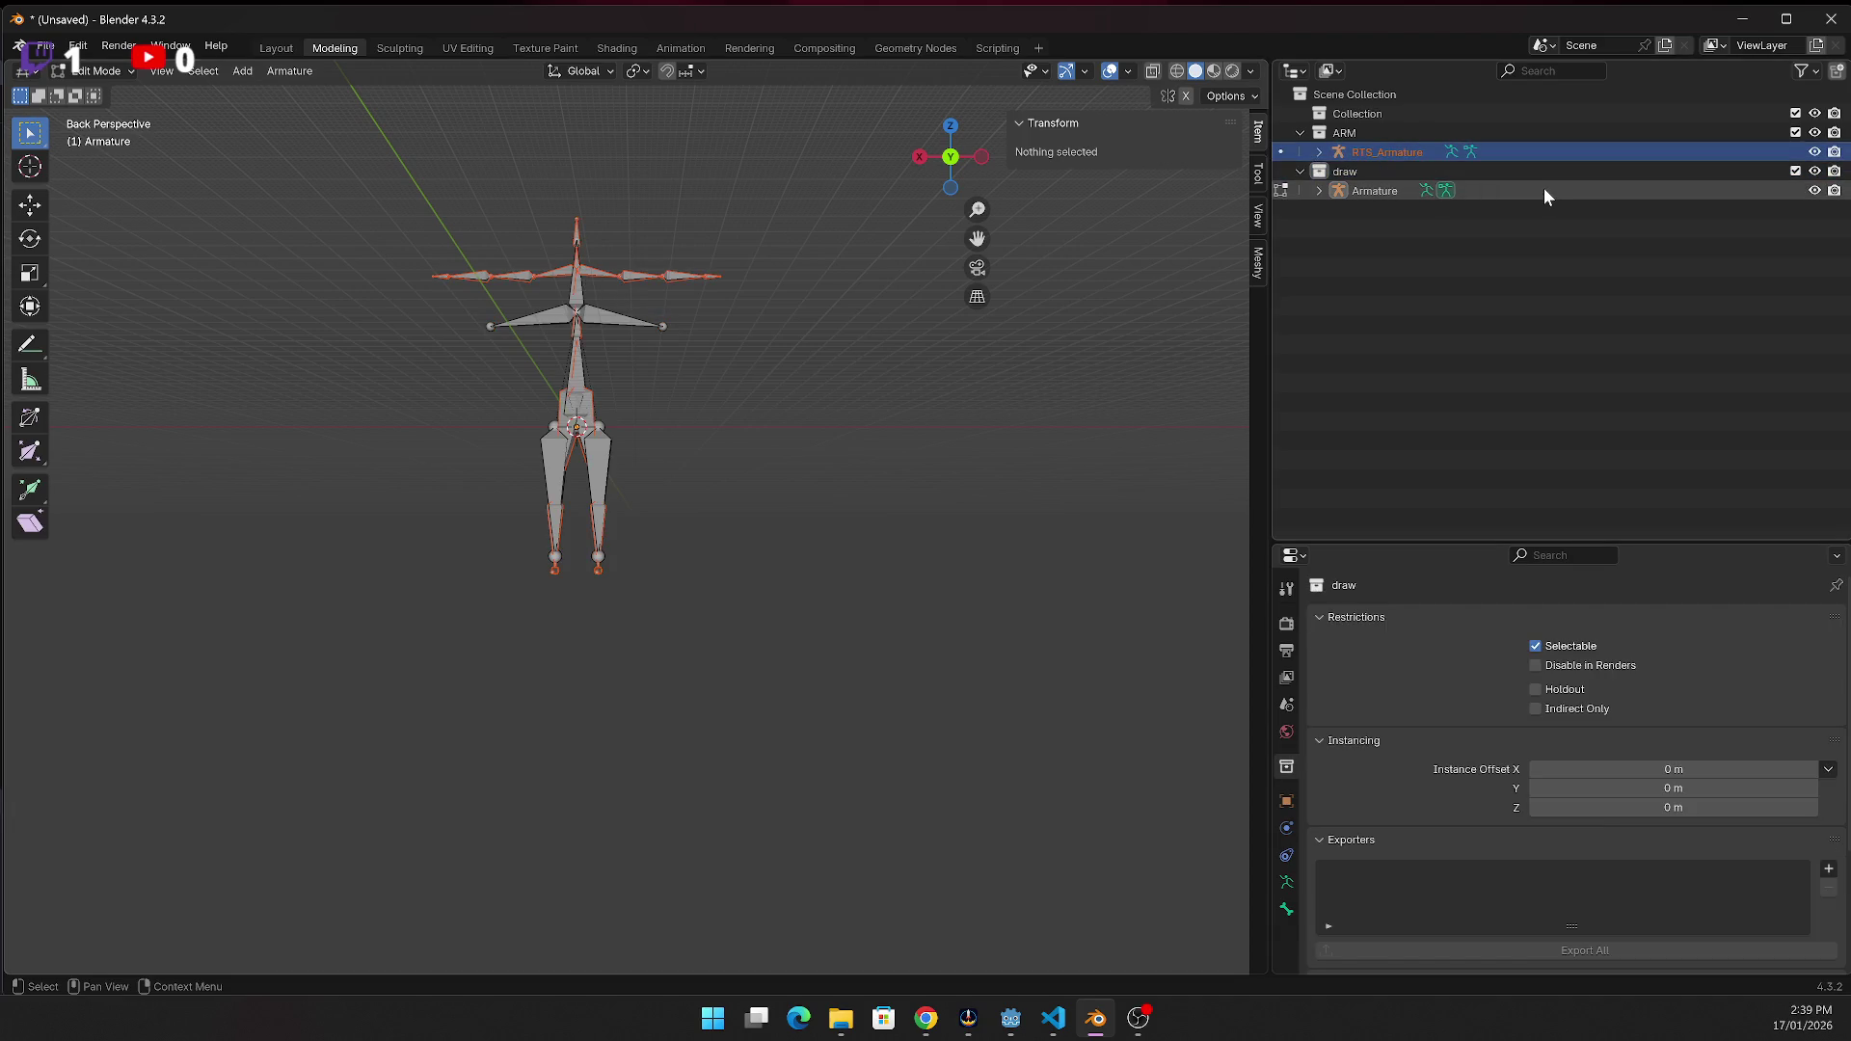
left_click(1342, 193)
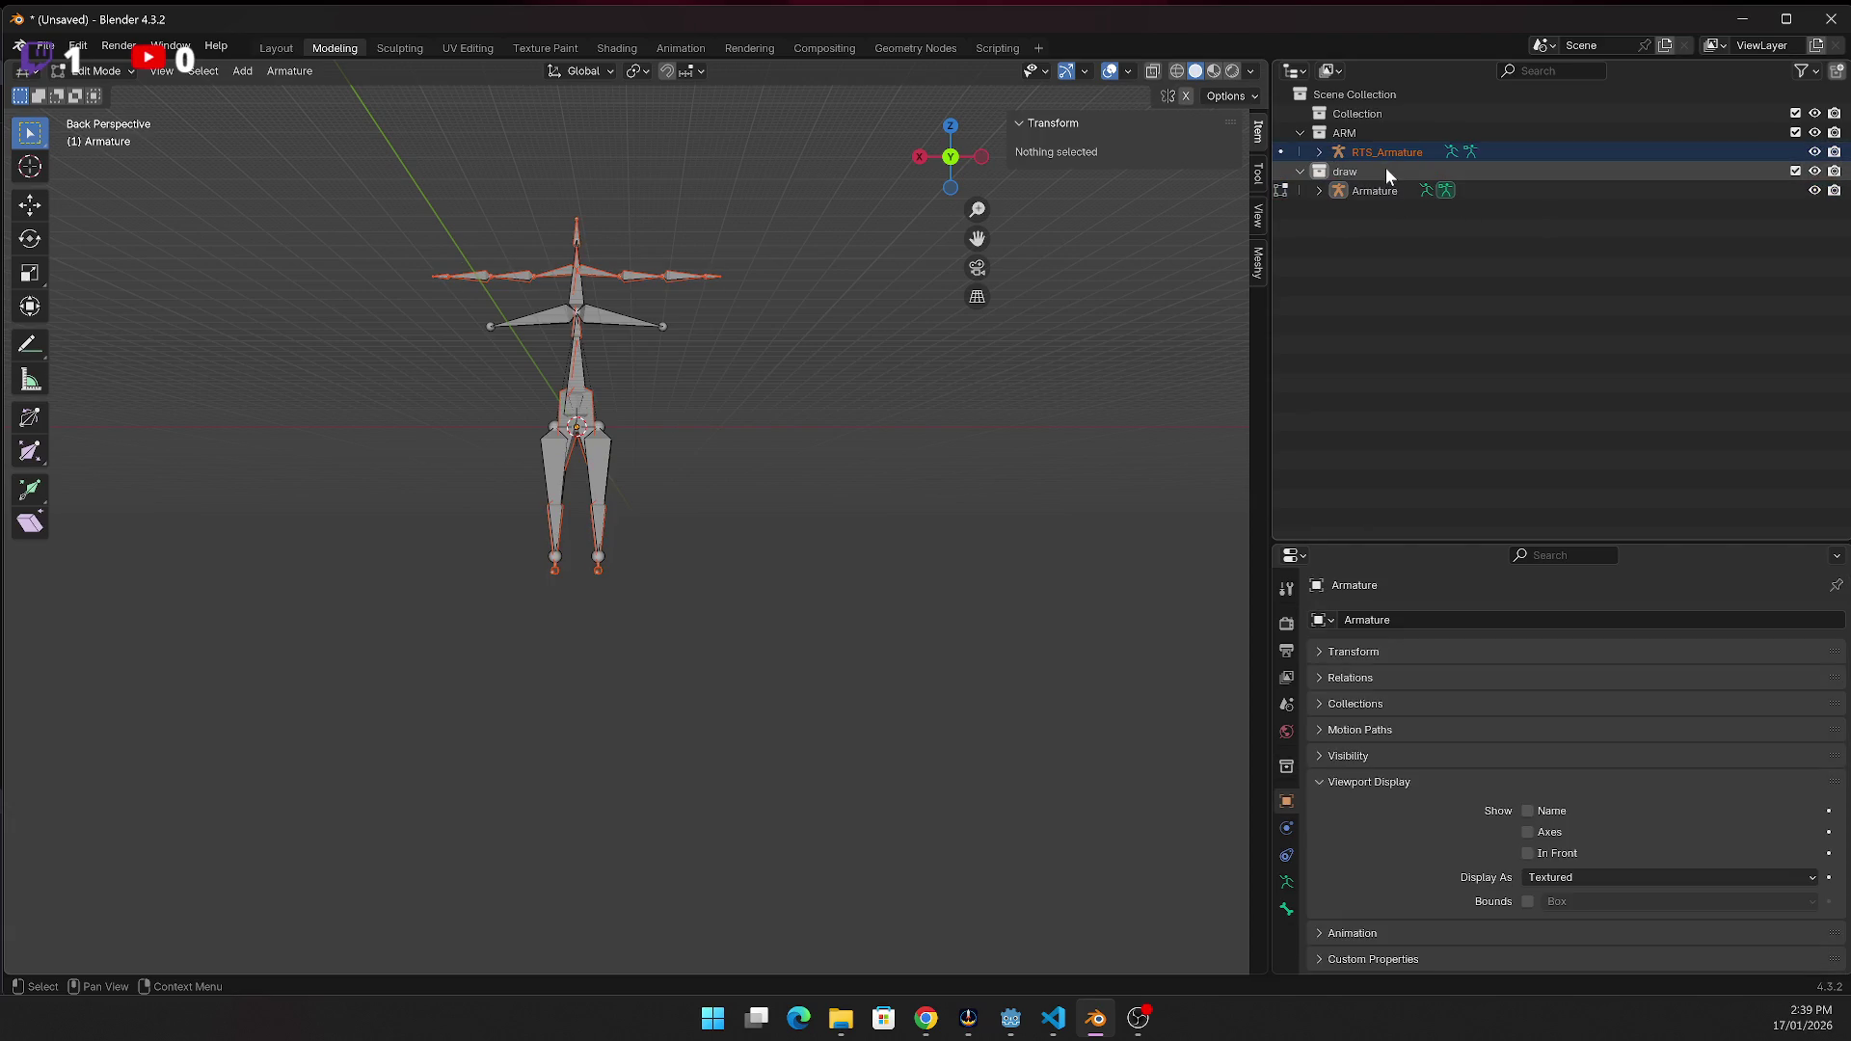
key("Delete")
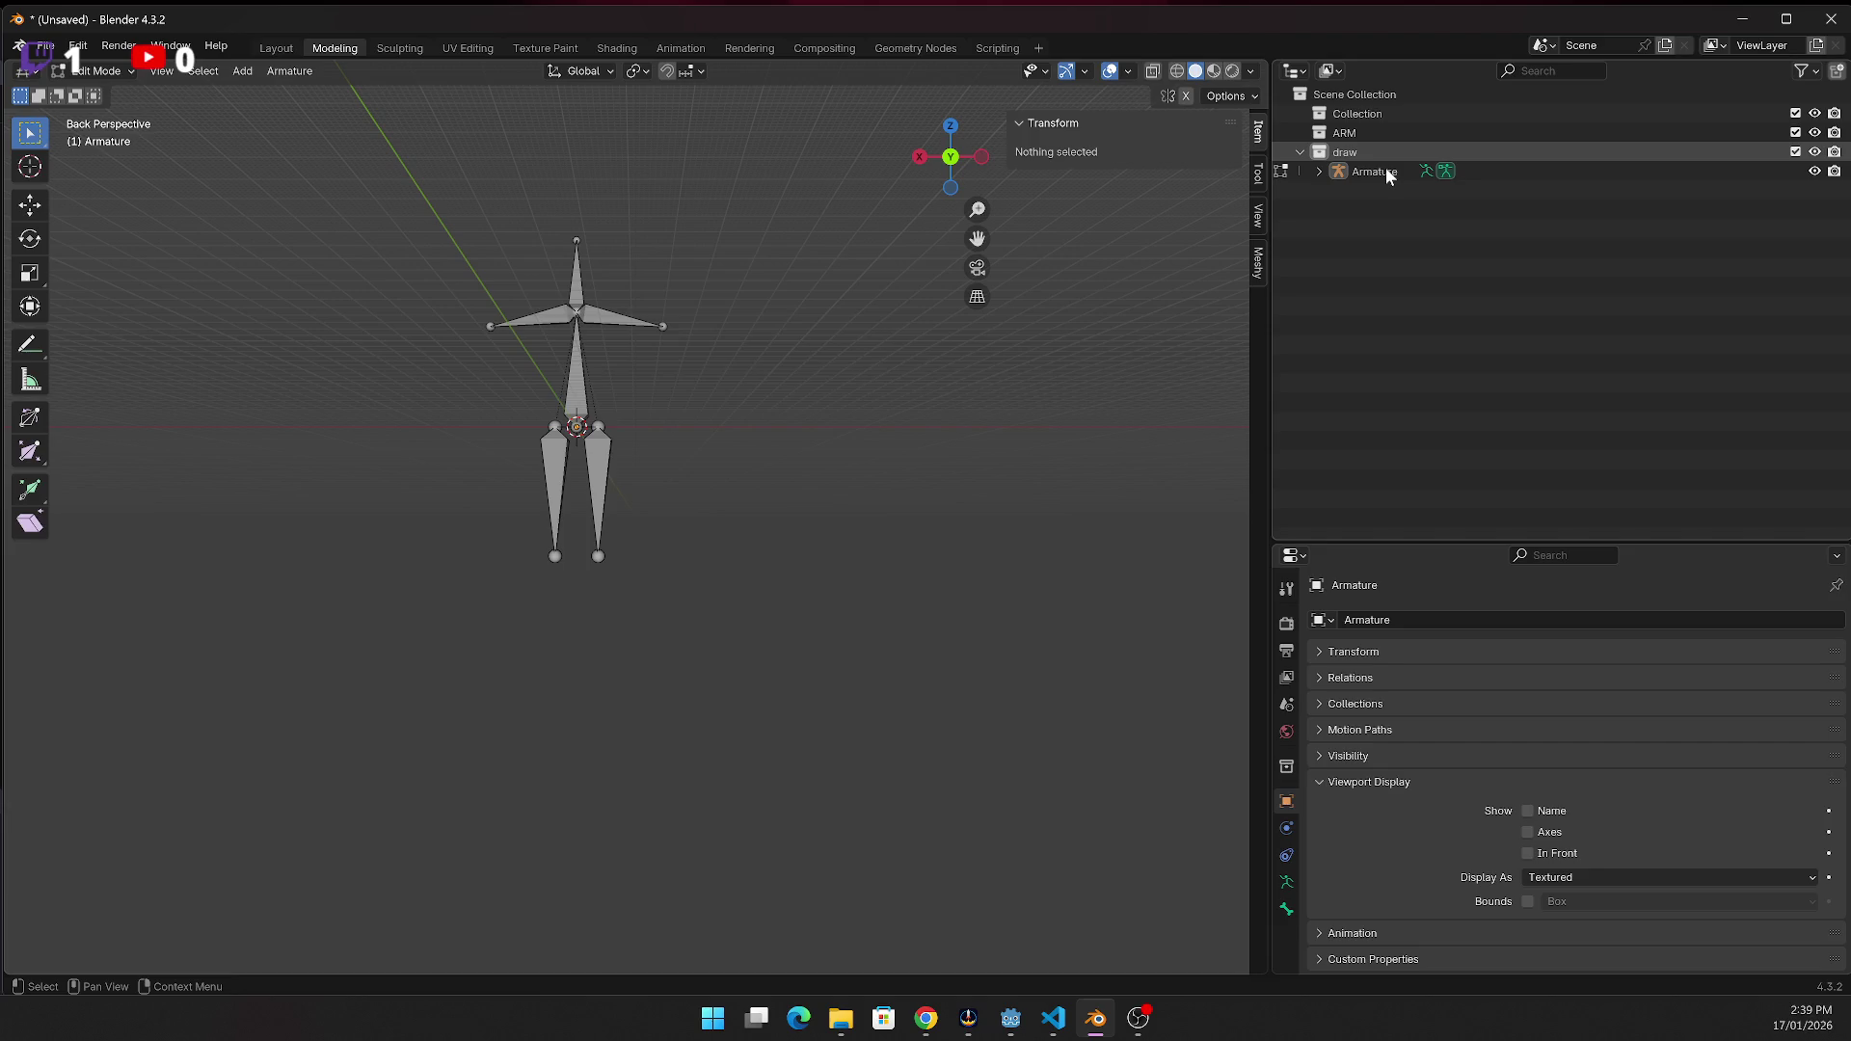
left_click(988, 50)
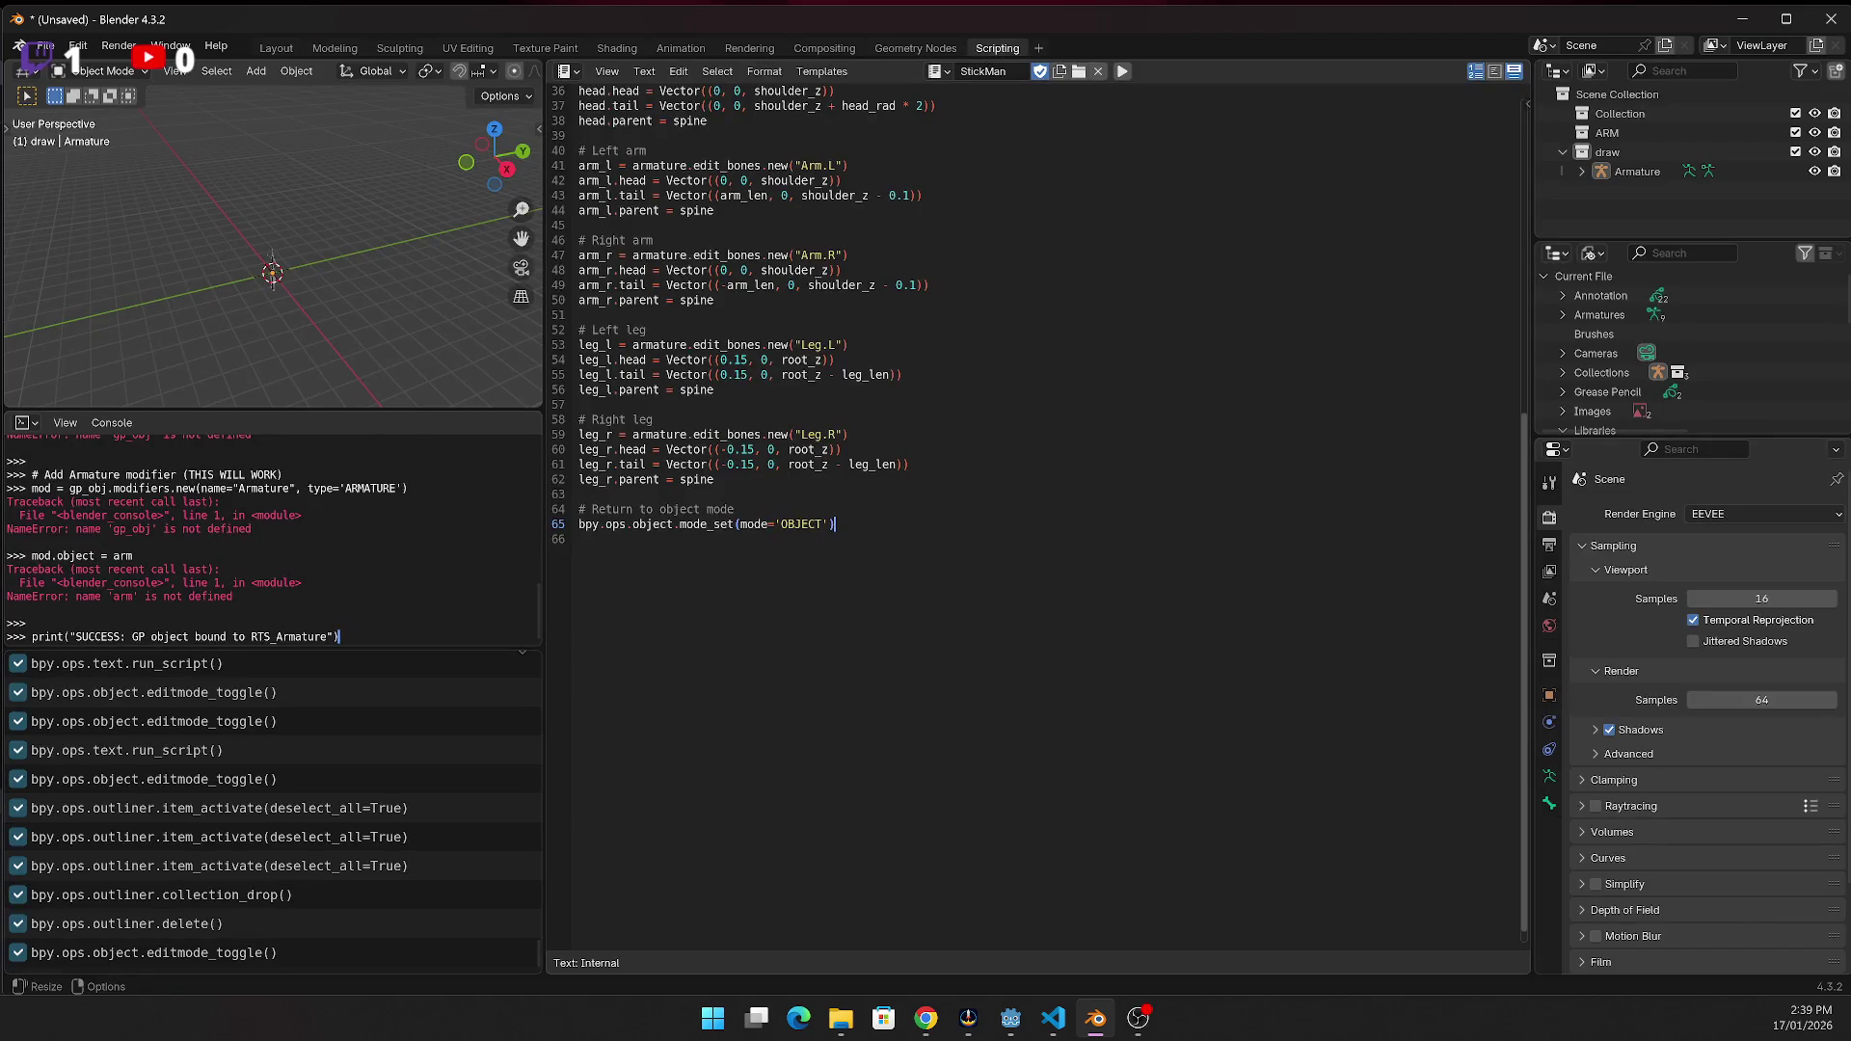
Add the StickFigure grease-pencil object creation lines to the script and run it
key("alt+Tab")
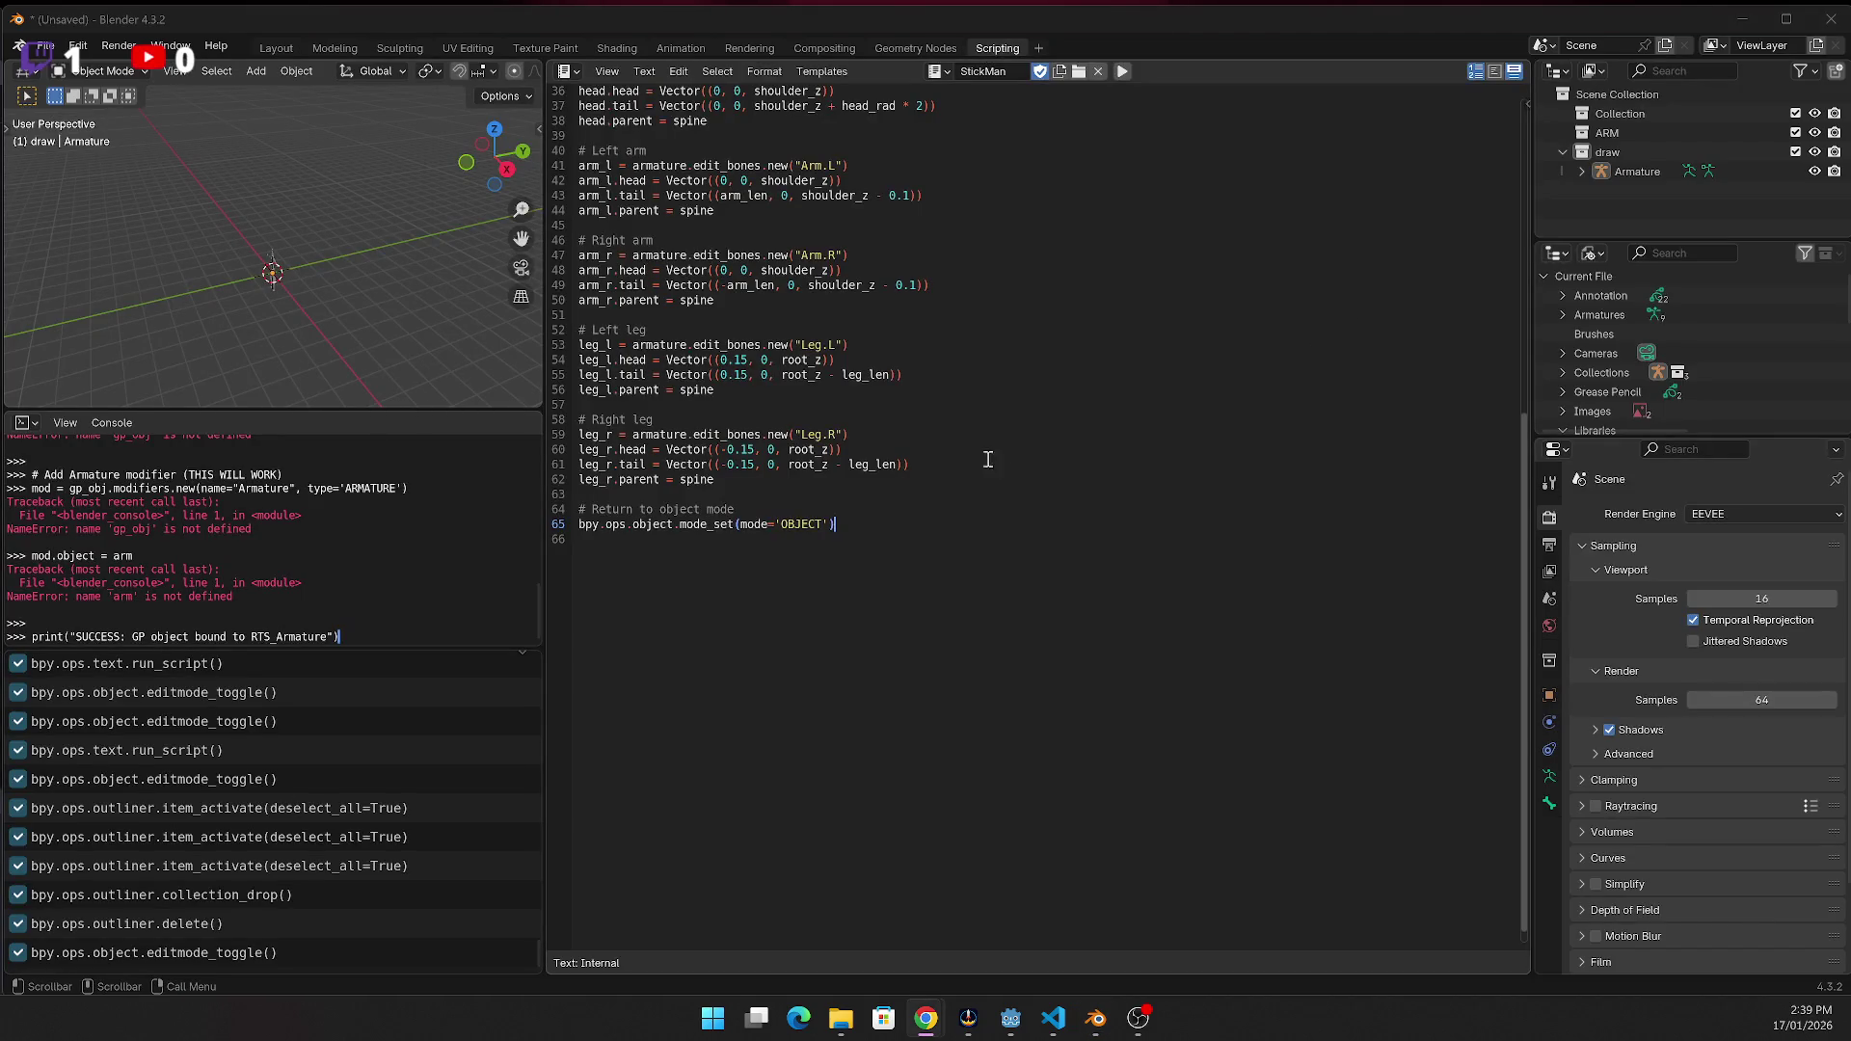
left_click(884, 526)
type("# ---------- Create Grease Pencil ---------- gp_data = bpy.data.grease_pencils.new(\"StickFigure_GP\") gp_obj = bpy.data.objects.new(\"StickFigure\", gp_data) bpy.context.collection.objects.link(gp_obj)")
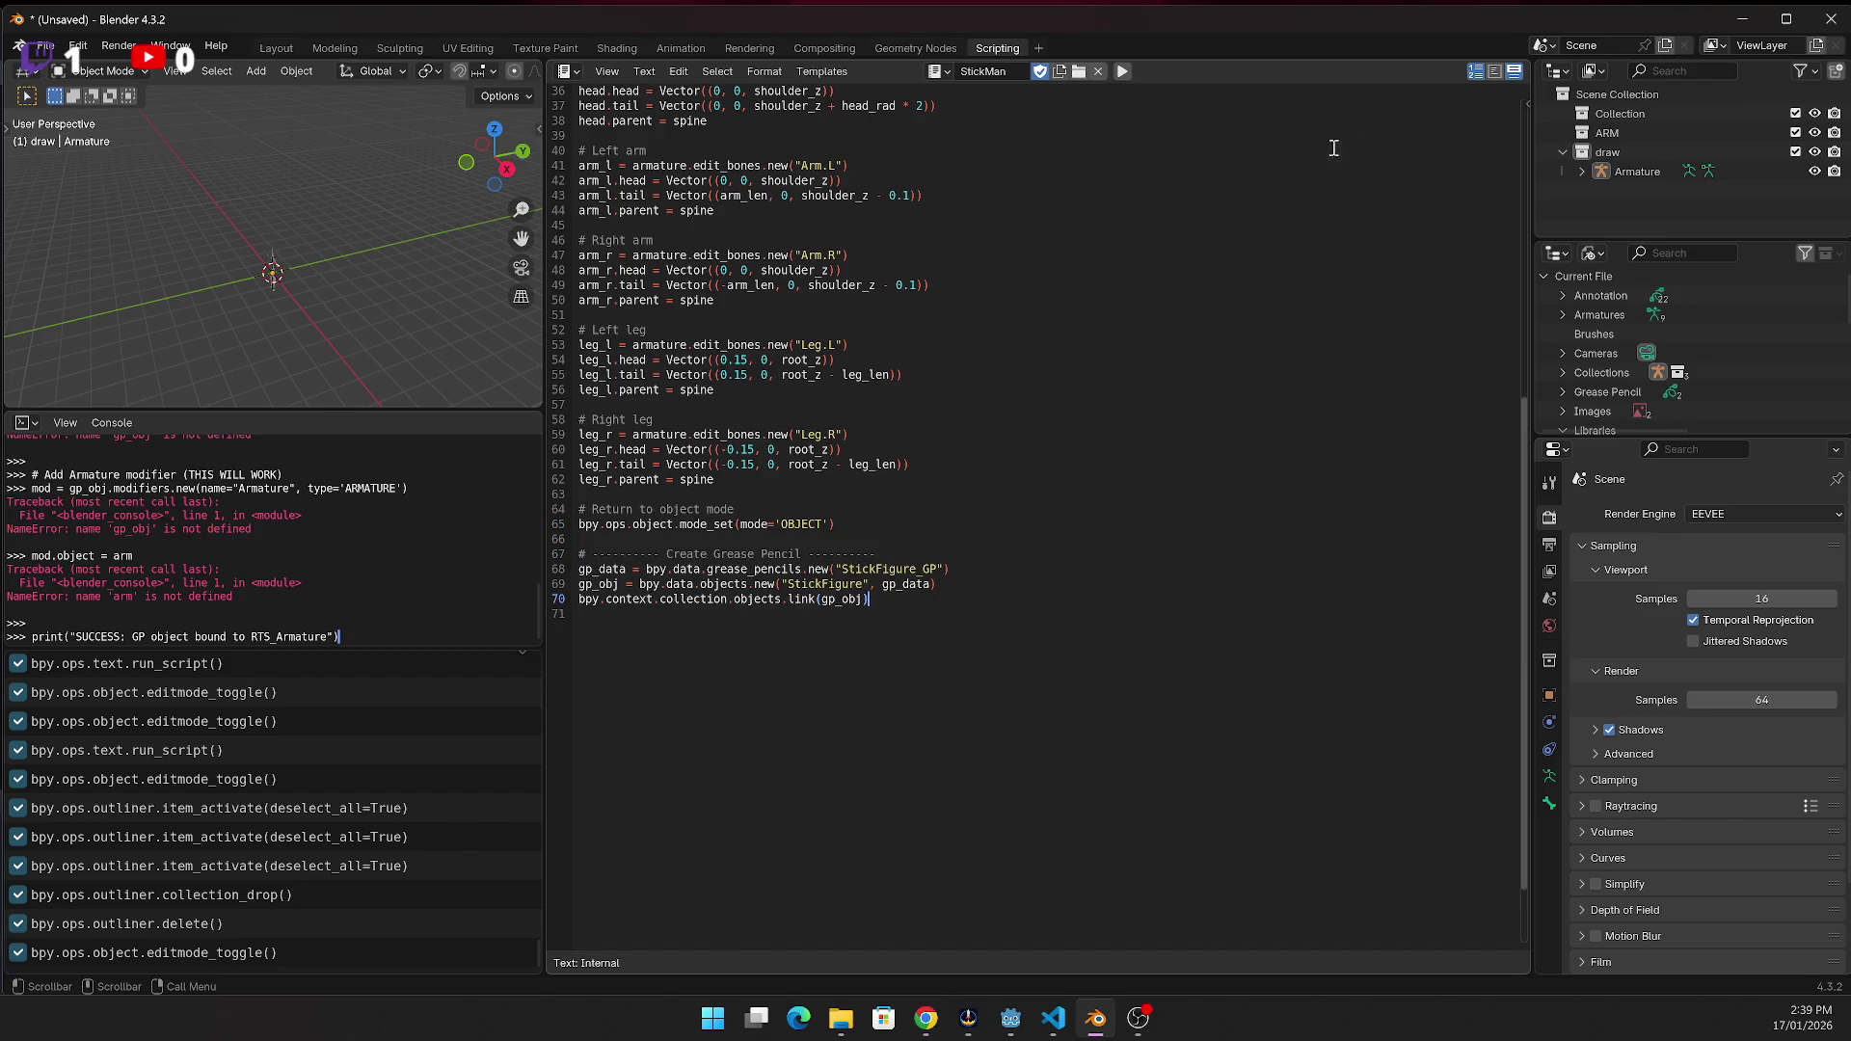
left_click(1121, 71)
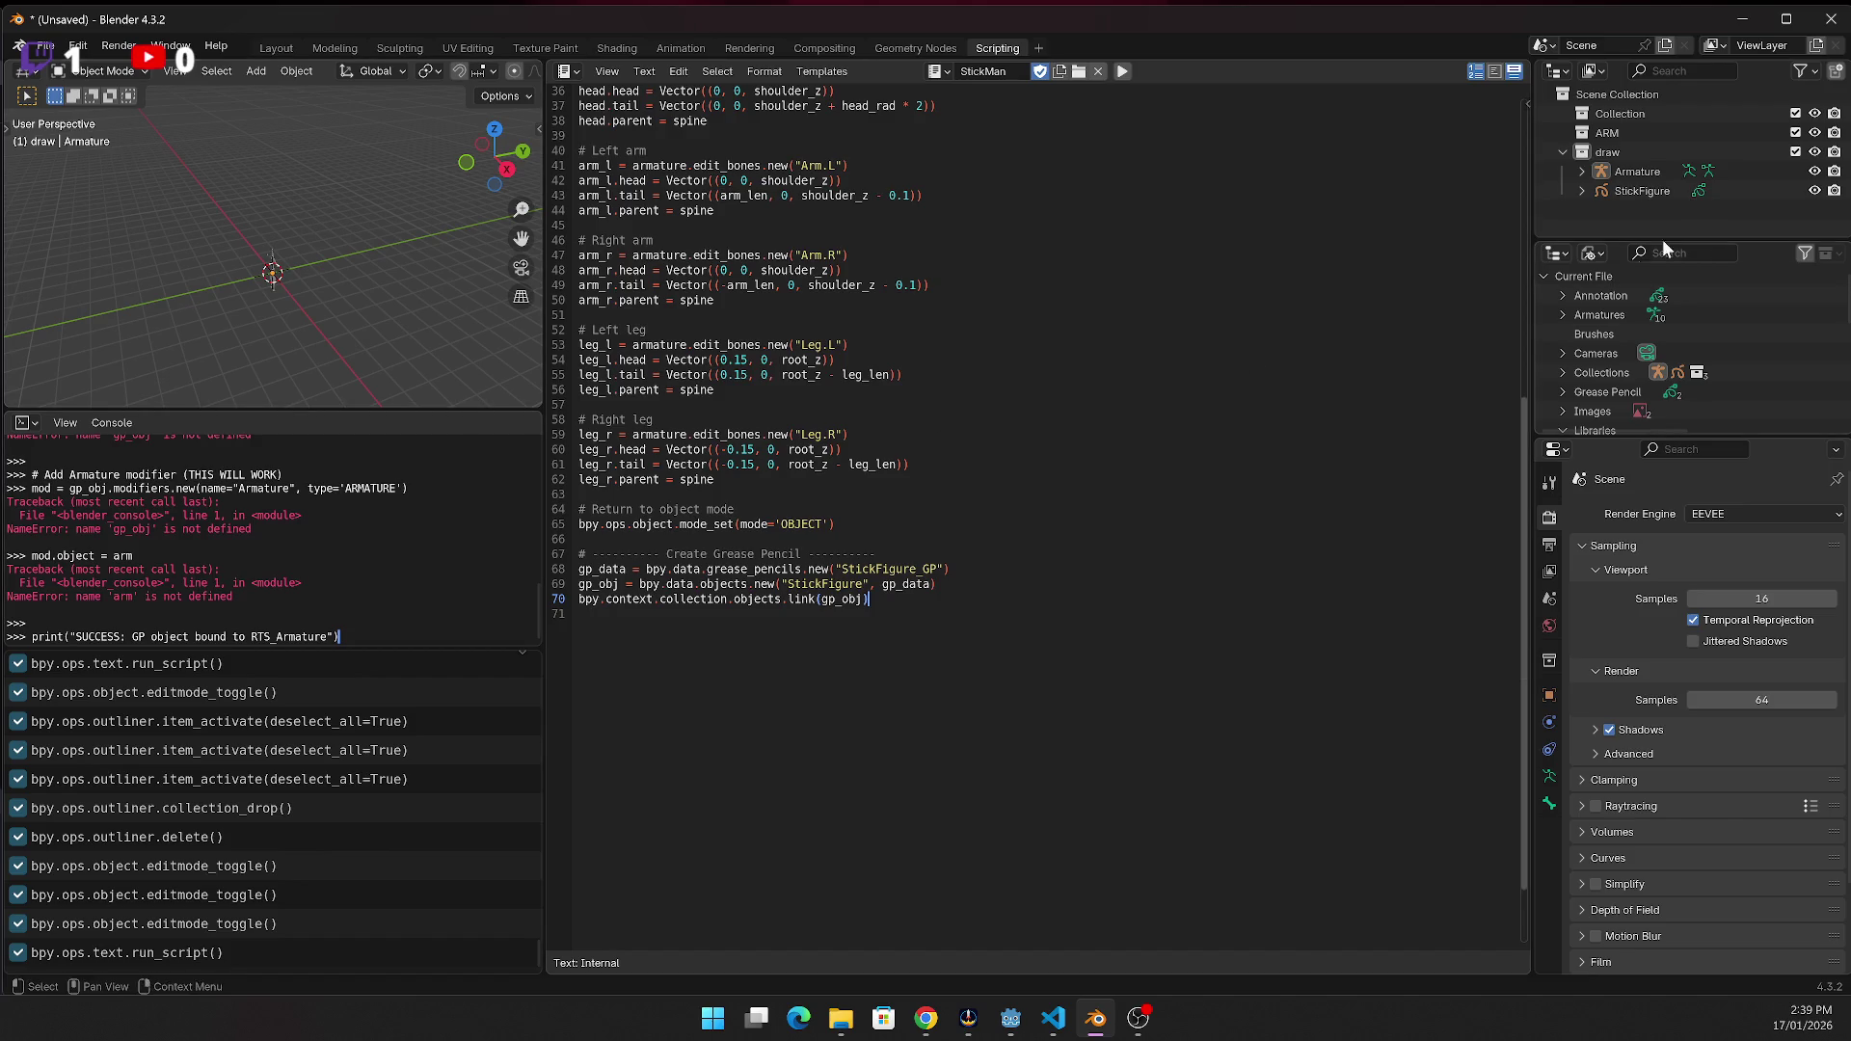
Add the black Stick Mat material lines and rerun, which fails with an AttributeError
key("alt+Tab")
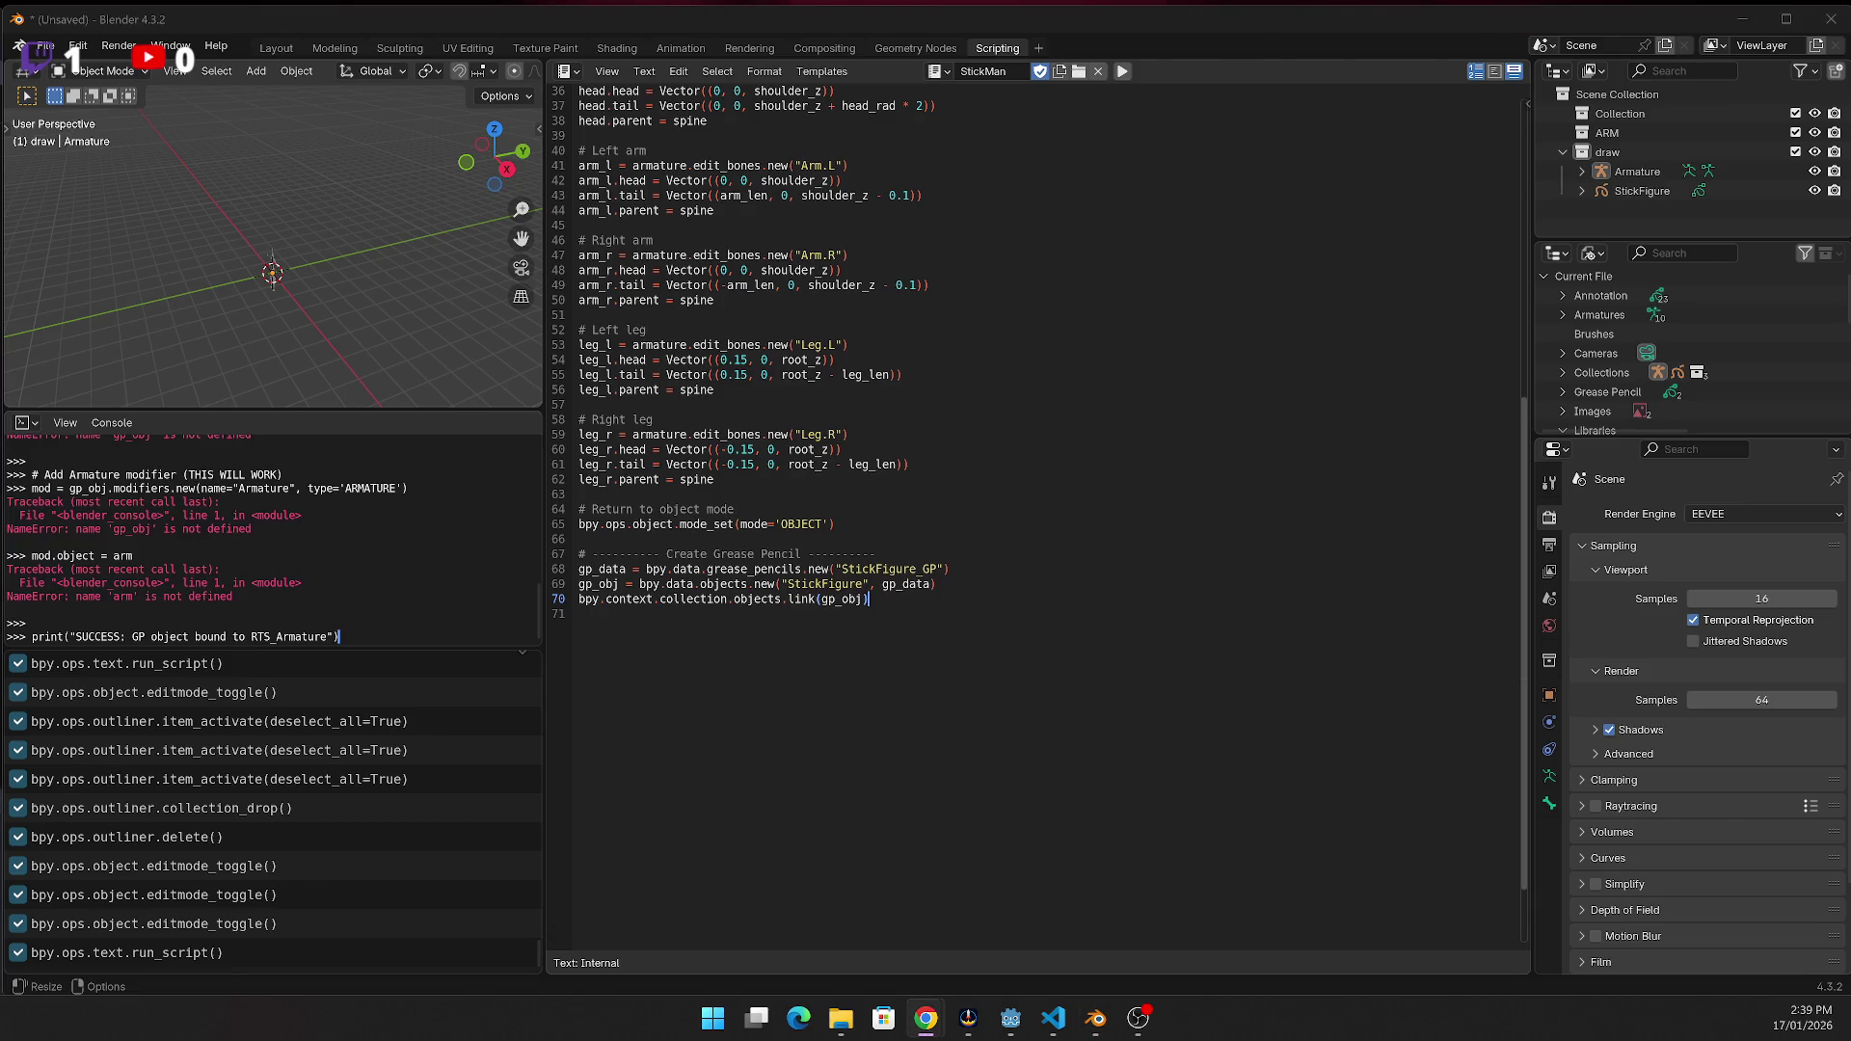
left_click(952, 607)
type("mat = bpy.data.materials.new(\"Stick_Mat\") mat.grease_pencil.color = (0, 0, 0, 1) gp_data.materials.append(mat)")
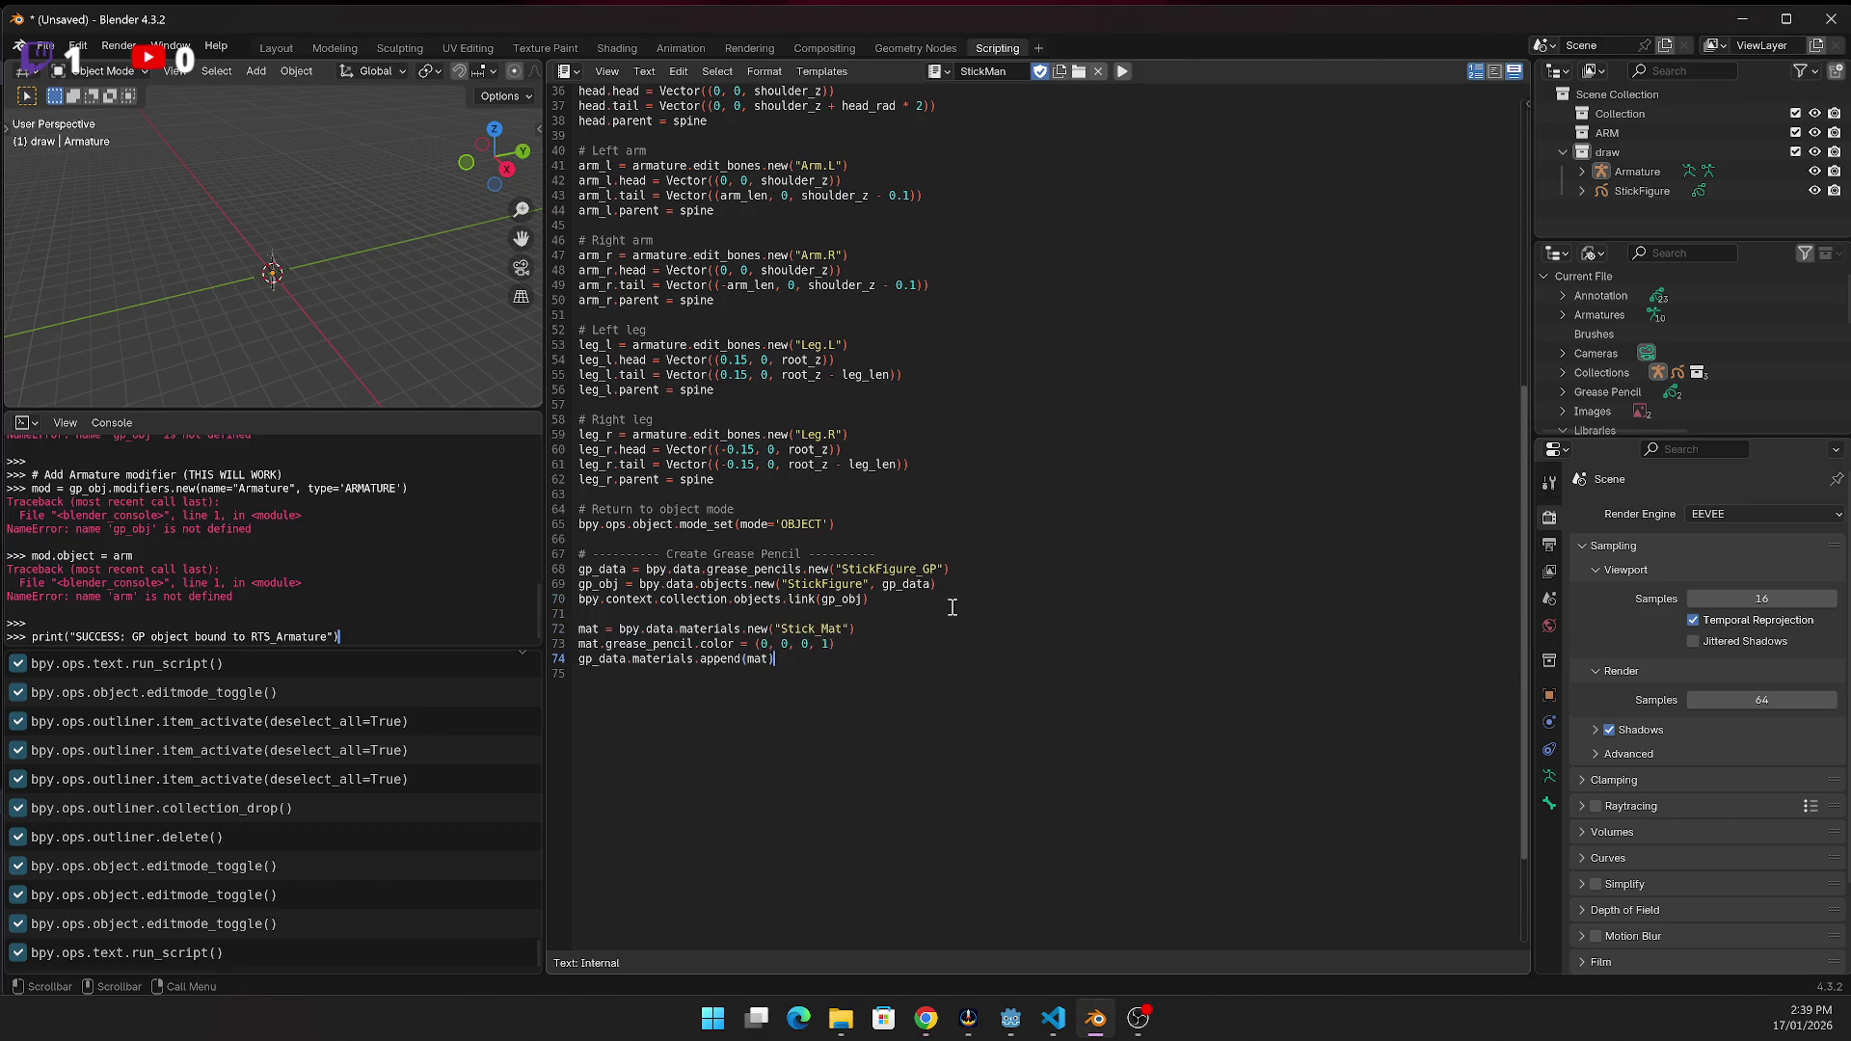
left_click(1123, 73)
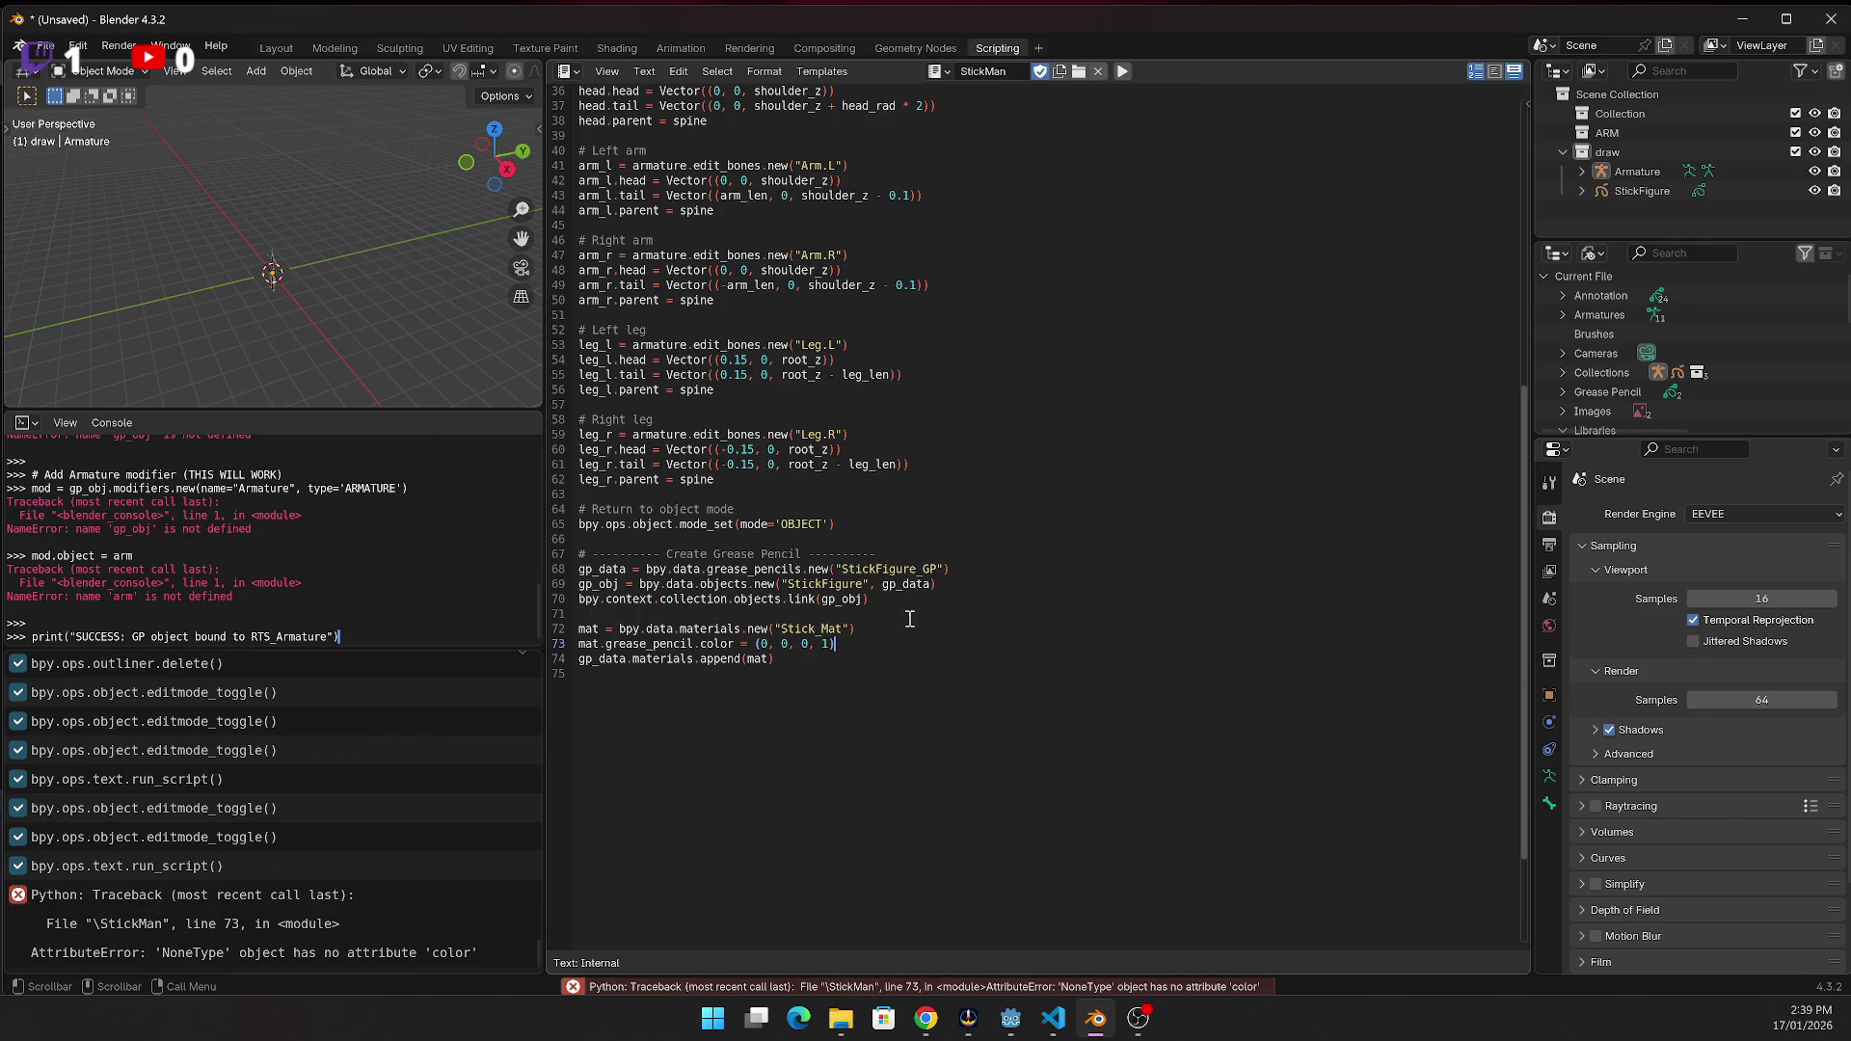
left_click(764, 752)
Add the layers.new line creating a 'sticks' grease-pencil layer to the script
key("alt+Tab")
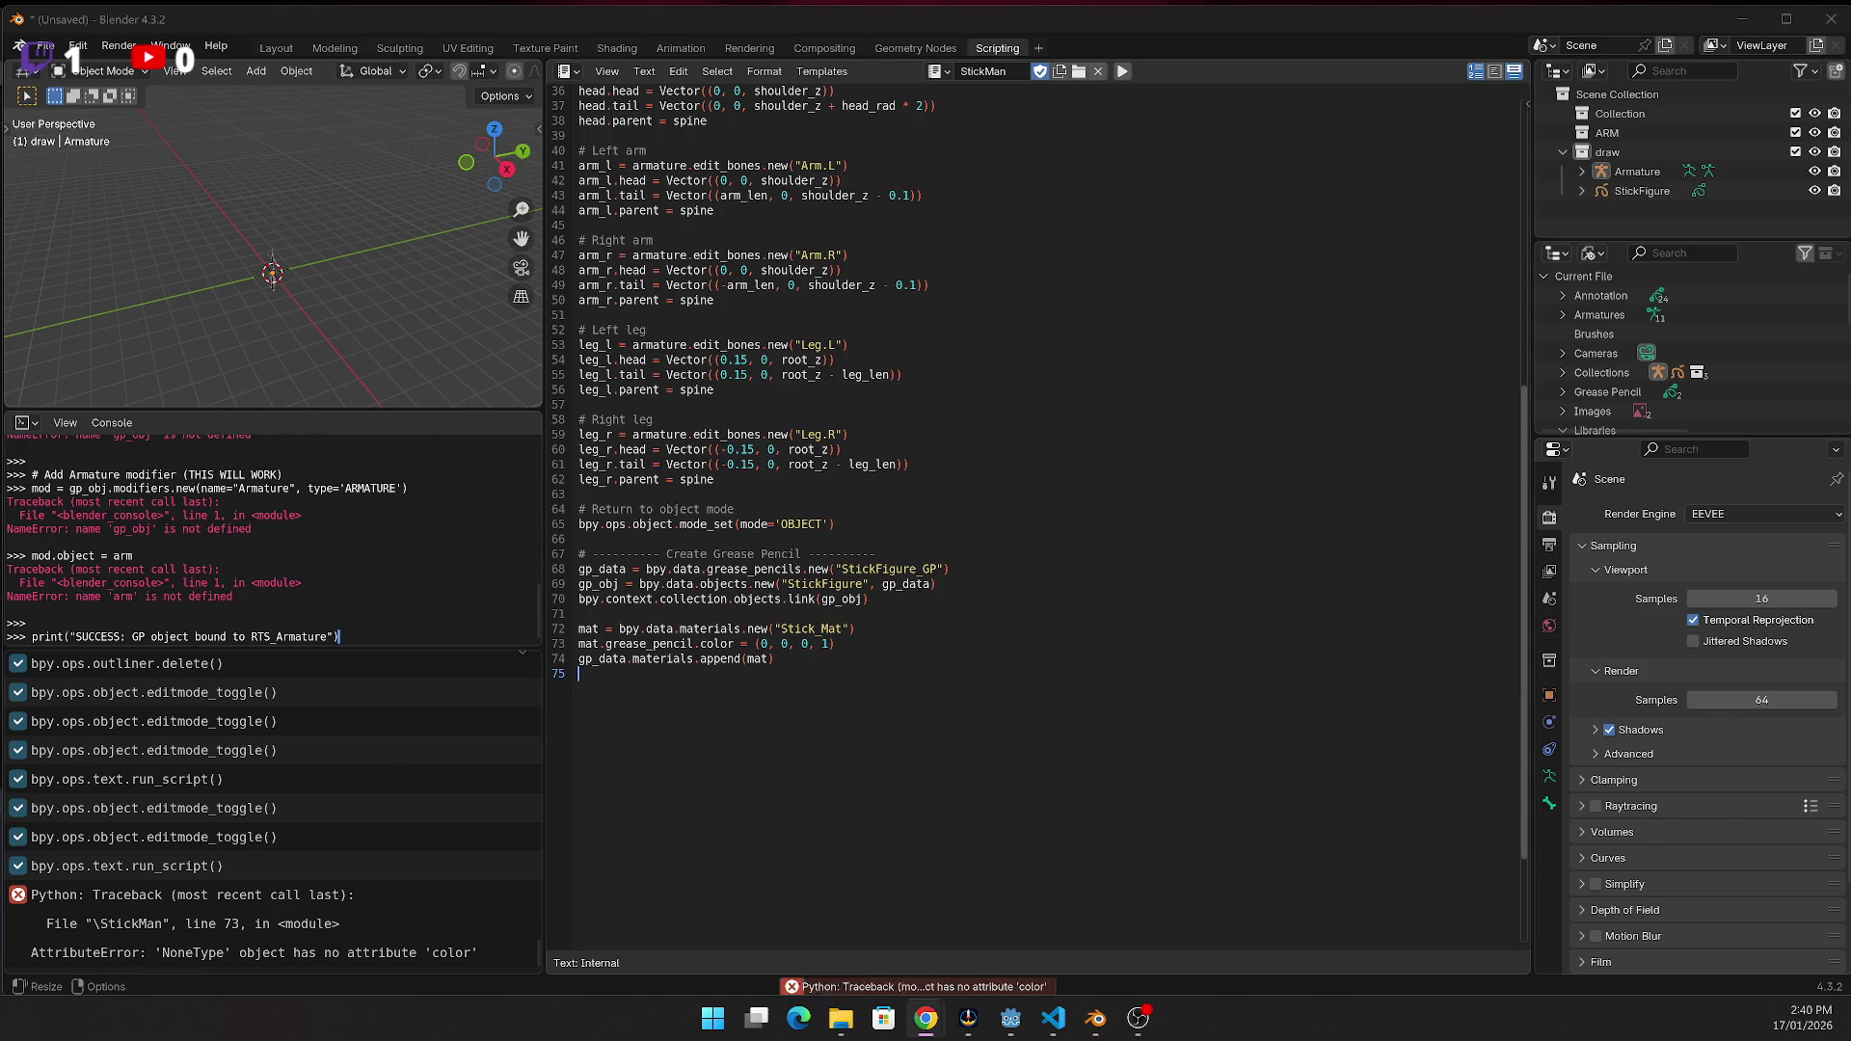
left_click(874, 682)
key("Return")
type("layer = gp_data.layers.new(\"sticks\", set_active=True)")
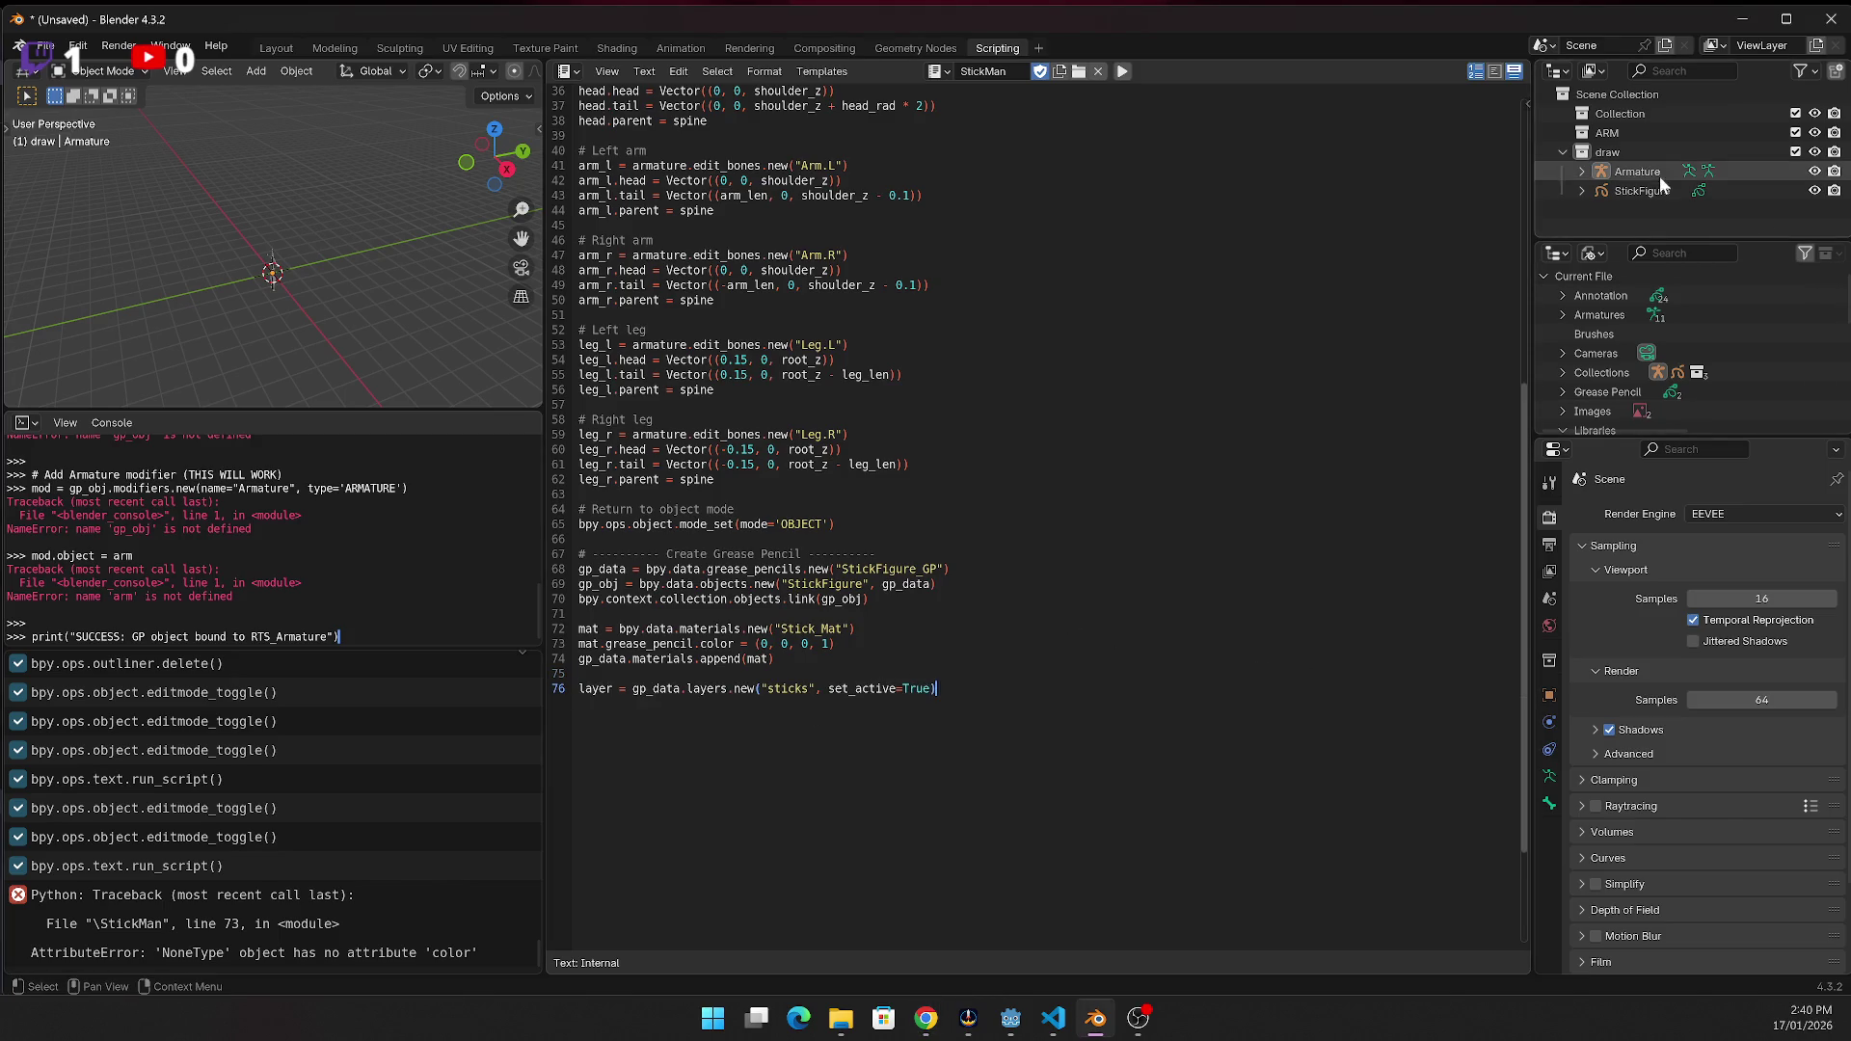
Delete StickFigure, rerun the script, and expand the rebuilt StickFigure to show StickFigure_GP.013
left_click(1641, 193)
key("Delete")
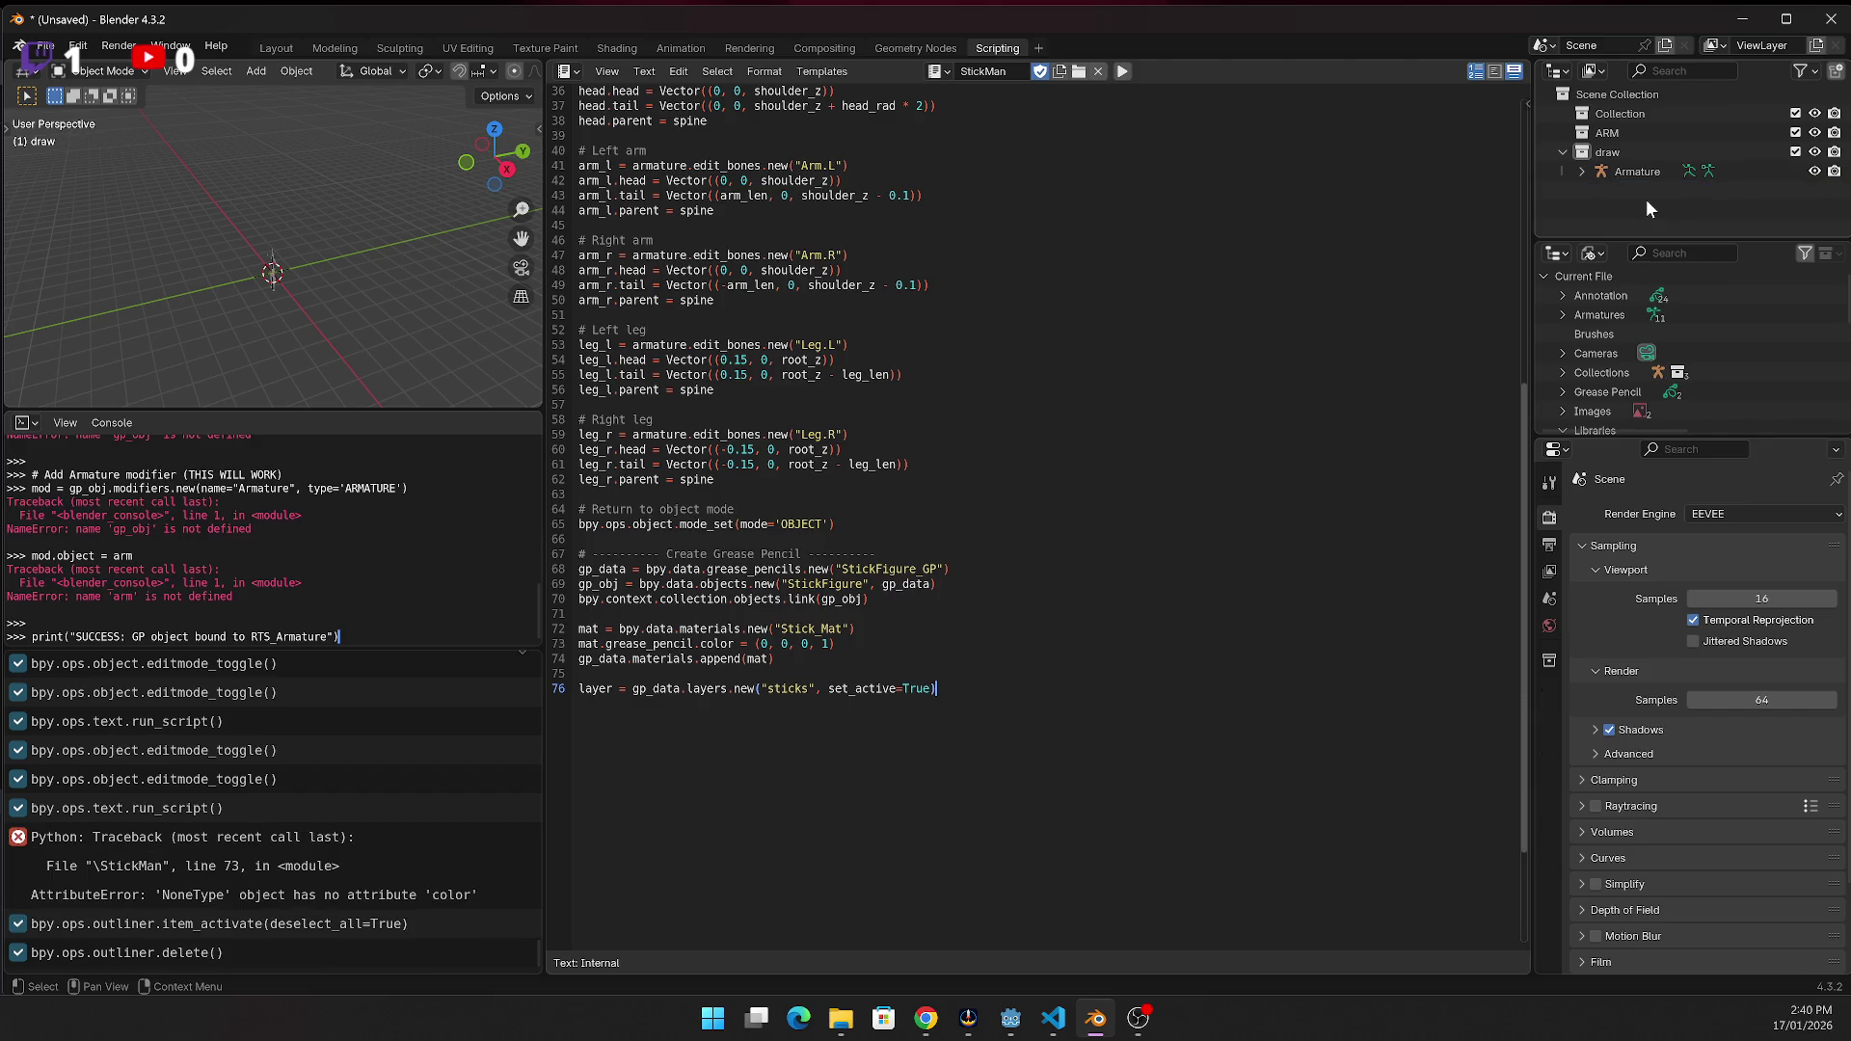
left_click(1123, 73)
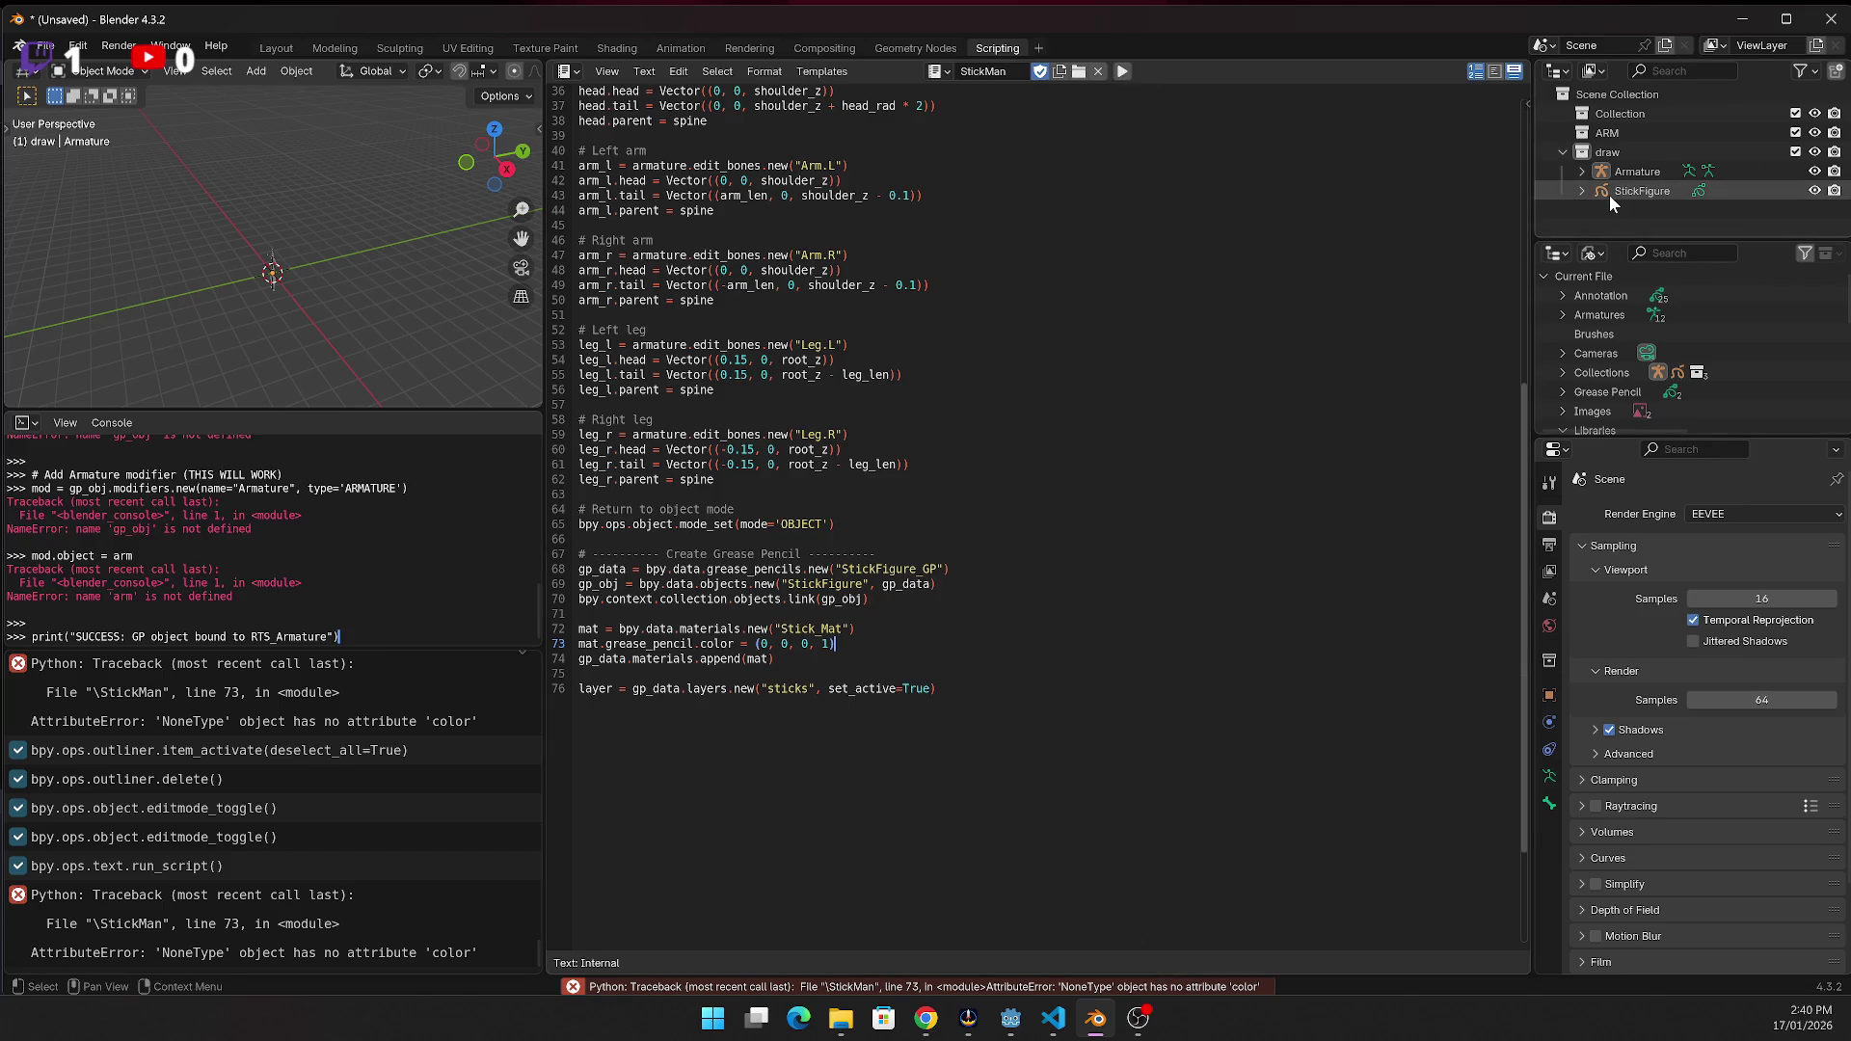
left_click(1579, 192)
left_click(1639, 207)
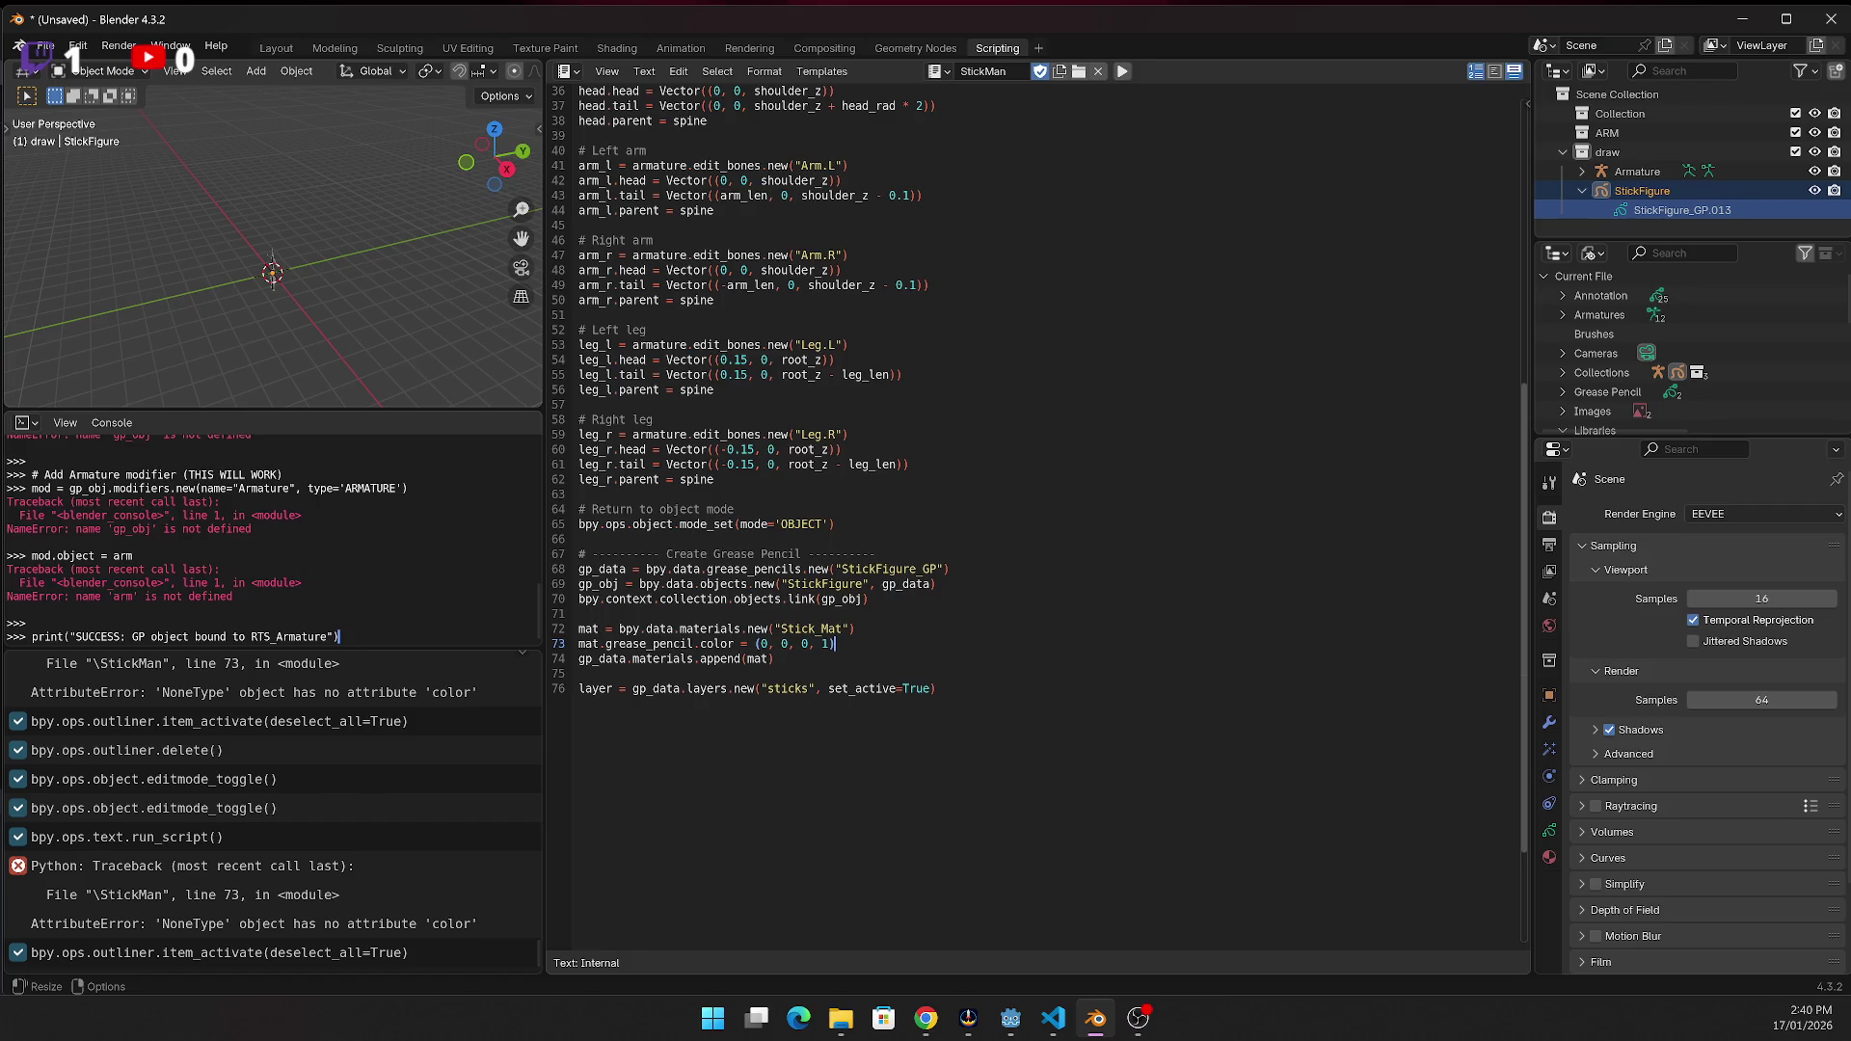
key("alt+Tab")
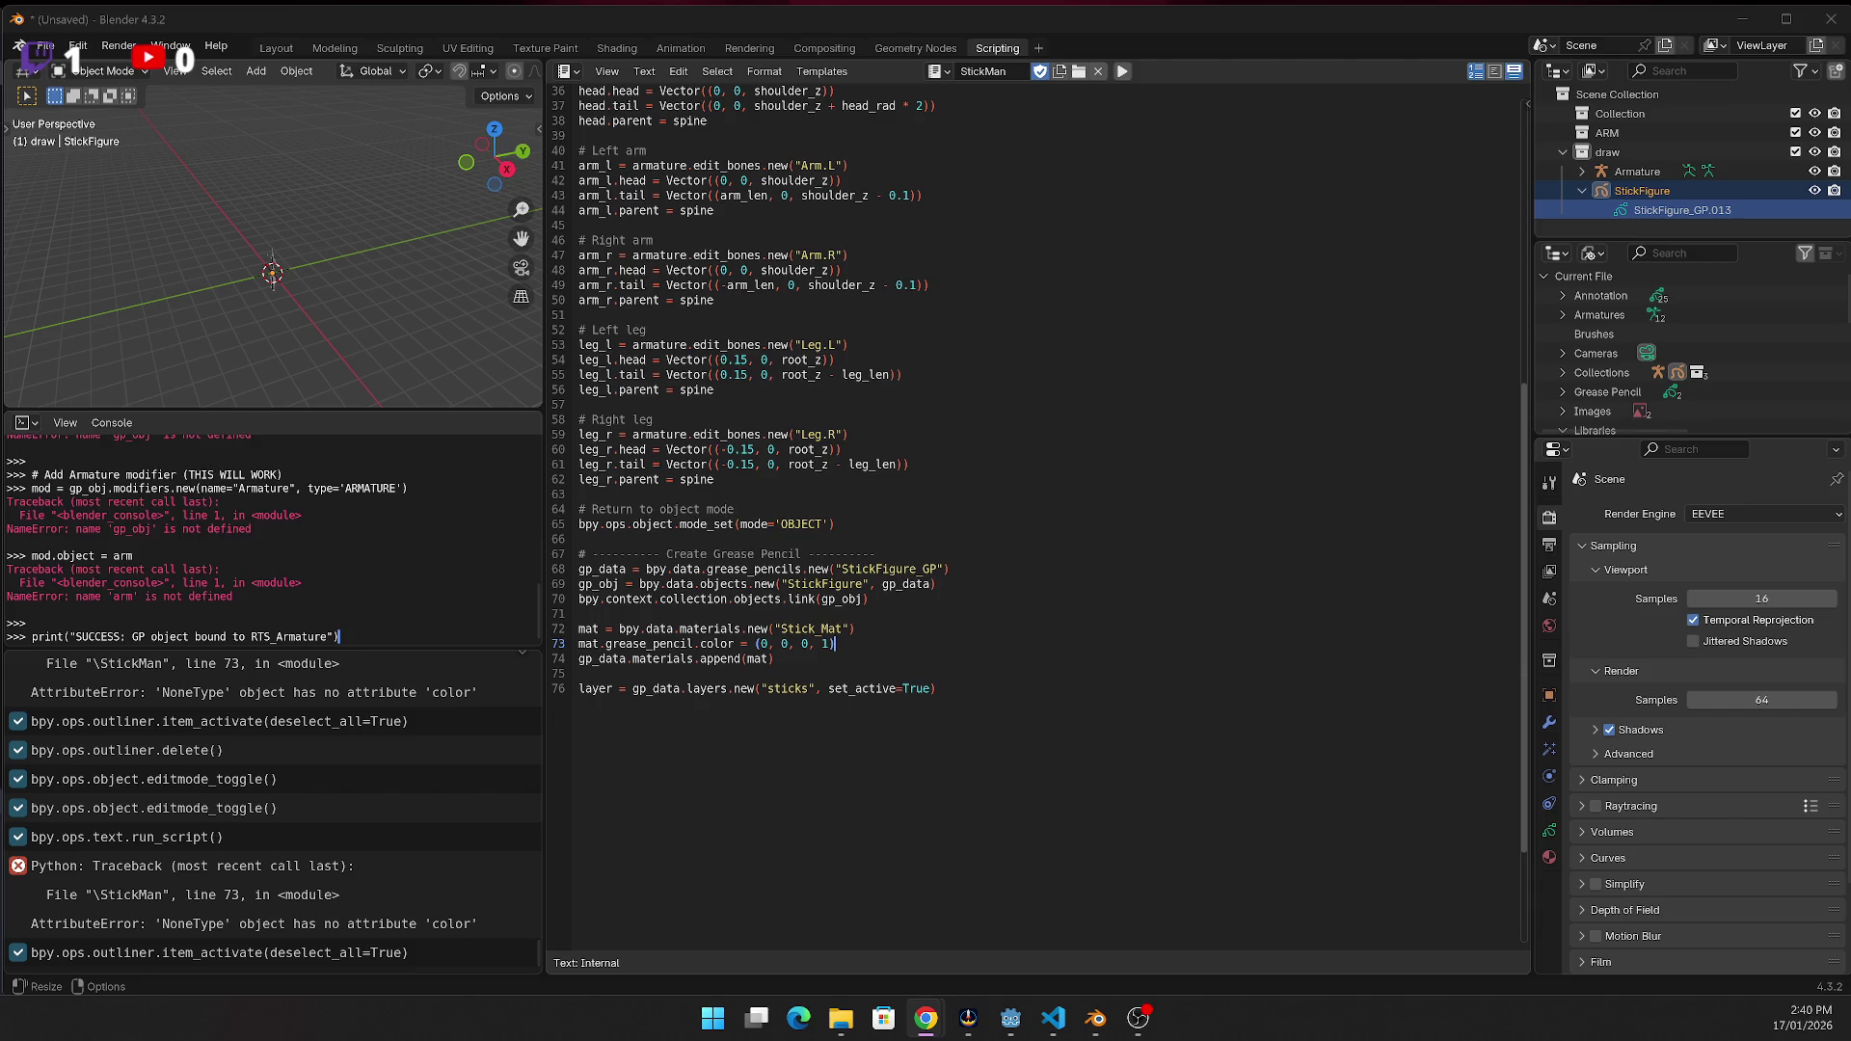
left_click(1064, 701)
Paste the head_cent line and the draw stick figure section comment into the script
key("Return")
key("Return")
type("head_cent = Vector((0, 0, shoulder_z + head_rad))")
key("alt+Tab")
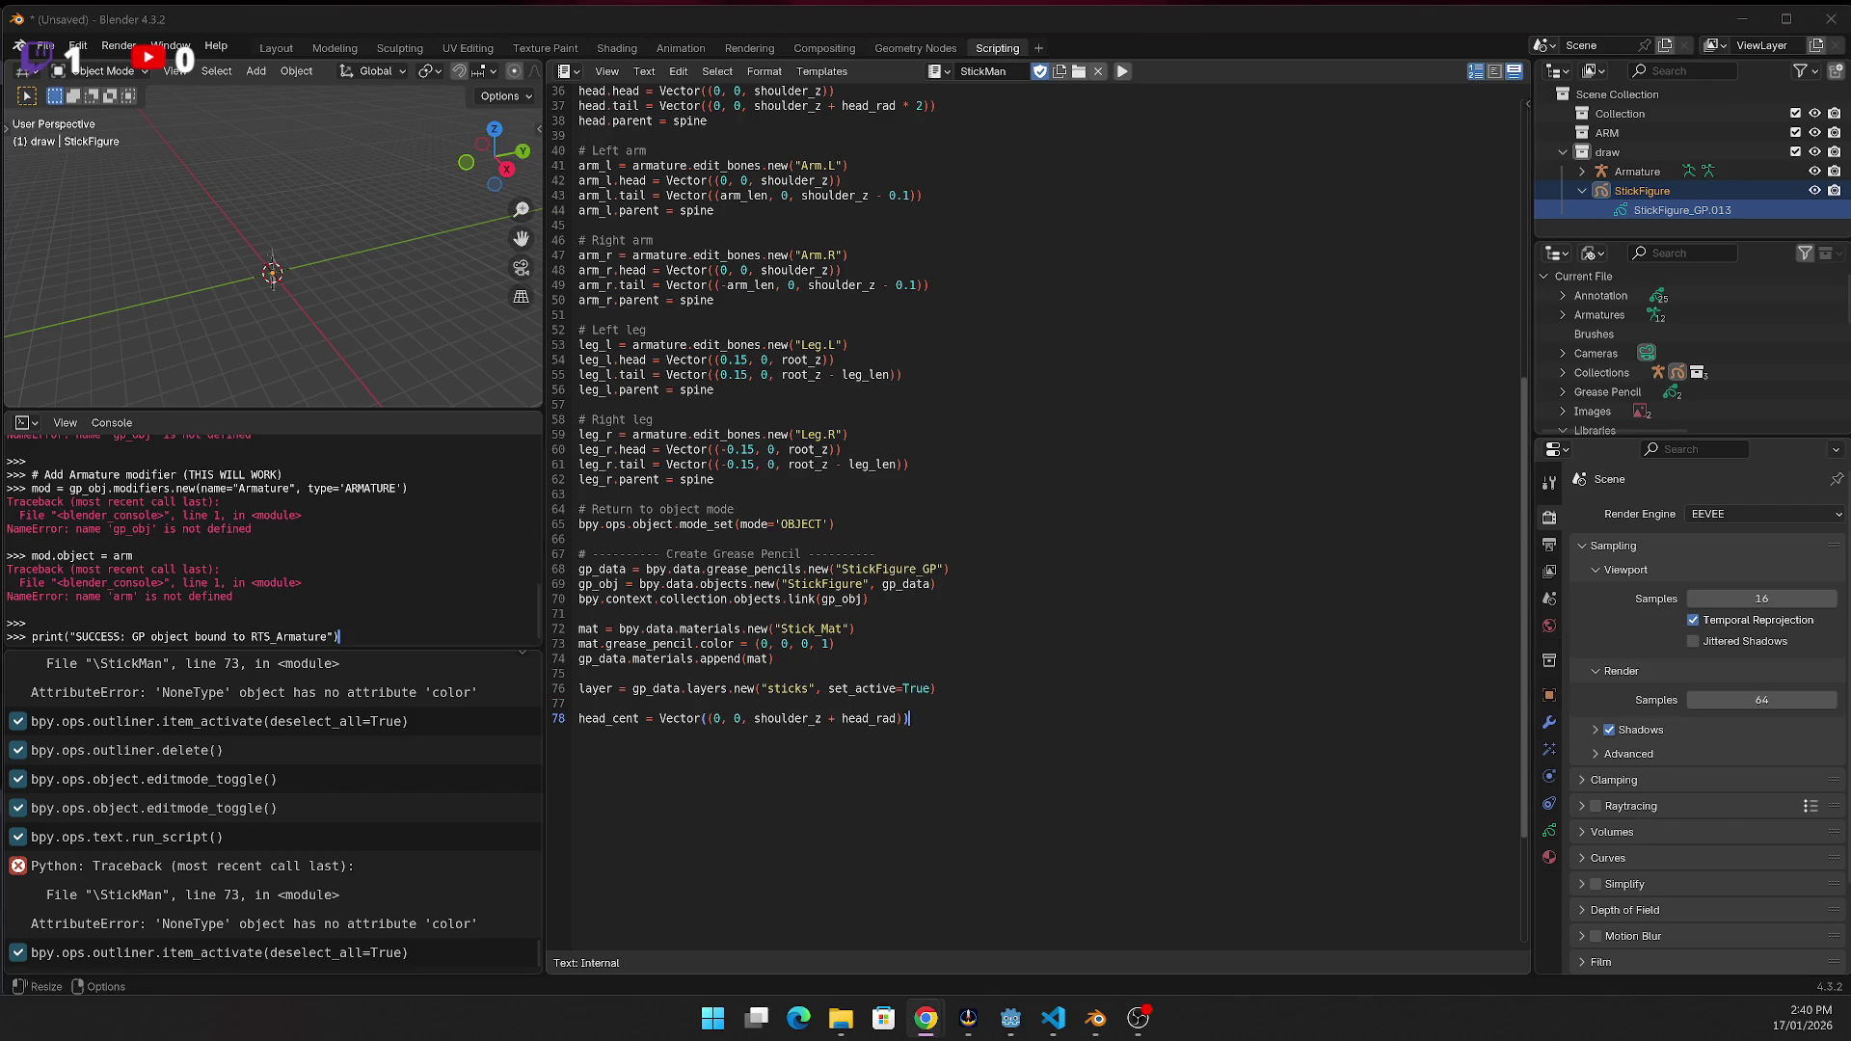
left_click(585, 694)
key("ctrl+v")
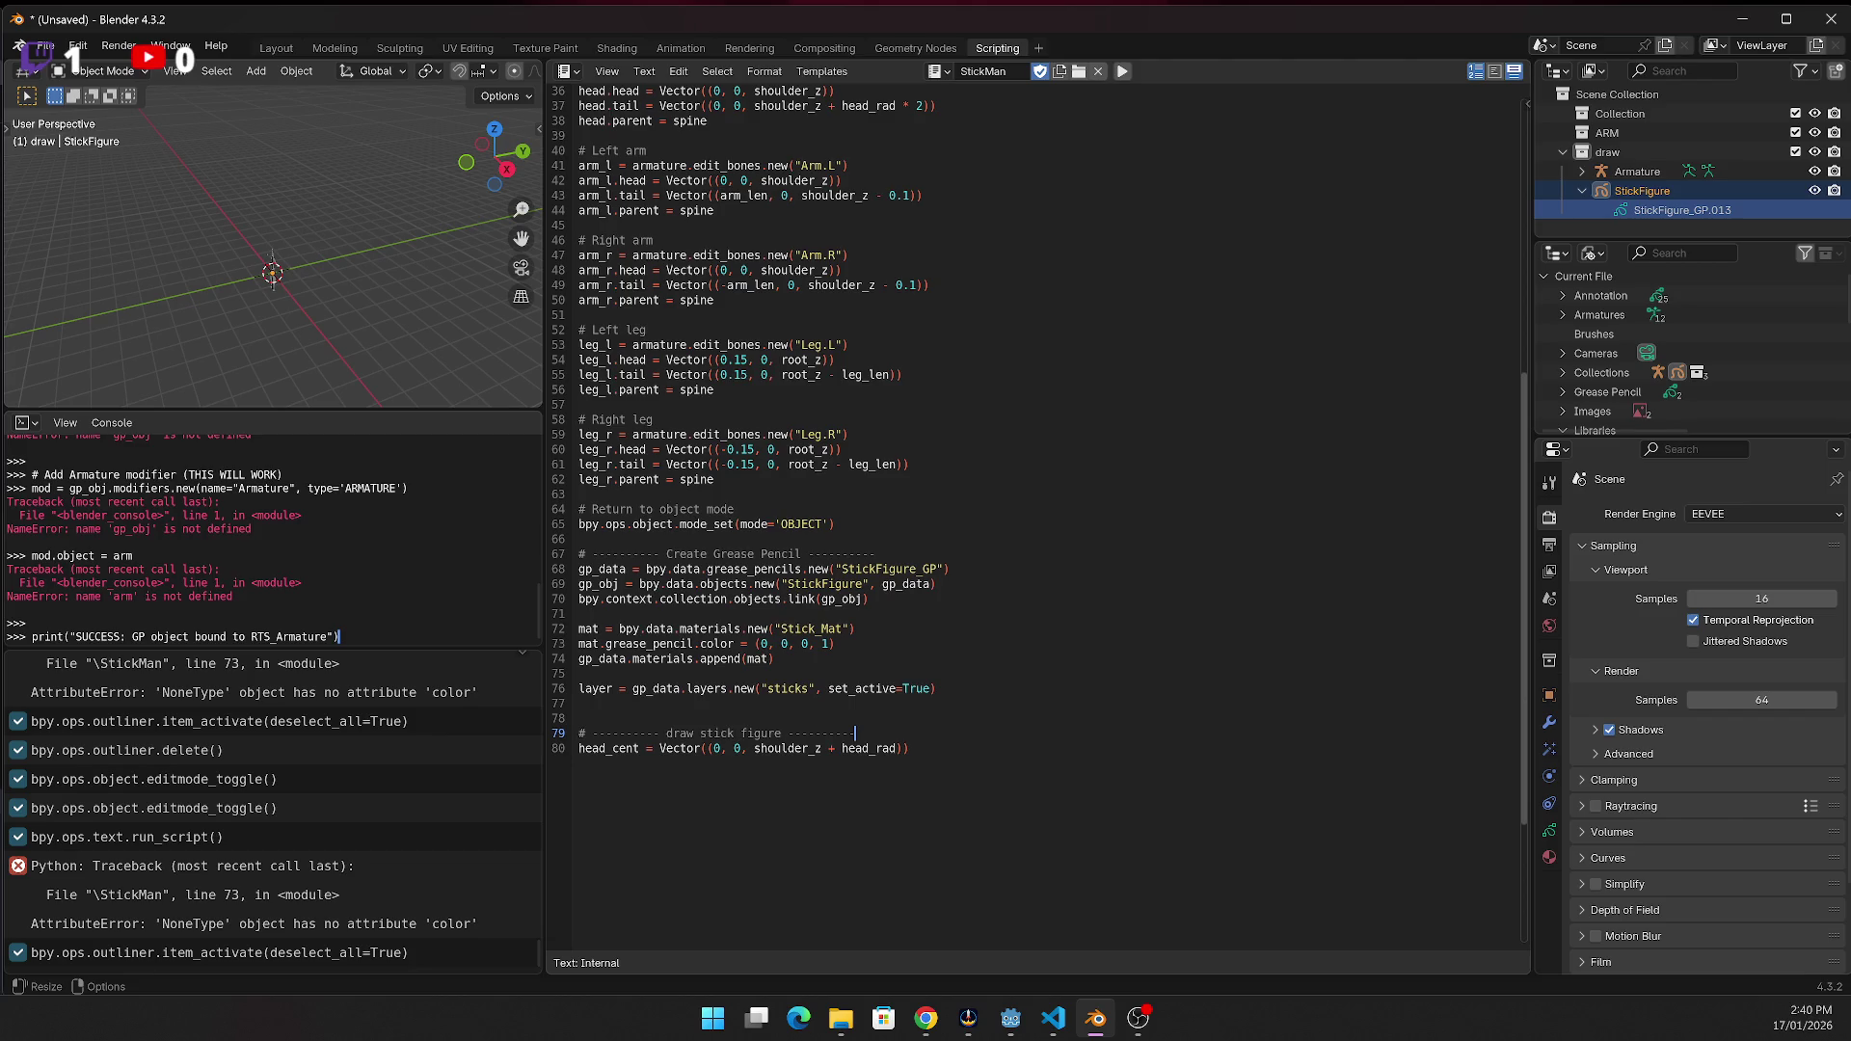
Append the circle_pts head list and a new_gp_stroke call with thickness 50
key("alt+Tab")
left_click(1030, 755)
type("circle_pts = [     (head_cent.x + head_rad * math.cos(t),      head_cent.y + head_rad * math.sin(t),      head_cent.z)     for t in [i/8 * 2 * math.pi for i in range(9)] ] new_gp_stroke(layer, circle_pts, thickness=50)")
key("ctrl+s")
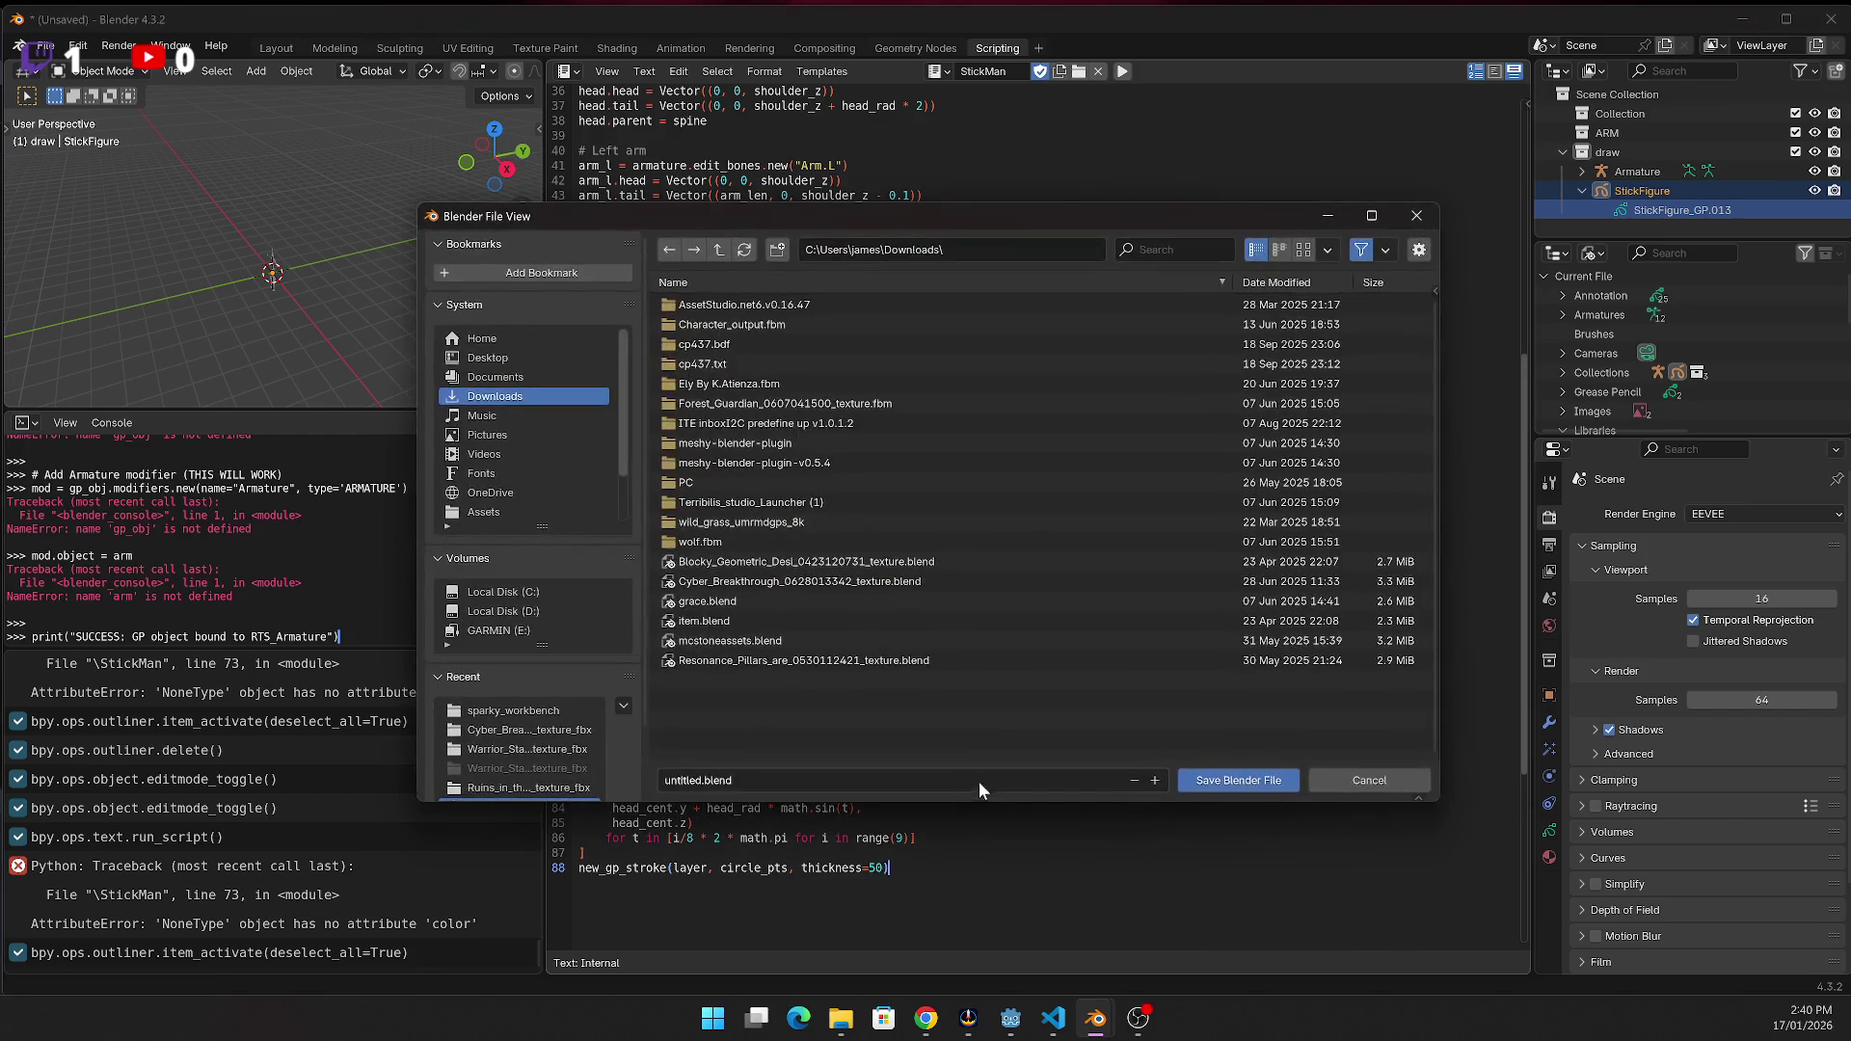
Rerun the script, then prefix the failing material colour line 73 with #
left_click(1391, 783)
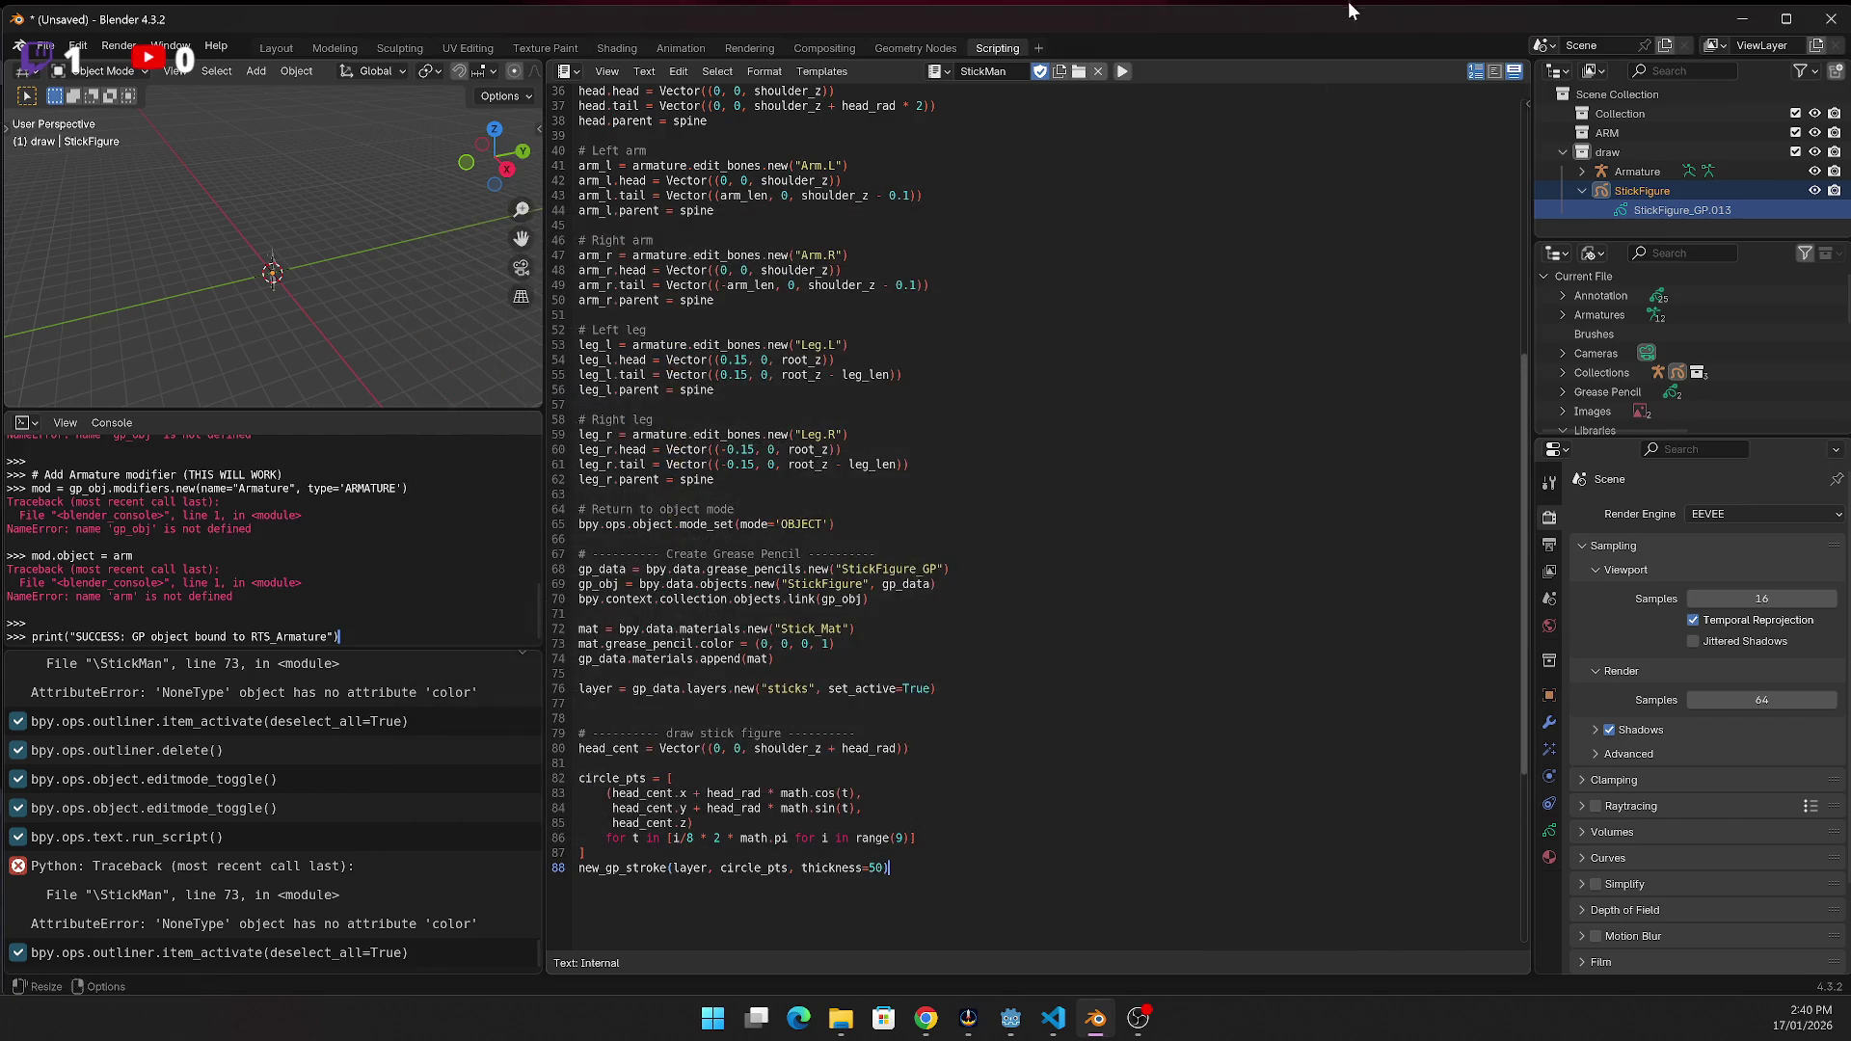
left_click(1124, 70)
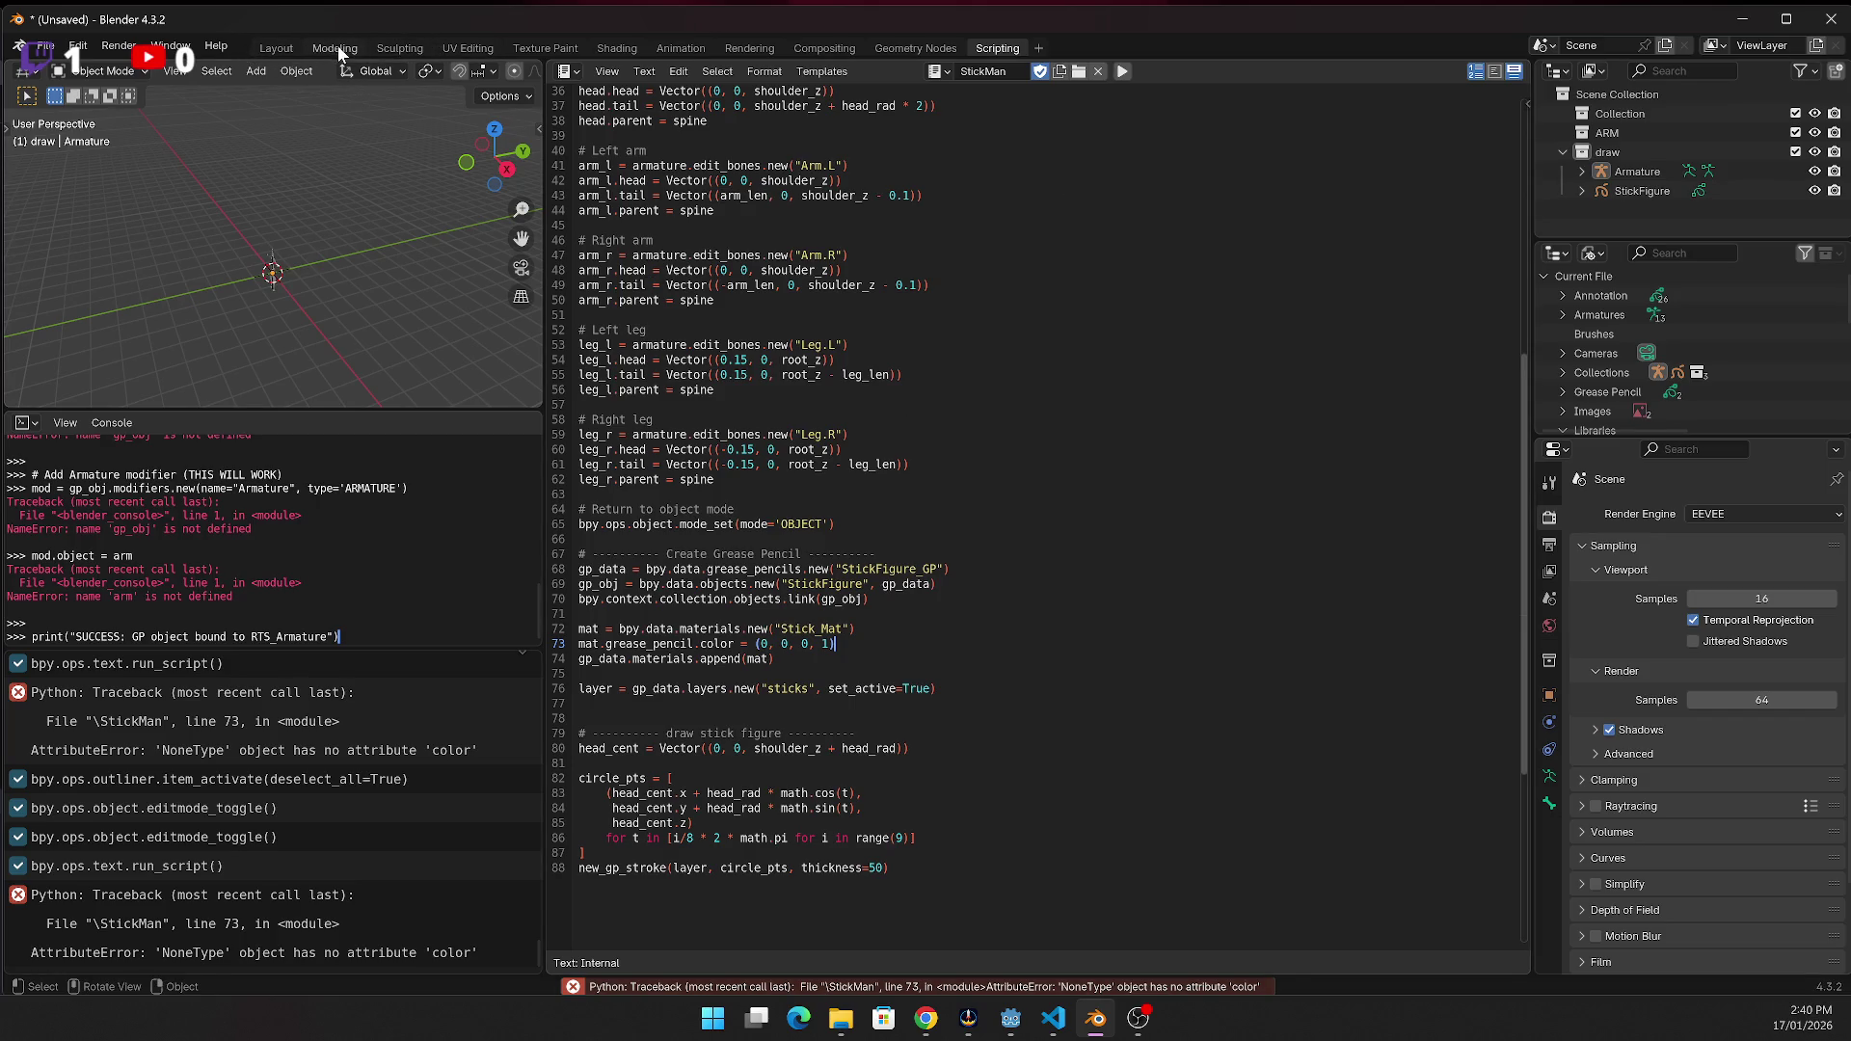
left_click(338, 46)
left_click(997, 48)
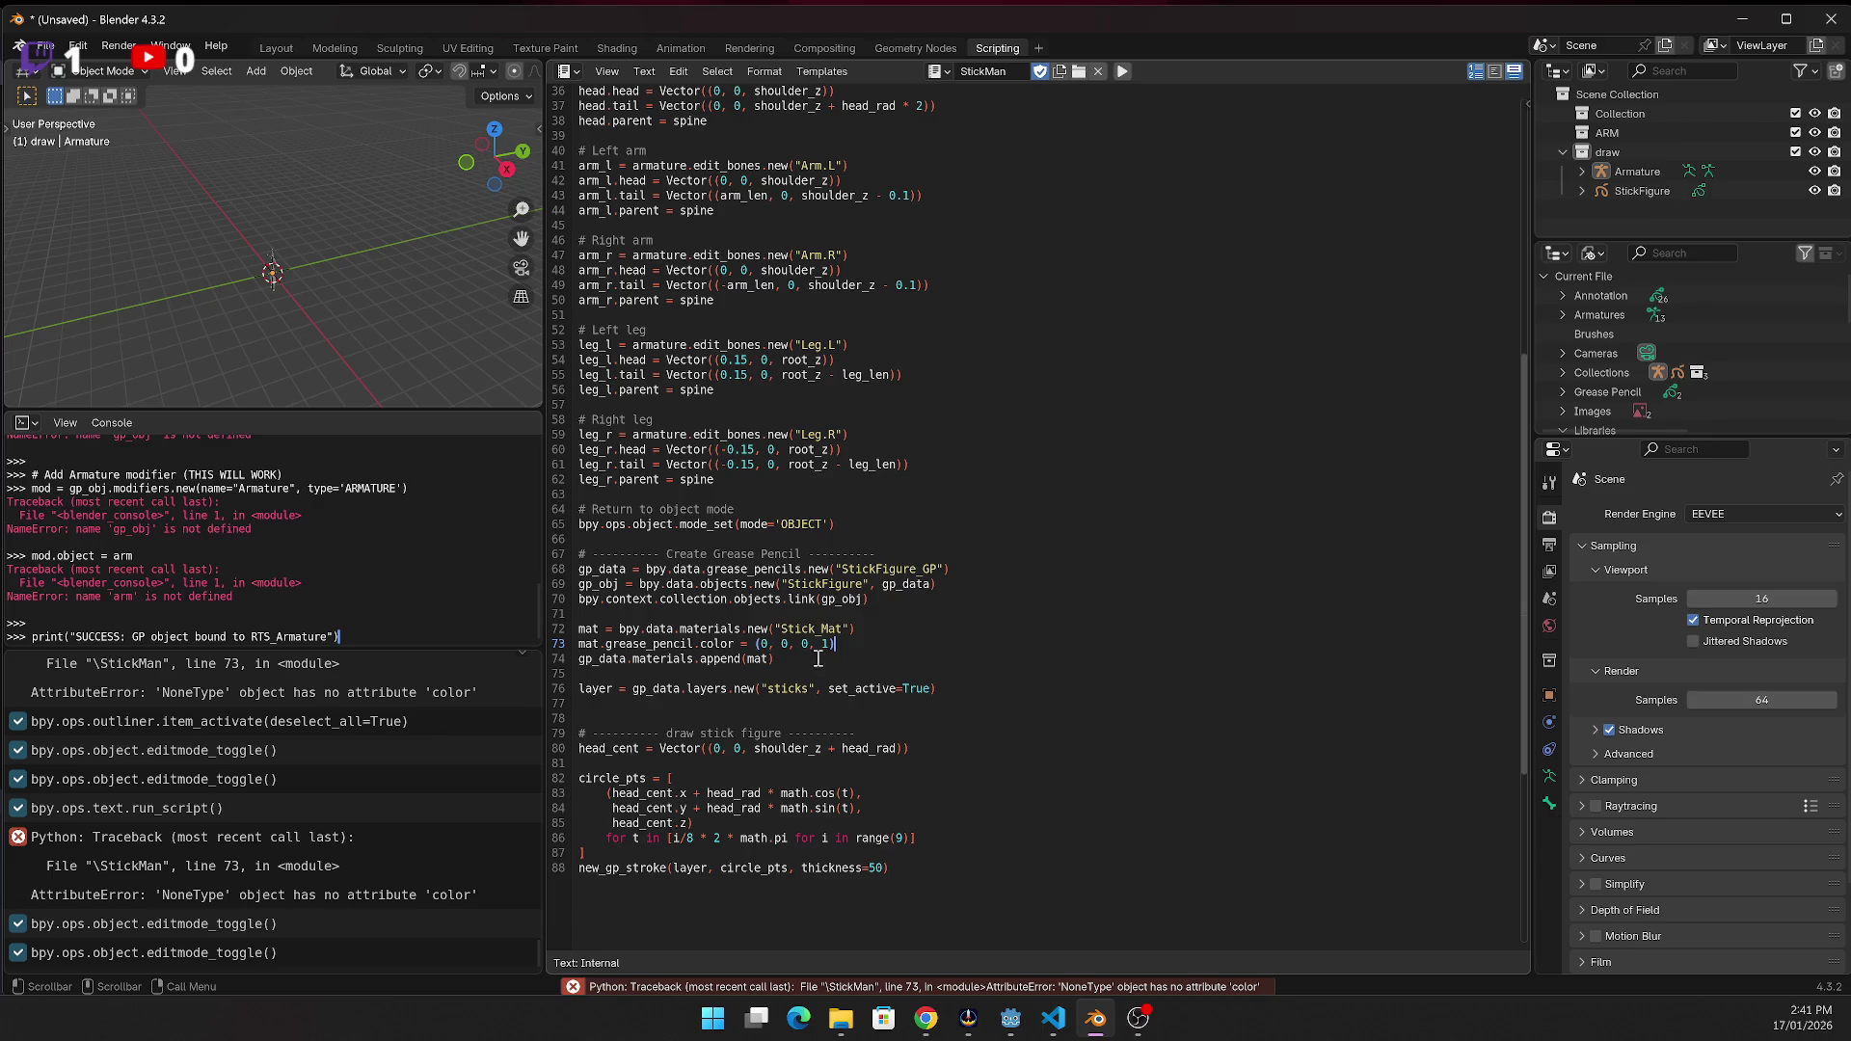
left_click(576, 644)
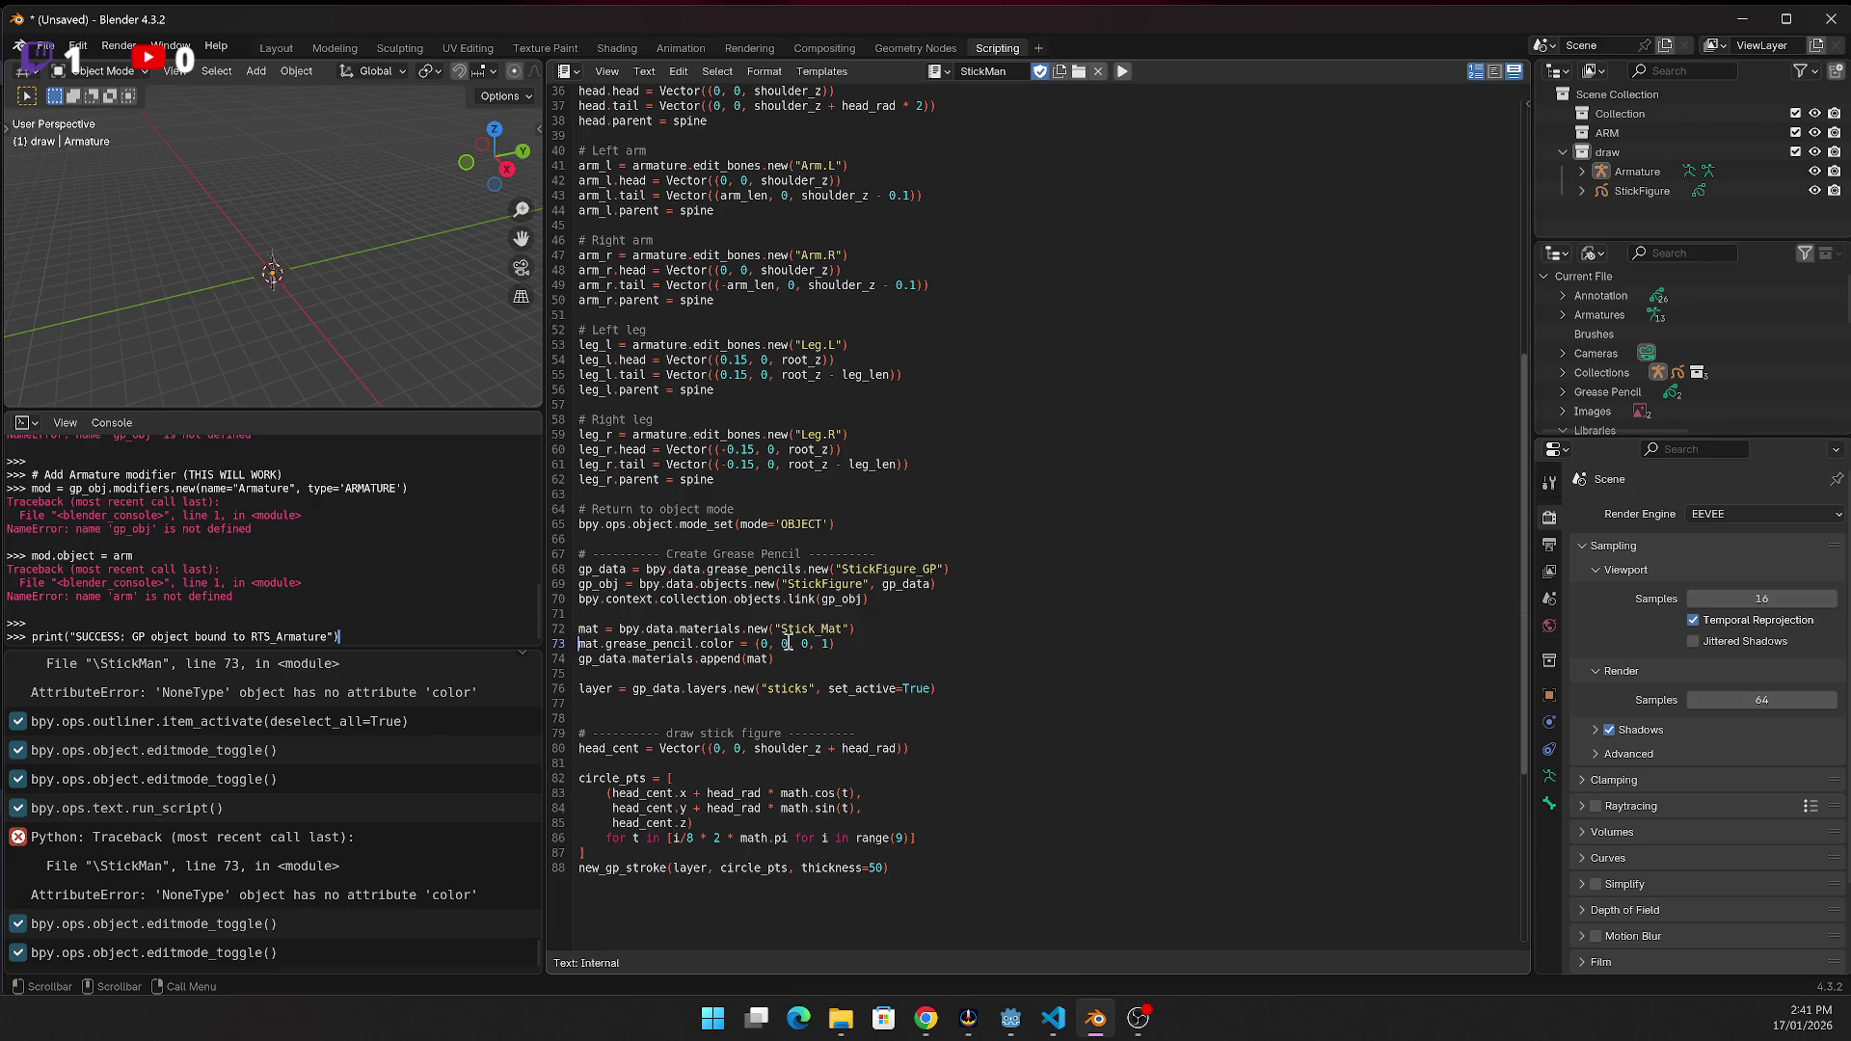
type("#")
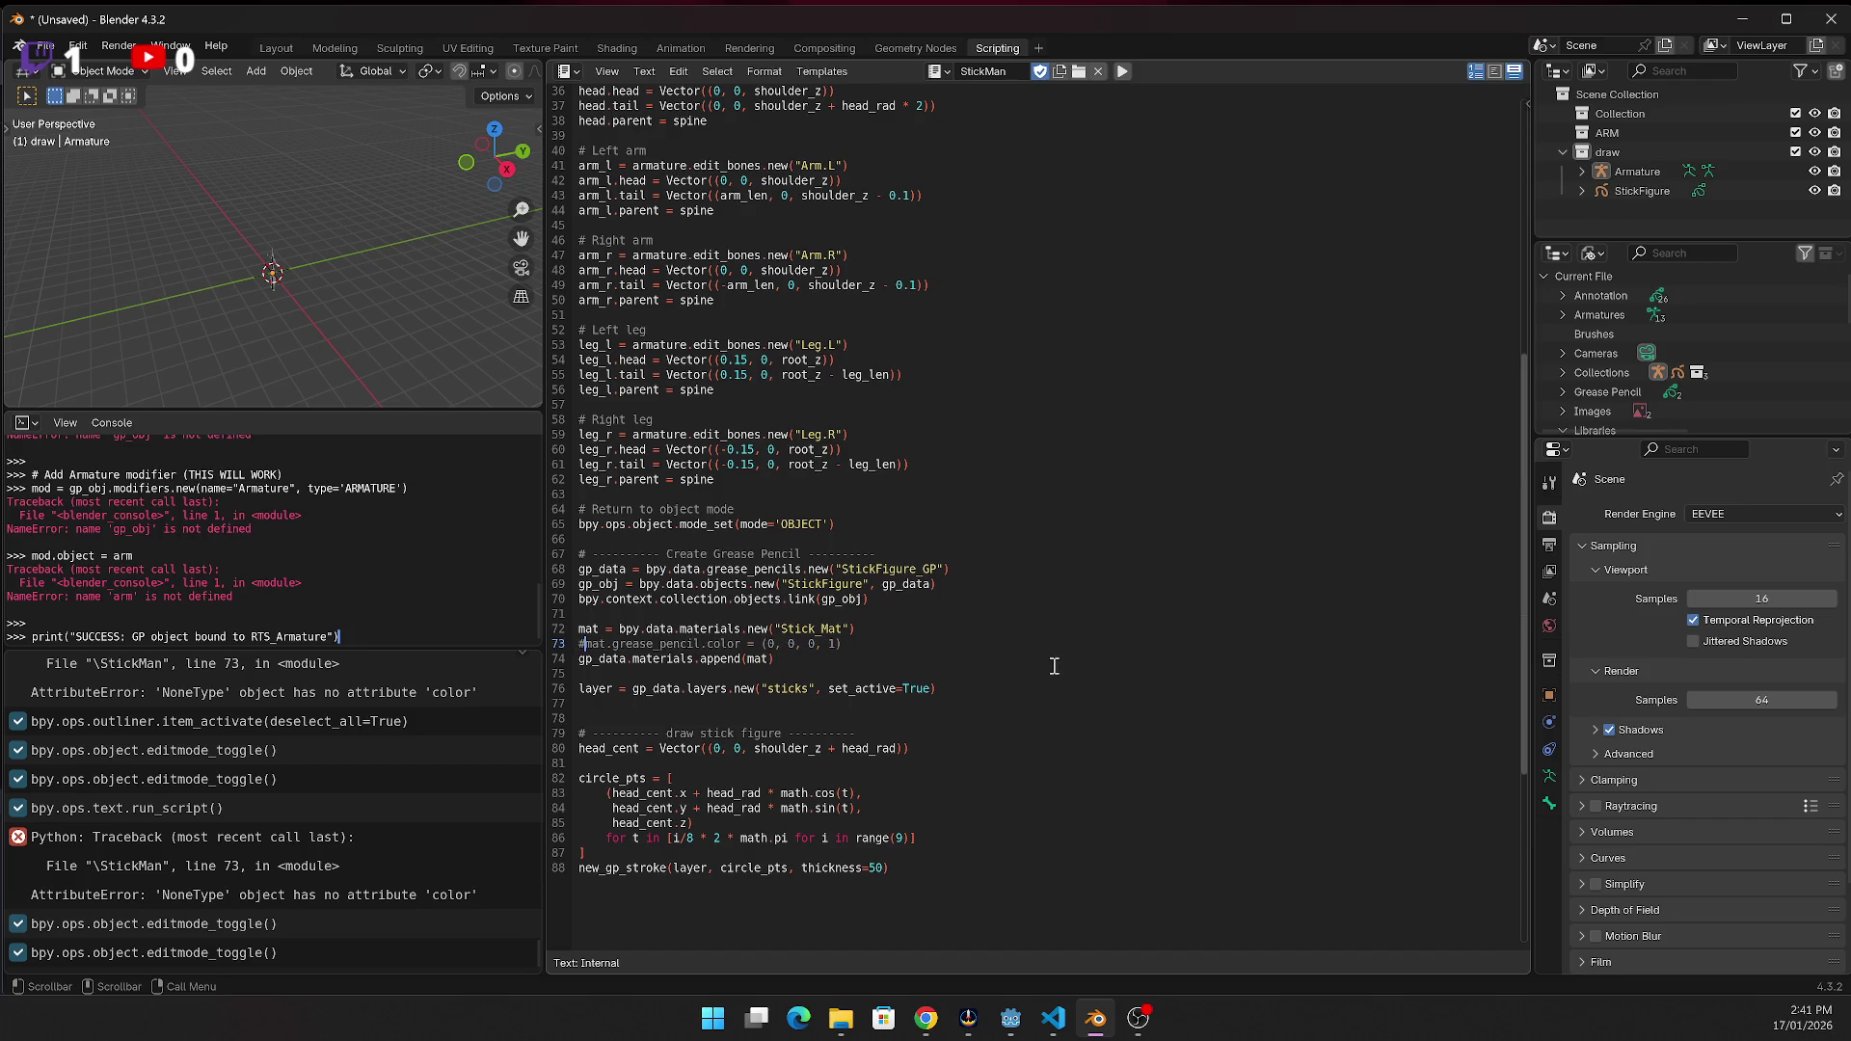
Comment out the materials append line 74 and rerun, hitting NameError: new_gp_stroke not defined
left_click(1118, 72)
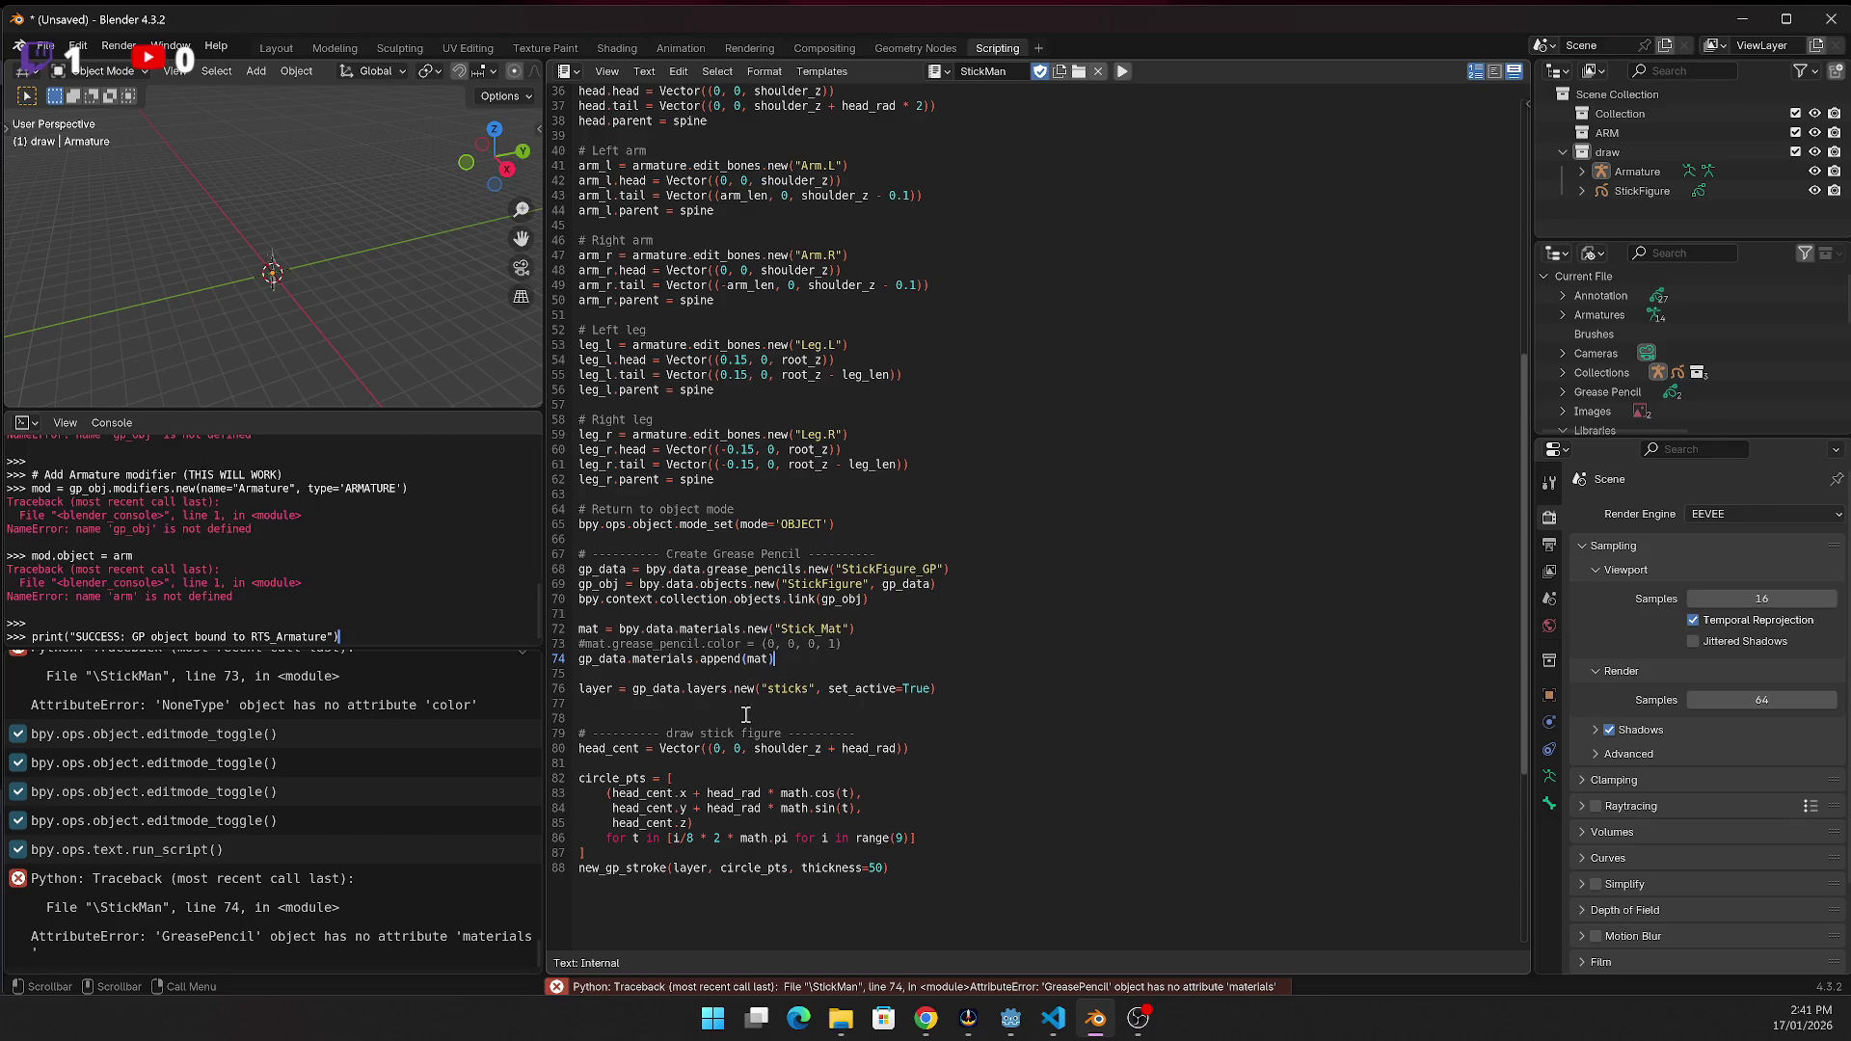
left_click(581, 659)
type("#")
left_click(1124, 73)
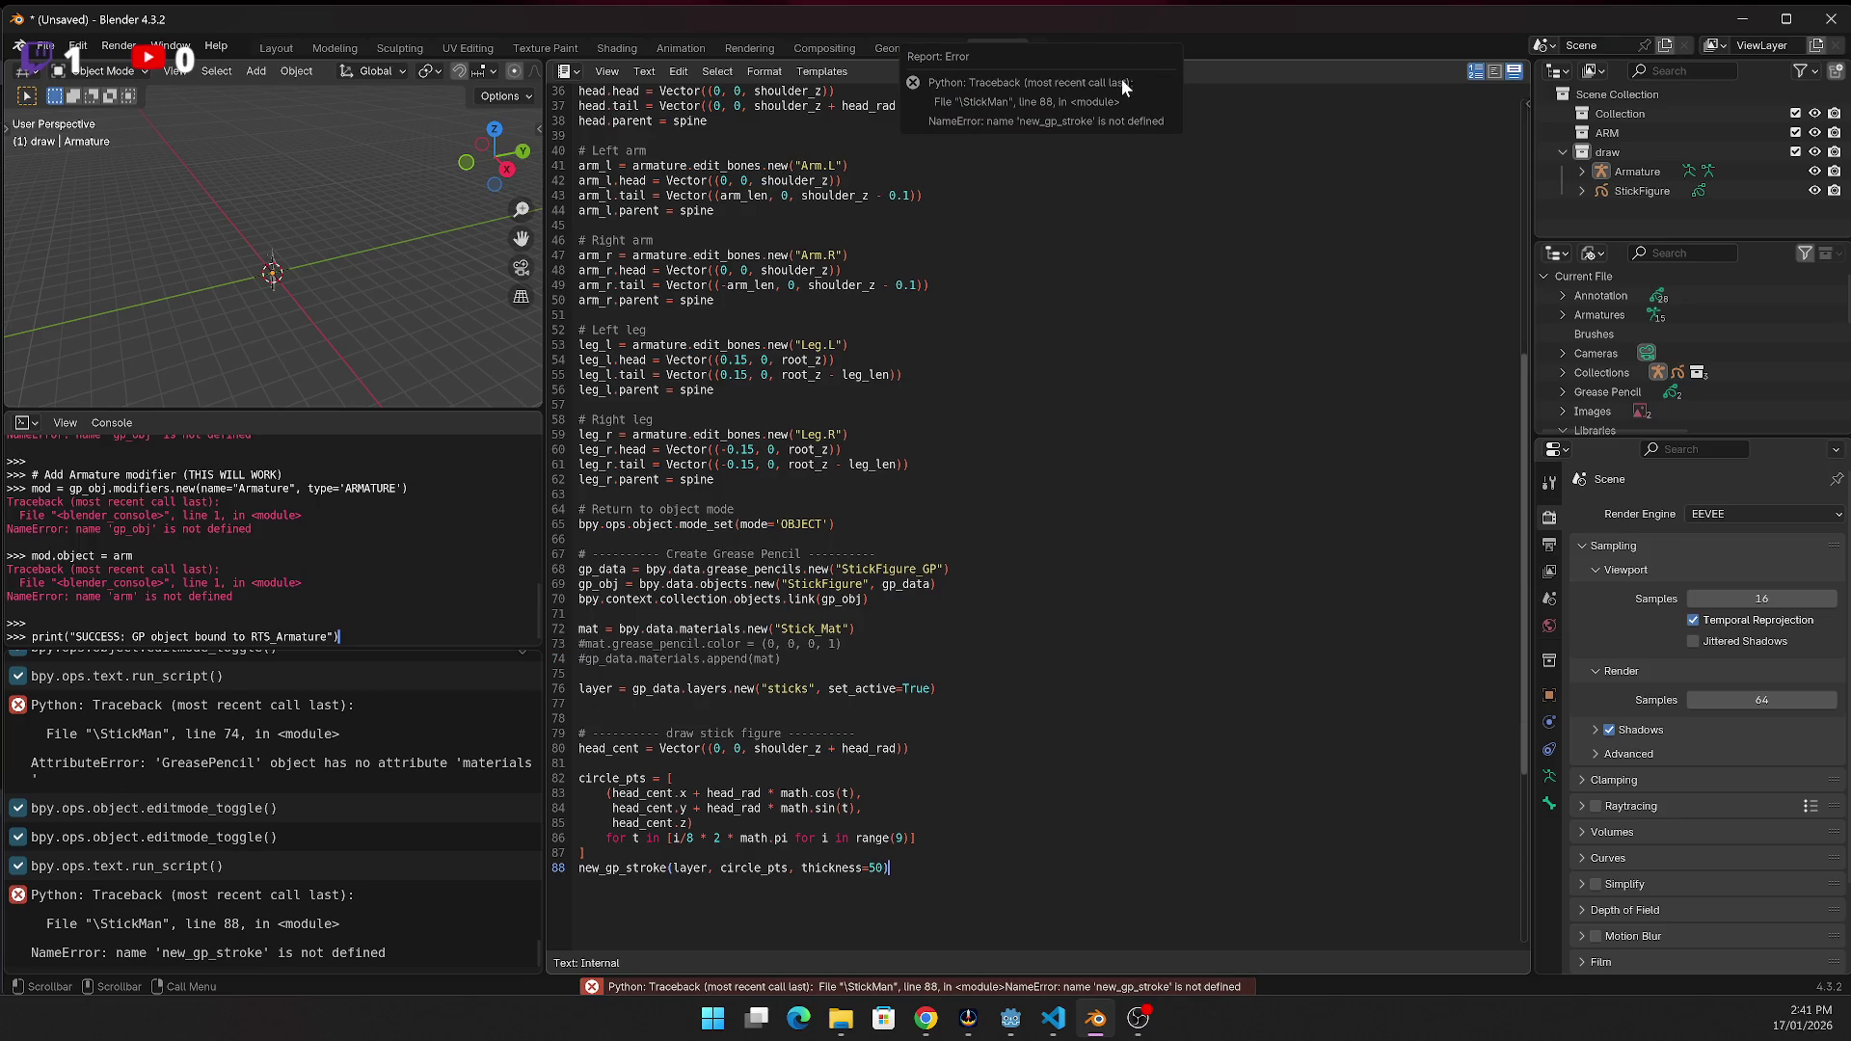
left_click(747, 709)
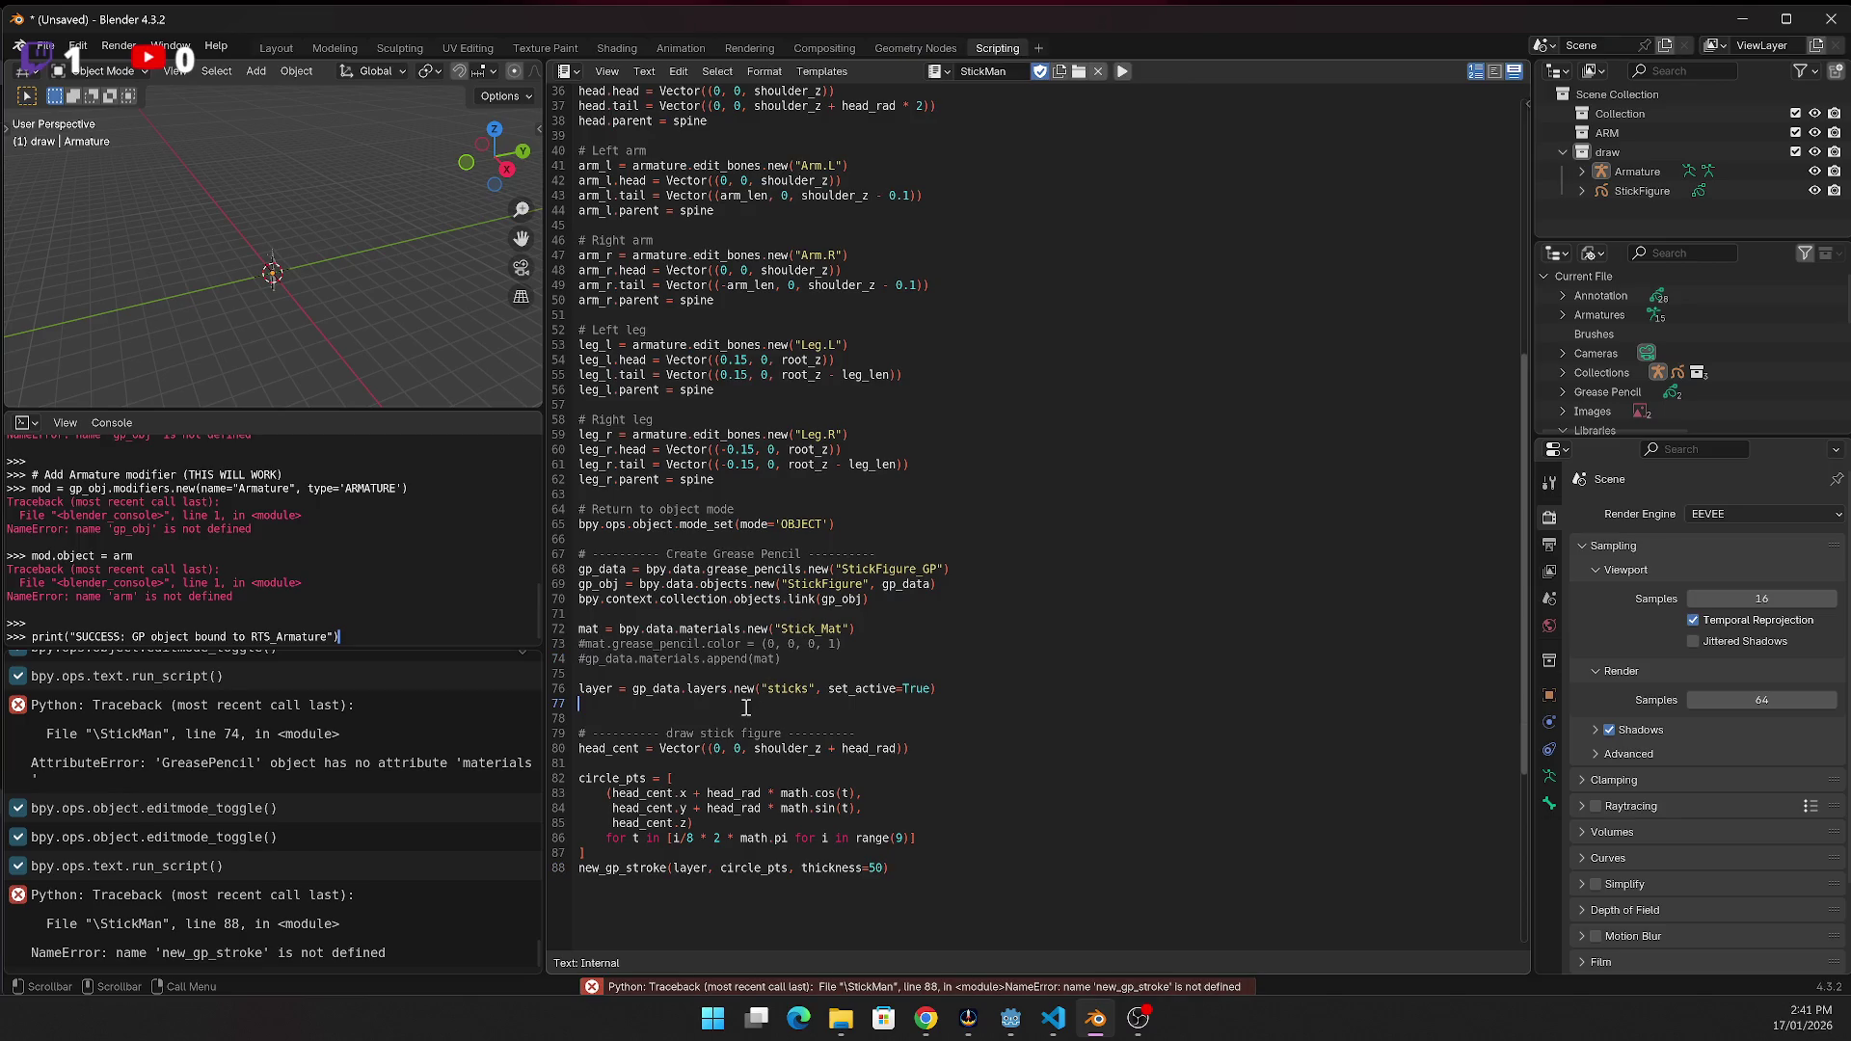
Select the undefined new_gp_stroke name and look up its definition in the browser
double_click(629, 867)
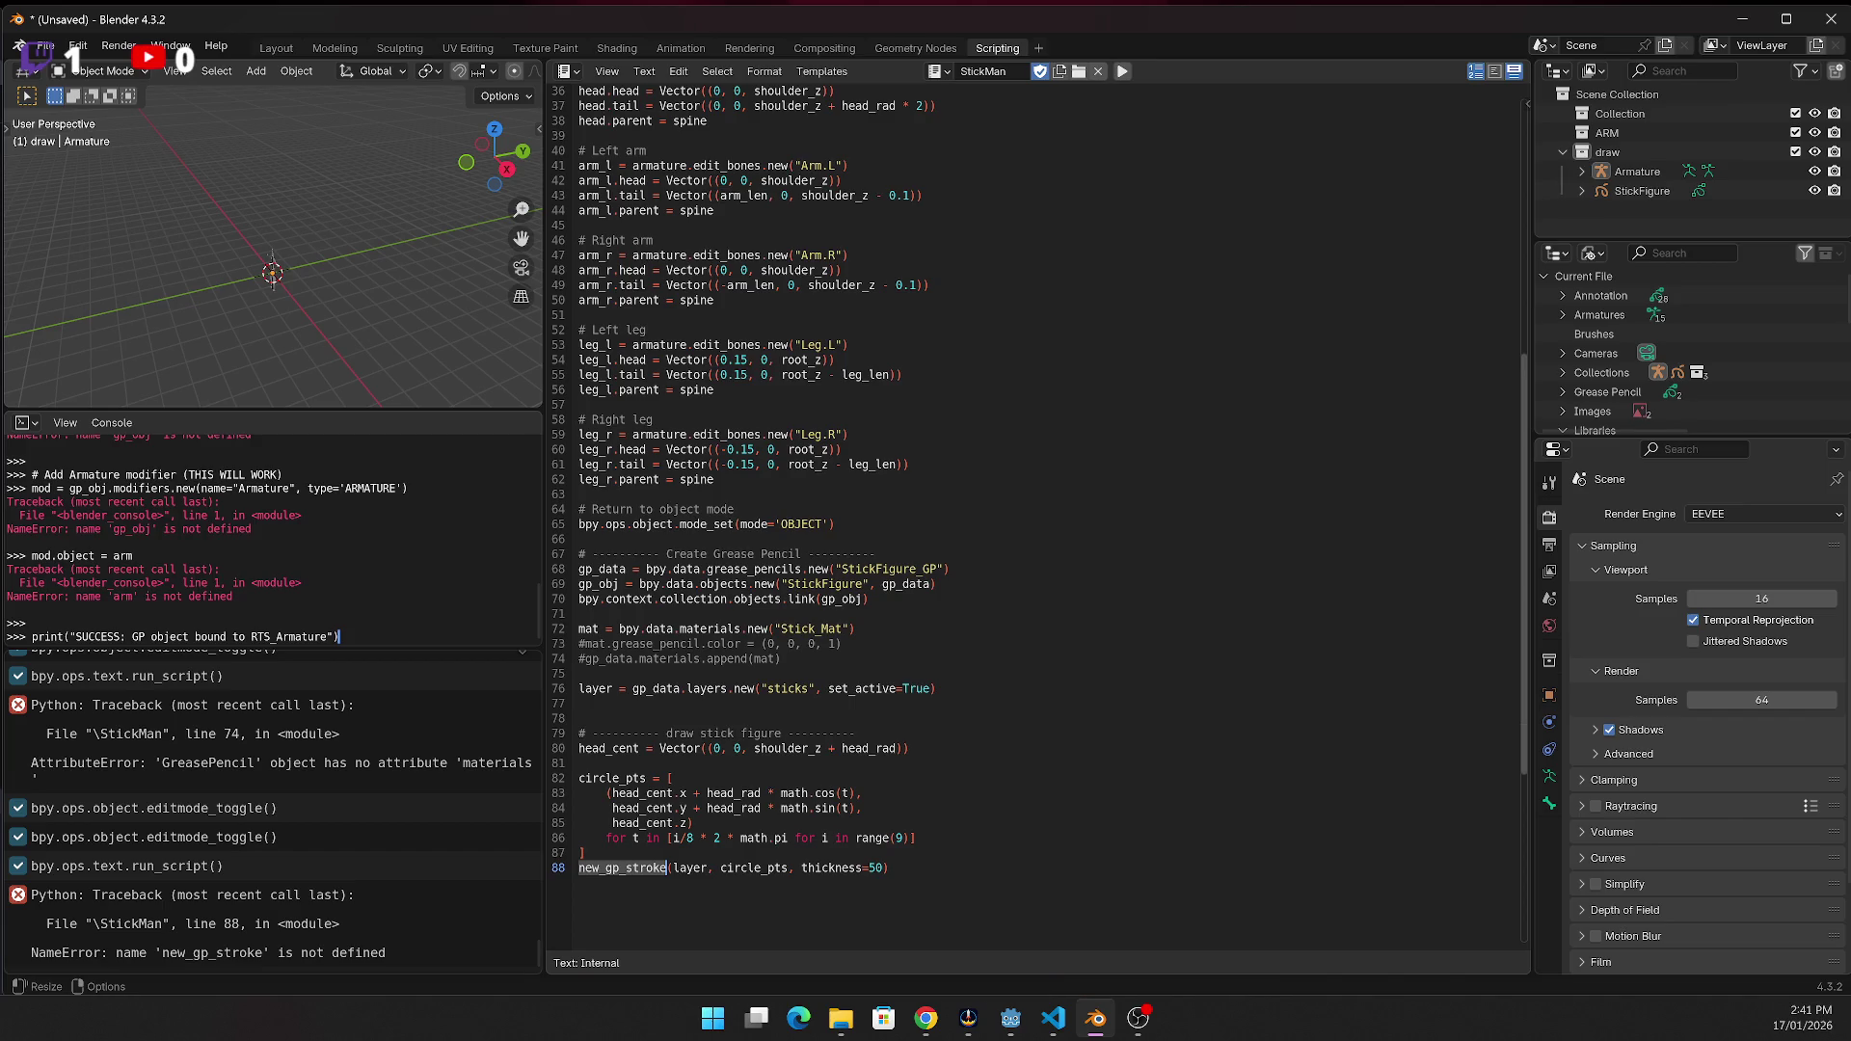
key("alt+Tab")
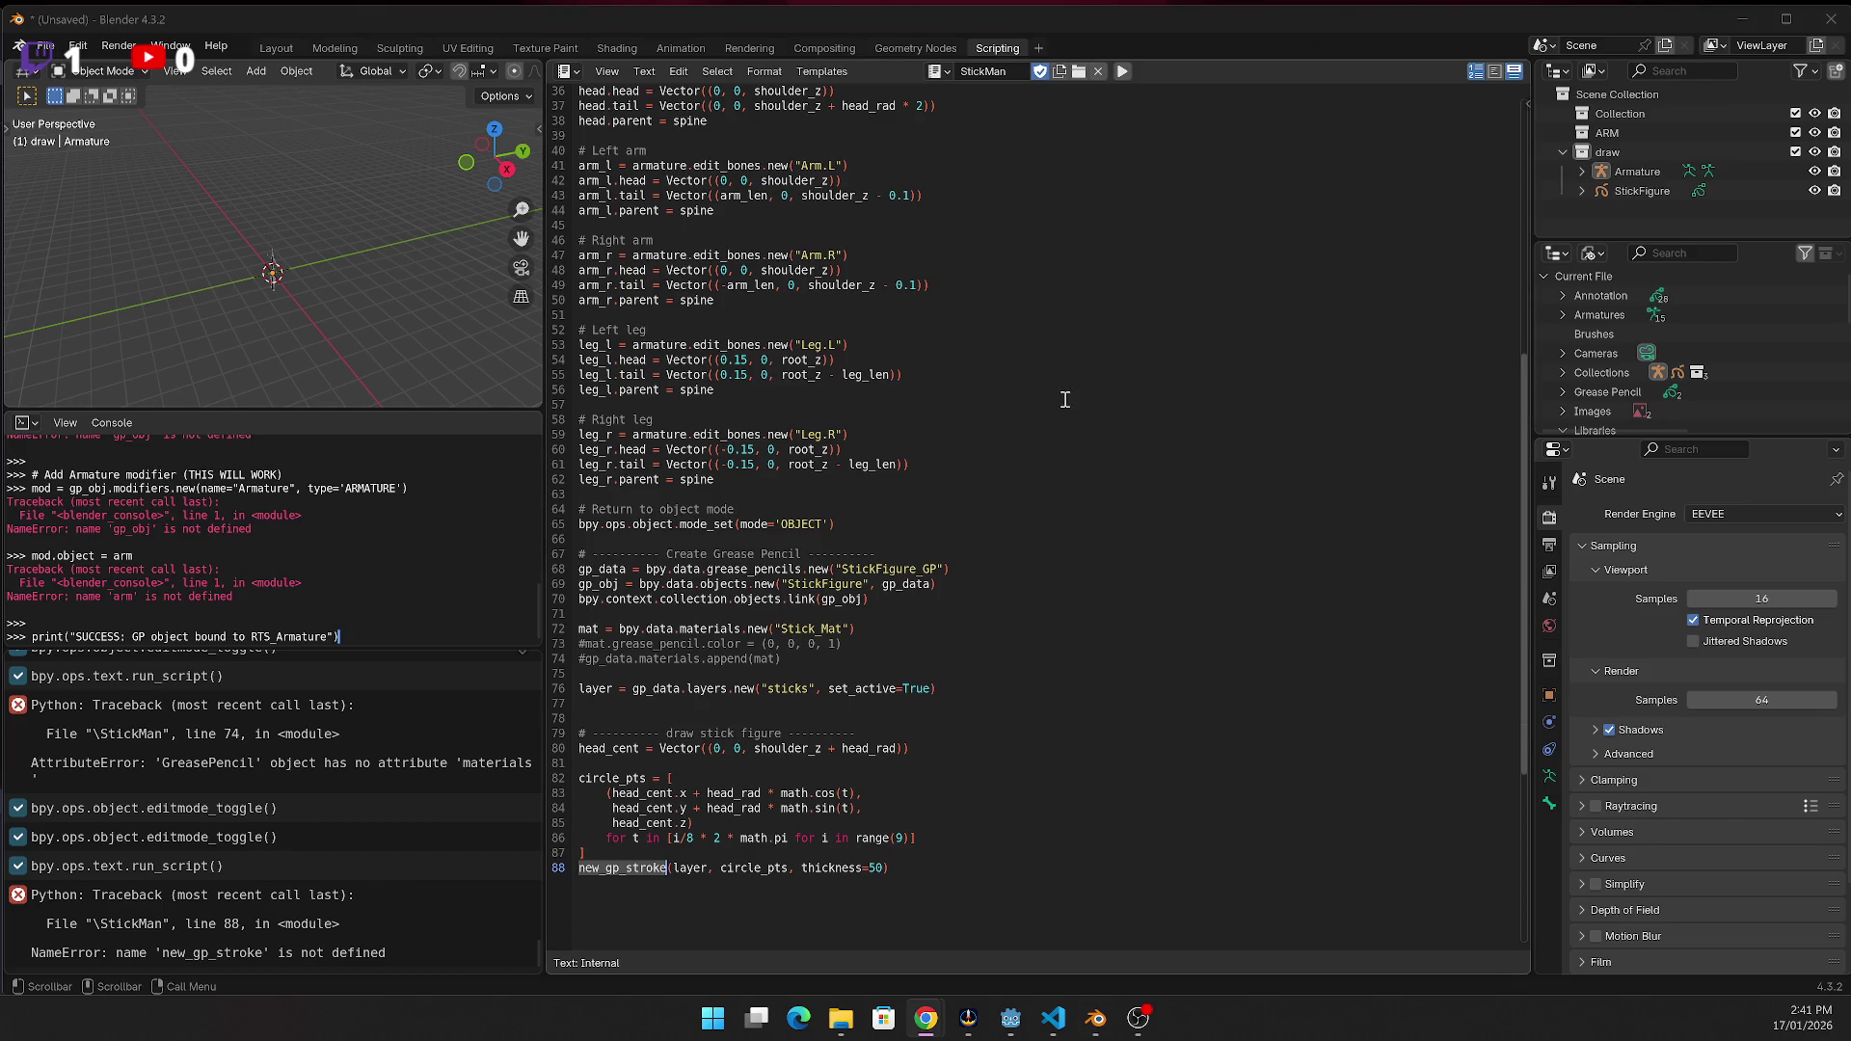
scroll(780, 615, "up", 12)
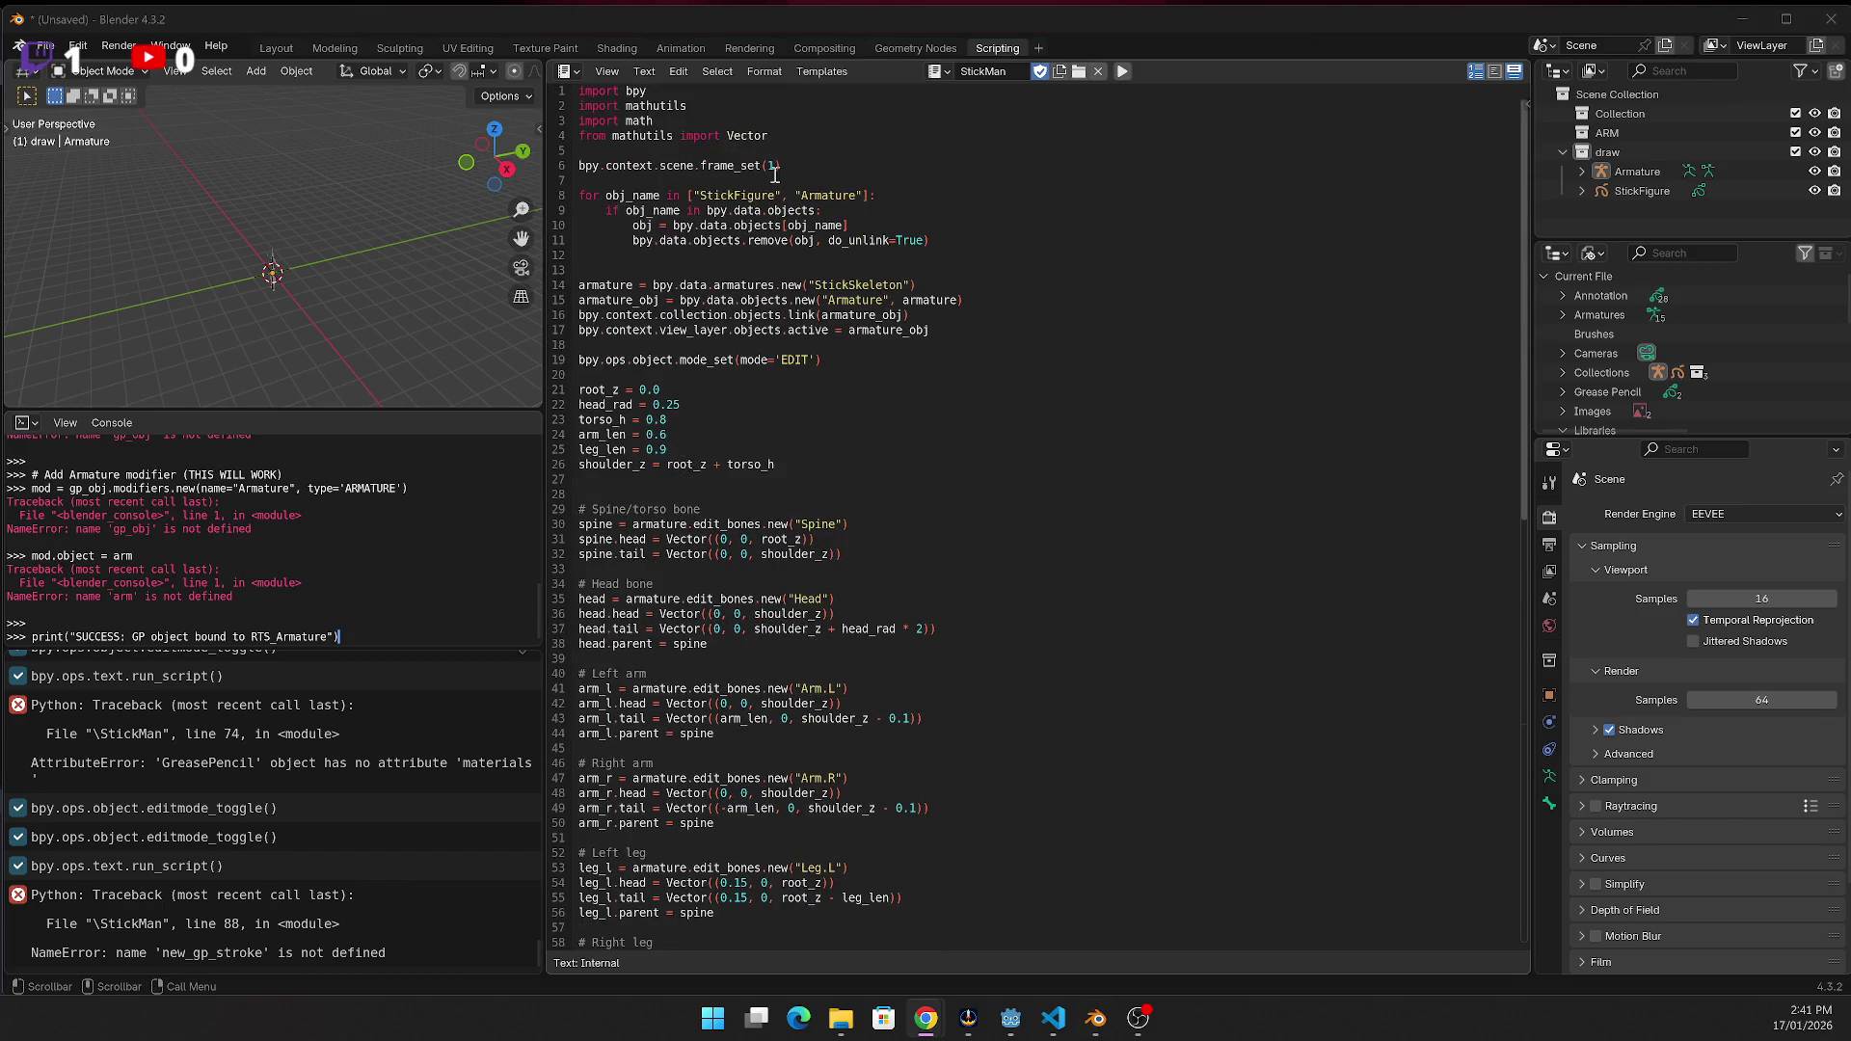
Paste the new_gp_stroke helper below the imports and rerun, now failing at line 14
left_click(801, 152)
key("Return")
type("def new_gp_stroke(layer, points, thickness=50, pressure=1.0):     \"\"\"Create one stroke through the given list of 3-tuples.\"\"\"     if bpy.context.scene.frame_current in layer.frames.keys():         frame = layer.frames[bpy.context.scene.frame_current]     else:         frame = layer.frames.new(bpy.context.scene.frame_current)      stroke = frame.strokes.new()     stroke.display_mode = '3DSPACE'     stroke.line_width = thickness     stroke.material_index = 0      stroke.points.add(len(points))     for i, co in enumerate(points):         stroke.points[i].co = Vector(co)         stroke.points[i].pressure = pressure      return stroke")
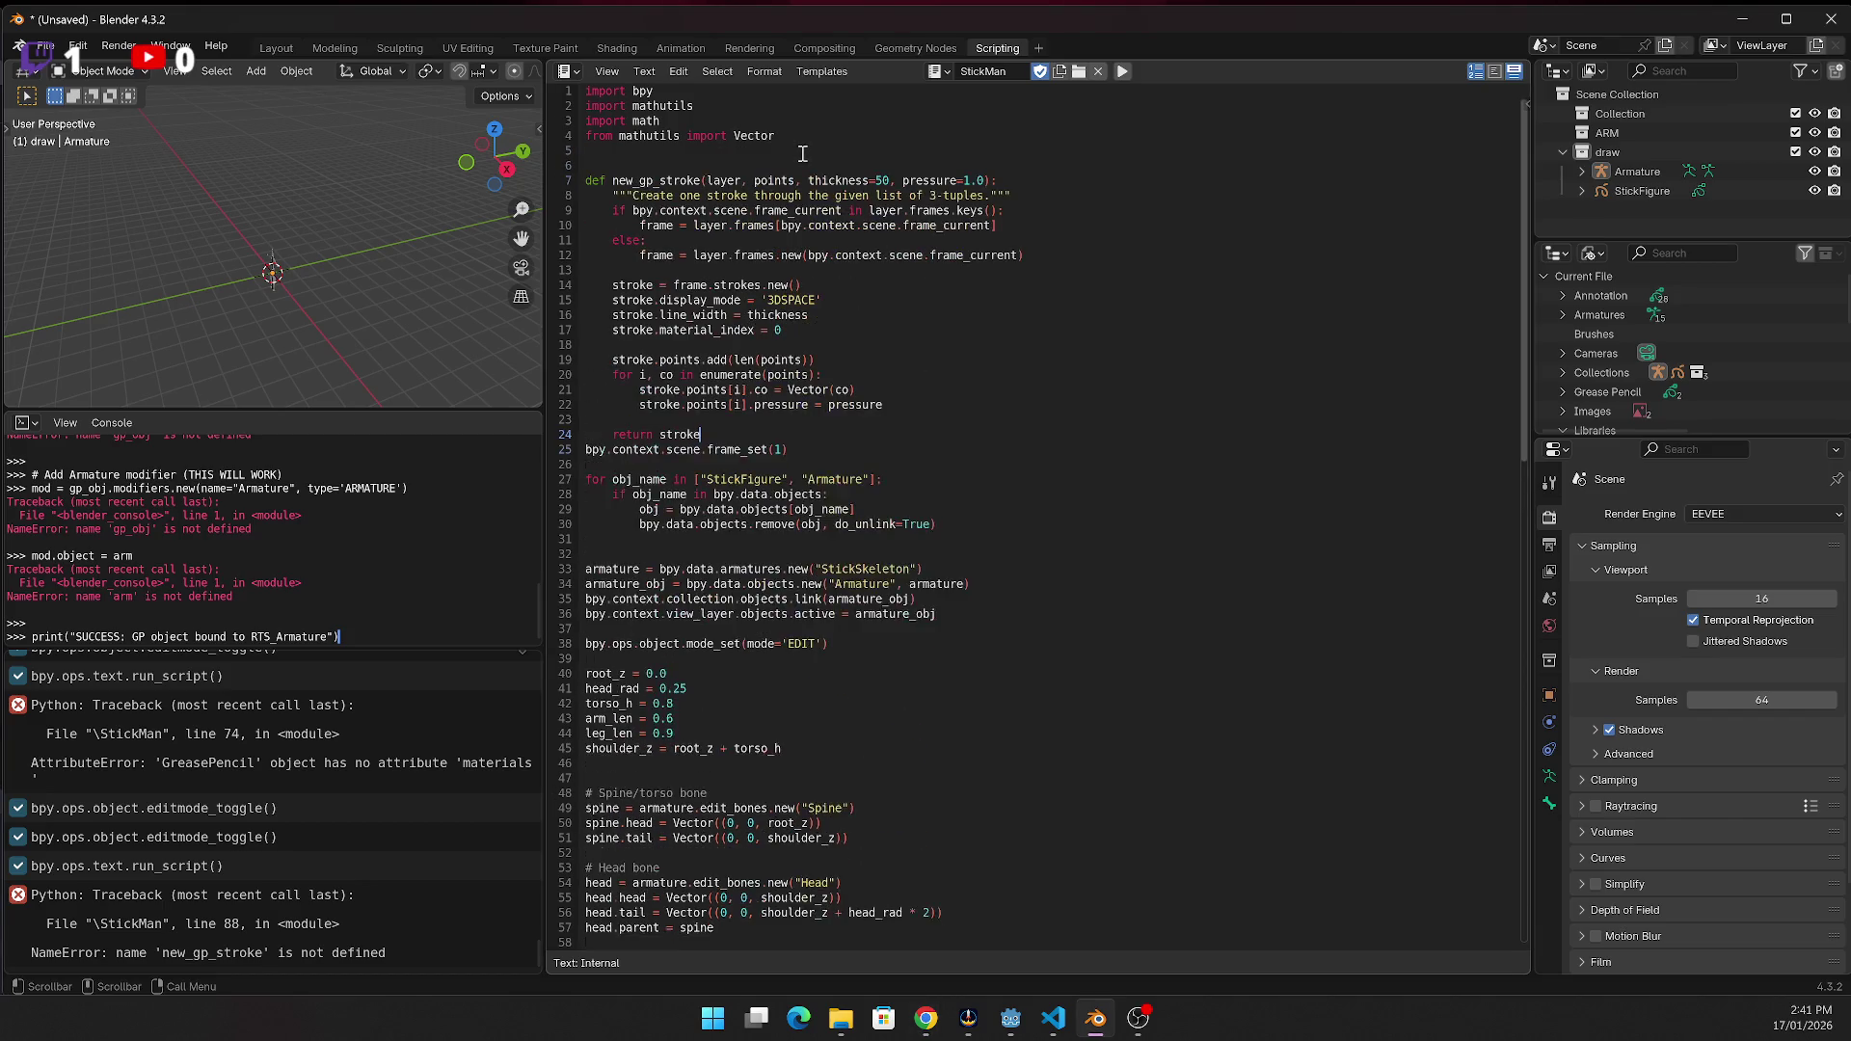
key("ctrl+s")
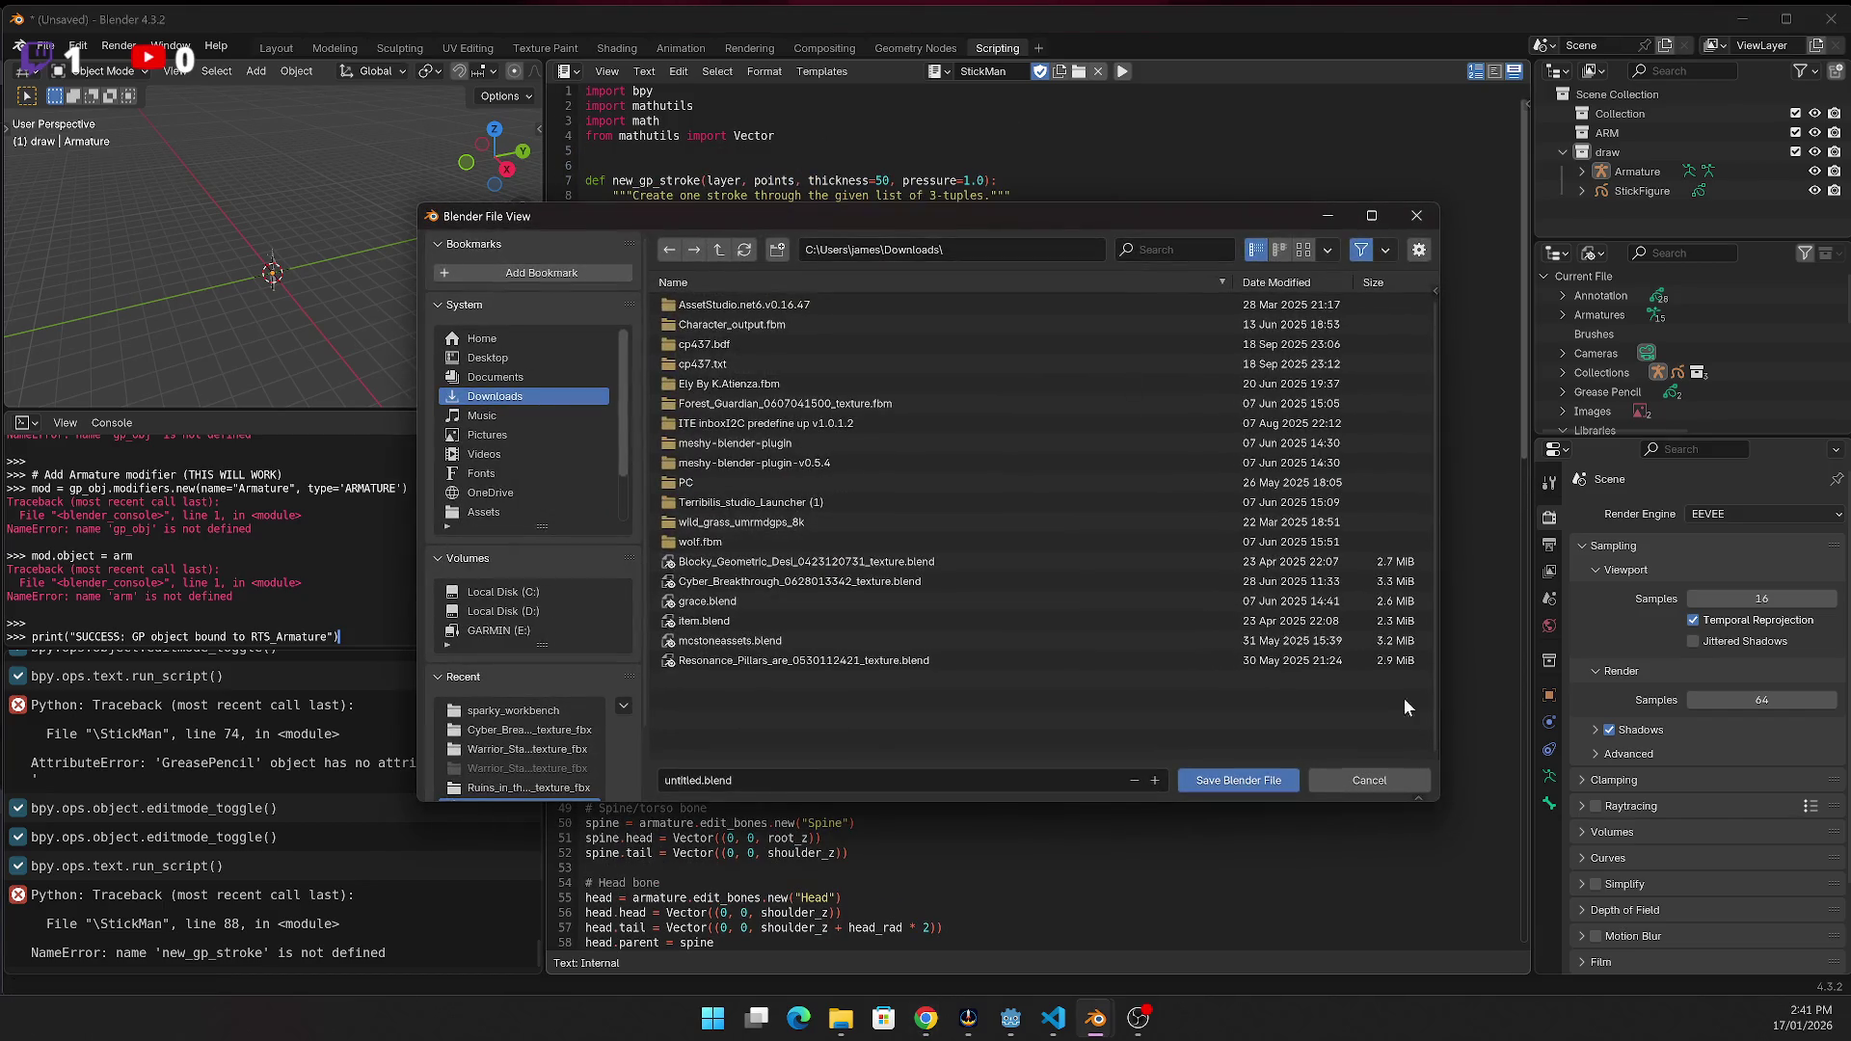
left_click(1422, 779)
left_click(1122, 73)
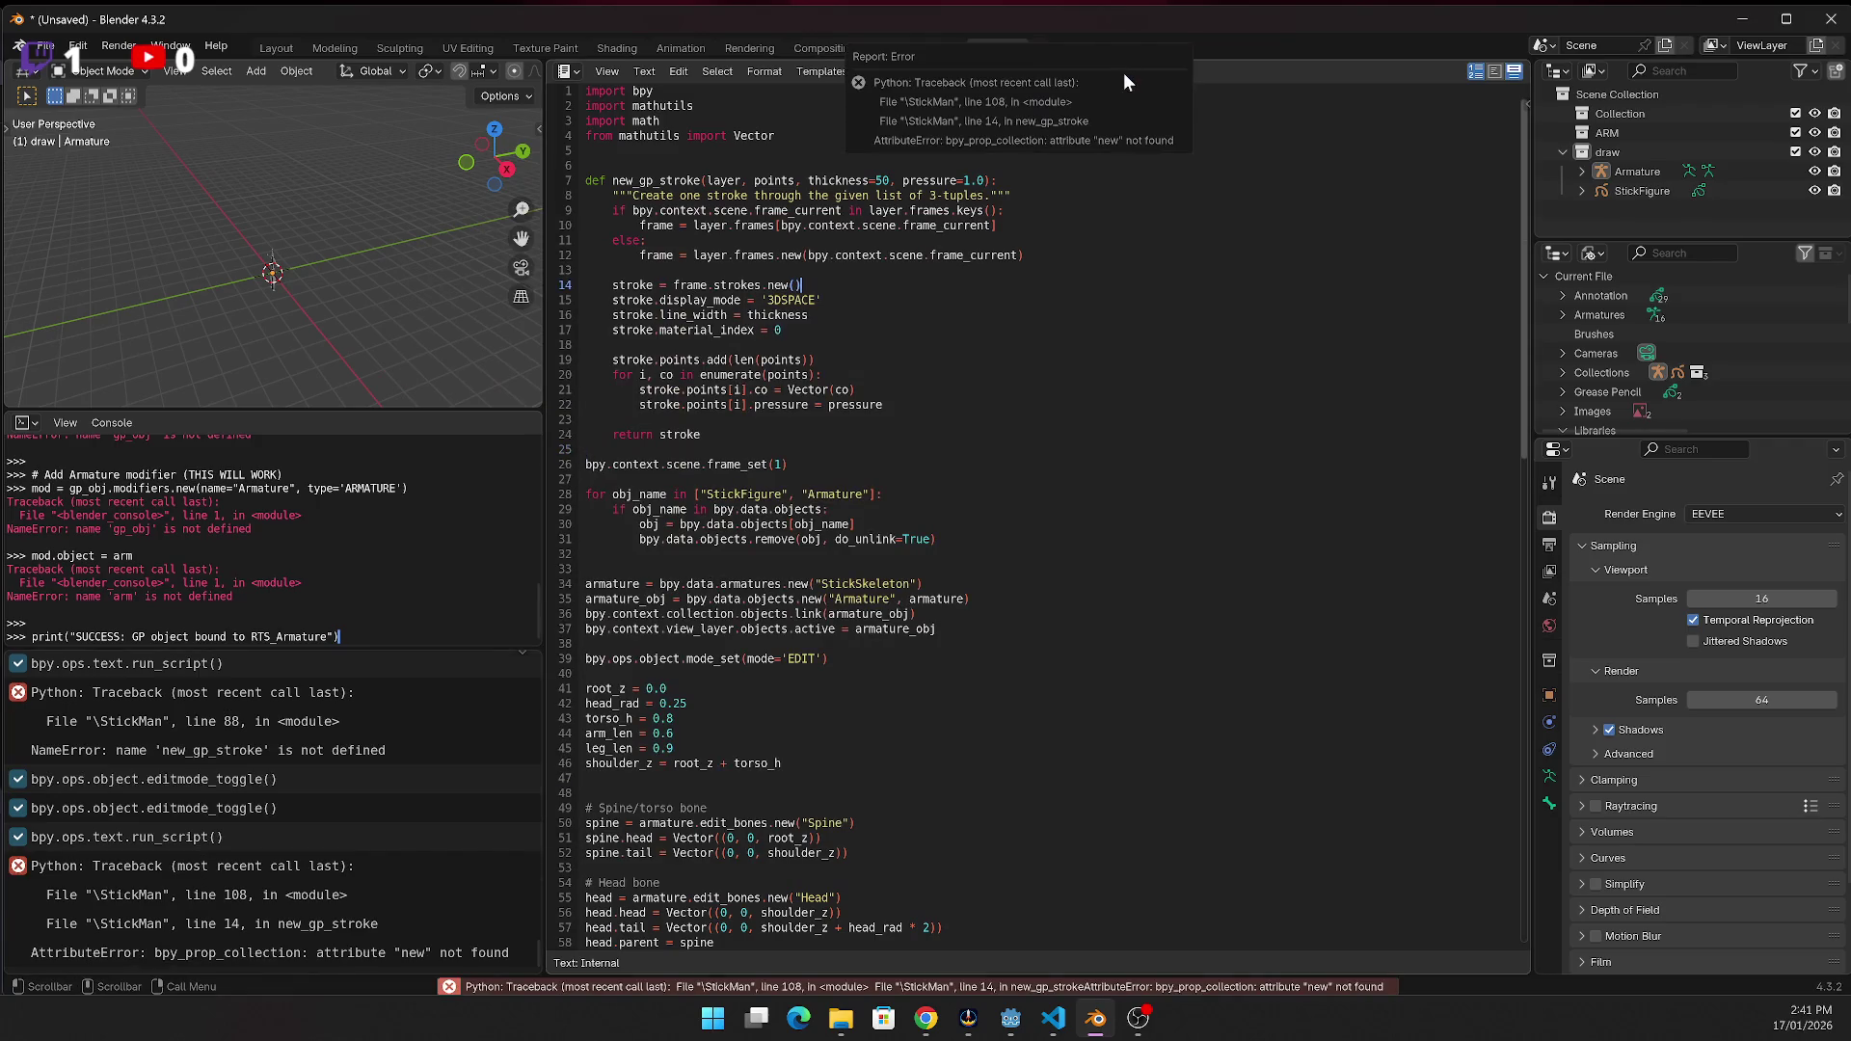
left_click(362, 953)
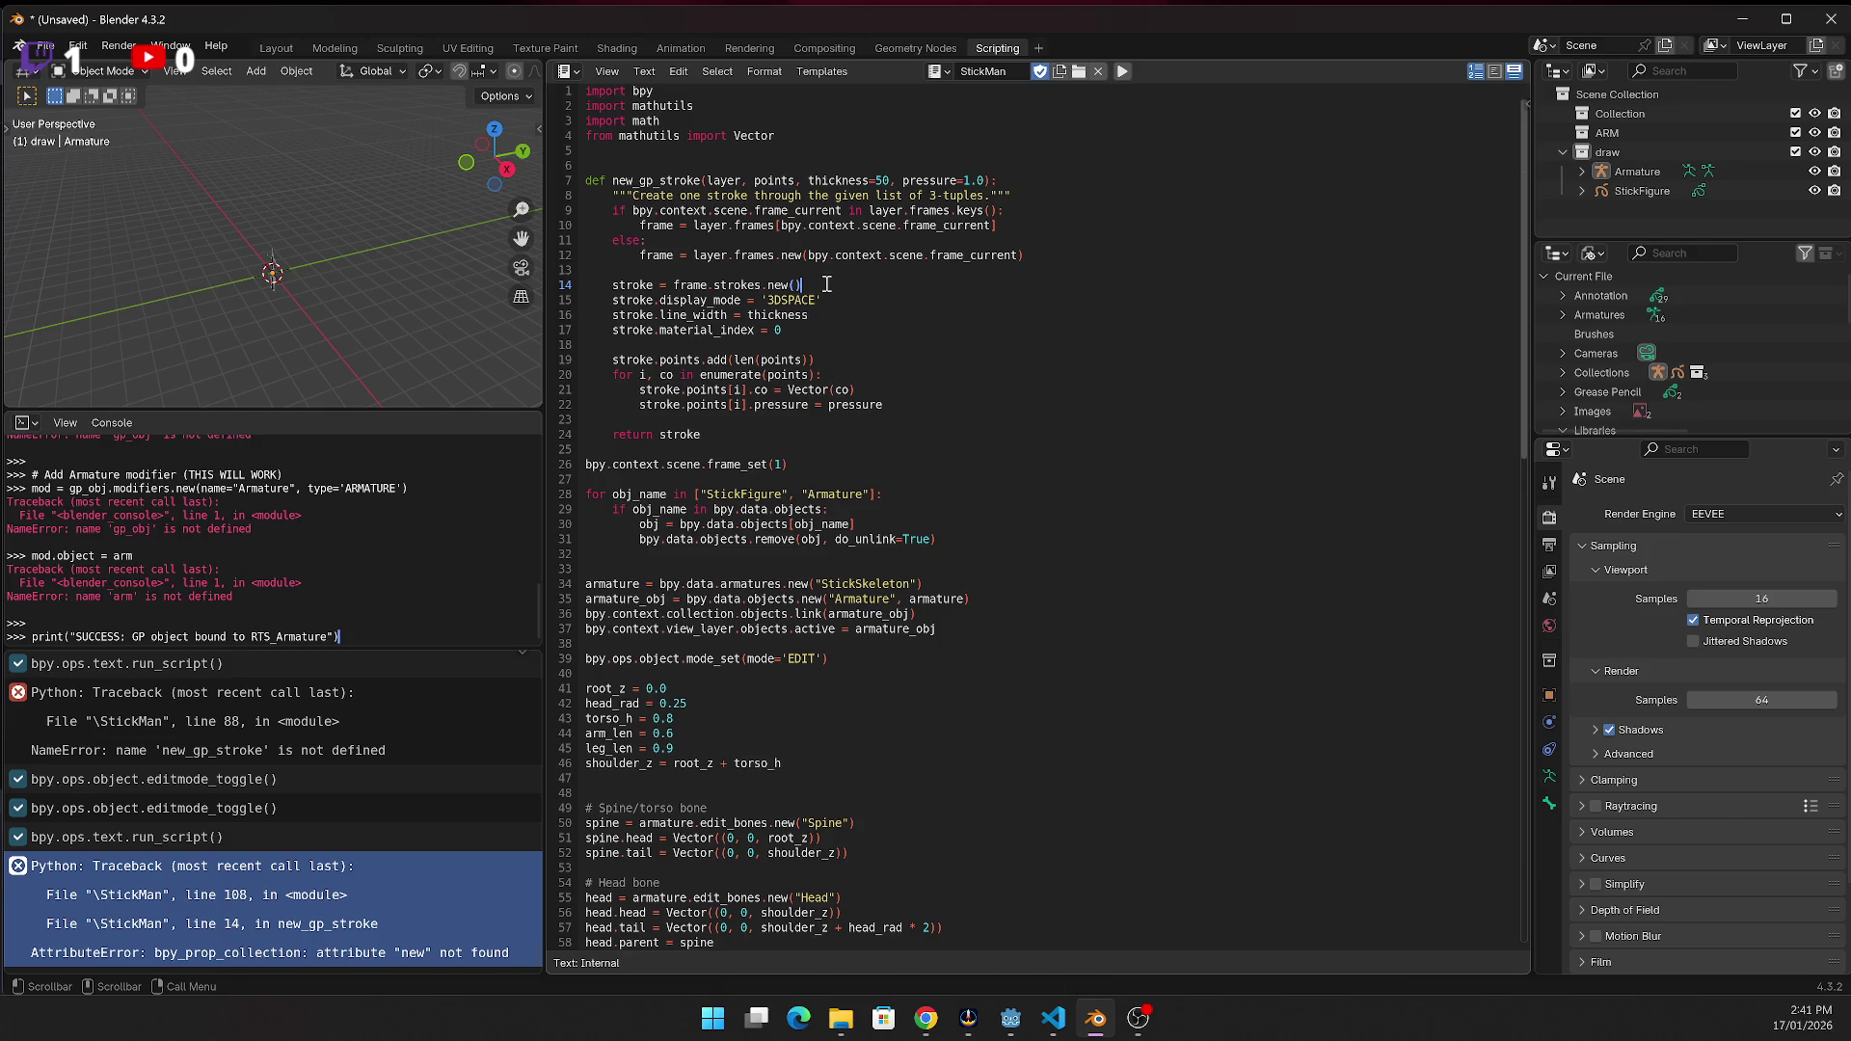
key("alt+Tab")
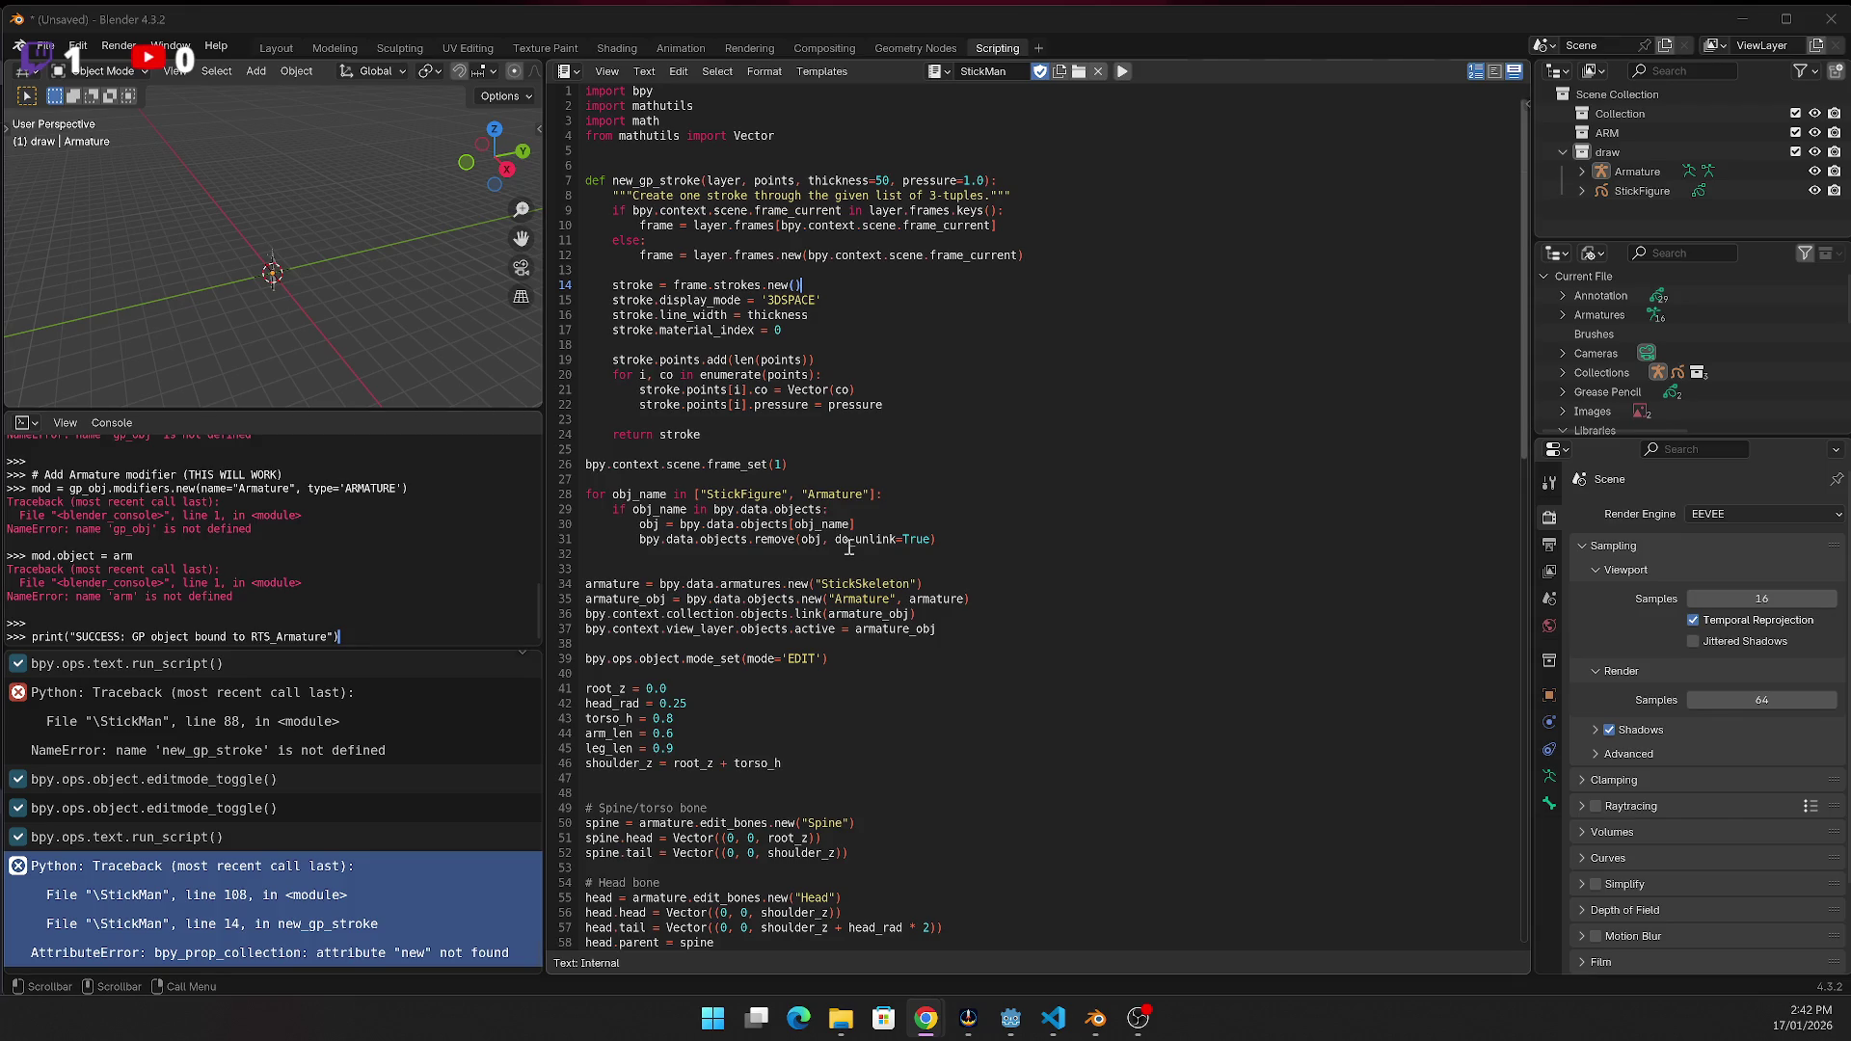
scroll(839, 438, "down", 1)
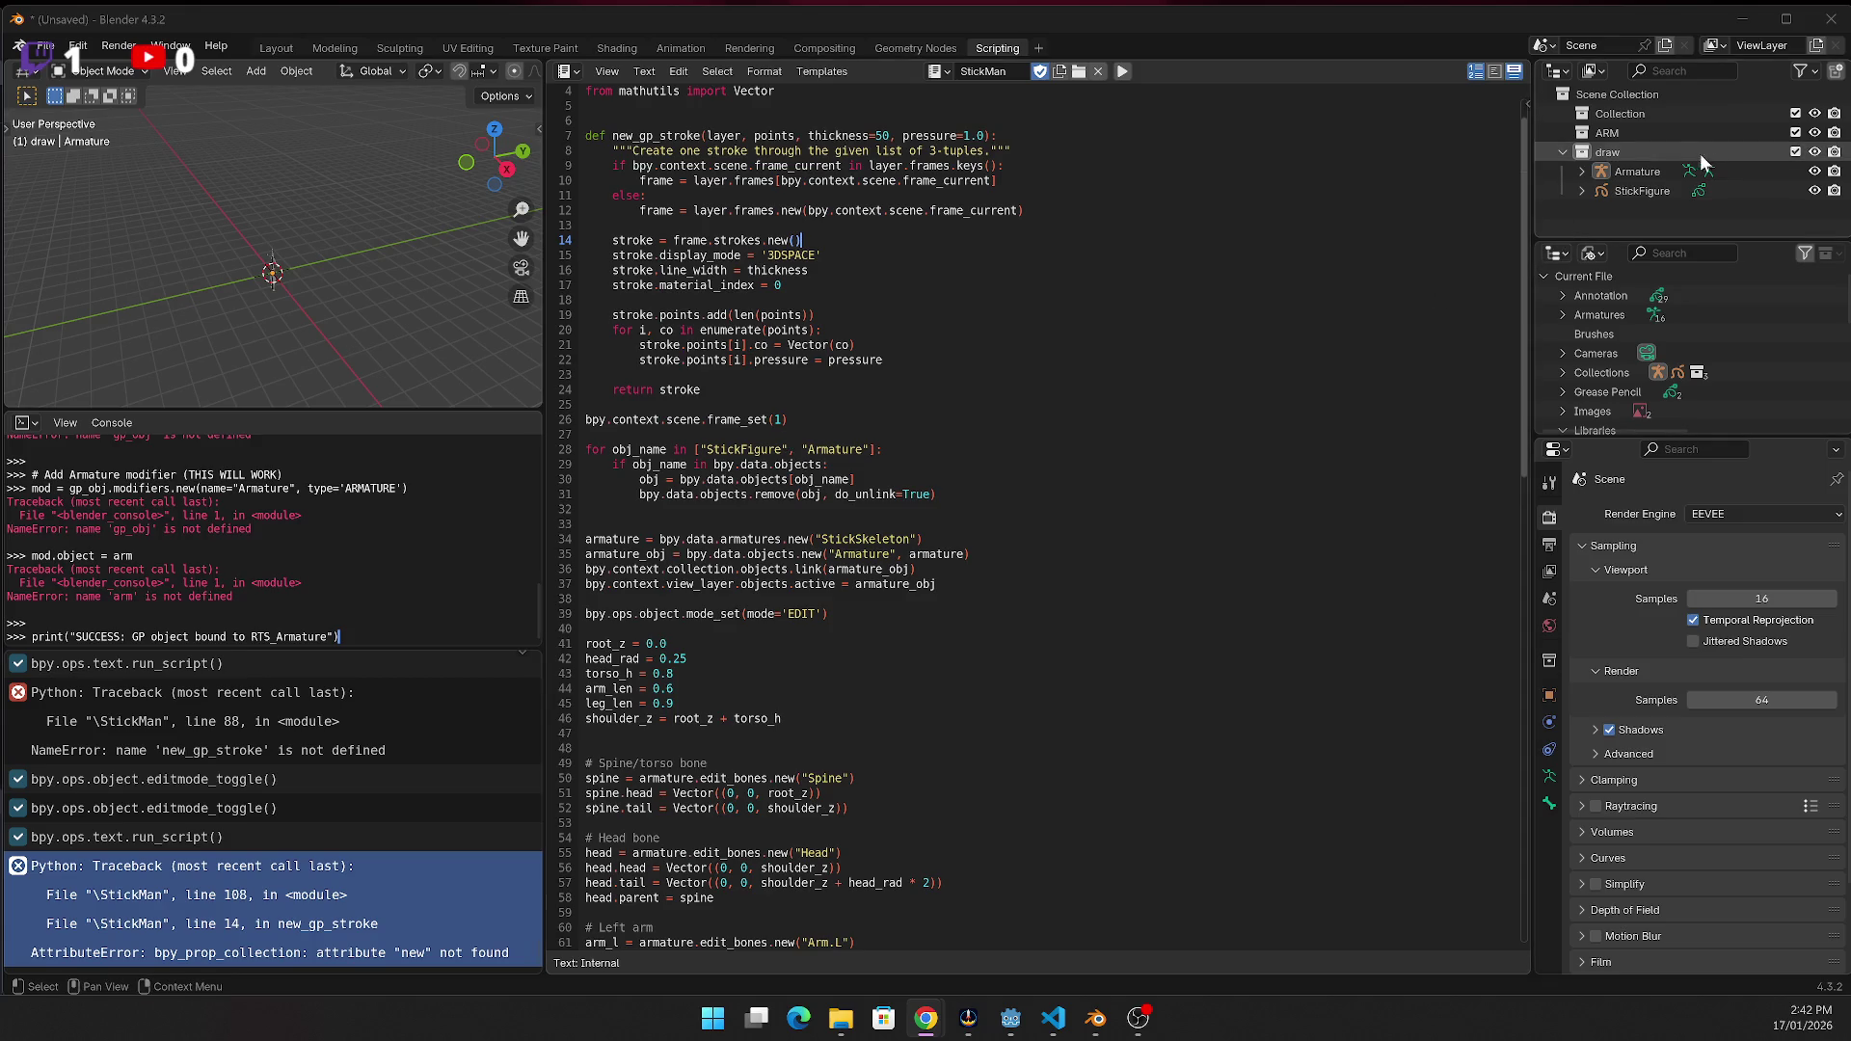
Delete the StickFigure and Armature objects from the draw collection
left_click(1641, 190)
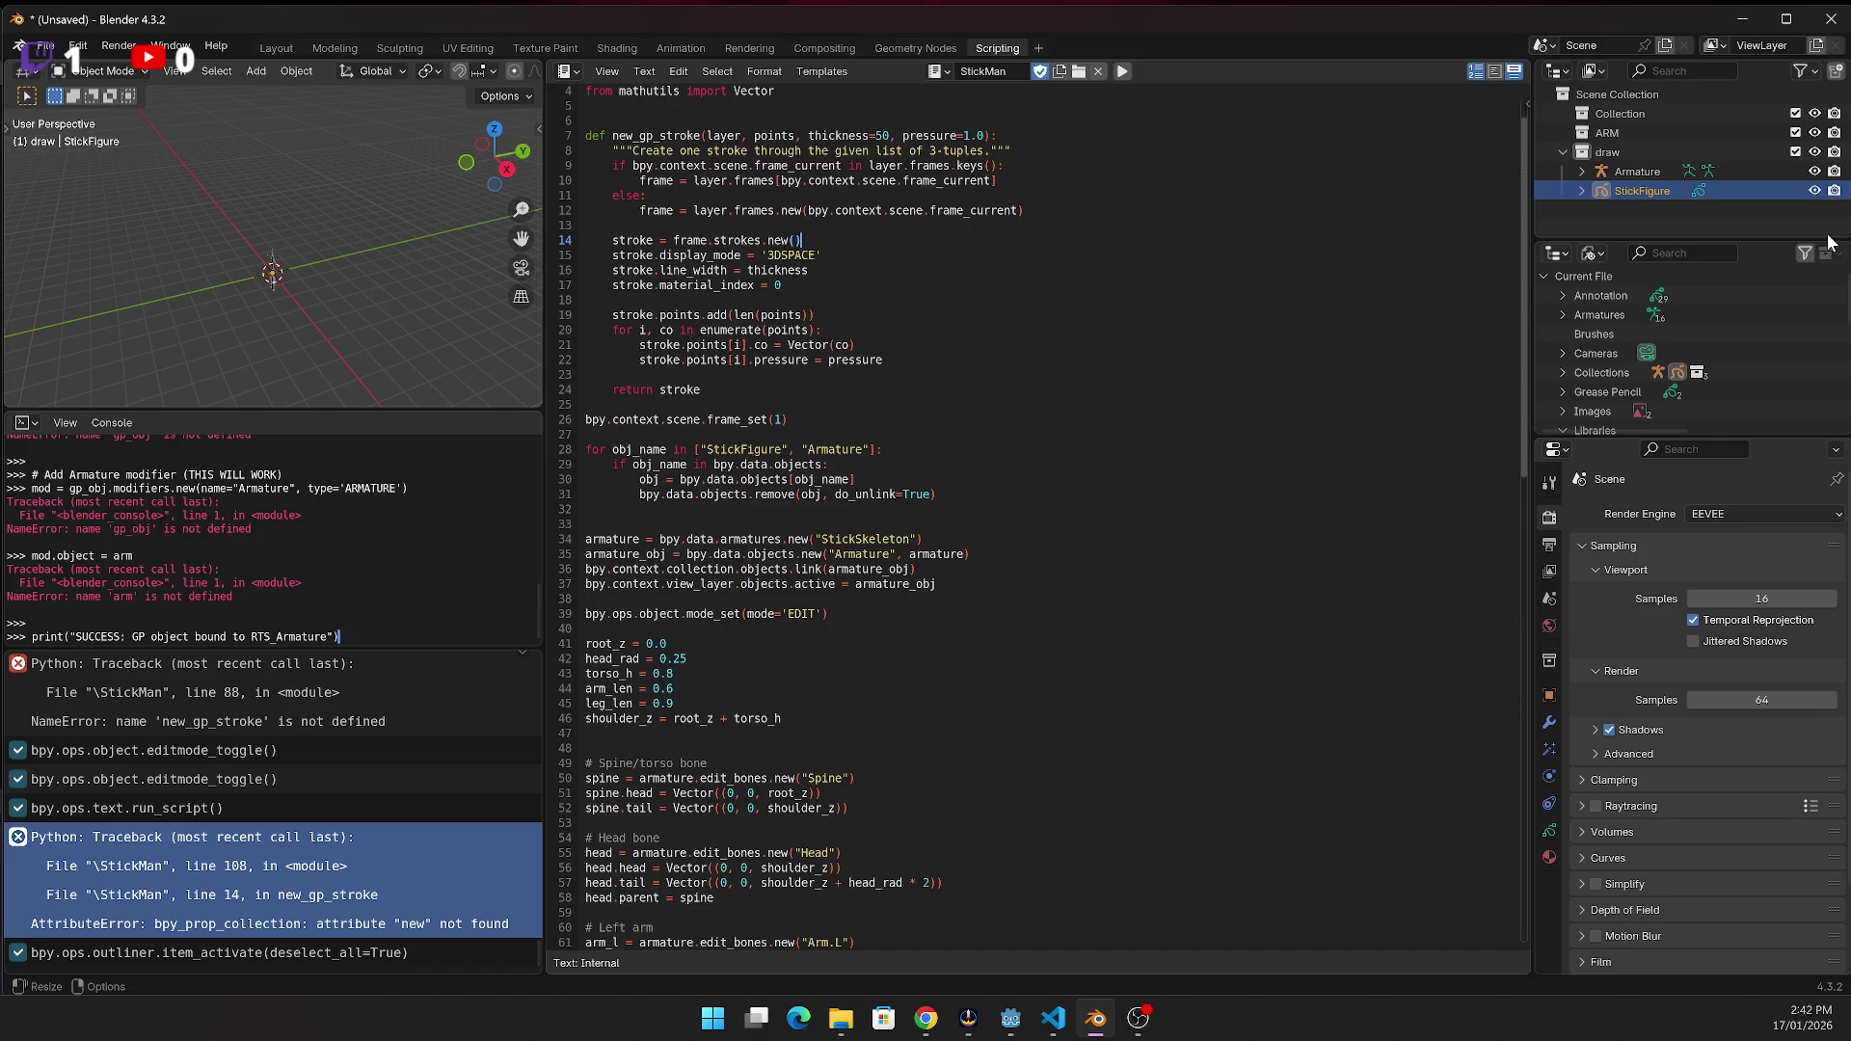
key("Delete")
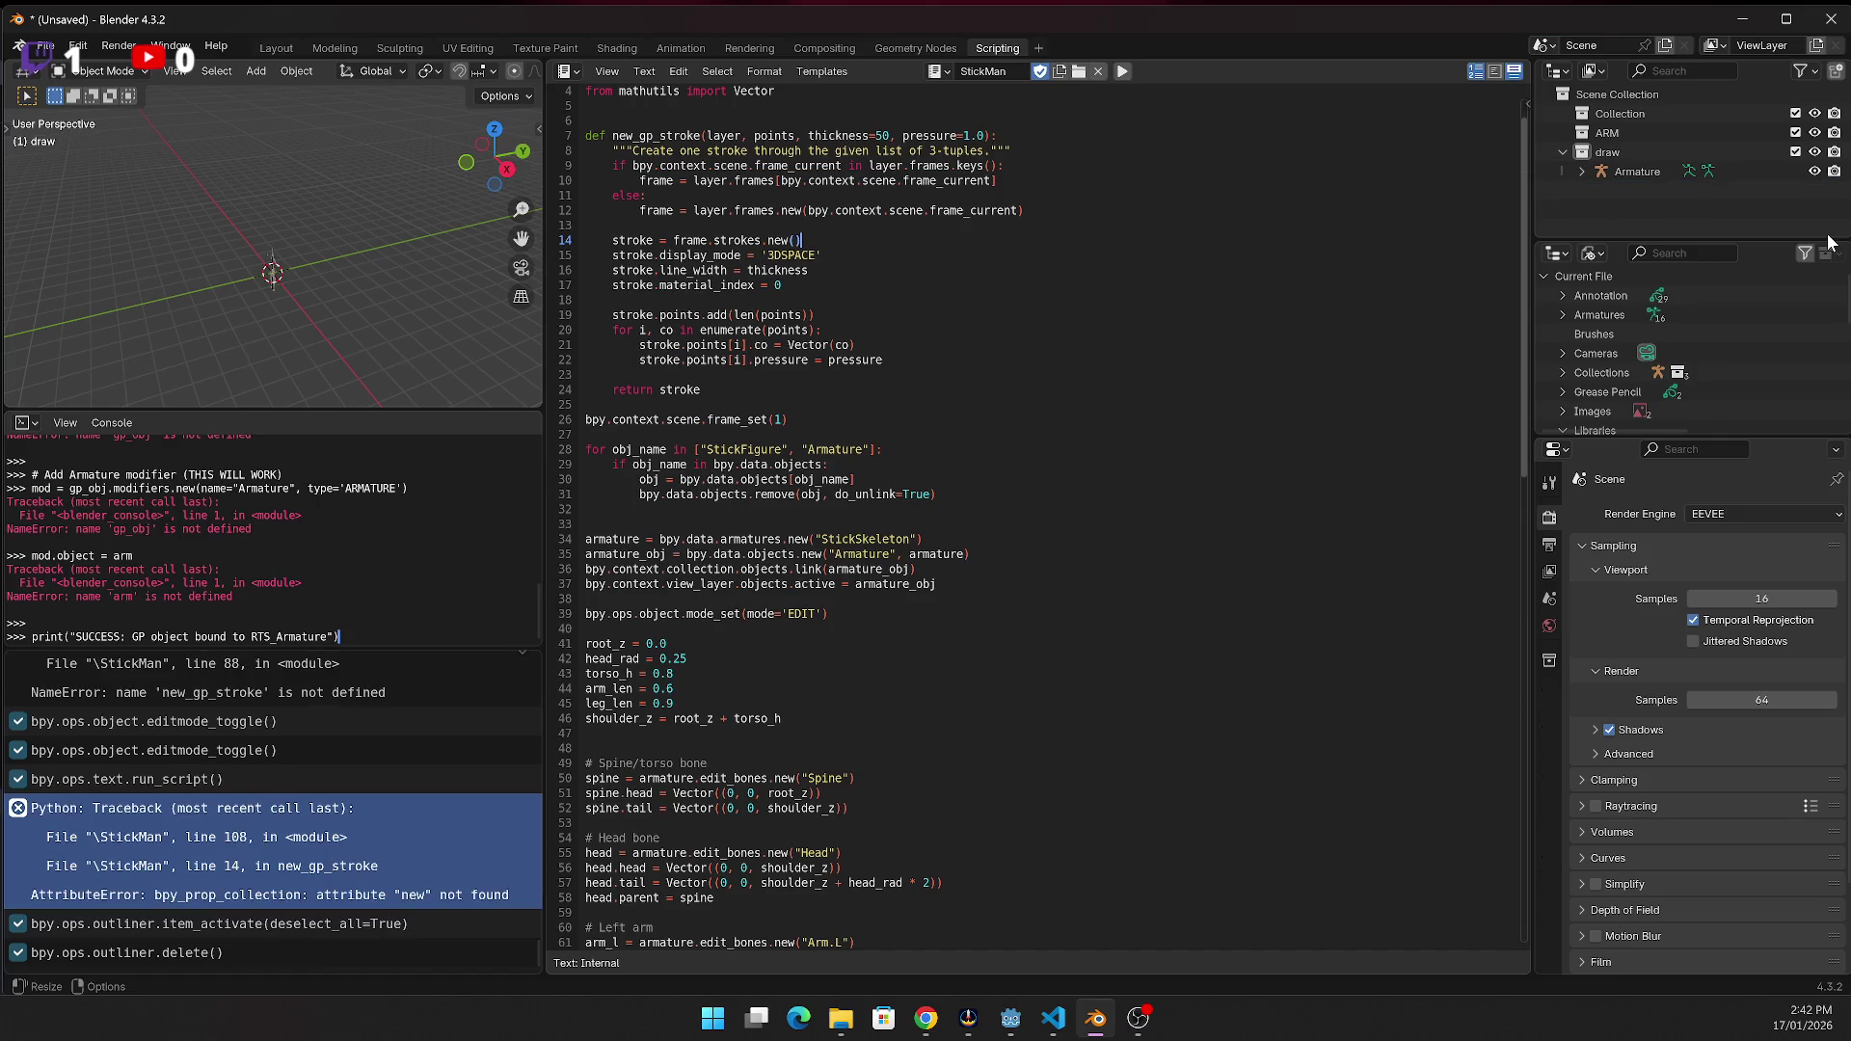
key("Up")
key("Down")
key("Down")
key("Down")
key("Delete")
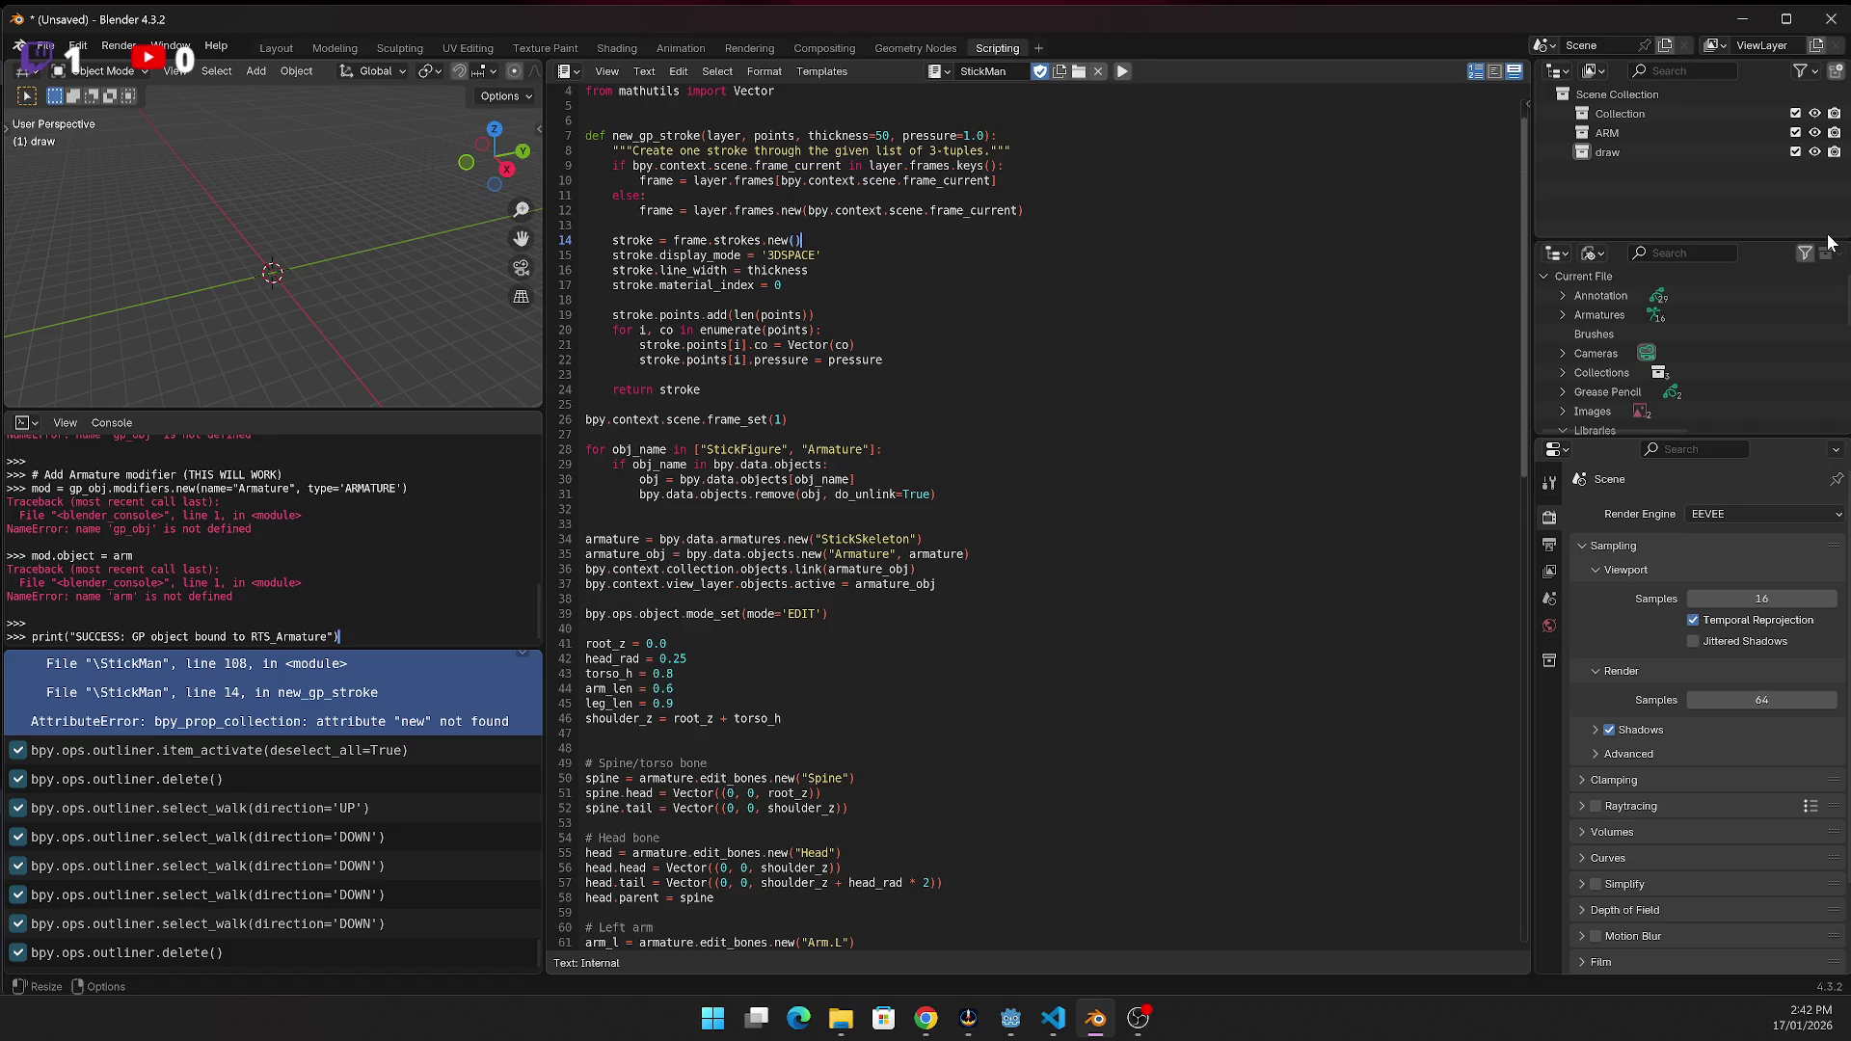
Create a new empty text block named Text in the Text Editor
left_click(938, 71)
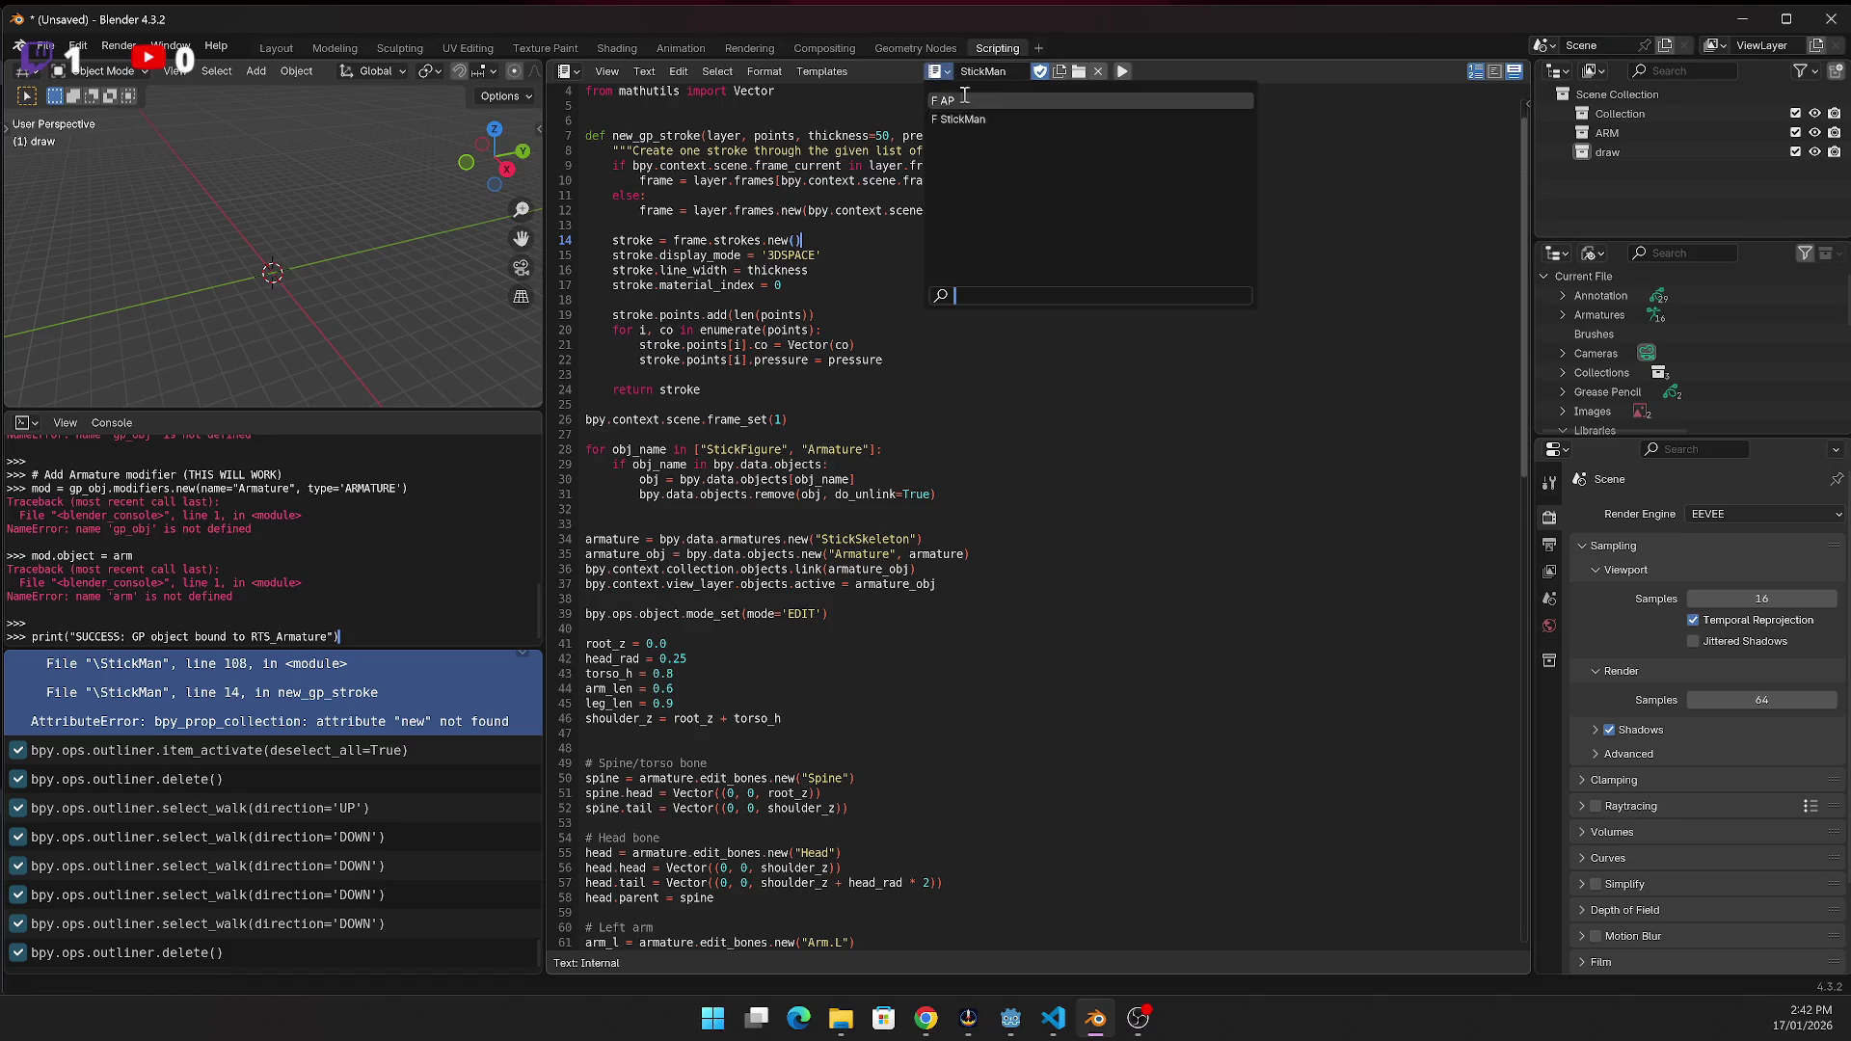
key("Escape")
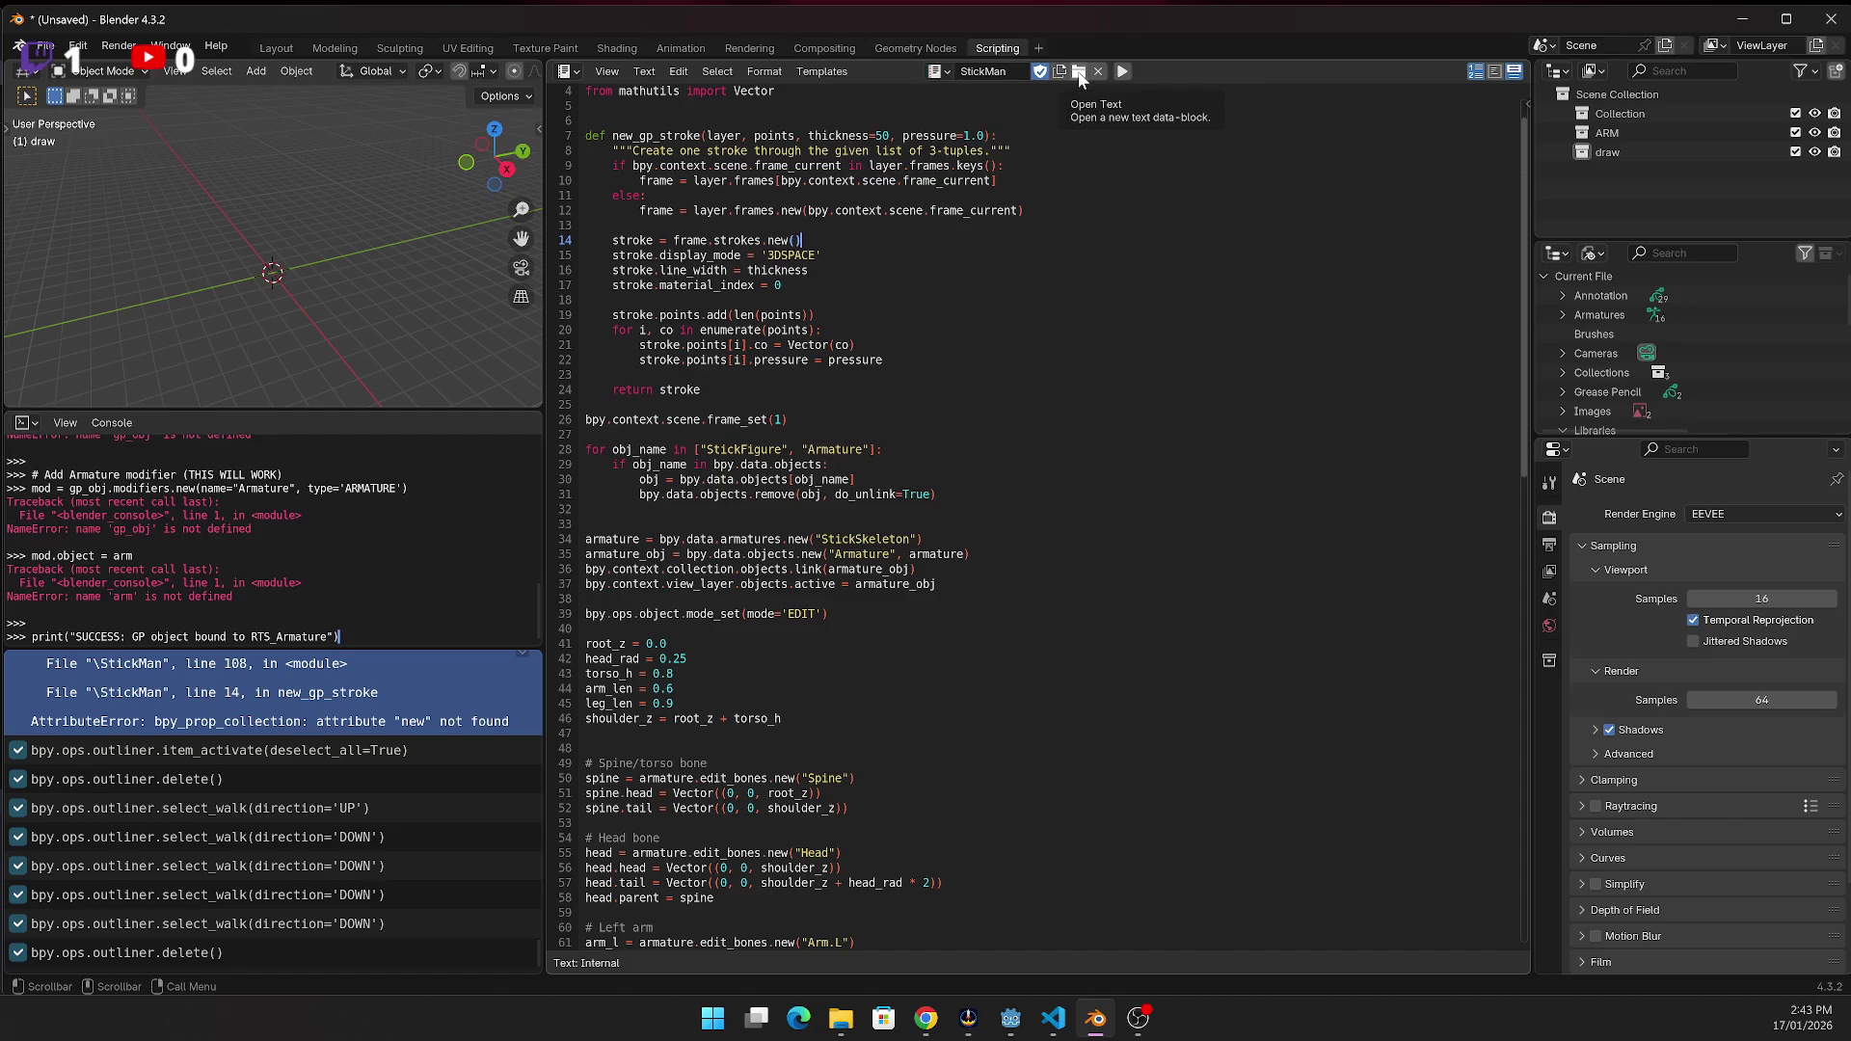
left_click(1082, 82)
left_click(1061, 71)
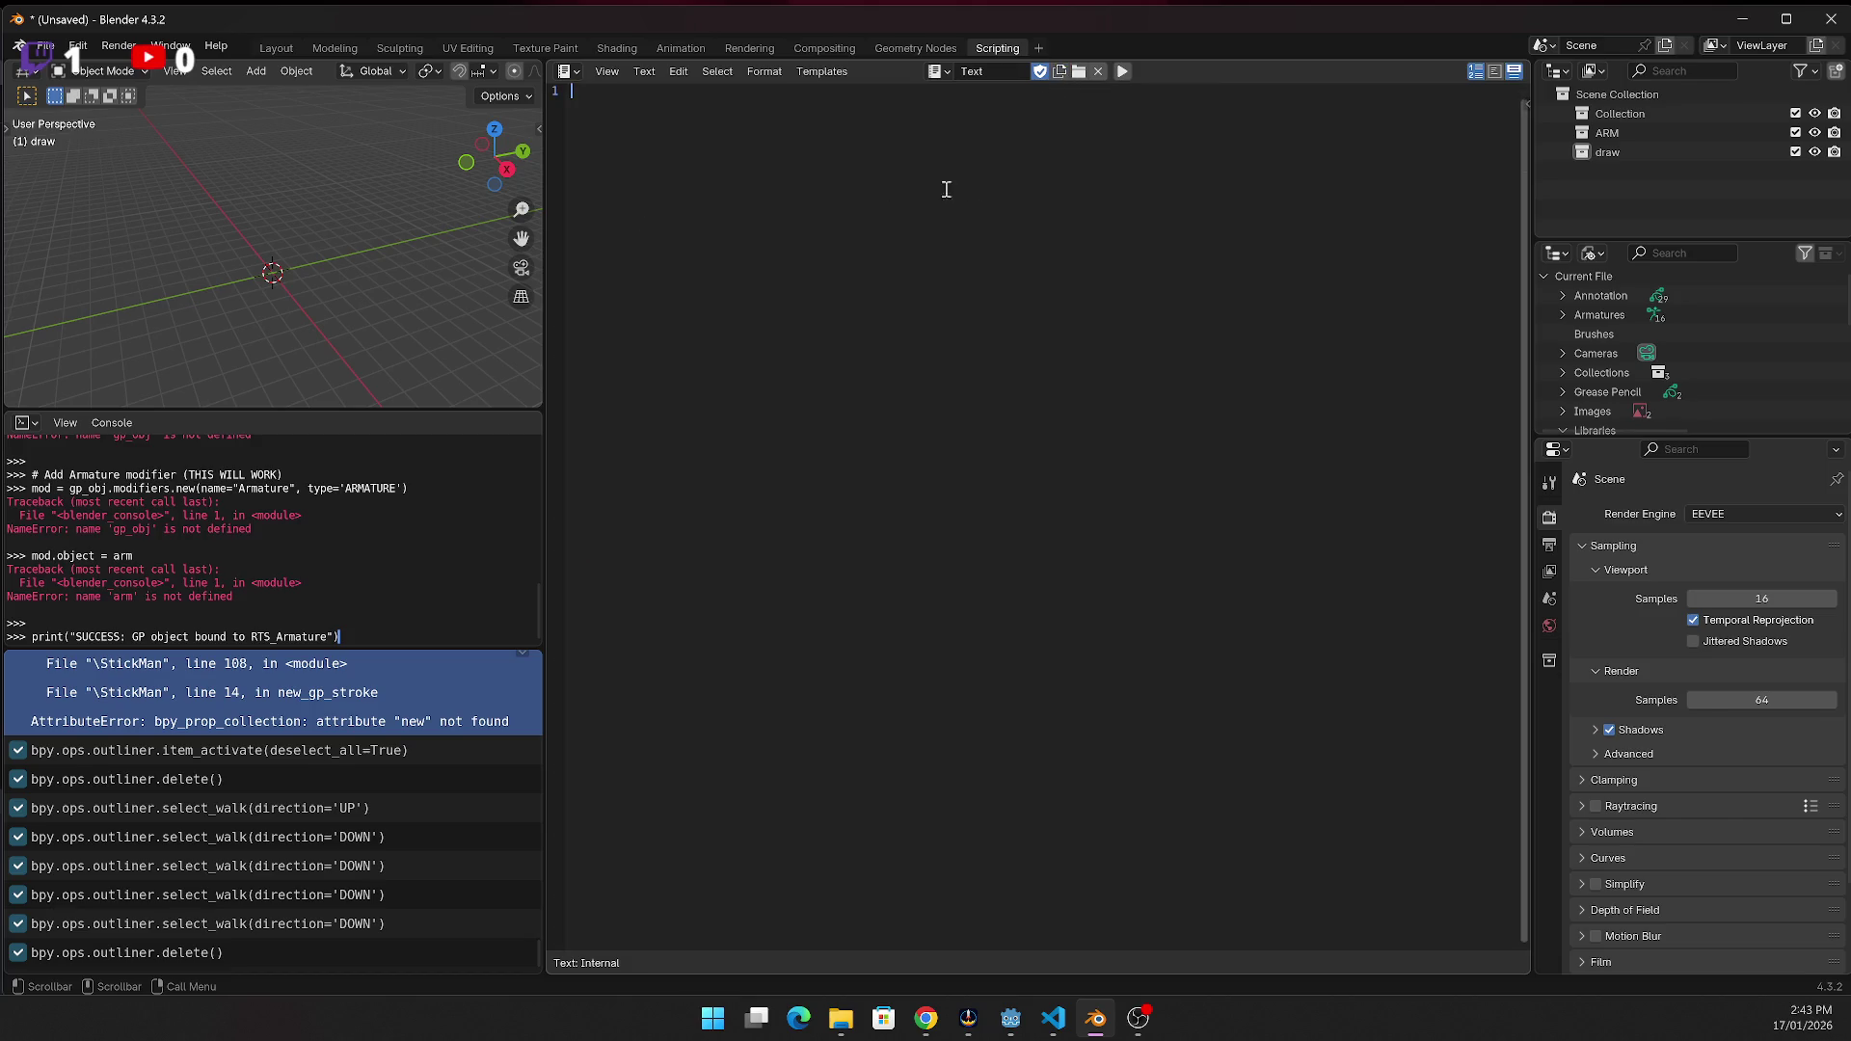
Paste the draw_grease_pencil_stroke test script and run it, adding MyGreasePencil but failing at line 24
key("alt+Tab")
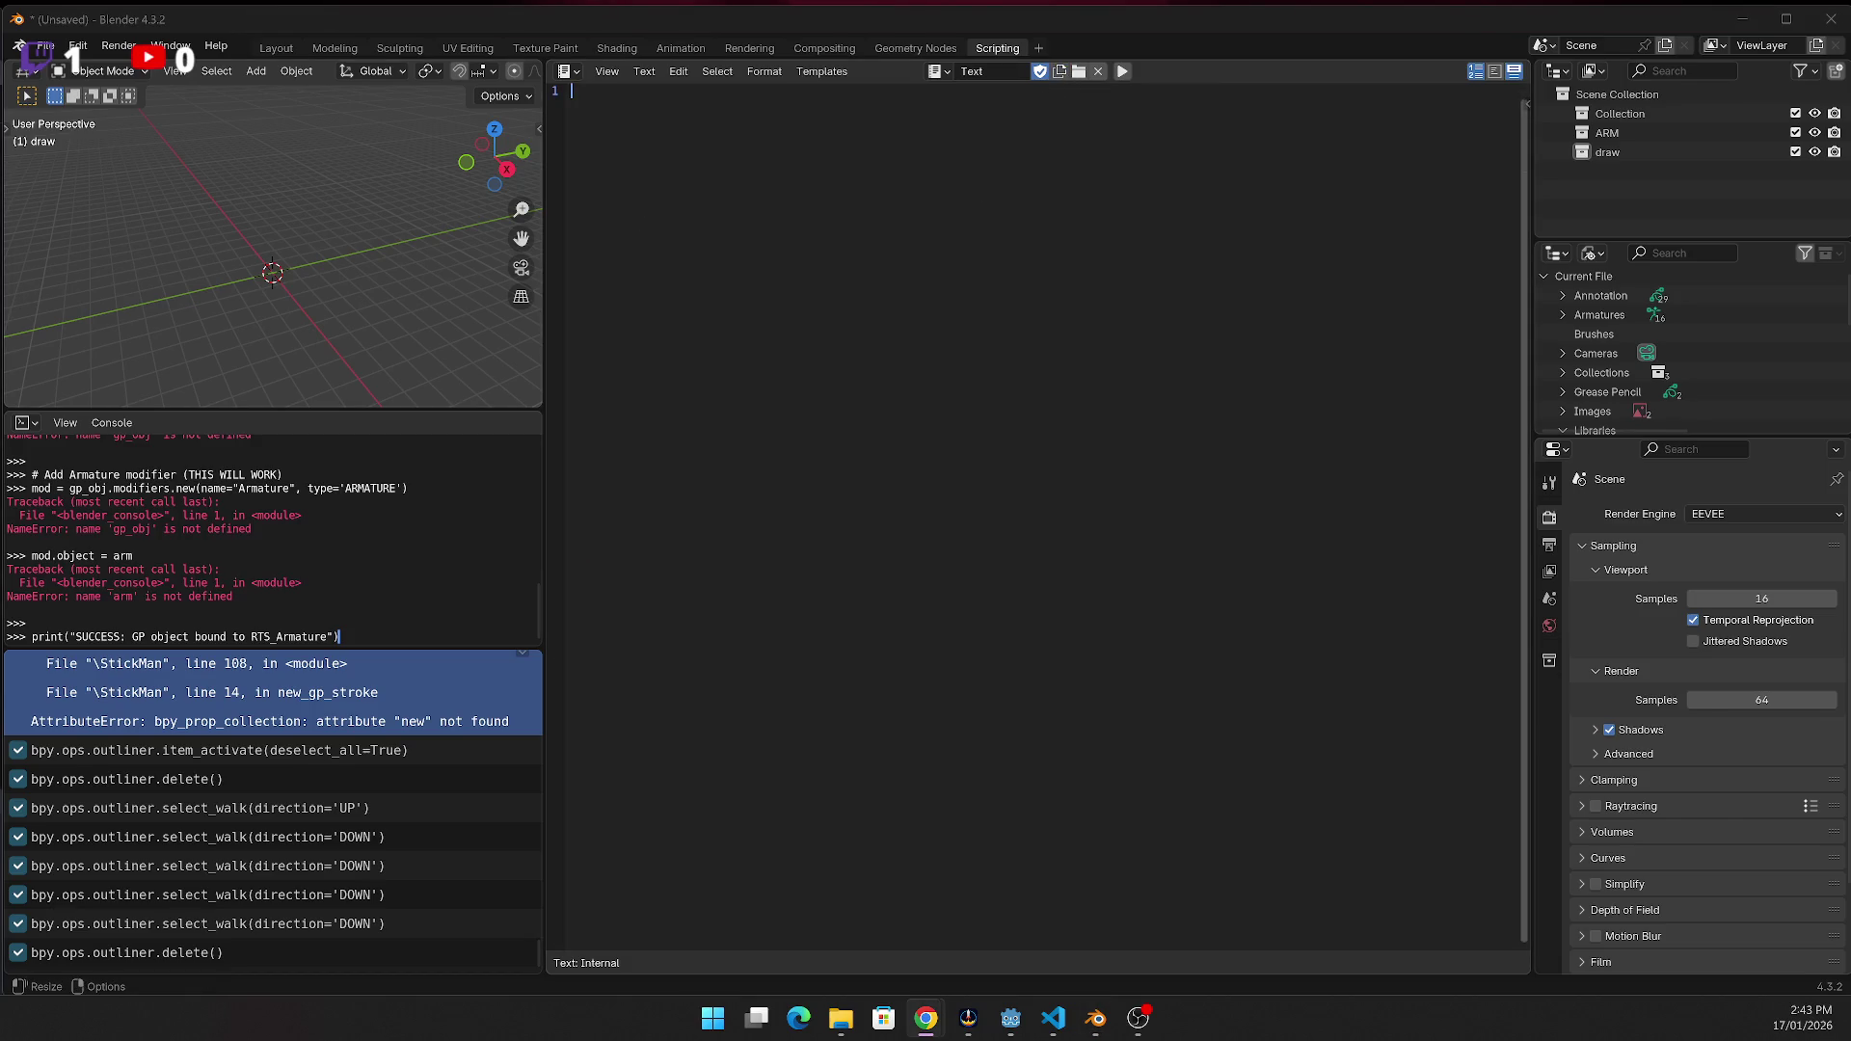
left_click(756, 317)
type("import bpy  def draw_grease_pencil_stroke():     # 1. Get the current scene and collection     scene = bpy.context.scene     collection = scene.collection      # 2. Create a new Grease Pencil data block and object     gp_data = bpy.data.grease_pencils.new(\"MyGPData\")     gp_object = bpy.data.objects.new(\"MyGreasePencil\", gp_data)     collection.objects.link(gp_object)      # Make the new GP object active and selected     bpy.context.view_layer.objects.active = gp_object     gp_object.select_set(True)      # 3. Create a new Grease Pencil layer     layer = gp_data.layers.new(\"MyLayer\", set_active=True)      # 4. Create a new frame at the current timeline frame     frame = layer.frames.new(scene.frame_current)      # 5. Create a new stroke within the frame     stroke = frame.strokes.new()     # Set drawing mode (e.g., '3DSPACE' or 'SCREEN')     stroke.display_mode = '3DSPACE' # Use 'SCREEN' for screen-relative coordinates     stroke.line_width = 10 # Set stroke thickness      # 6. Add points to the stroke     # The number of points to add is specified in the add() method     stroke.points.add(count=3)      # Define the 3D coordinates (x, y, z) for each point     stroke.points[0].co = (-1.0, 0.0, 0.0)     stroke.points[1].co = (0.0, 2.0, 0.0)     stroke.points[2].co = (1.0, 0.0, 0.0)      # Optional: Close the stroke (draws a line from the last to the first point)     # stroke.draw_cyclic = True      # Update the scene     bpy.context.view_layer.update()      print(\"Grease Pencil stroke created successfully!\")  # Run the function draw_grease_pencil_stroke()")
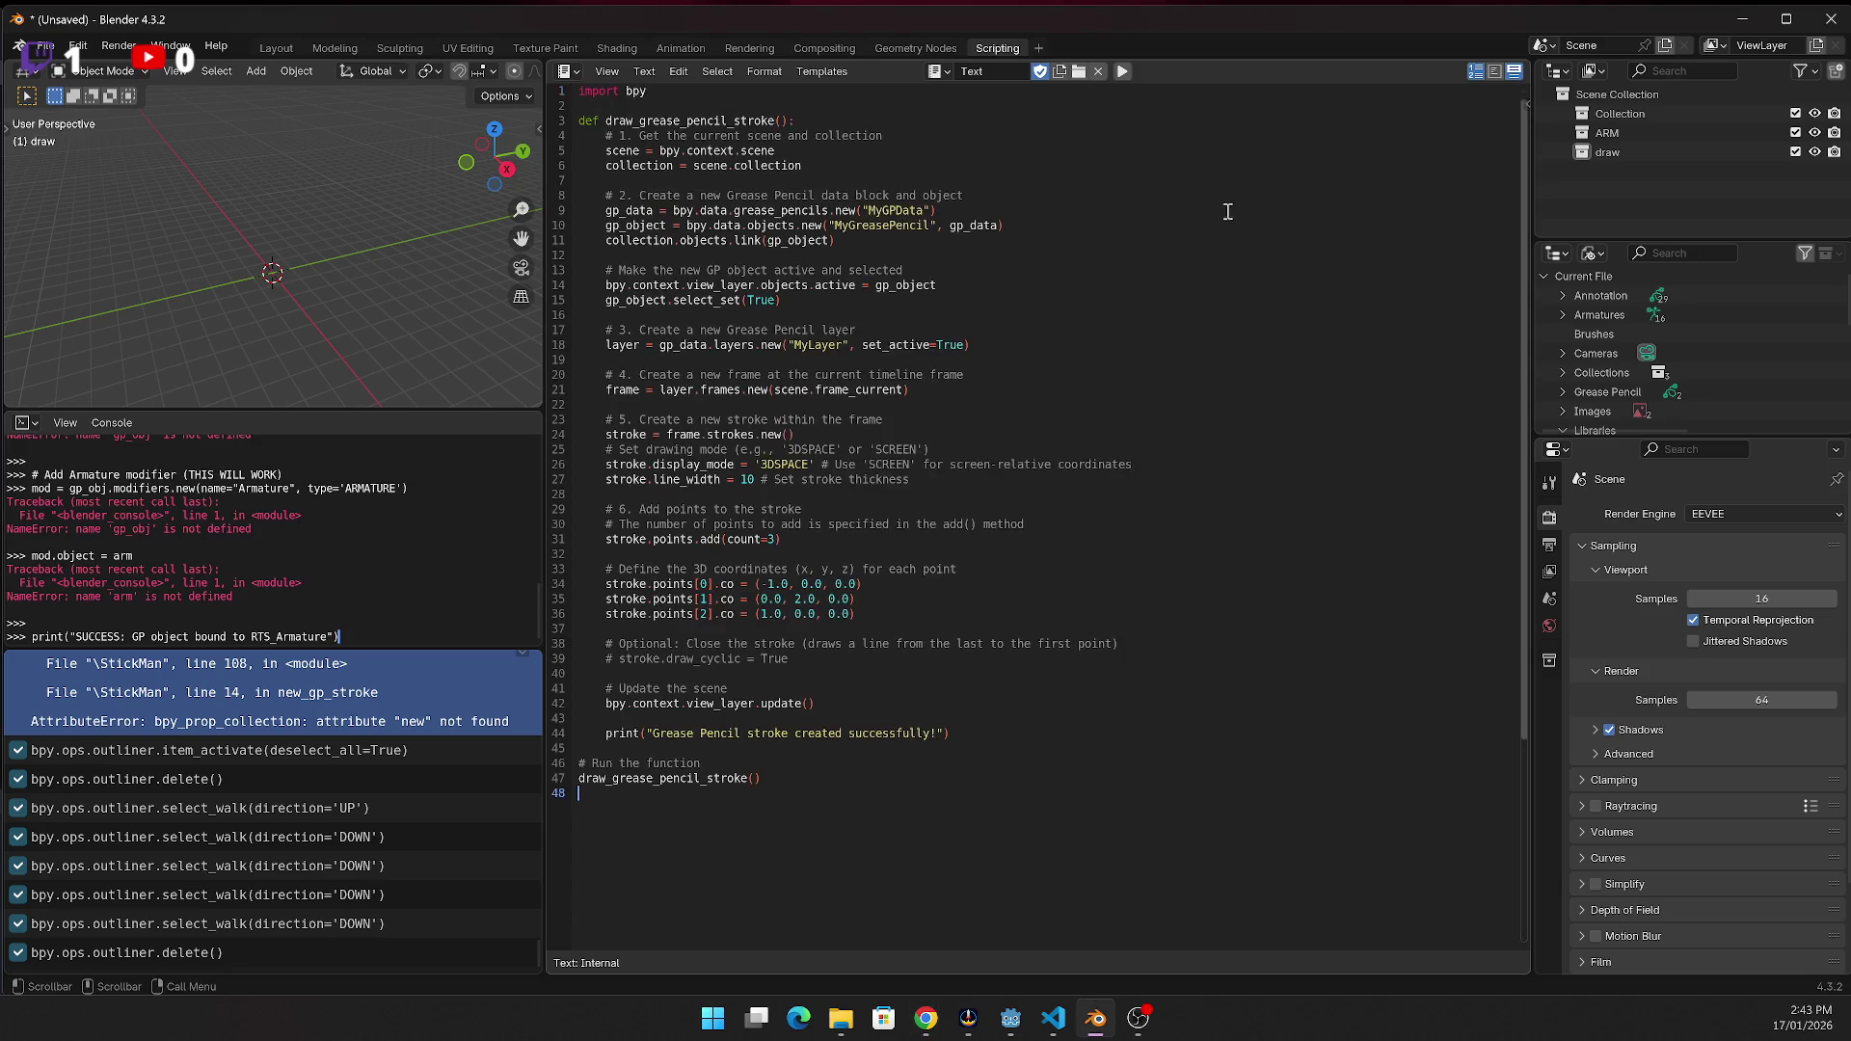
left_click(1120, 70)
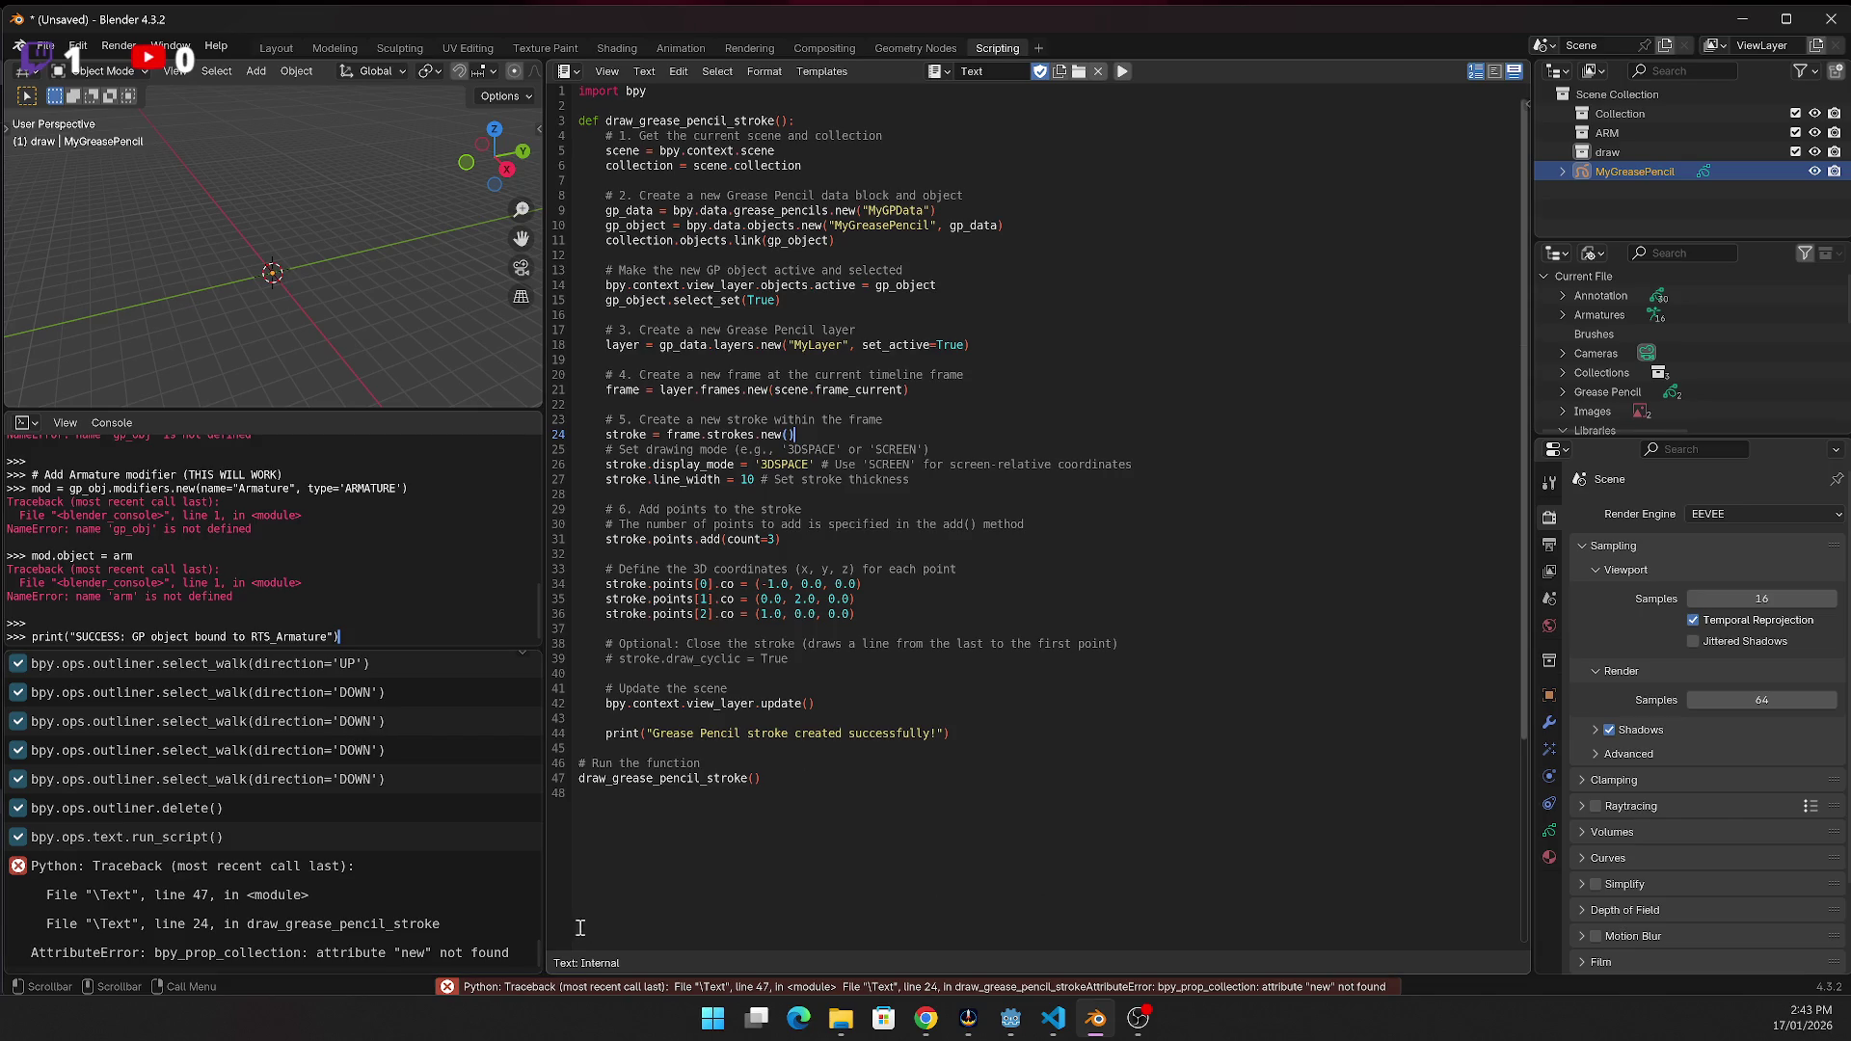
scroll(798, 799, "down", 1)
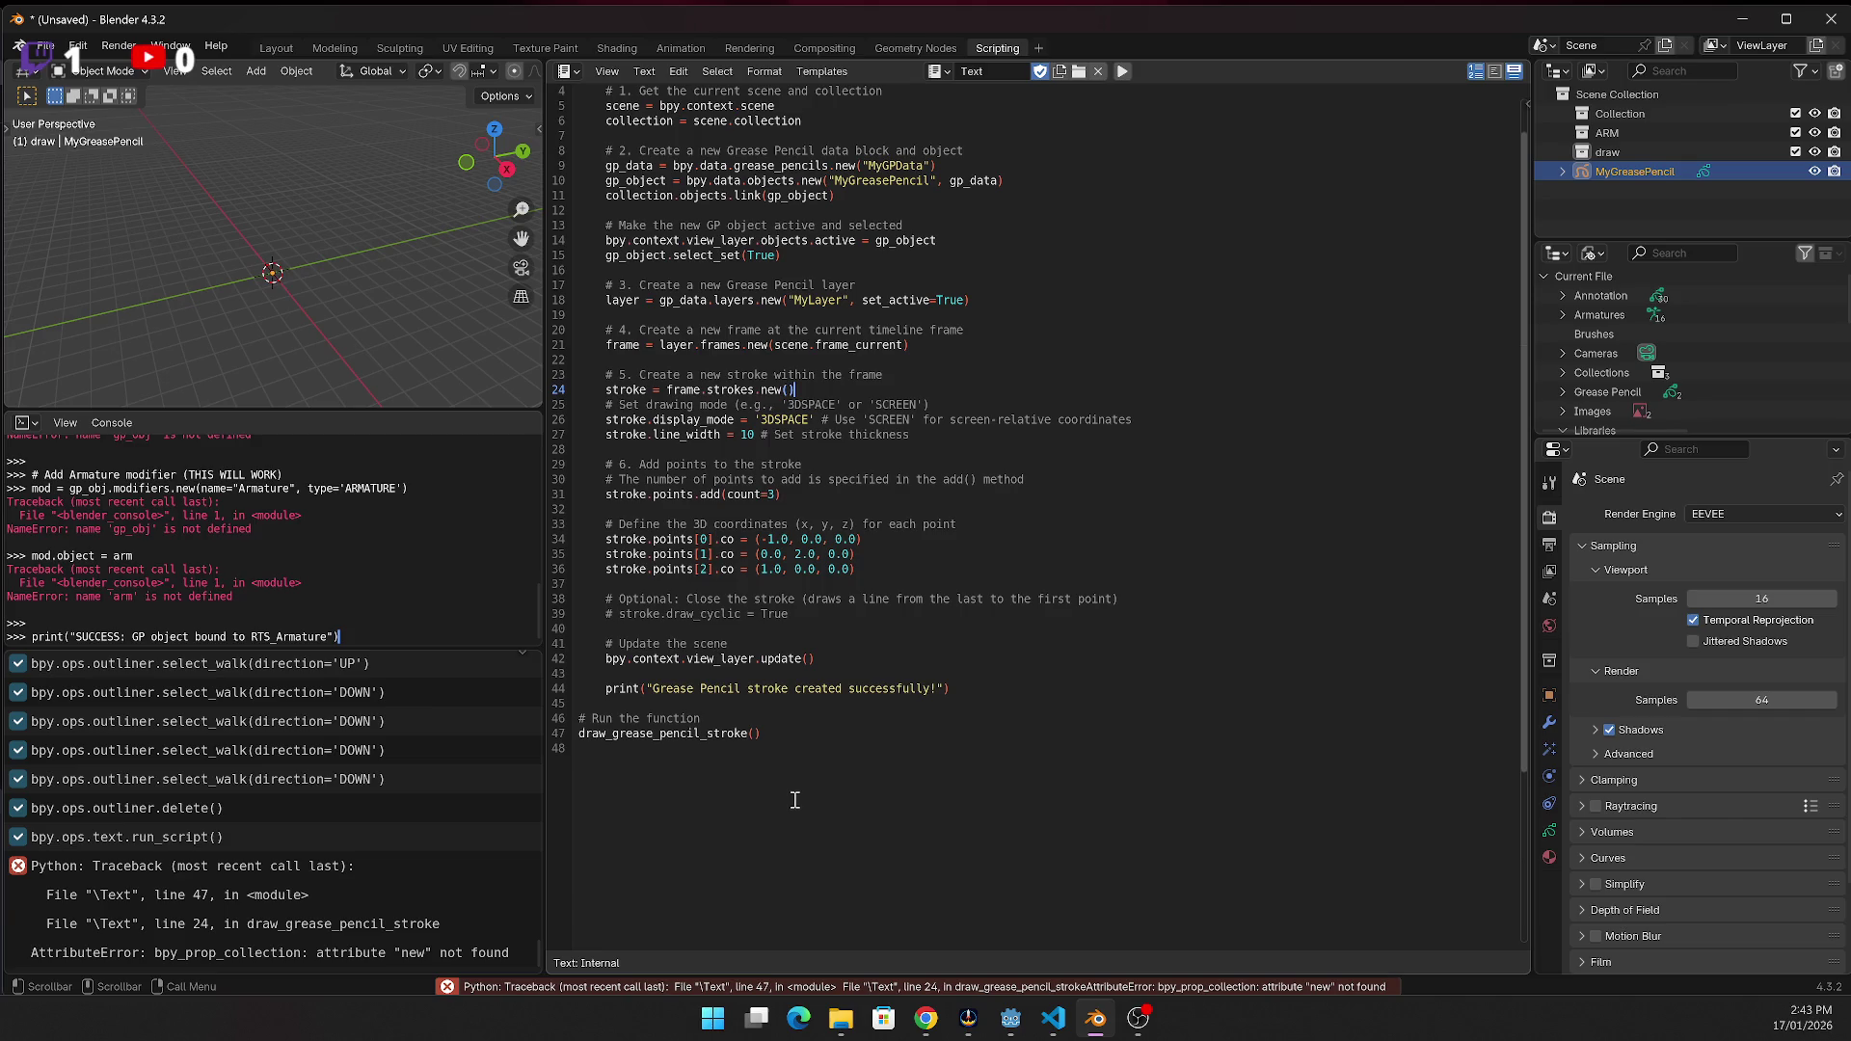
scroll(789, 797, "up", 1)
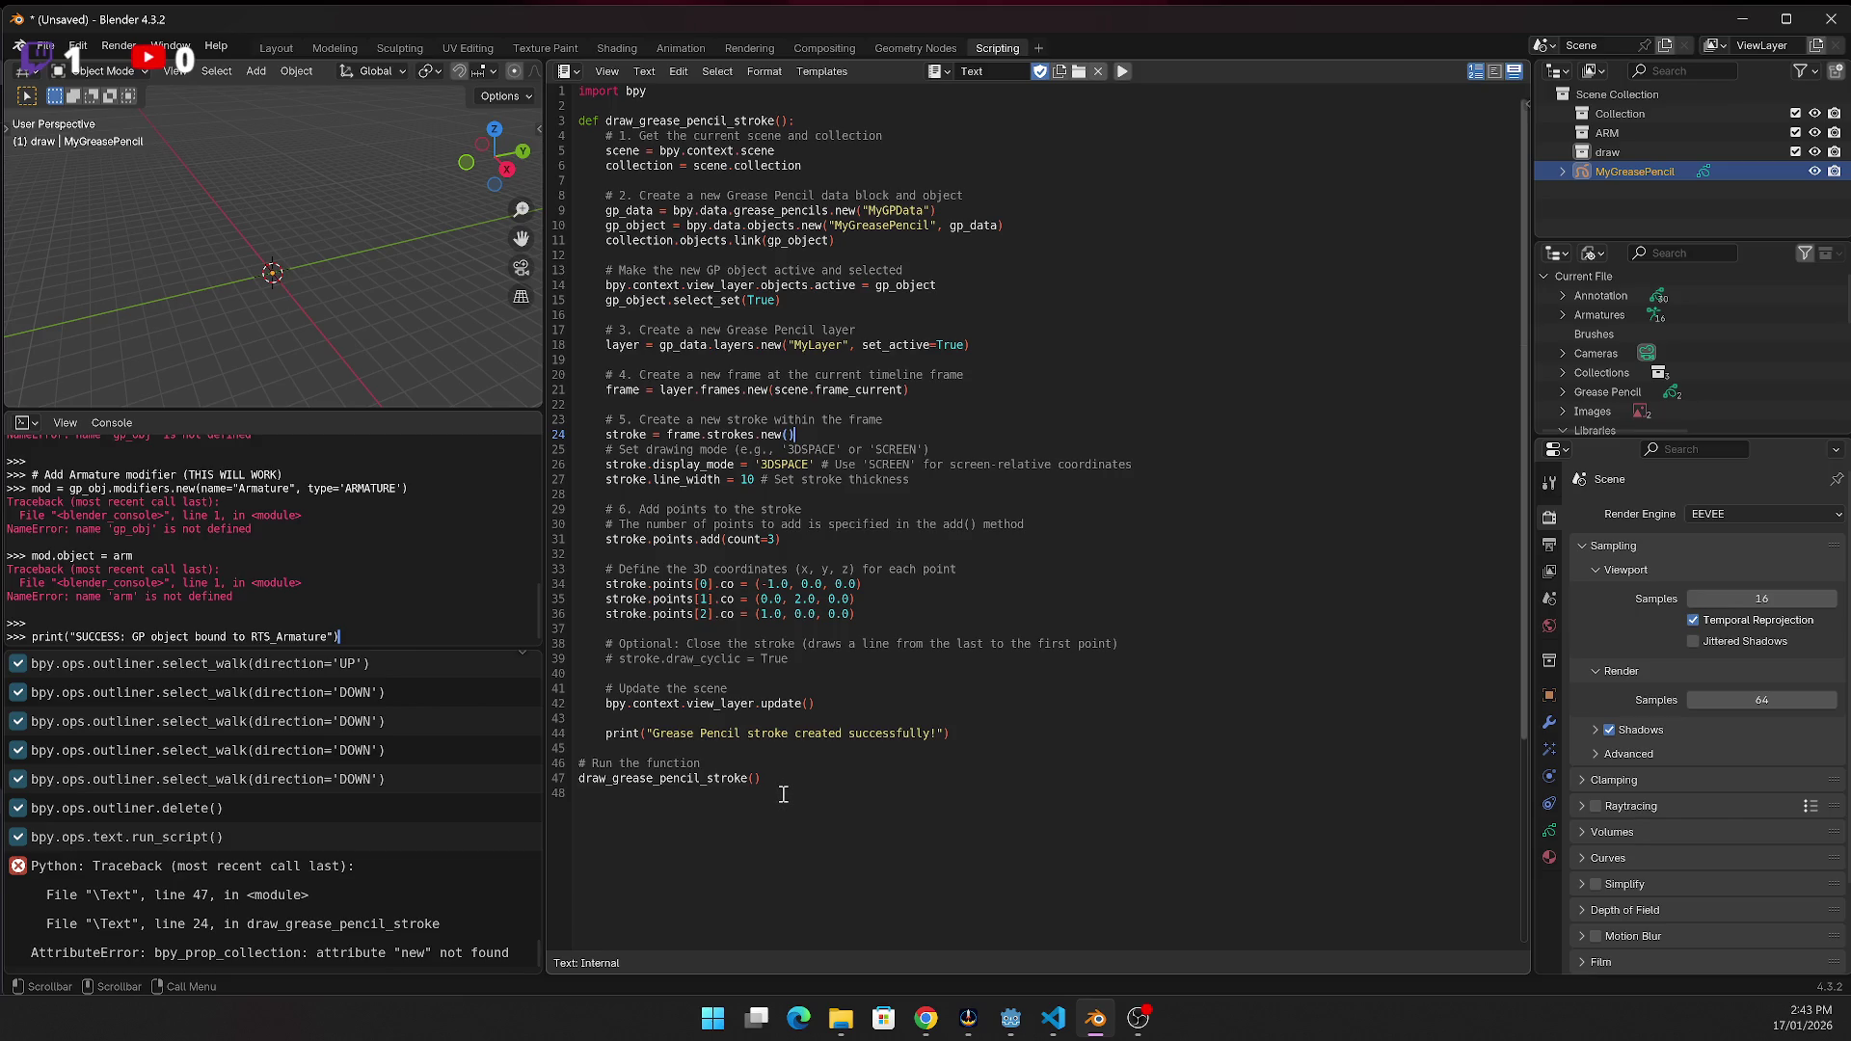
Select the whole grease-pencil test script and bring it over to the web browser, twice
key("ctrl+a")
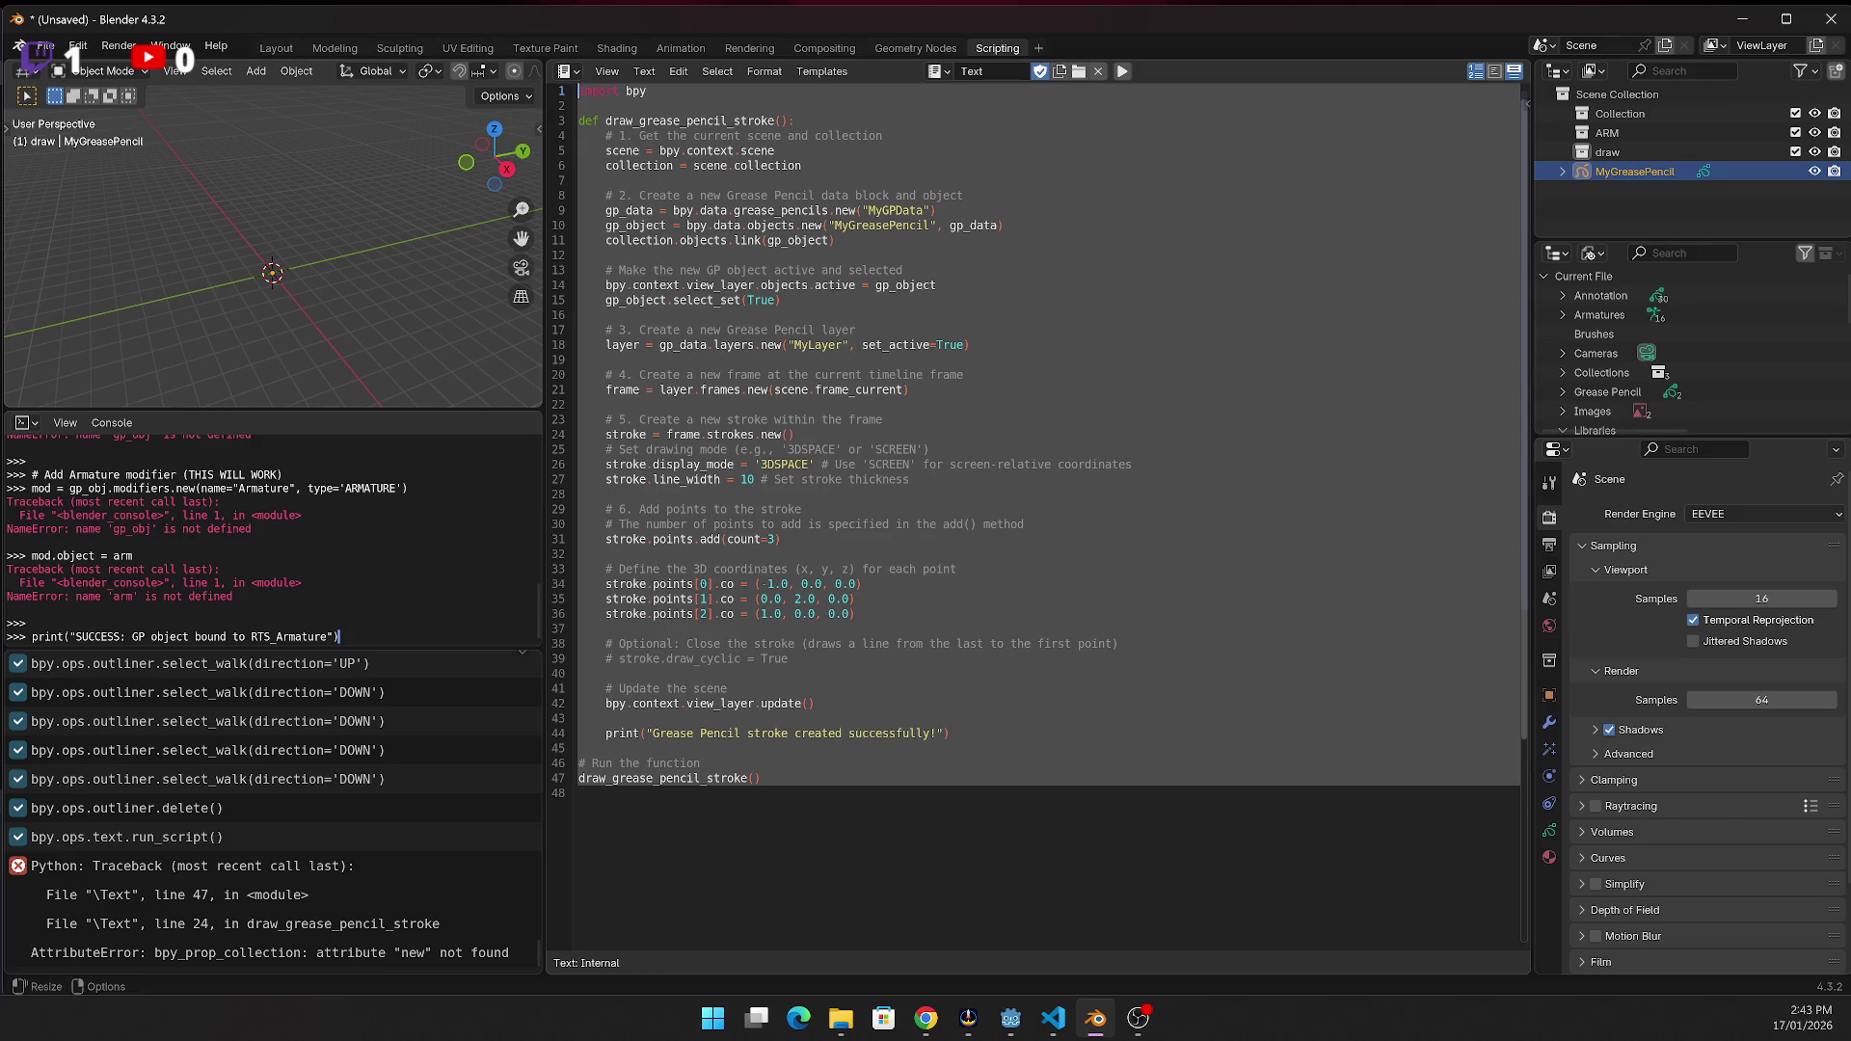
key("alt+Tab")
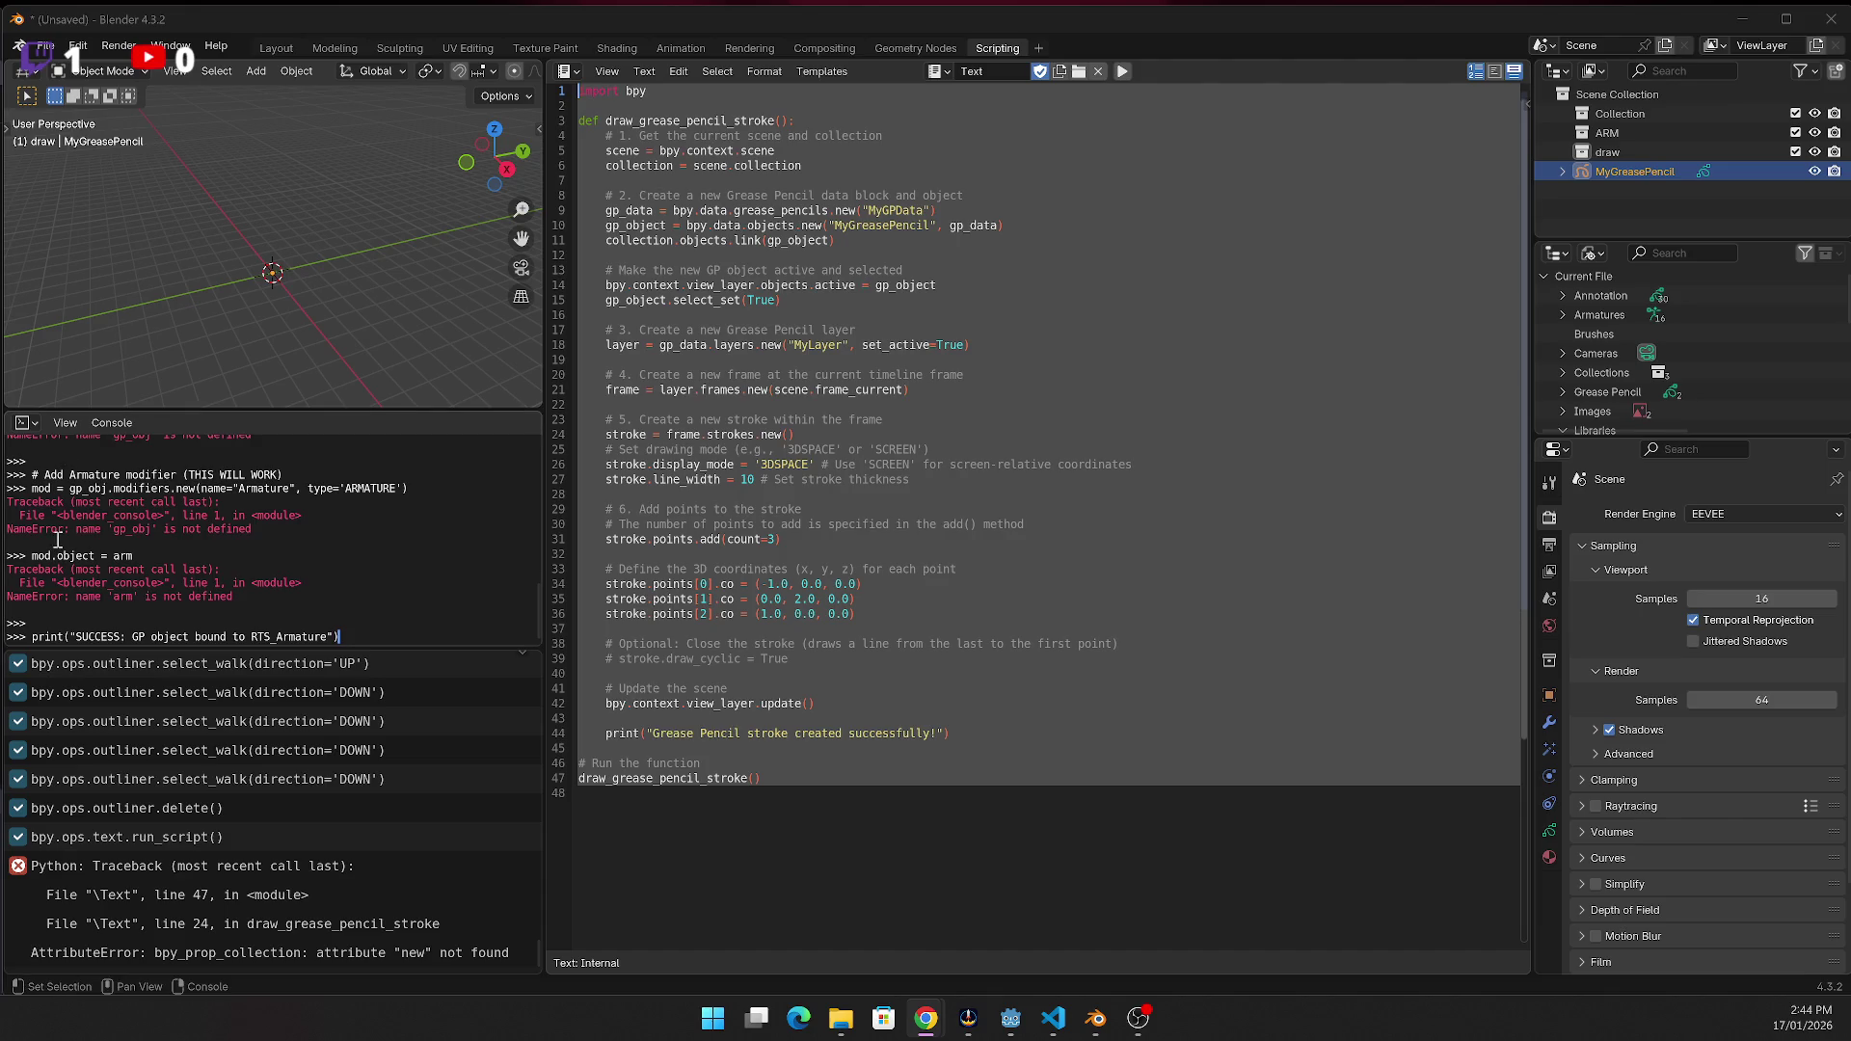
left_click(1411, 562)
key("ctrl+a")
left_click(925, 1018)
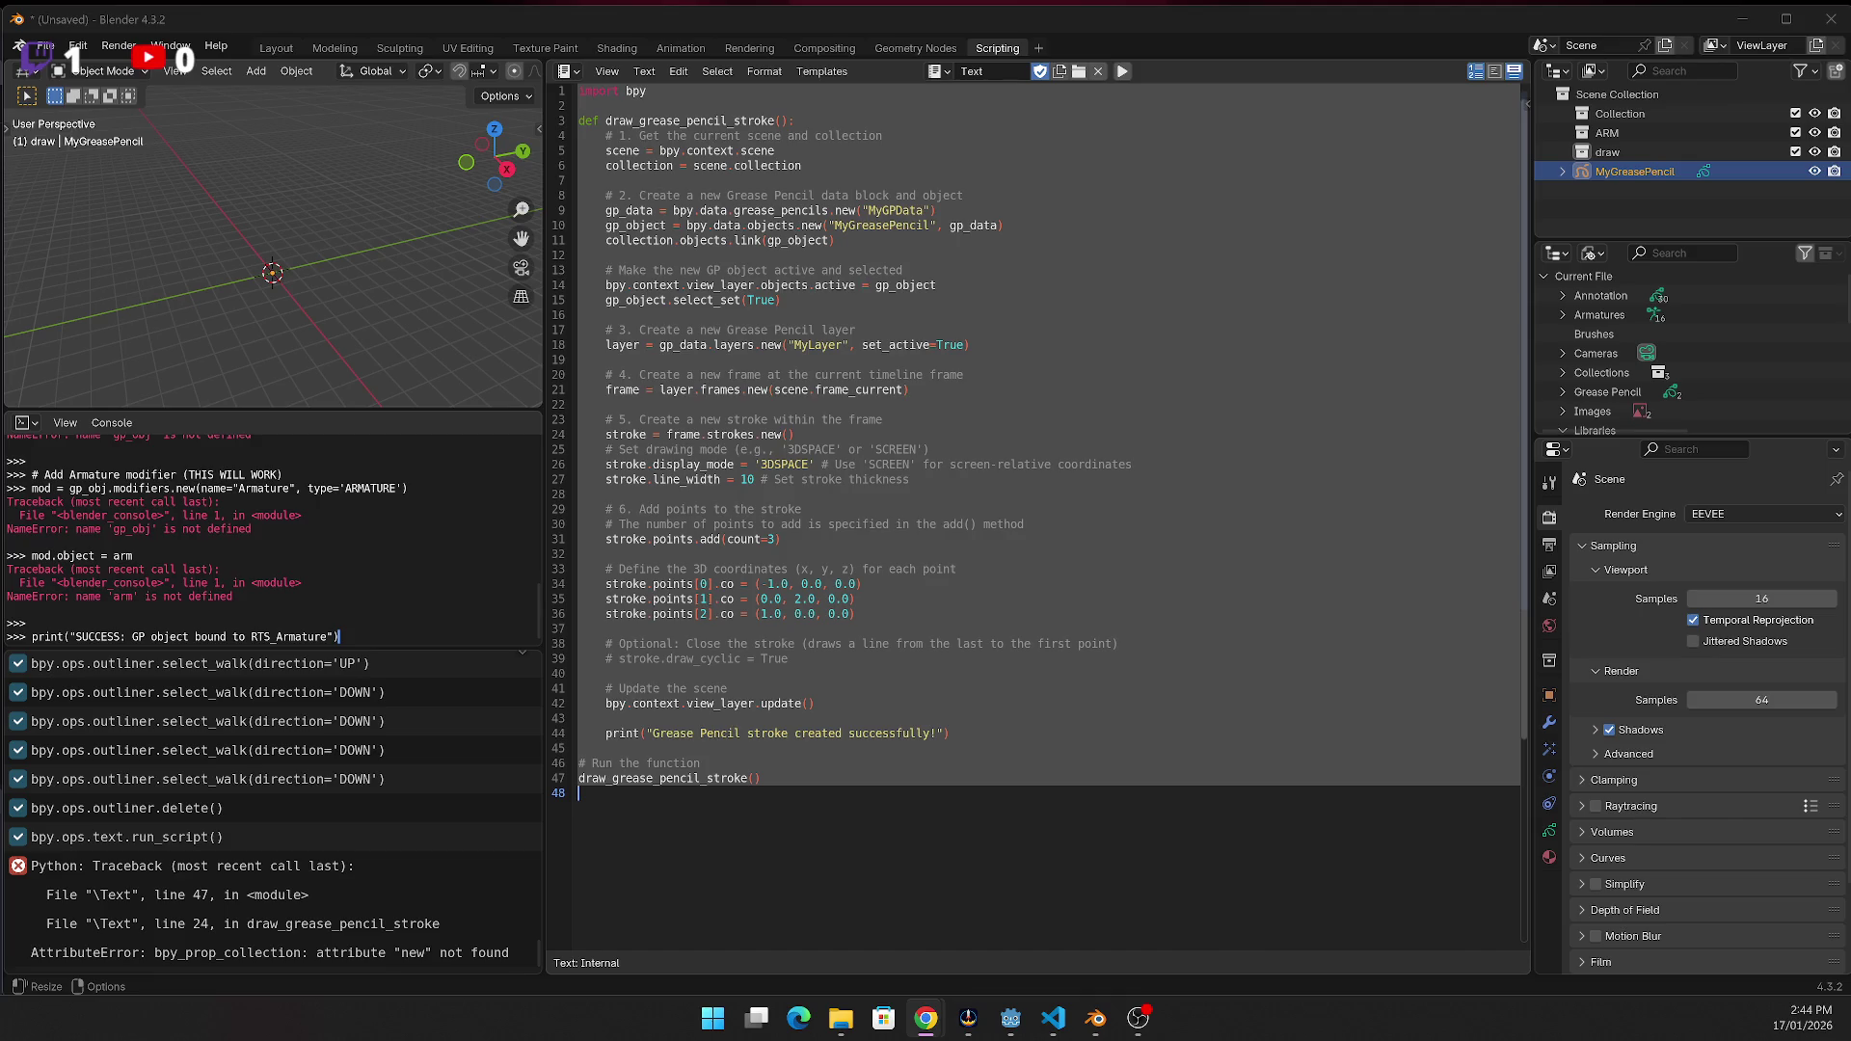
left_click(846, 752)
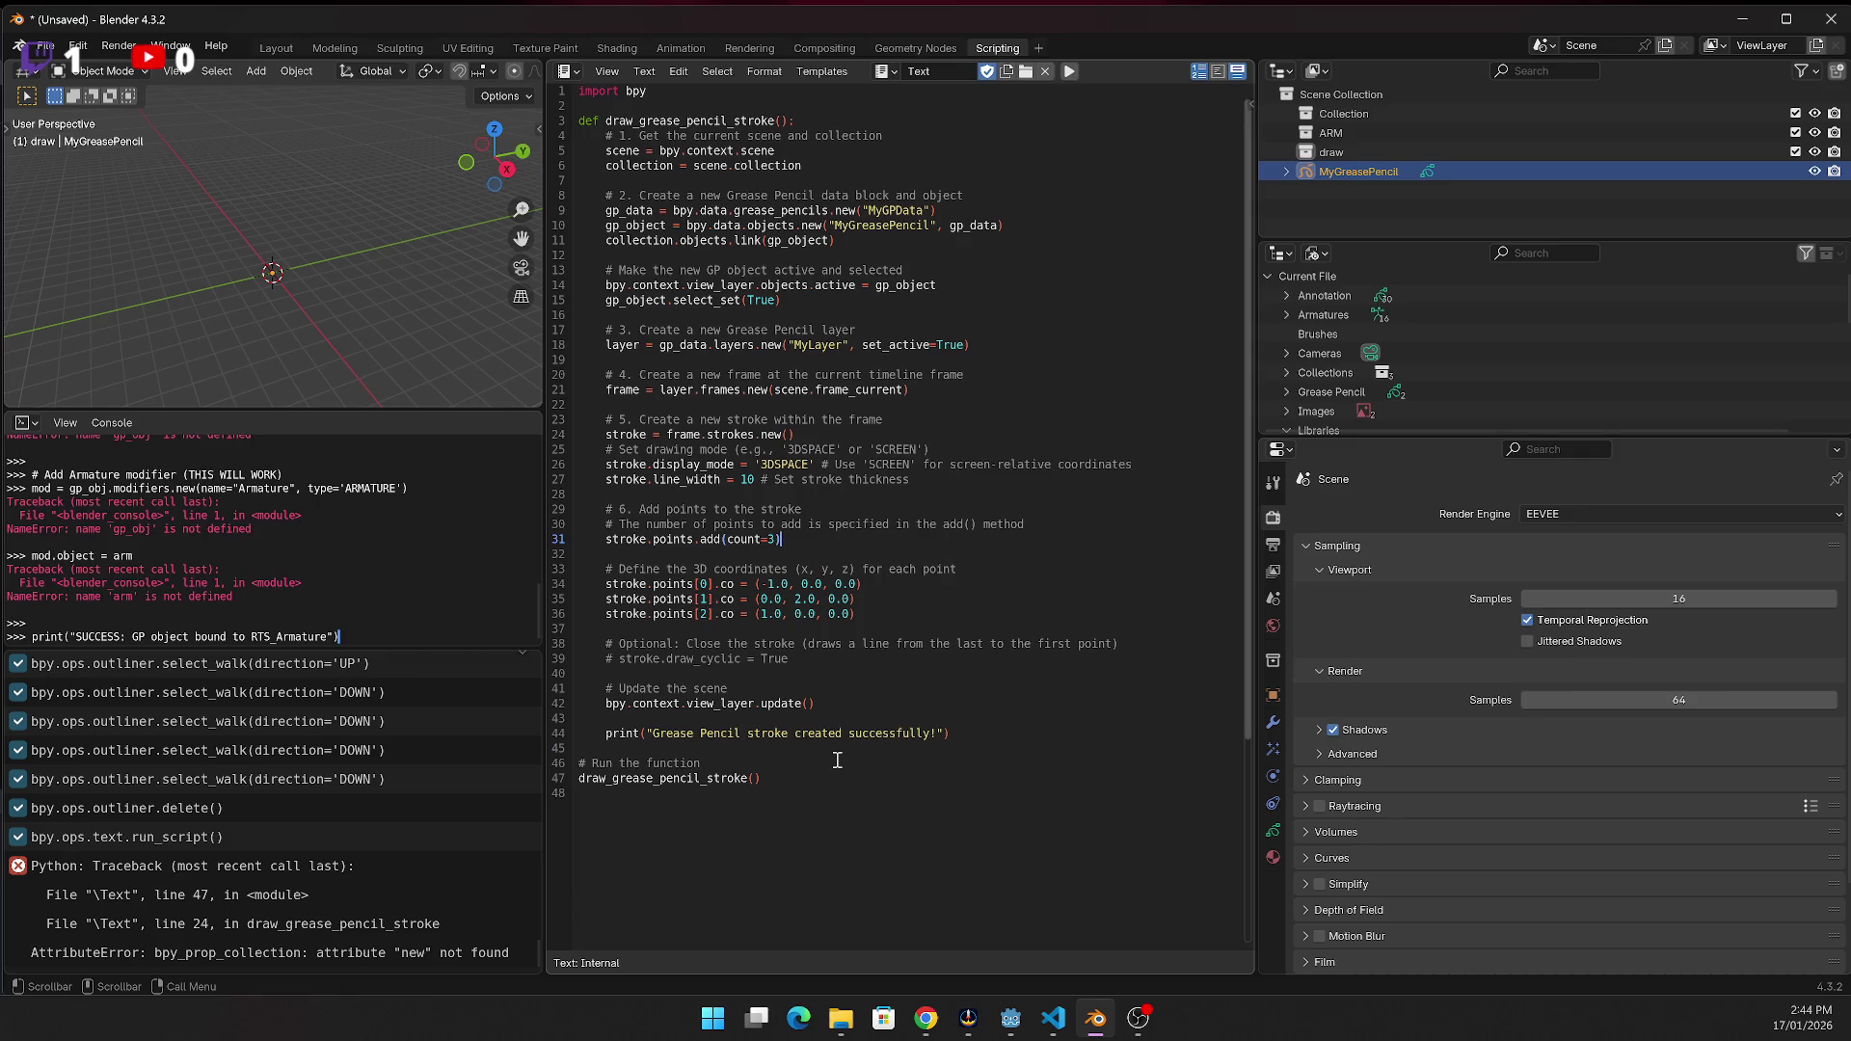
key("ctrl+a")
right_click(858, 728)
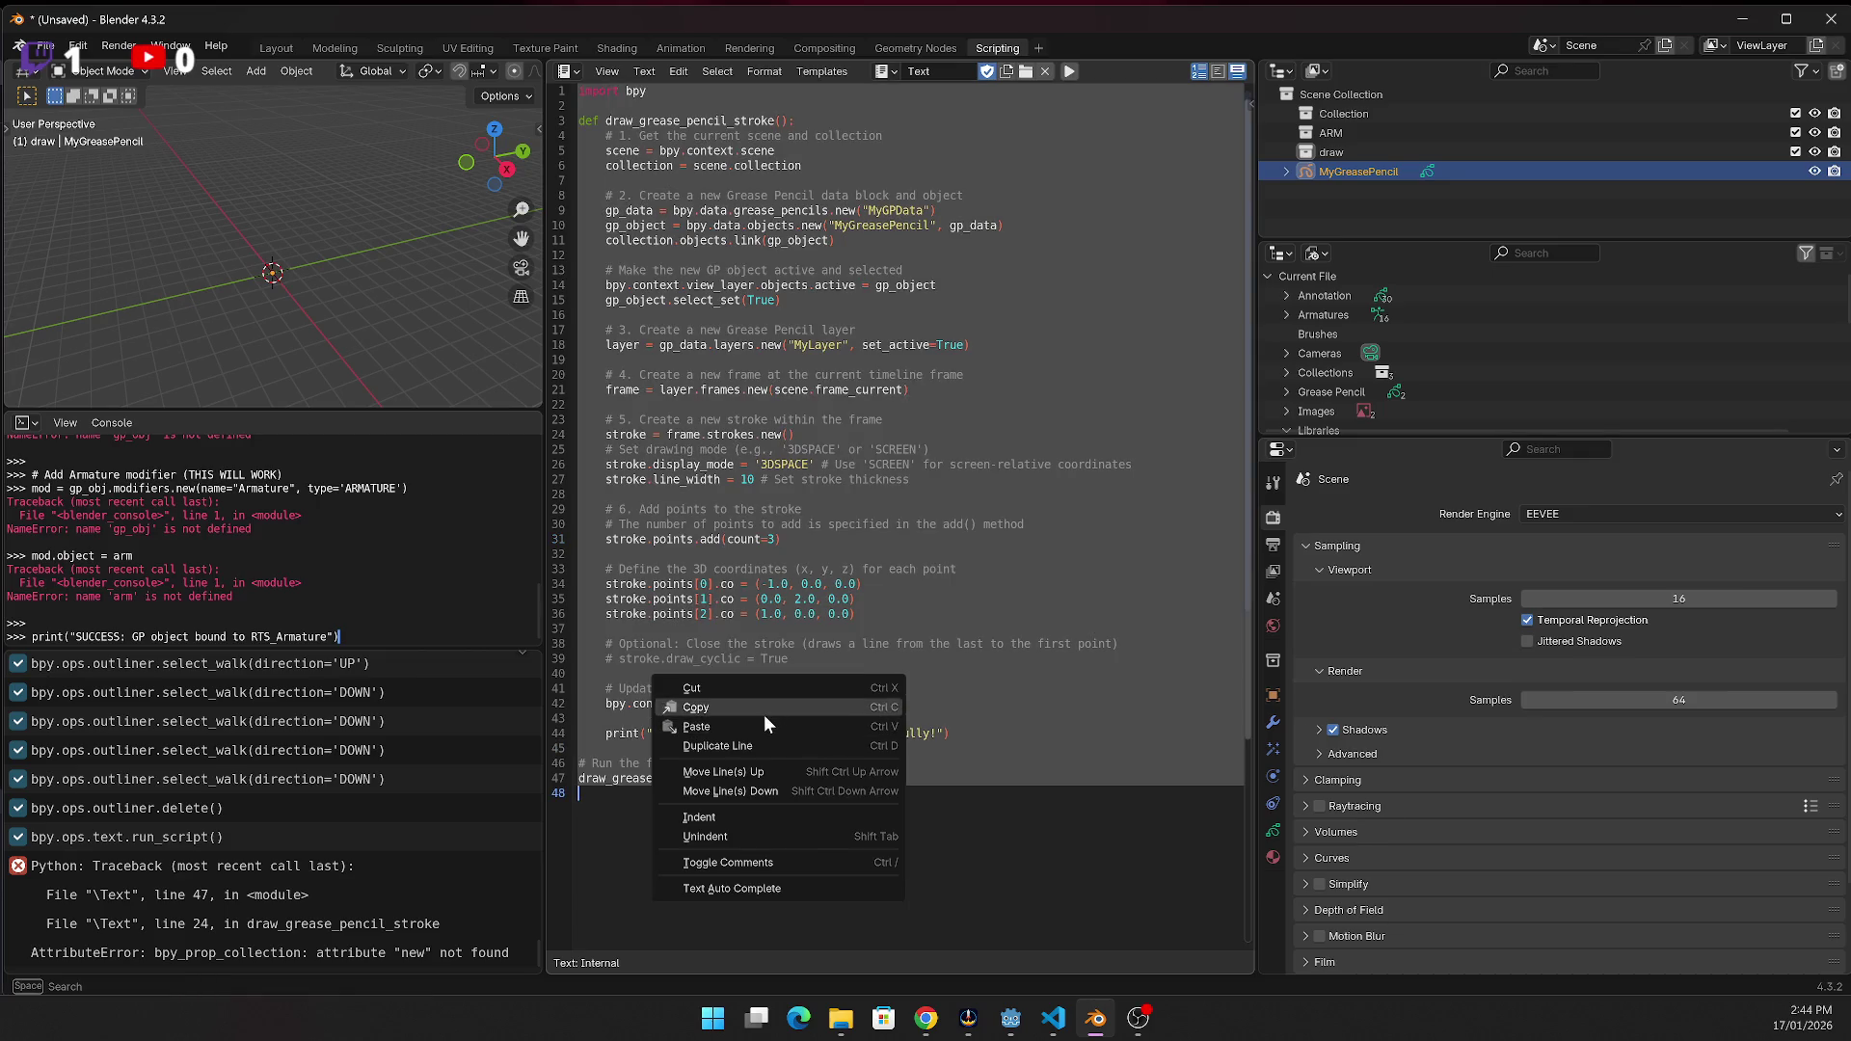
left_click(768, 715)
key("ctrl+z")
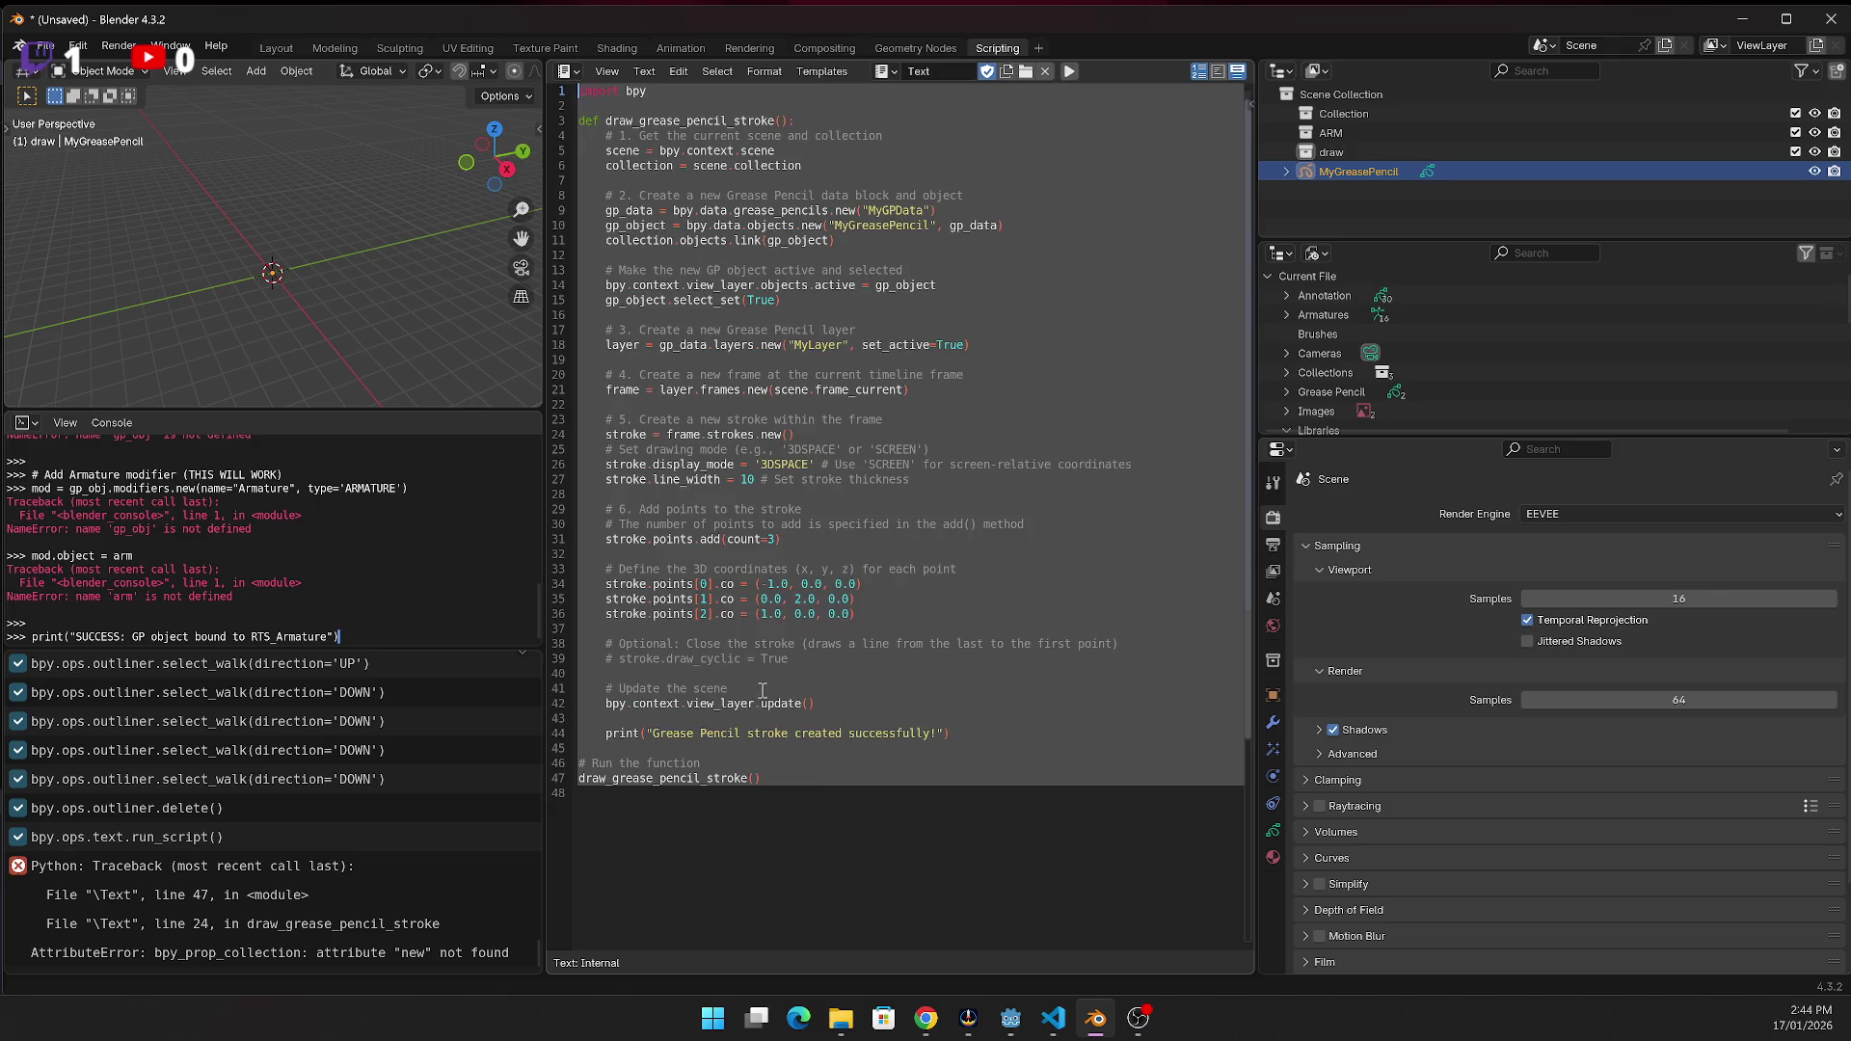
key("alt+Tab")
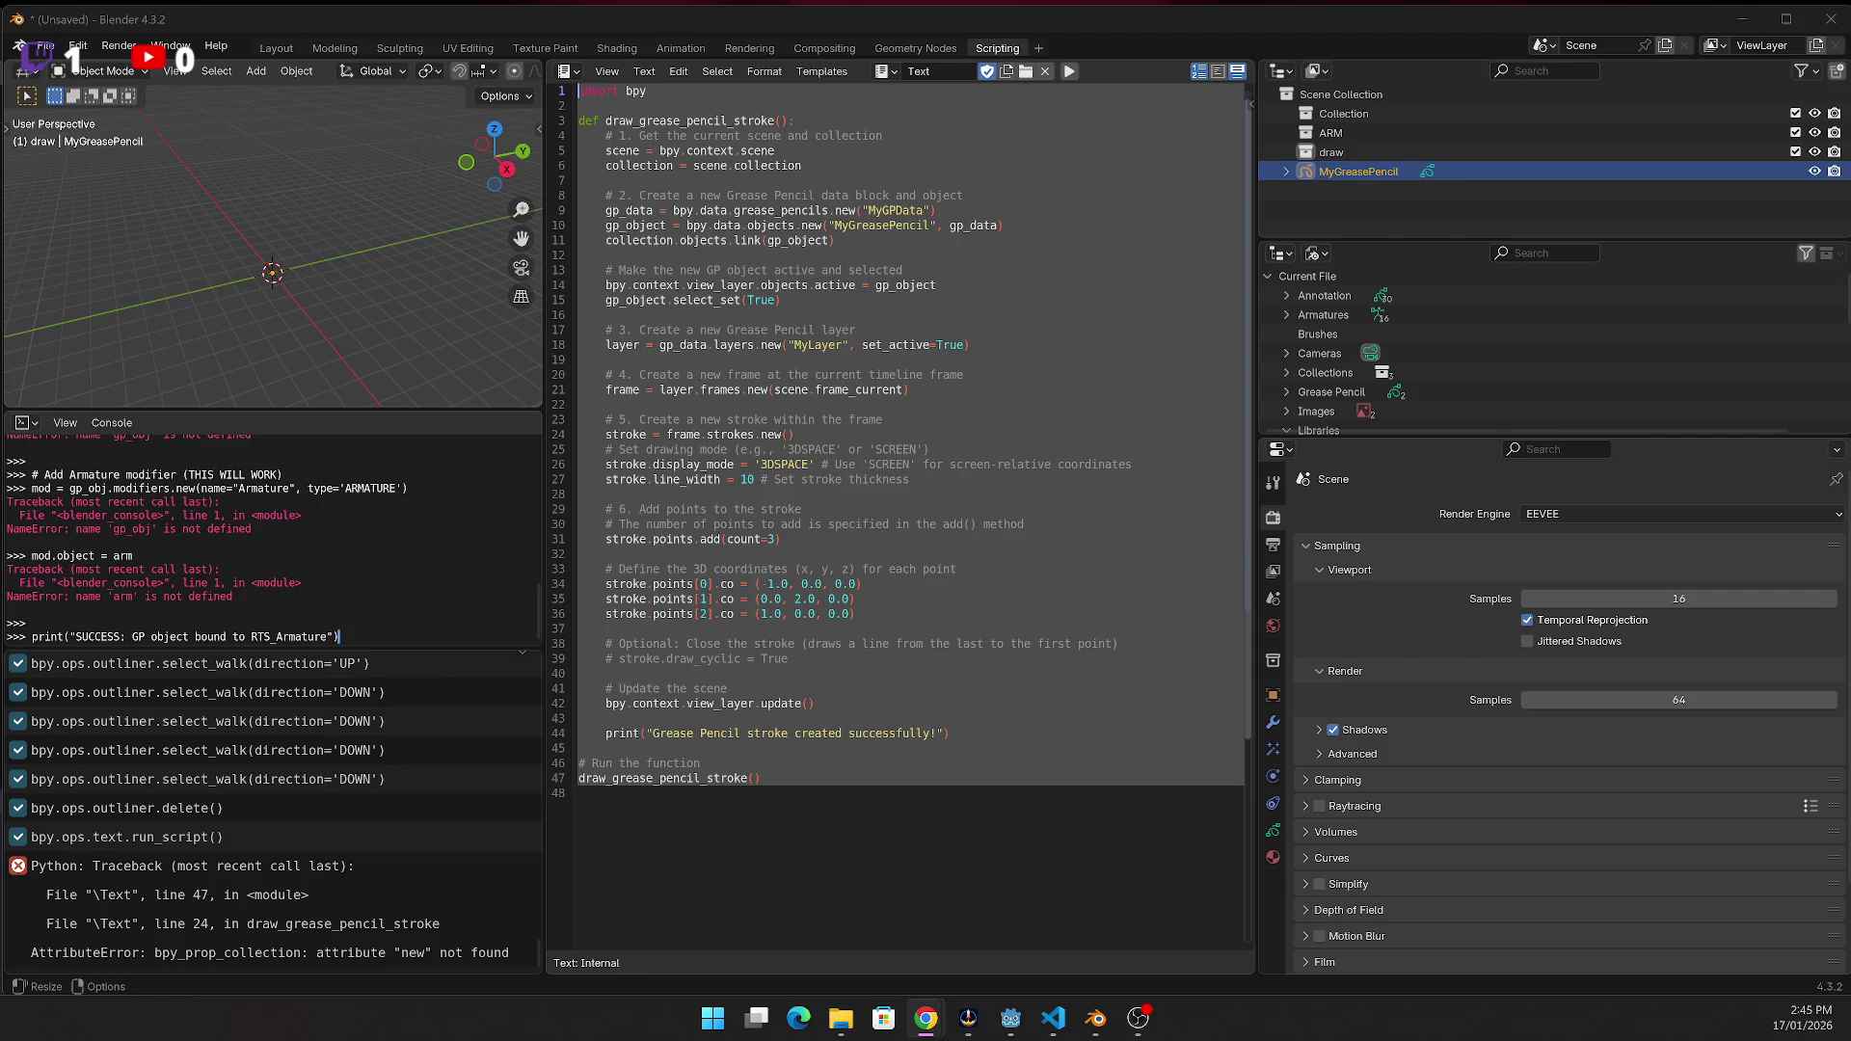
left_click(855, 343)
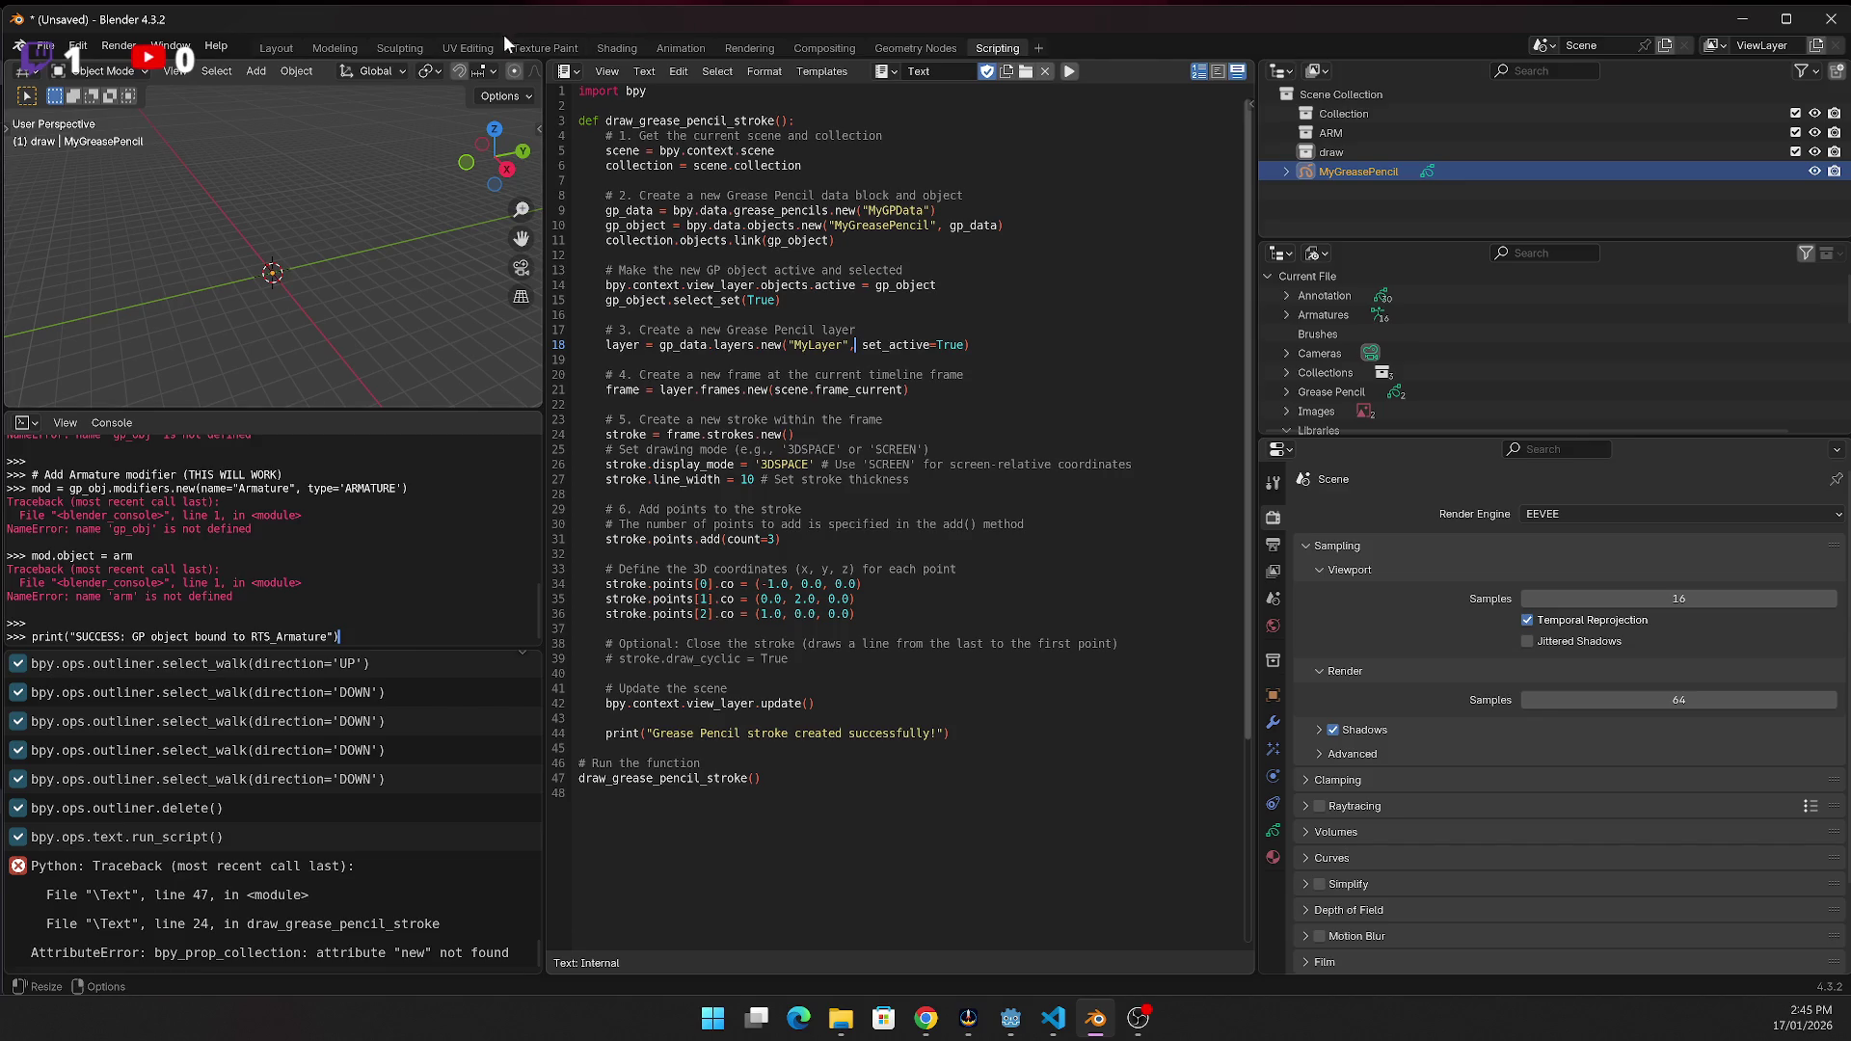
left_click(47, 52)
left_click(170, 45)
mouse_move(220, 49)
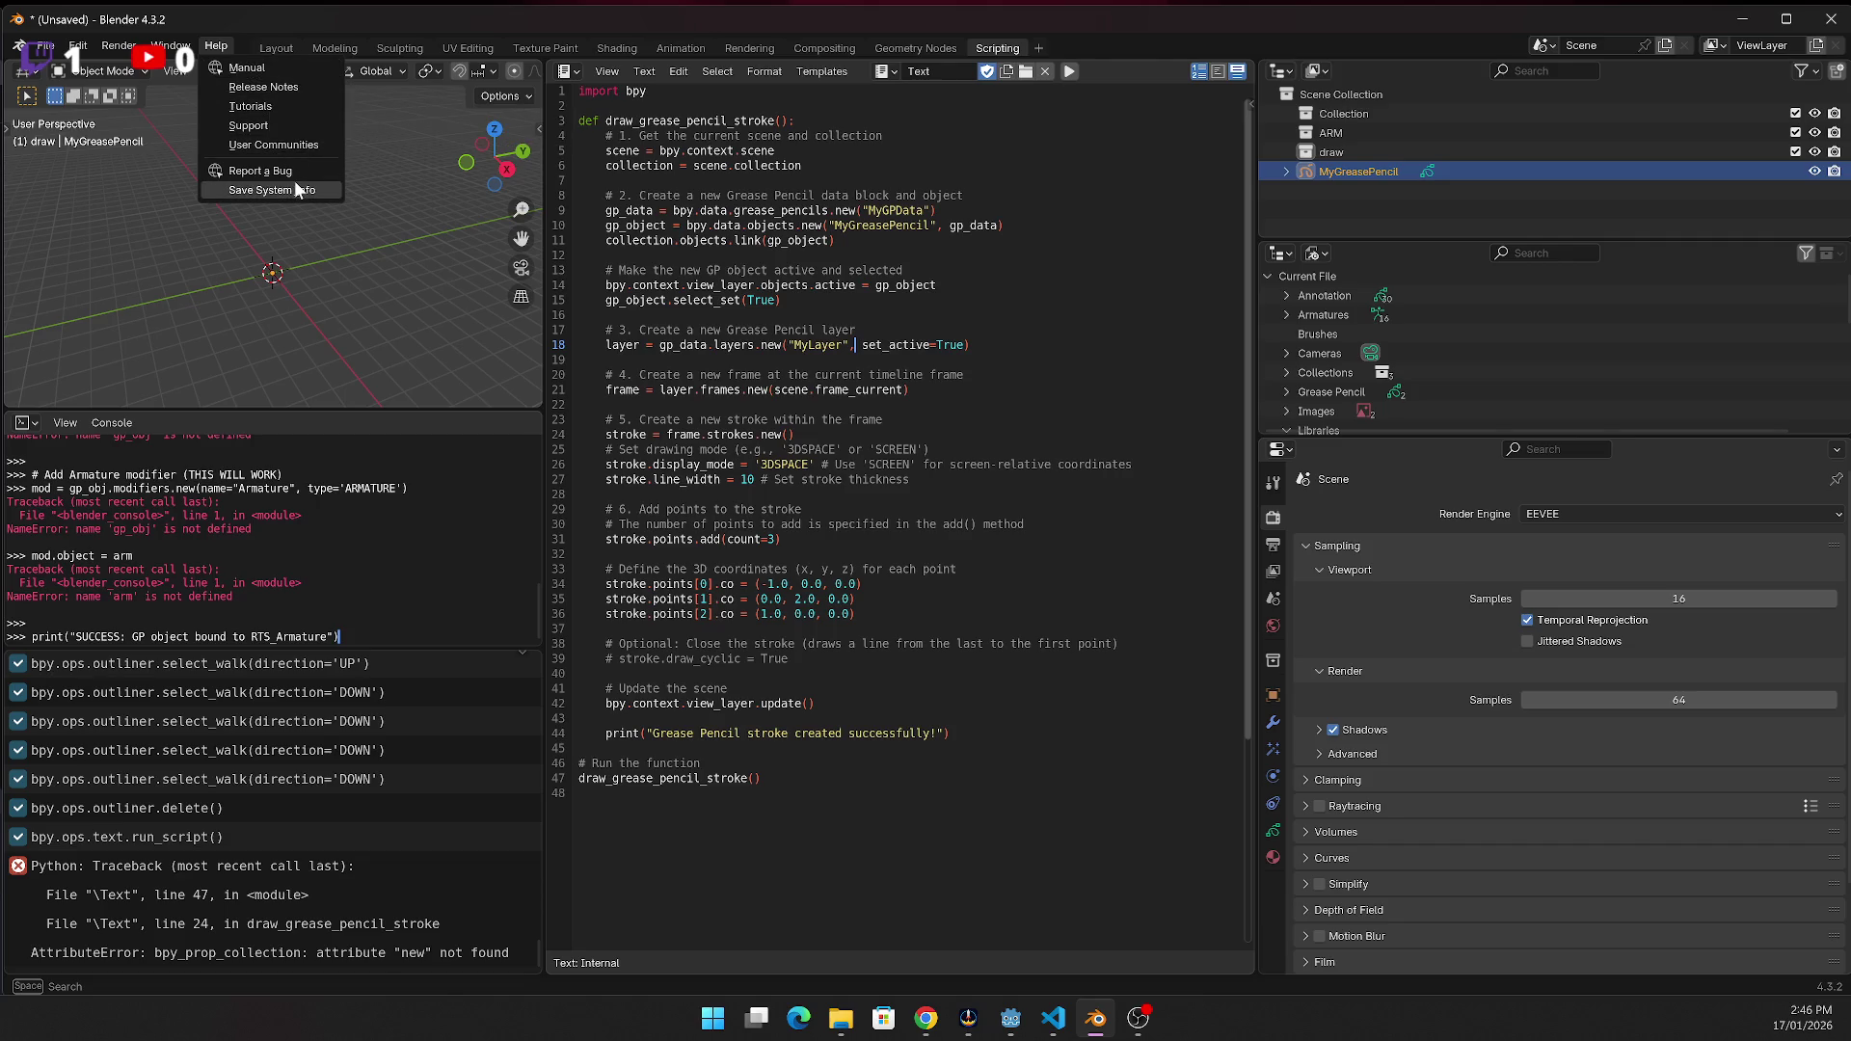
left_click(195, 39)
left_click(224, 45)
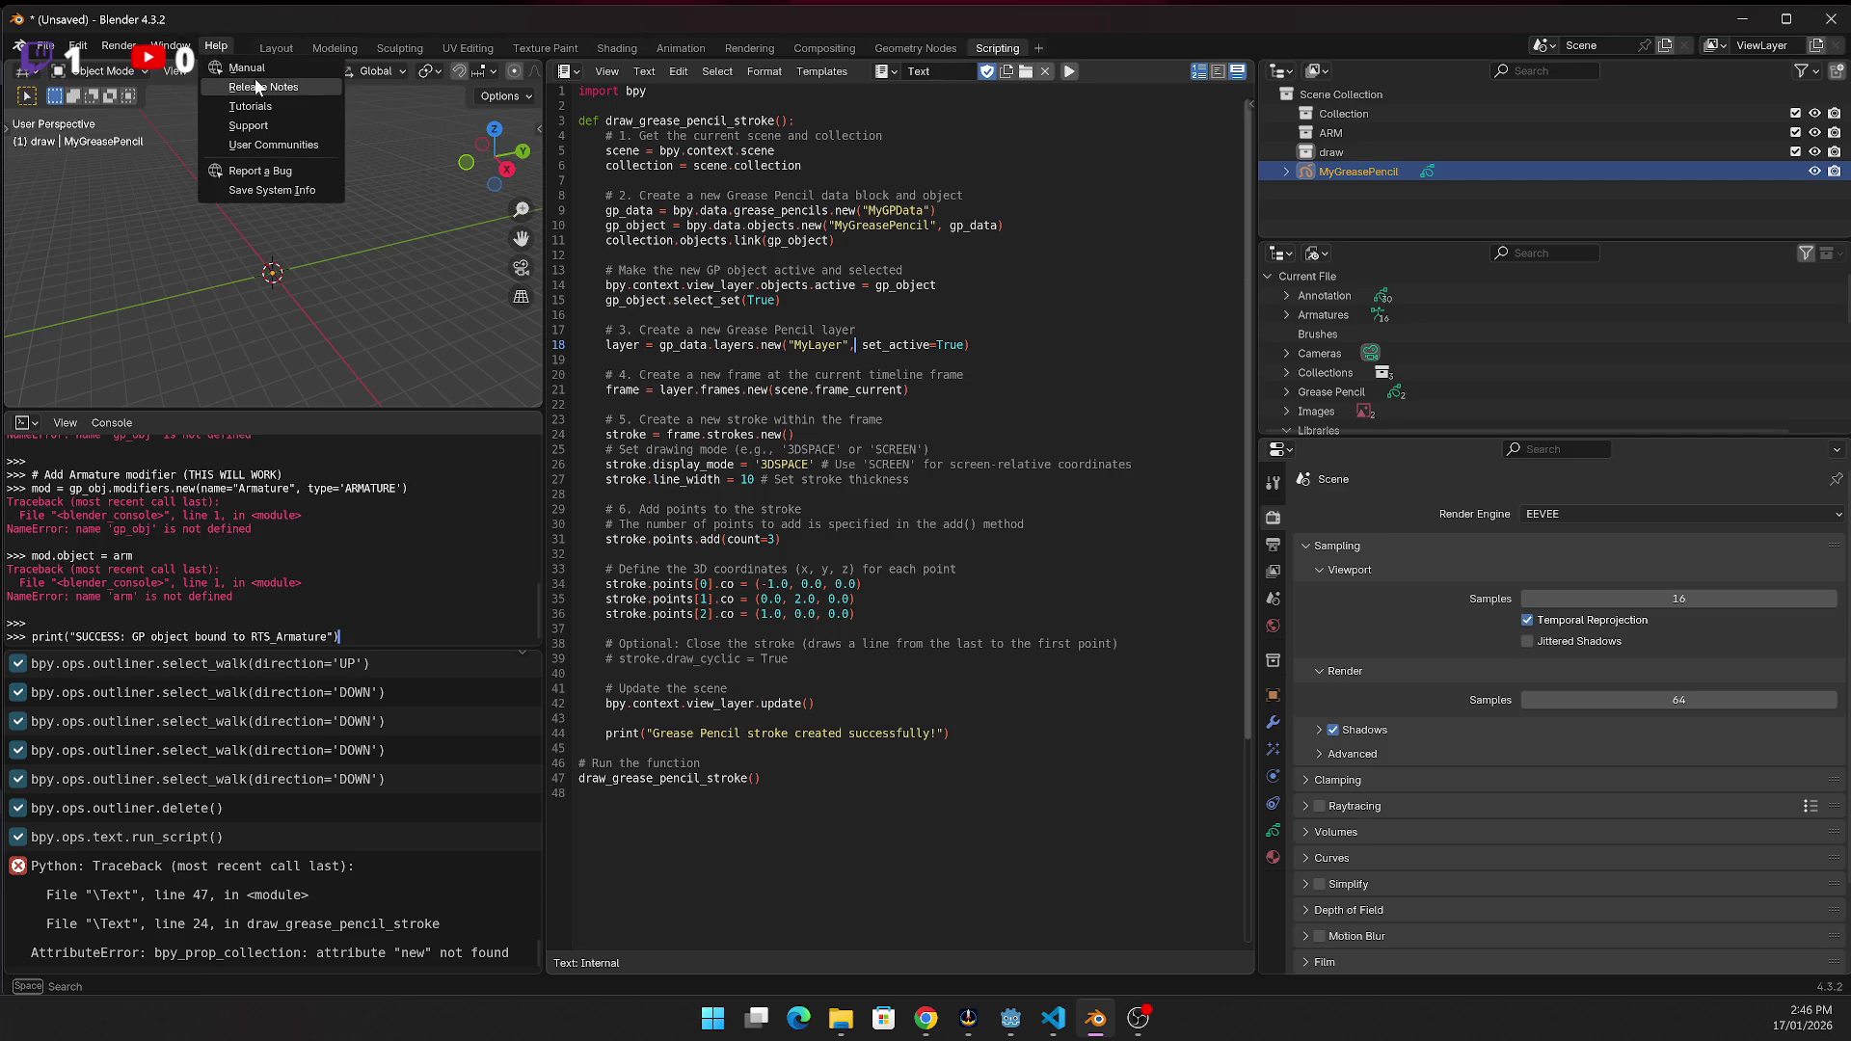
left_click(253, 85)
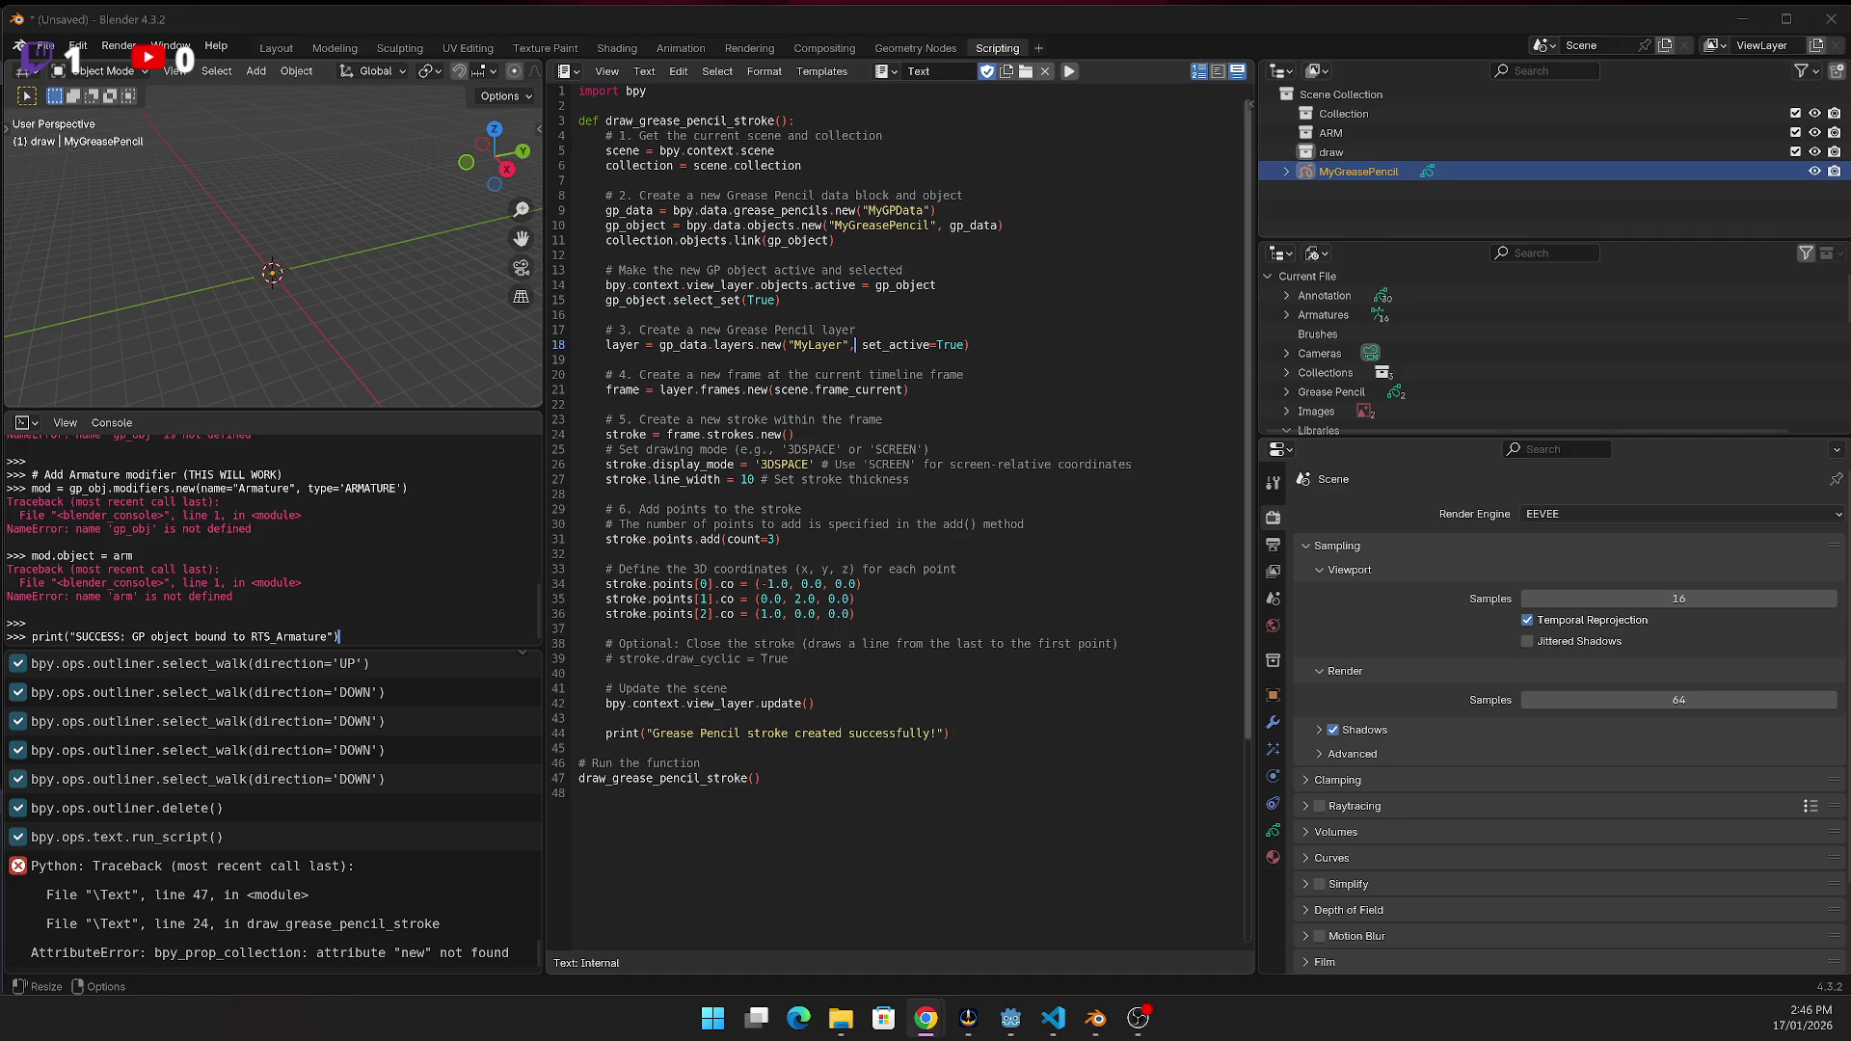
left_click(906, 316)
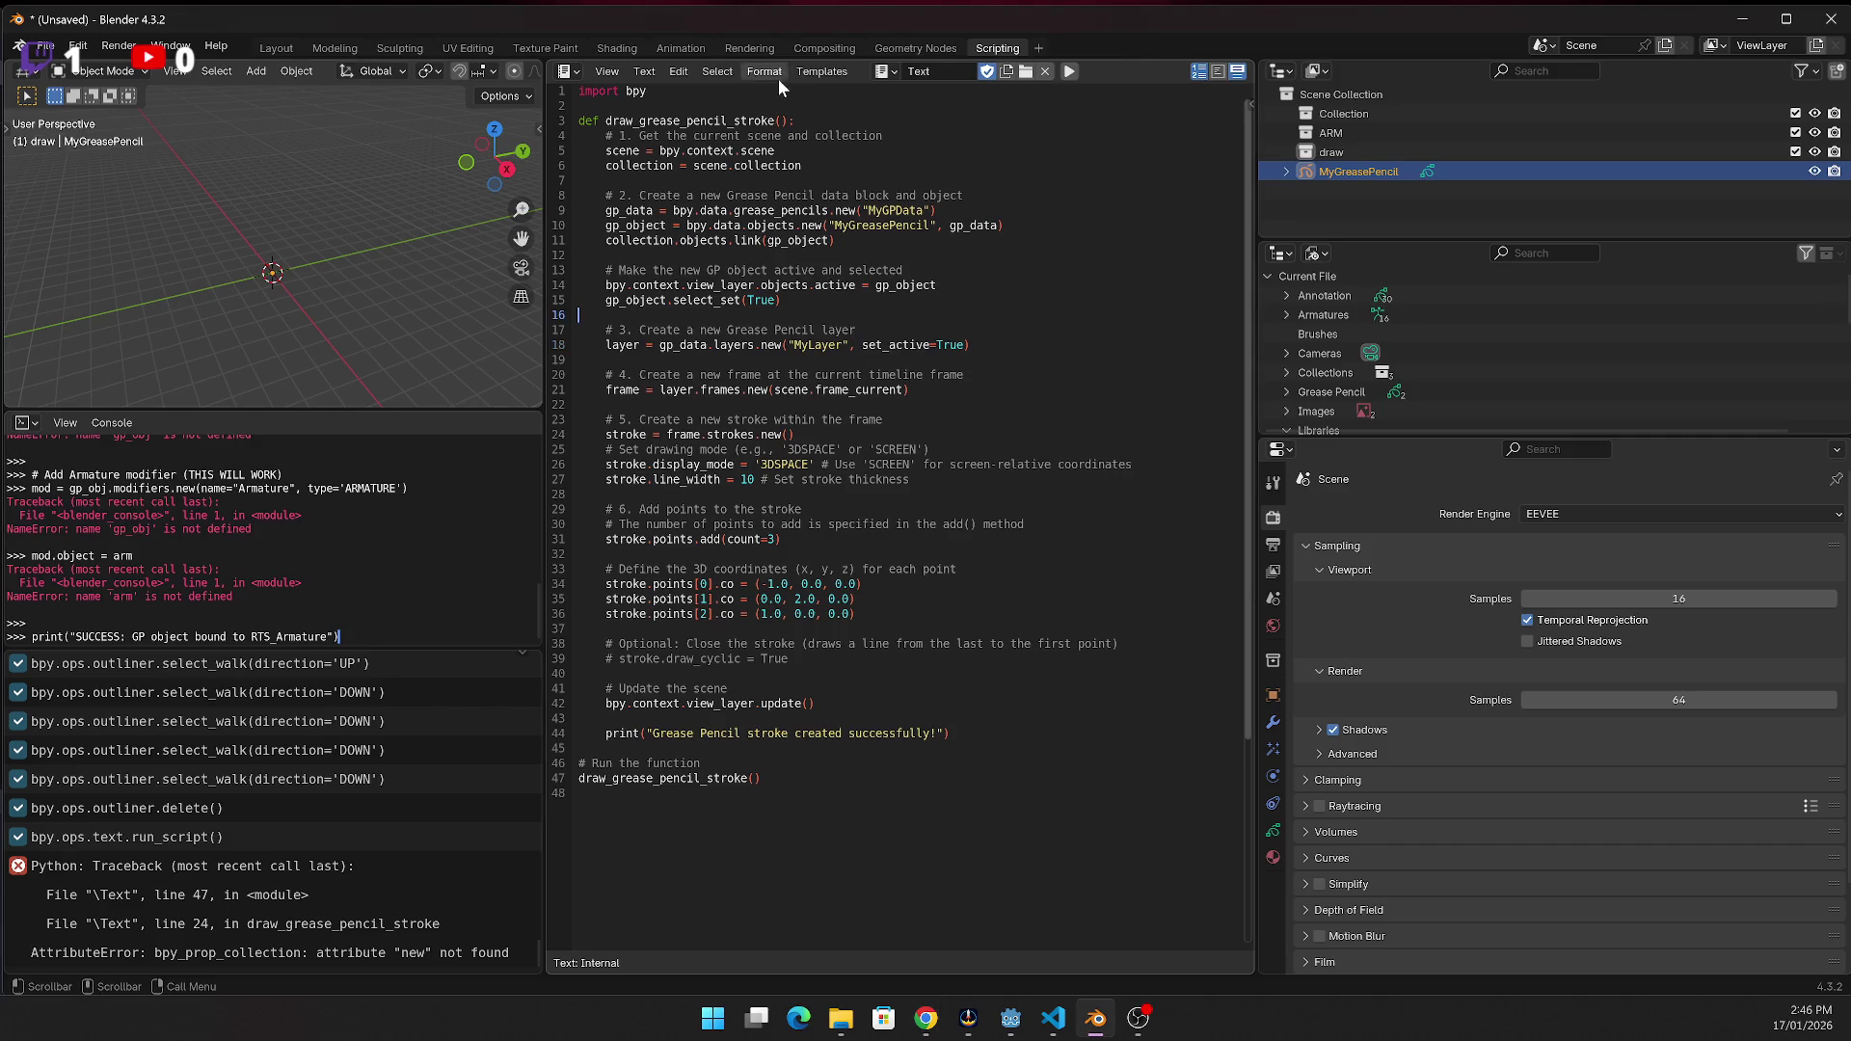